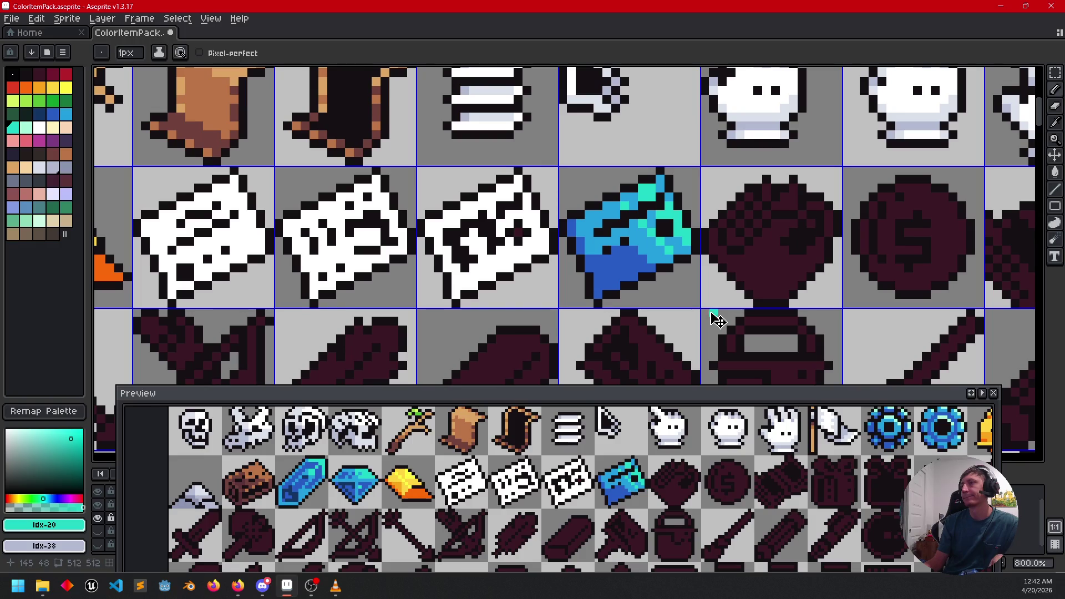
# Step: Undo the stray teal strokes and redraw a teal highlight across the banknote's top
pyautogui.hotkey('ctrl', 'z')
pyautogui.hotkey('ctrl', 'z')
pyautogui.hotkey('ctrl', 'z')
pyautogui.hotkey('ctrl', 'z')
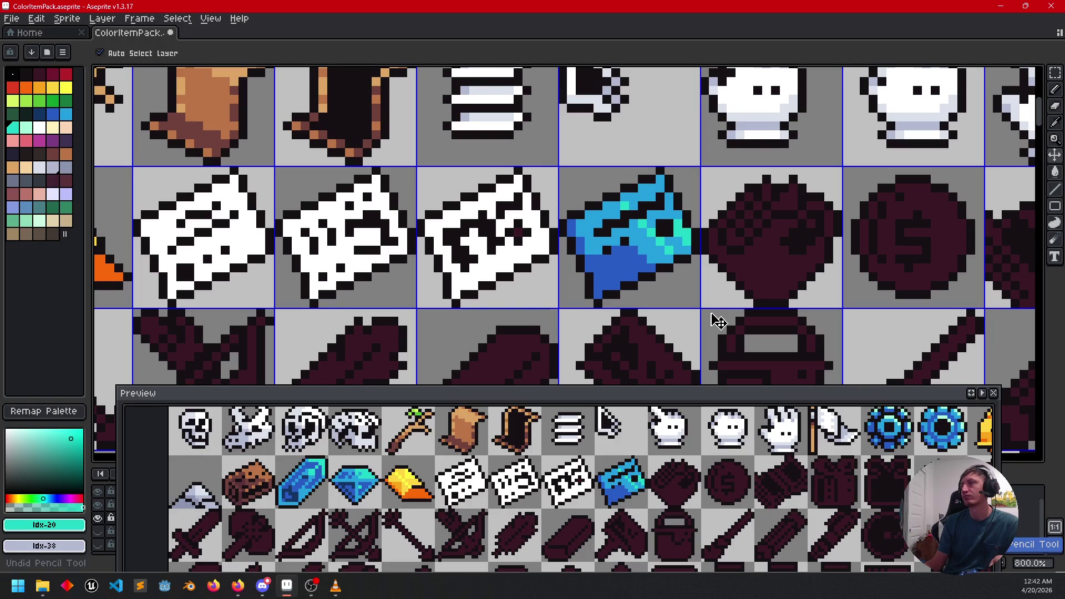
pyautogui.hotkey('ctrl', 'z')
pyautogui.hotkey('ctrl', 'z')
pyautogui.hotkey('ctrl', 'z')
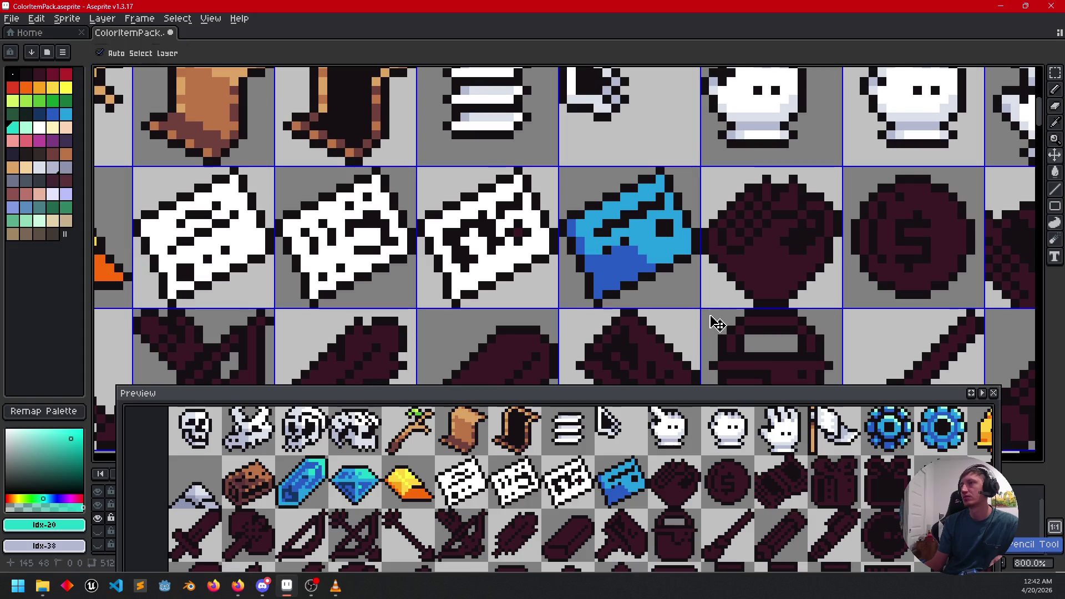
pyautogui.moveTo(626, 197); pyautogui.dragTo(654, 196)
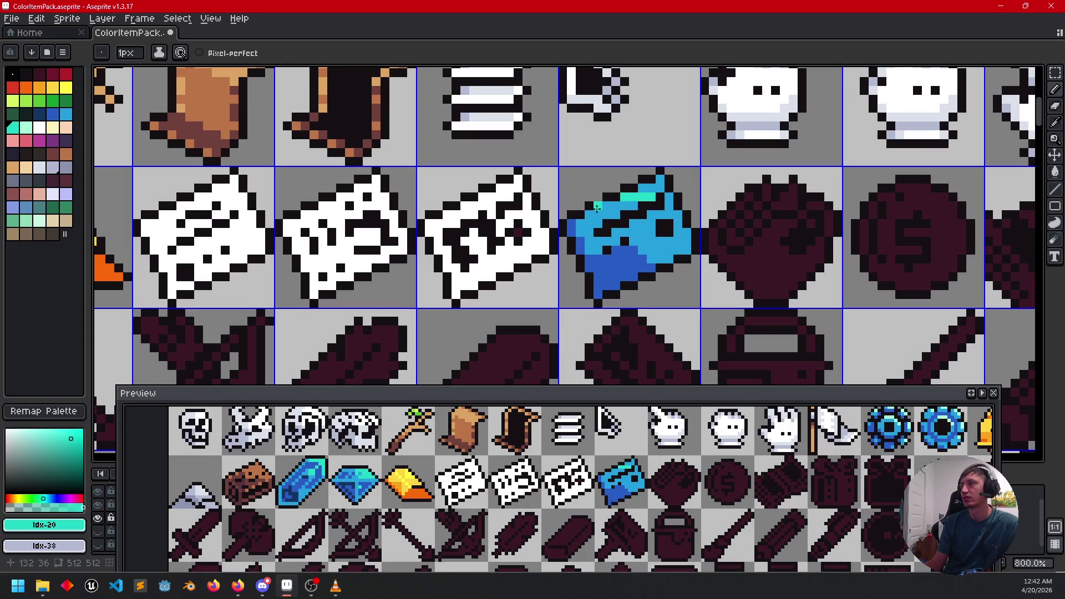
pyautogui.moveTo(589, 216)
pyautogui.mouseDown()
pyautogui.moveTo(621, 213)
pyautogui.moveTo(580, 223)
pyautogui.moveTo(680, 214)
pyautogui.mouseUp()
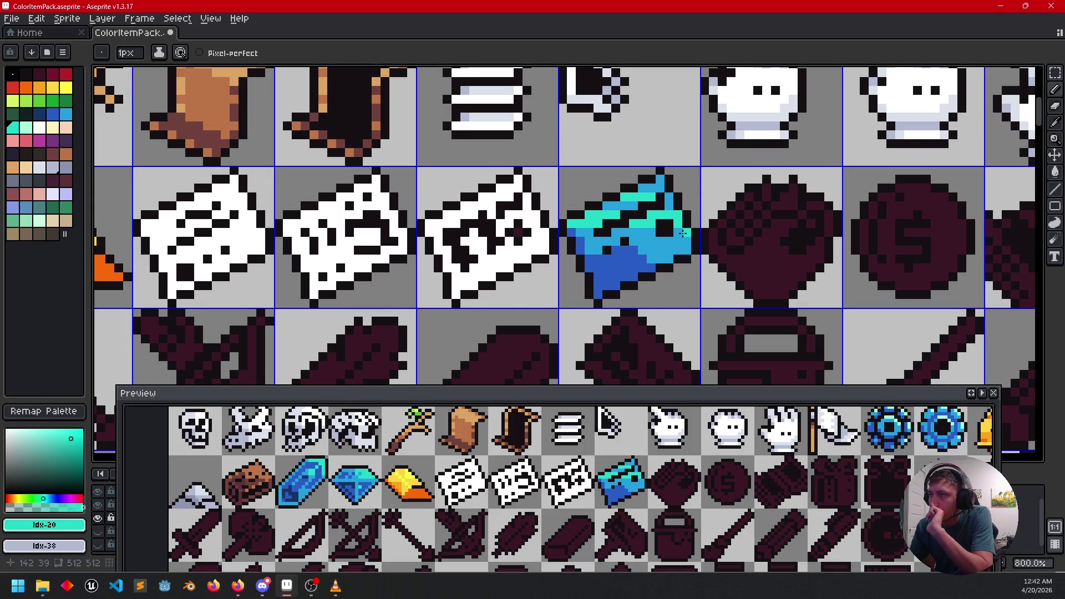
# Step: Sample the banknote's blue and flood-fill its dark markings with it
pyautogui.hscroll(-5, 565, 248)
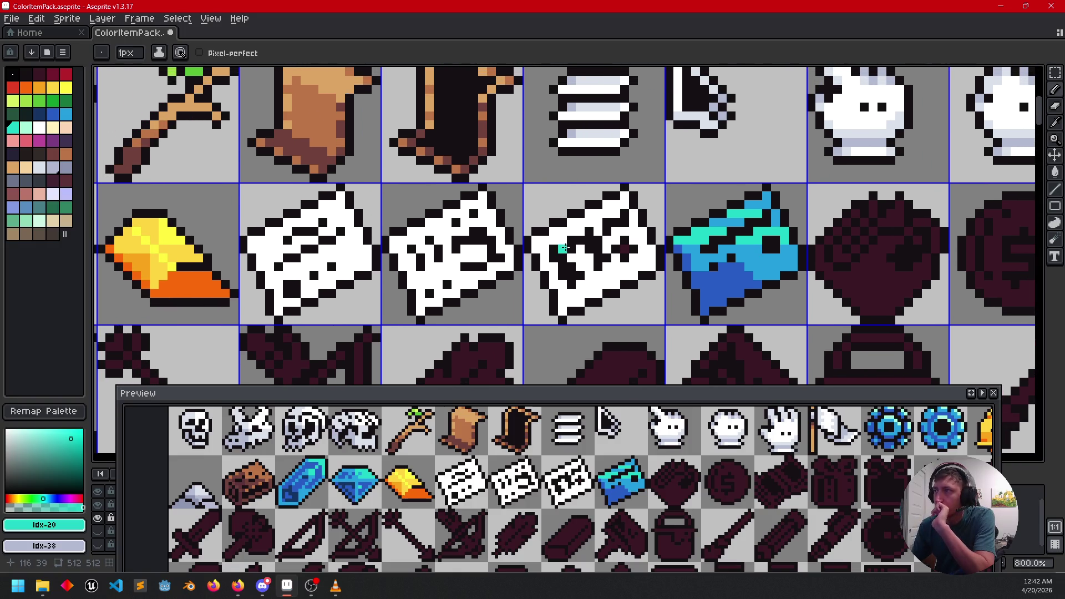
pyautogui.hscroll(-1, 565, 248)
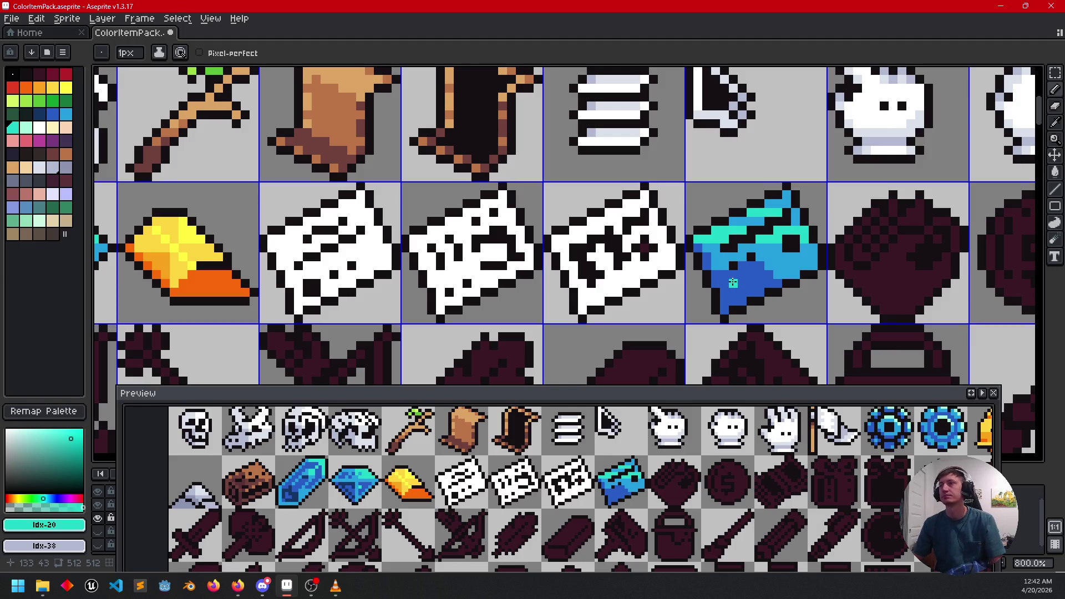
pyautogui.press('alt')
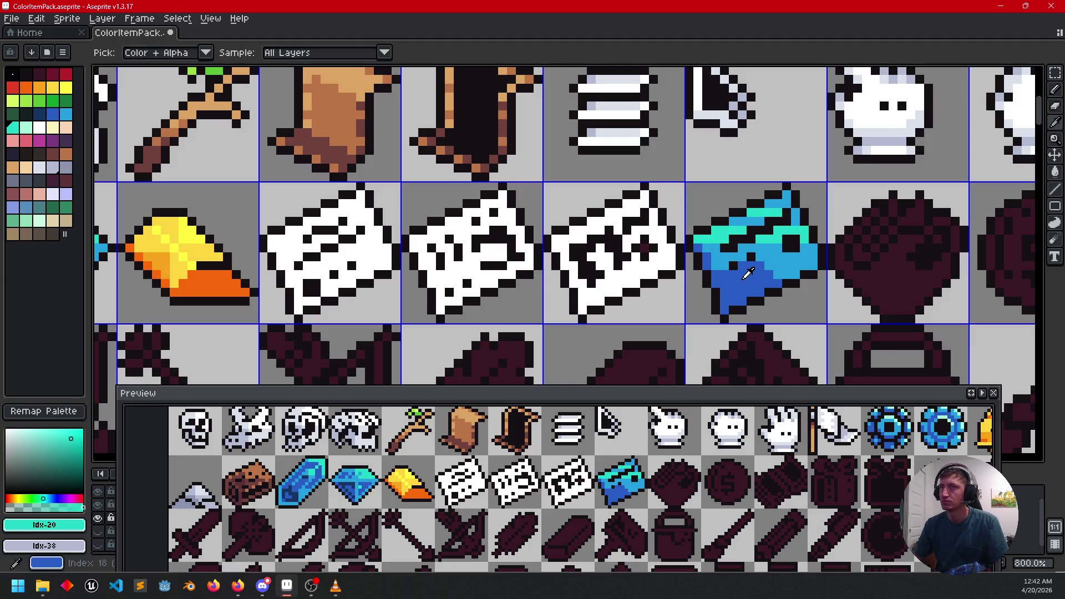
pyautogui.click(748, 272)
pyautogui.press('g')
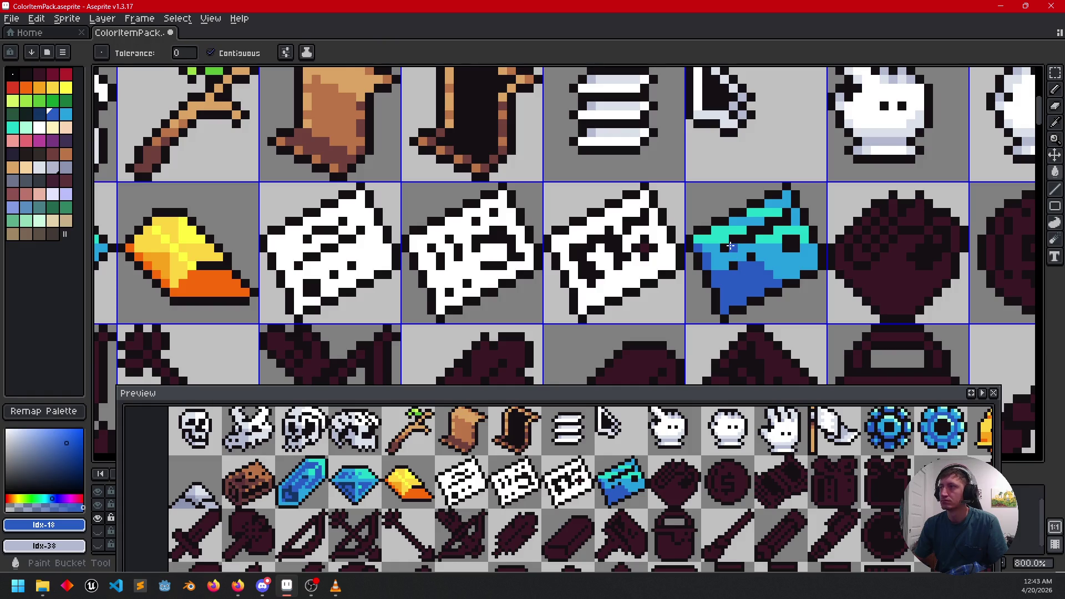
pyautogui.click(784, 242)
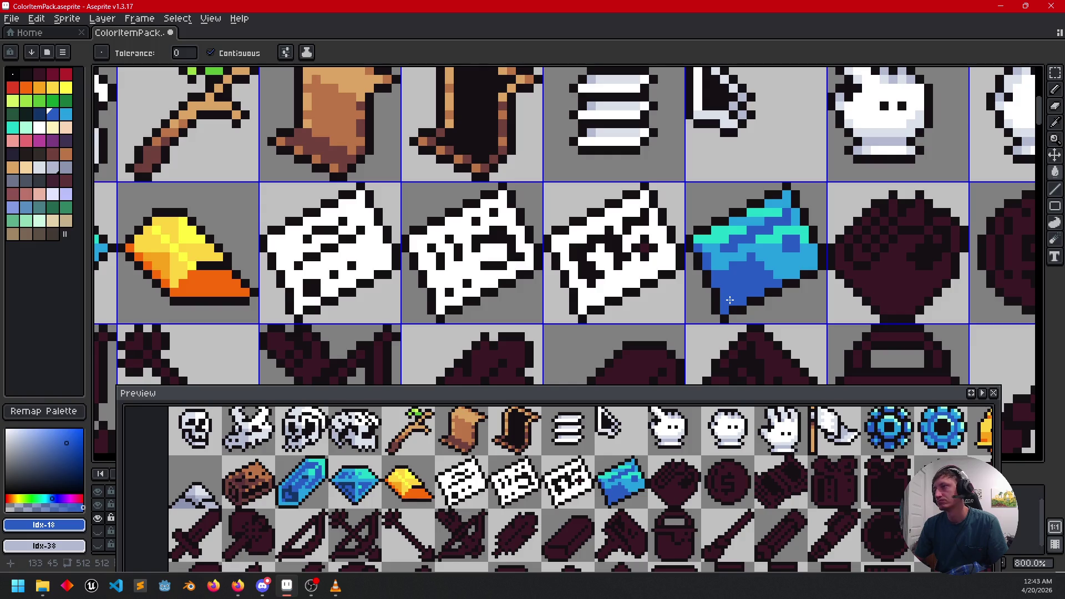
# Step: Add a couple of teal highlight pixels, then bring the next white banknote into view
pyautogui.keyDown('alt'); pyautogui.click(775, 243); pyautogui.keyUp('alt')
pyautogui.press('b')
pyautogui.click(748, 256)
pyautogui.click(734, 265)
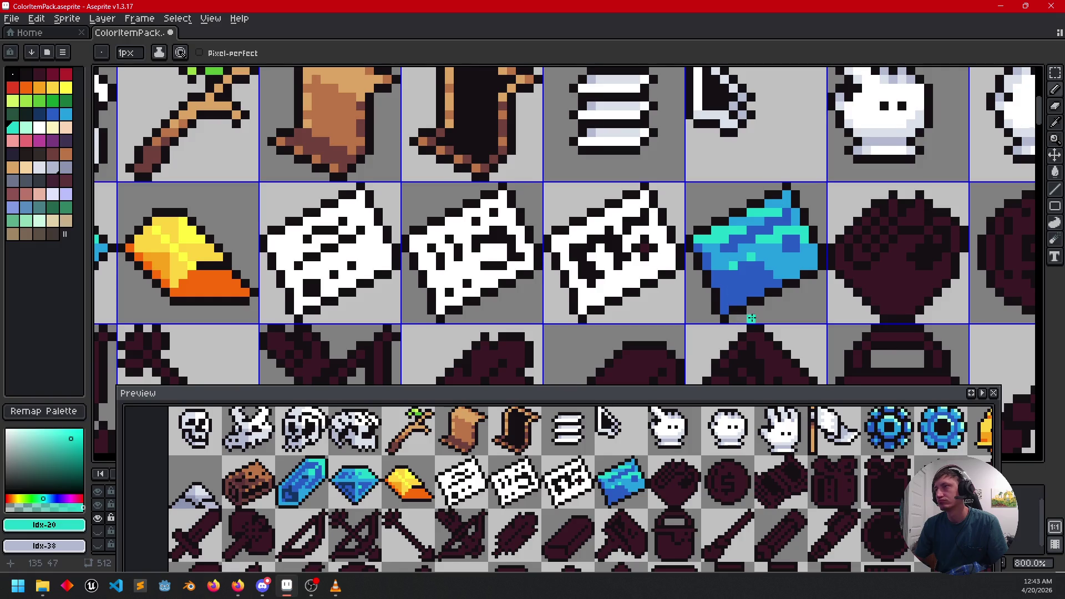
pyautogui.moveTo(752, 318); pyautogui.dragTo(804, 311)
pyautogui.moveTo(680, 289); pyautogui.dragTo(758, 307)
# Step: Fill the white note's markings with blue sampled from the finished banknote
pyautogui.keyDown('alt'); pyautogui.click(846, 283); pyautogui.keyUp('alt')
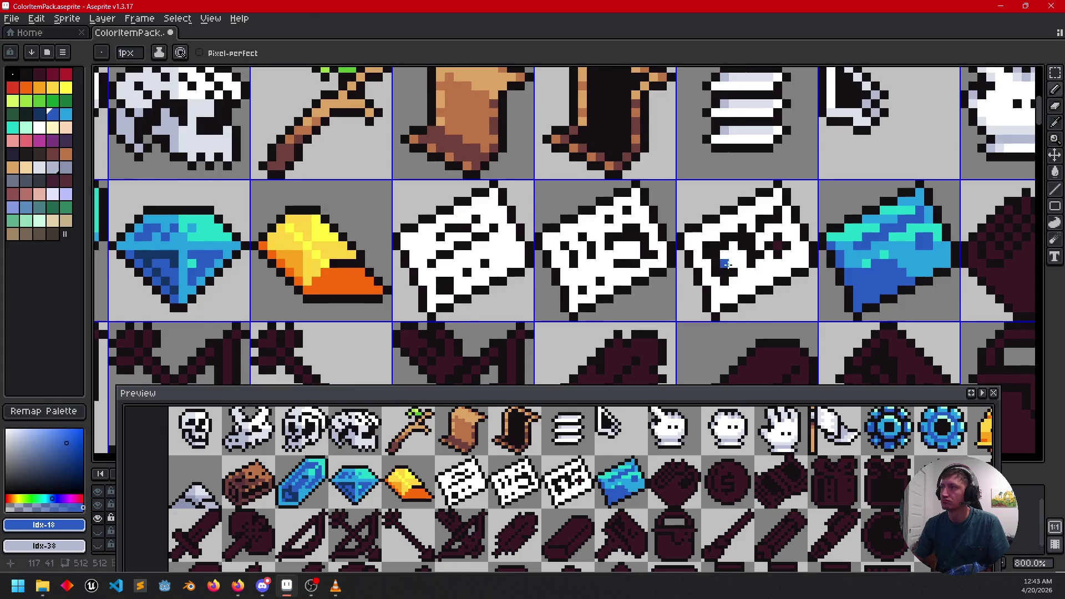
pyautogui.press('g')
pyautogui.click(727, 265)
pyautogui.click(764, 221)
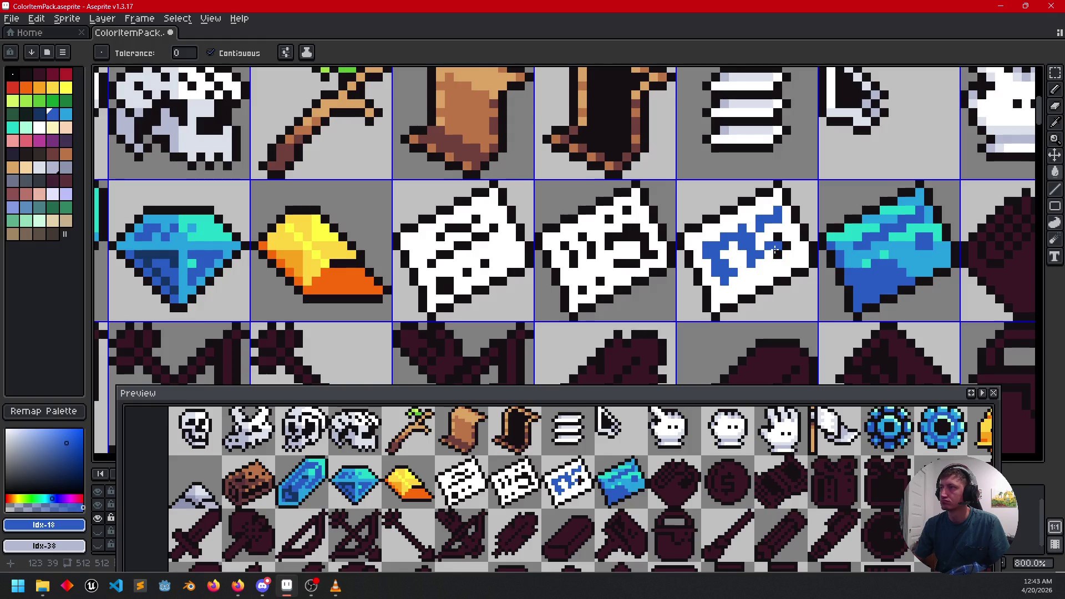
pyautogui.press('i')
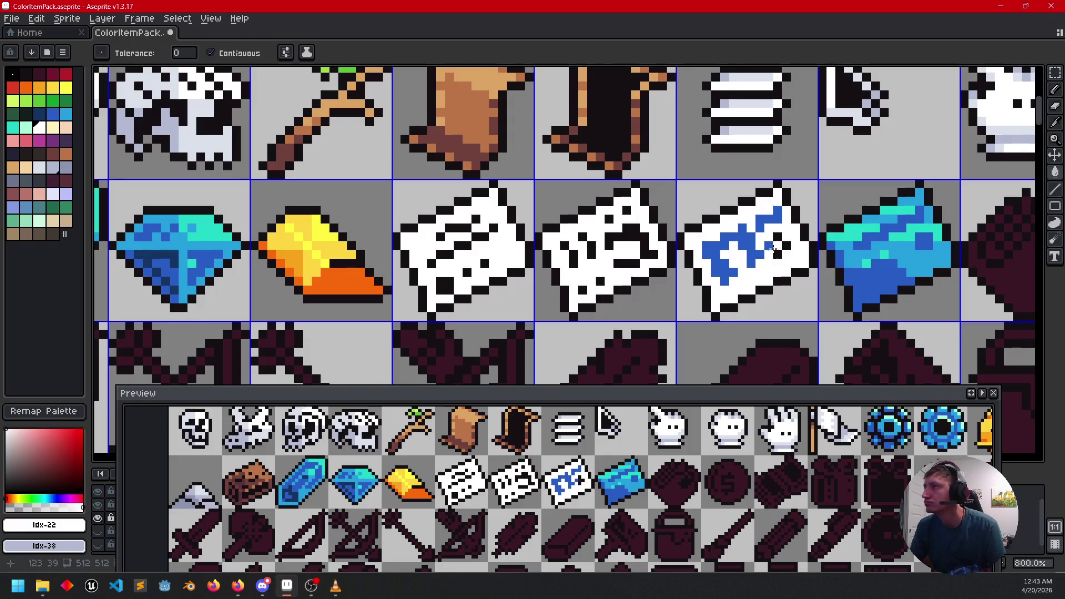
pyautogui.keyDown('alt'); pyautogui.click(776, 240); pyautogui.keyUp('alt')
pyautogui.click(778, 251)
pyautogui.click(779, 238)
# Step: Fill the note's white body with the finished banknote's light blue
pyautogui.keyDown('alt'); pyautogui.click(836, 254); pyautogui.keyUp('alt')
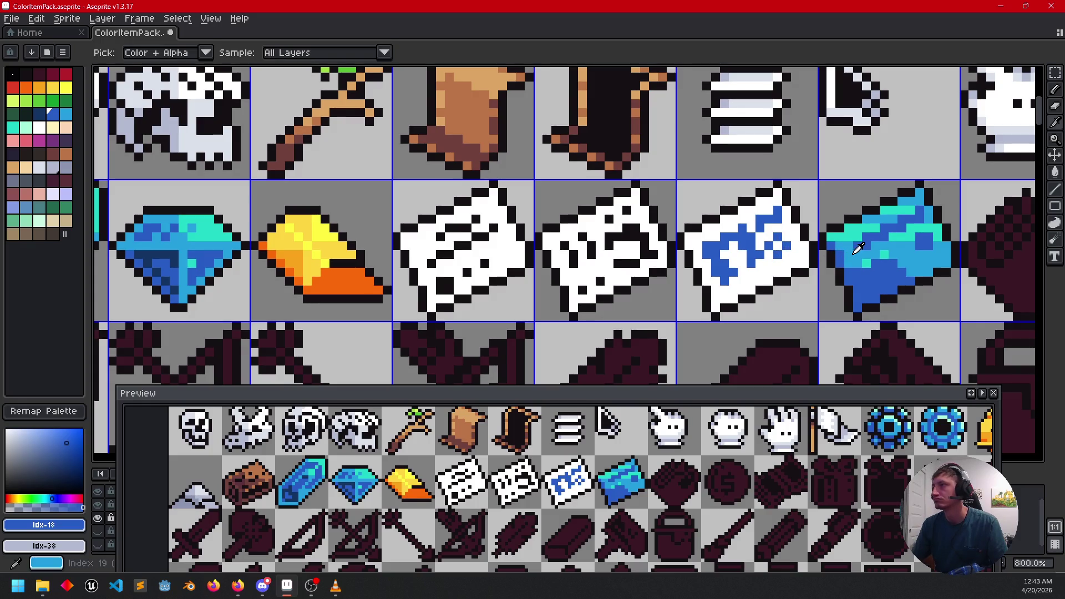
pyautogui.click(854, 250)
pyautogui.press('g')
pyautogui.click(766, 281)
pyautogui.hscroll(-2, 722, 278)
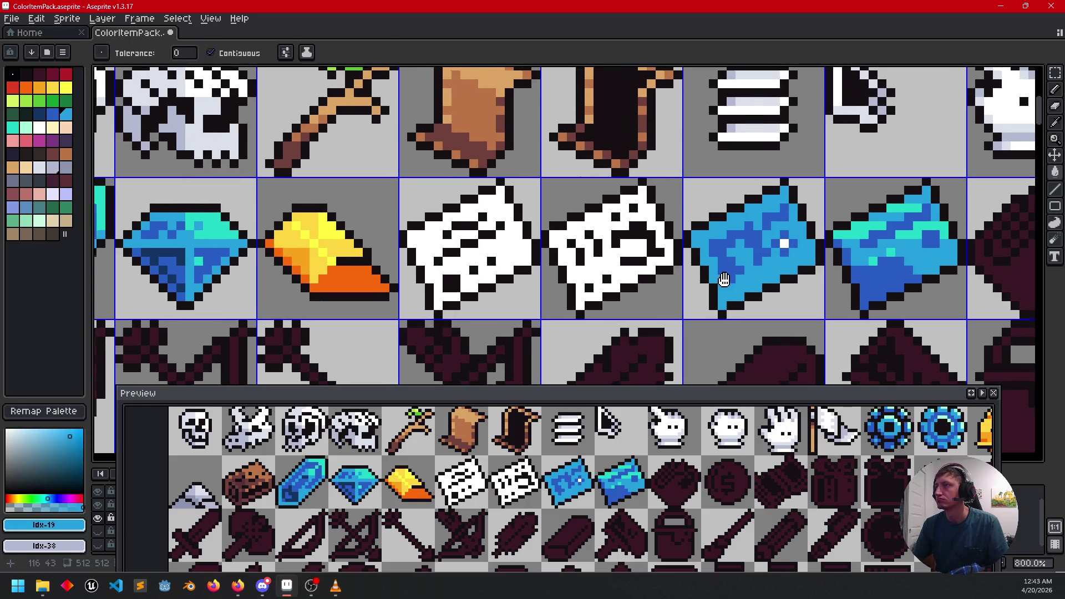
pyautogui.hscroll(-3, 721, 283)
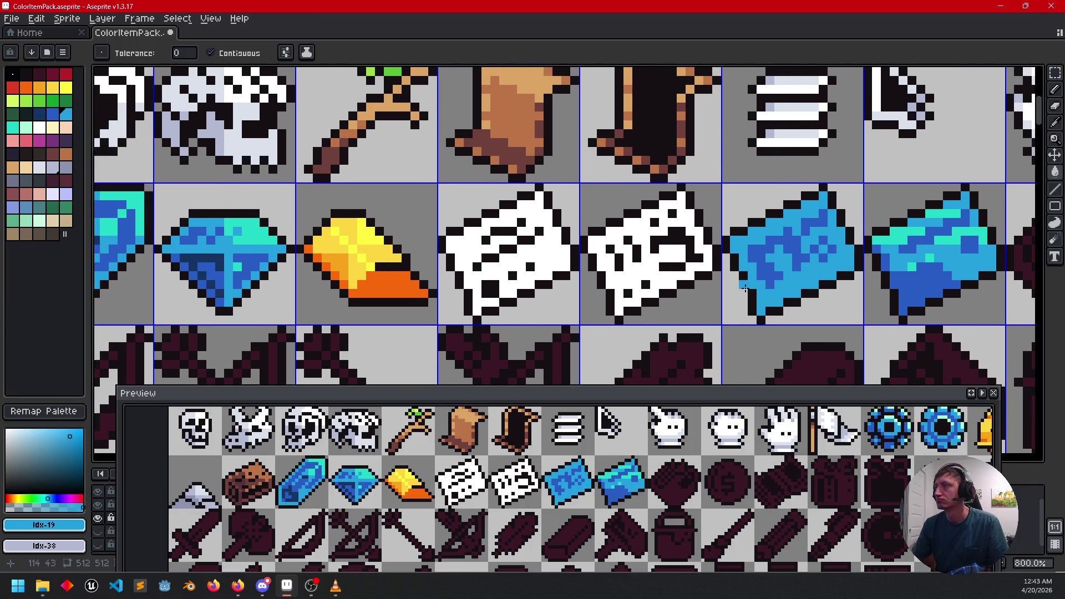
pyautogui.scroll(-1, 721, 277)
# Step: Pencil a teal line along the note's top and shade its lower part darker blue
pyautogui.keyDown('alt'); pyautogui.click(894, 222); pyautogui.keyUp('alt')
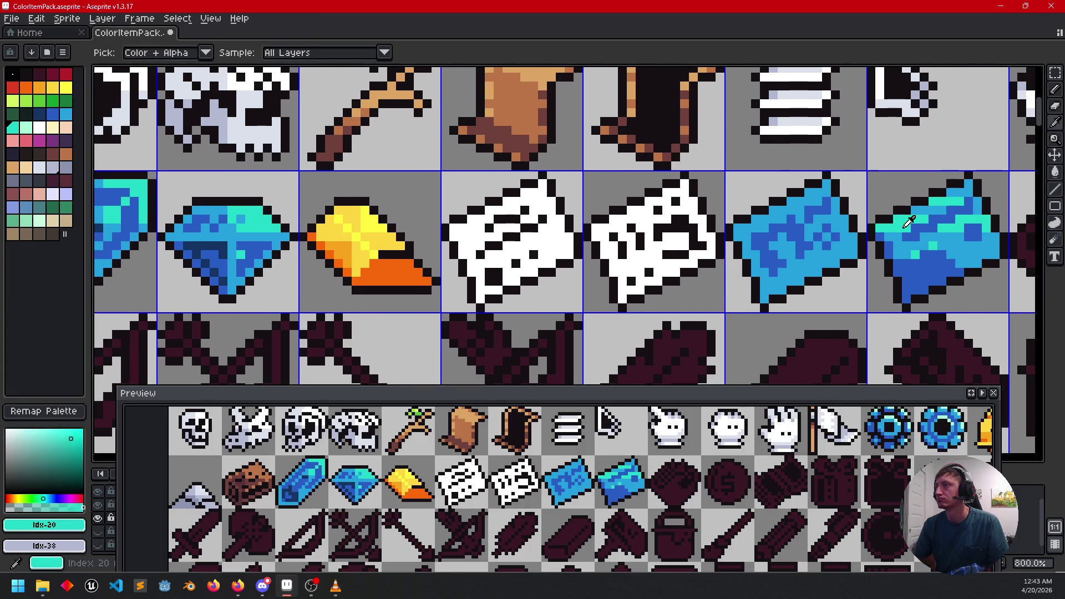
pyautogui.press('b')
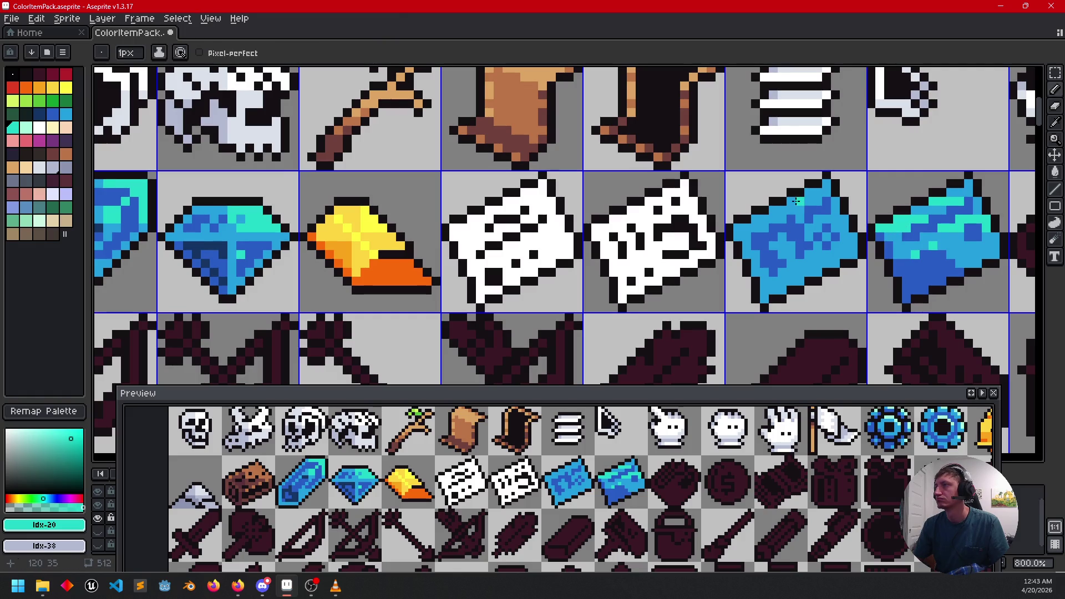
pyautogui.moveTo(793, 202); pyautogui.dragTo(838, 201)
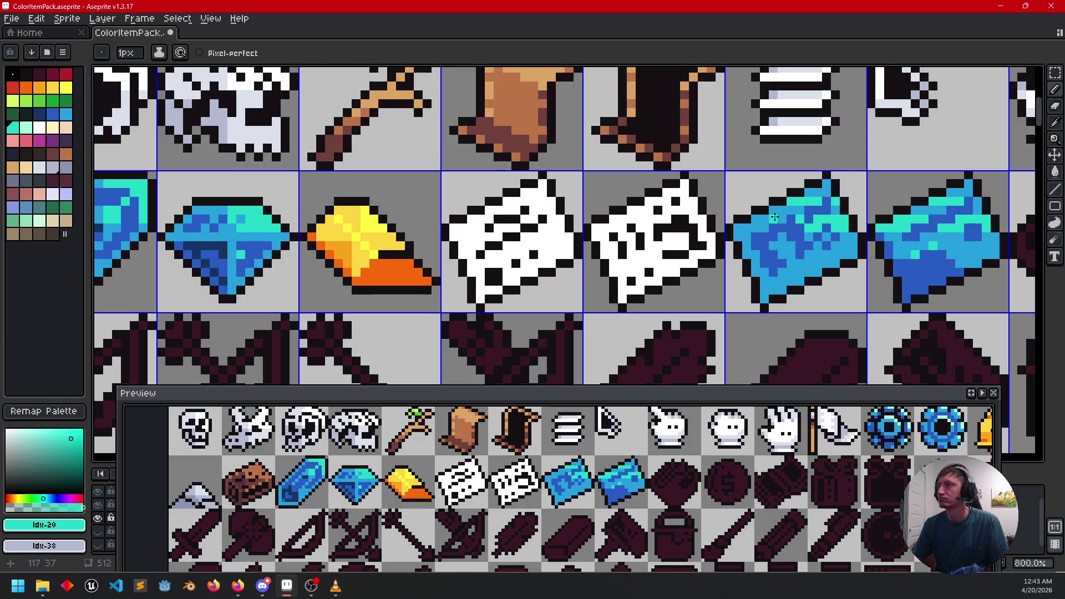
pyautogui.keyDown('alt'); pyautogui.click(745, 237); pyautogui.keyUp('alt')
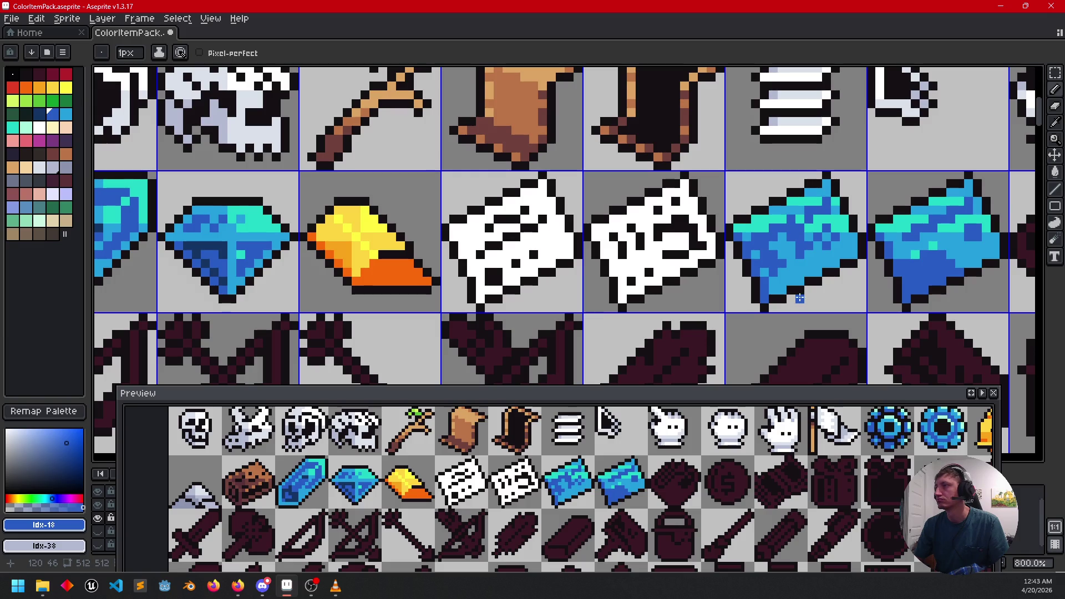
pyautogui.moveTo(776, 283); pyautogui.dragTo(816, 272)
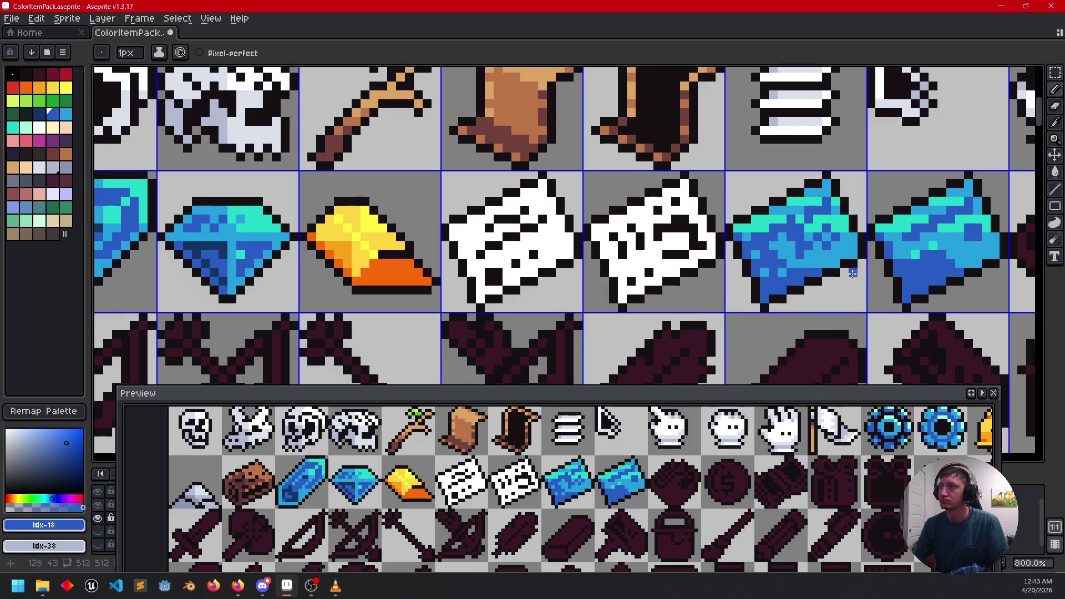
# Step: Touch up a banknote pixel in lighter blue and zoom out over the sheet
pyautogui.scroll(-1, 788, 283)
pyautogui.keyDown('alt'); pyautogui.click(952, 231); pyautogui.keyUp('alt')
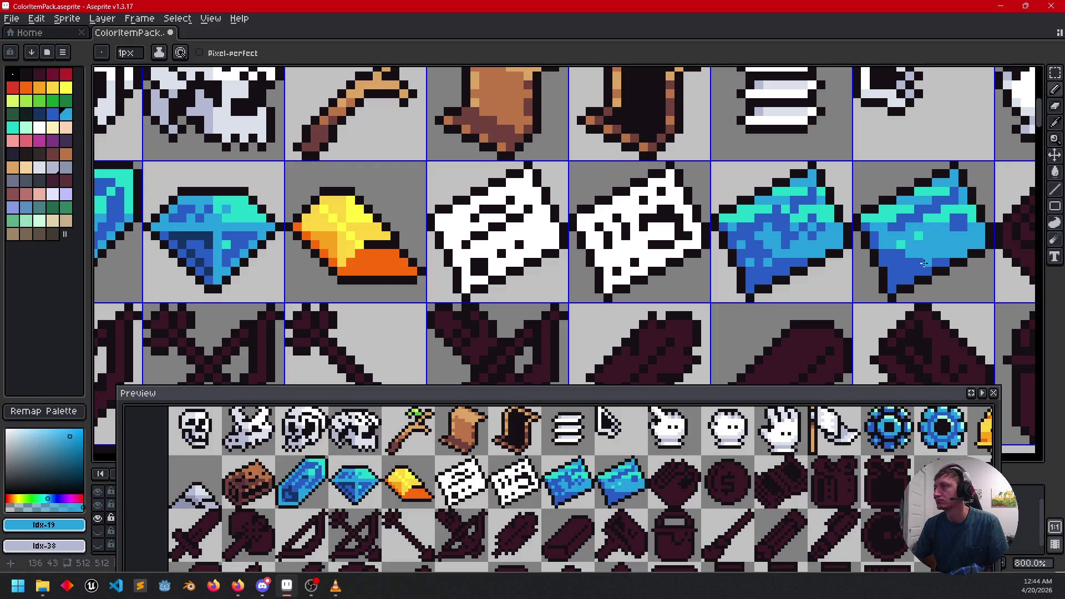
pyautogui.click(903, 253)
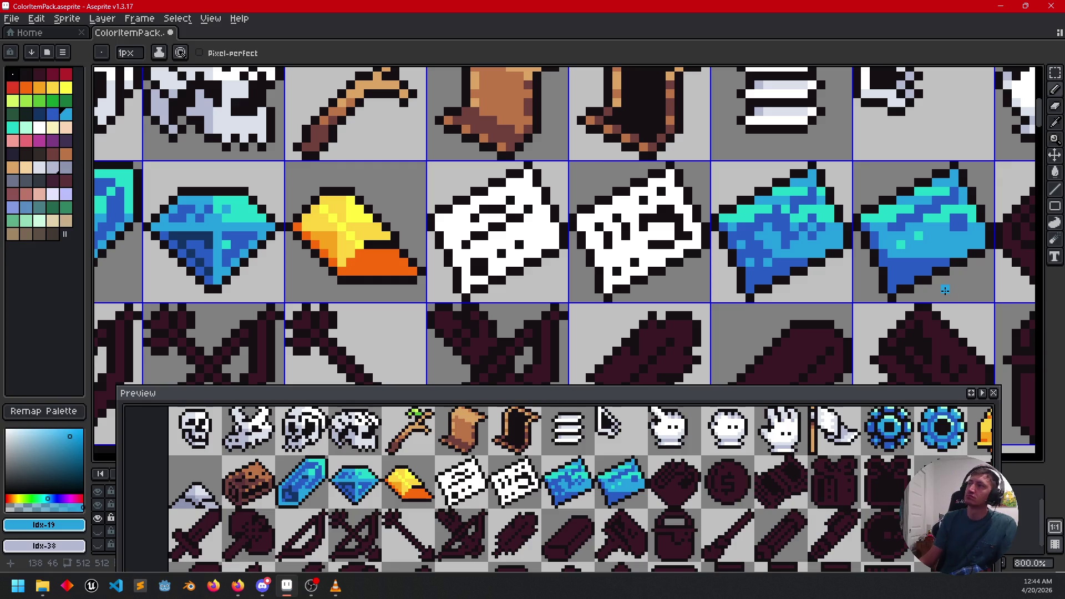
pyautogui.scroll(-2, 942, 284)
pyautogui.moveTo(942, 284)
pyautogui.mouseDown()
pyautogui.moveTo(738, 328)
pyautogui.moveTo(752, 328)
pyautogui.mouseUp()
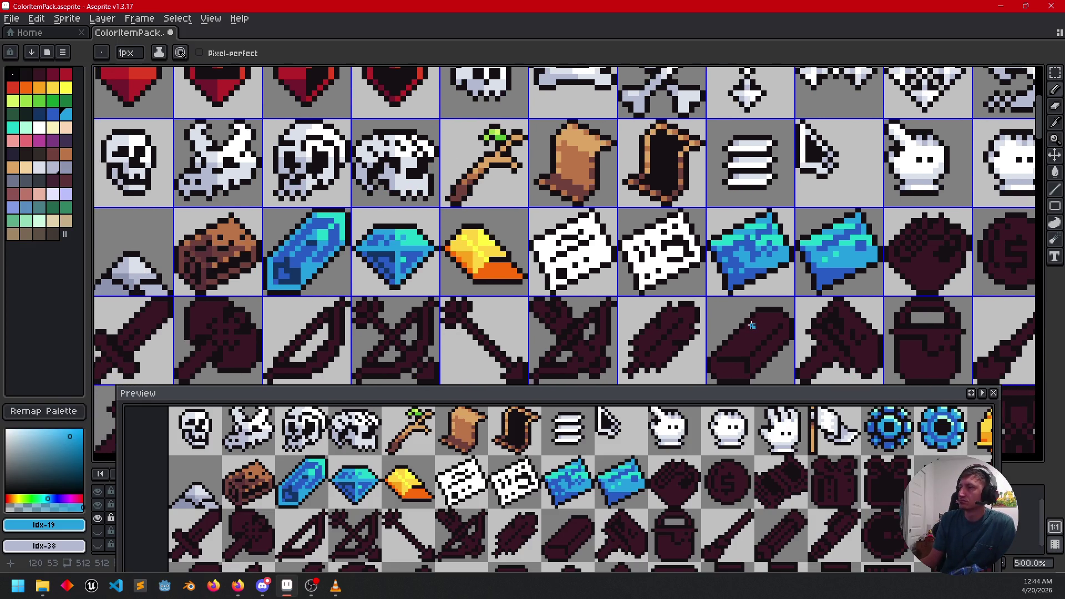
pyautogui.moveTo(756, 322)
pyautogui.mouseDown()
pyautogui.moveTo(795, 313)
pyautogui.moveTo(716, 322)
pyautogui.mouseUp()
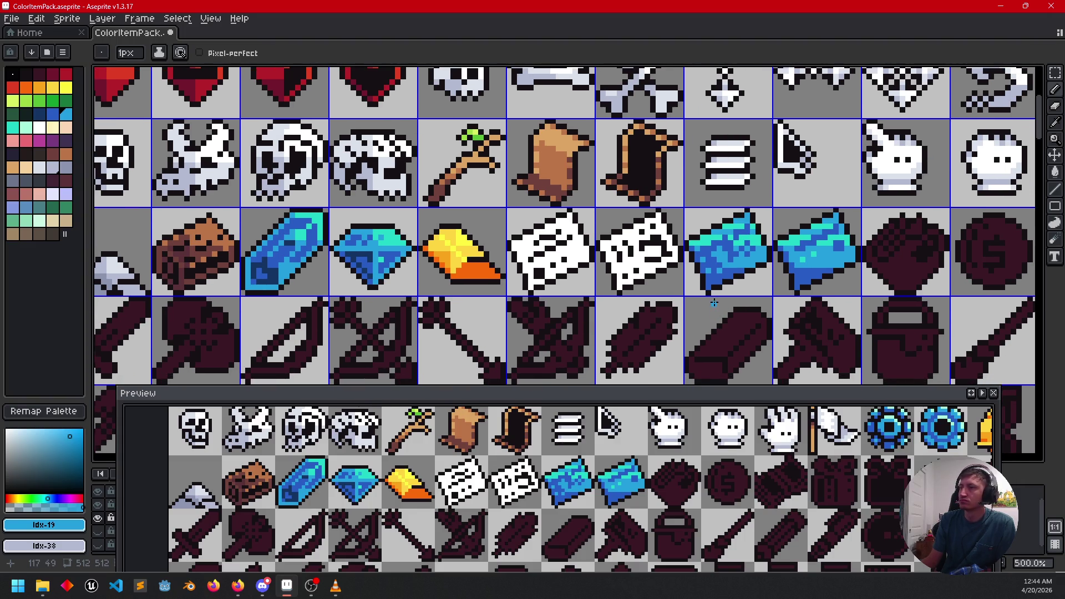
pyautogui.moveTo(759, 293); pyautogui.dragTo(727, 295)
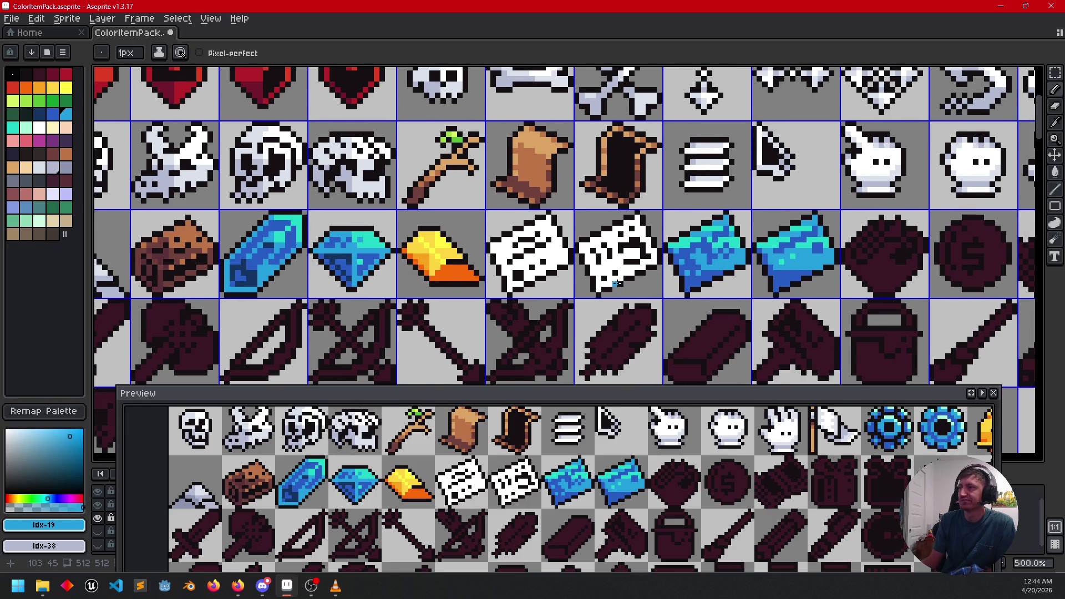
pyautogui.scroll(3, 524, 305)
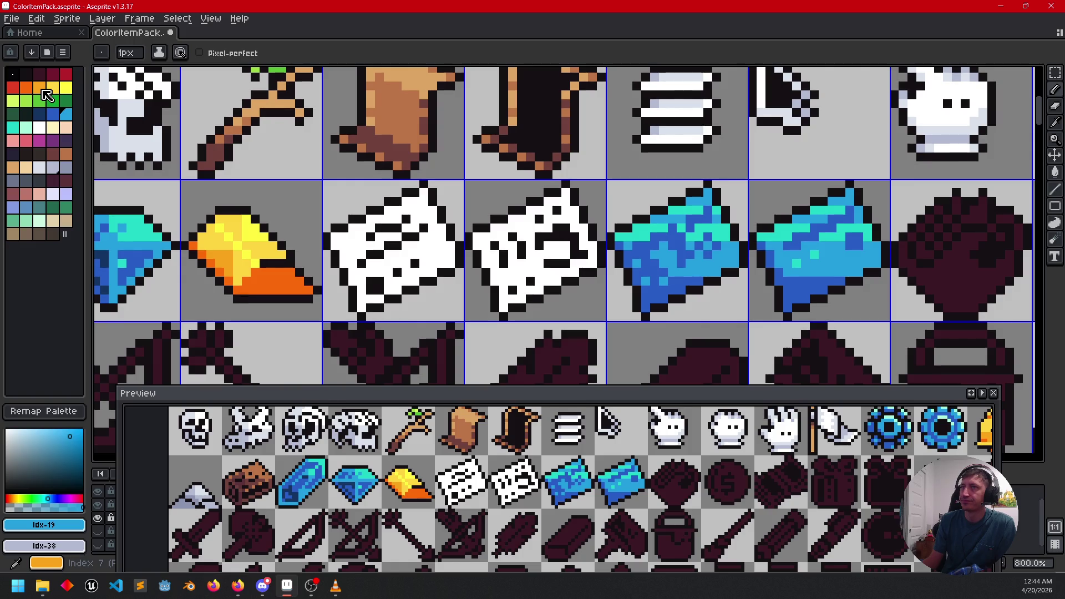
# Step: Flood-fill the bill's blue patches, teal upper row and light-blue top with yellow
pyautogui.click(52, 87)
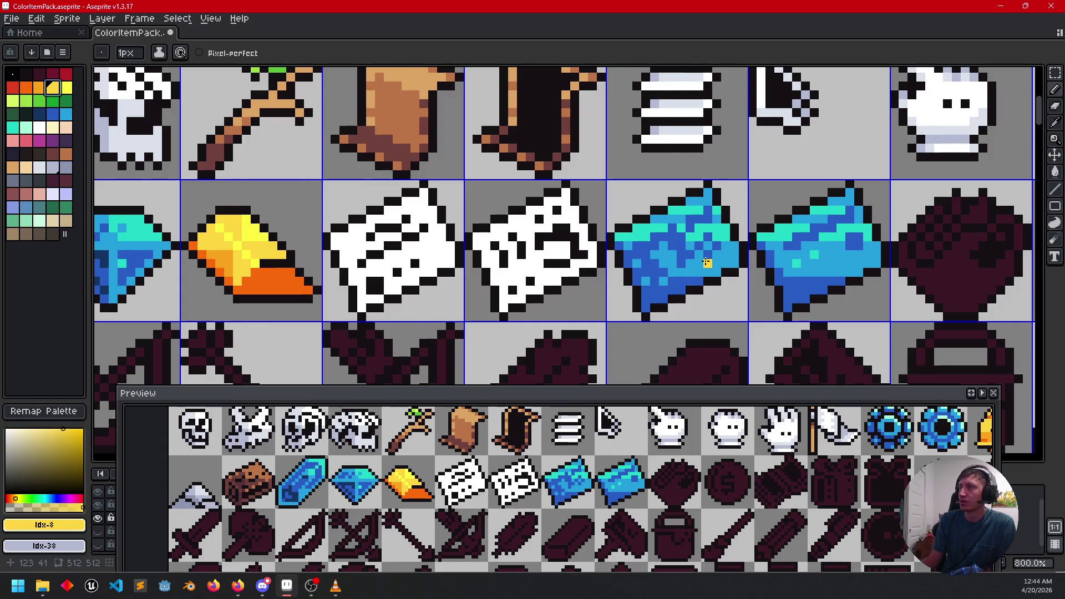
pyautogui.press('g')
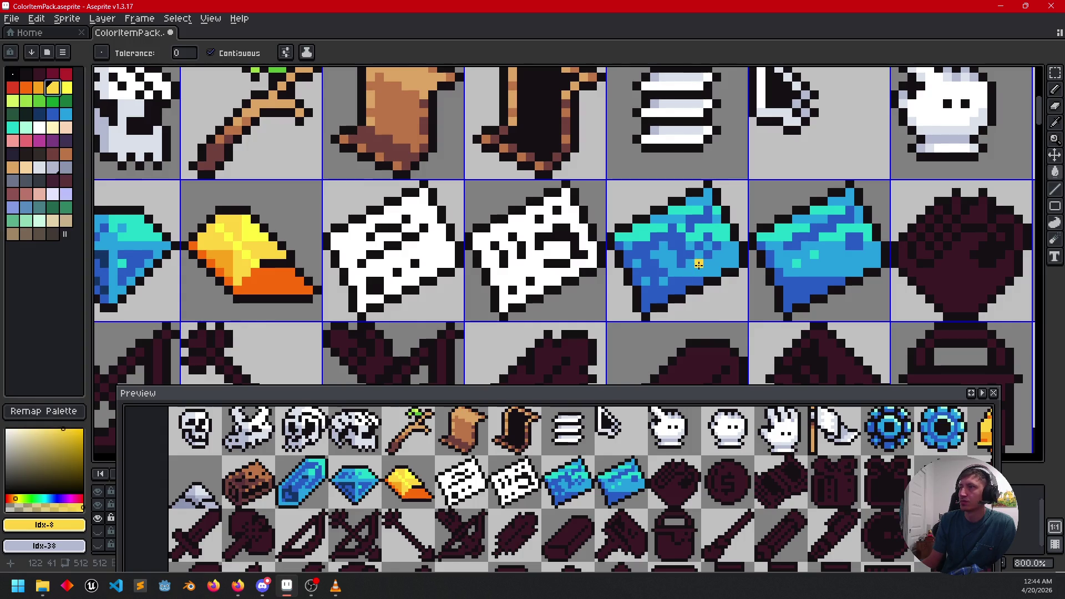
pyautogui.click(698, 271)
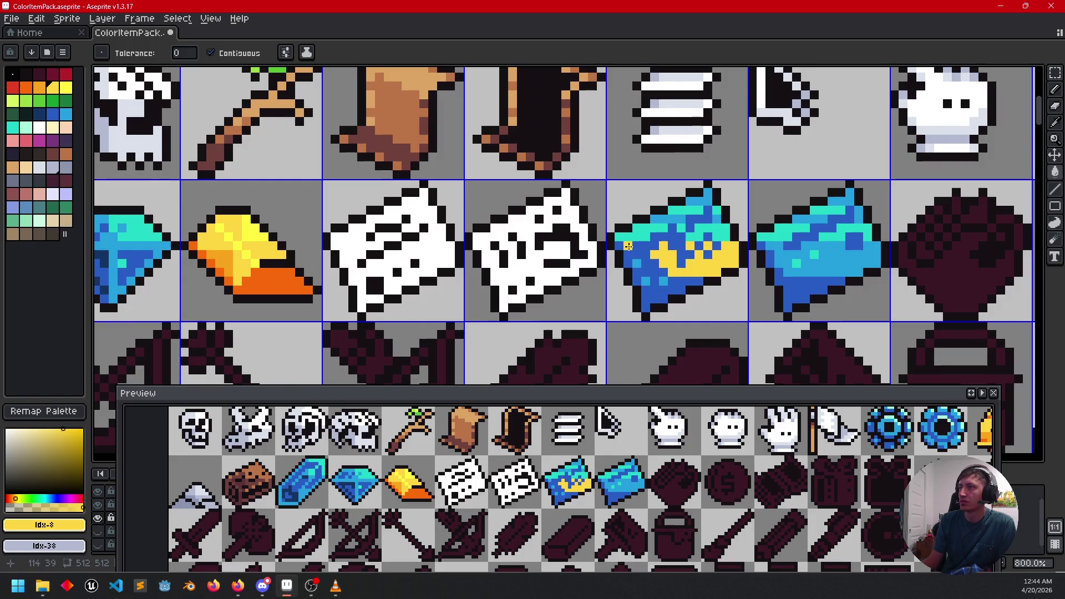
pyautogui.click(663, 281)
pyautogui.click(681, 220)
pyautogui.click(706, 219)
pyautogui.click(703, 199)
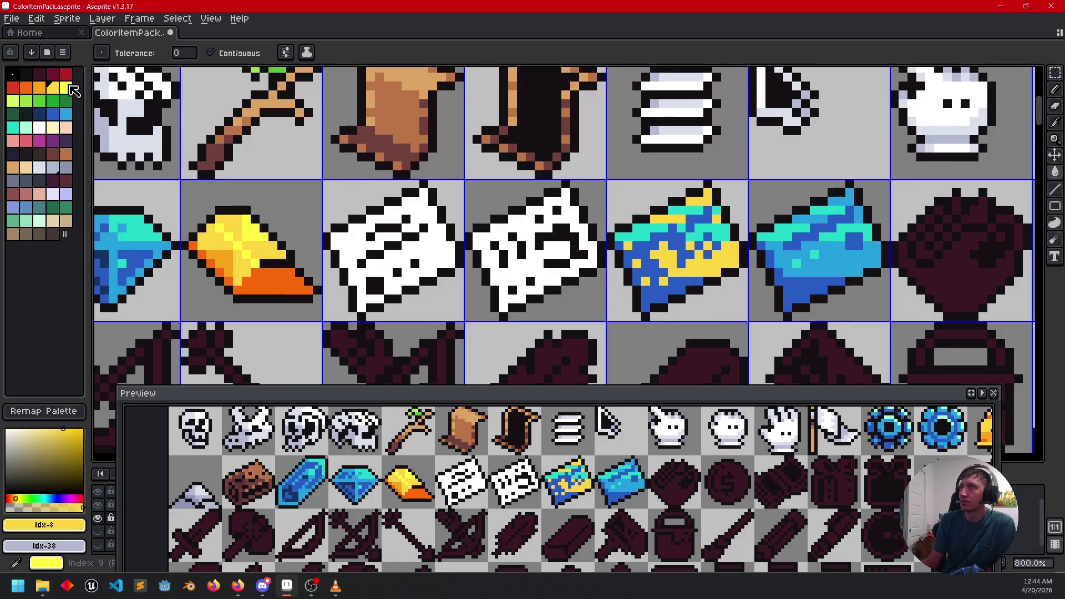
# Step: Recolour more blue areas, the teal left side and top strip in brighter yellow
pyautogui.click(66, 87)
pyautogui.click(689, 234)
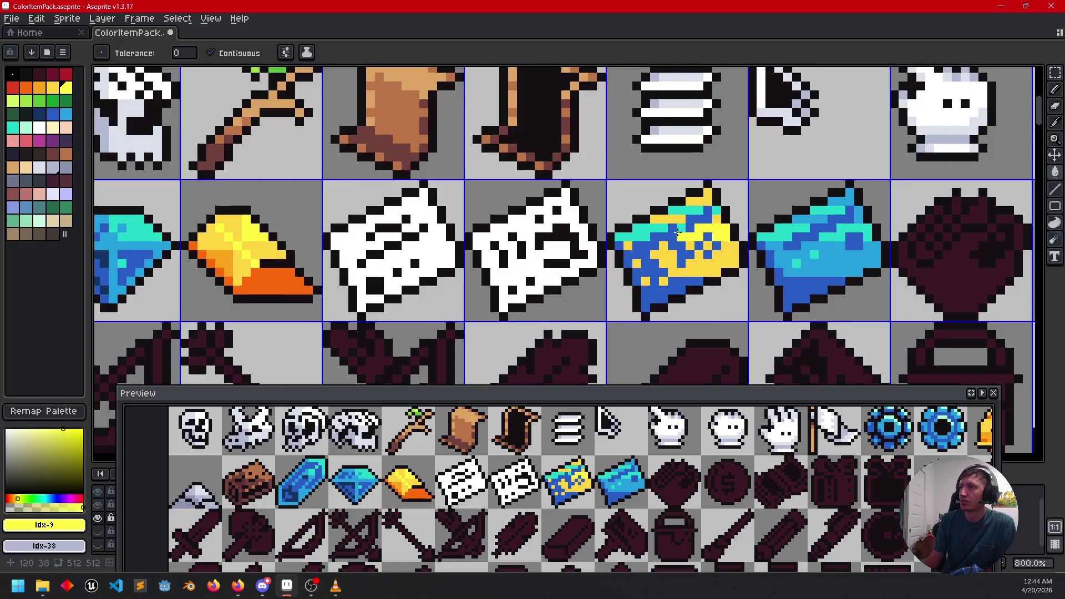
pyautogui.click(647, 227)
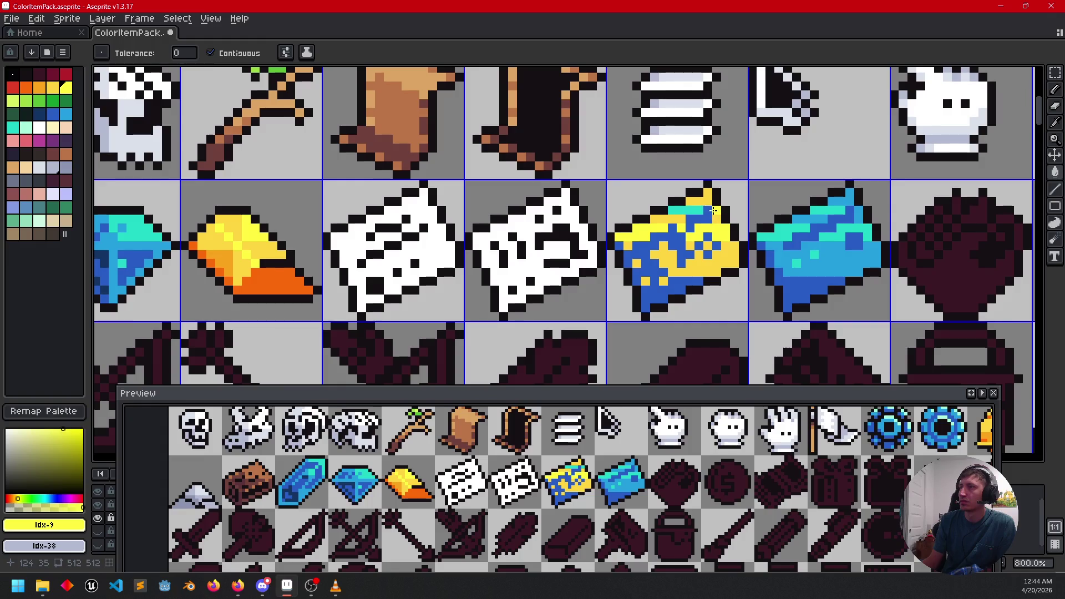
pyautogui.click(697, 210)
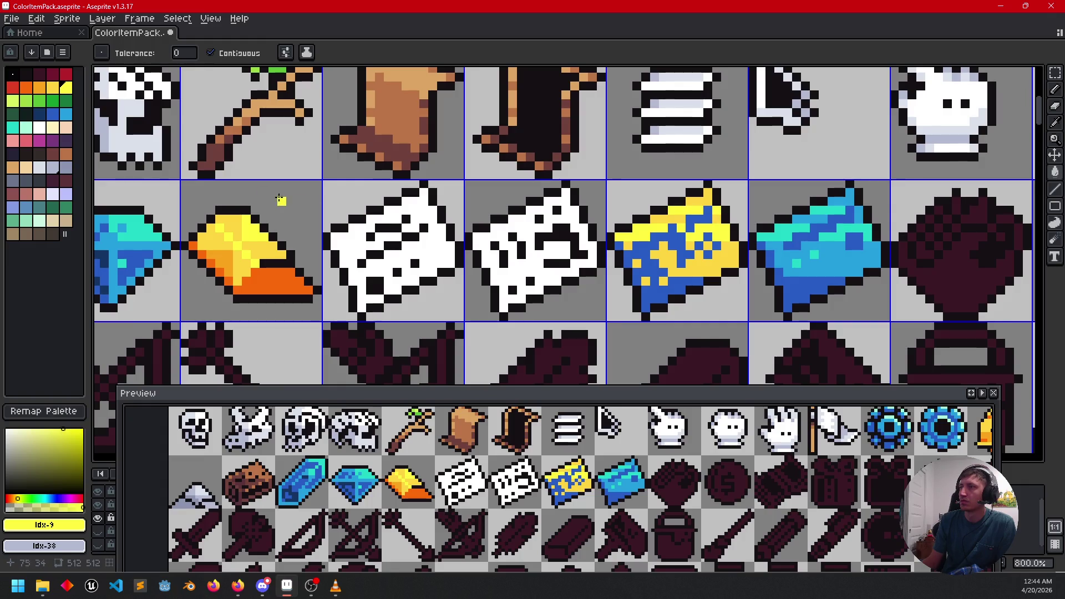
# Step: Fill the large blue area and remaining leftover blue pixels with orange
pyautogui.click(39, 90)
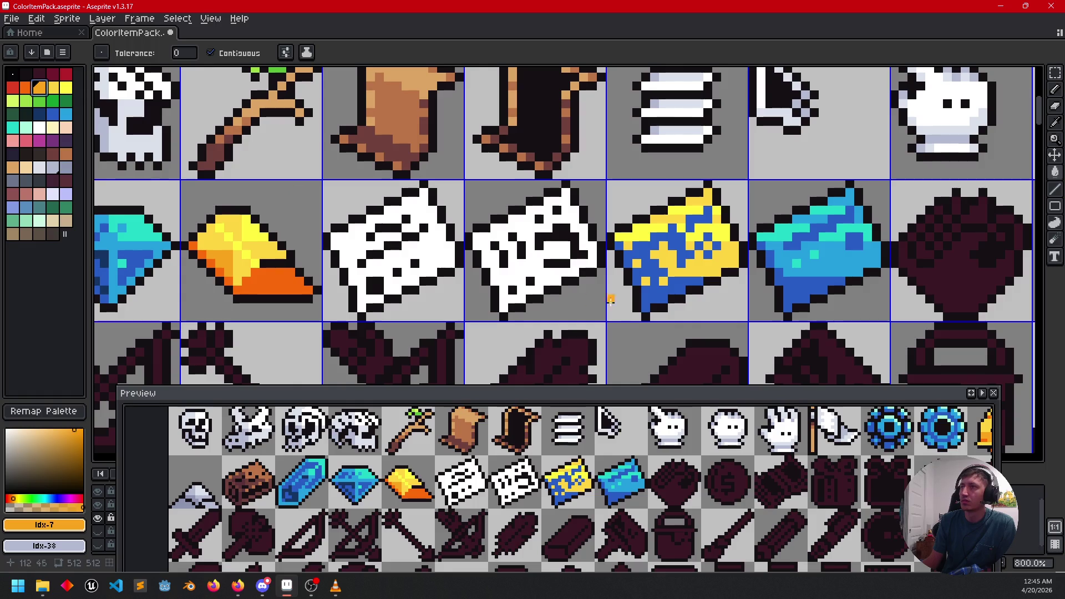
pyautogui.click(640, 257)
pyautogui.click(698, 222)
pyautogui.click(717, 247)
pyautogui.click(708, 238)
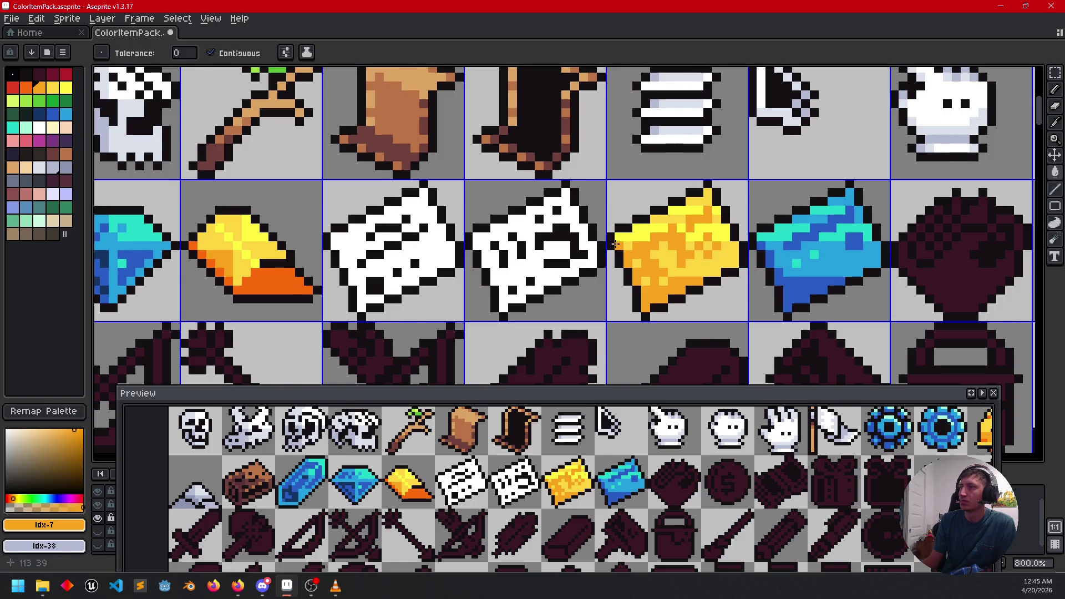
pyautogui.scroll(-5, 616, 244)
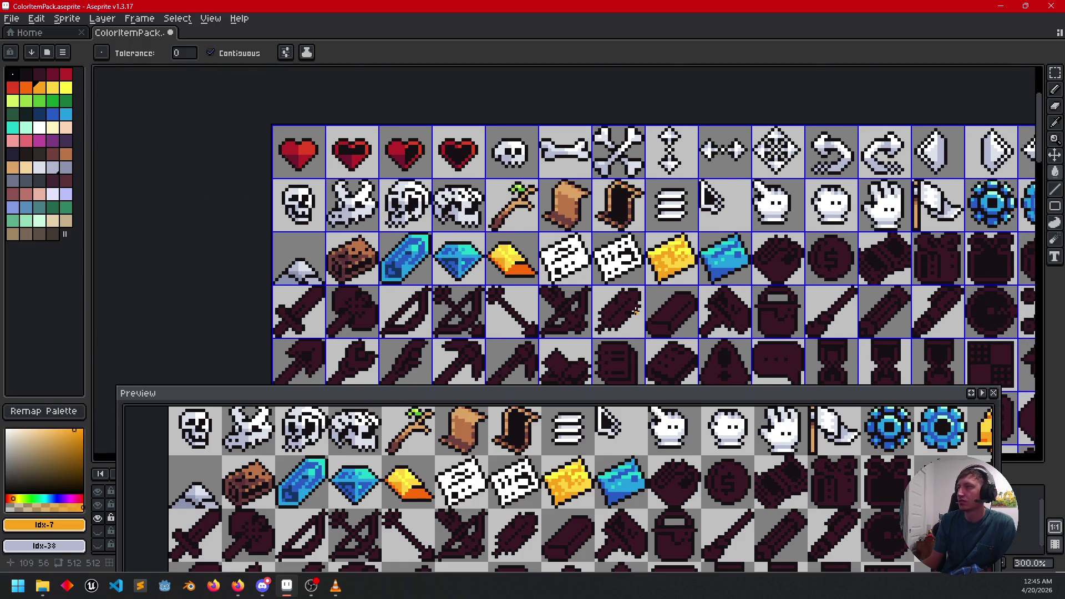
# Step: Flood-fill the second white bill with magenta
pyautogui.scroll(1, 636, 310)
pyautogui.scroll(1, 672, 298)
pyautogui.moveTo(671, 298)
pyautogui.mouseDown()
pyautogui.moveTo(718, 289)
pyautogui.moveTo(671, 285)
pyautogui.mouseUp()
pyautogui.scroll(1, 671, 285)
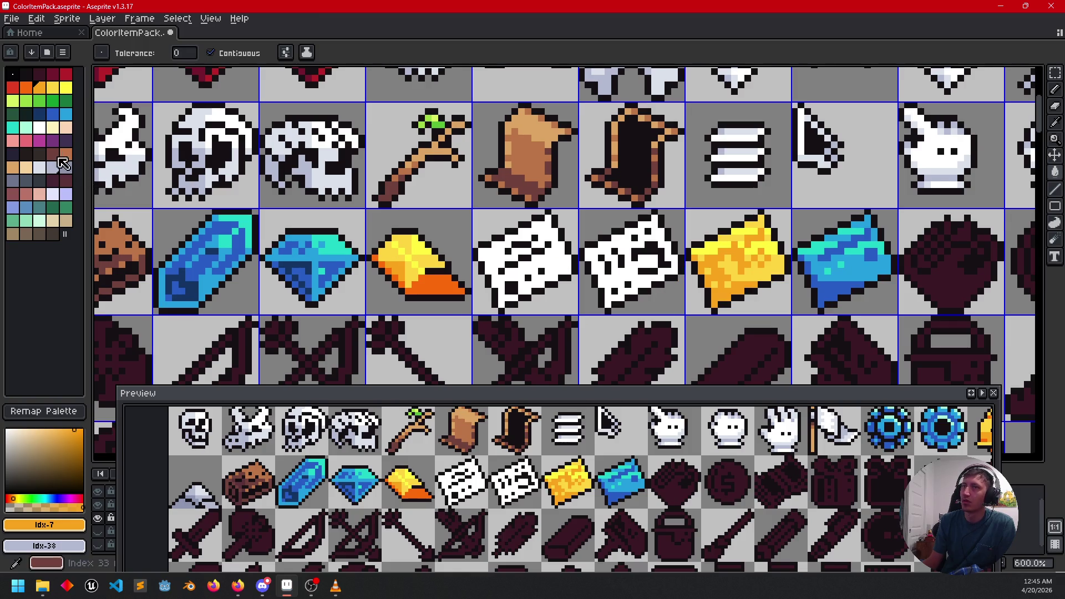
pyautogui.click(39, 140)
pyautogui.moveTo(693, 314)
pyautogui.mouseDown()
pyautogui.moveTo(672, 319)
pyautogui.moveTo(716, 319)
pyautogui.moveTo(635, 324)
pyautogui.mouseUp()
pyautogui.scroll(1, 715, 319)
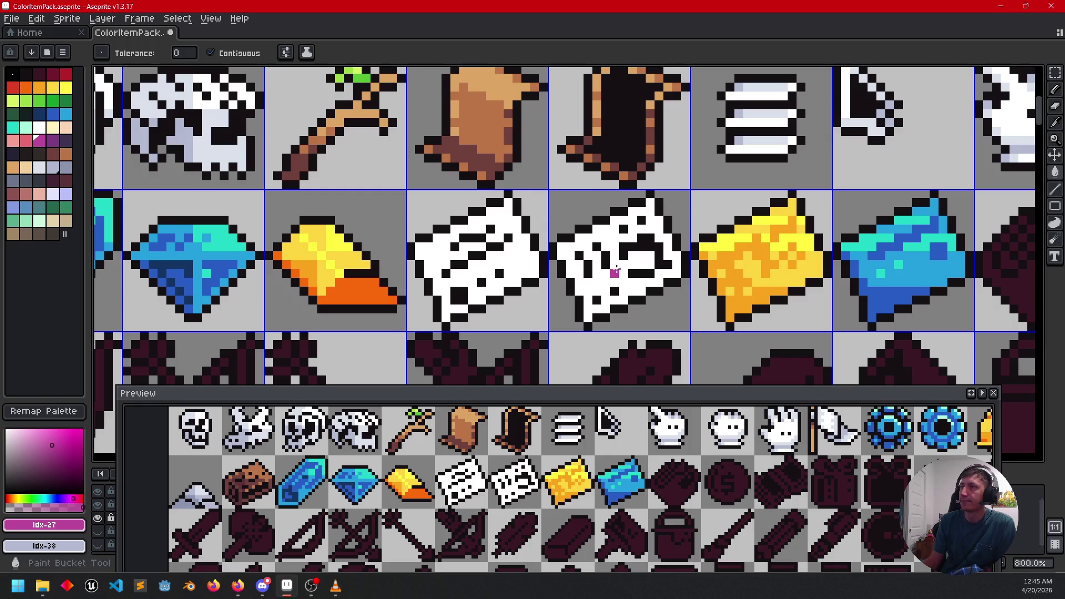
pyautogui.click(616, 270)
# Step: Pencil a pink (Idx-26) highlight line along the magenta bill's top
pyautogui.click(24, 146)
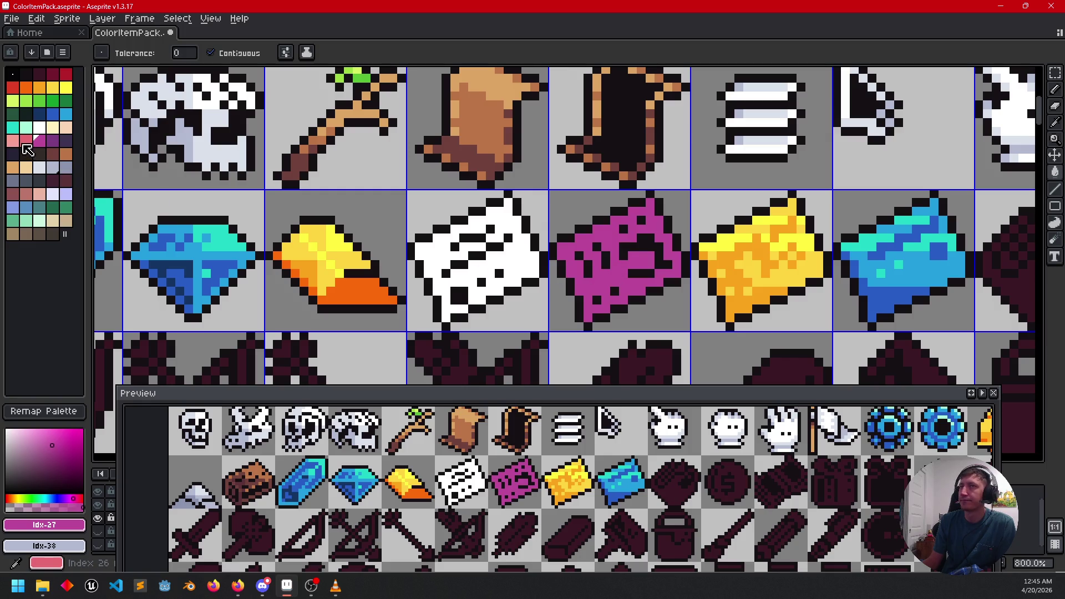
pyautogui.click(25, 143)
pyautogui.press('b')
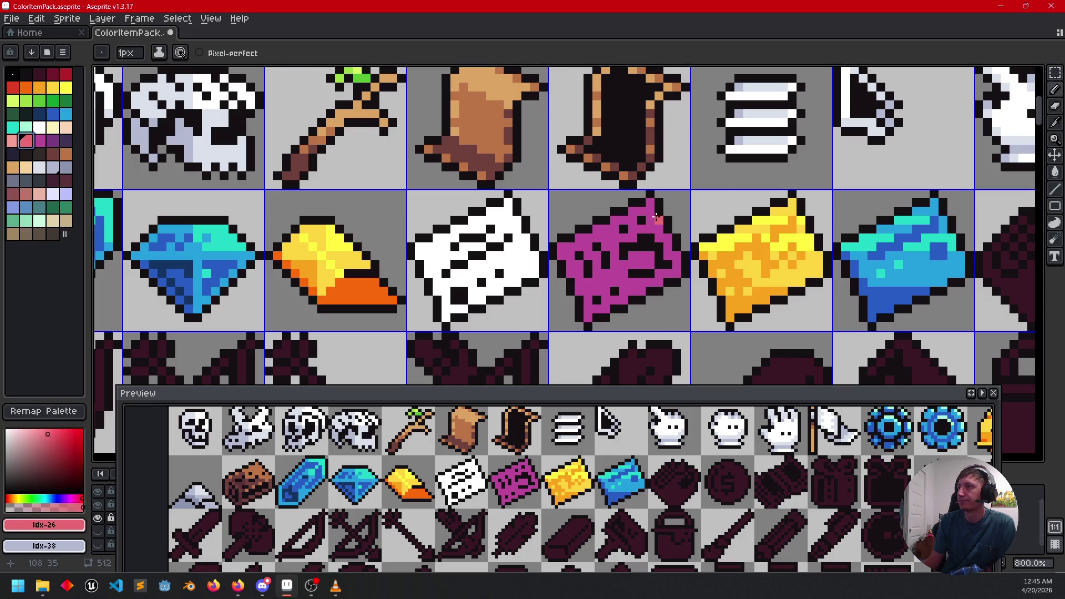
pyautogui.click(655, 219)
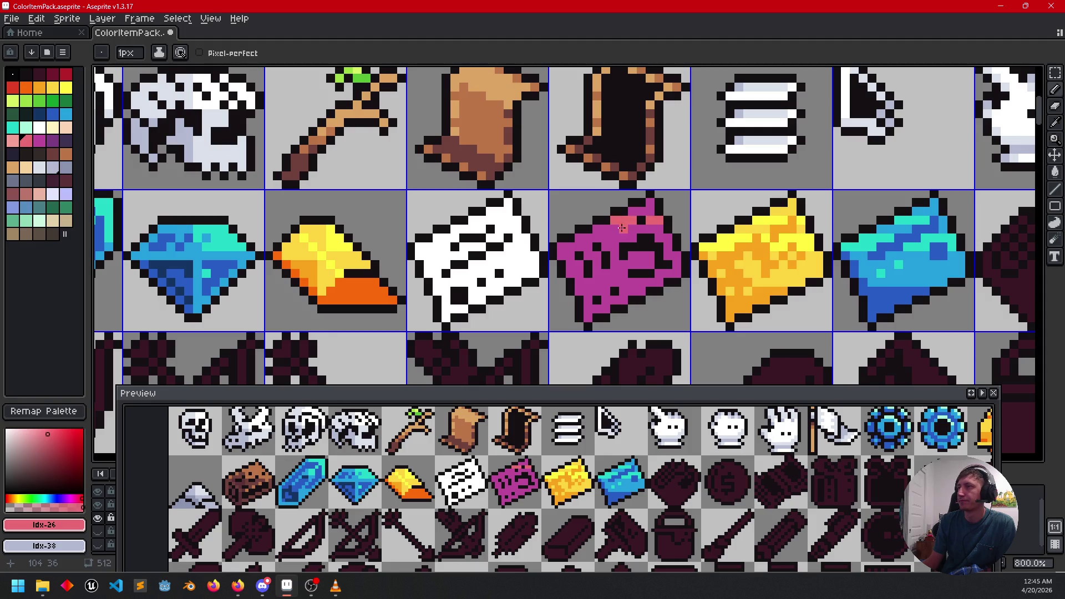
pyautogui.click(587, 233)
pyautogui.moveTo(587, 234); pyautogui.dragTo(632, 233)
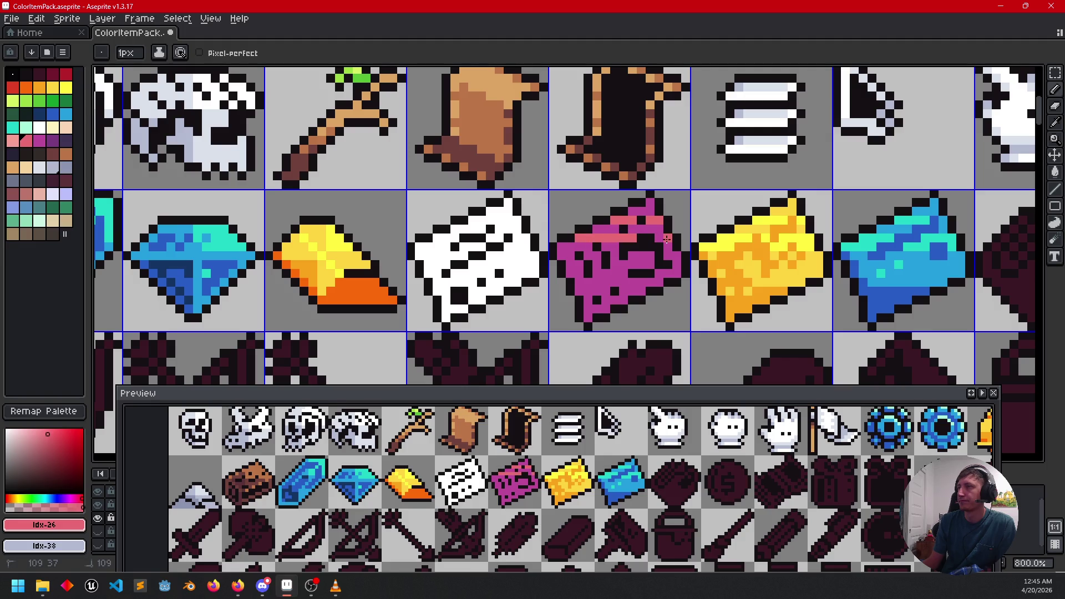
pyautogui.moveTo(606, 245); pyautogui.dragTo(566, 246)
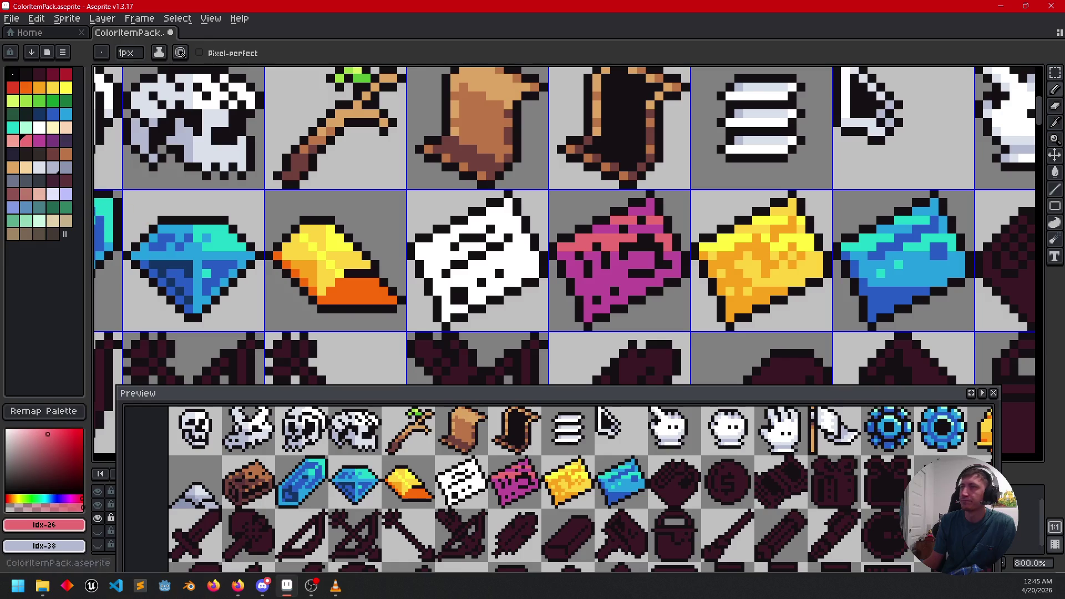
# Step: Shade the bill's lower-left edge dark purple (Idx-28)
pyautogui.click(53, 142)
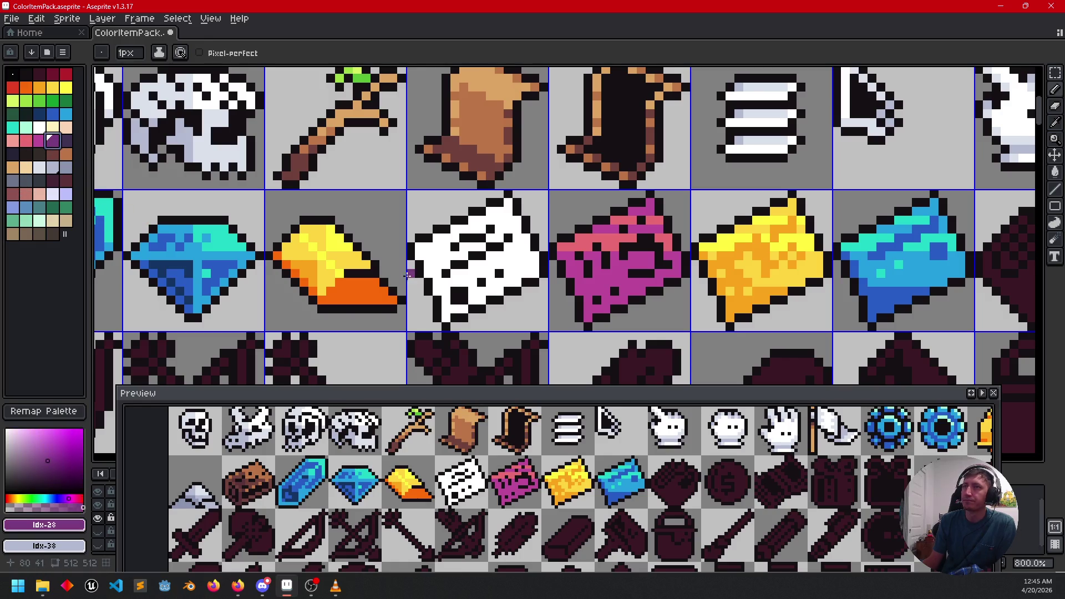
pyautogui.moveTo(572, 273); pyautogui.dragTo(587, 314)
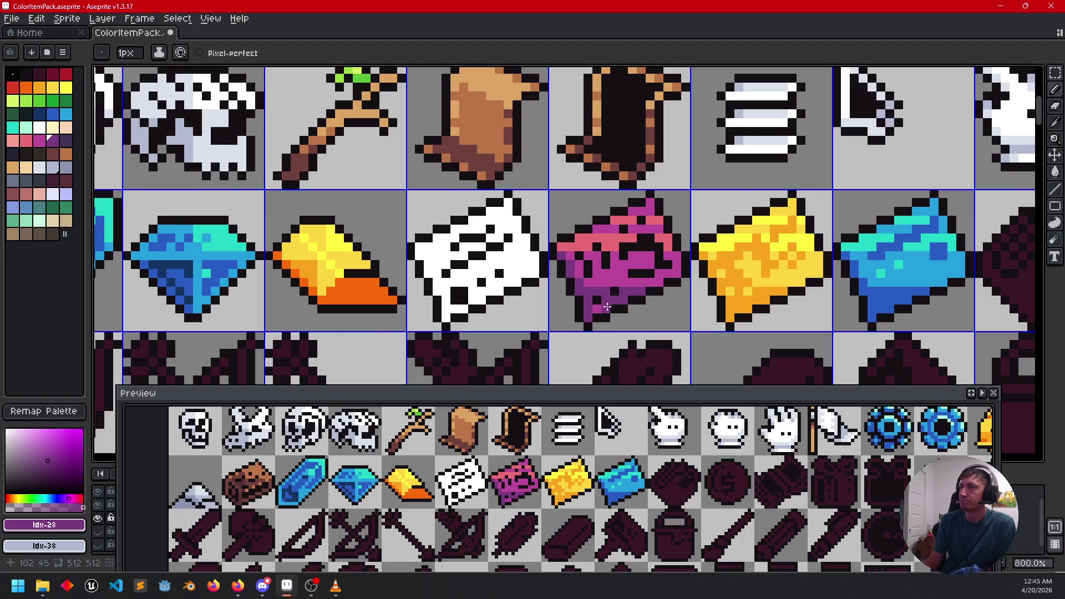
pyautogui.scroll(-2, 694, 319)
pyautogui.moveTo(669, 347)
pyautogui.mouseDown()
pyautogui.moveTo(699, 313)
pyautogui.moveTo(699, 325)
pyautogui.mouseUp()
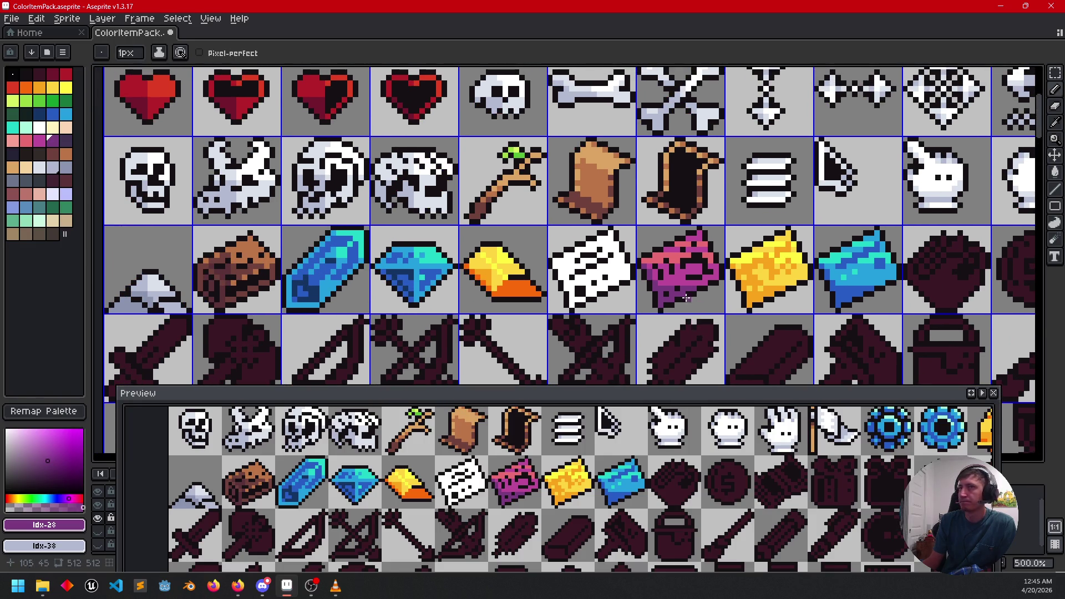
pyautogui.moveTo(466, 217); pyautogui.dragTo(453, 220)
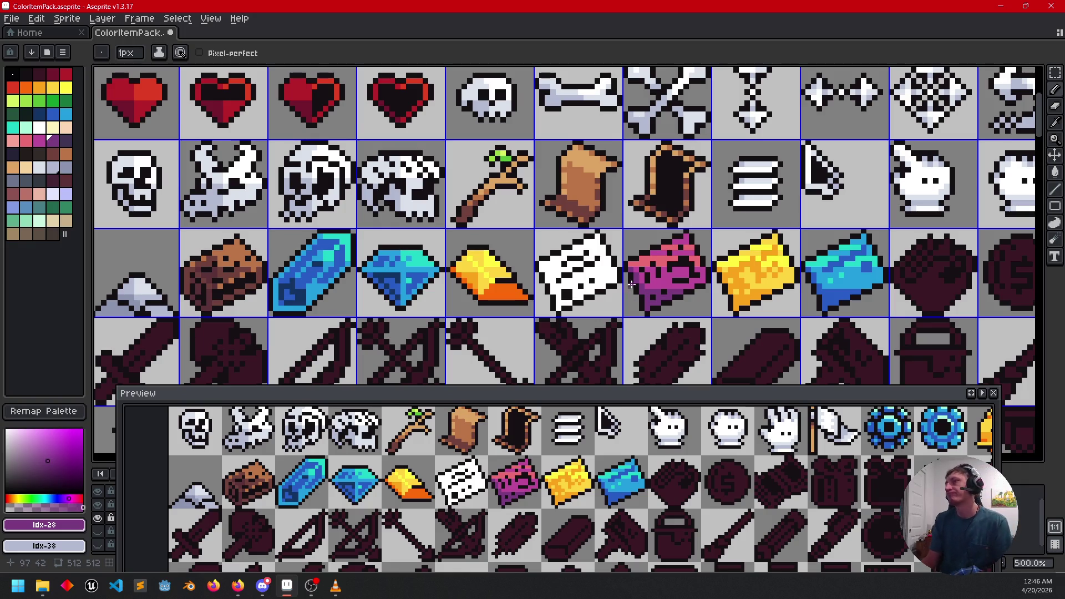
pyautogui.moveTo(631, 285)
pyautogui.mouseDown()
pyautogui.moveTo(685, 263)
pyautogui.moveTo(676, 265)
pyautogui.mouseUp()
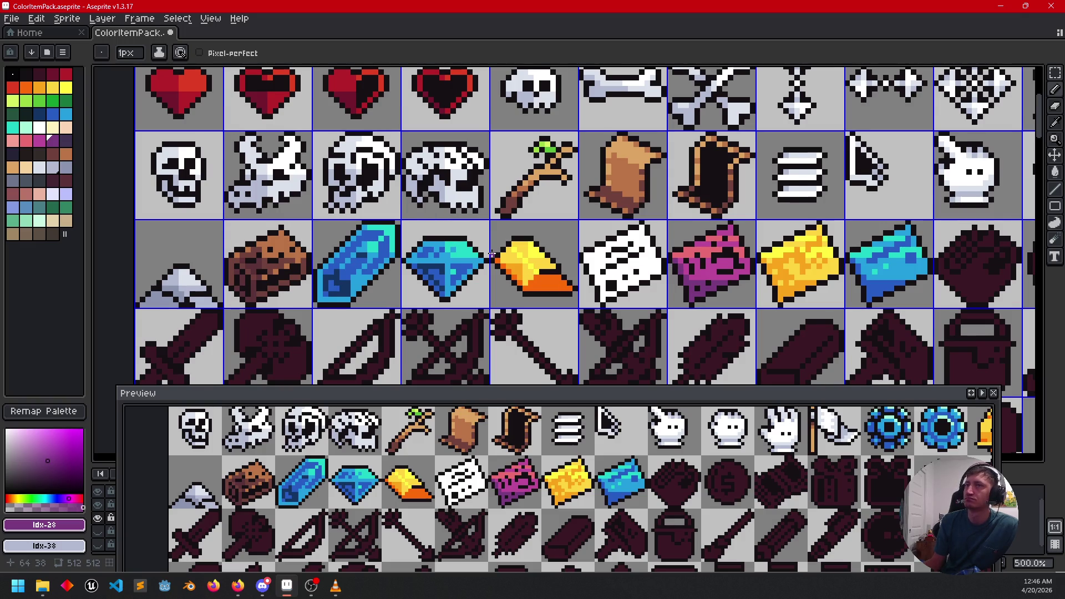
pyautogui.moveTo(492, 255); pyautogui.dragTo(466, 248)
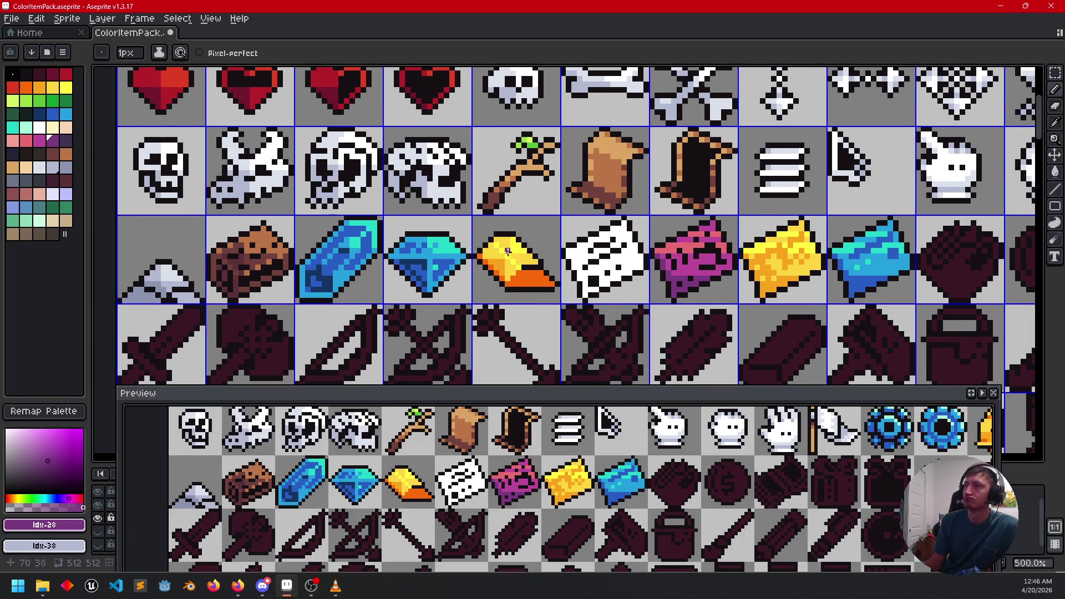
pyautogui.scroll(2, 508, 252)
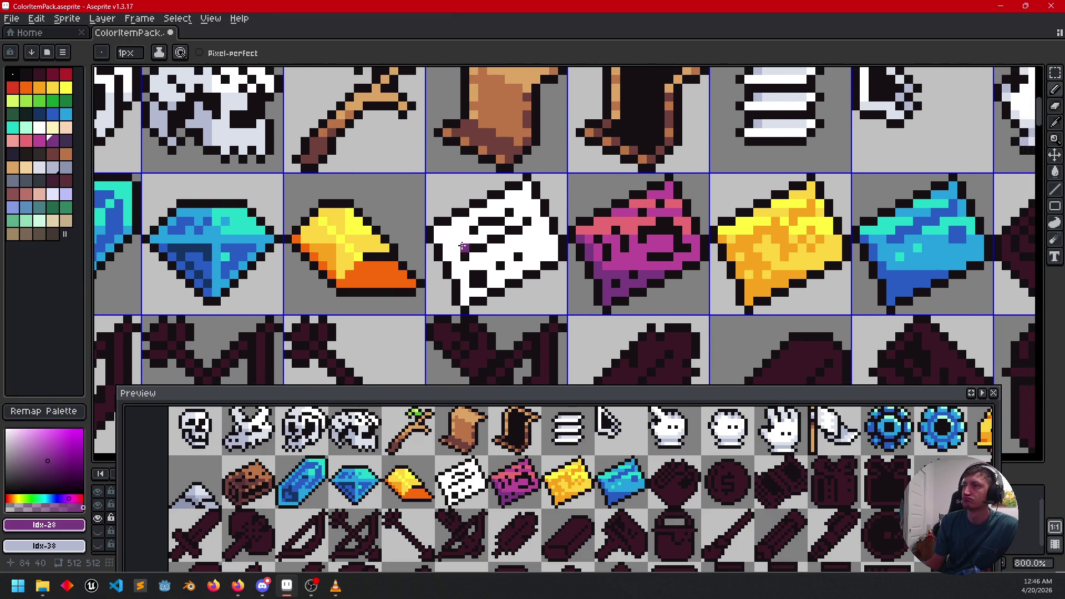
# Step: Flood-fill the first white bill with light green
pyautogui.click(53, 101)
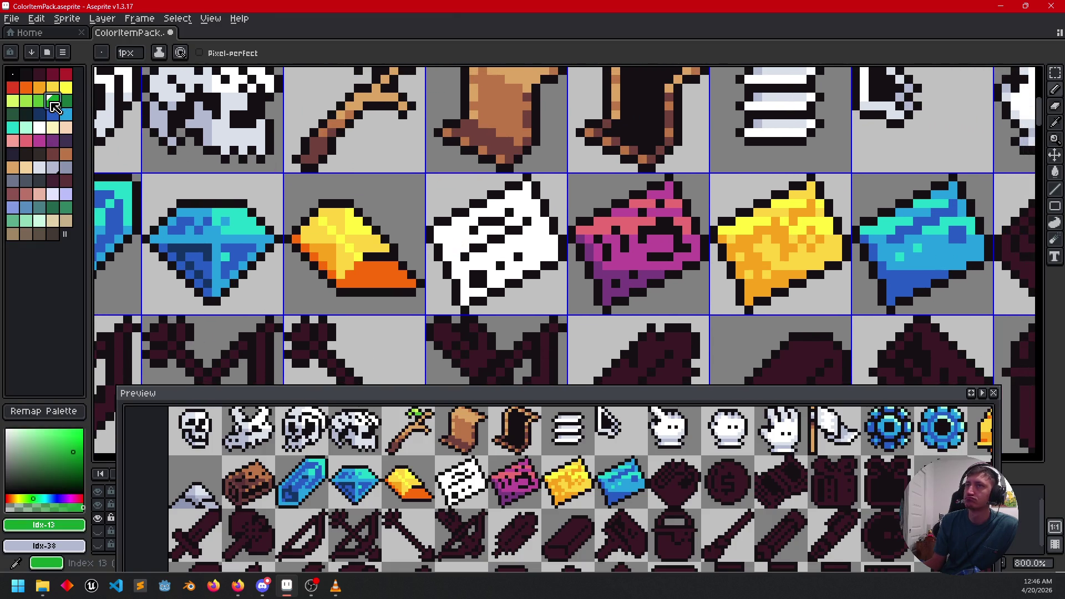
pyautogui.click(39, 100)
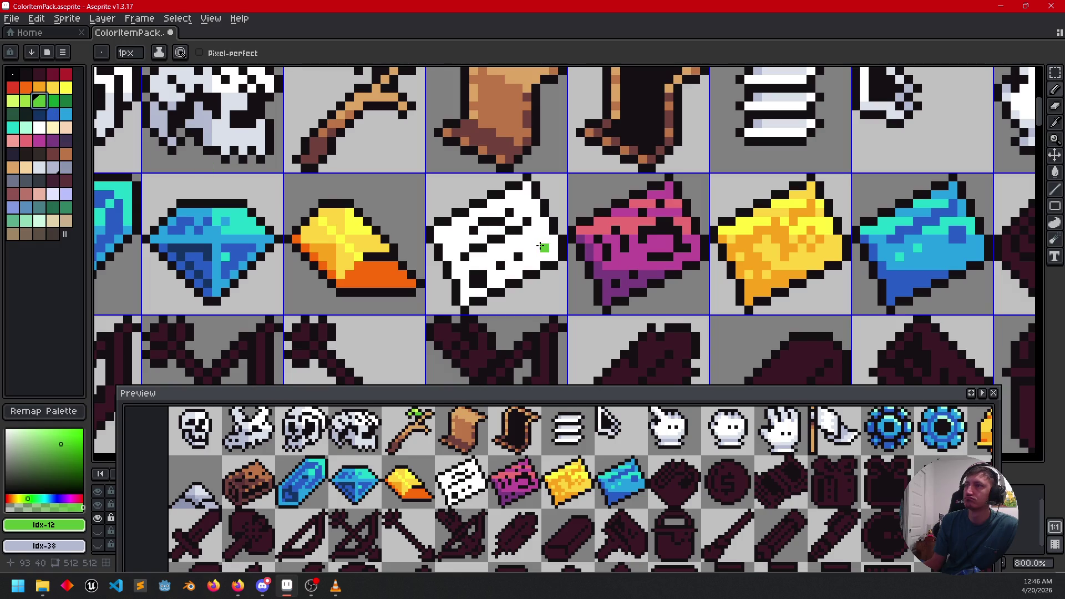
pyautogui.press('g')
pyautogui.click(541, 246)
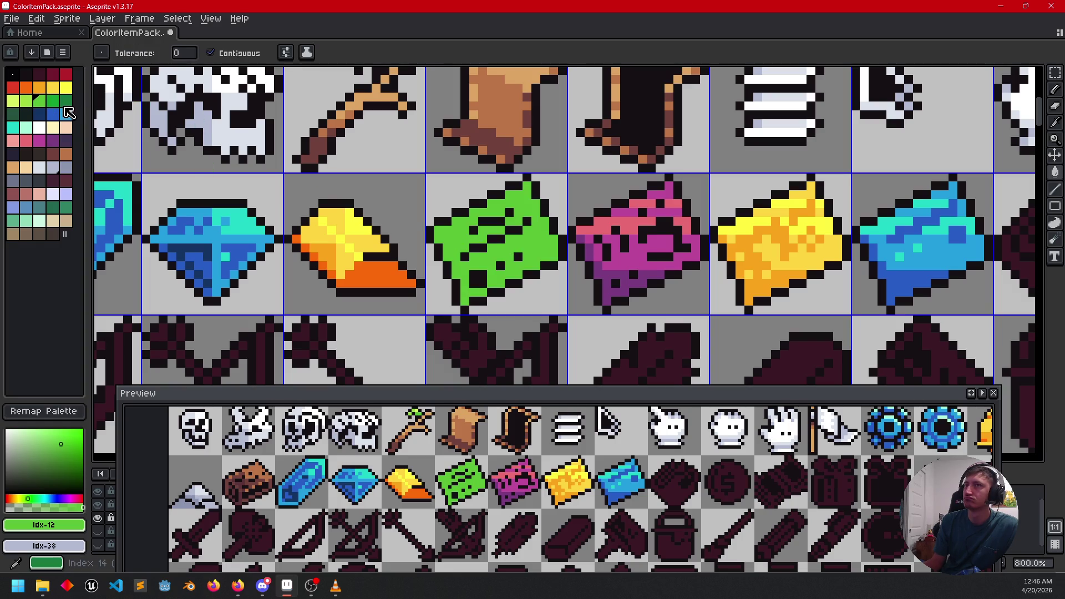
# Step: Pencil yellow-green highlight pixels along the green item's top
pyautogui.click(13, 100)
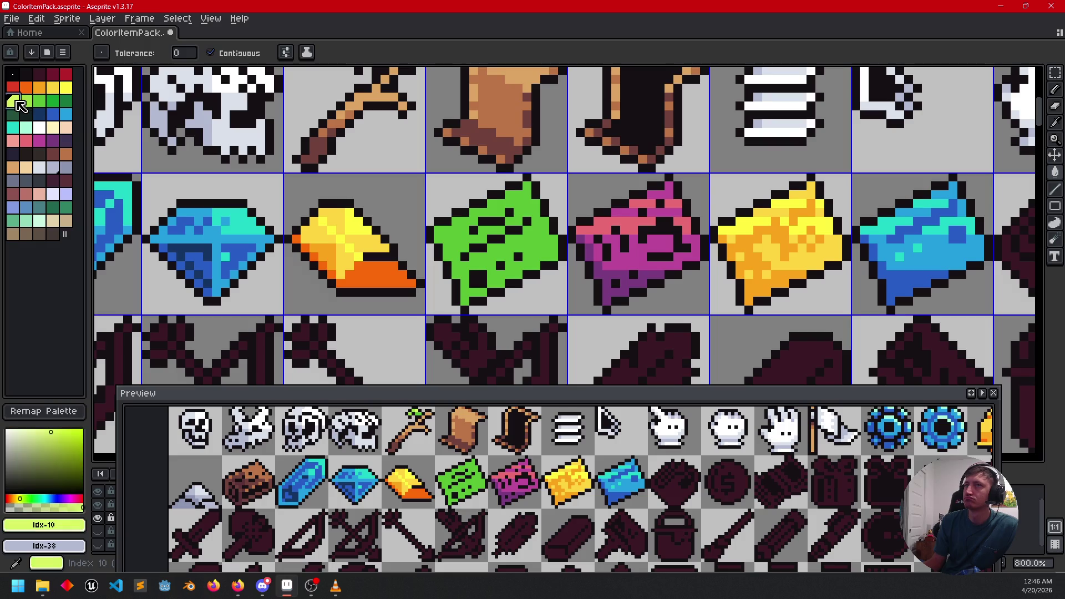
pyautogui.press('b')
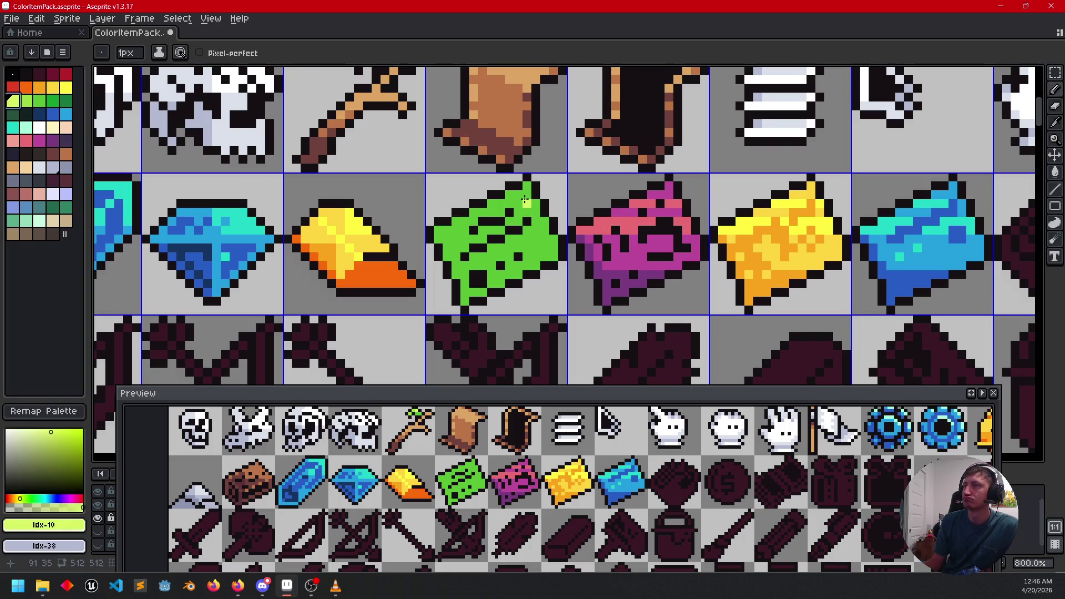
pyautogui.click(535, 201)
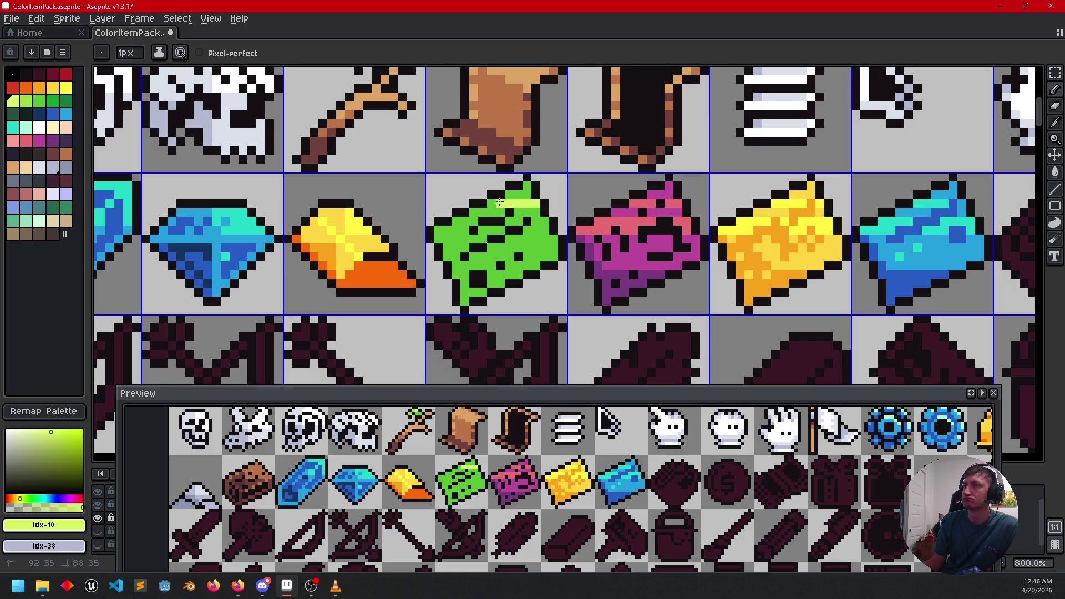
pyautogui.moveTo(528, 221); pyautogui.dragTo(547, 221)
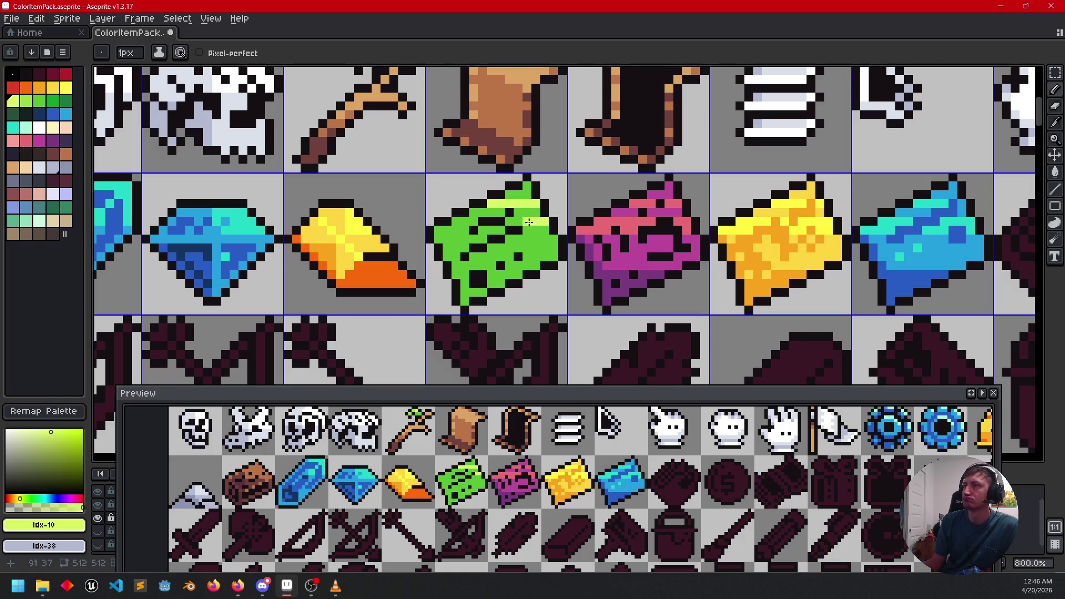
pyautogui.moveTo(474, 219)
pyautogui.mouseDown()
pyautogui.moveTo(454, 228)
pyautogui.moveTo(493, 229)
pyautogui.mouseUp()
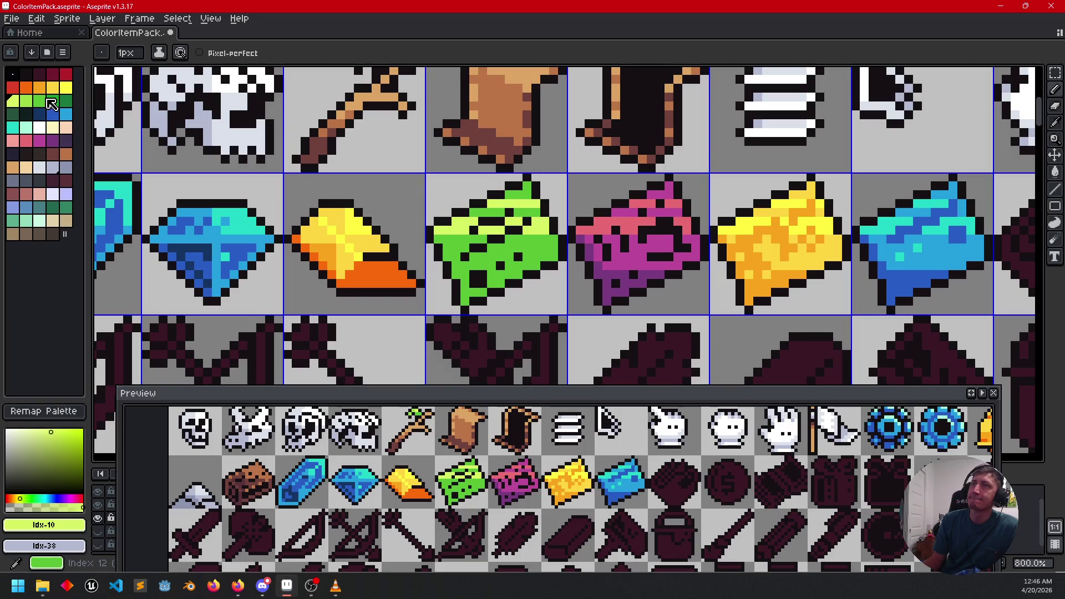
# Step: Paint a row of green pixels across the green item
pyautogui.click(56, 102)
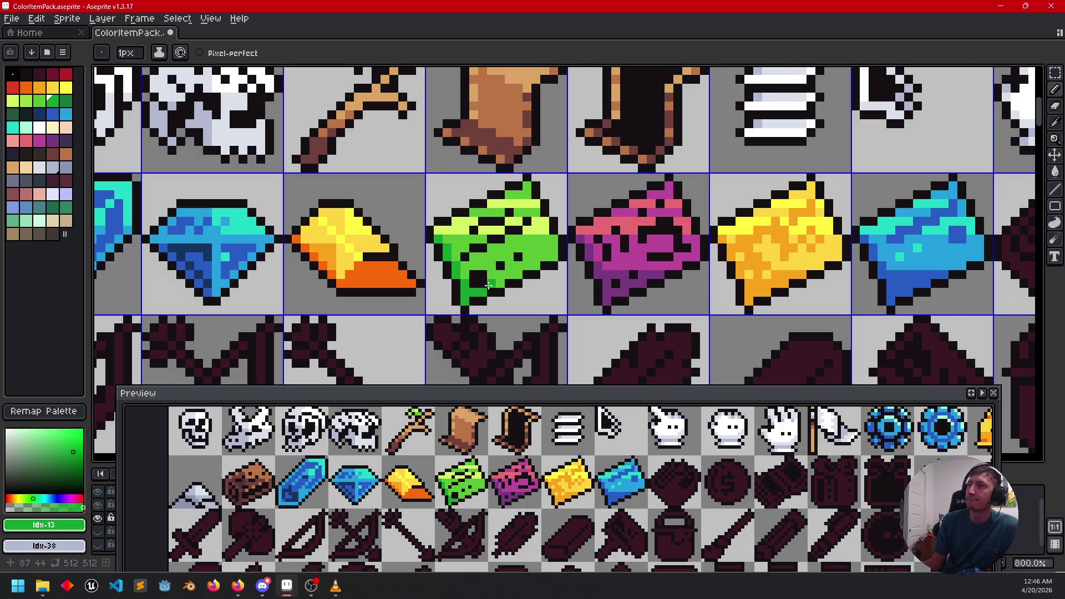
pyautogui.moveTo(515, 273); pyautogui.dragTo(488, 274)
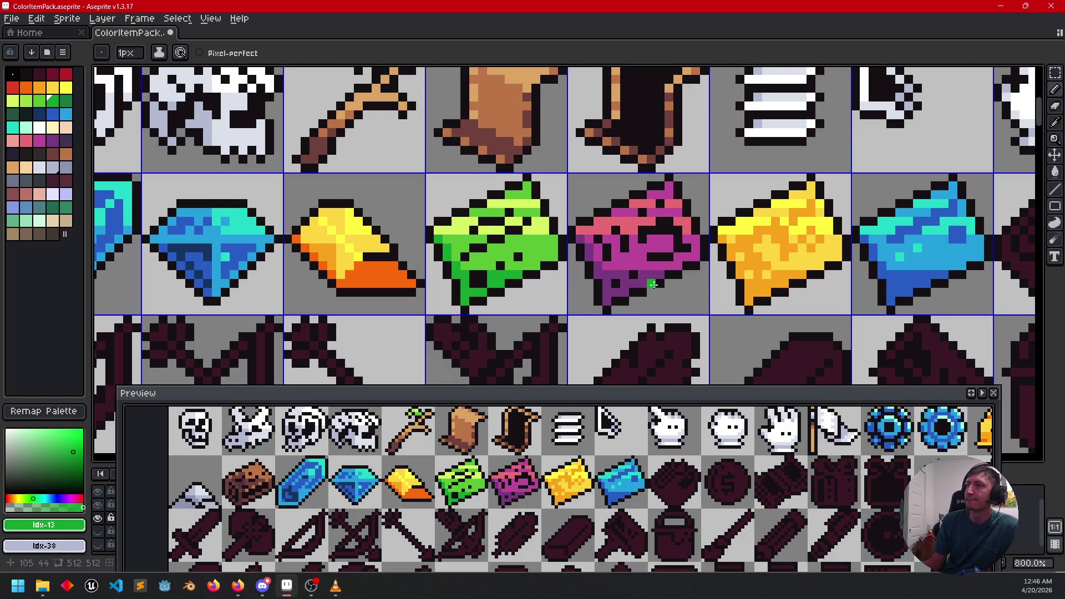
pyautogui.scroll(-3, 463, 273)
pyautogui.moveTo(631, 350); pyautogui.dragTo(520, 308)
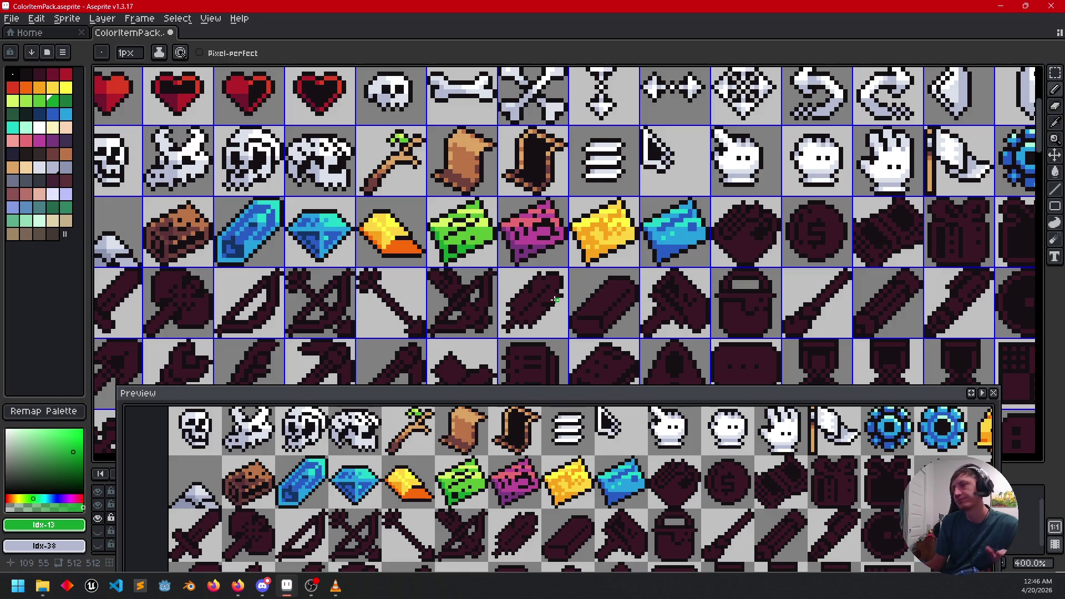
pyautogui.scroll(-1, 650, 293)
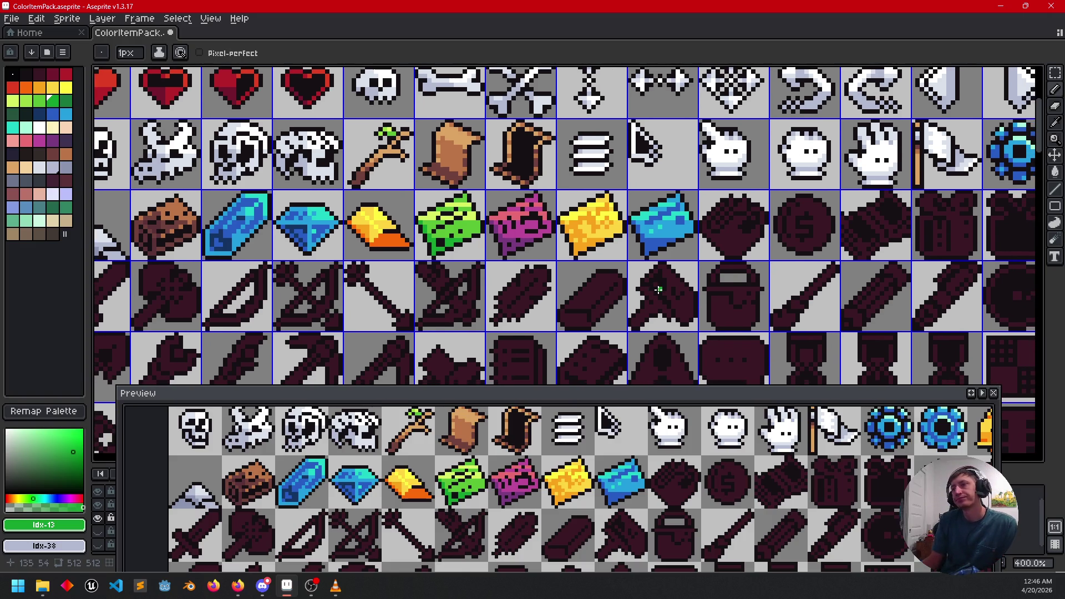
pyautogui.scroll(-1, 658, 290)
pyautogui.scroll(-1, 611, 277)
pyautogui.scroll(1, 528, 256)
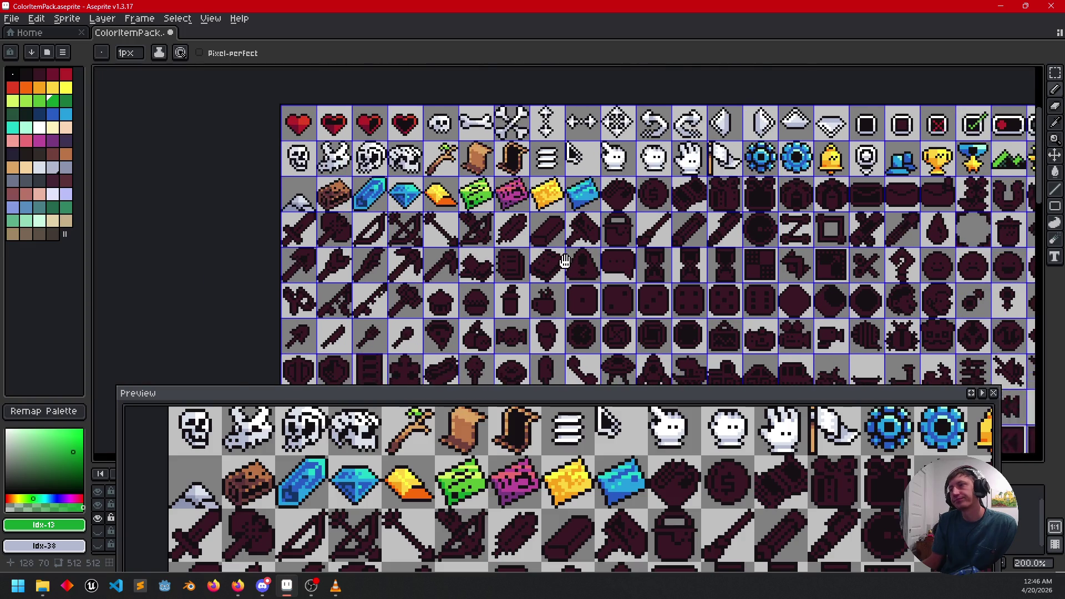
pyautogui.scroll(5, 514, 247)
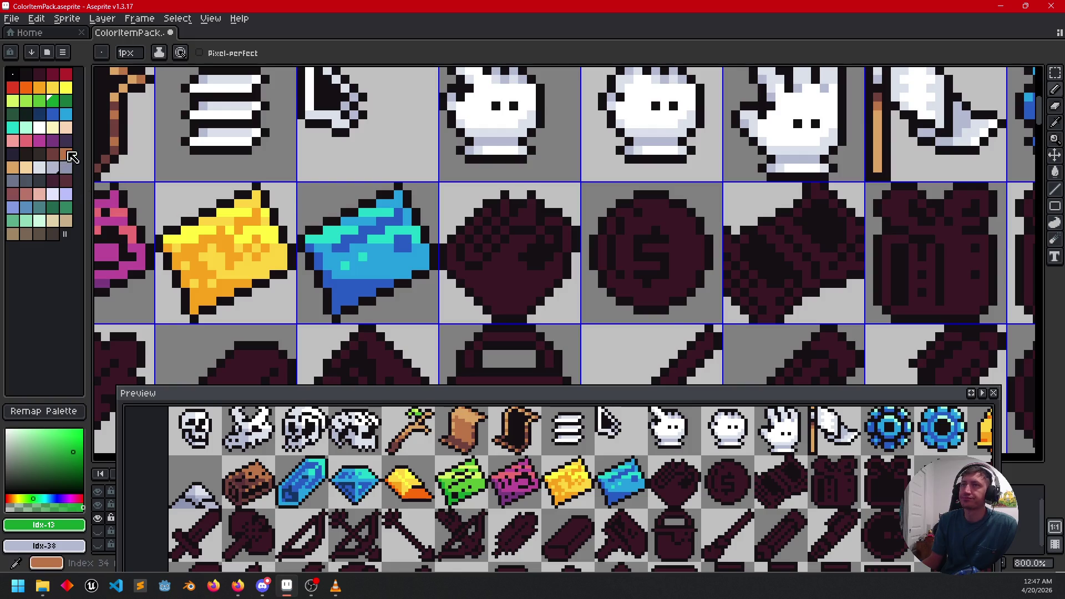
# Step: Flood-fill the head's face and its dark right edge with orange-brown
pyautogui.click(66, 155)
pyautogui.press('g')
pyautogui.click(513, 293)
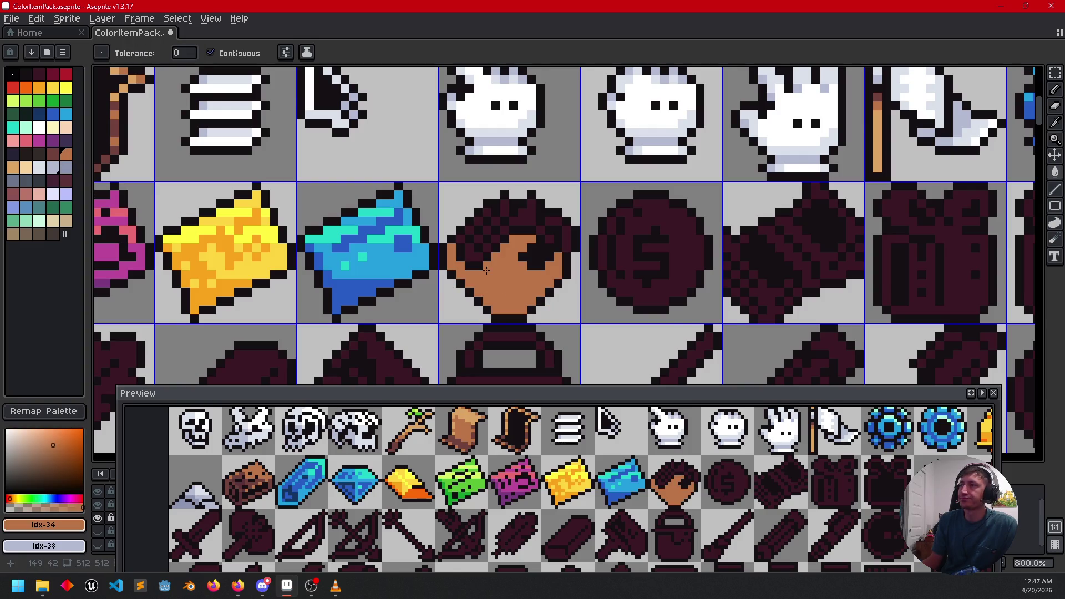
pyautogui.moveTo(480, 268); pyautogui.dragTo(452, 278)
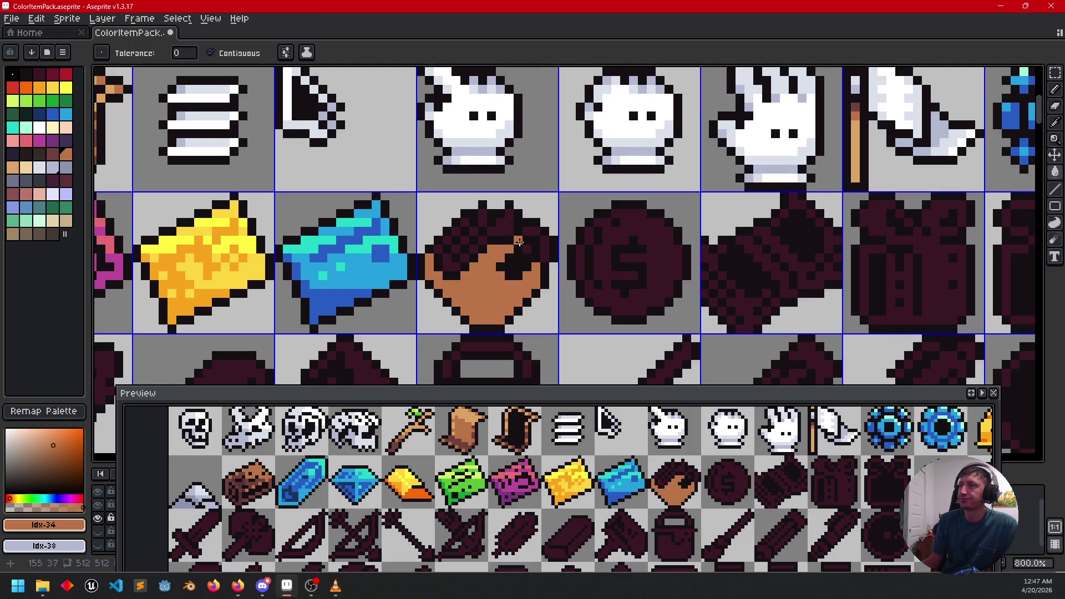
pyautogui.click(544, 243)
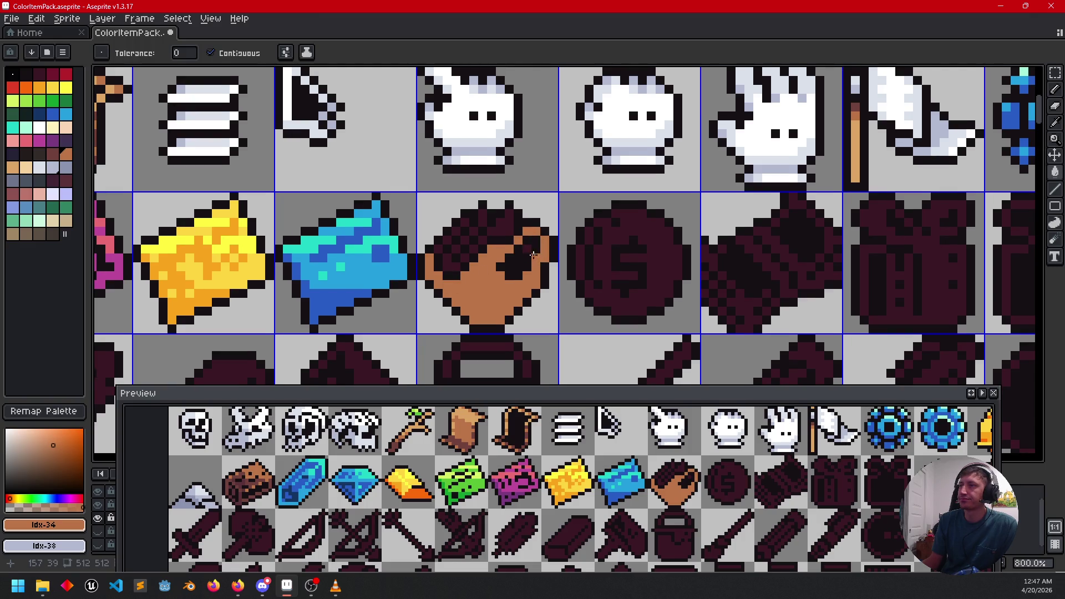
pyautogui.moveTo(455, 275); pyautogui.dragTo(465, 281)
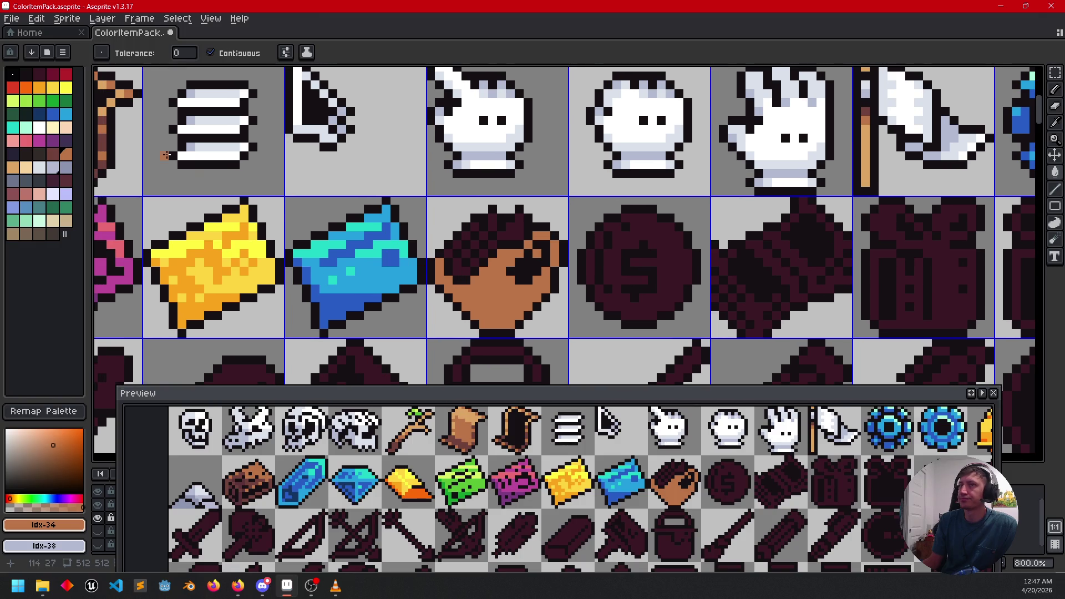
# Step: Outline the dark eye patch with light lavender pixels on its top, edge and right side
pyautogui.click(56, 196)
pyautogui.scroll(3, 524, 257)
pyautogui.press('b')
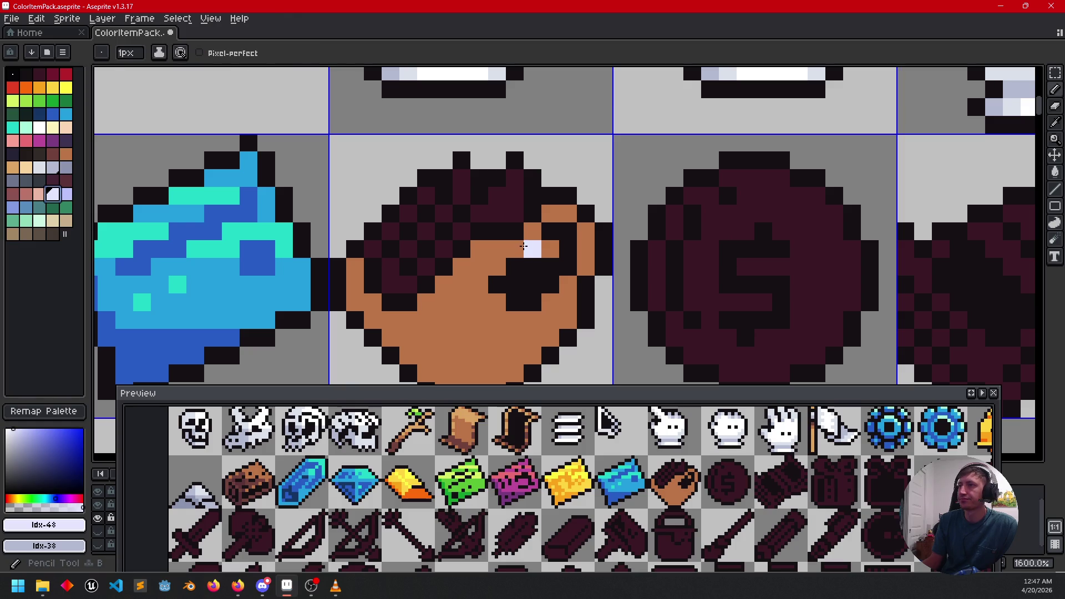
pyautogui.hotkey('ctrl', 'z')
pyautogui.click(532, 238)
pyautogui.moveTo(517, 246); pyautogui.dragTo(502, 262)
pyautogui.moveTo(556, 213)
pyautogui.mouseDown()
pyautogui.moveTo(583, 233)
pyautogui.moveTo(569, 284)
pyautogui.mouseUp()
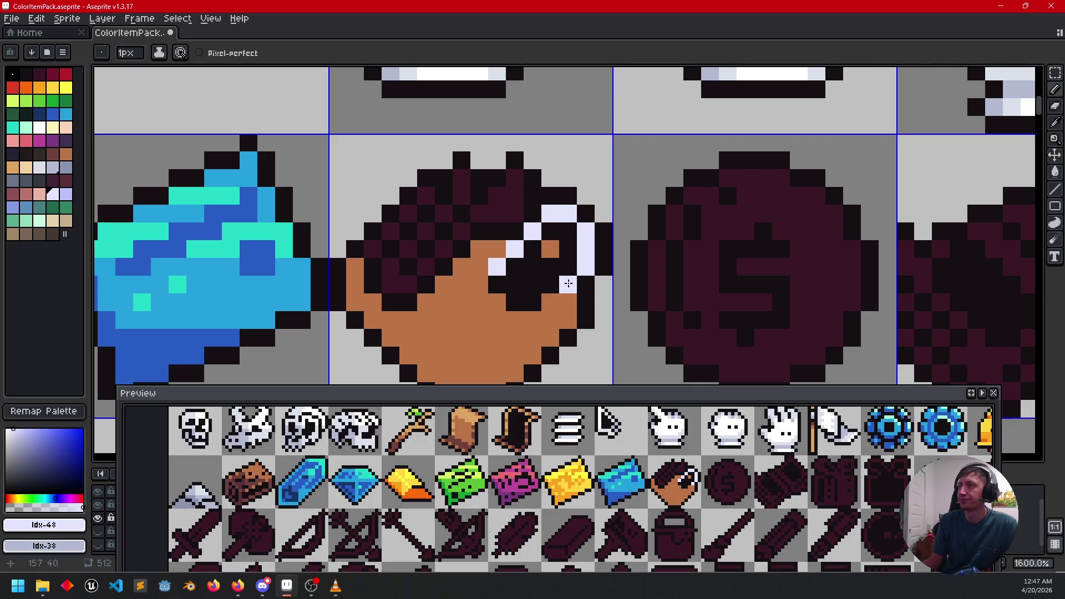
pyautogui.click(550, 249)
pyautogui.moveTo(462, 285)
pyautogui.mouseDown()
pyautogui.moveTo(573, 235)
pyautogui.moveTo(585, 243)
pyautogui.moveTo(522, 281)
pyautogui.mouseUp()
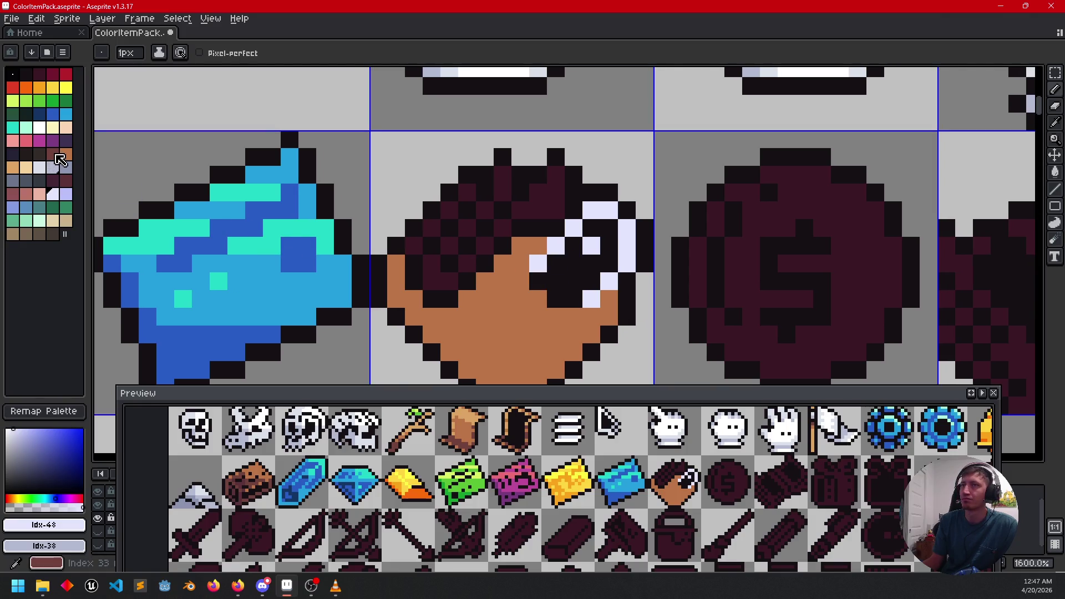
# Step: Shade the face's lower-left edge and chin in darker brown
pyautogui.click(52, 154)
pyautogui.moveTo(470, 329); pyautogui.dragTo(465, 270)
pyautogui.click(431, 276)
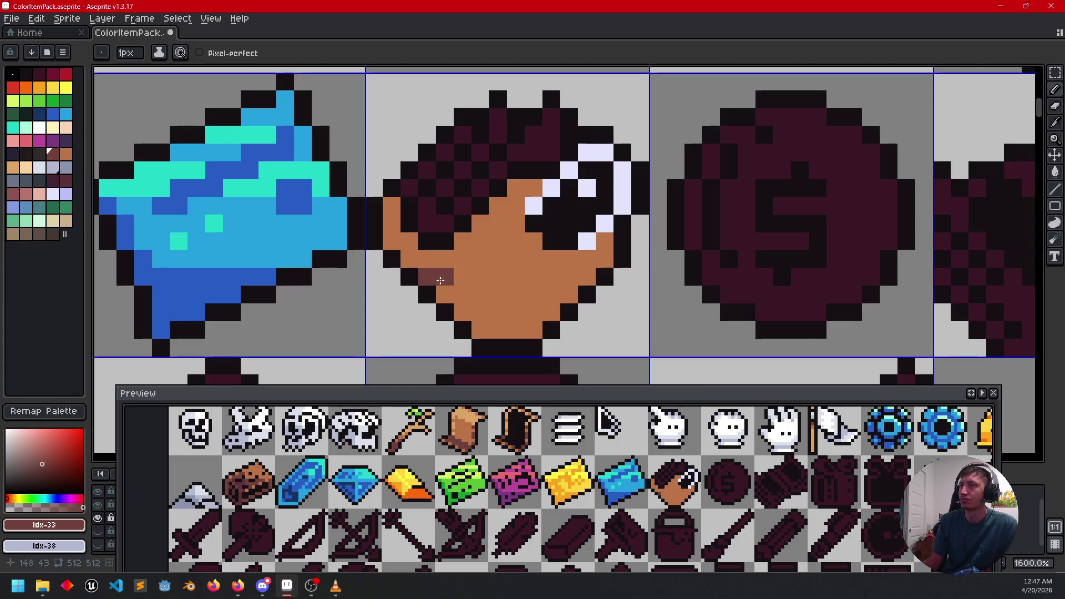
pyautogui.click(444, 295)
pyautogui.click(460, 310)
pyautogui.moveTo(481, 330)
pyautogui.mouseDown()
pyautogui.moveTo(534, 331)
pyautogui.moveTo(496, 331)
pyautogui.moveTo(551, 312)
pyautogui.mouseUp()
# Step: Darken the row above the chin, a row across the face, and two cheek pixels
pyautogui.click(481, 312)
pyautogui.click(465, 294)
pyautogui.click(496, 296)
pyautogui.moveTo(494, 265)
pyautogui.mouseDown()
pyautogui.moveTo(445, 264)
pyautogui.moveTo(471, 277)
pyautogui.moveTo(445, 277)
pyautogui.moveTo(462, 291)
pyautogui.moveTo(433, 268)
pyautogui.mouseUp()
pyautogui.click(427, 260)
pyautogui.click(410, 259)
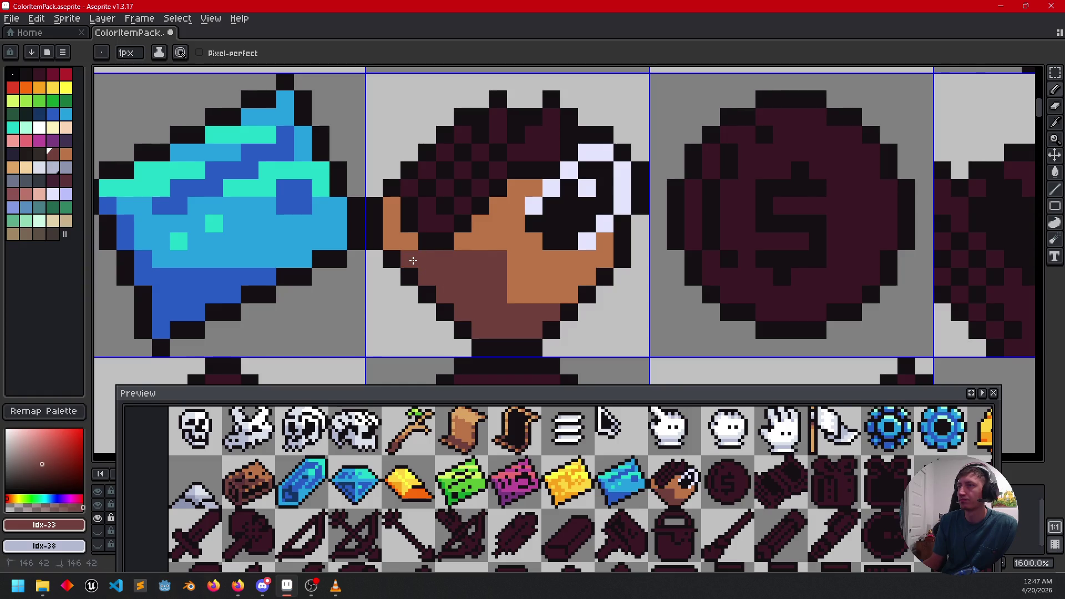
pyautogui.moveTo(517, 275); pyautogui.dragTo(528, 314)
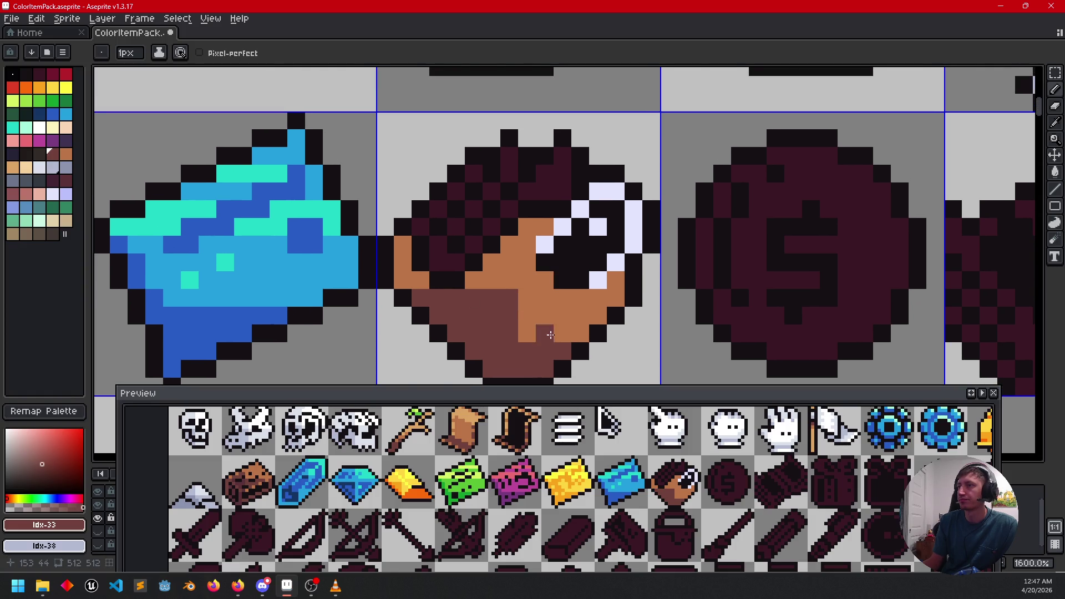
# Step: Add light tan highlight pixels beside the eye and on the cheek
pyautogui.keyDown('alt'); pyautogui.click(561, 315); pyautogui.keyUp('alt')
pyautogui.scroll(-3, 566, 308)
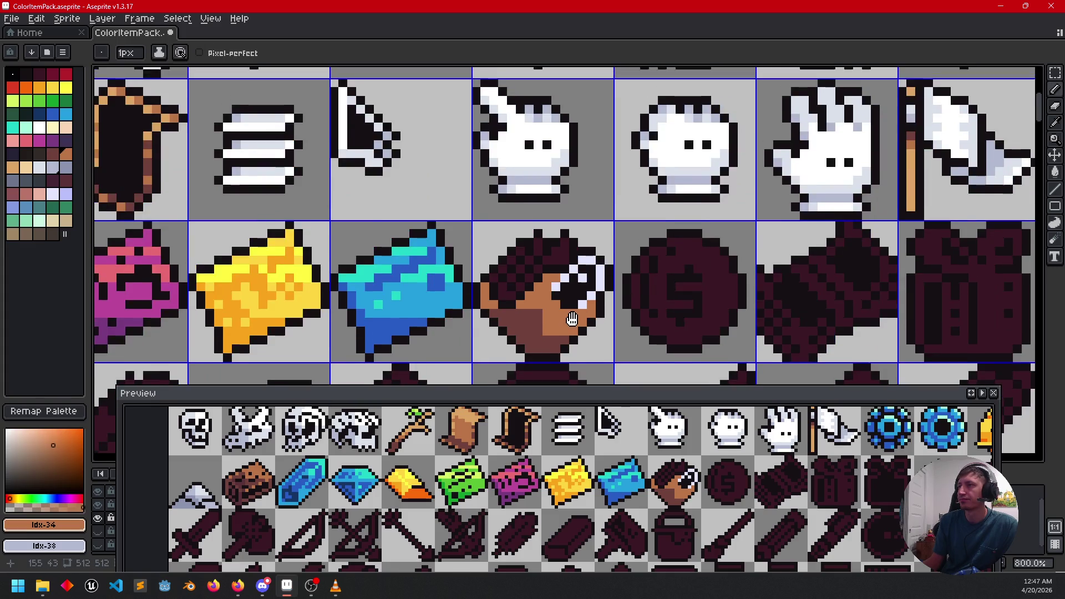
pyautogui.scroll(3, 576, 286)
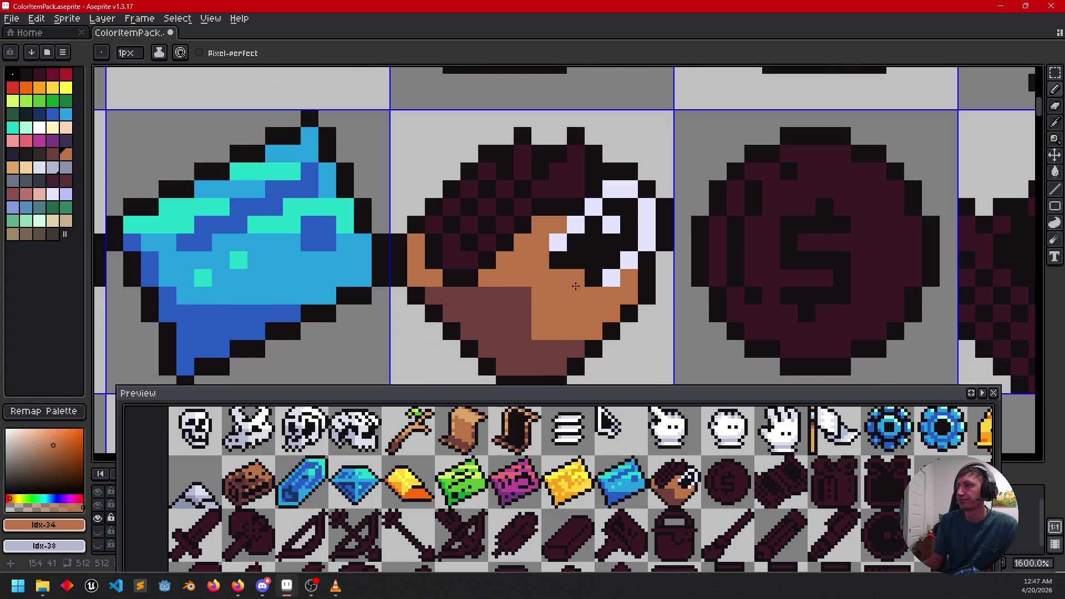
pyautogui.press(']')
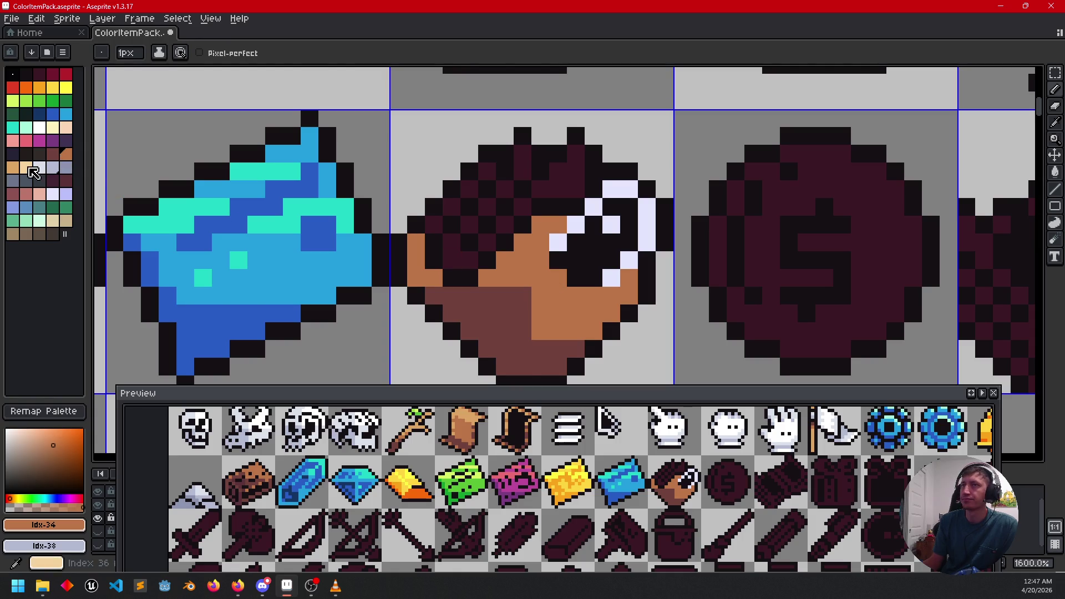
pyautogui.moveTo(540, 241)
pyautogui.mouseDown()
pyautogui.moveTo(540, 224)
pyautogui.moveTo(540, 261)
pyautogui.moveTo(558, 277)
pyautogui.mouseUp()
pyautogui.click(629, 278)
pyautogui.hotkey('alt', 'space')
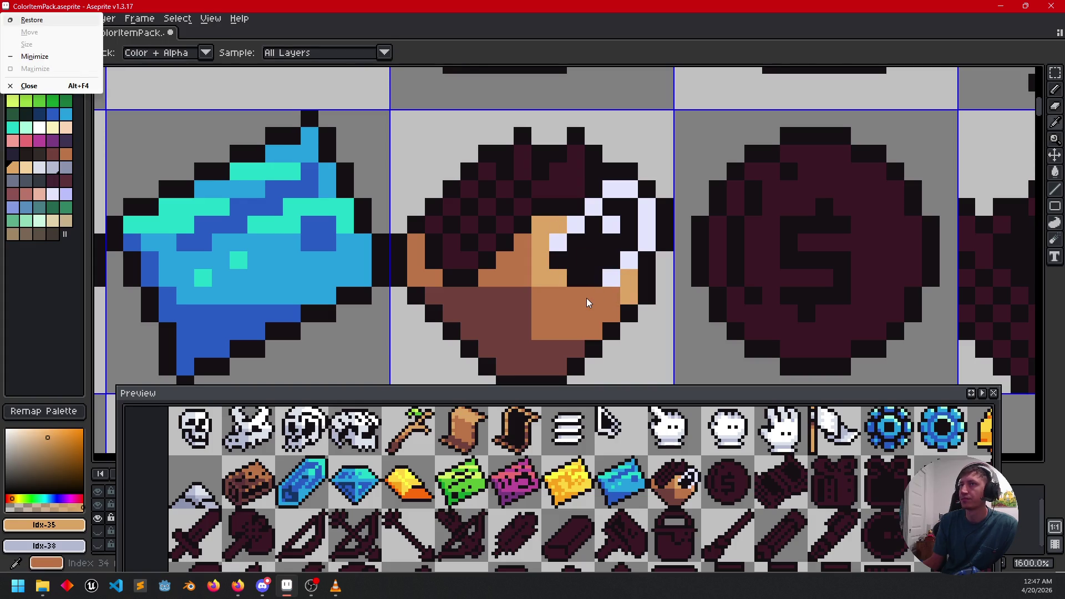
pyautogui.press('Escape')
pyautogui.keyDown('alt'); pyautogui.click(587, 299); pyautogui.keyUp('alt')
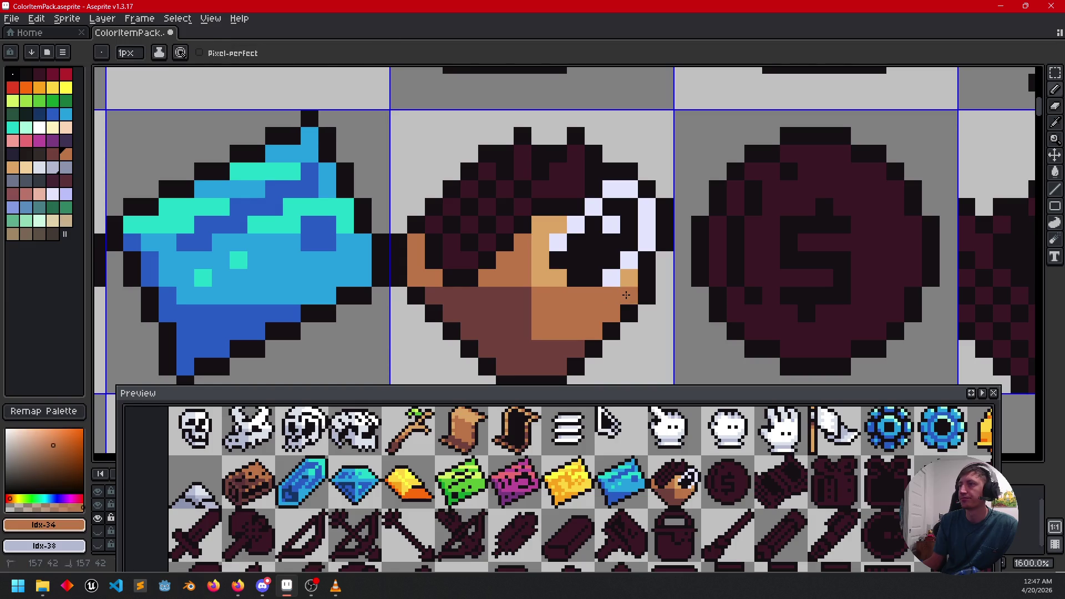
pyautogui.hscroll(-2, 516, 297)
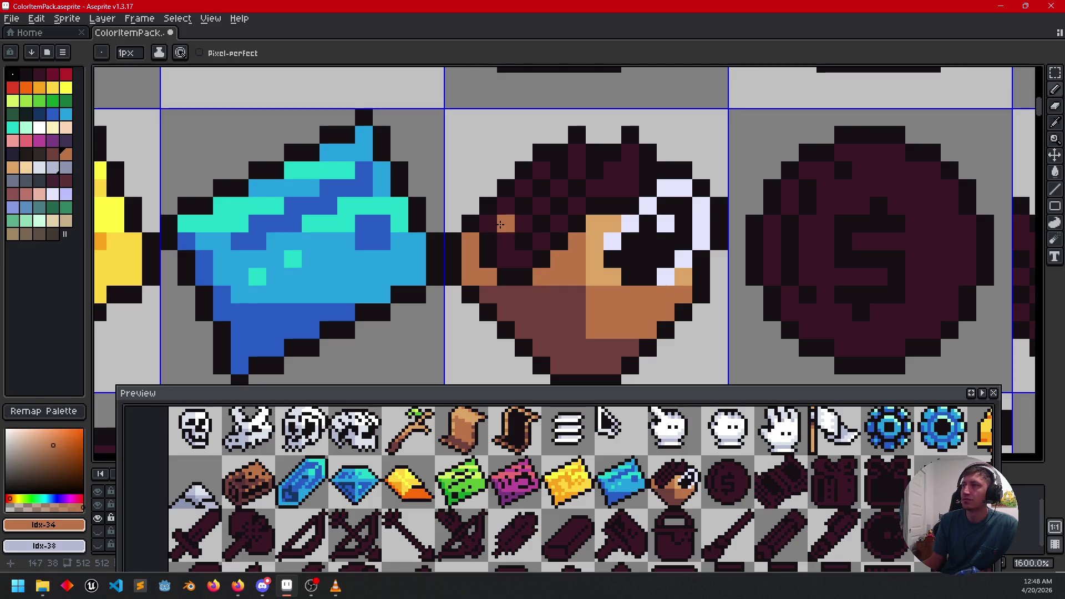
# Step: Paint a green cheek pixel and fill the dark eye pixels with green
pyautogui.click(52, 100)
pyautogui.click(548, 272)
pyautogui.press('g')
pyautogui.click(506, 250)
pyautogui.click(541, 241)
pyautogui.click(523, 224)
pyautogui.click(541, 206)
# Step: Extend a green diagonal stripe into the hair and fill the top-right hair area green
pyautogui.click(559, 187)
pyautogui.click(577, 171)
pyautogui.click(577, 153)
pyautogui.click(560, 227)
pyautogui.click(577, 219)
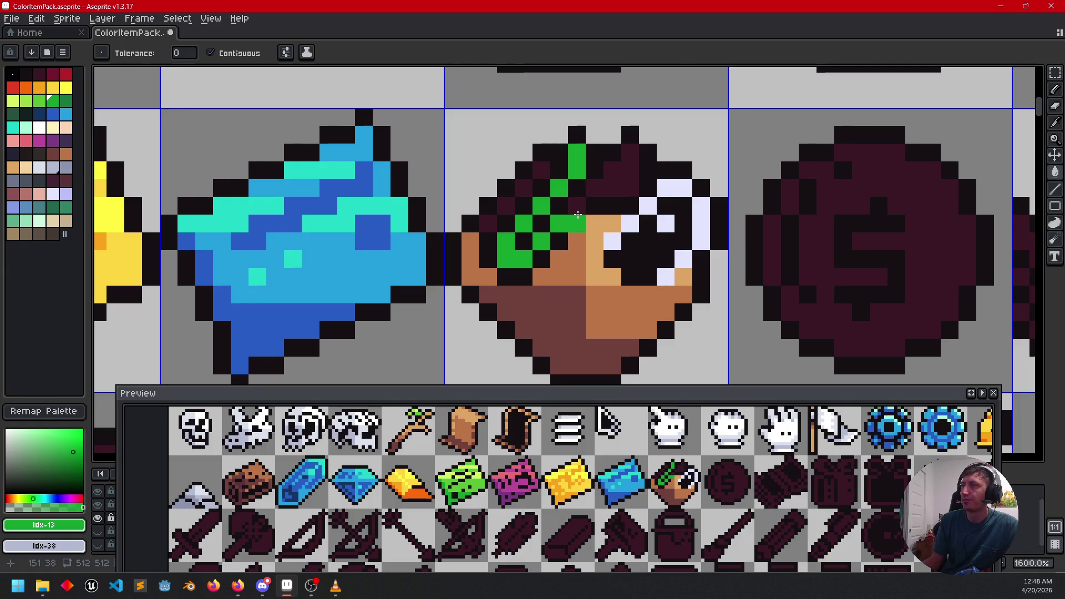
pyautogui.click(593, 189)
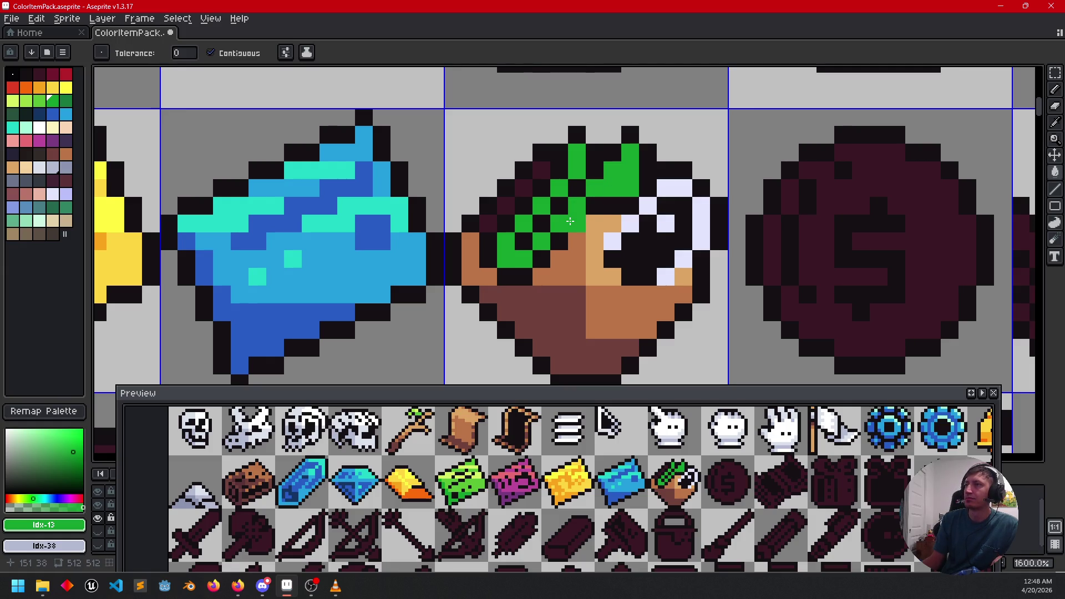
pyautogui.moveTo(693, 198); pyautogui.dragTo(704, 197)
pyautogui.click(581, 302)
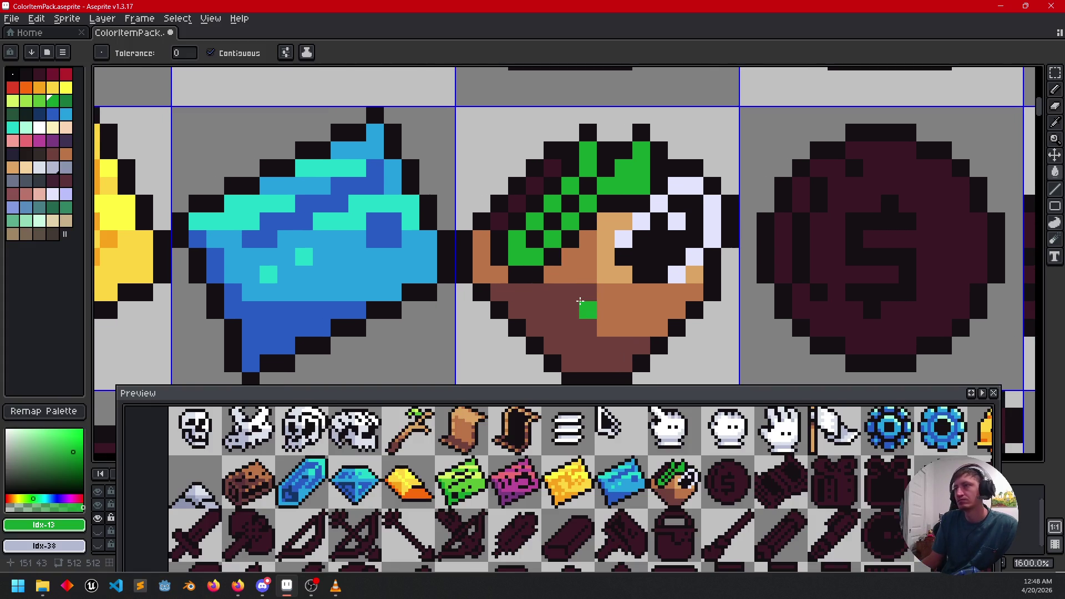
pyautogui.hotkey('ctrl', 'z')
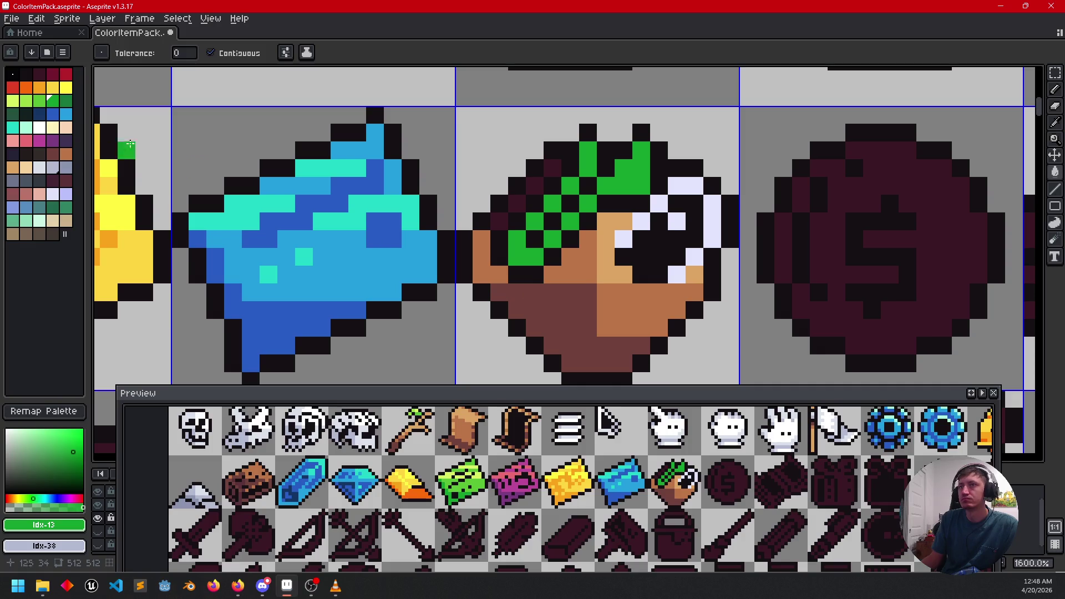
# Step: Draw a diagonal of lighter maroon shading along the chin and the hair edge
pyautogui.click(53, 181)
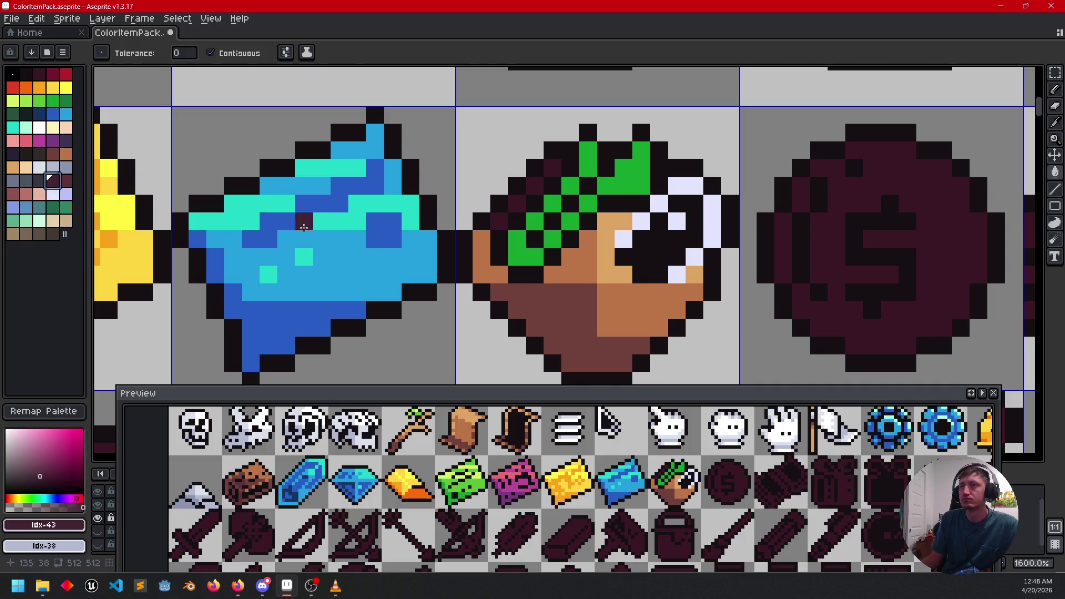
pyautogui.click(66, 180)
pyautogui.click(344, 239)
pyautogui.hotkey('ctrl', 'z')
pyautogui.click(503, 224)
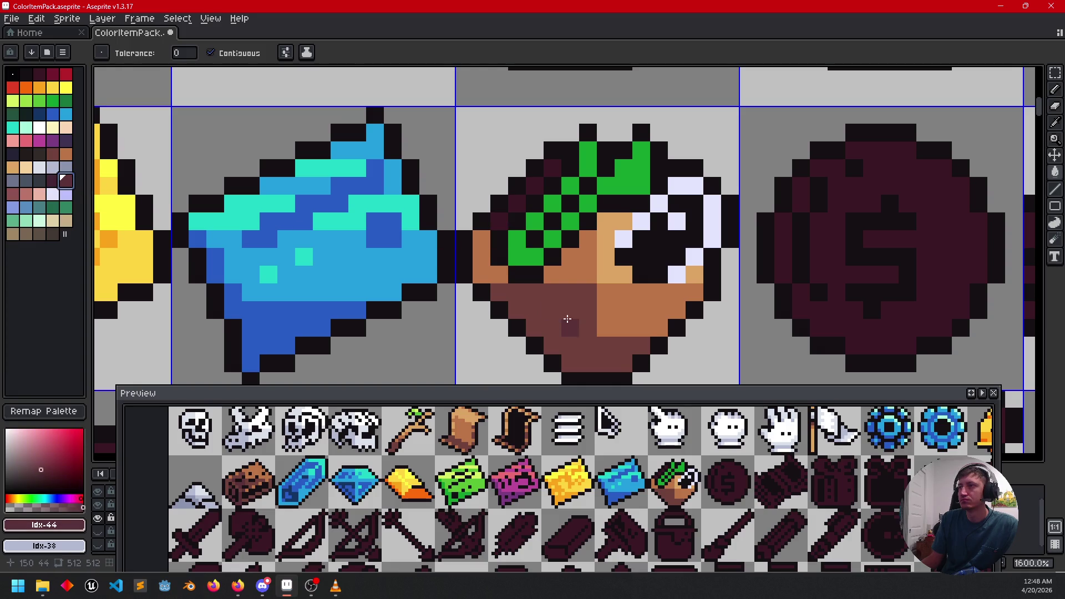
pyautogui.scroll(-2, 561, 319)
pyautogui.press('b')
pyautogui.moveTo(516, 244); pyautogui.dragTo(566, 291)
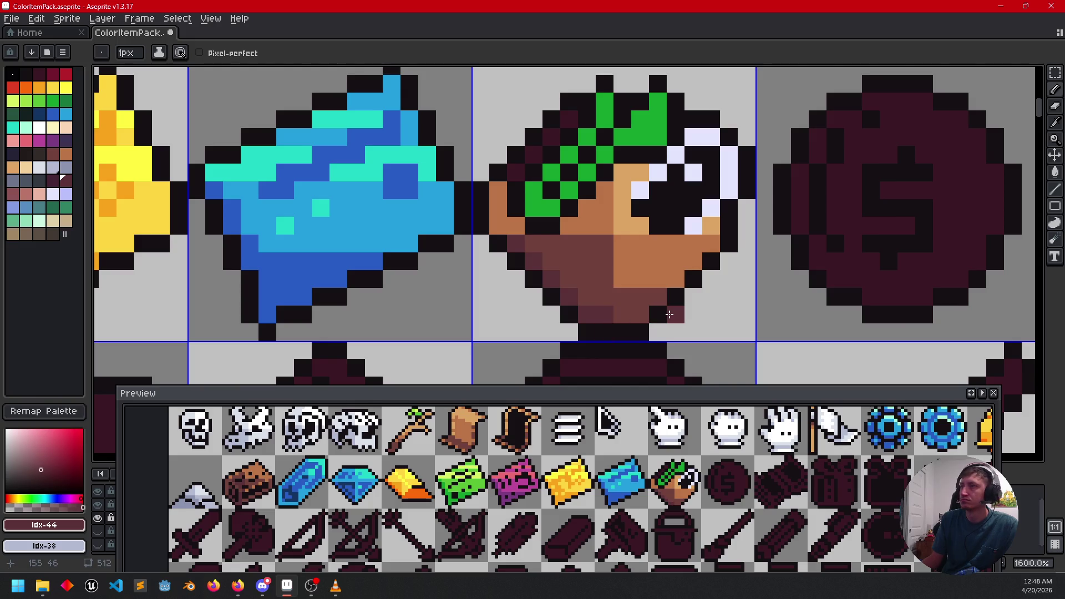
# Step: Add maroon pixels to the hair outline and the left face edge
pyautogui.scroll(1, 684, 299)
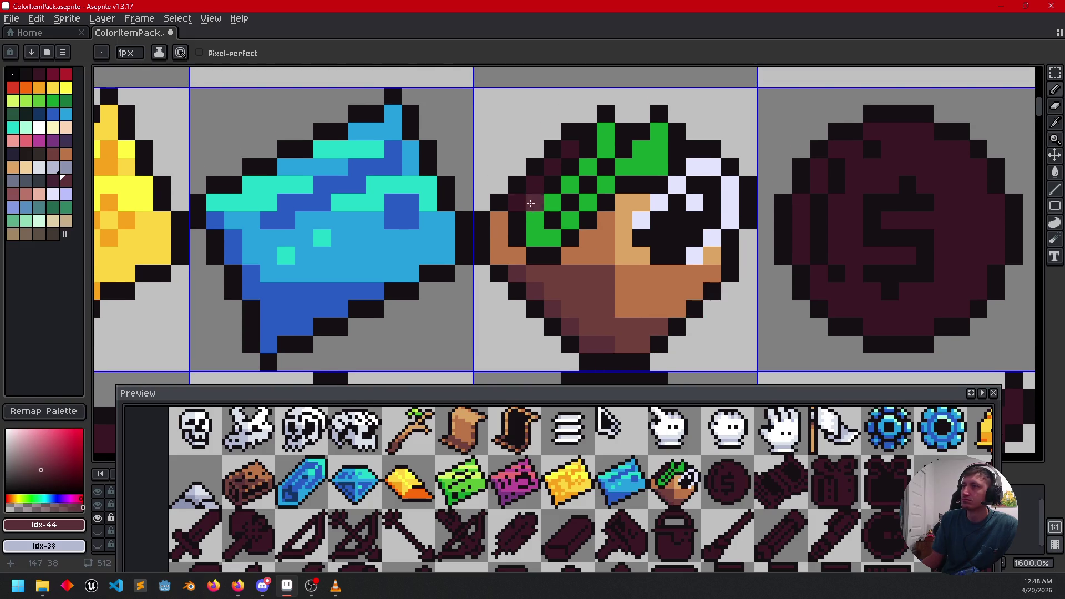
pyautogui.click(570, 148)
pyautogui.click(499, 225)
pyautogui.scroll(-4, 572, 265)
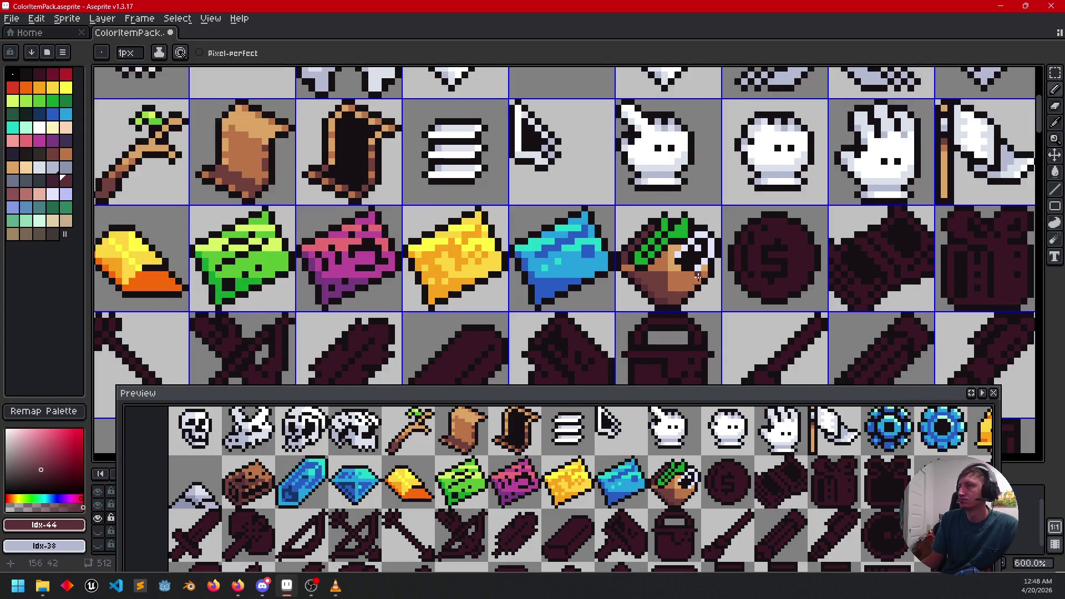
pyautogui.scroll(3, 656, 289)
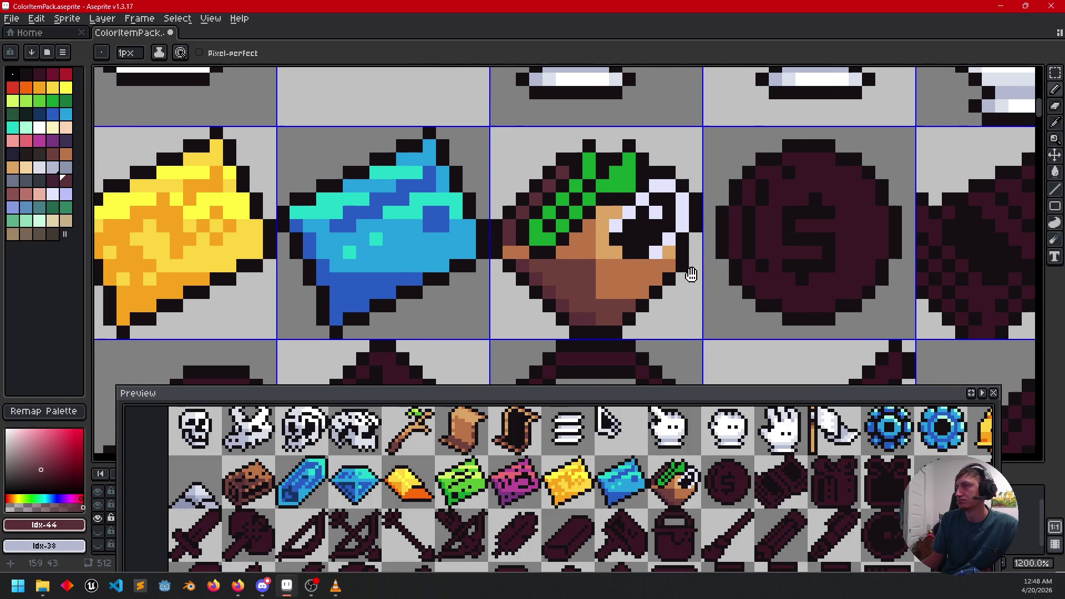
pyautogui.scroll(1, 693, 275)
# Step: Sample the brown skin colour and paint a brown edge diagonally up the left face
pyautogui.keyDown('alt'); pyautogui.click(606, 238); pyautogui.keyUp('alt')
pyautogui.click(512, 238)
pyautogui.click(511, 219)
pyautogui.click(529, 203)
pyautogui.click(548, 184)
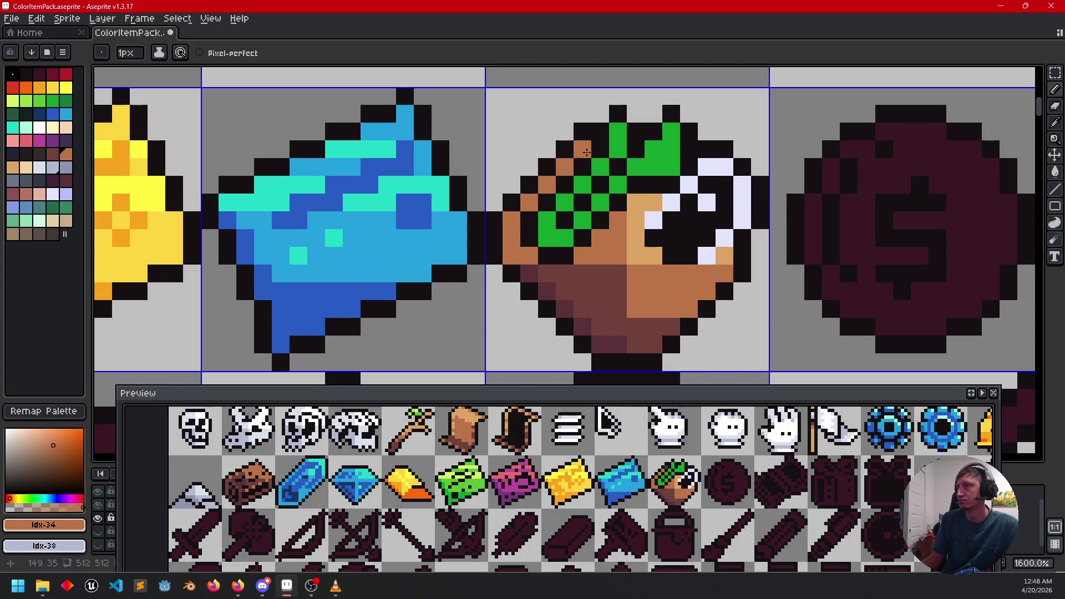
pyautogui.scroll(-1, 666, 222)
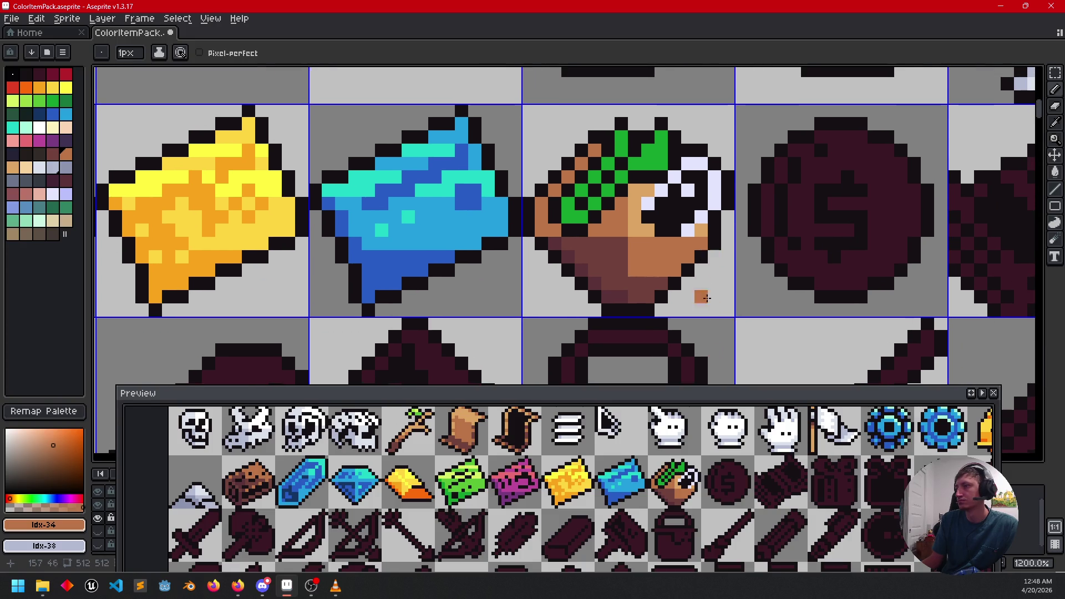
pyautogui.moveTo(694, 493); pyautogui.dragTo(662, 496)
# Step: Sample dark maroon and paint diagonal dark maroon shading across the face
pyautogui.scroll(3, 706, 295)
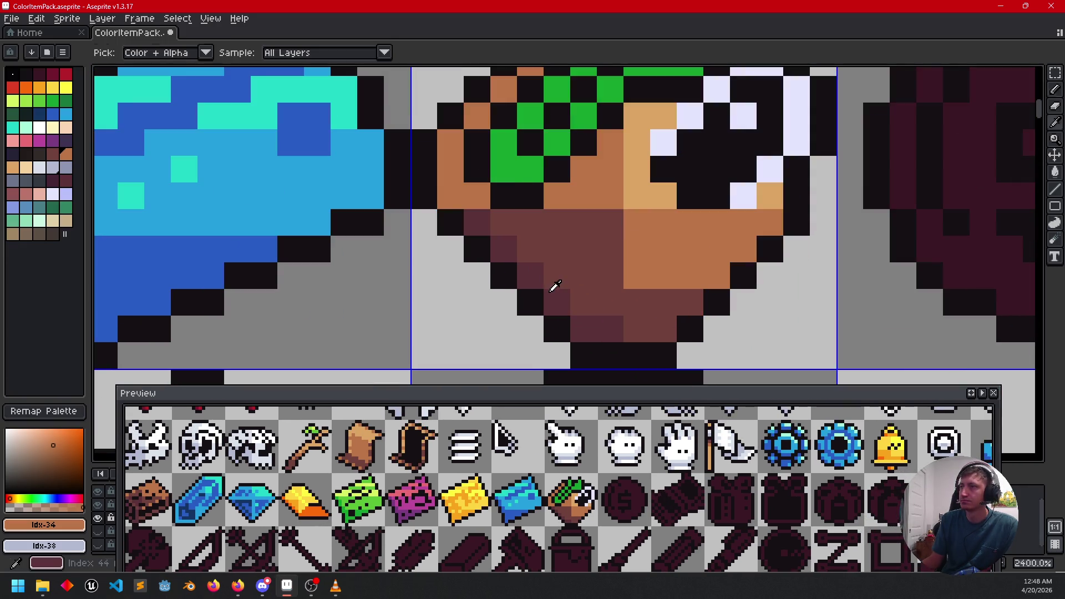
pyautogui.keyDown('alt'); pyautogui.click(604, 276); pyautogui.keyUp('alt')
pyautogui.moveTo(605, 276); pyautogui.dragTo(517, 334)
pyautogui.click(576, 200)
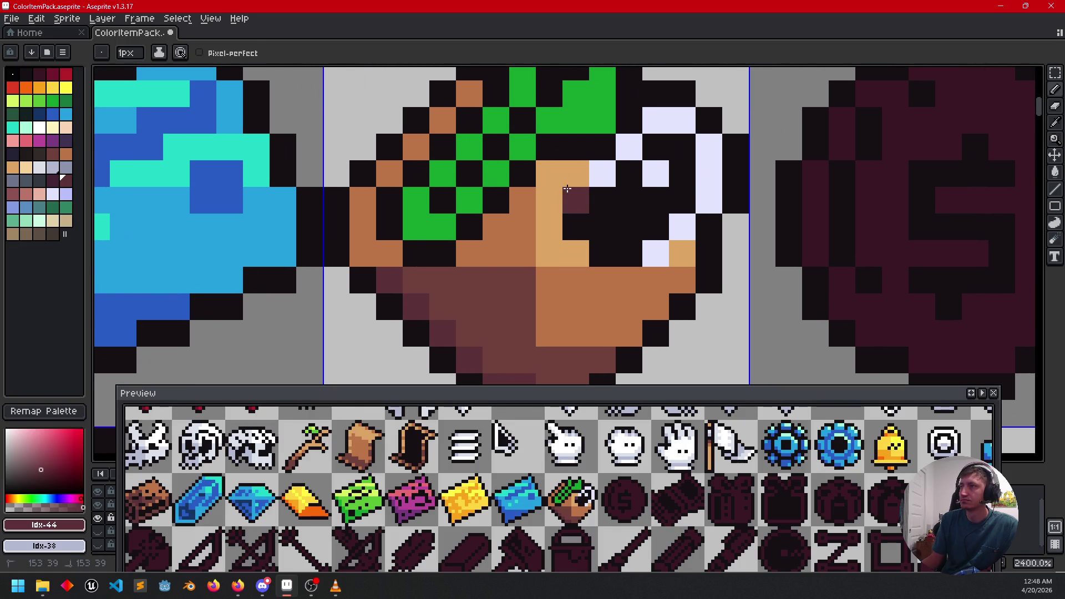
pyautogui.click(602, 173)
pyautogui.click(629, 147)
pyautogui.click(656, 147)
pyautogui.click(656, 120)
# Step: Bucket-fill every light eye pixel with dark maroon
pyautogui.press('g')
pyautogui.click(683, 120)
pyautogui.click(709, 173)
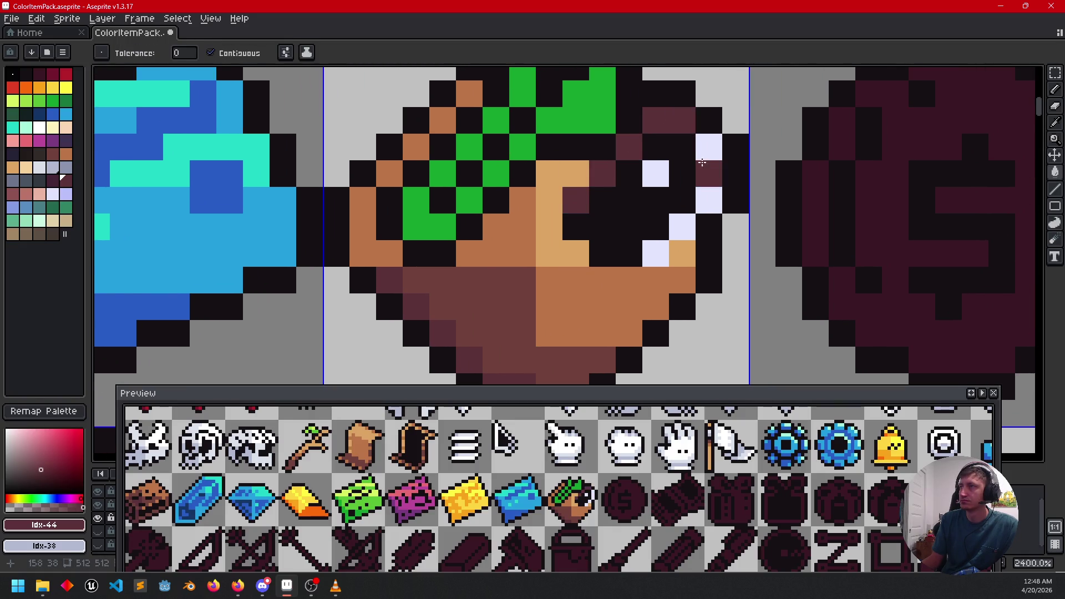
pyautogui.click(709, 147)
pyautogui.click(709, 200)
pyautogui.click(682, 227)
pyautogui.click(656, 253)
pyautogui.click(656, 173)
pyautogui.scroll(-5, 725, 311)
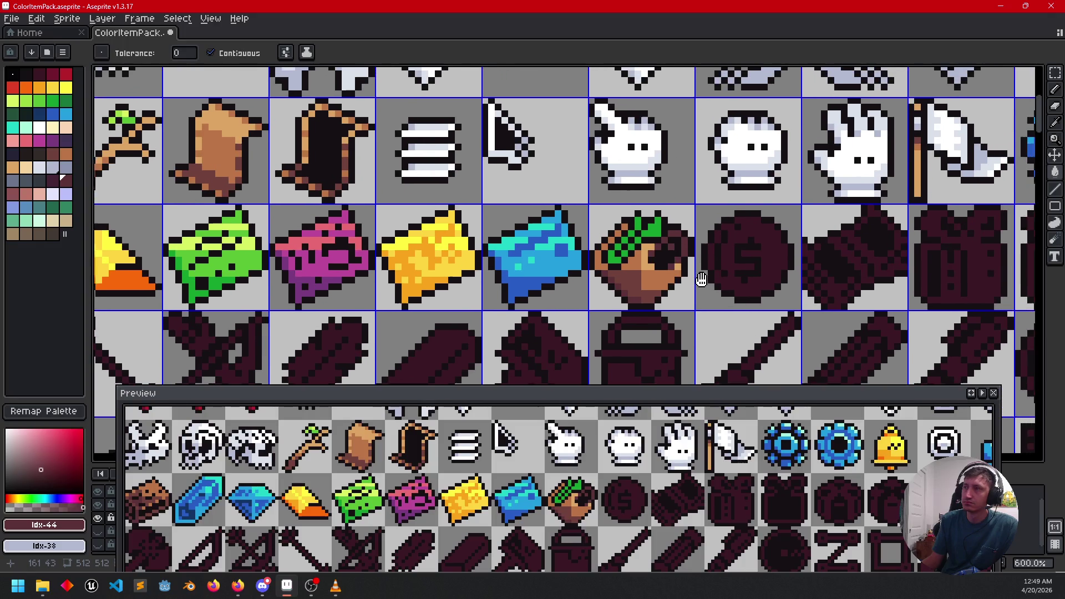
# Step: Sample tan from the face and draw a diagonal of tan pixels beside the eye
pyautogui.scroll(3, 738, 251)
pyautogui.click(64, 103)
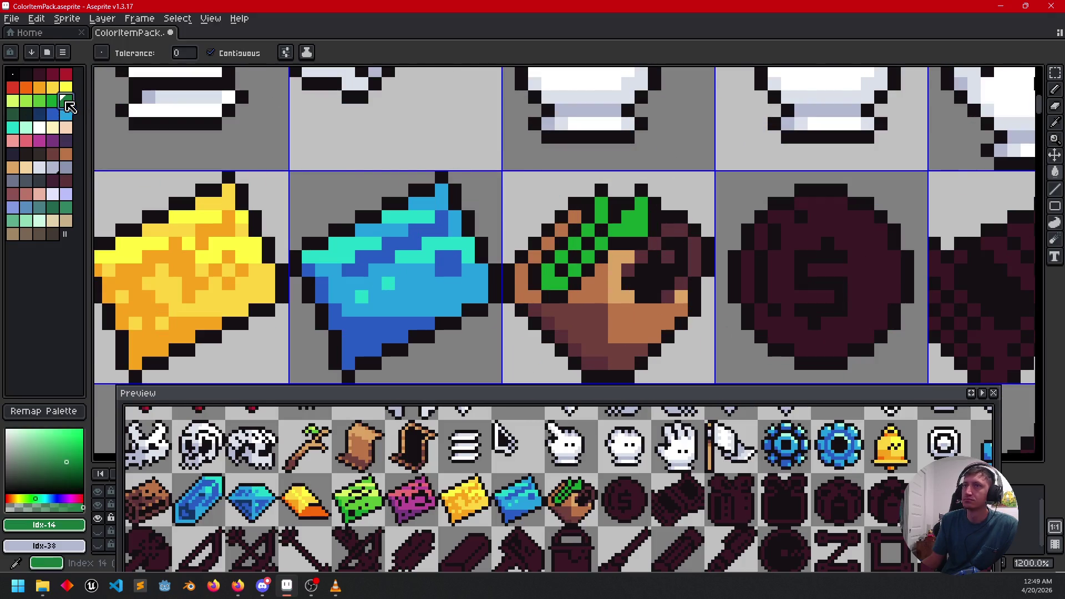
pyautogui.press('b')
pyautogui.click(640, 229)
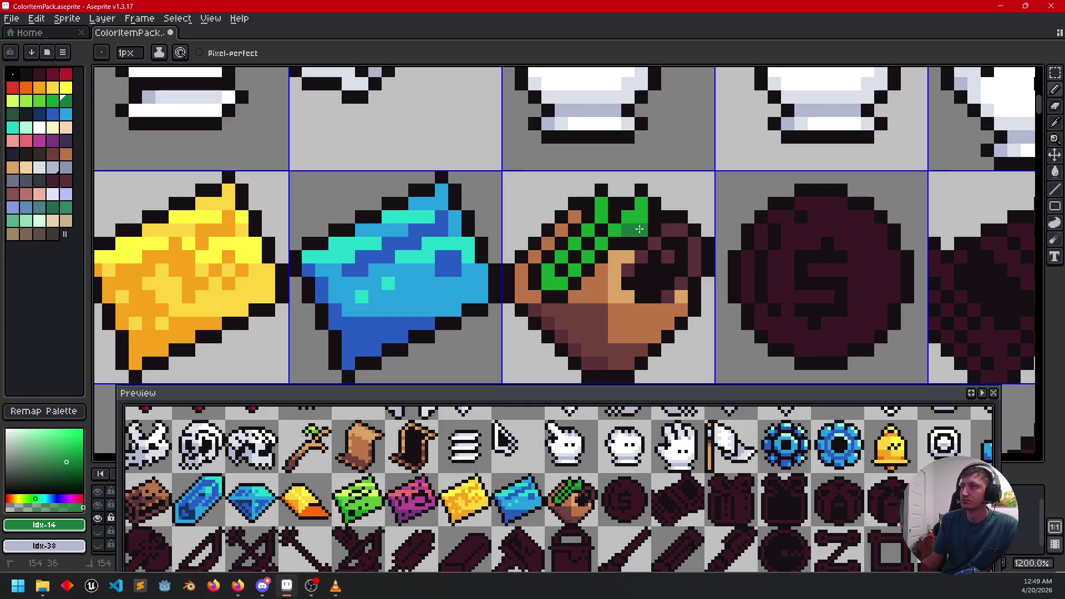
pyautogui.hscroll(-1, 647, 239)
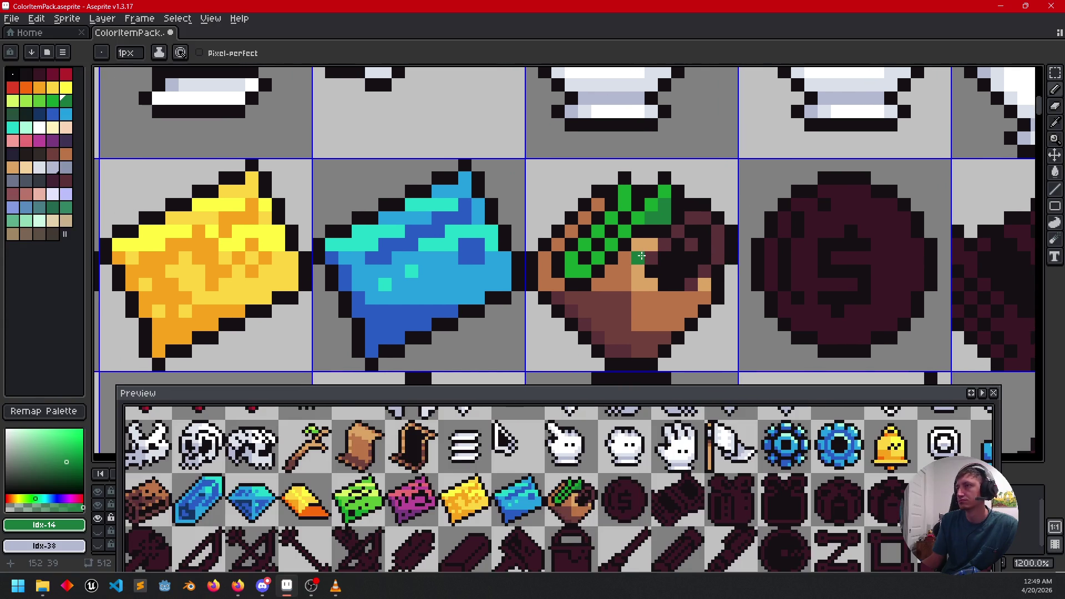
pyautogui.scroll(-4, 713, 256)
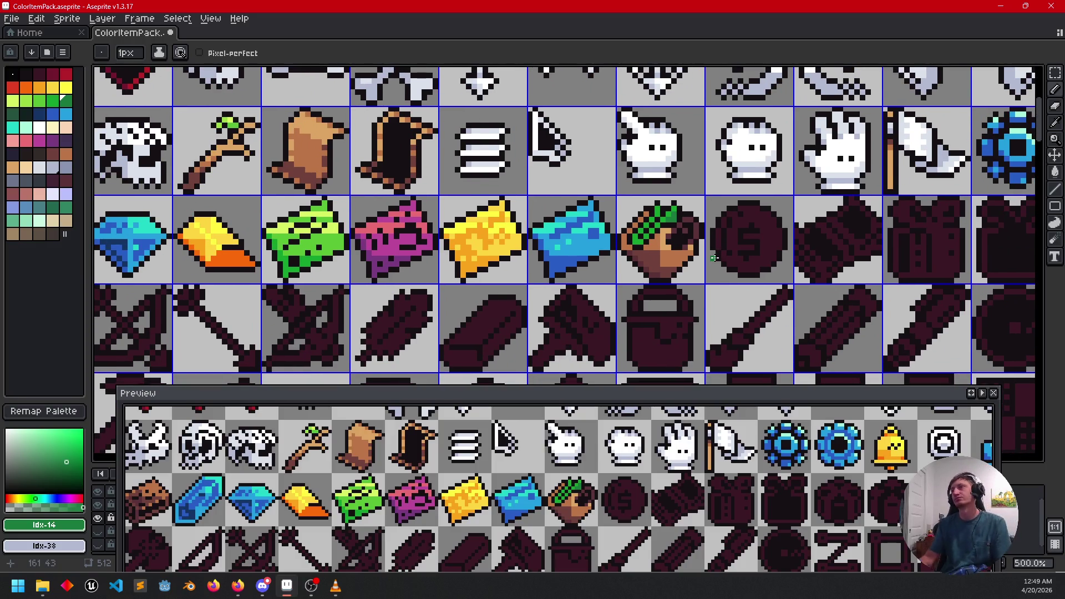
pyautogui.scroll(4, 627, 262)
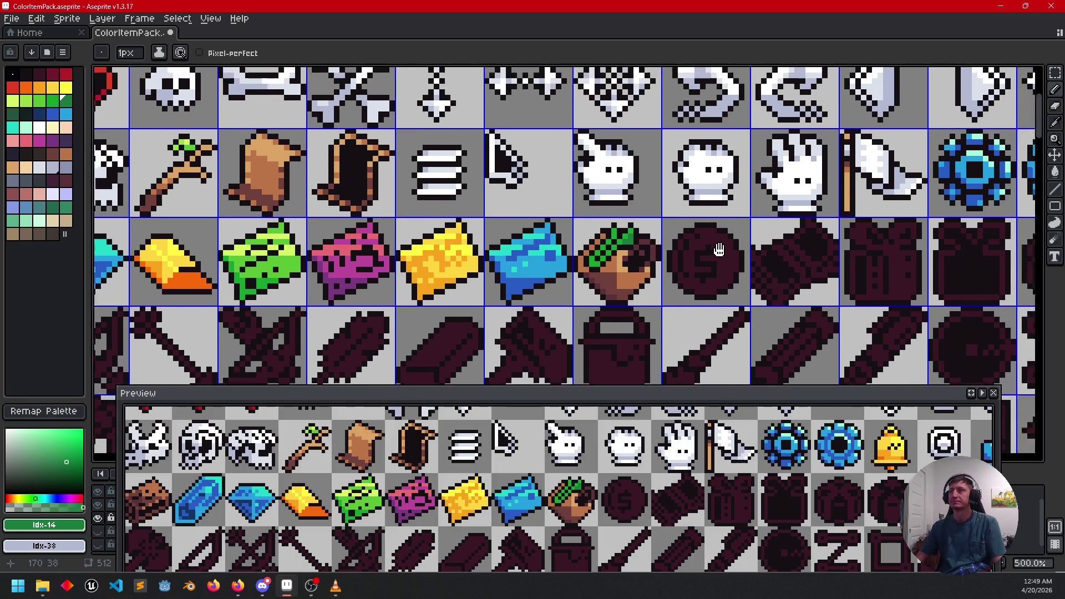
pyautogui.scroll(-2, 627, 263)
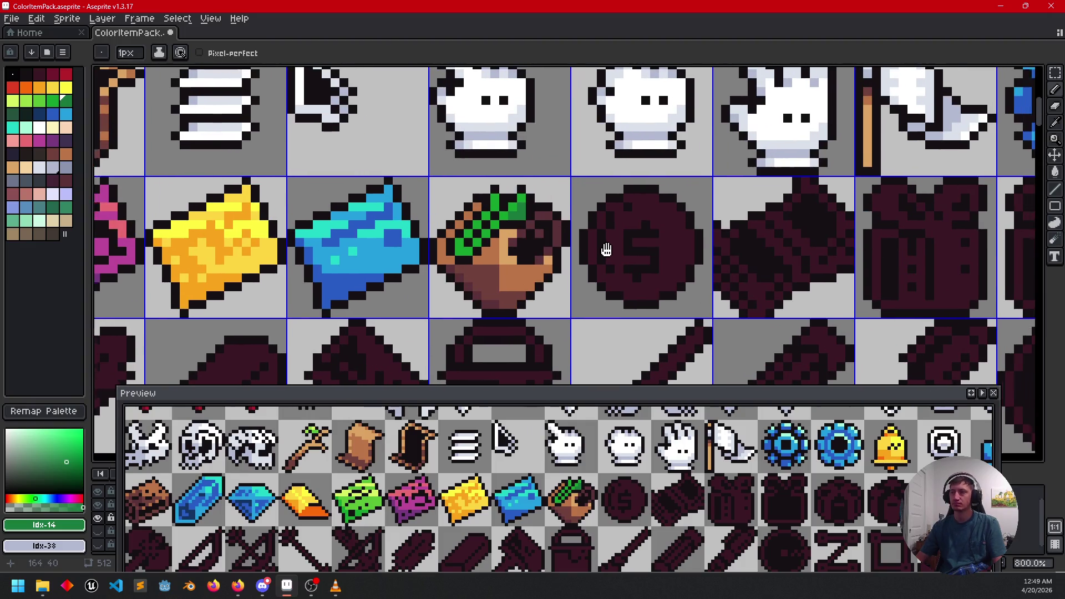
pyautogui.keyDown('alt'); pyautogui.click(520, 284); pyautogui.keyUp('alt')
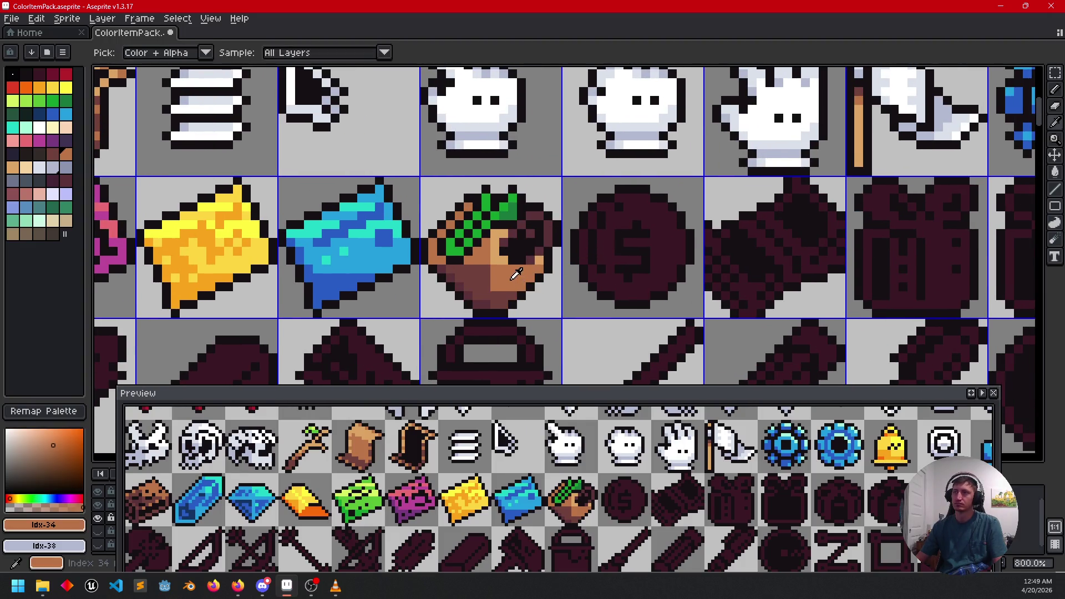
pyautogui.scroll(2, 518, 288)
pyautogui.moveTo(476, 226); pyautogui.dragTo(525, 179)
# Step: Bucket-fill the five dark maroon pixels around the eye with tan
pyautogui.press('g')
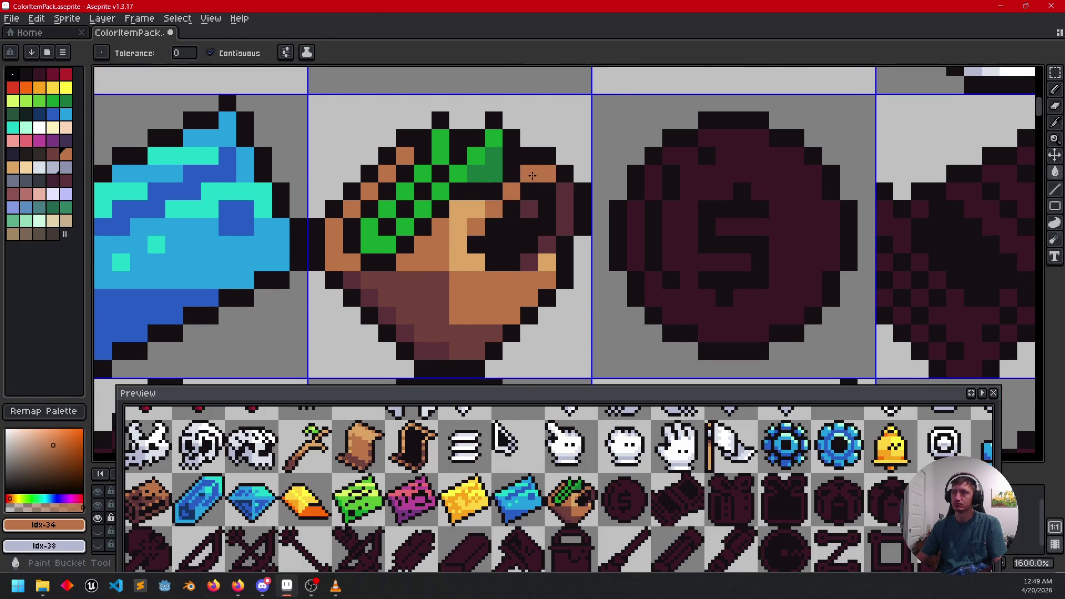
pyautogui.click(564, 192)
pyautogui.click(564, 227)
pyautogui.click(546, 244)
pyautogui.click(529, 260)
pyautogui.click(531, 212)
pyautogui.scroll(-5, 531, 212)
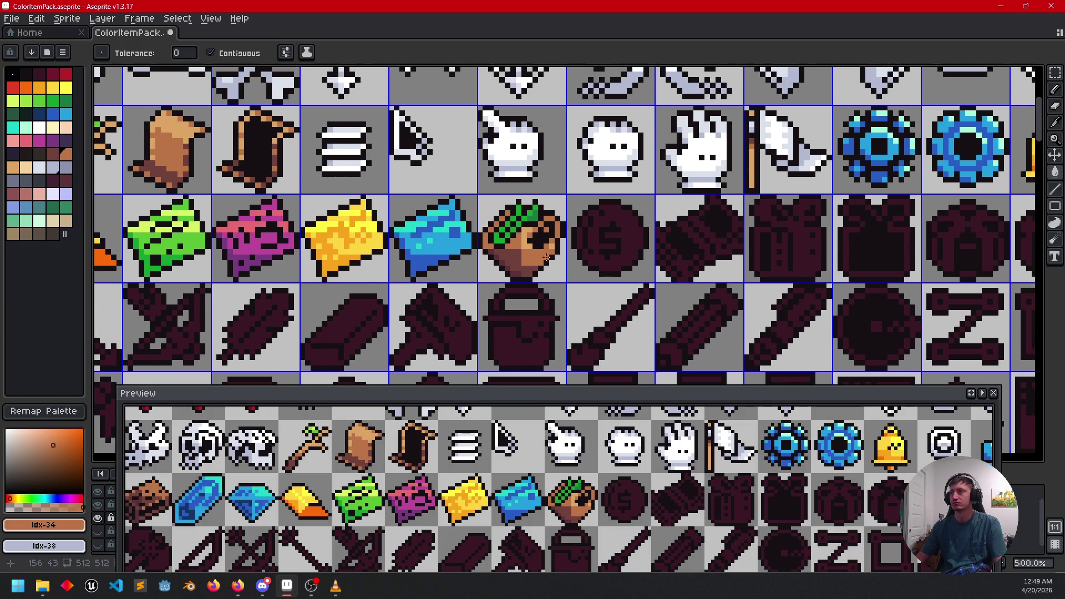
pyautogui.scroll(2, 511, 266)
# Step: Sample maroon and pencil one maroon accent pixel at the eye's edge
pyautogui.press('b')
pyautogui.keyDown('alt'); pyautogui.click(512, 266); pyautogui.keyUp('alt')
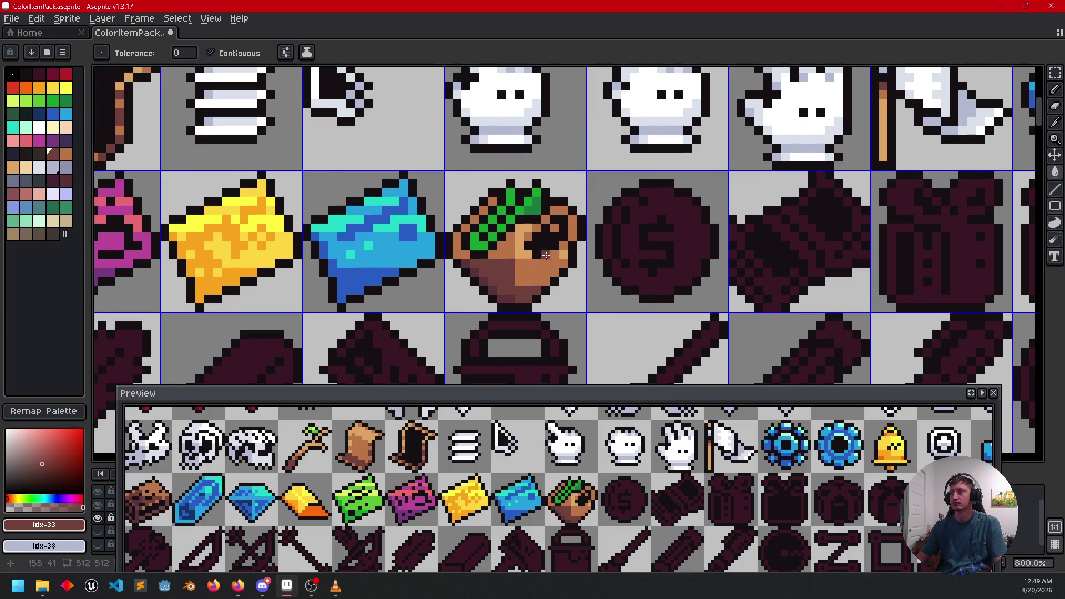
pyautogui.scroll(3, 551, 253)
pyautogui.click(583, 236)
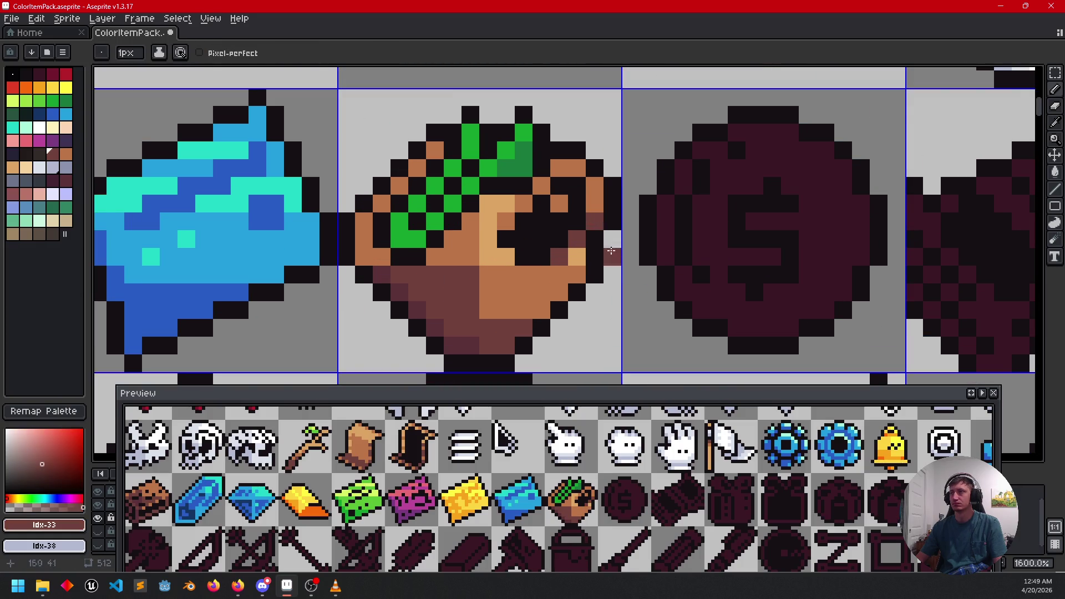
pyautogui.scroll(-4, 582, 237)
pyautogui.hscroll(2, 569, 280)
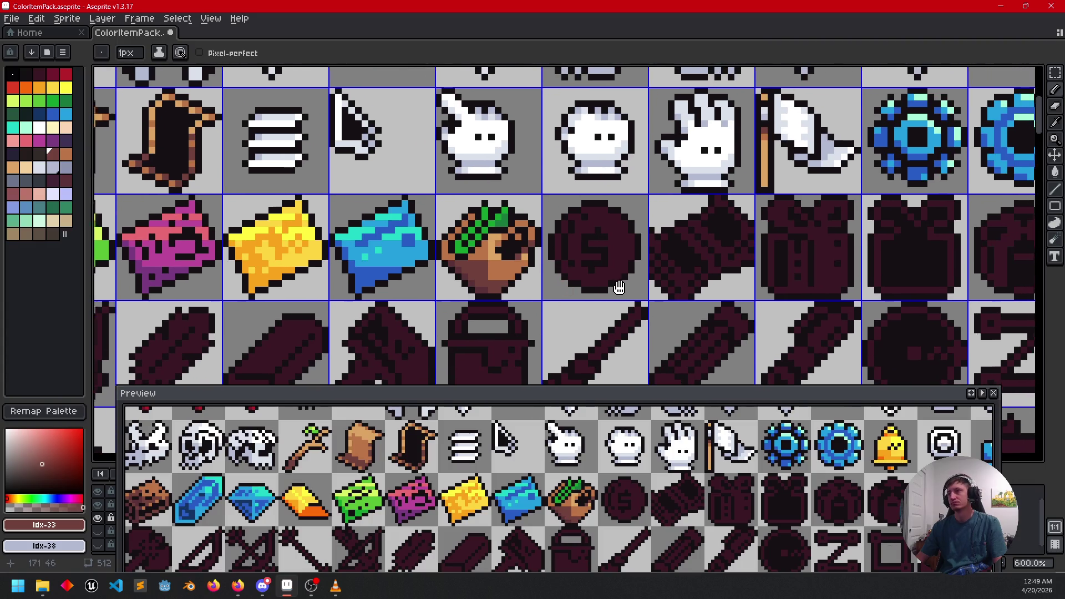
pyautogui.scroll(3, 565, 260)
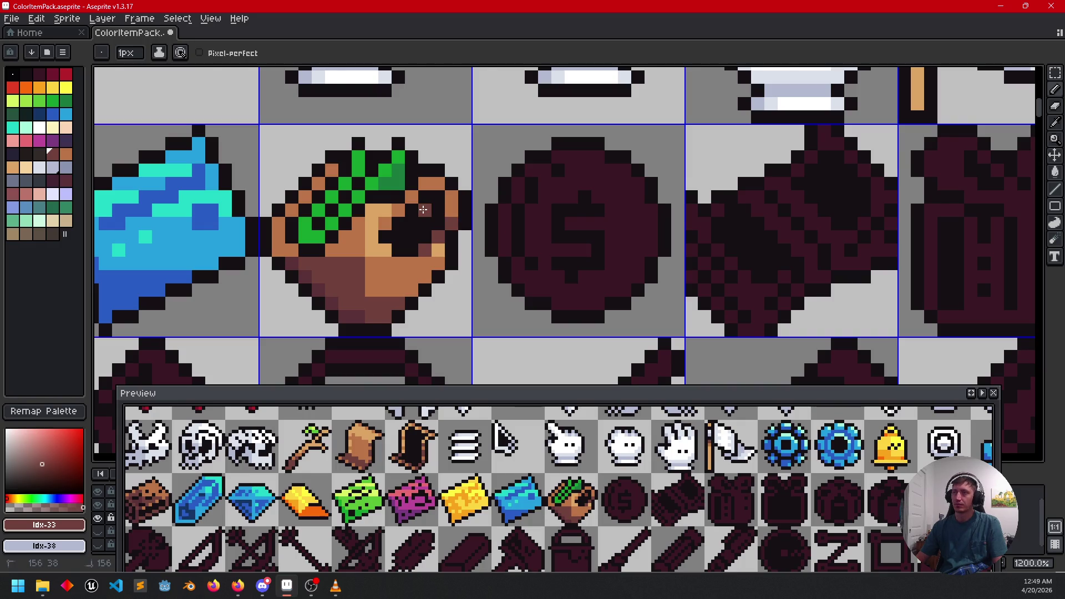
pyautogui.scroll(-3, 574, 276)
pyautogui.scroll(3, 564, 283)
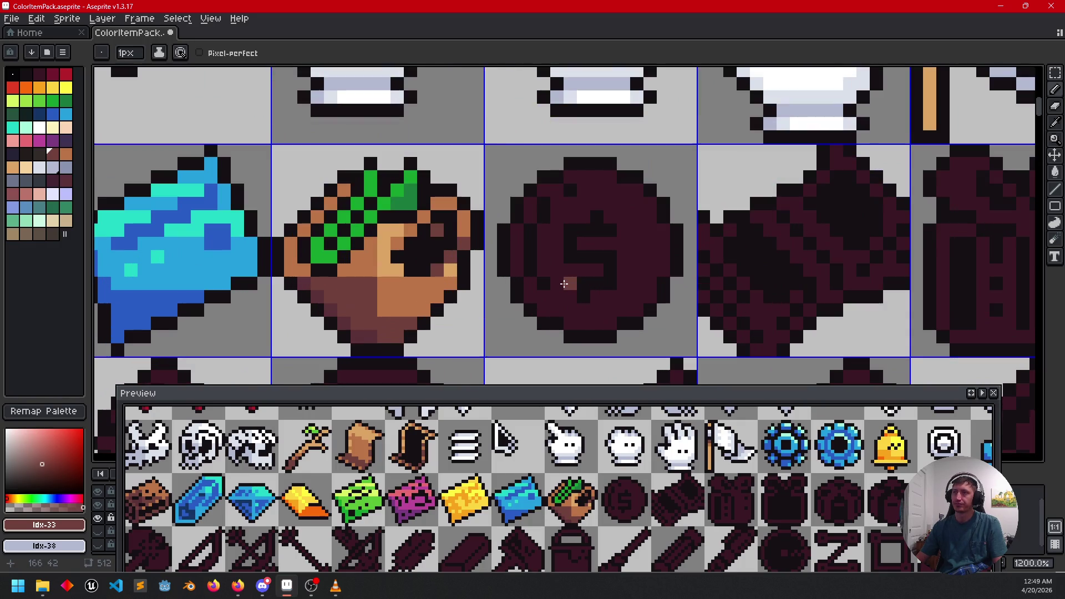
pyautogui.moveTo(557, 252); pyautogui.dragTo(611, 237)
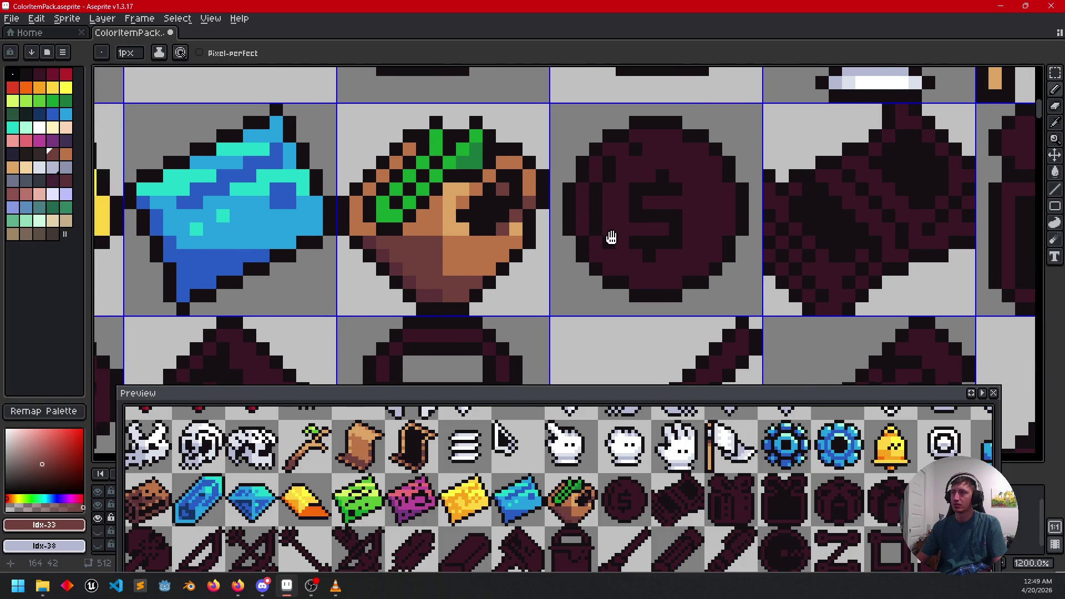
# Step: Fill the coin's body and its maroon left-edge pixels with yellow
pyautogui.click(53, 87)
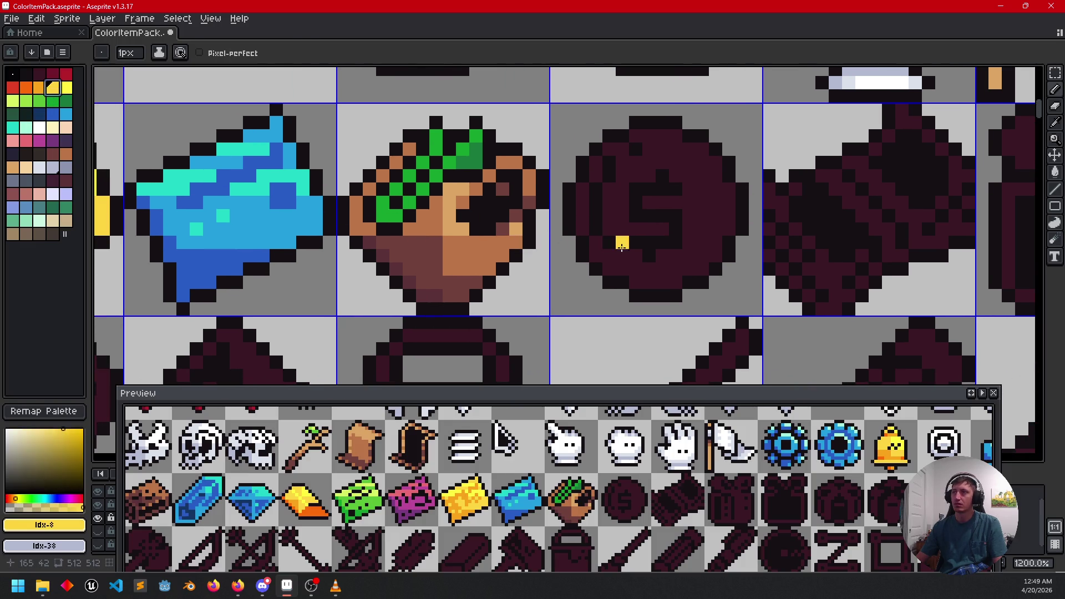
pyautogui.press('g')
pyautogui.click(678, 266)
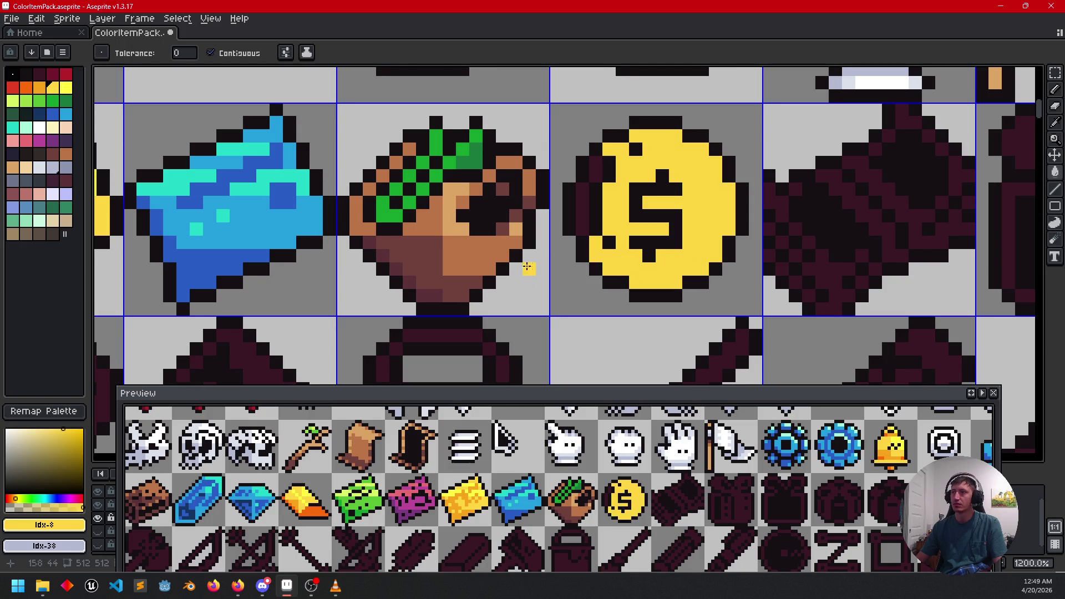
pyautogui.moveTo(622, 242); pyautogui.dragTo(659, 281)
pyautogui.click(628, 233)
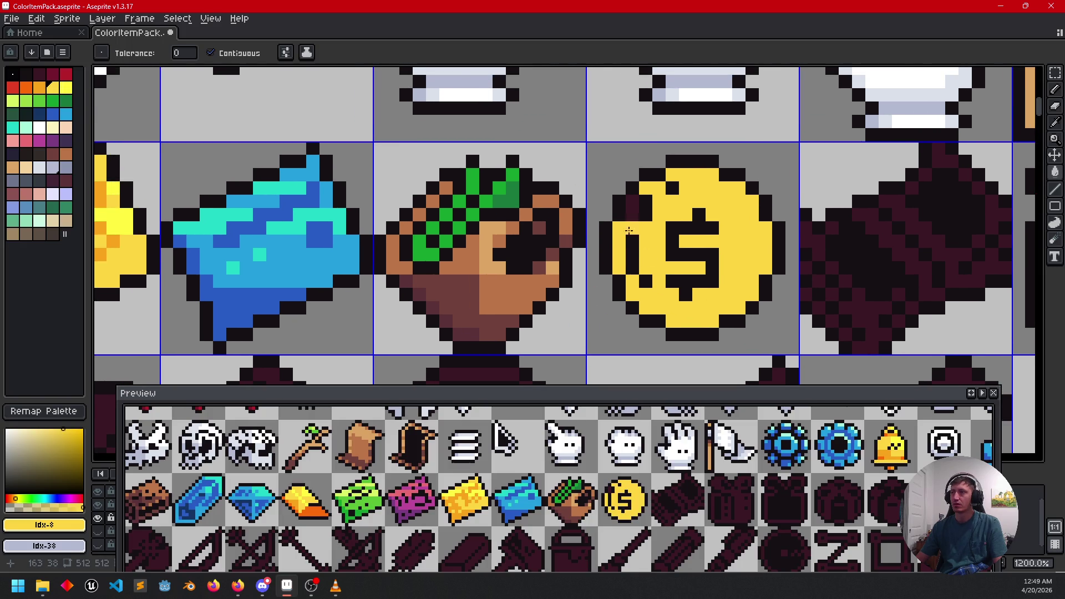
# Step: Close the gap with orange pixels and fill the coin's lower-left area orange
pyautogui.click(40, 87)
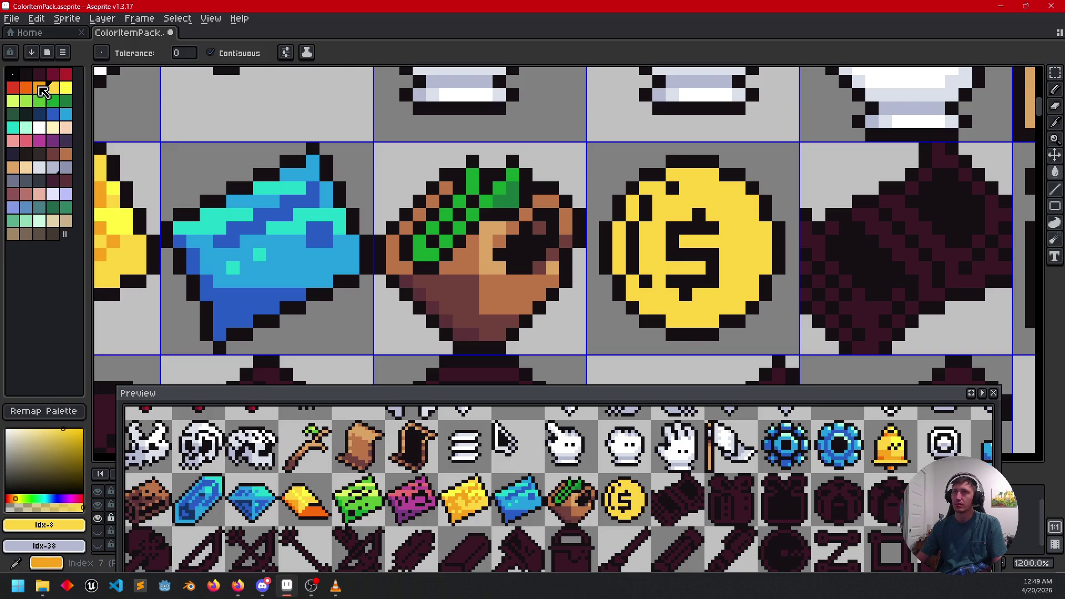
pyautogui.click(667, 292)
pyautogui.press('b')
pyautogui.click(686, 270)
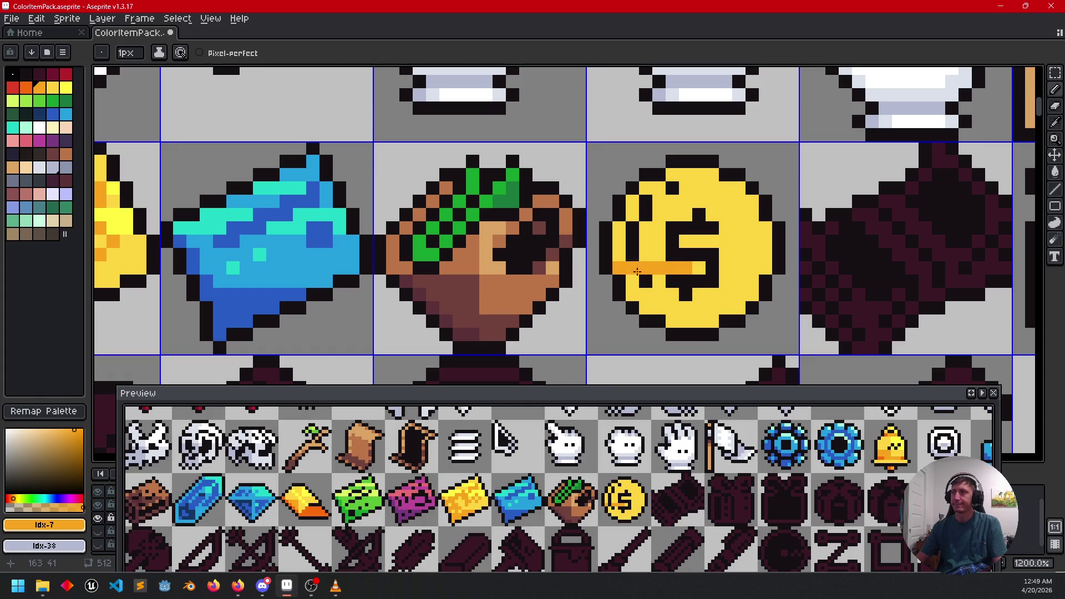
pyautogui.click(673, 321)
pyautogui.press('g')
pyautogui.click(673, 309)
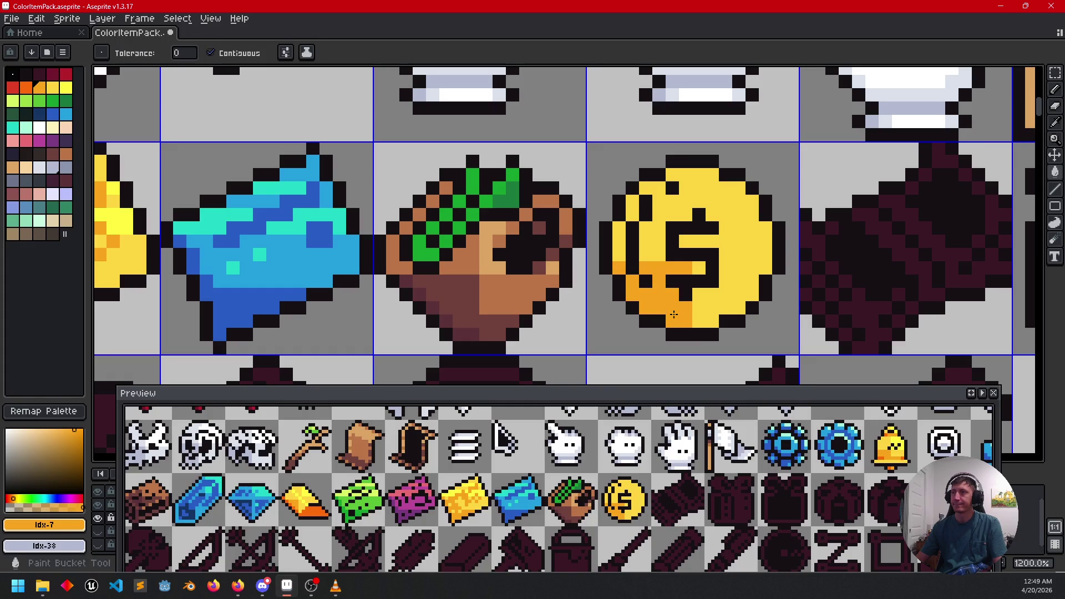
# Step: Draw bright-yellow divider lines and fill the coin's upper-right area bright yellow
pyautogui.click(66, 87)
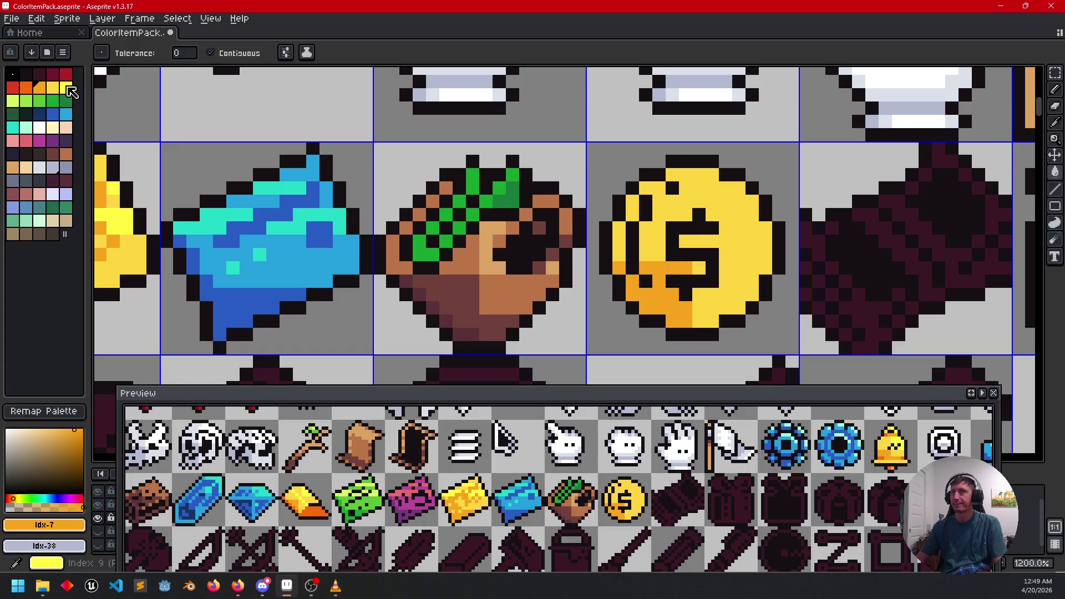
pyautogui.click(706, 178)
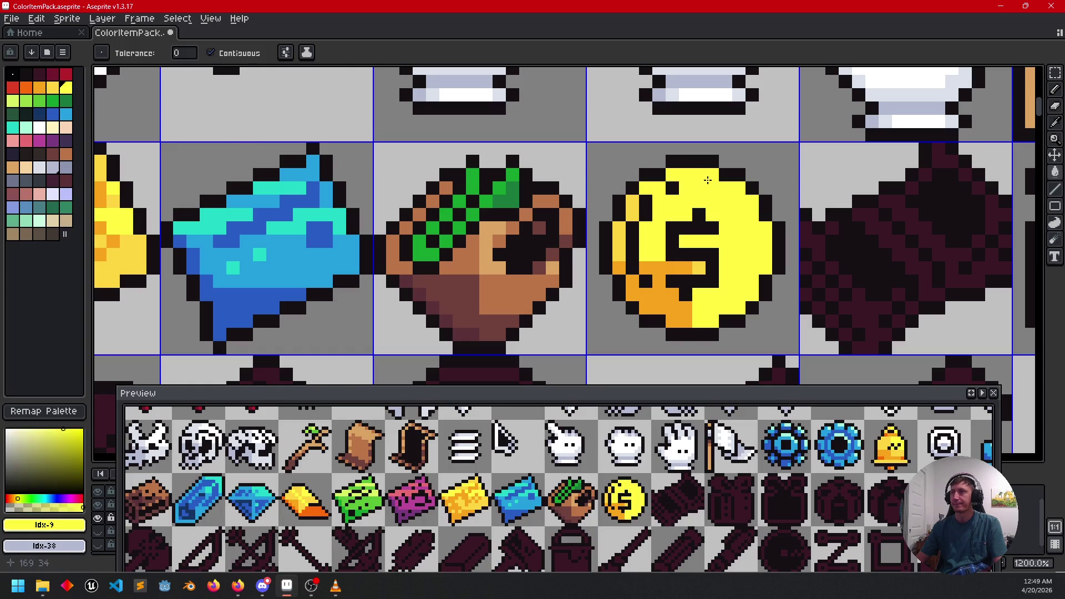
pyautogui.hotkey('ctrl', 'z')
pyautogui.press('b')
pyautogui.moveTo(708, 176); pyautogui.dragTo(708, 199)
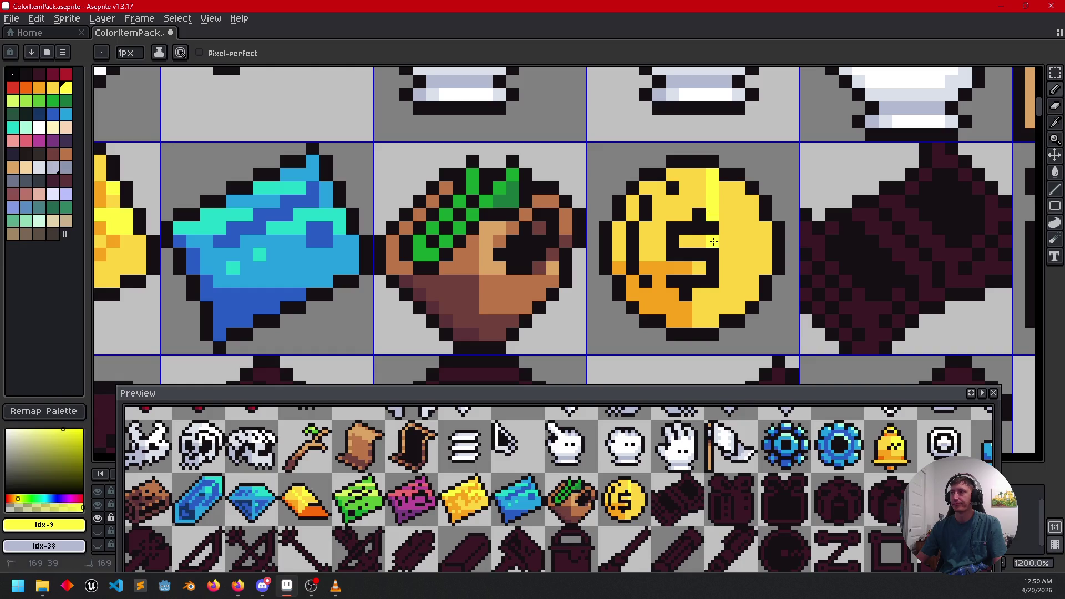
pyautogui.moveTo(714, 242); pyautogui.dragTo(762, 246)
pyautogui.press('g')
pyautogui.click(749, 233)
pyautogui.scroll(1, 632, 255)
# Step: Switch to the darker orange and paint a dark orange pixel on the coin
pyautogui.scroll(-1, 666, 278)
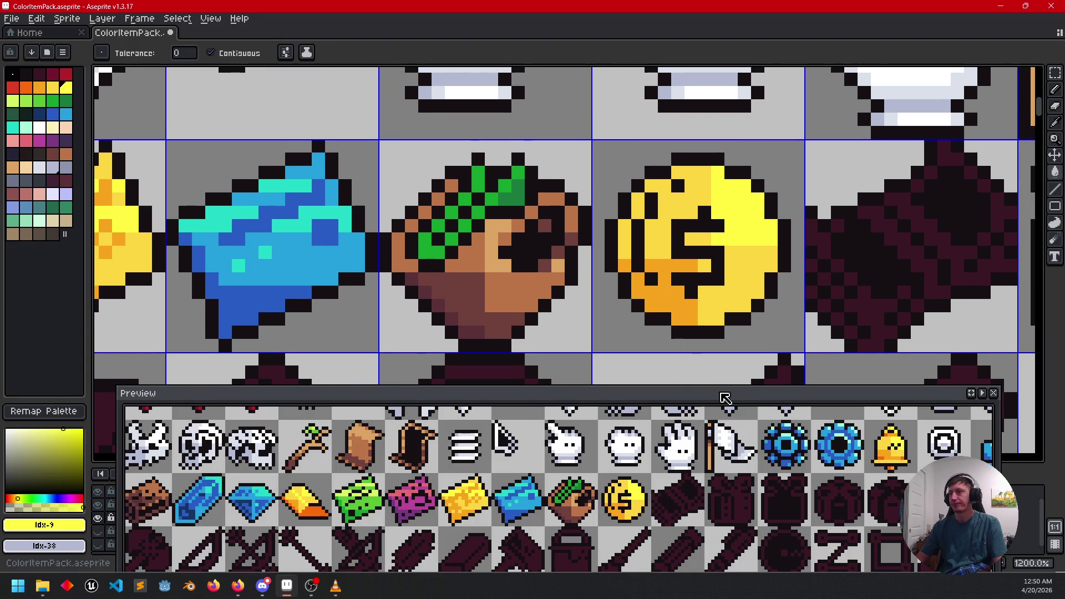
pyautogui.scroll(1, 769, 291)
pyautogui.scroll(-1, 699, 289)
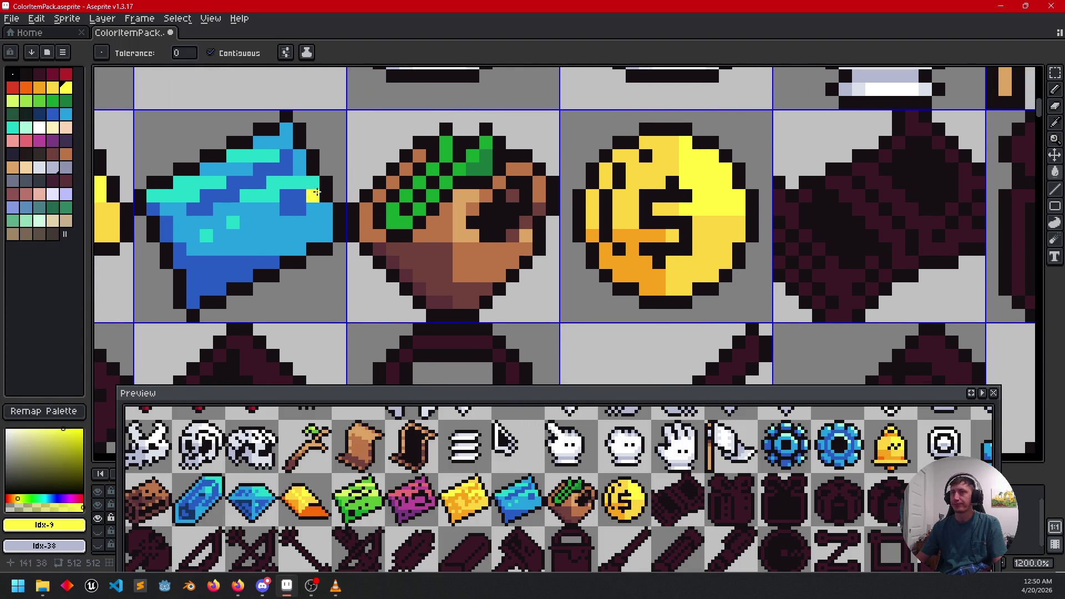
pyautogui.click(39, 87)
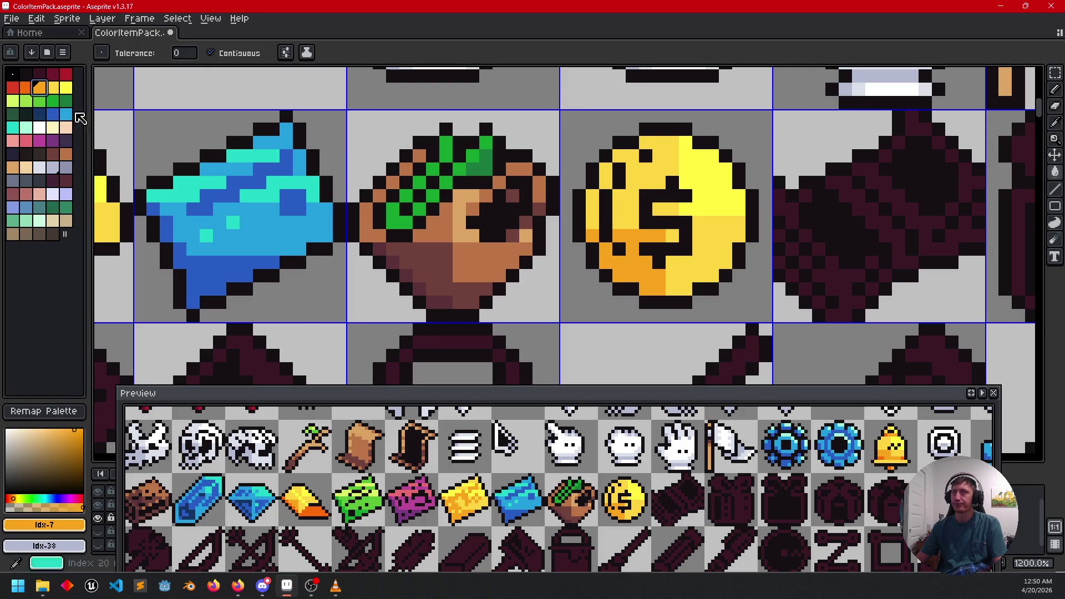
pyautogui.press('[')
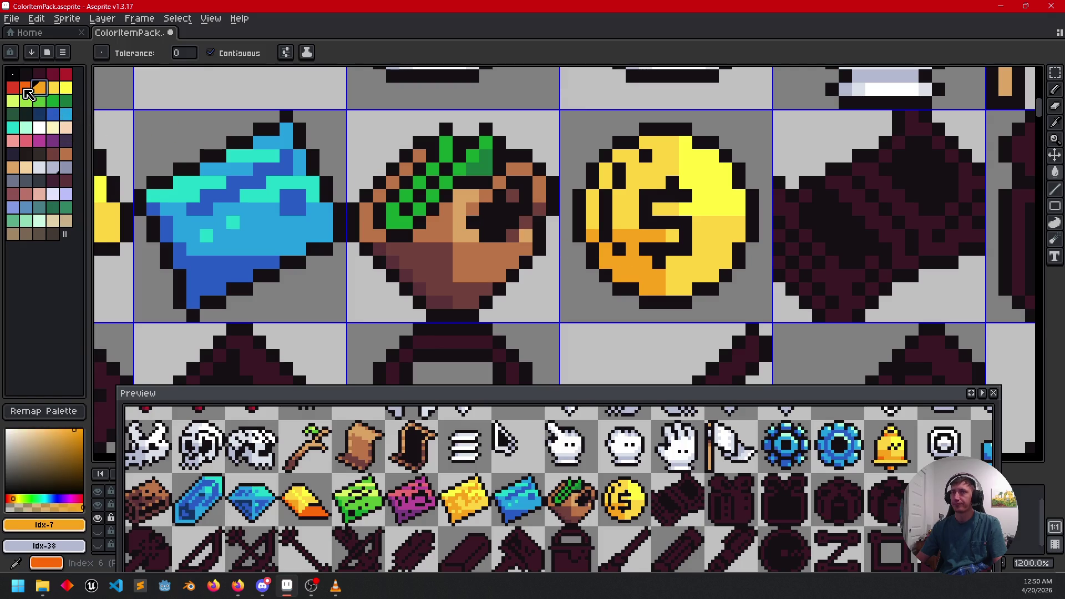
pyautogui.click(633, 275)
pyautogui.scroll(1, 636, 269)
pyautogui.click(638, 251)
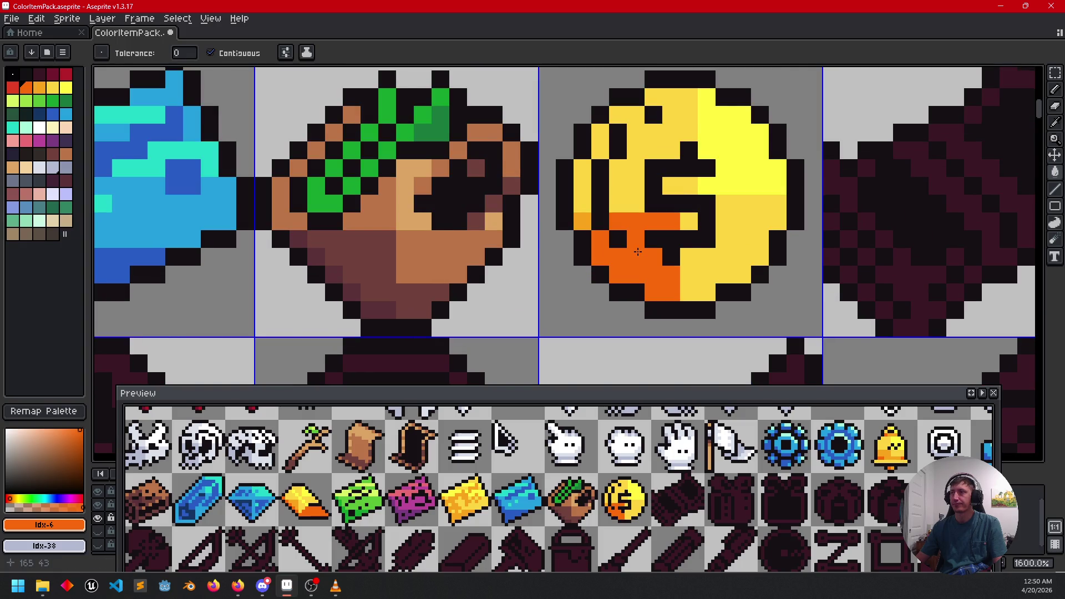
pyautogui.hotkey('ctrl', 'z')
# Step: Place dark orange pixels along the coin's bottom row
pyautogui.press('b')
pyautogui.click(637, 257)
pyautogui.click(655, 270)
pyautogui.hotkey('ctrl', 'z')
pyautogui.click(653, 262)
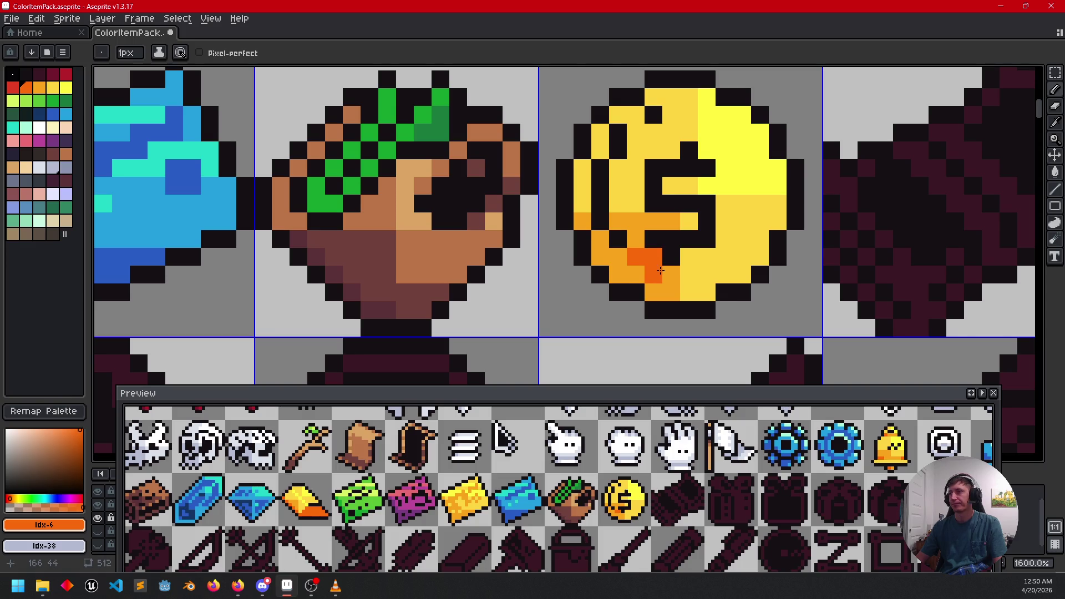
pyautogui.click(671, 273)
pyautogui.click(689, 273)
pyautogui.click(716, 273)
# Step: Rework the lower pixels and add two dark orange pixels on the coin's right
pyautogui.hotkey('ctrl', 'z')
pyautogui.click(706, 275)
pyautogui.keyDown('alt'); pyautogui.click(744, 254); pyautogui.keyUp('alt')
pyautogui.click(653, 274)
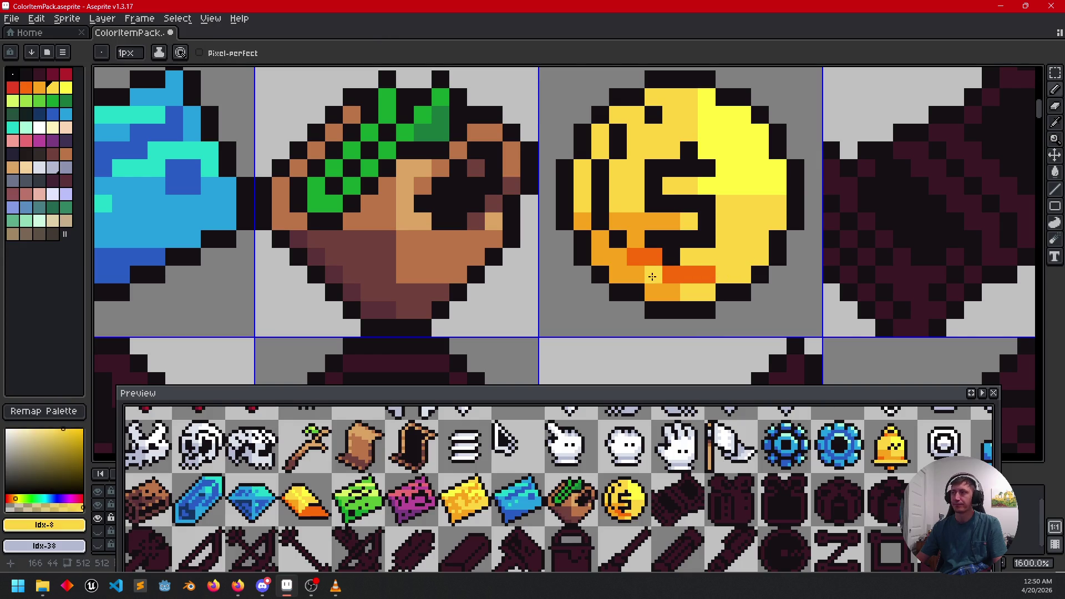
pyautogui.keyDown('alt'); pyautogui.click(638, 222); pyautogui.keyUp('alt')
pyautogui.click(654, 258)
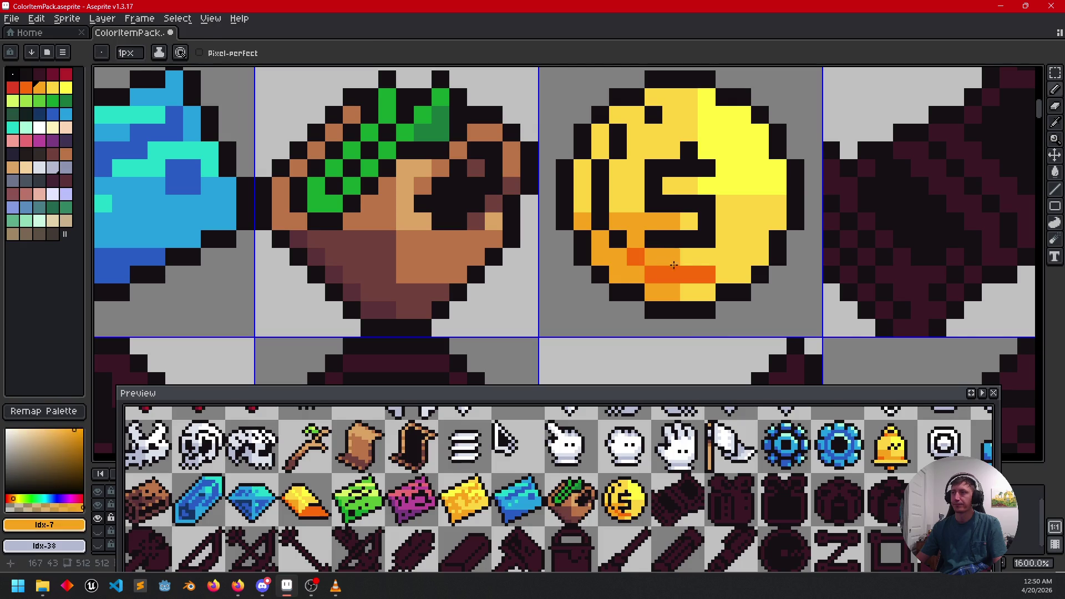
pyautogui.keyDown('alt'); pyautogui.click(674, 273); pyautogui.keyUp('alt')
pyautogui.click(725, 257)
pyautogui.click(744, 240)
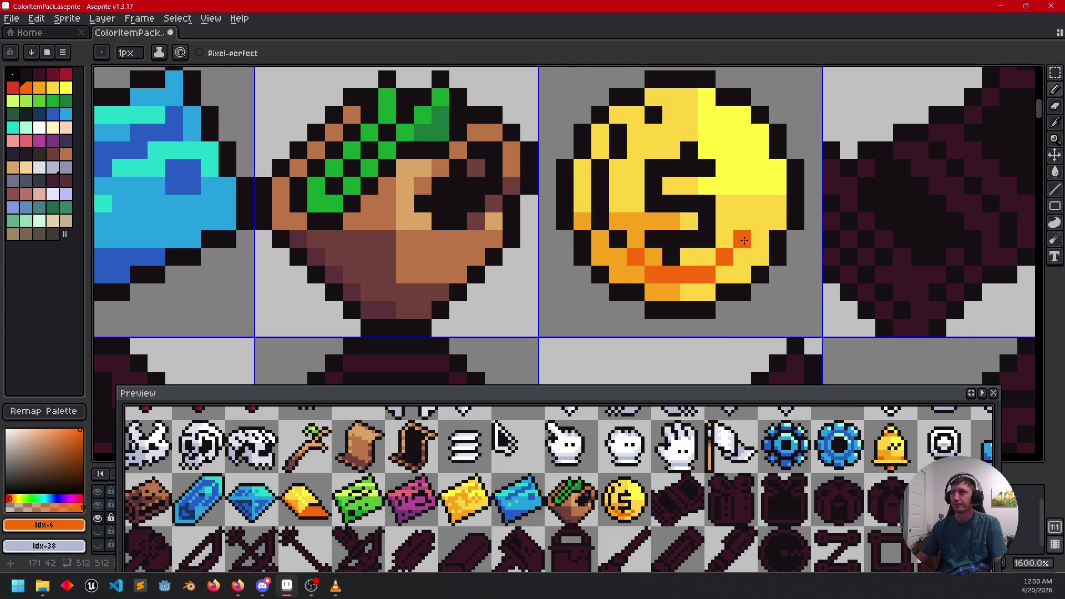
# Step: Lighten lower coin pixels to orange and add orange shading on the right side
pyautogui.keyDown('alt'); pyautogui.click(654, 256); pyautogui.keyUp('alt')
pyautogui.click(689, 276)
pyautogui.click(707, 277)
pyautogui.click(725, 259)
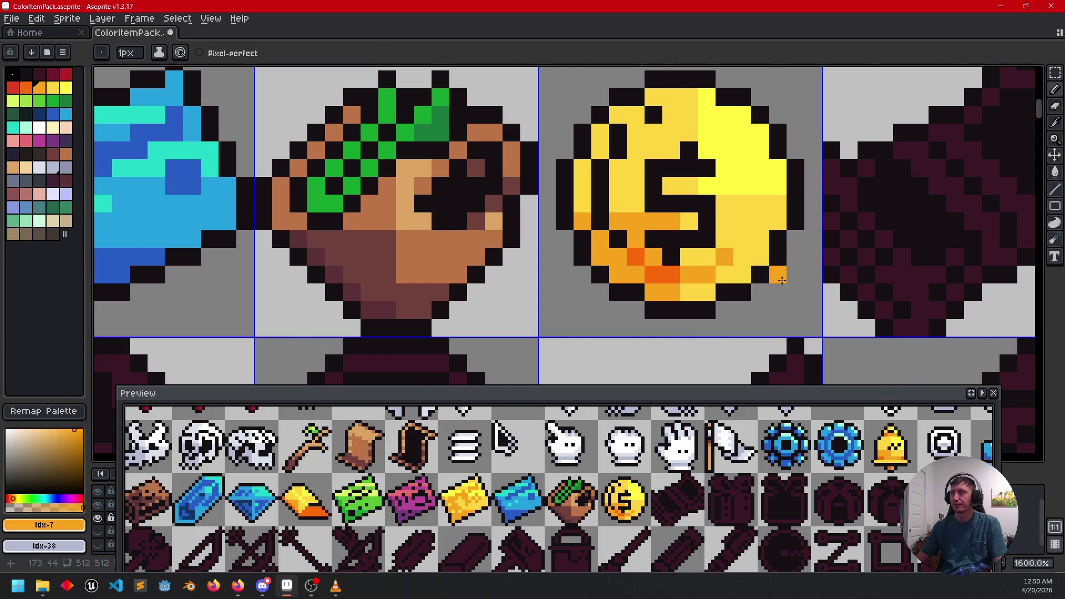
pyautogui.scroll(-3, 782, 281)
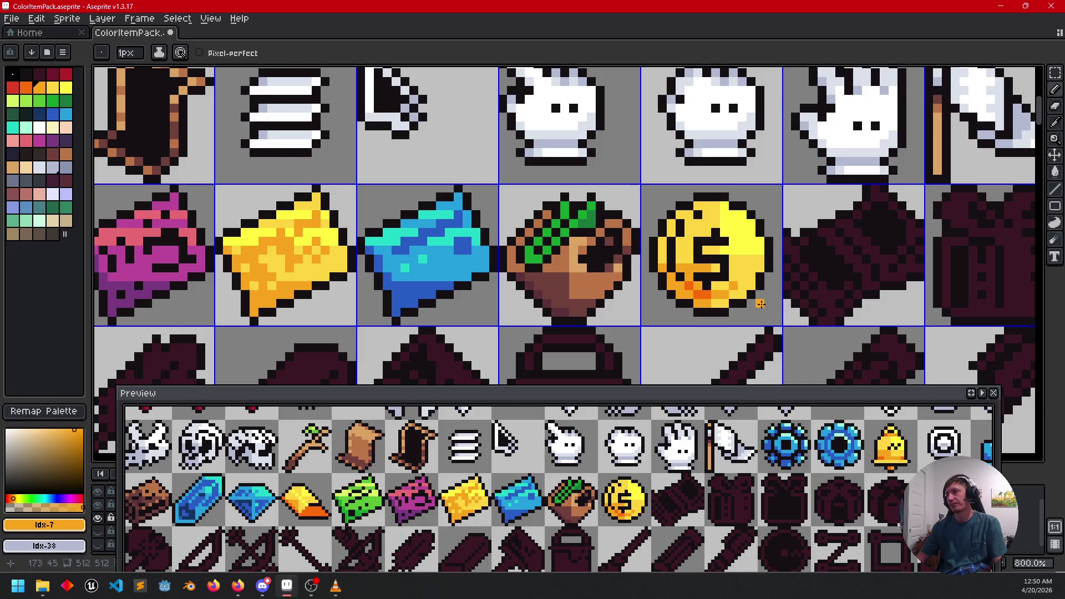
pyautogui.moveTo(776, 285); pyautogui.dragTo(768, 257)
pyautogui.scroll(3, 753, 266)
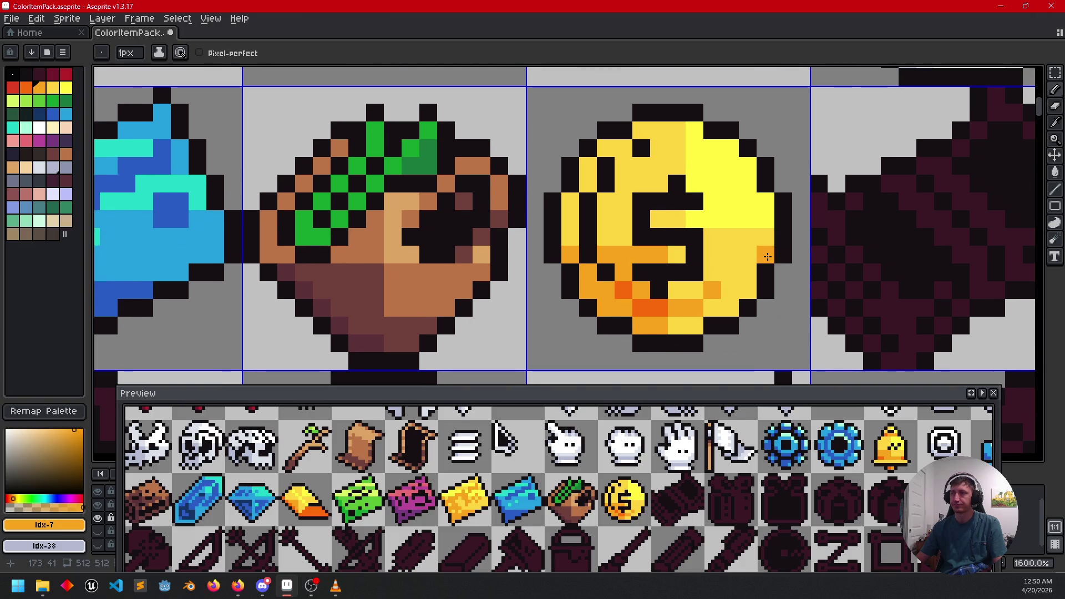
pyautogui.moveTo(751, 257)
pyautogui.mouseDown()
pyautogui.moveTo(747, 244)
pyautogui.moveTo(741, 252)
pyautogui.mouseUp()
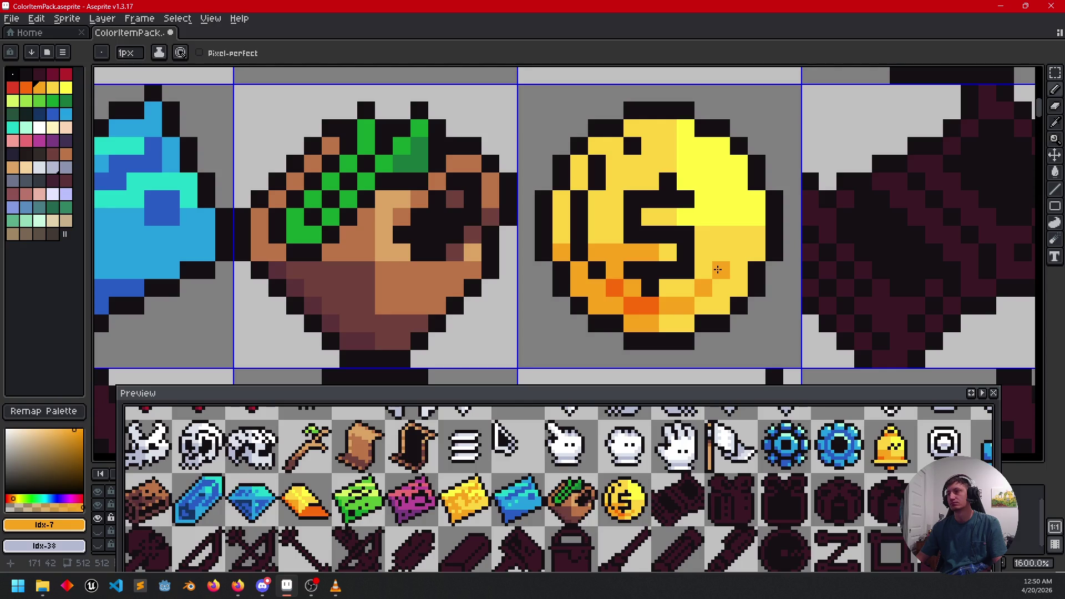
pyautogui.click(733, 258)
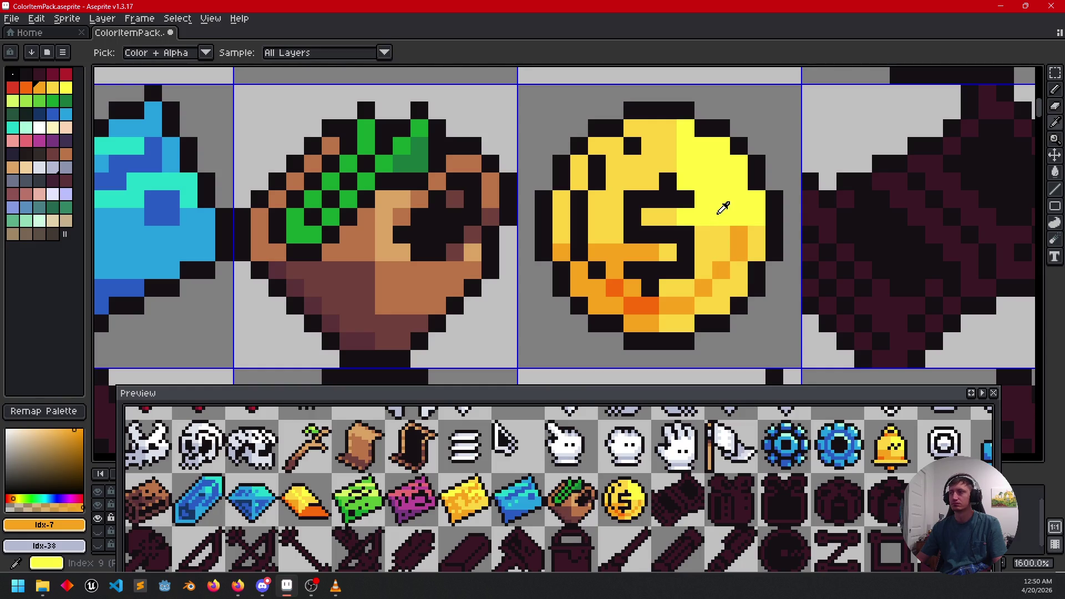
# Step: Dot two light yellow highlight pixels near the coin's top, then sample its orange
pyautogui.keyDown('alt'); pyautogui.click(741, 223); pyautogui.keyUp('alt')
pyautogui.click(721, 181)
pyautogui.click(704, 163)
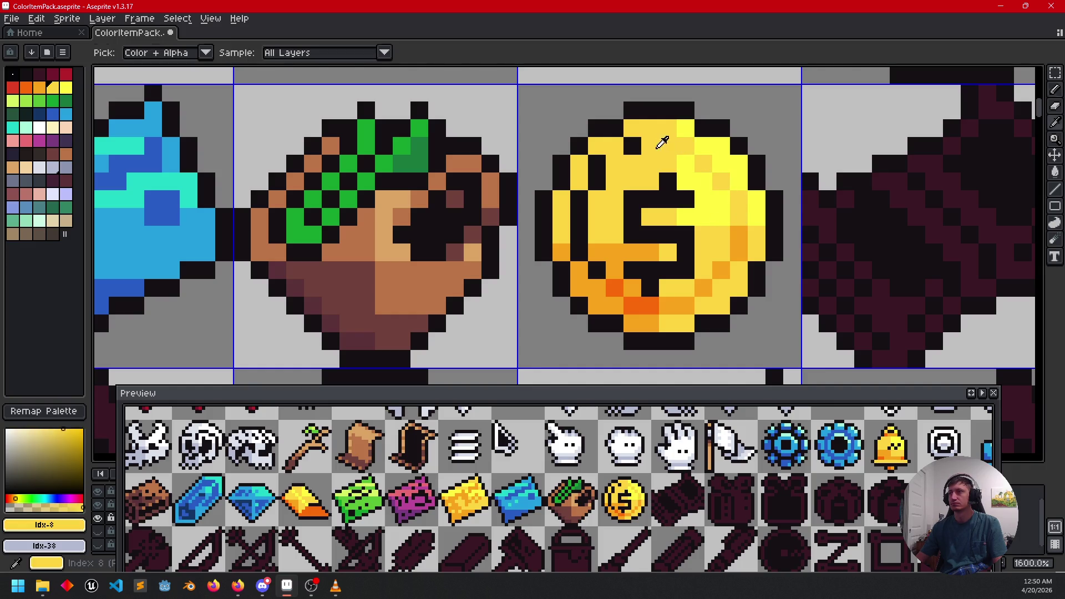
pyautogui.keyDown('alt'); pyautogui.click(622, 252); pyautogui.keyUp('alt')
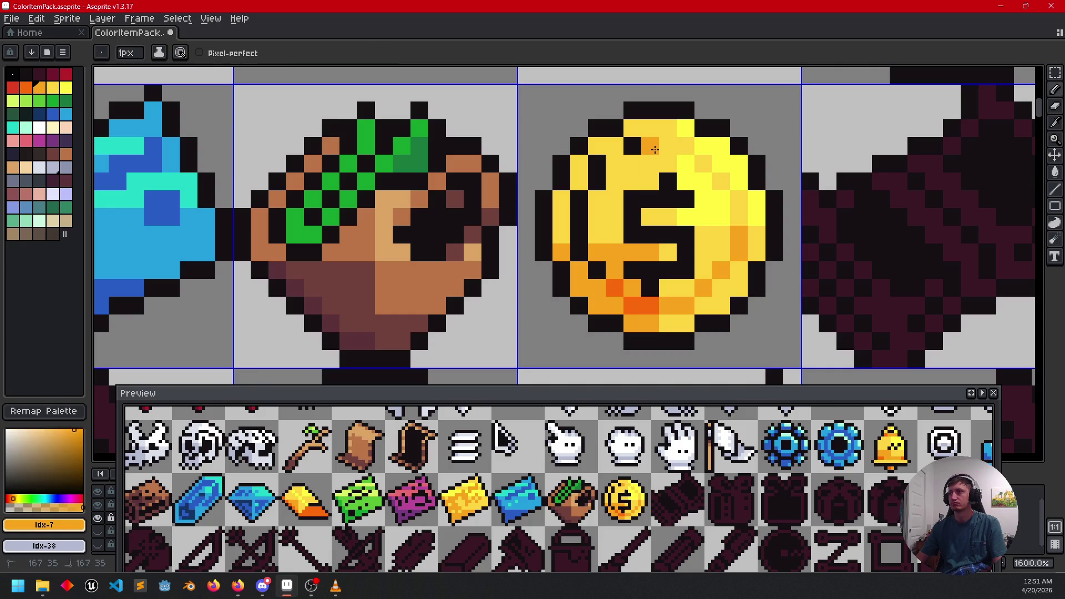
# Step: Zoom out and pan to review the whole row of icons, including the unpainted ones
pyautogui.scroll(-3, 758, 288)
pyautogui.moveTo(740, 344)
pyautogui.mouseDown()
pyautogui.moveTo(760, 286)
pyautogui.moveTo(755, 303)
pyautogui.mouseUp()
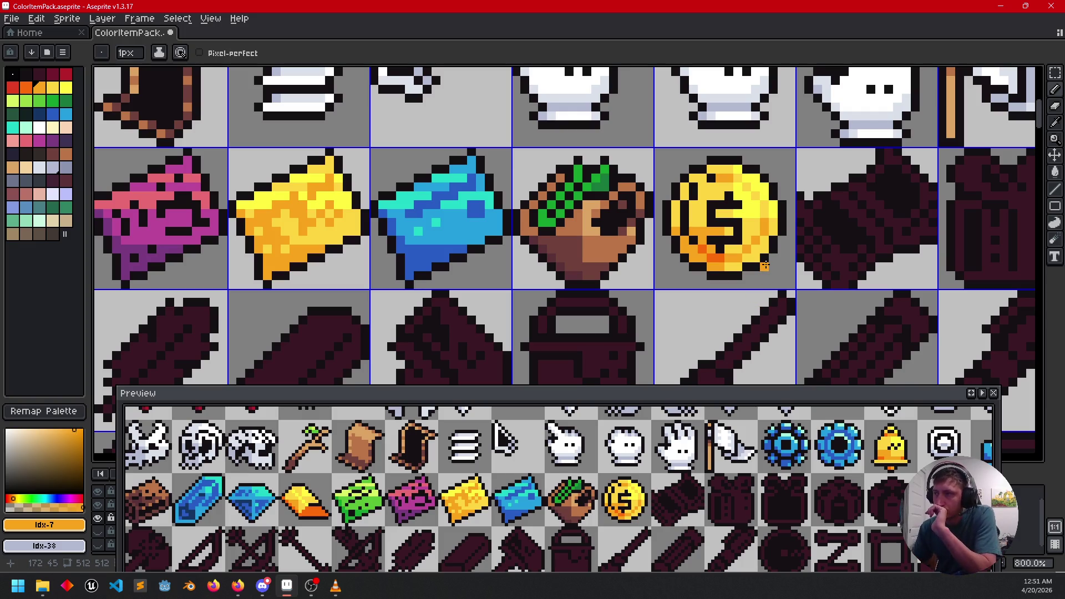
pyautogui.moveTo(763, 261)
pyautogui.mouseDown()
pyautogui.moveTo(763, 246)
pyautogui.moveTo(714, 276)
pyautogui.mouseUp()
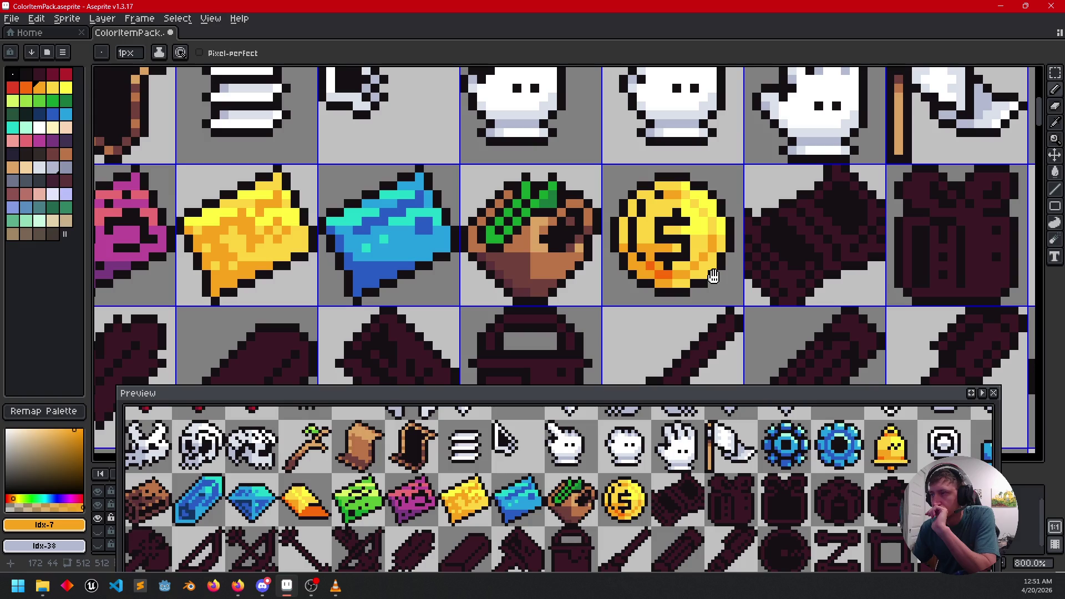
pyautogui.scroll(-5, 729, 282)
pyautogui.moveTo(767, 320)
pyautogui.mouseDown()
pyautogui.moveTo(728, 291)
pyautogui.moveTo(672, 289)
pyautogui.moveTo(663, 301)
pyautogui.moveTo(700, 320)
pyautogui.mouseUp()
pyautogui.scroll(2, 672, 288)
pyautogui.scroll(3, 676, 299)
# Step: Sample the pouch's green and flood-fill the banknotes' diagonal strips and small patches
pyautogui.press('i')
pyautogui.click(375, 233)
pyautogui.press('g')
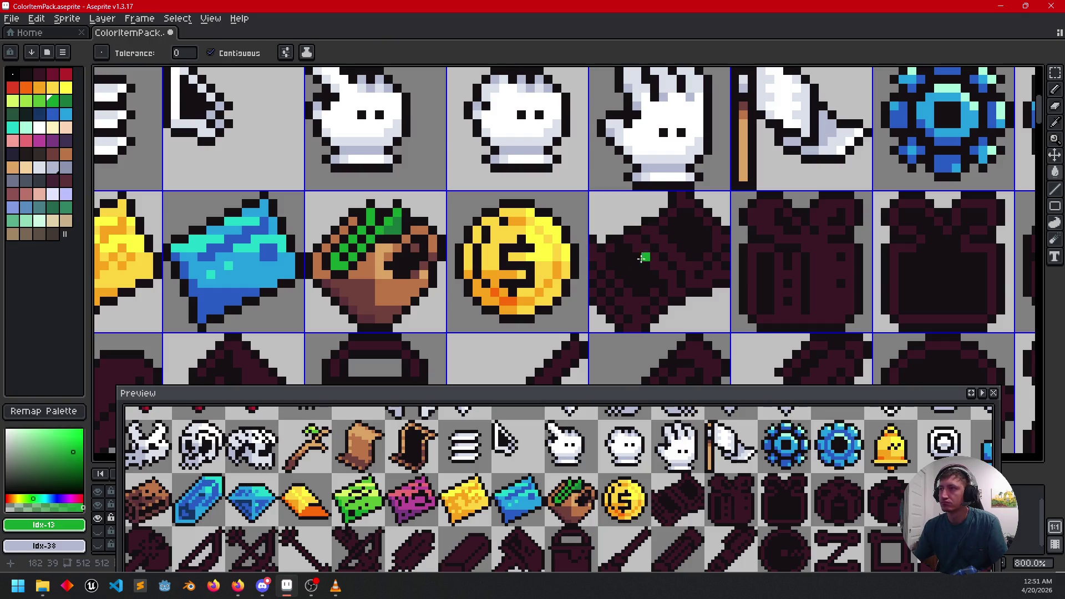
pyautogui.scroll(2, 637, 293)
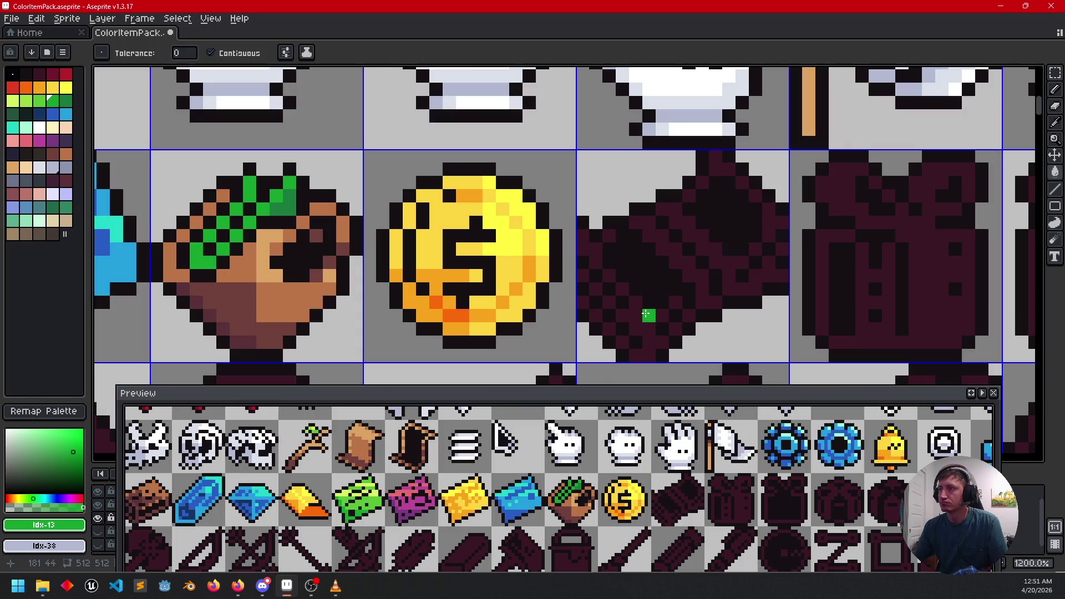
pyautogui.click(647, 315)
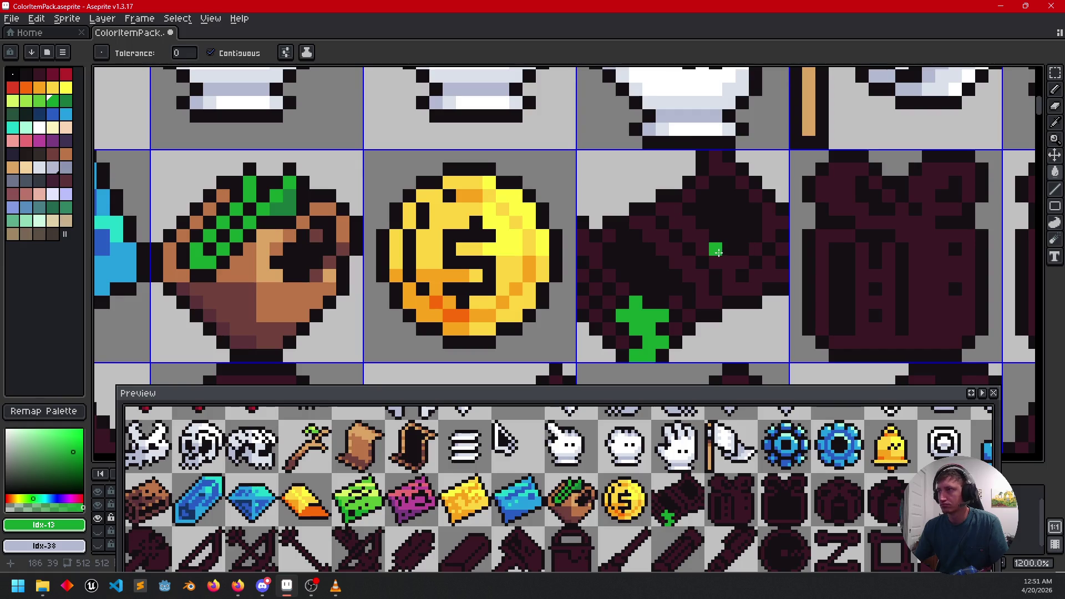
pyautogui.click(732, 265)
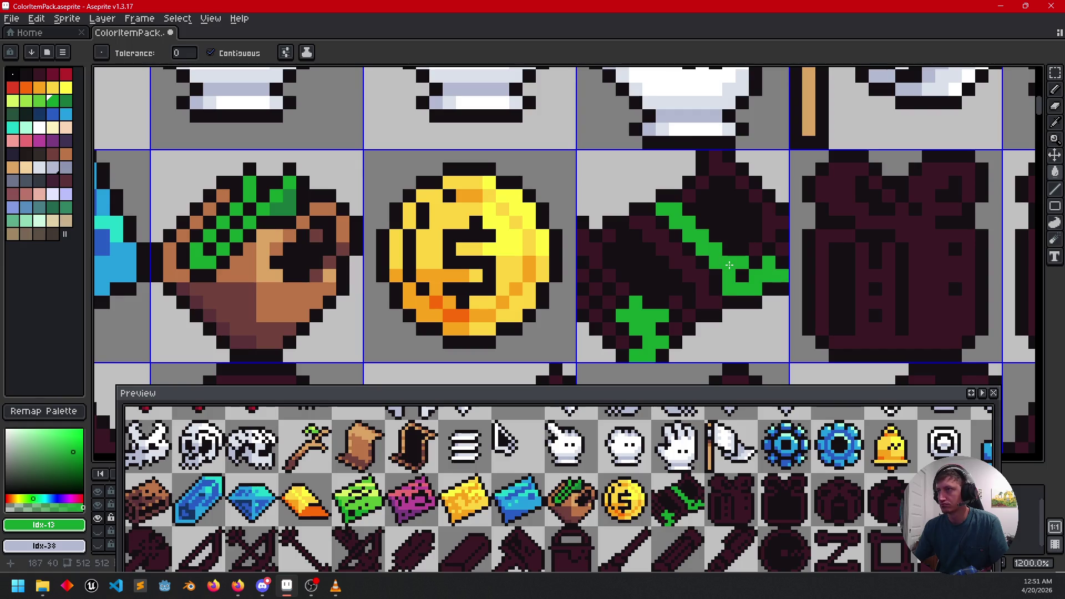
pyautogui.click(699, 275)
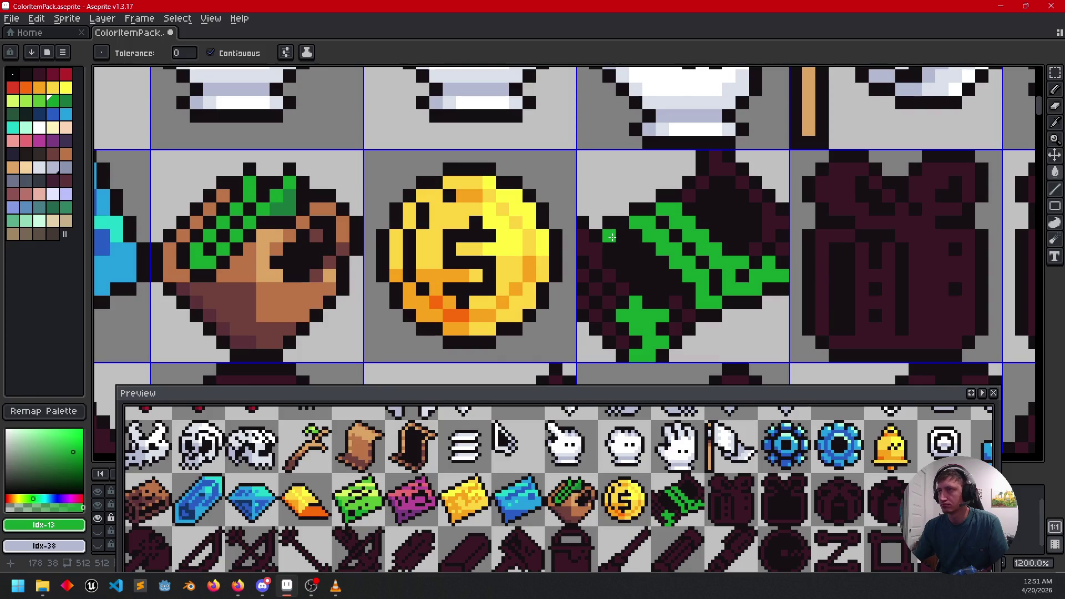
pyautogui.click(586, 246)
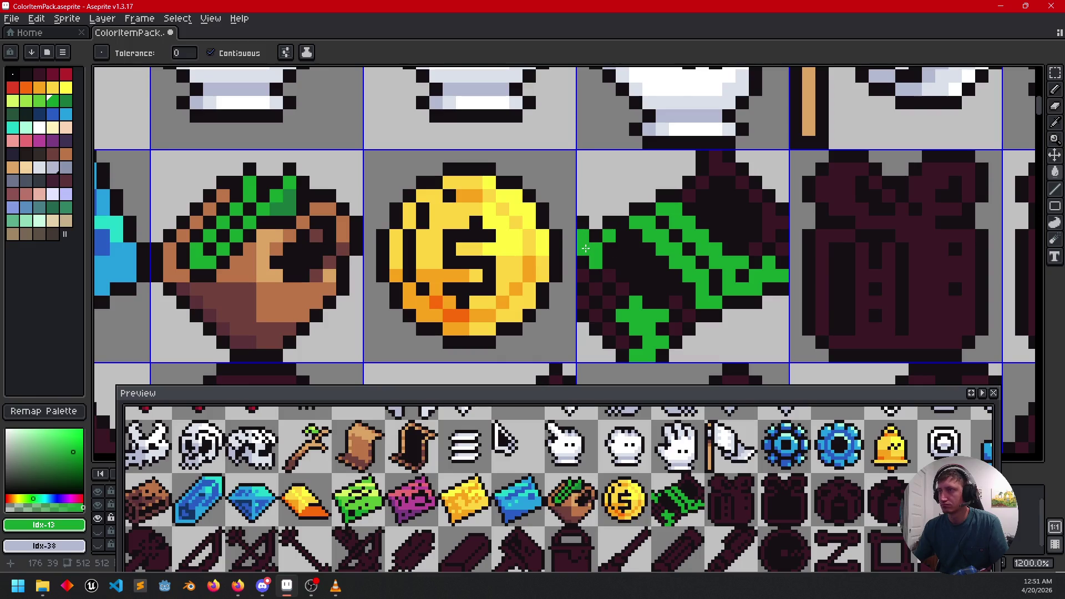
# Step: Pencil the remaining banknote edge pixels green, reverting one stray pixel to black
pyautogui.press('b')
pyautogui.moveTo(583, 276)
pyautogui.mouseDown()
pyautogui.moveTo(613, 303)
pyautogui.moveTo(623, 347)
pyautogui.mouseUp()
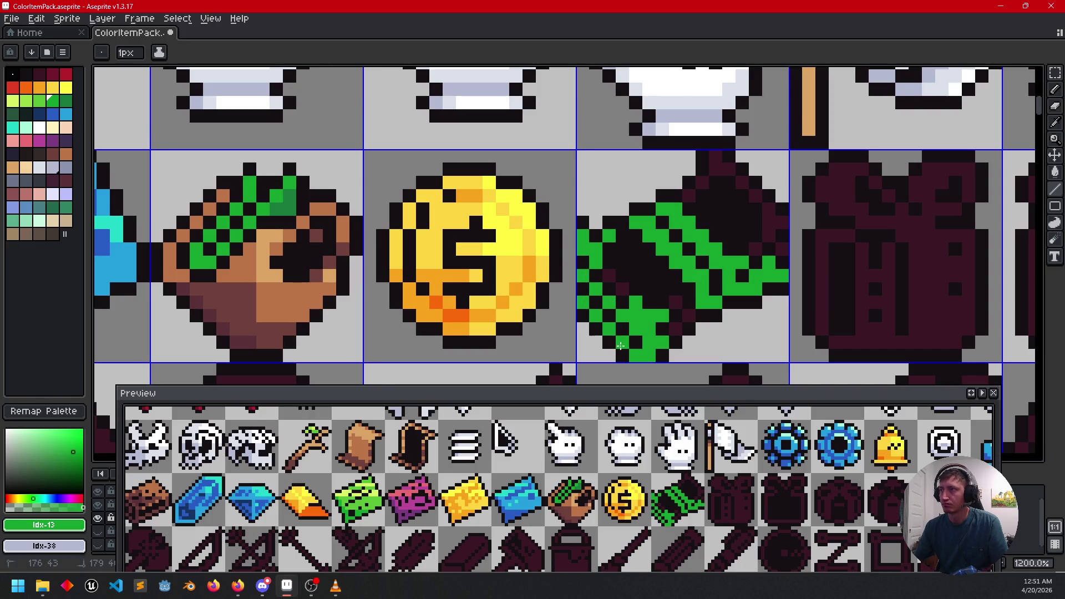
pyautogui.click(624, 290)
pyautogui.click(689, 315)
pyautogui.click(673, 330)
pyautogui.rightClick(744, 277)
pyautogui.click(757, 252)
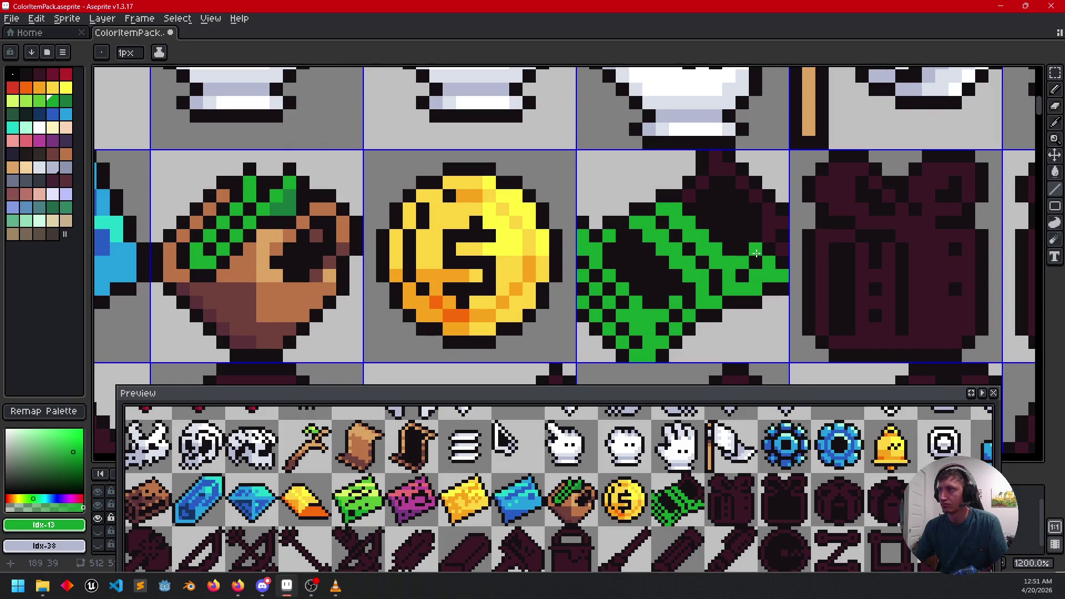
pyautogui.moveTo(780, 221)
pyautogui.mouseDown()
pyautogui.moveTo(715, 166)
pyautogui.moveTo(690, 195)
pyautogui.mouseUp()
pyautogui.click(716, 169)
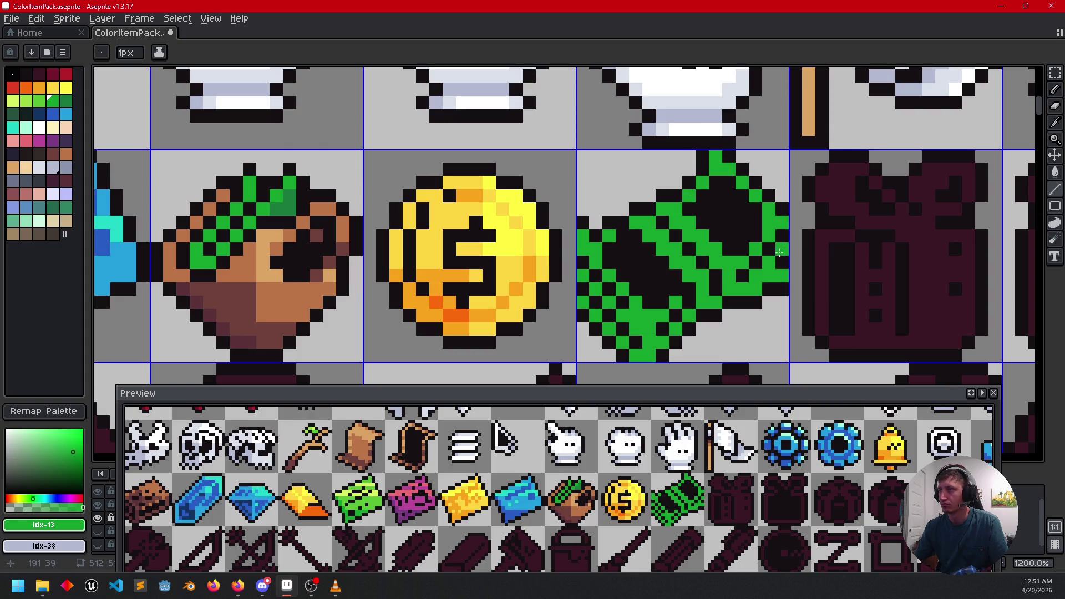
pyautogui.moveTo(671, 284); pyautogui.dragTo(661, 290)
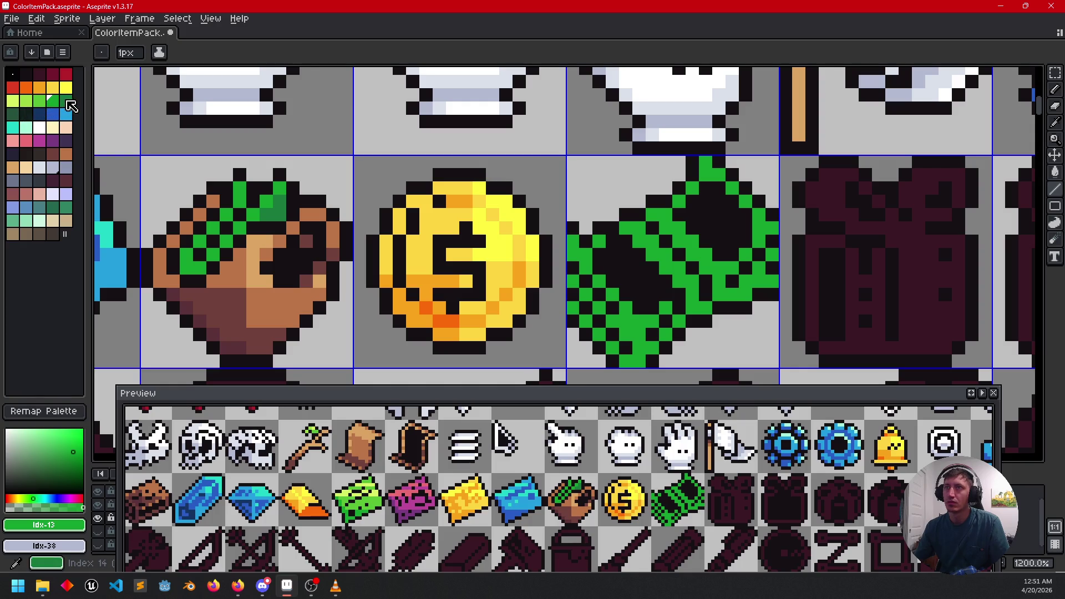
# Step: Try filling the banknote interiors with a darker green, then undo both fills
pyautogui.click(68, 102)
pyautogui.press('g')
pyautogui.click(719, 222)
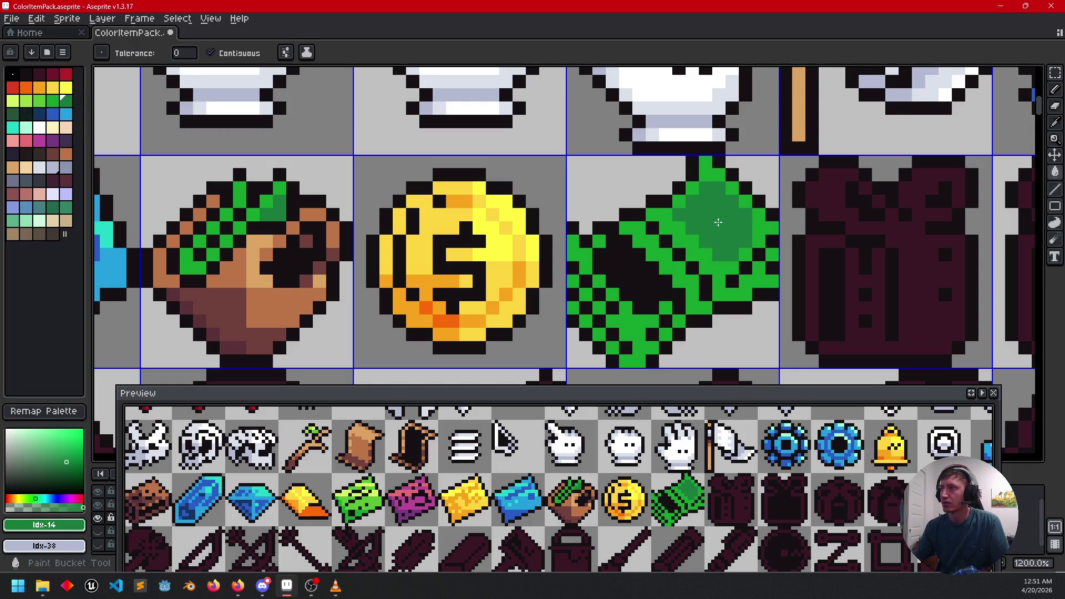
pyautogui.click(623, 283)
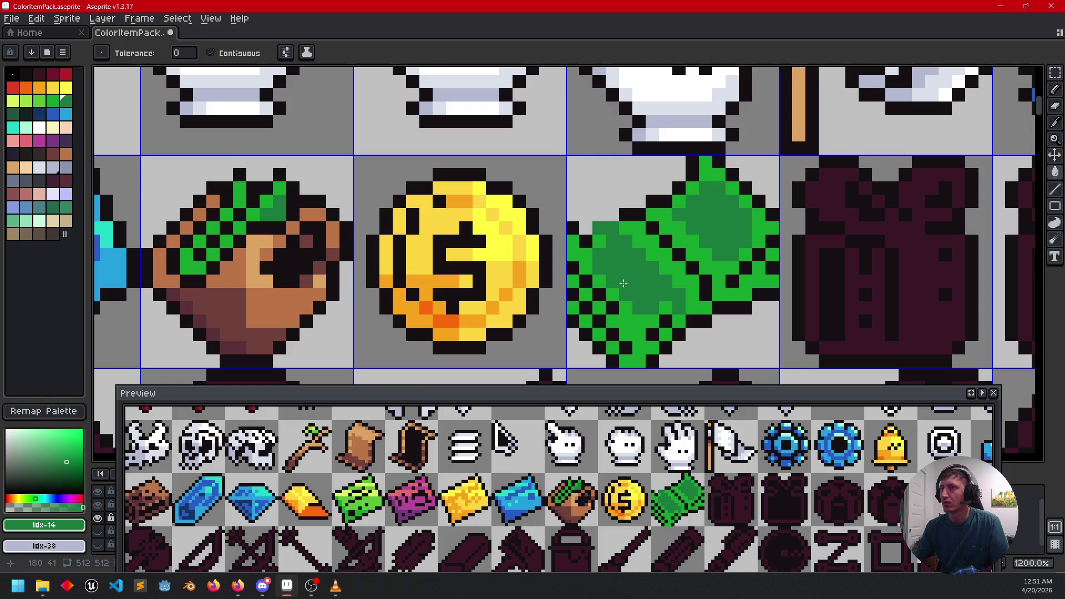
pyautogui.hotkey('ctrl', 'z')
pyautogui.hotkey('ctrl', 'z')
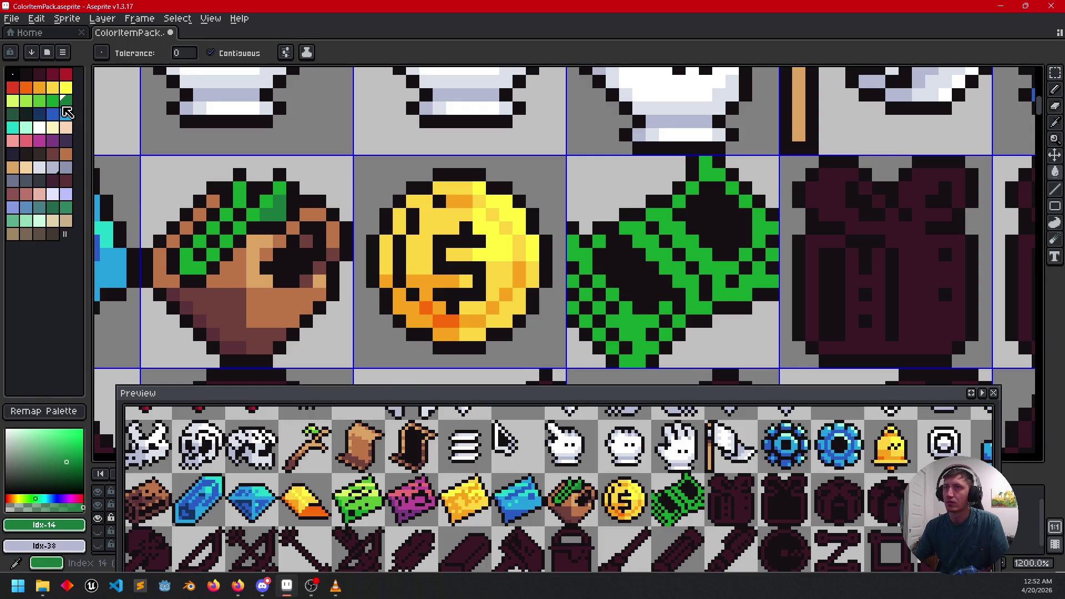
# Step: Fill both banknote interiors with the next darker green and darken leftover pixels
pyautogui.press(']')
pyautogui.click(274, 211)
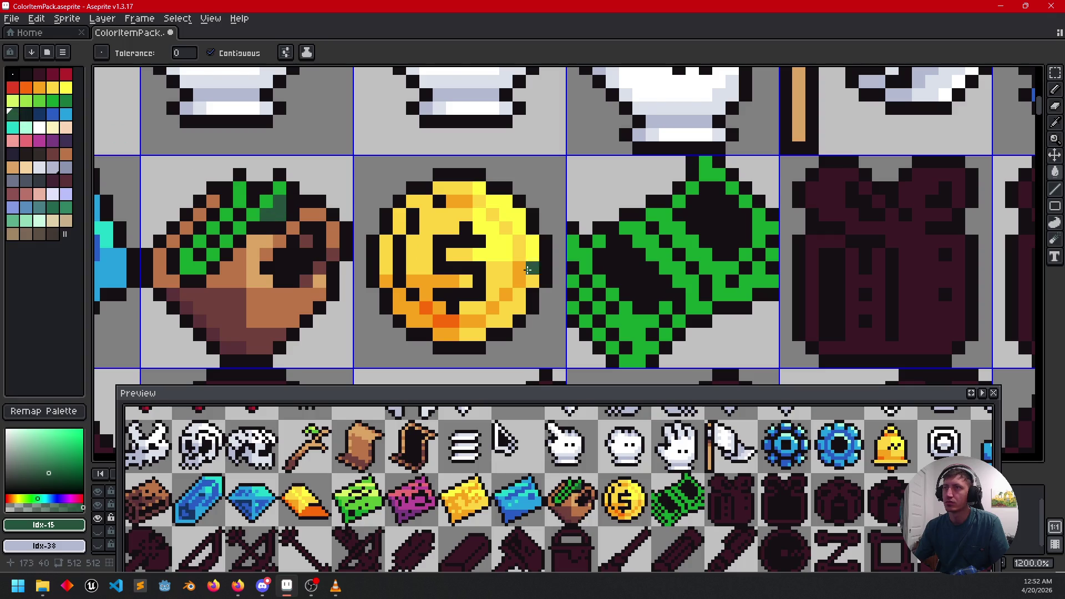
pyautogui.click(639, 281)
pyautogui.click(711, 255)
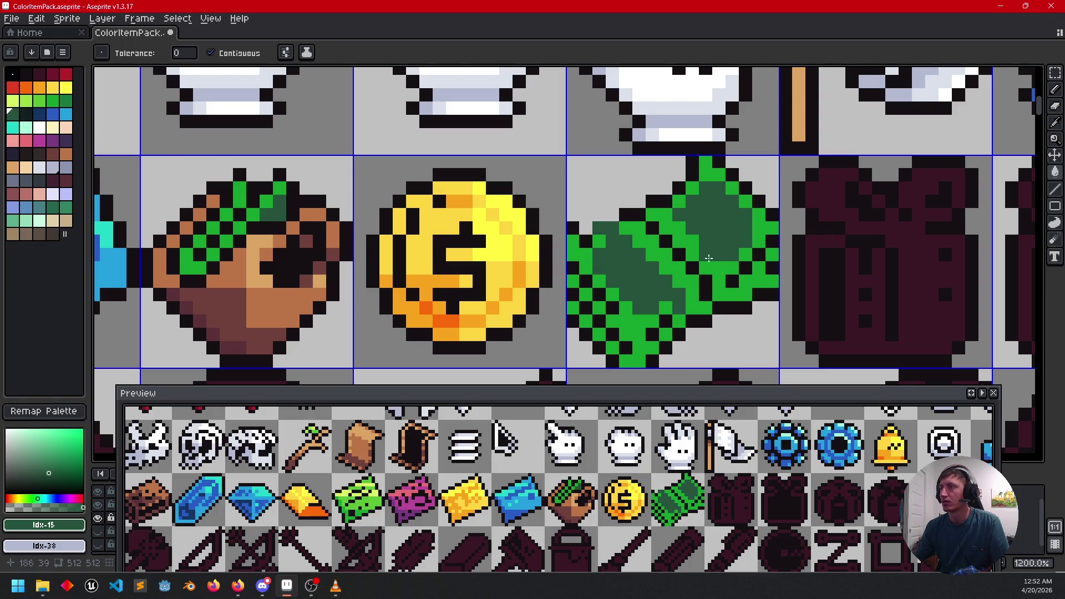
pyautogui.click(599, 293)
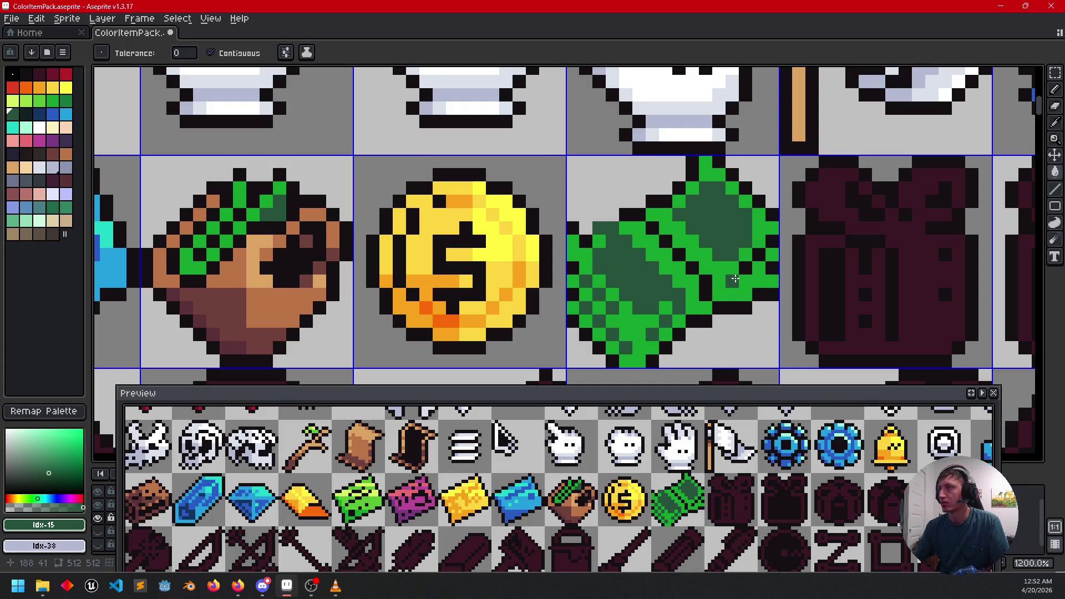
pyautogui.click(759, 255)
pyautogui.click(718, 315)
pyautogui.moveTo(664, 311)
pyautogui.mouseDown()
pyautogui.moveTo(677, 288)
pyautogui.moveTo(666, 311)
pyautogui.moveTo(733, 296)
pyautogui.mouseUp()
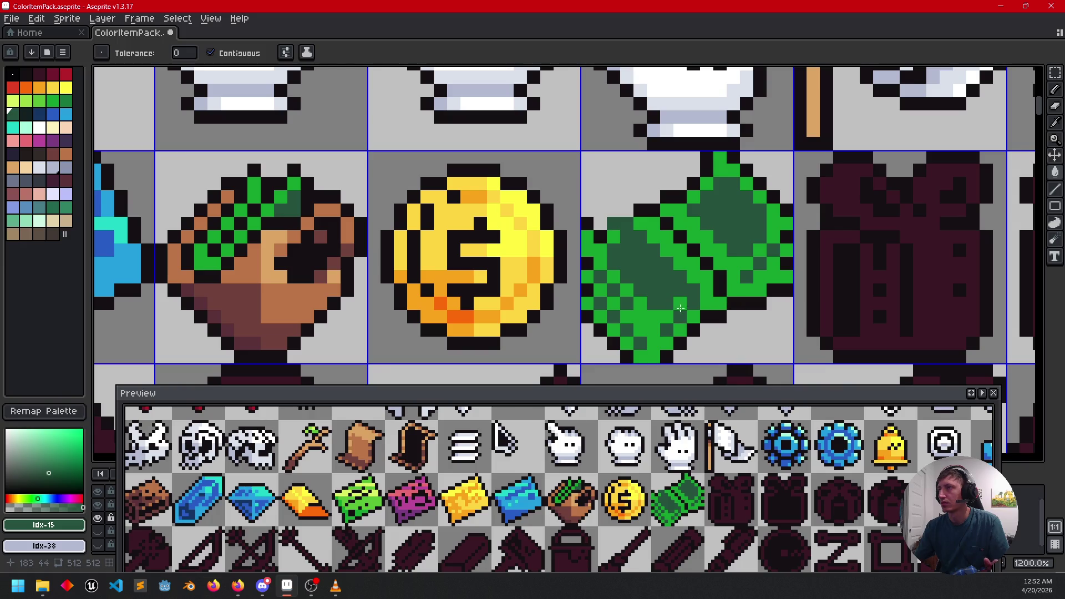
pyautogui.keyDown('alt'); pyautogui.click(648, 214); pyautogui.keyUp('alt')
# Step: Fill the dark diagonal band between the bills with light grey
pyautogui.press('b')
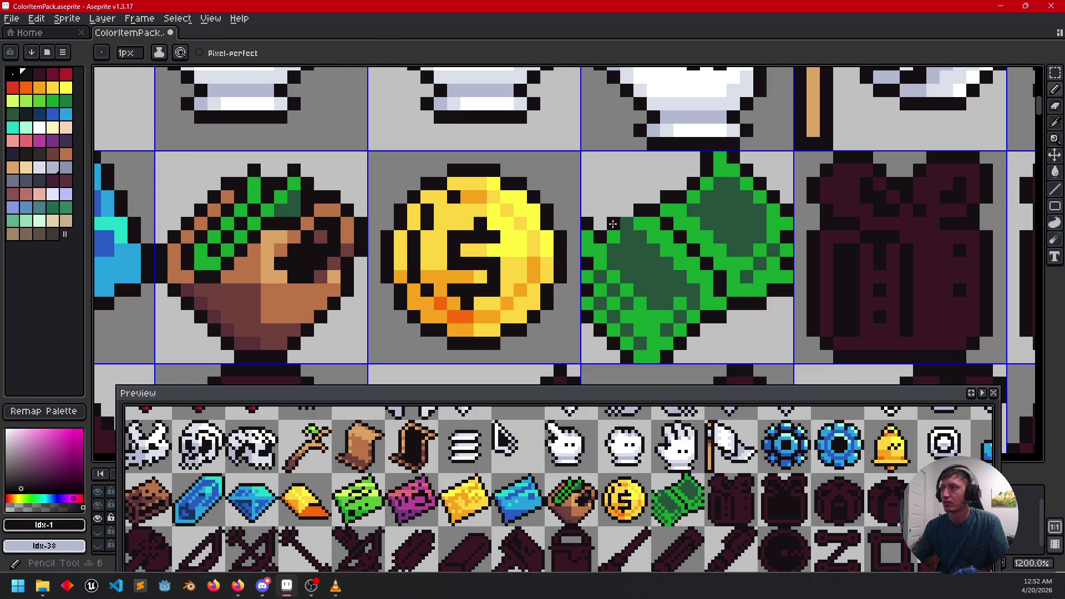
pyautogui.moveTo(702, 279); pyautogui.dragTo(690, 285)
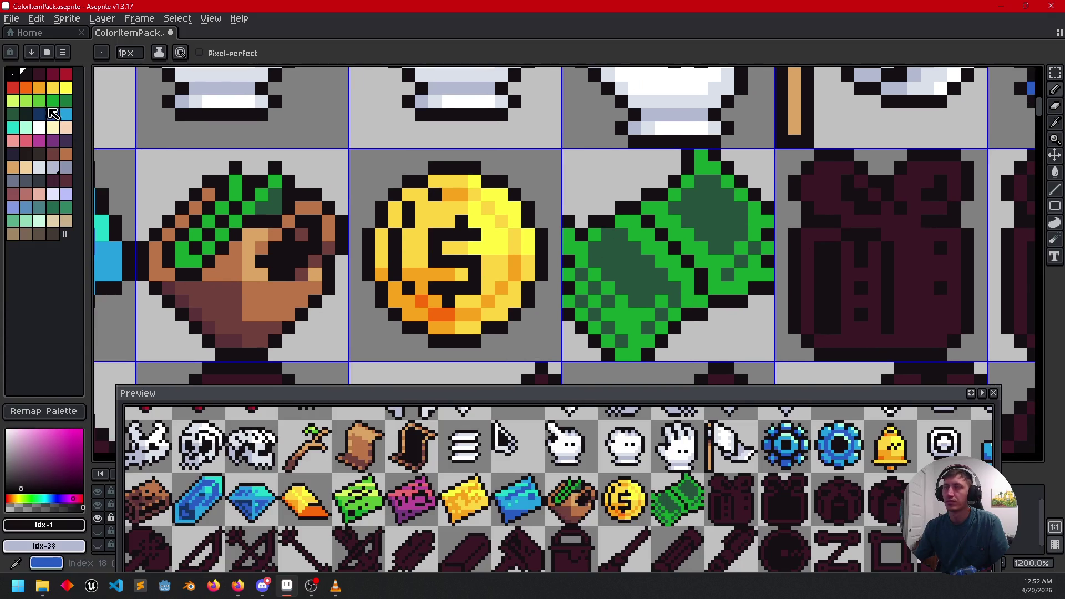
pyautogui.click(53, 167)
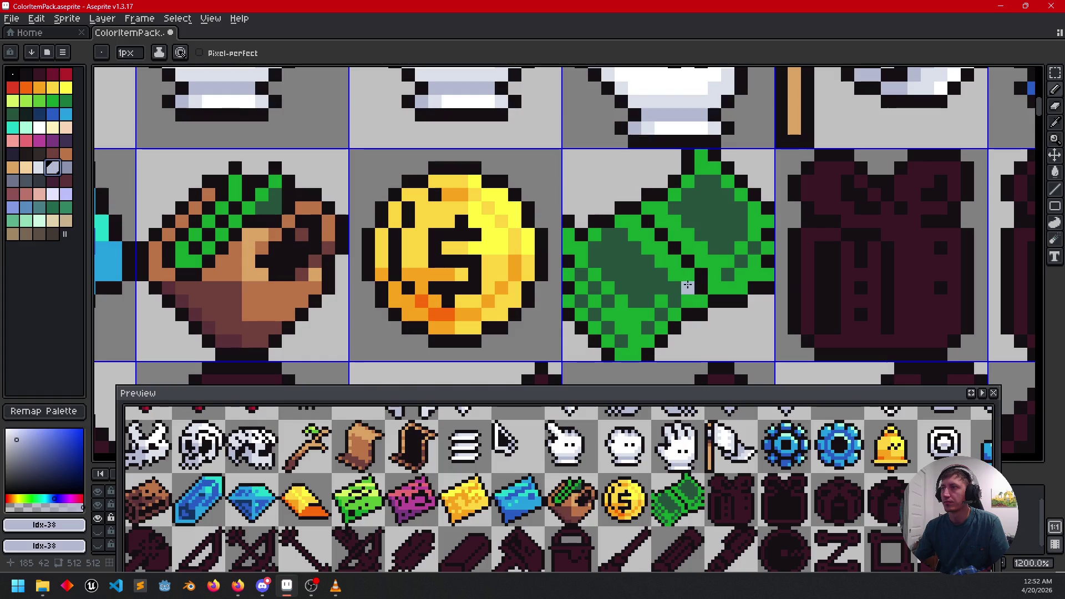
pyautogui.press('g')
pyautogui.click(686, 300)
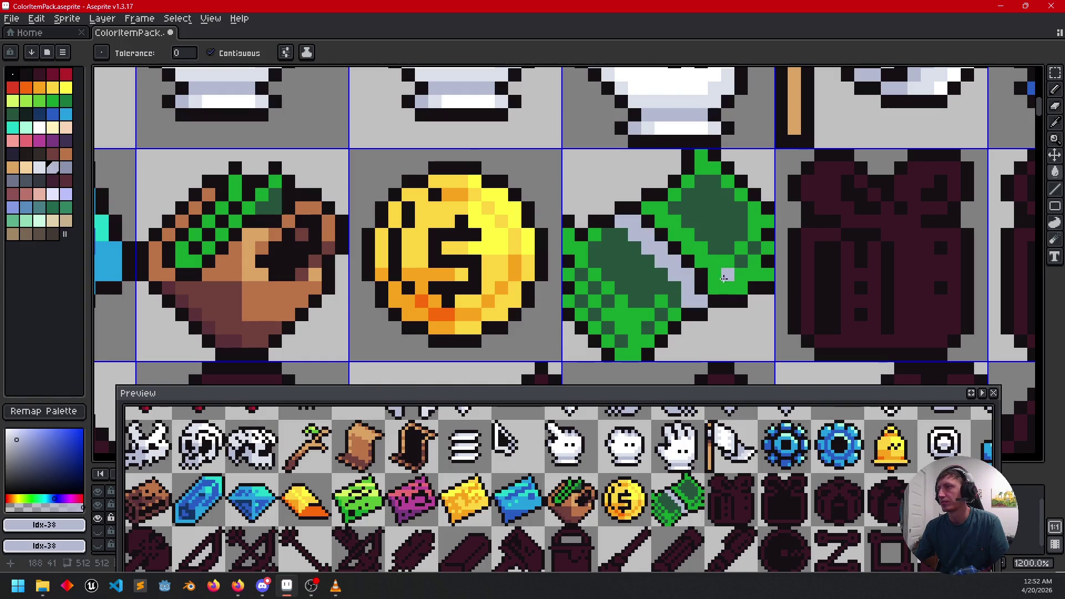
pyautogui.press('b')
pyautogui.press('g')
pyautogui.click(701, 271)
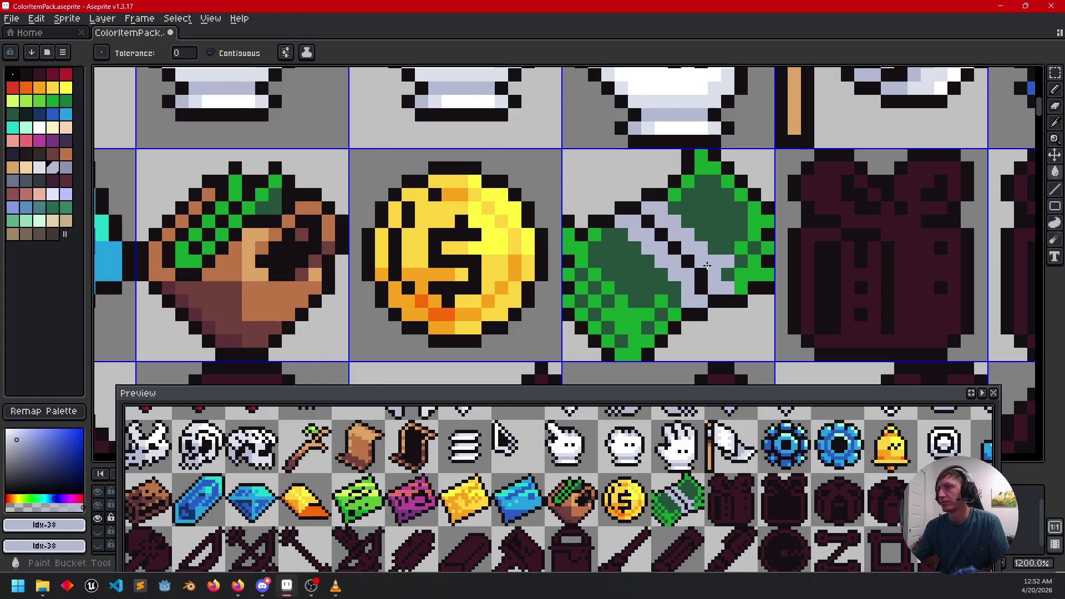
pyautogui.press('b')
# Step: Recolour both grey band sections pale yellow
pyautogui.keyDown('alt'); pyautogui.click(734, 257); pyautogui.keyUp('alt')
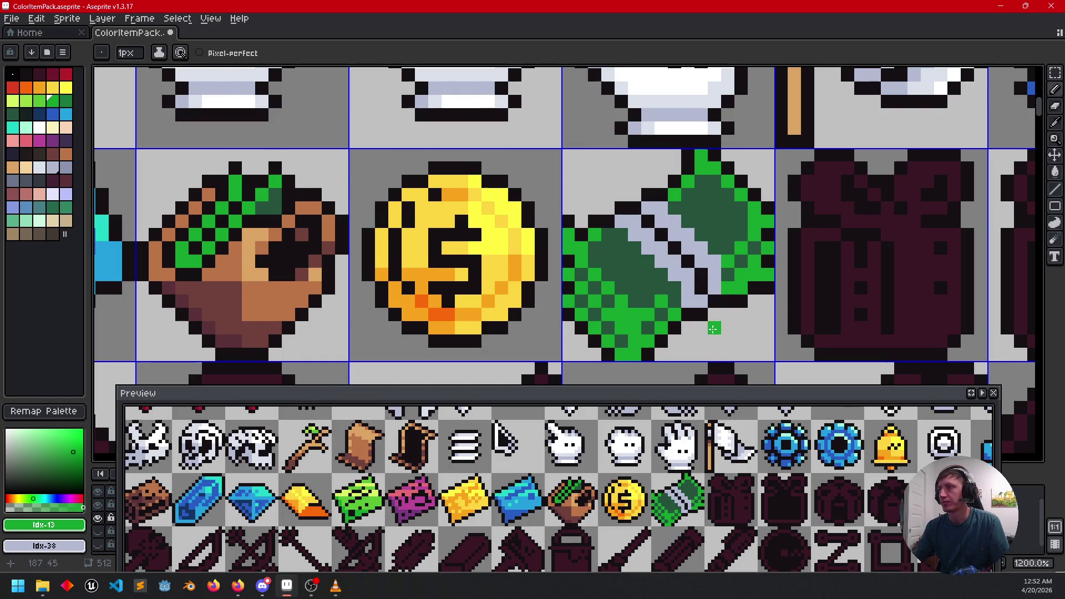
pyautogui.moveTo(713, 328); pyautogui.dragTo(710, 317)
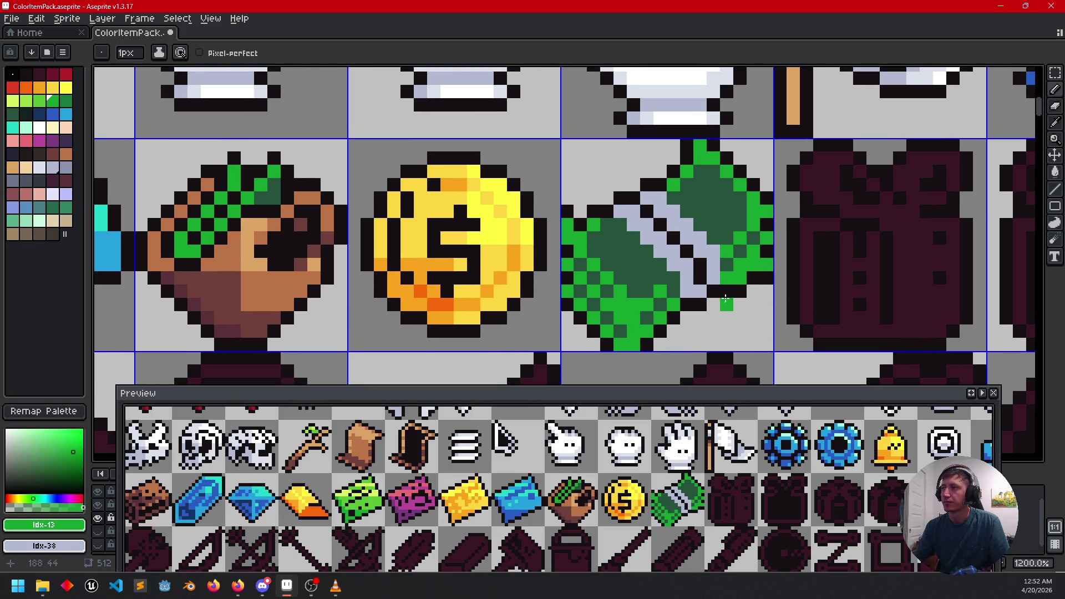
pyautogui.moveTo(746, 293)
pyautogui.mouseDown()
pyautogui.moveTo(753, 308)
pyautogui.moveTo(810, 305)
pyautogui.mouseUp()
pyautogui.moveTo(717, 501)
pyautogui.mouseDown()
pyautogui.moveTo(711, 478)
pyautogui.moveTo(698, 495)
pyautogui.mouseUp()
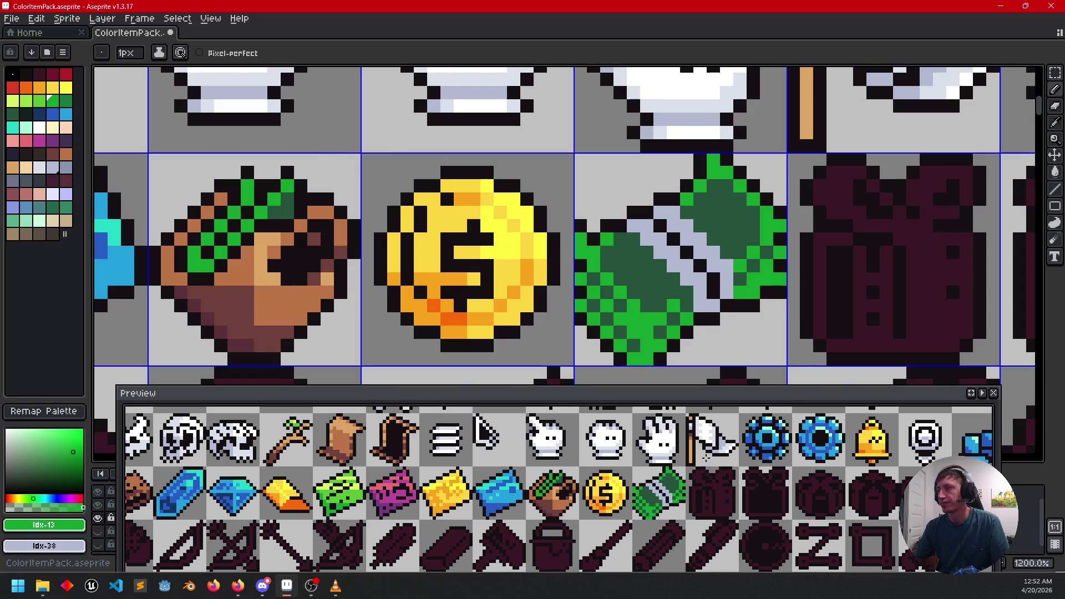
pyautogui.moveTo(779, 291); pyautogui.dragTo(766, 293)
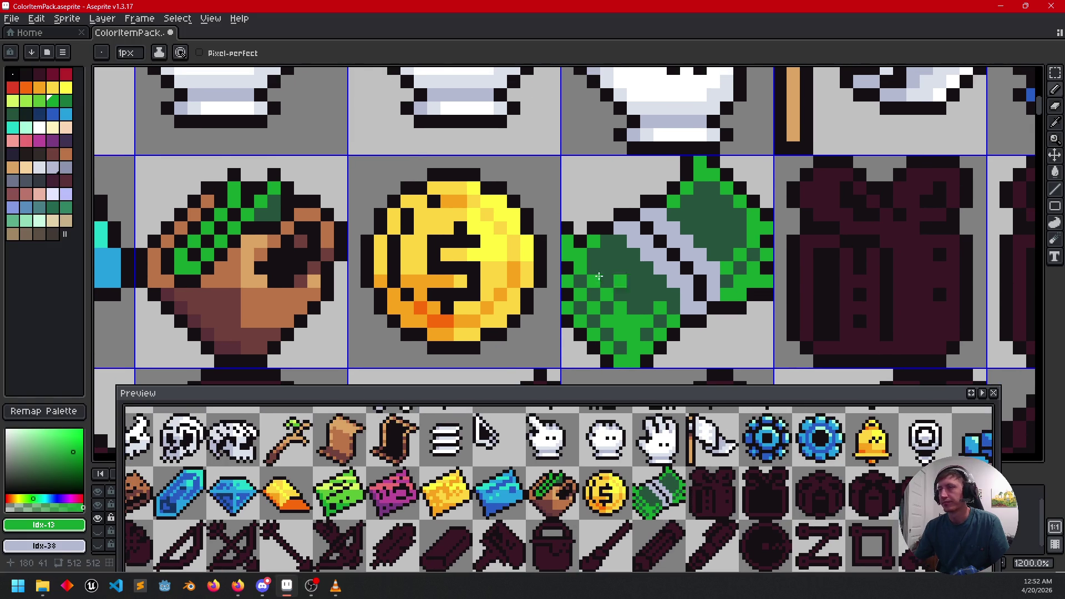
pyautogui.click(53, 127)
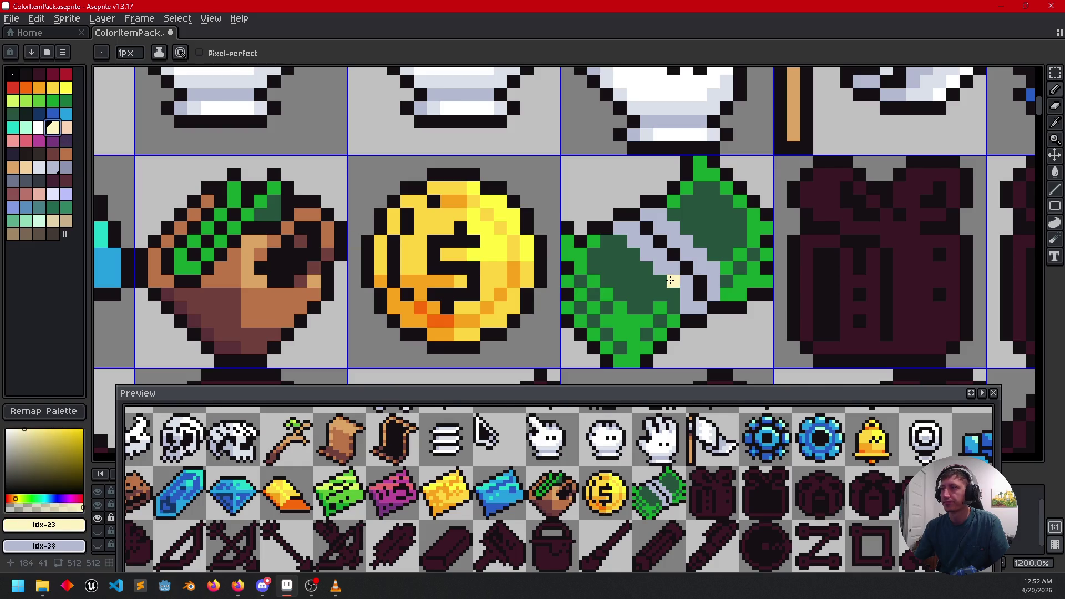
pyautogui.press('g')
pyautogui.click(675, 268)
pyautogui.click(697, 260)
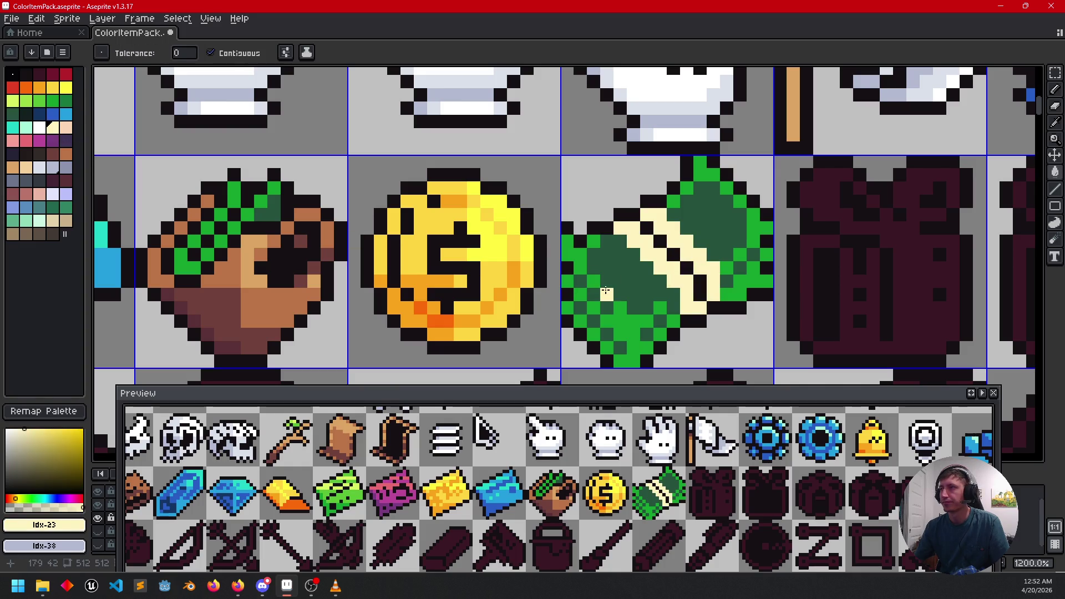
# Step: Add peach shading pixels along the band and sample the peach back
pyautogui.click(66, 127)
pyautogui.press('b')
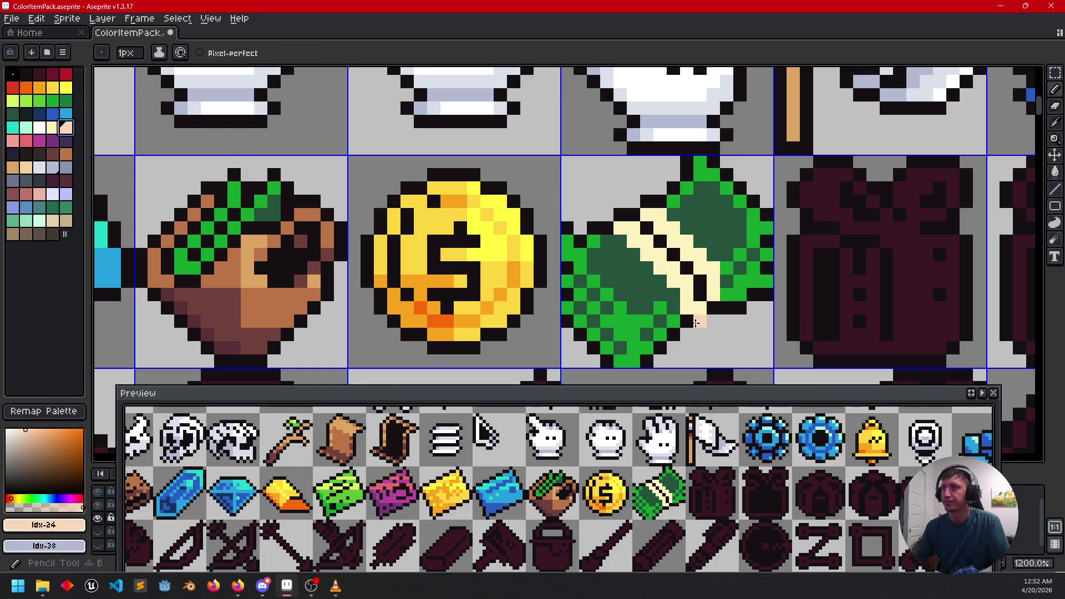
pyautogui.click(670, 269)
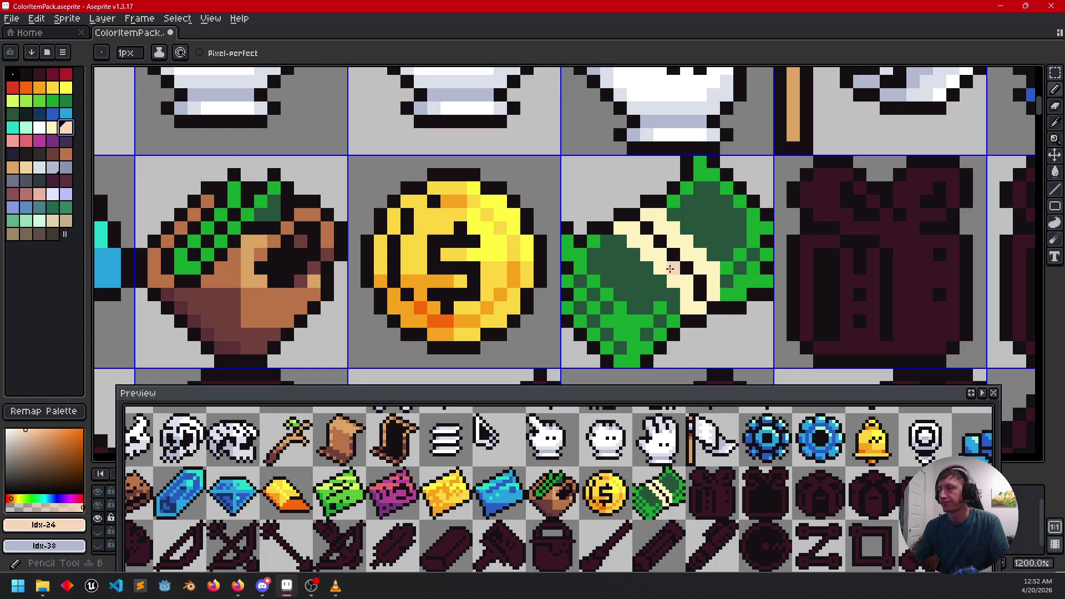
pyautogui.click(688, 294)
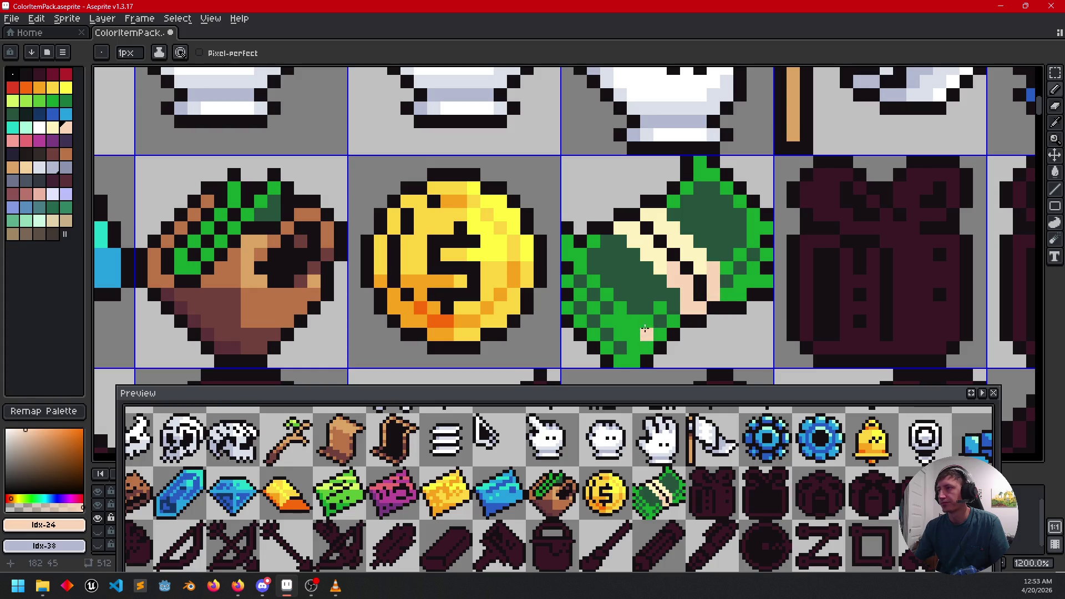
pyautogui.scroll(-1, 756, 307)
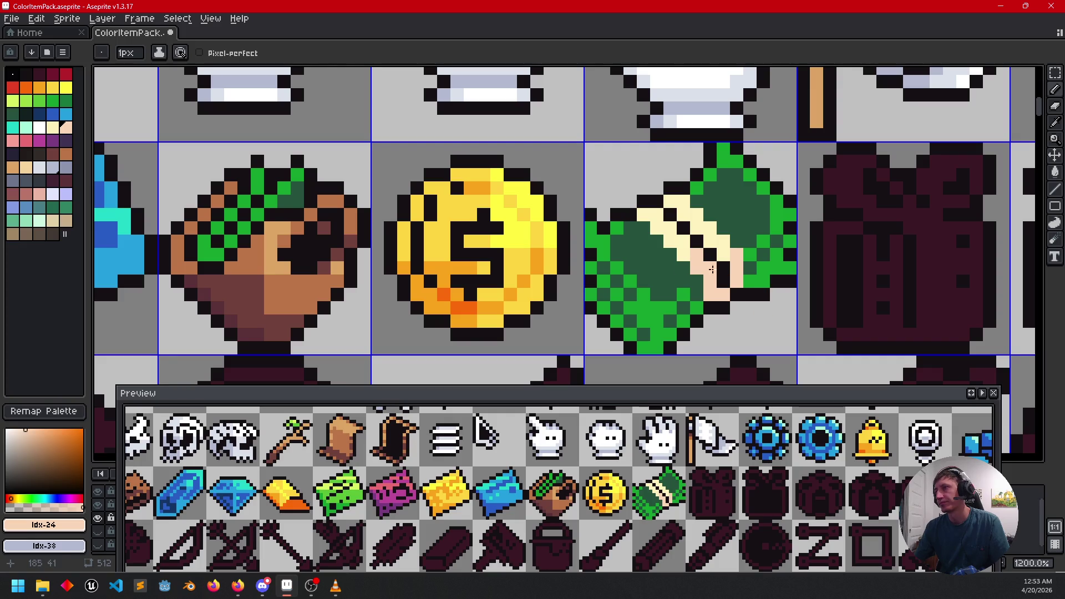
pyautogui.press('alt')
pyautogui.click(696, 252)
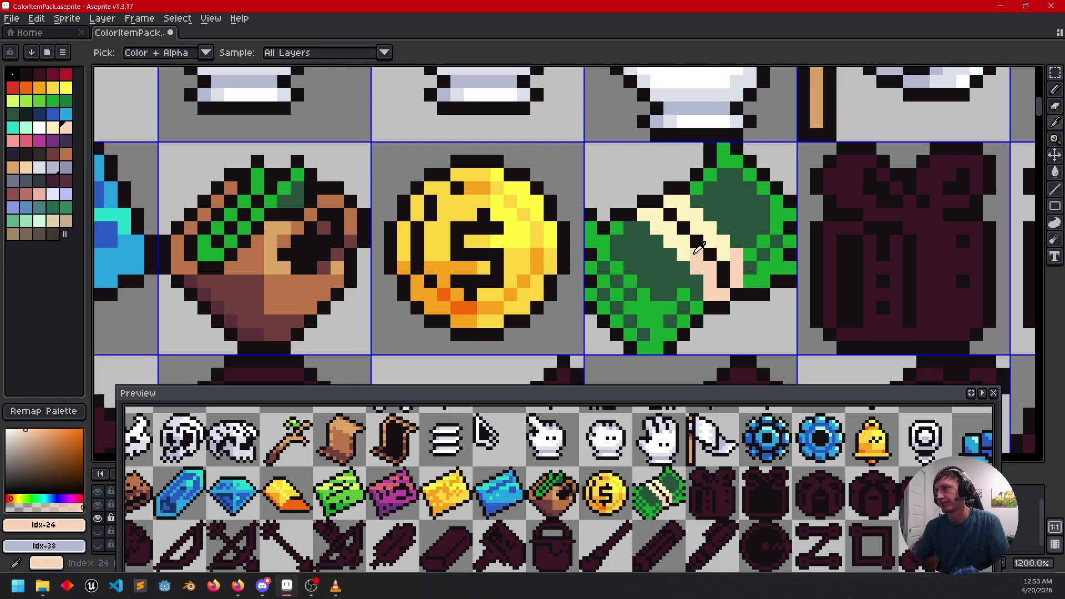
pyautogui.scroll(-2, 774, 313)
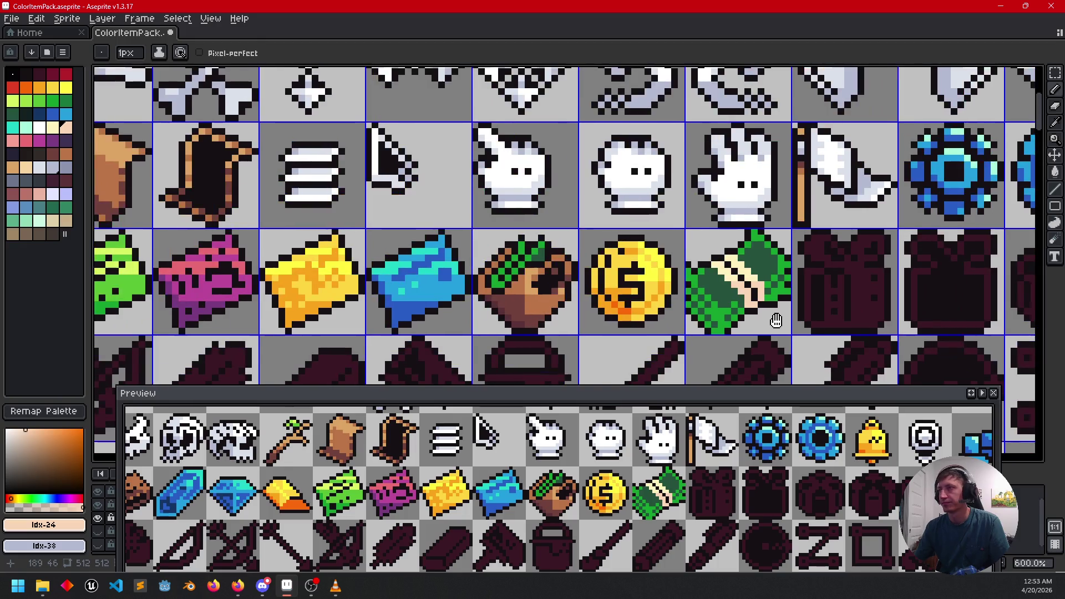
pyautogui.moveTo(775, 316); pyautogui.dragTo(764, 300)
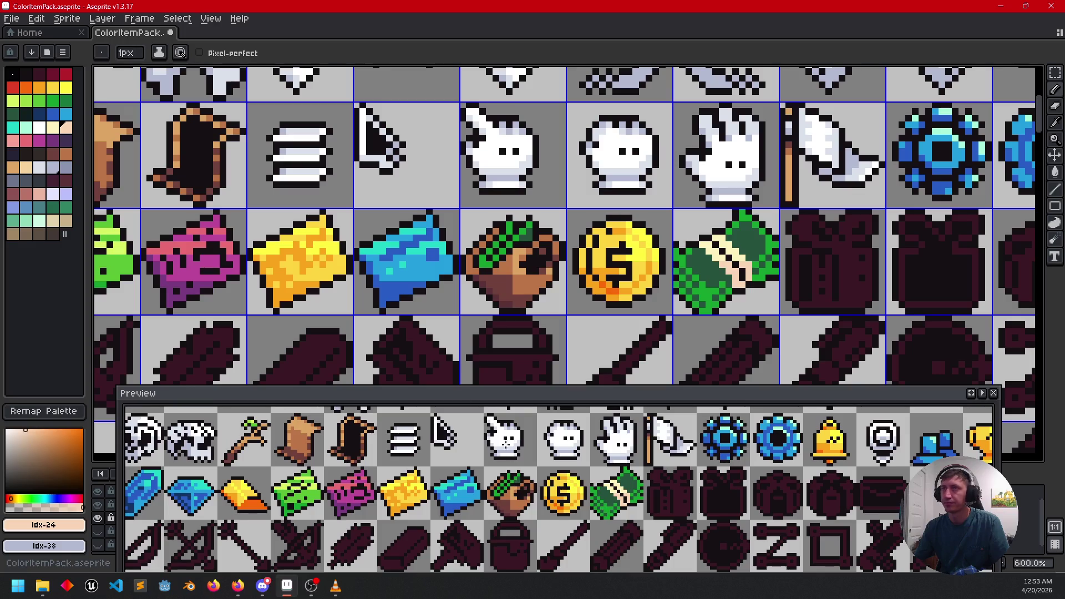
# Step: Paint a pink strip on the band and fill the remaining peach pixels pink
pyautogui.click(13, 141)
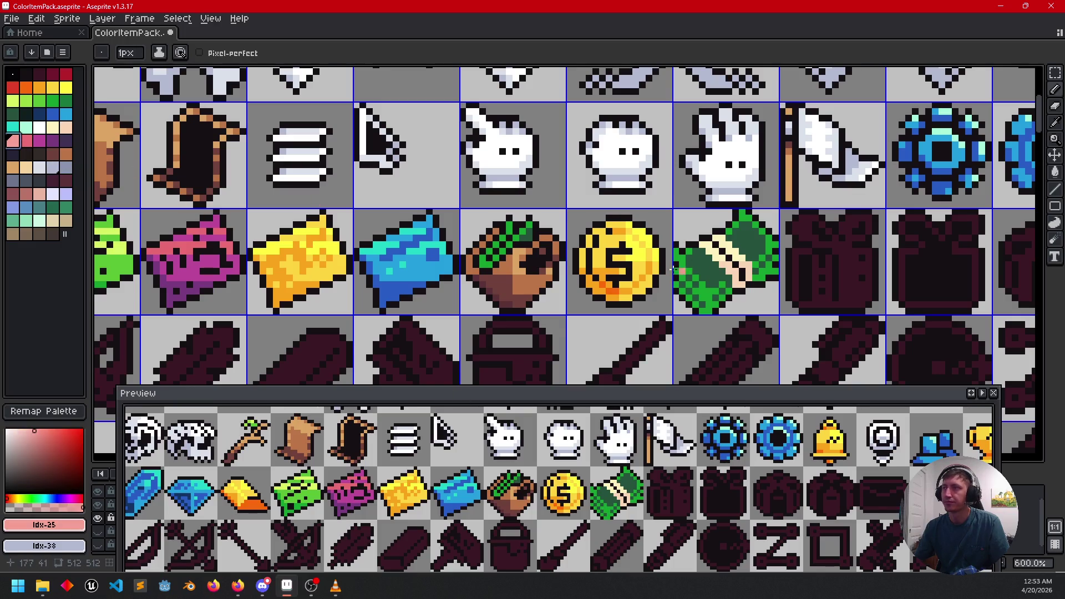
pyautogui.scroll(3, 673, 269)
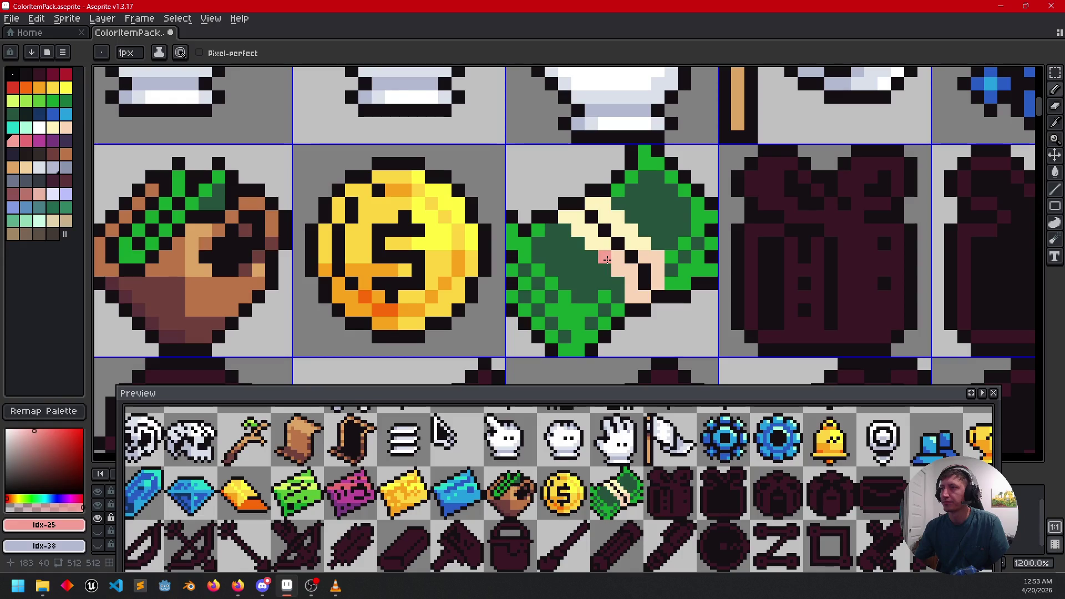
pyautogui.moveTo(608, 260); pyautogui.dragTo(658, 273)
pyautogui.press('g')
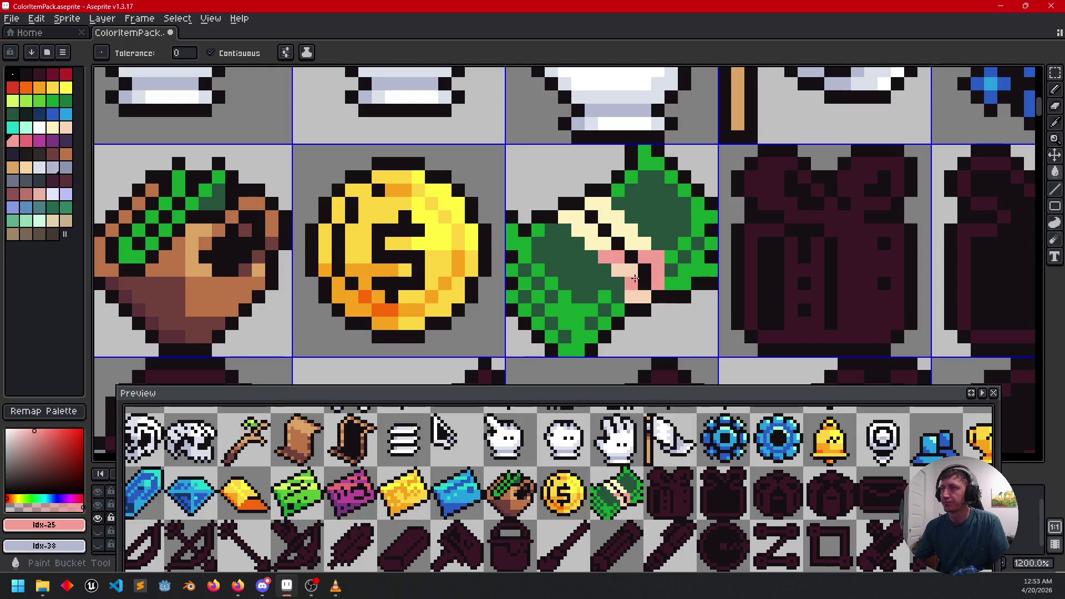
pyautogui.click(631, 279)
# Step: Pan across the sprite sheet to review the other icons and return to the jackets
pyautogui.scroll(-3, 724, 312)
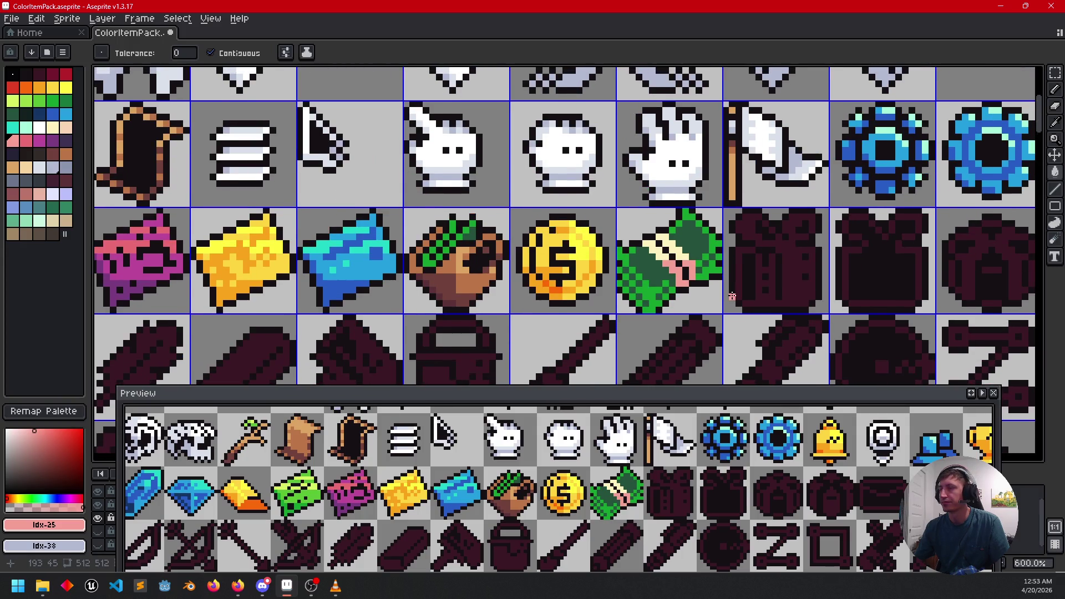
pyautogui.moveTo(757, 483); pyautogui.dragTo(662, 487)
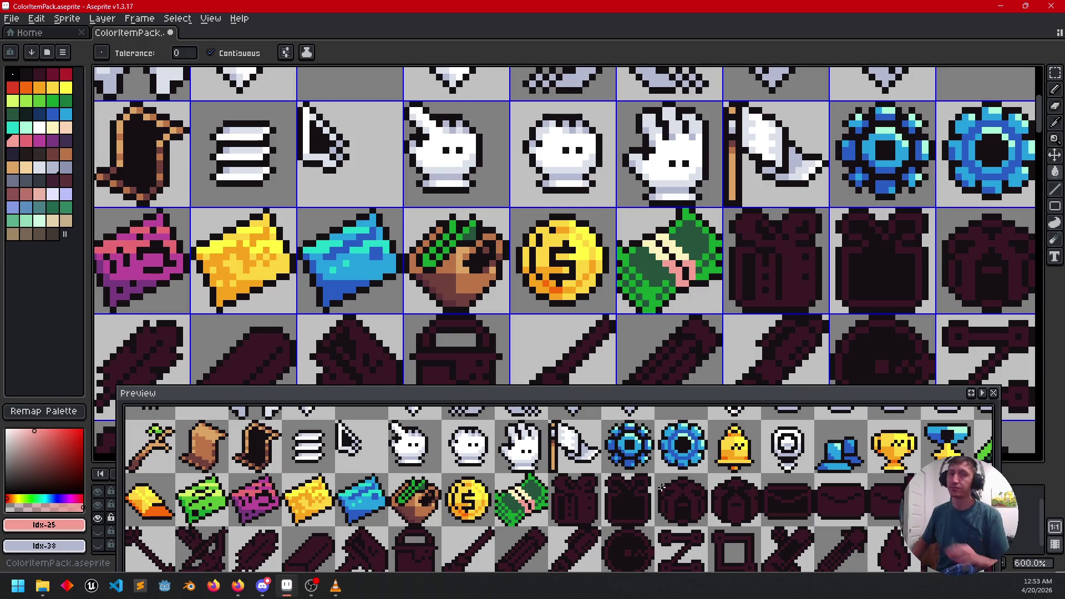
pyautogui.moveTo(655, 320)
pyautogui.mouseDown()
pyautogui.moveTo(610, 278)
pyautogui.moveTo(517, 234)
pyautogui.moveTo(554, 299)
pyautogui.moveTo(588, 303)
pyautogui.mouseUp()
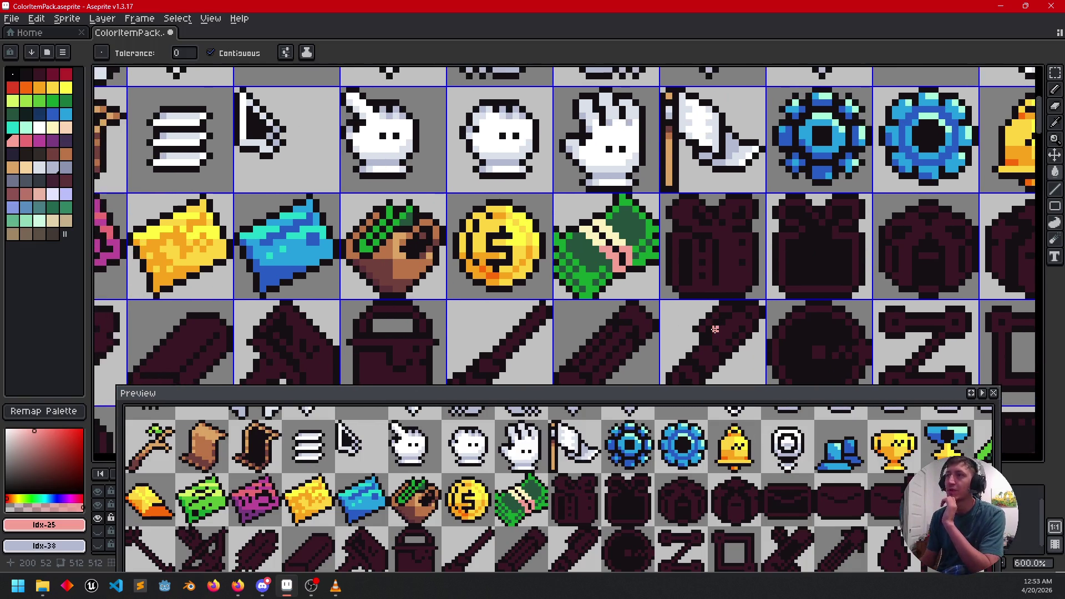
pyautogui.scroll(2, 644, 291)
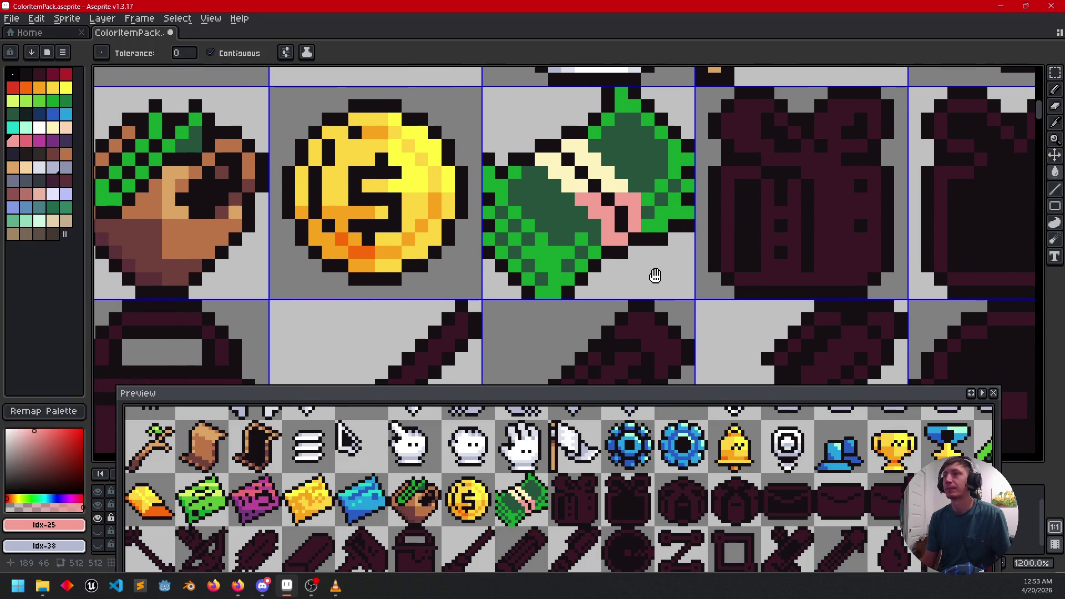
pyautogui.scroll(-1, 666, 277)
pyautogui.scroll(-4, 632, 294)
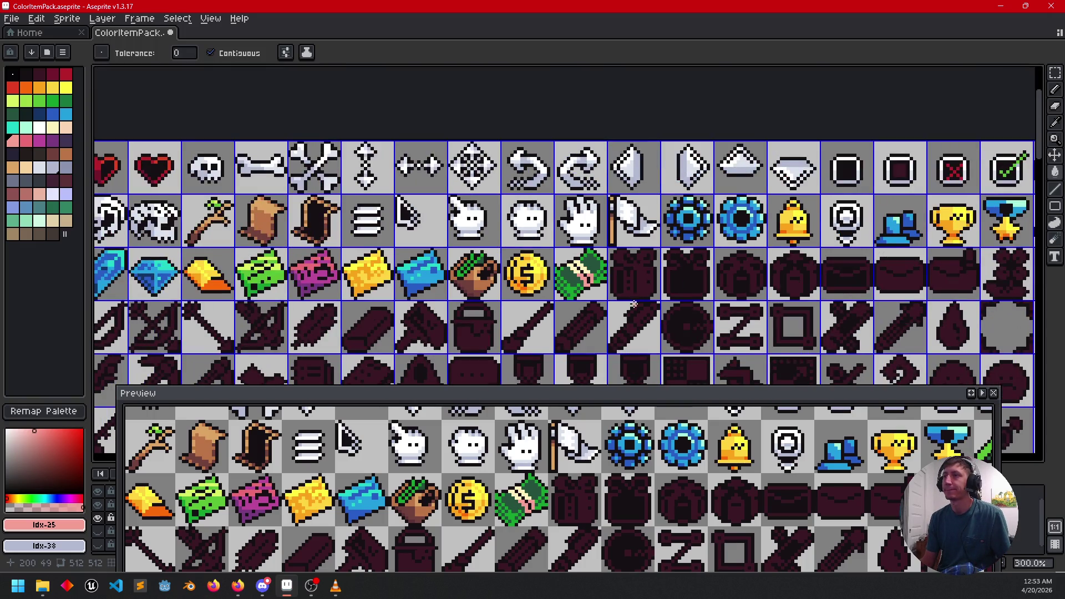
pyautogui.moveTo(634, 304)
pyautogui.mouseDown()
pyautogui.moveTo(792, 279)
pyautogui.moveTo(730, 279)
pyautogui.mouseUp()
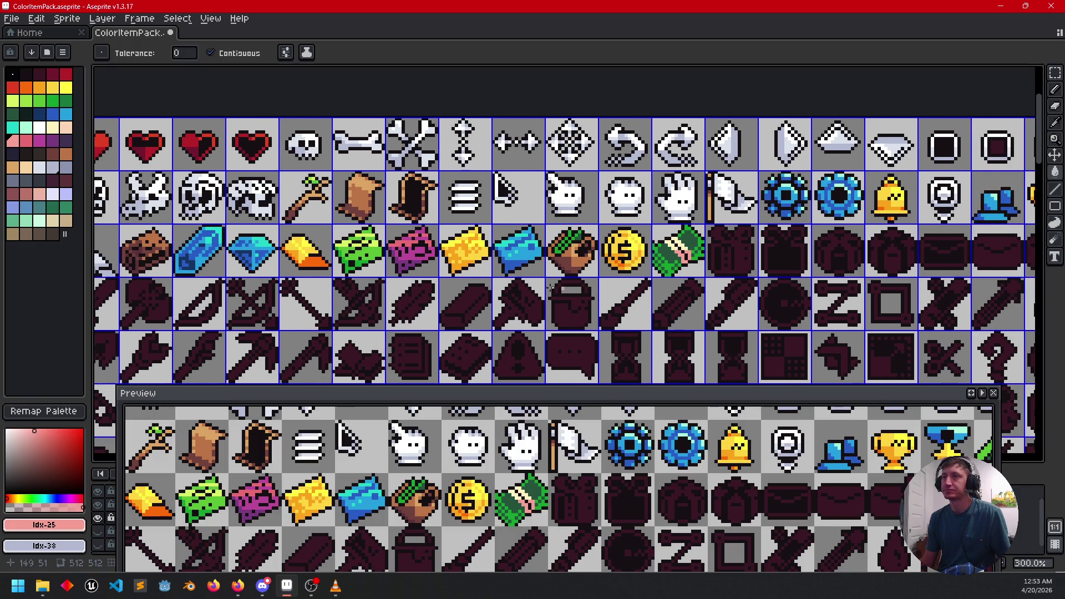
pyautogui.moveTo(473, 287); pyautogui.dragTo(465, 288)
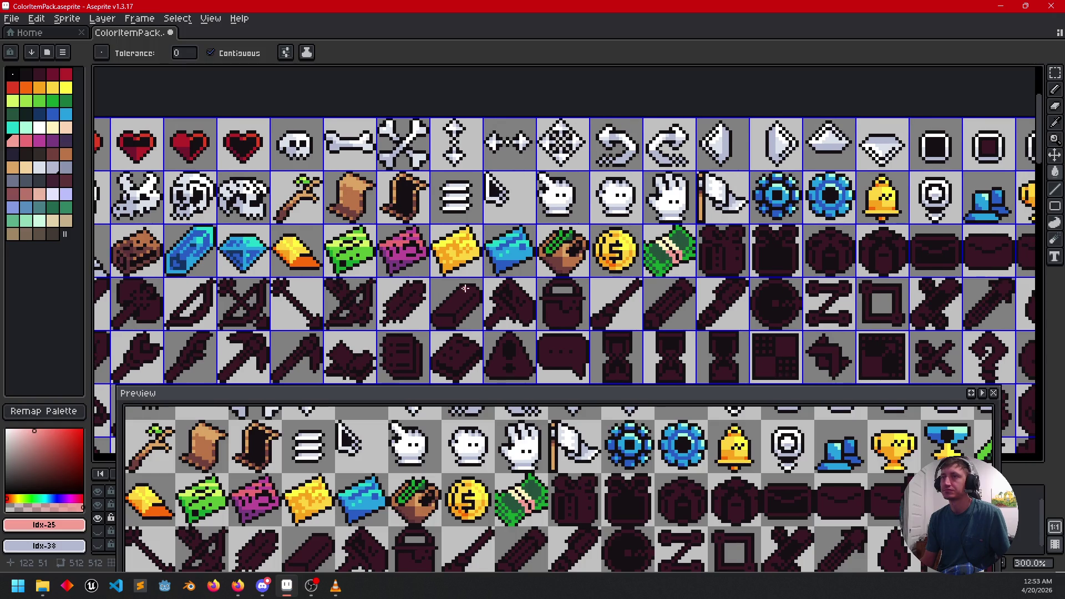
pyautogui.moveTo(587, 299); pyautogui.dragTo(551, 299)
pyautogui.scroll(2, 644, 338)
pyautogui.press('v')
pyautogui.press('w')
pyautogui.scroll(3, 583, 294)
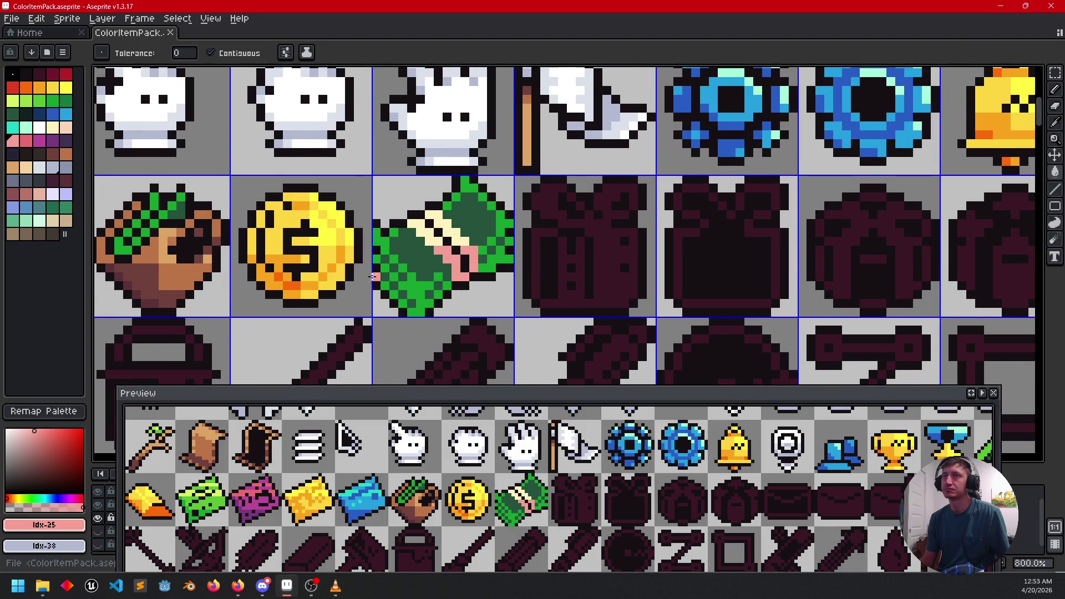
# Step: Fill the first dark jacket and its left strip with red
pyautogui.click(39, 87)
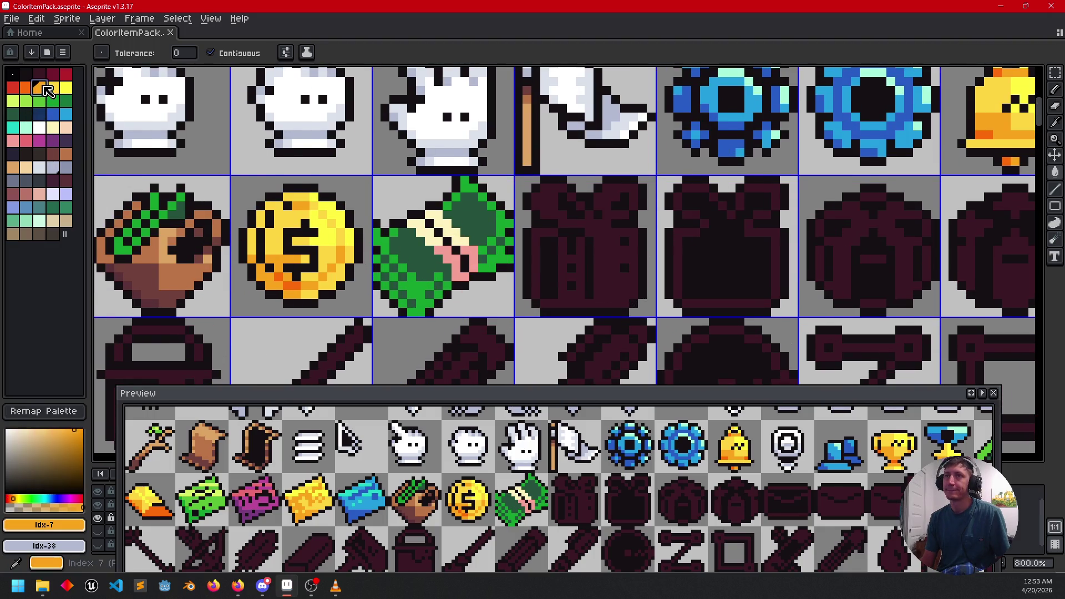
pyautogui.moveTo(660, 286); pyautogui.dragTo(628, 292)
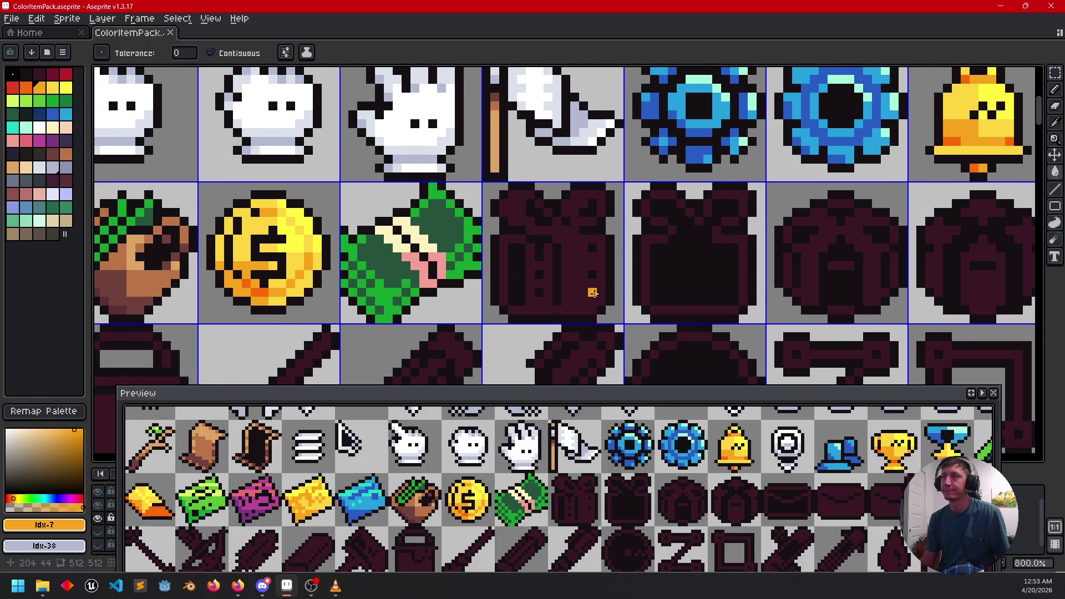
pyautogui.click(66, 72)
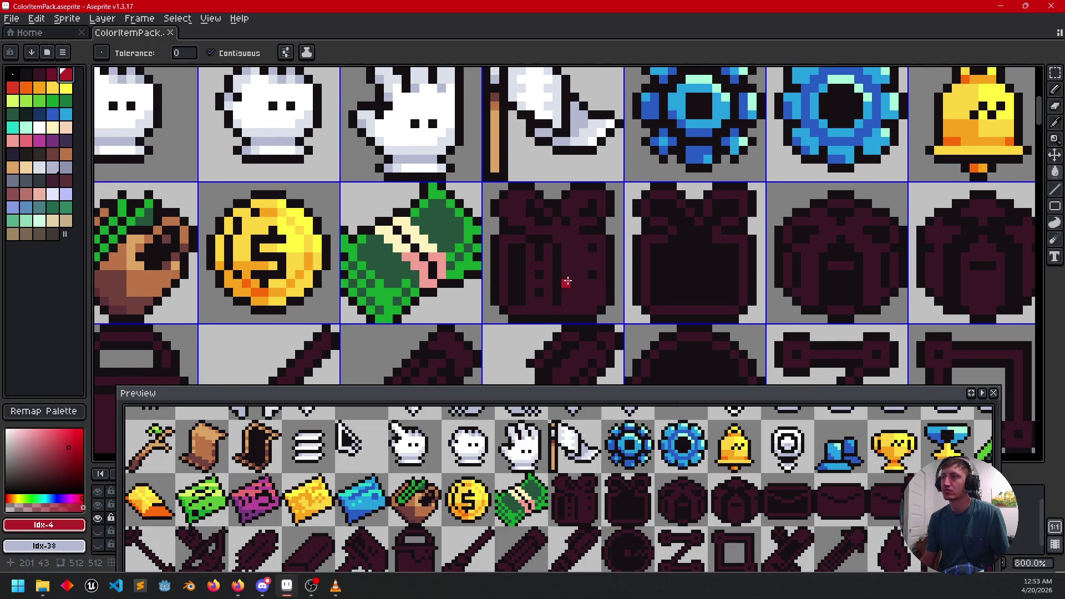
pyautogui.click(566, 282)
pyautogui.click(506, 267)
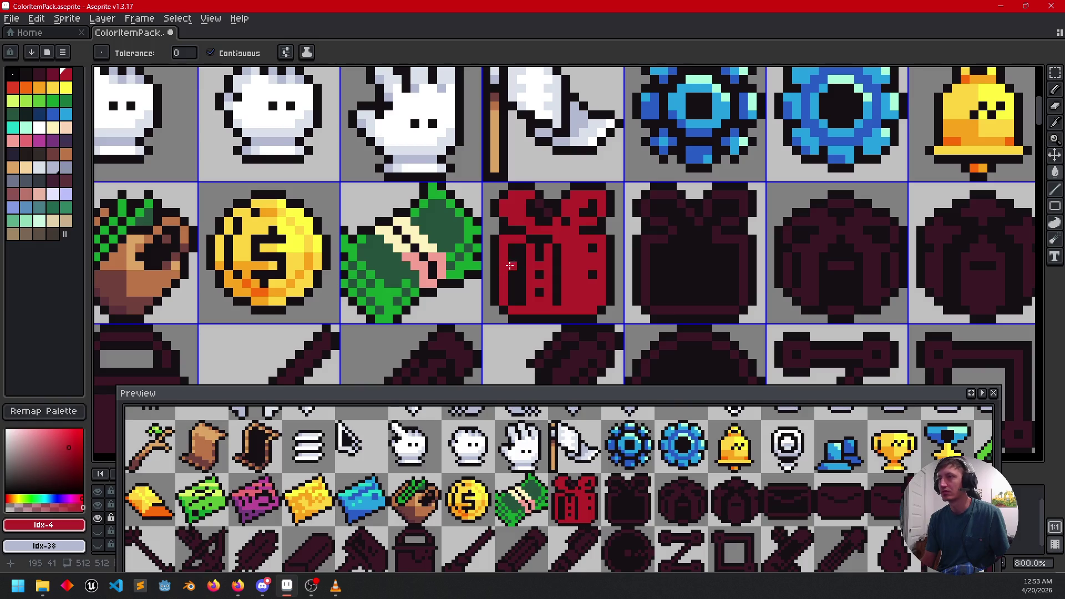
pyautogui.moveTo(564, 259); pyautogui.dragTo(591, 276)
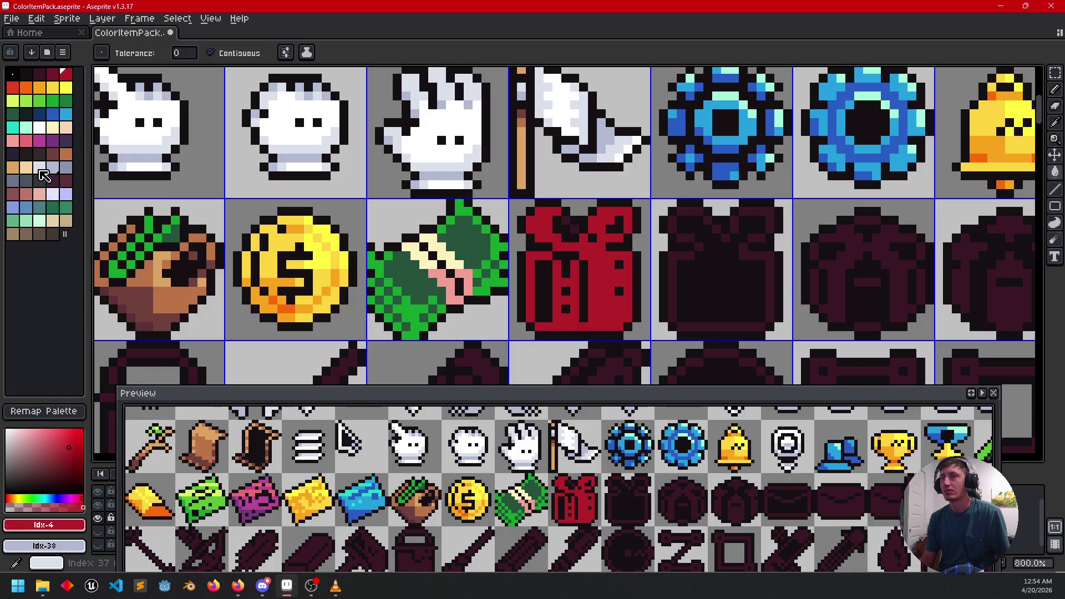
# Step: Draw a white collar line and fill both upper collar halves white
pyautogui.click(39, 128)
pyautogui.scroll(3, 638, 299)
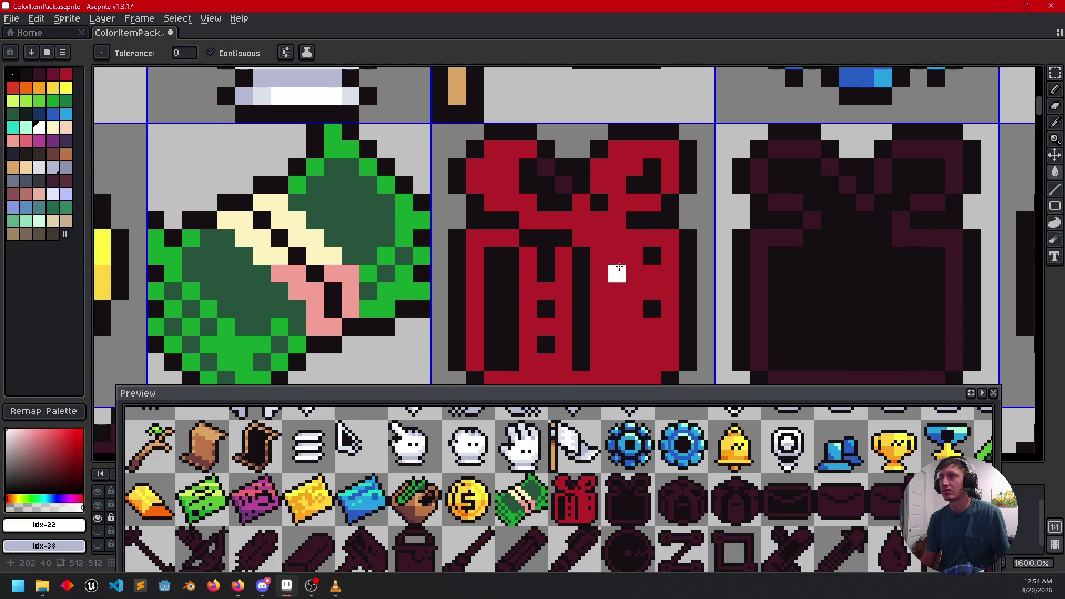
pyautogui.press('b')
pyautogui.moveTo(539, 222); pyautogui.dragTo(611, 222)
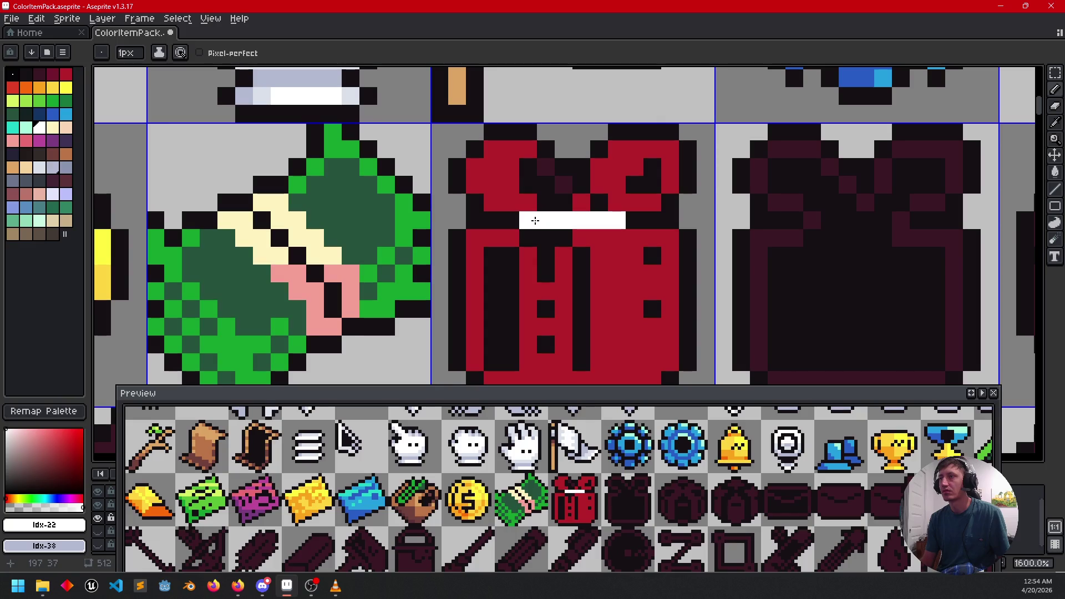
pyautogui.press('g')
pyautogui.click(505, 178)
pyautogui.click(618, 183)
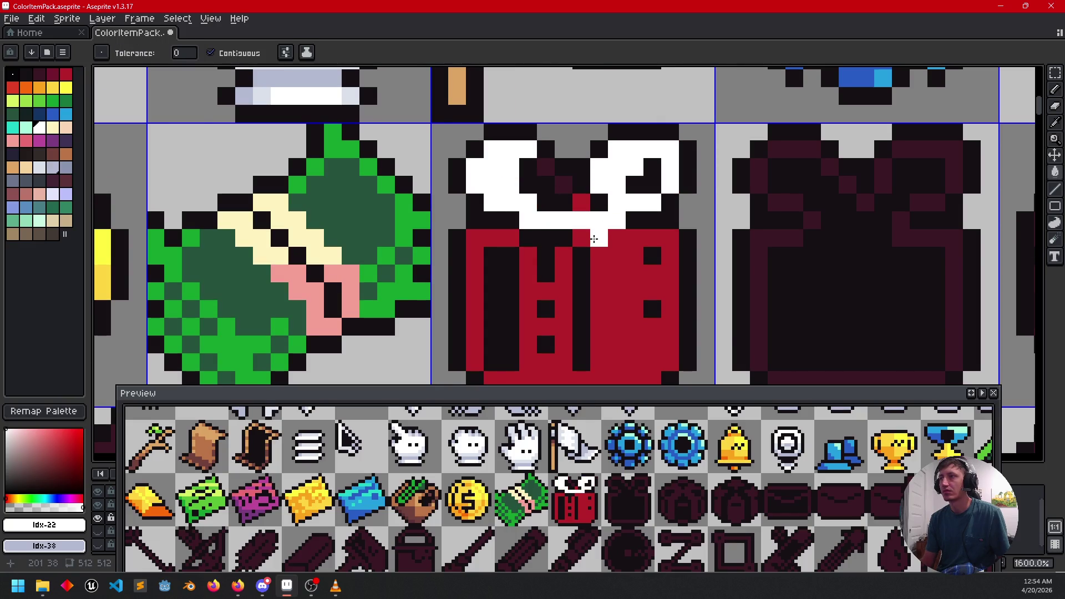
pyautogui.scroll(-2, 613, 197)
pyautogui.scroll(1, 605, 213)
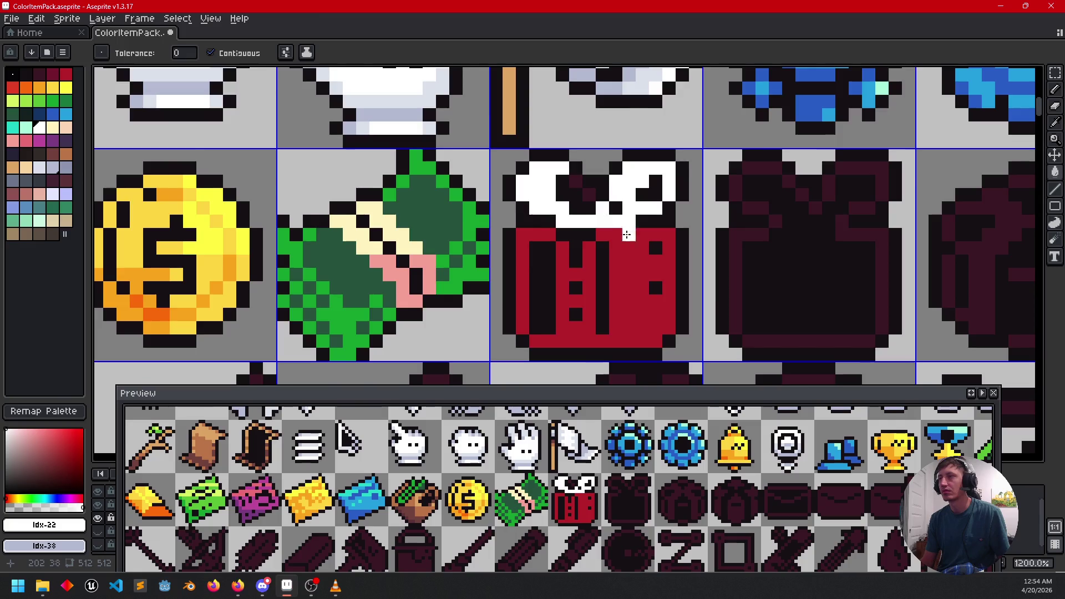
pyautogui.scroll(-3, 627, 235)
pyautogui.scroll(3, 644, 241)
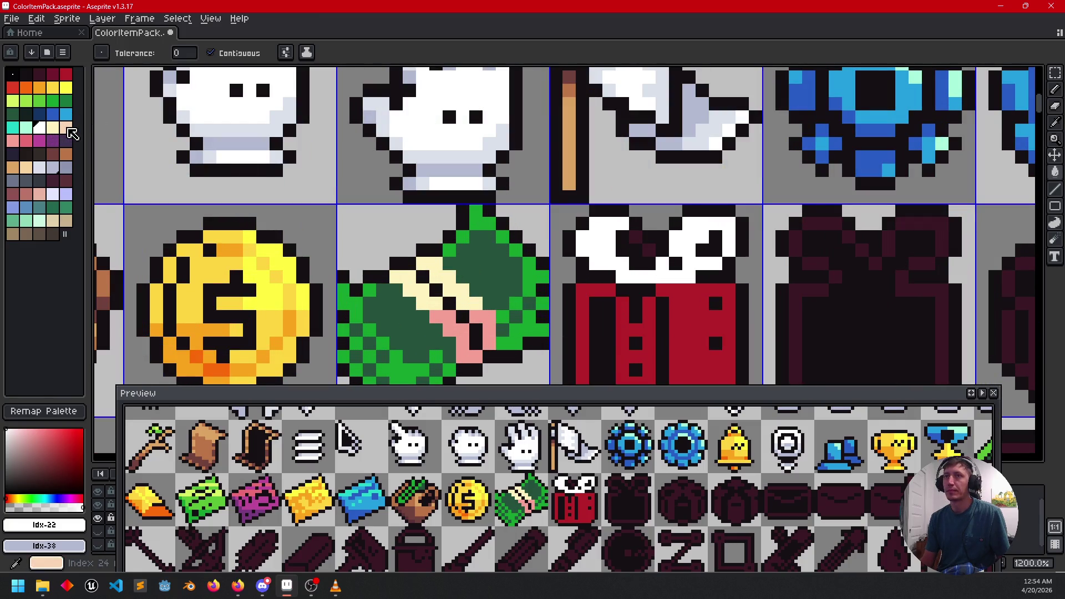
pyautogui.click(13, 141)
# Step: Paint pink bow pixels across the jacket's white collar
pyautogui.click(649, 249)
pyautogui.press('ctrl')
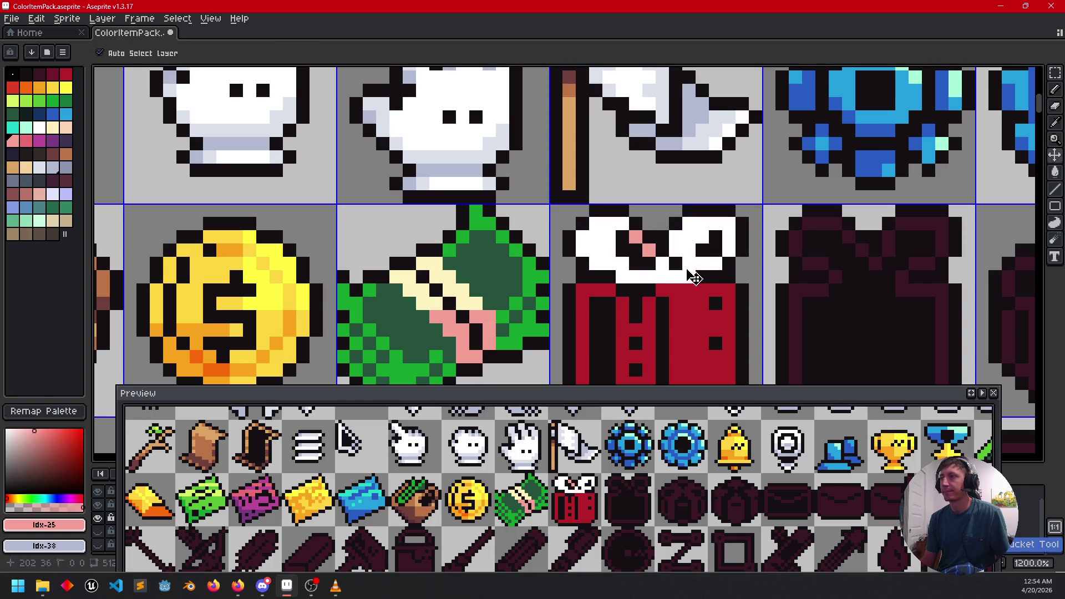
pyautogui.click(665, 264)
pyautogui.click(738, 267)
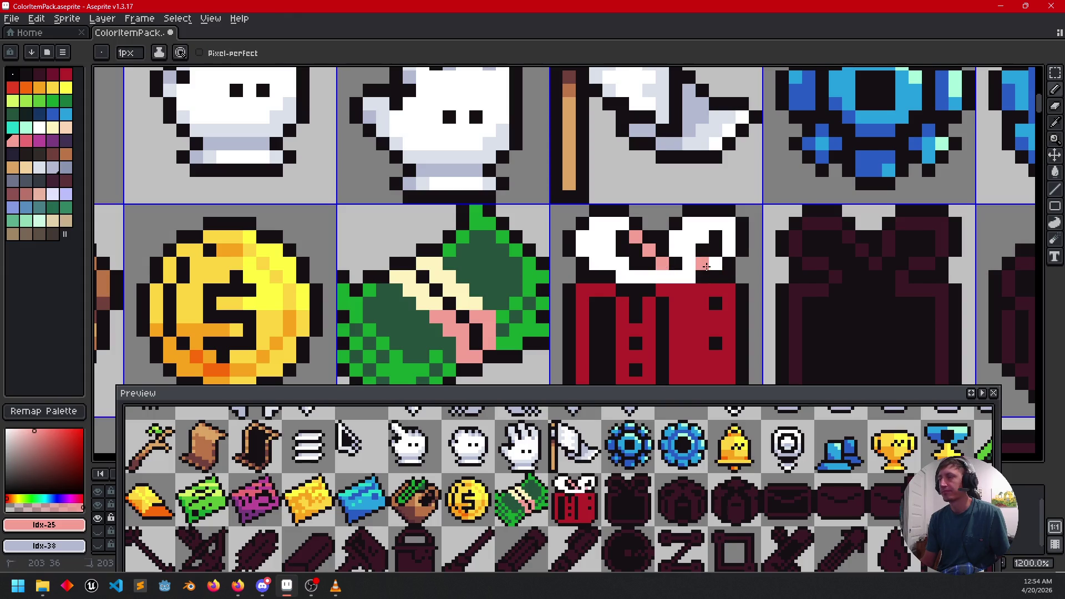
pyautogui.scroll(-3, 716, 282)
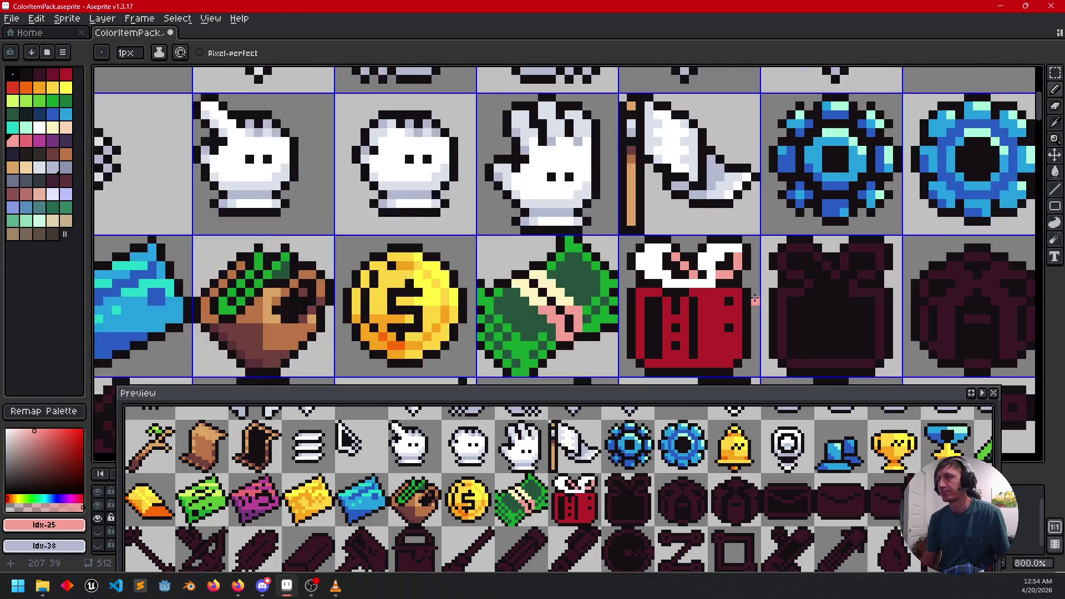
pyautogui.scroll(3, 701, 280)
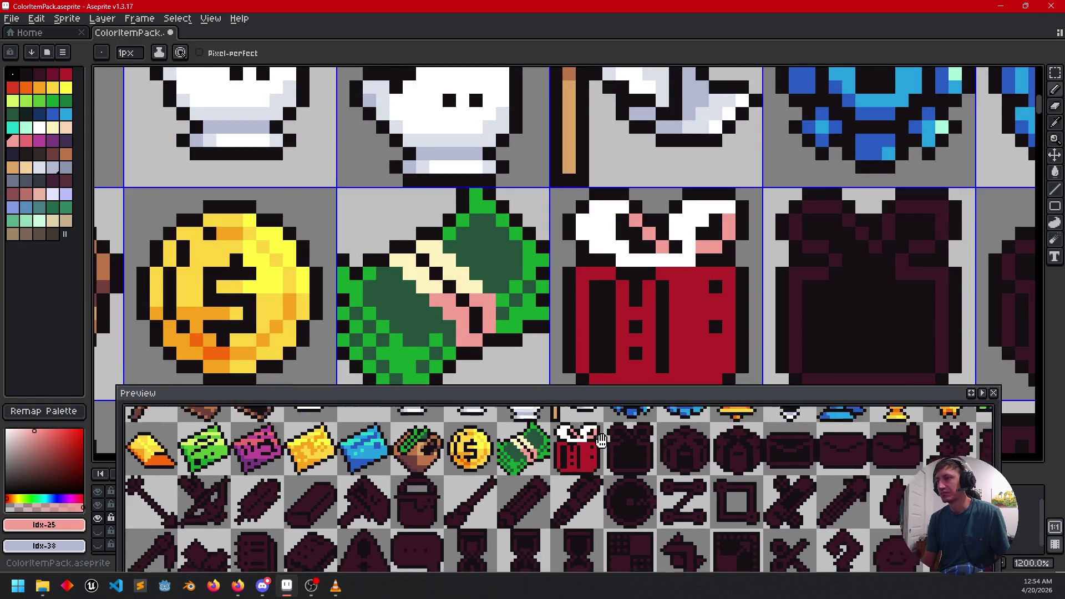
pyautogui.scroll(1, 683, 312)
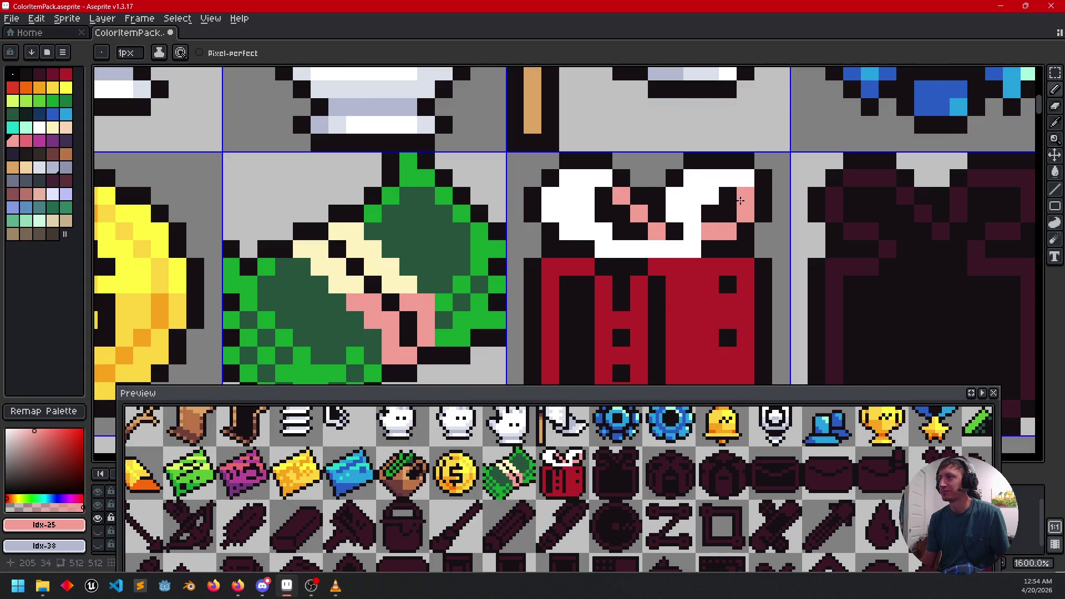
pyautogui.scroll(-4, 734, 212)
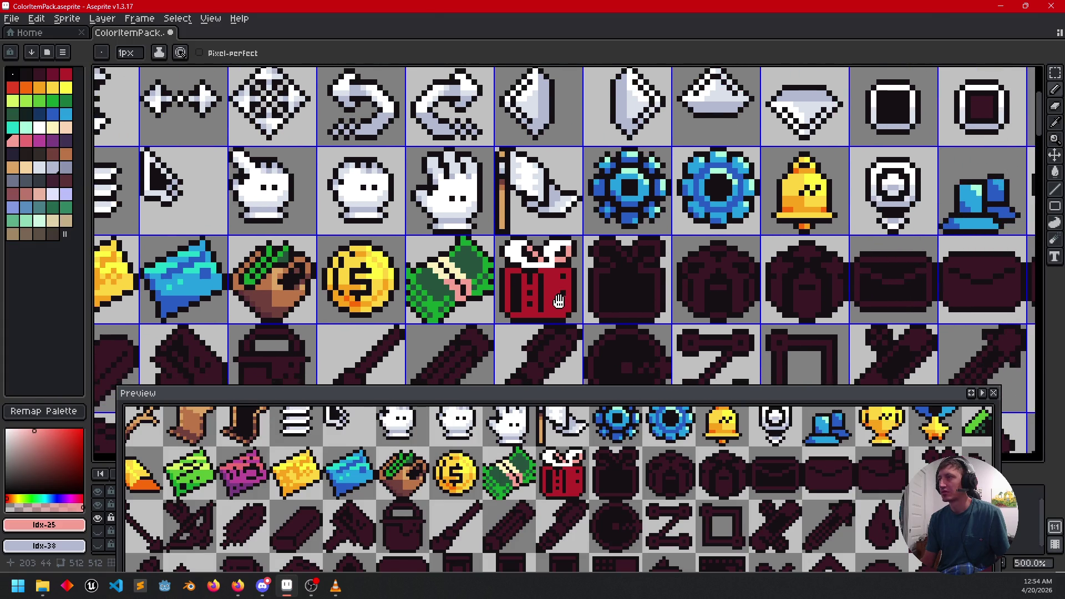
pyautogui.moveTo(559, 301)
pyautogui.mouseDown()
pyautogui.moveTo(672, 300)
pyautogui.moveTo(656, 288)
pyautogui.mouseUp()
pyautogui.scroll(4, 658, 276)
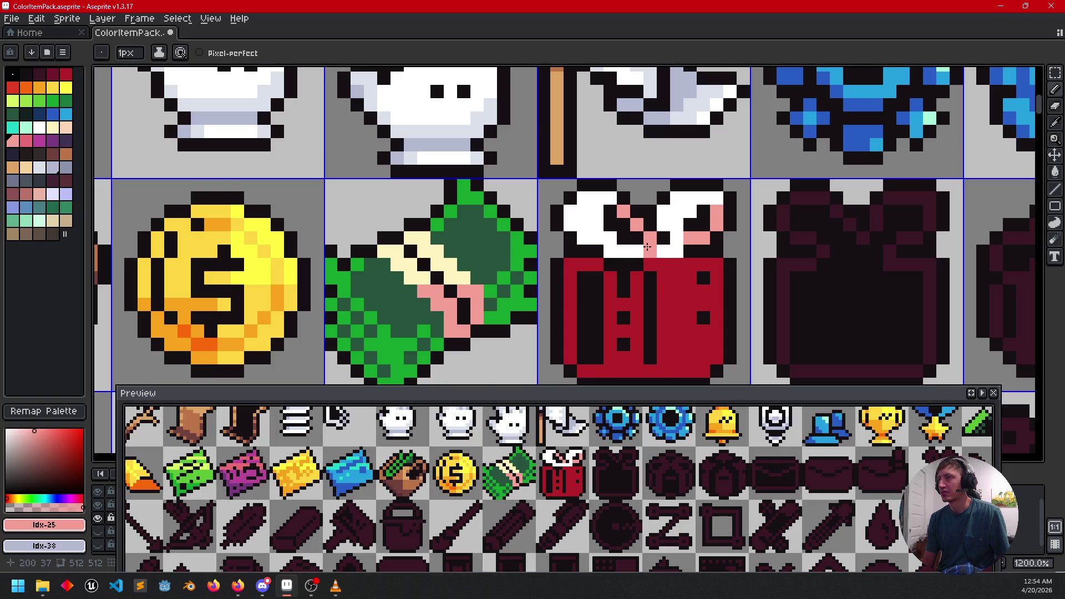
pyautogui.moveTo(662, 246)
pyautogui.mouseDown()
pyautogui.moveTo(680, 253)
pyautogui.moveTo(642, 276)
pyautogui.mouseUp()
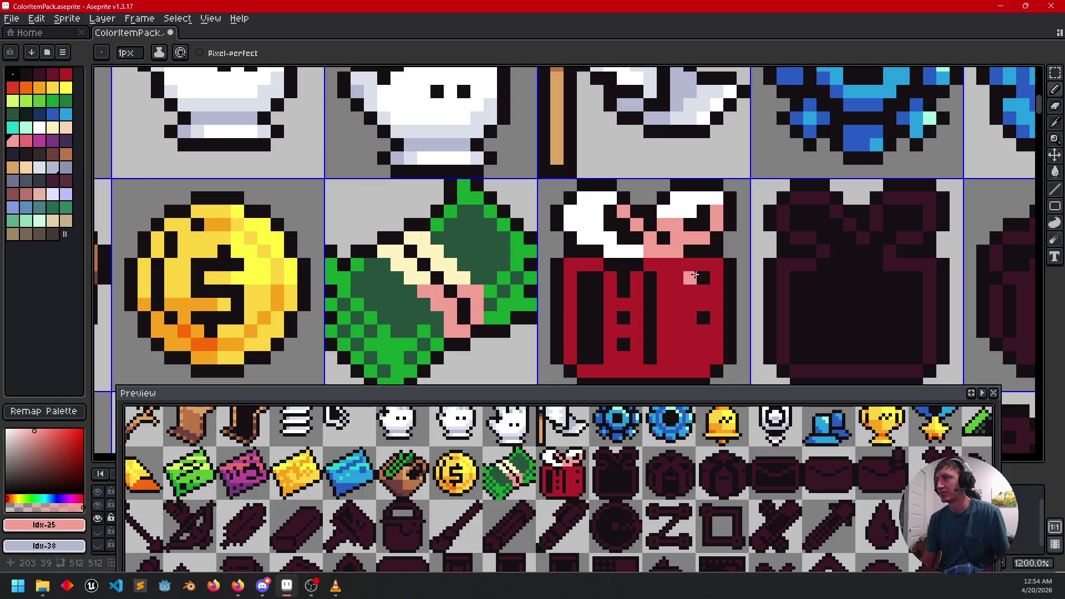
# Step: Sample the collar white and repaint stray pink collar pixels white, undoing one stroke
pyautogui.press('i')
pyautogui.click(718, 201)
pyautogui.press('b')
pyautogui.moveTo(718, 211); pyautogui.dragTo(716, 239)
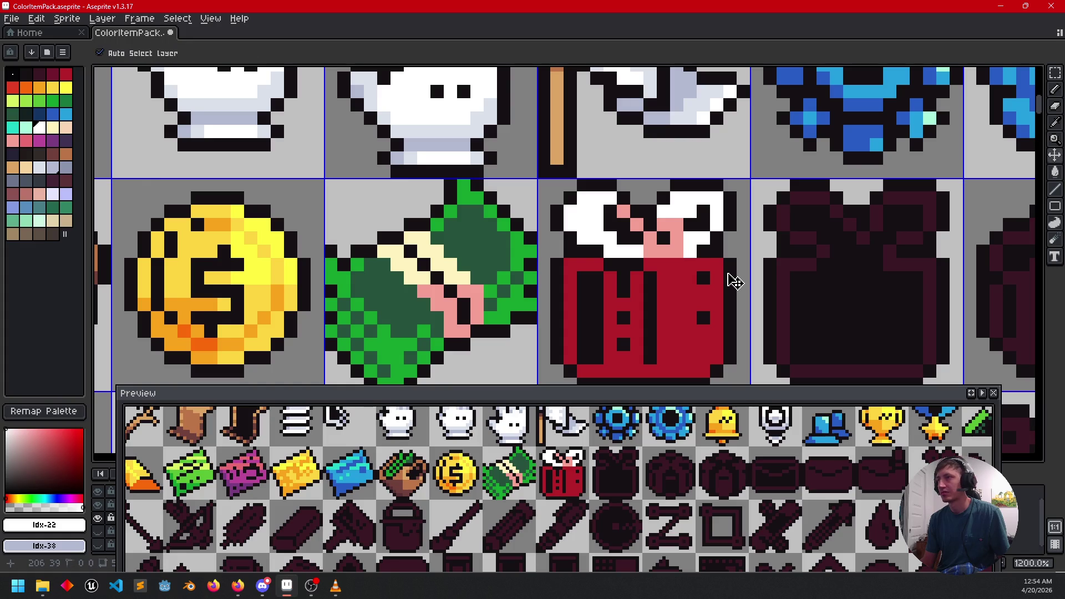
pyautogui.hotkey('ctrl', 'z')
pyautogui.moveTo(704, 246); pyautogui.dragTo(688, 240)
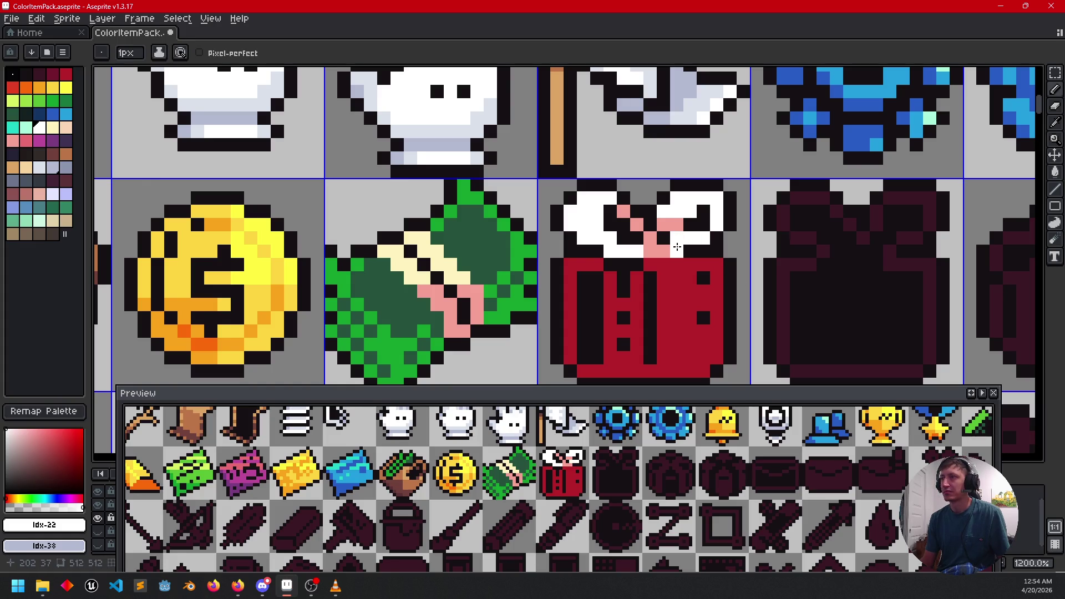
pyautogui.scroll(-2, 651, 302)
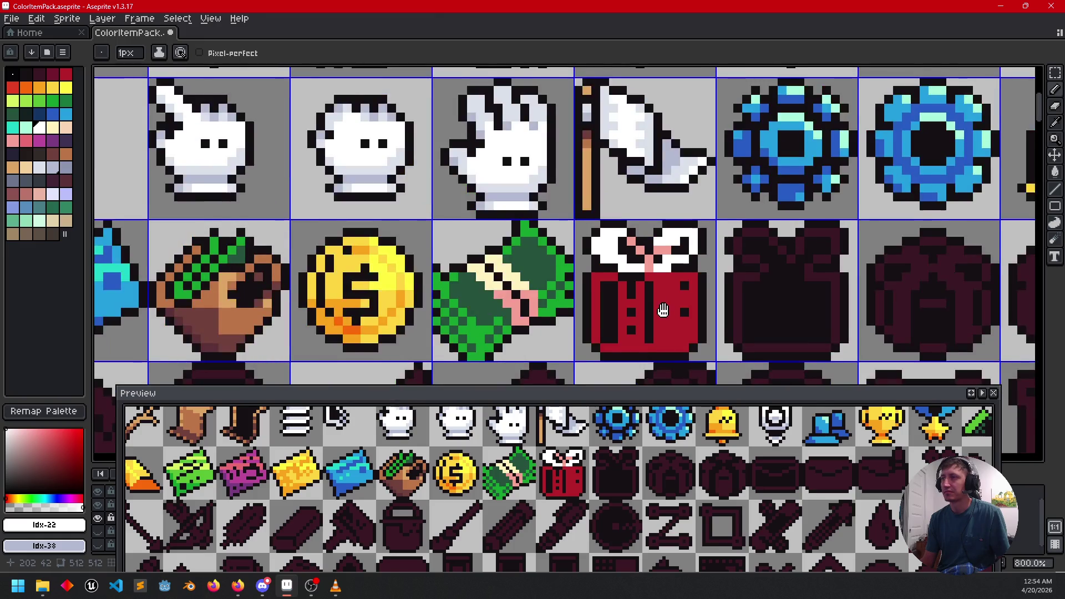
pyautogui.scroll(2, 657, 285)
# Step: Sample the bow's pink and touch up pink pixels on and below the collar
pyautogui.moveTo(660, 256); pyautogui.dragTo(681, 244)
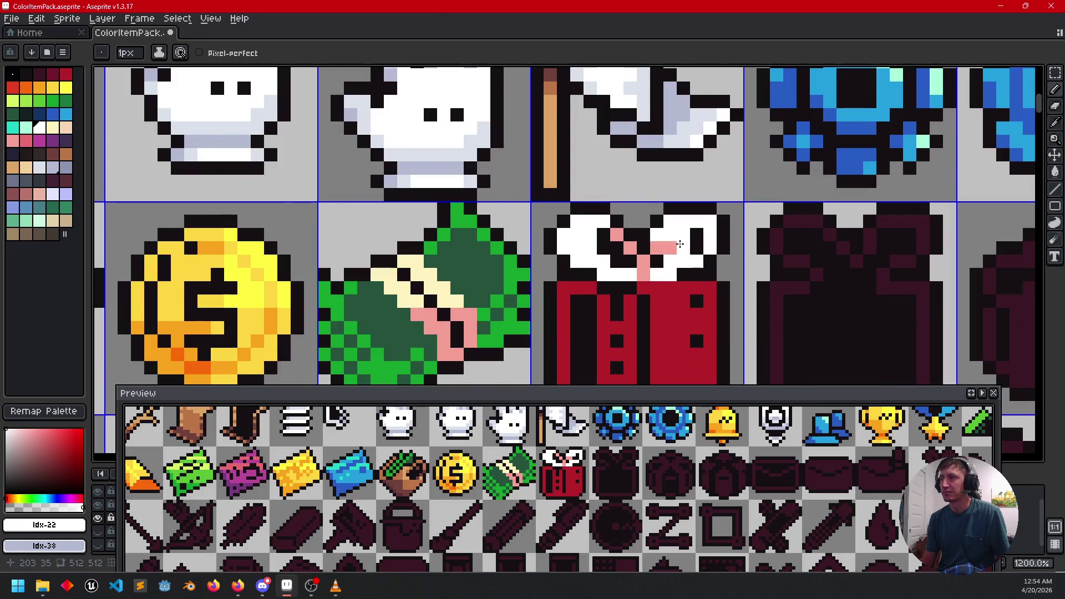
pyautogui.keyDown('alt'); pyautogui.click(660, 237); pyautogui.keyUp('alt')
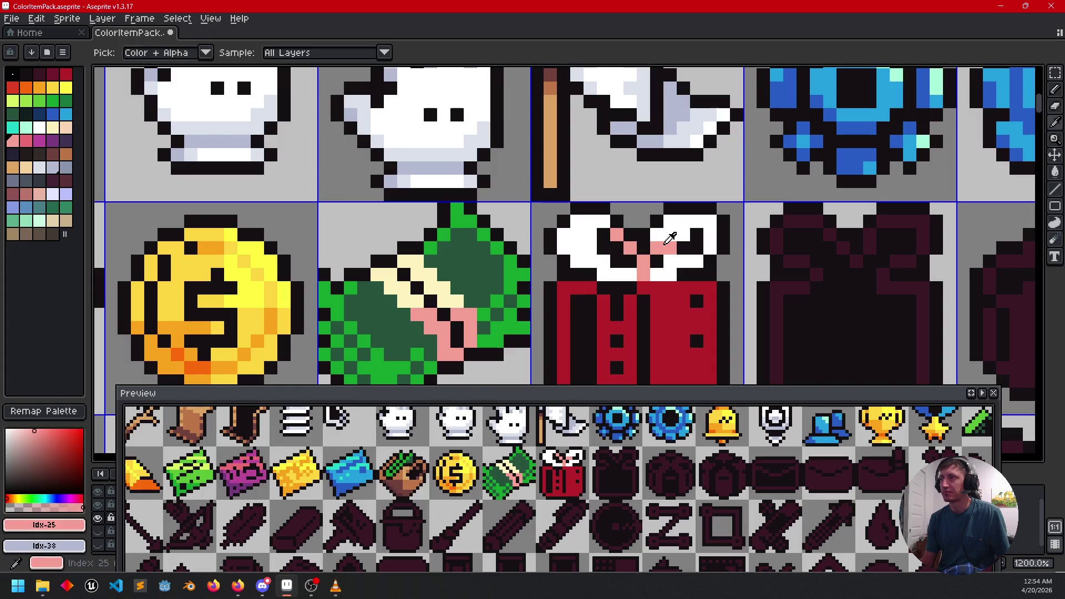
pyautogui.click(657, 284)
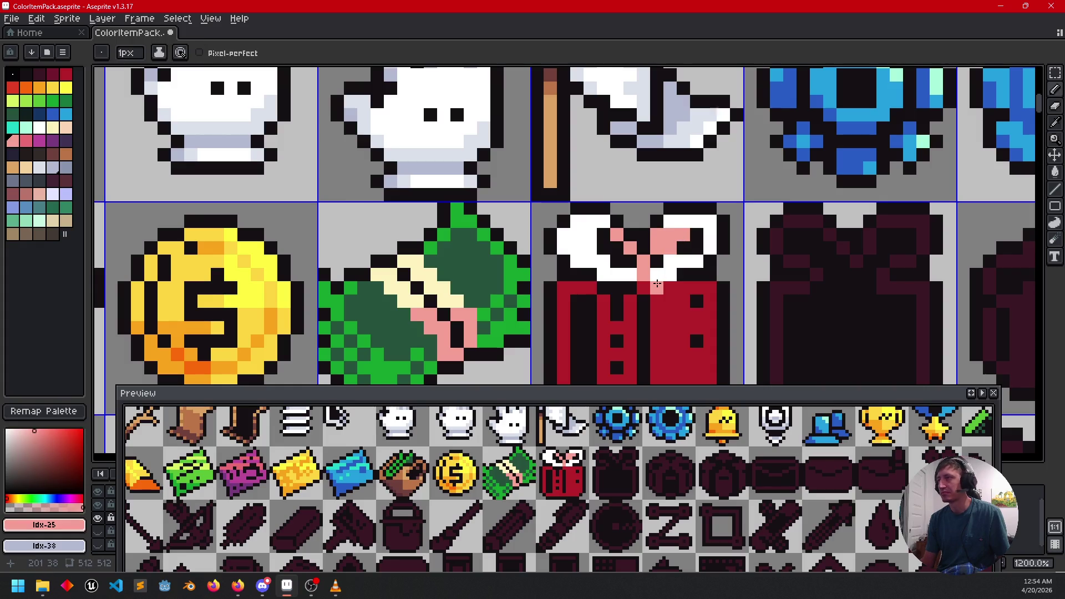
pyautogui.moveTo(671, 220); pyautogui.dragTo(684, 220)
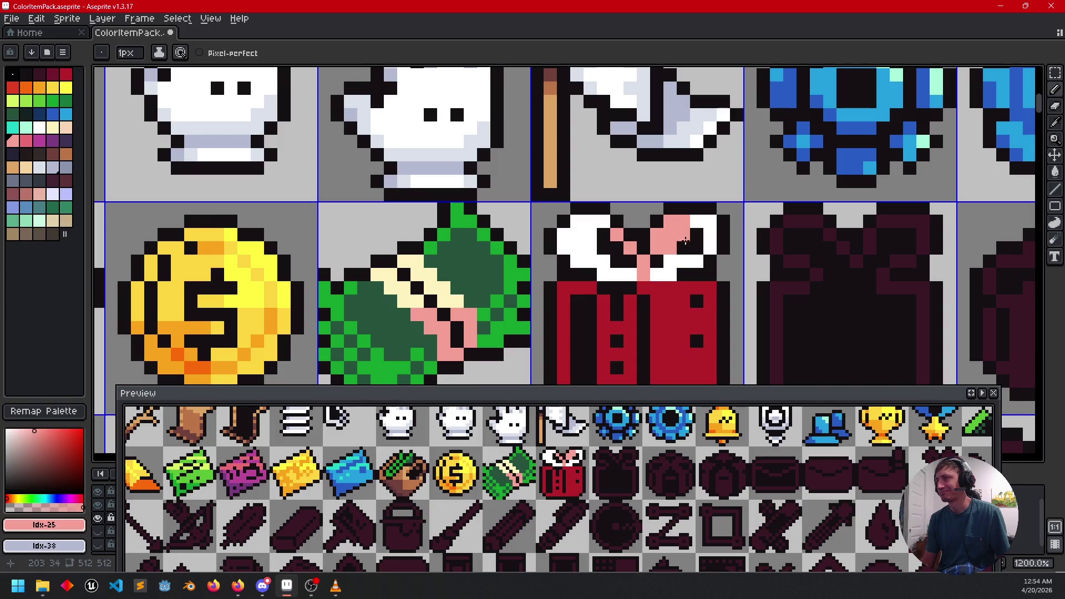
pyautogui.moveTo(672, 327)
pyautogui.mouseDown()
pyautogui.moveTo(706, 296)
pyautogui.moveTo(703, 257)
pyautogui.mouseUp()
pyautogui.moveTo(656, 304); pyautogui.dragTo(665, 300)
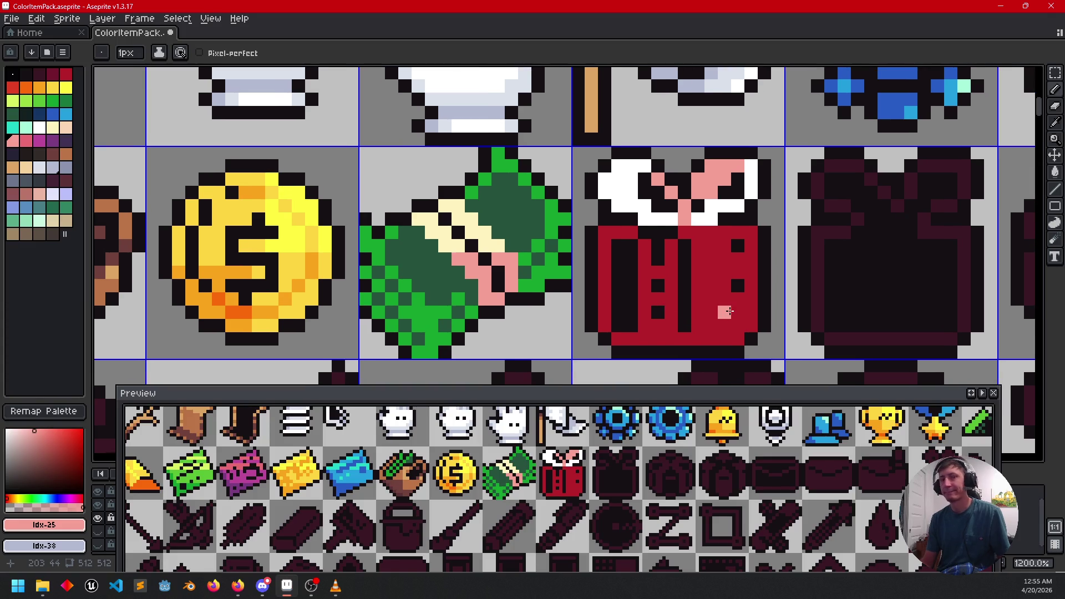
pyautogui.moveTo(722, 308); pyautogui.dragTo(654, 295)
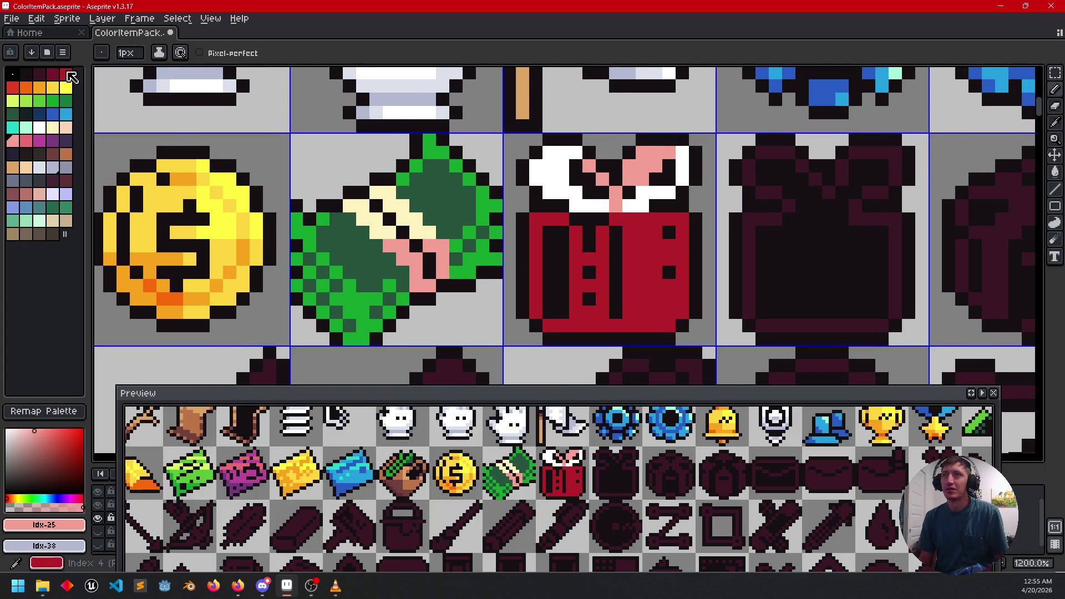
# Step: Shade the jacket's right half dark red with a line and a bucket fill, undoing a trial red fill
pyautogui.click(53, 73)
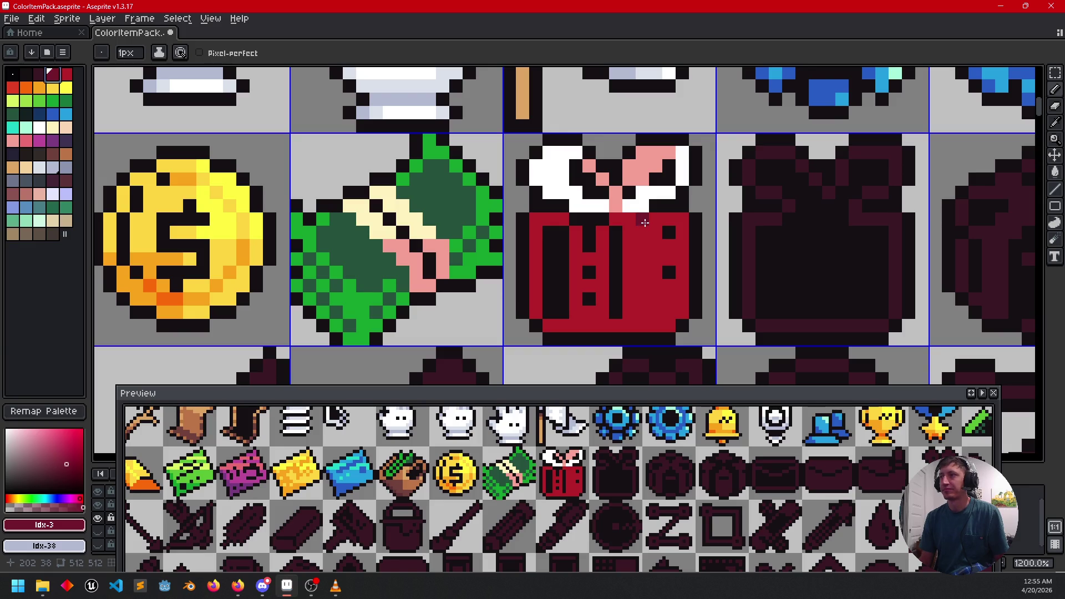
pyautogui.moveTo(645, 223); pyautogui.dragTo(645, 304)
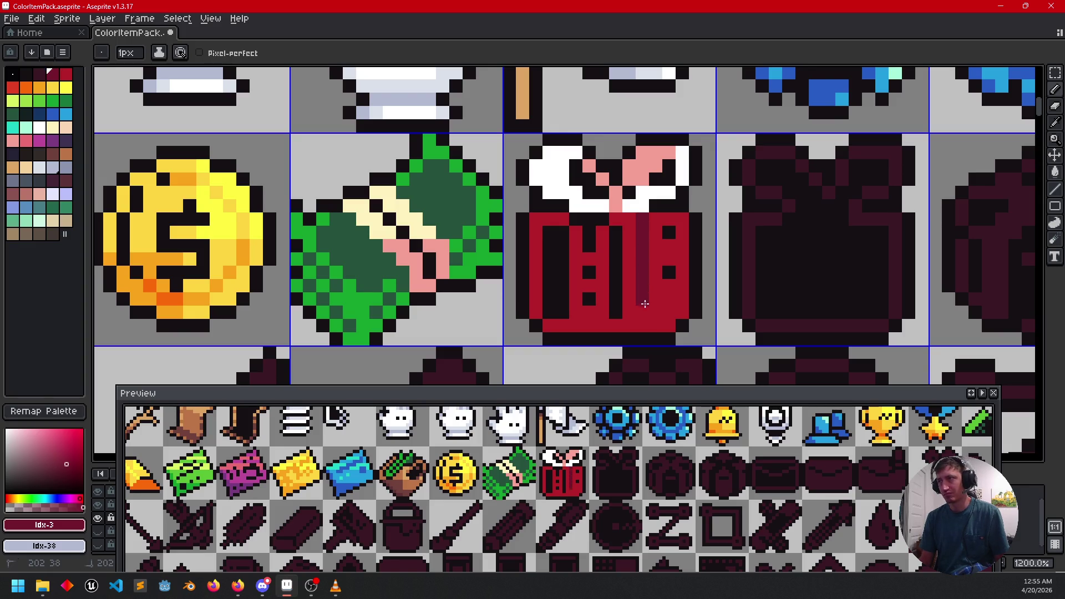
pyautogui.press('g')
pyautogui.click(655, 309)
pyautogui.moveTo(638, 257); pyautogui.dragTo(611, 274)
pyautogui.moveTo(692, 273)
pyautogui.mouseDown()
pyautogui.moveTo(692, 255)
pyautogui.moveTo(690, 267)
pyautogui.mouseUp()
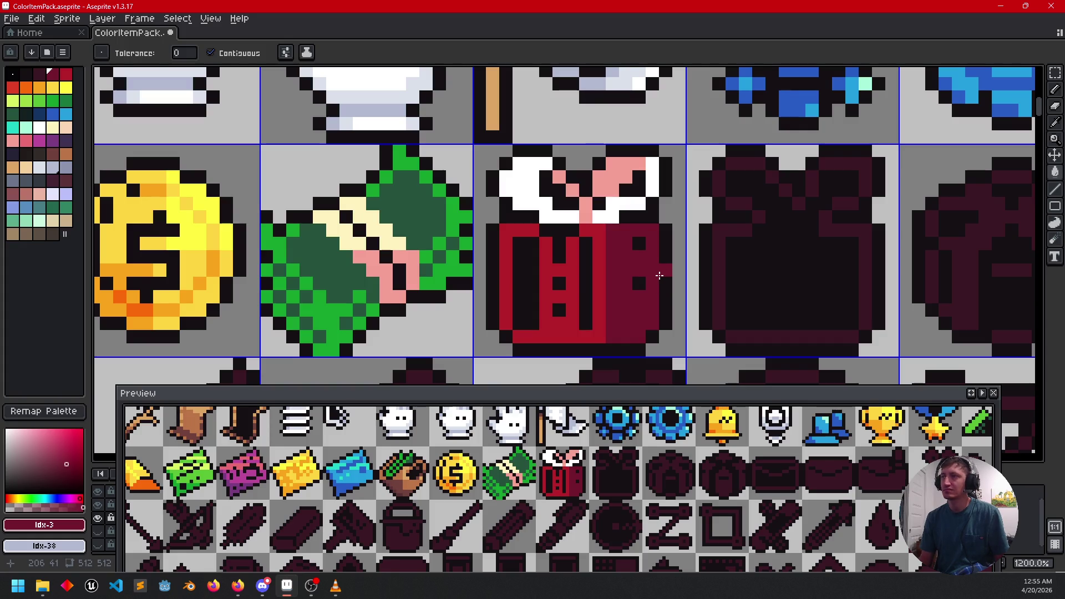
pyautogui.keyDown('alt'); pyautogui.click(602, 317); pyautogui.keyUp('alt')
pyautogui.click(609, 318)
pyautogui.hotkey('ctrl', 'z')
pyautogui.press('b')
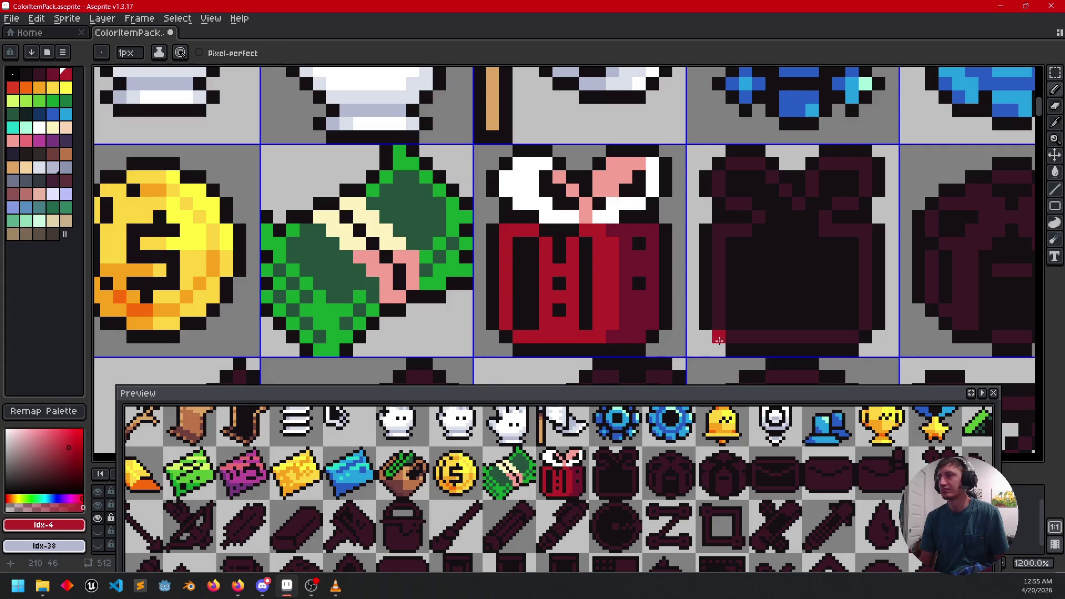
# Step: Draw a white shirt front down the jacket's middle, leaving the buttons between white pixels
pyautogui.scroll(-3, 719, 340)
pyautogui.moveTo(719, 340)
pyautogui.mouseDown()
pyautogui.moveTo(686, 276)
pyautogui.moveTo(672, 288)
pyautogui.moveTo(681, 313)
pyautogui.mouseUp()
pyautogui.scroll(4, 624, 292)
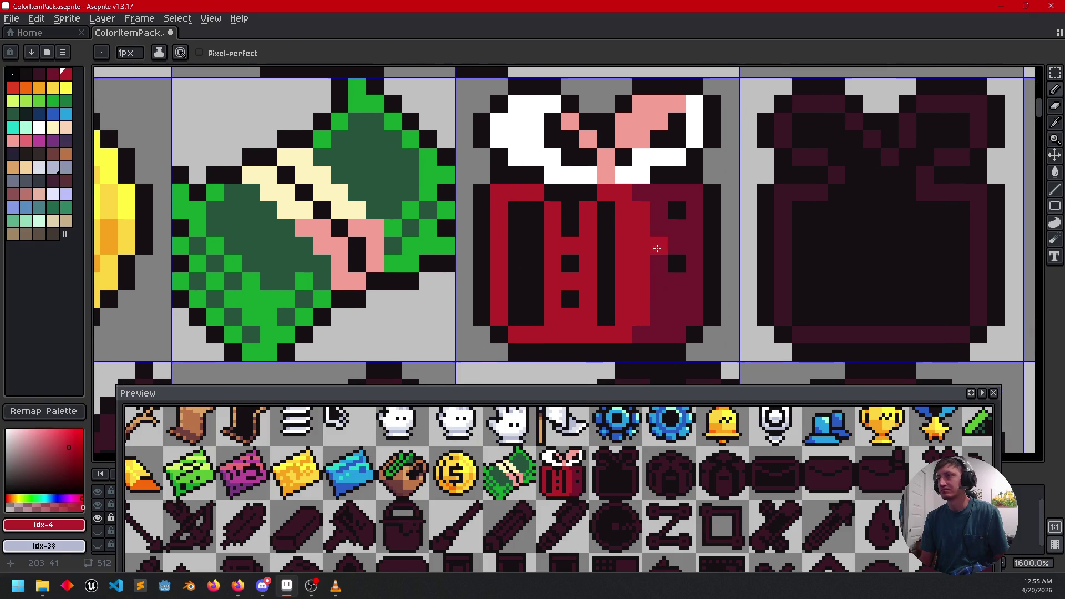
pyautogui.keyDown('alt'); pyautogui.click(546, 154); pyautogui.keyUp('alt')
pyautogui.click(558, 217)
pyautogui.moveTo(556, 221)
pyautogui.mouseDown()
pyautogui.moveTo(554, 336)
pyautogui.moveTo(588, 332)
pyautogui.moveTo(582, 210)
pyautogui.mouseUp()
pyautogui.click(570, 246)
pyautogui.click(566, 278)
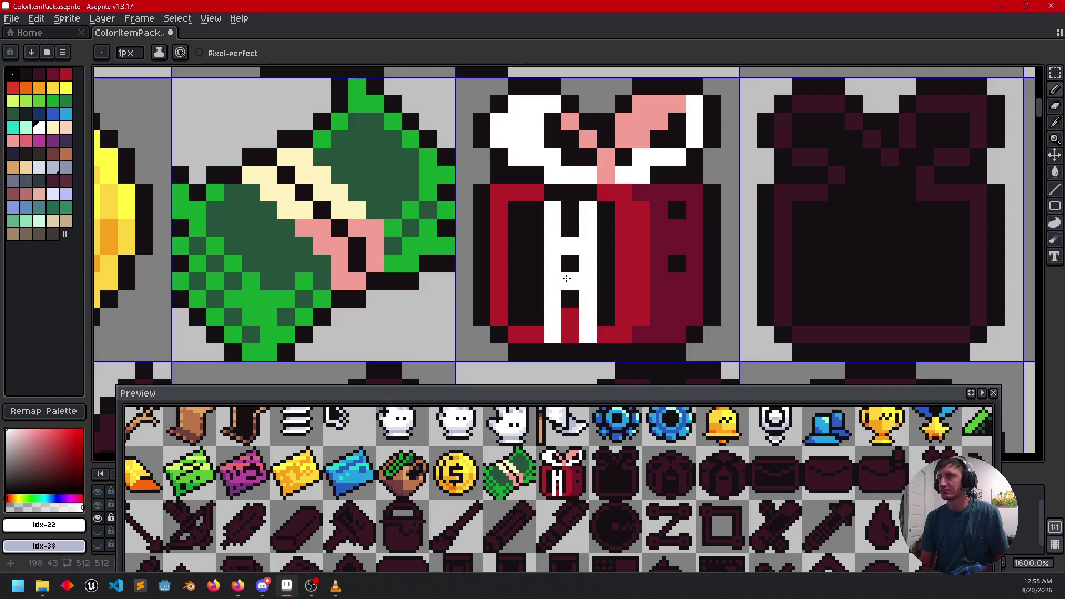
pyautogui.scroll(-4, 637, 320)
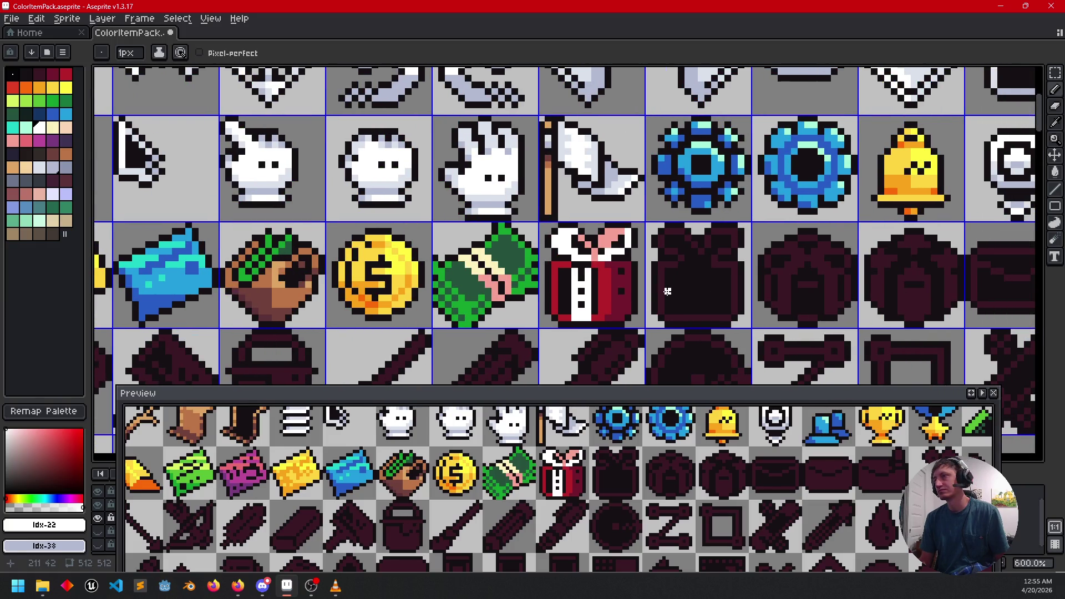
# Step: Pick the bow's pink and paint a pink strip along the red jacket's bottom row
pyautogui.scroll(1, 668, 292)
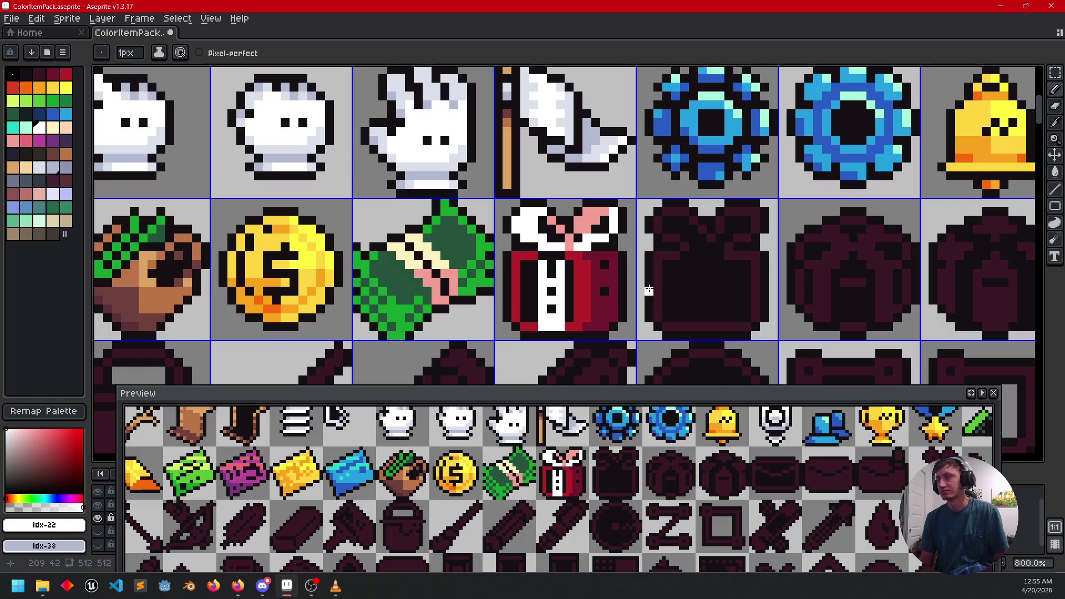
pyautogui.scroll(1, 663, 292)
pyautogui.scroll(-1, 659, 294)
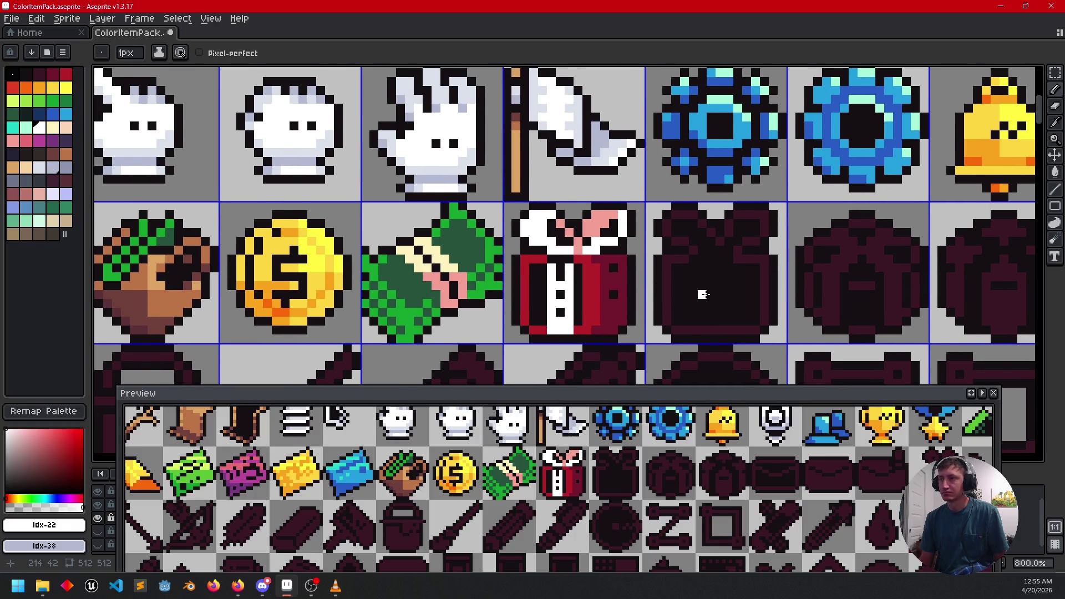
pyautogui.scroll(2, 619, 238)
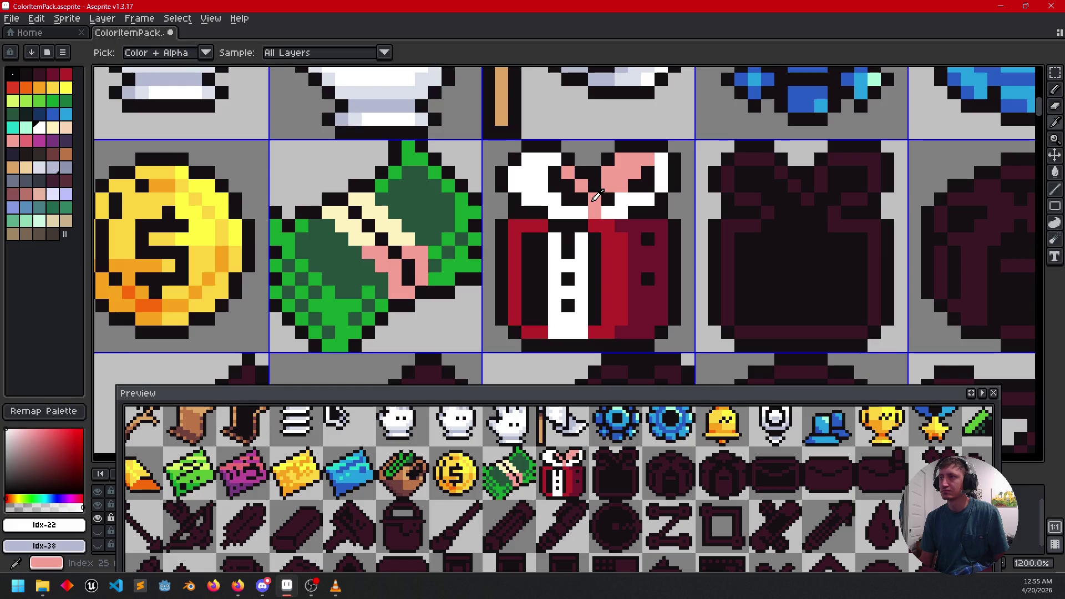
pyautogui.keyDown('alt'); pyautogui.click(599, 194); pyautogui.keyUp('alt')
pyautogui.moveTo(555, 331); pyautogui.dragTo(578, 331)
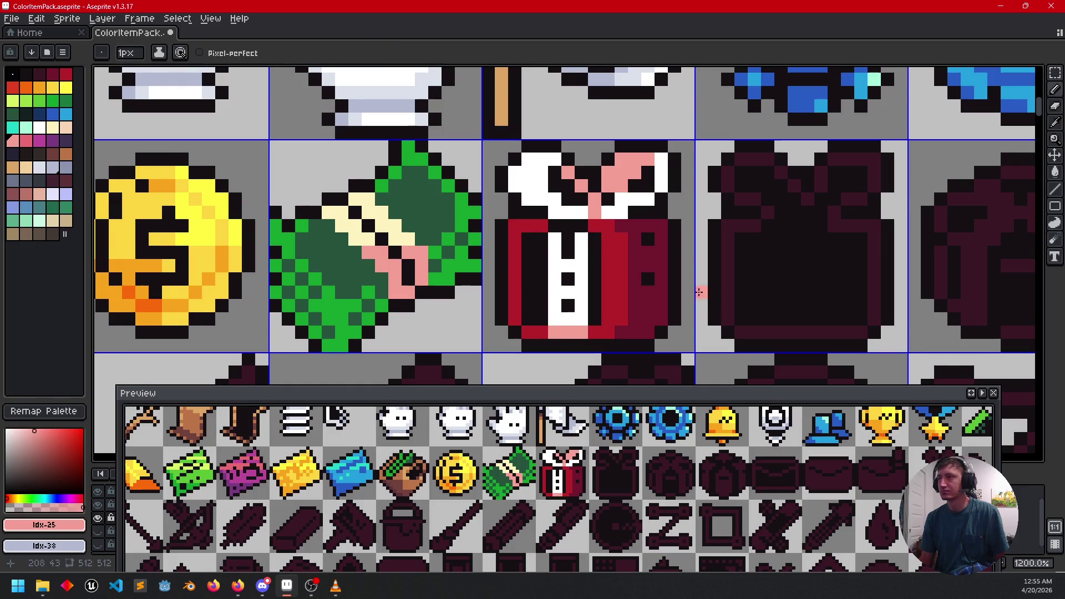
pyautogui.moveTo(698, 293); pyautogui.dragTo(615, 302)
pyautogui.moveTo(689, 280)
pyautogui.mouseDown()
pyautogui.moveTo(590, 267)
pyautogui.moveTo(665, 268)
pyautogui.moveTo(647, 271)
pyautogui.mouseUp()
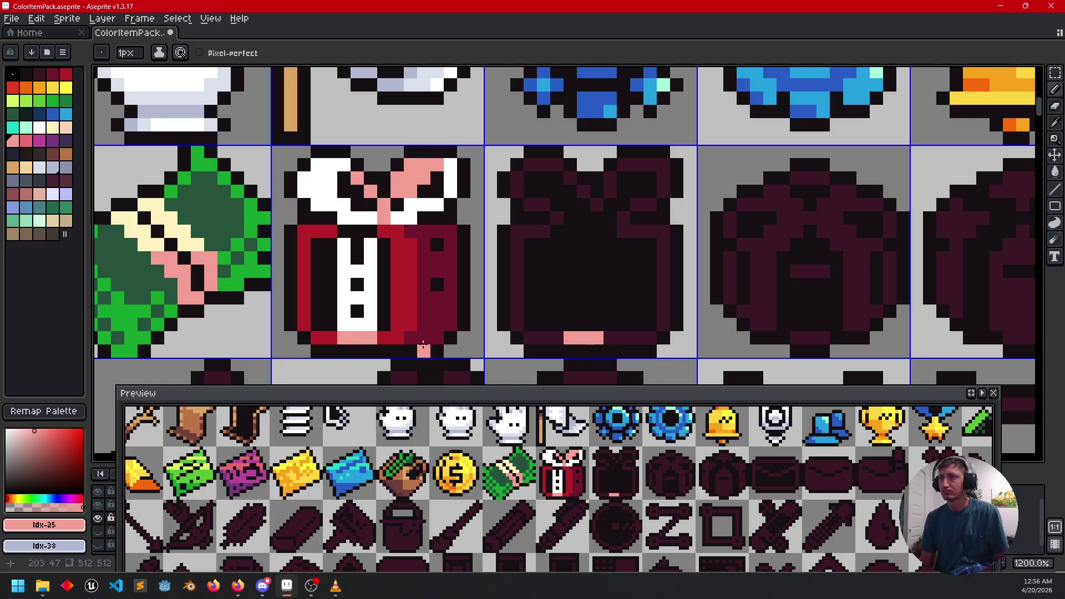
# Step: Bucket-fill the dark jacket's left, right and bottom outline red and fix the red notch
pyautogui.keyDown('alt'); pyautogui.click(543, 336); pyautogui.keyUp('alt')
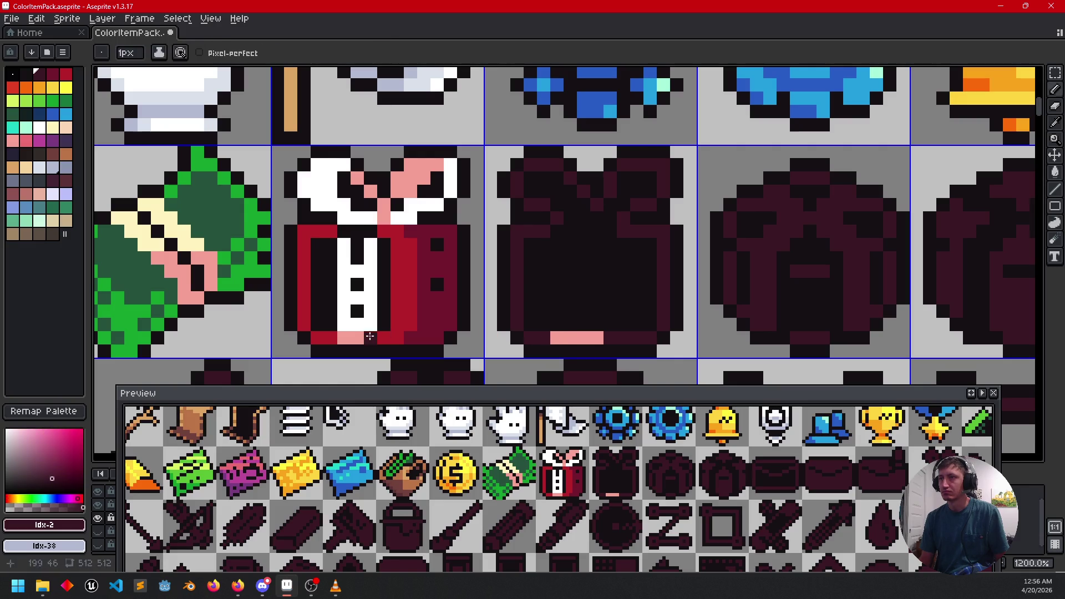
pyautogui.keyDown('alt'); pyautogui.click(401, 326); pyautogui.keyUp('alt')
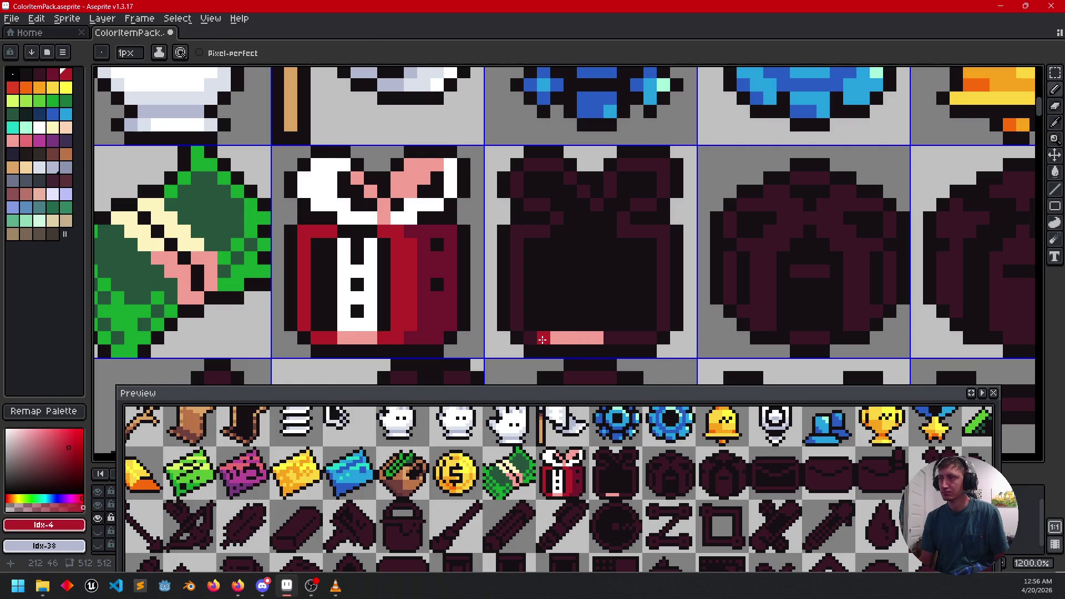
pyautogui.press('g')
pyautogui.click(517, 311)
pyautogui.click(542, 219)
pyautogui.click(650, 232)
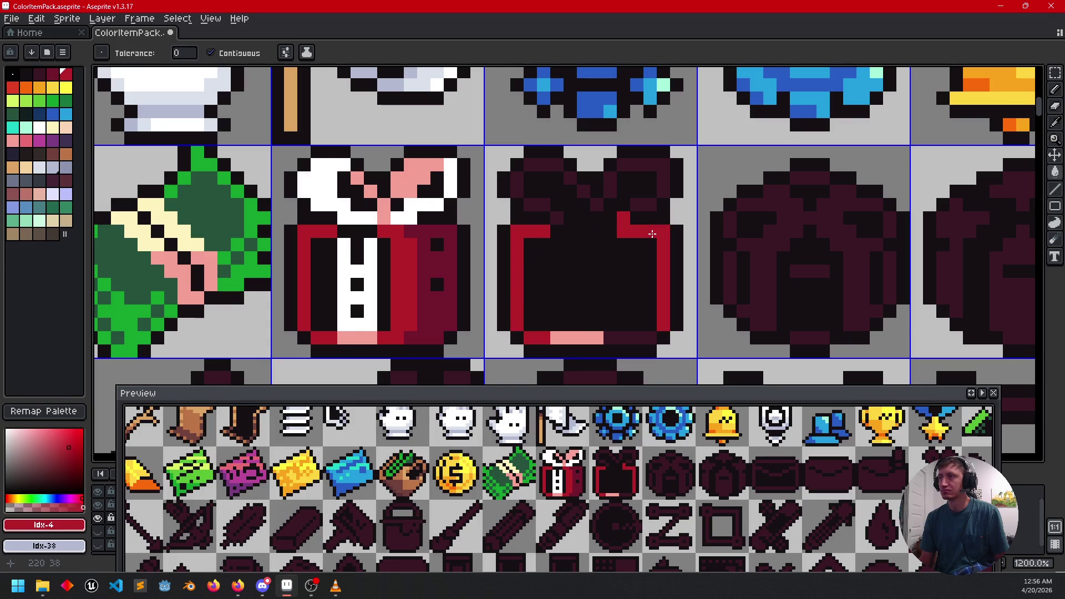
pyautogui.click(628, 335)
pyautogui.moveTo(601, 285); pyautogui.dragTo(634, 282)
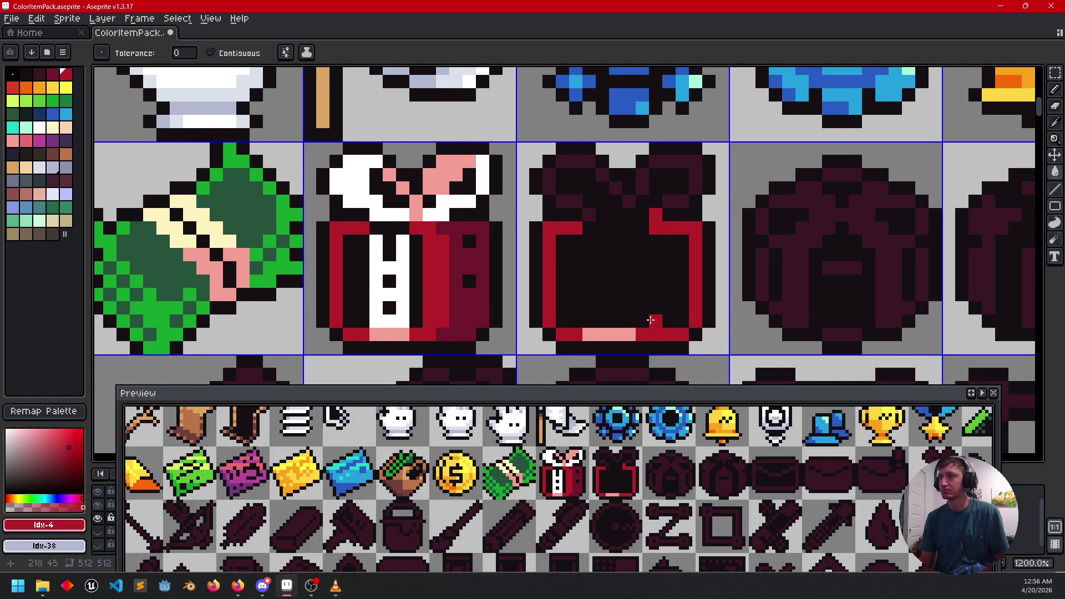
pyautogui.press('b')
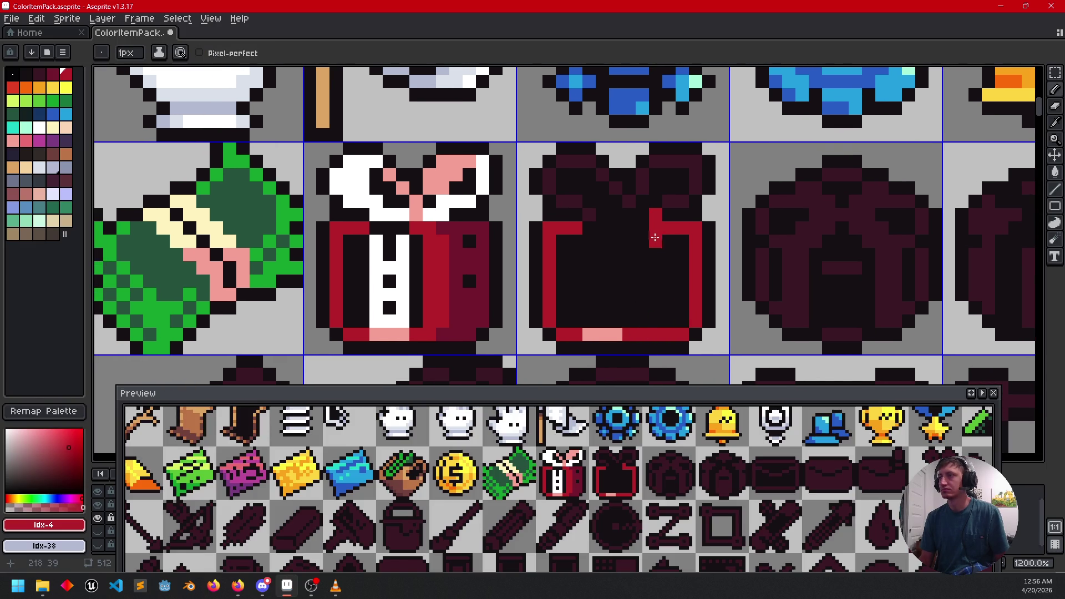
pyautogui.moveTo(636, 224); pyautogui.dragTo(667, 235)
pyautogui.rightClick(665, 203)
# Step: Draw white collar pixels on the second jacket and fill its top-right hook white
pyautogui.keyDown('alt'); pyautogui.click(444, 214); pyautogui.keyUp('alt')
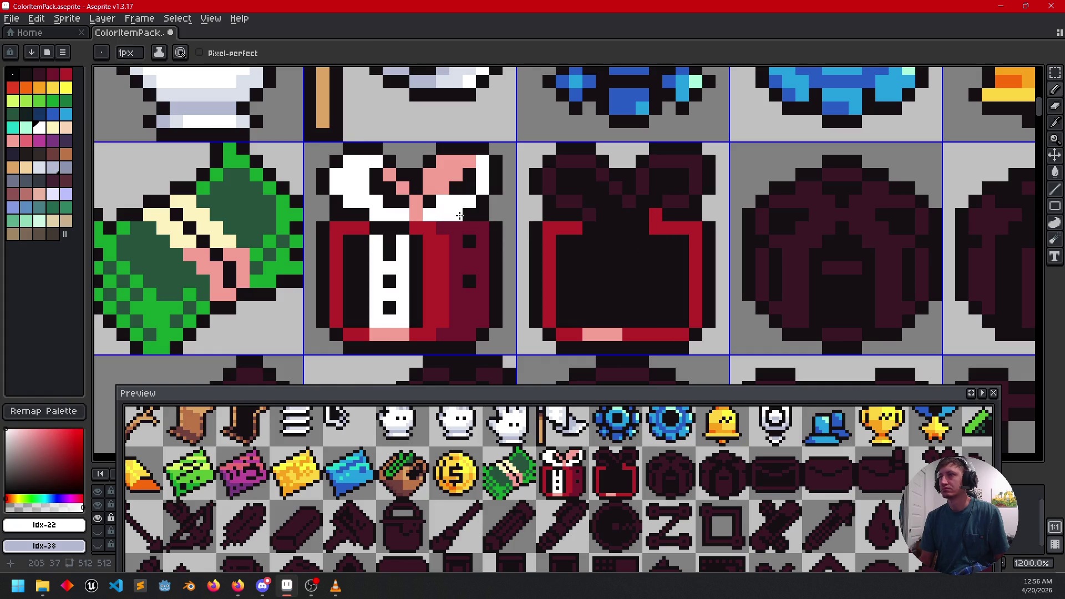
pyautogui.moveTo(656, 215); pyautogui.dragTo(671, 201)
pyautogui.press('g')
pyautogui.click(695, 200)
pyautogui.click(696, 179)
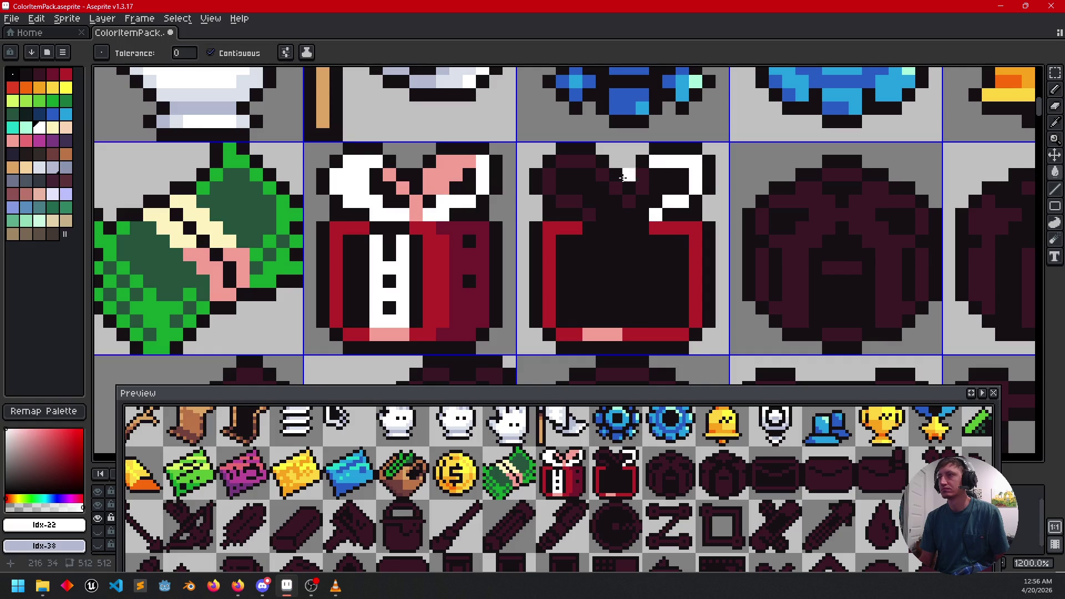
# Step: Fill the remaining upper-left and diagonal collar pixels white
pyautogui.click(563, 201)
pyautogui.click(549, 188)
pyautogui.click(550, 175)
pyautogui.click(576, 162)
pyautogui.click(562, 162)
pyautogui.click(576, 201)
pyautogui.click(582, 211)
pyautogui.click(602, 174)
pyautogui.click(616, 187)
pyautogui.click(629, 200)
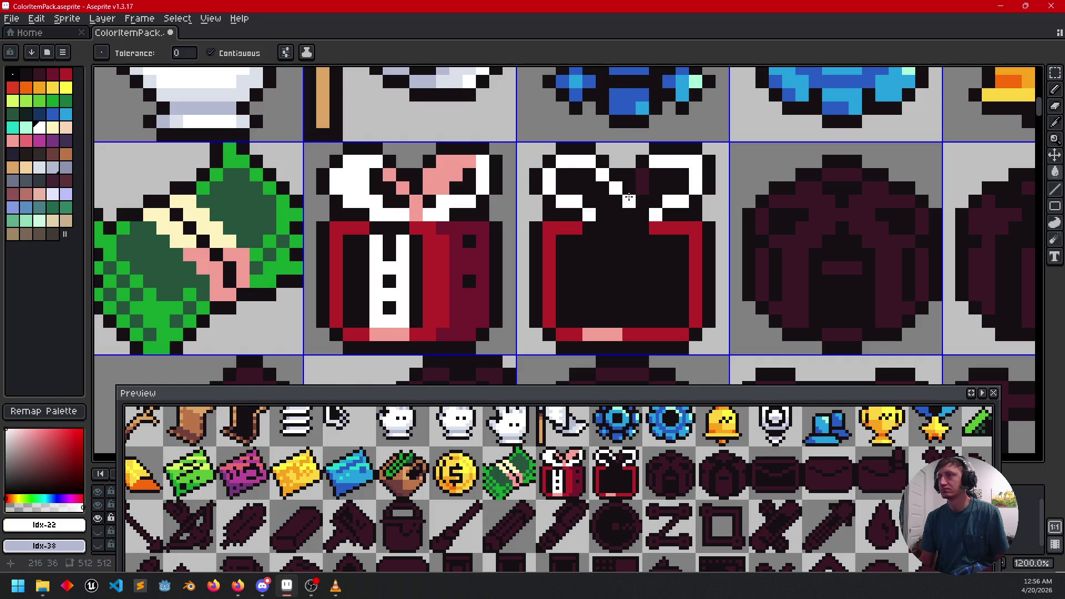
# Step: Paint a pink bow with left and right loops on the second jacket's collar
pyautogui.press('b')
pyautogui.keyDown('alt'); pyautogui.click(456, 168); pyautogui.keyUp('alt')
pyautogui.click(635, 178)
pyautogui.click(642, 176)
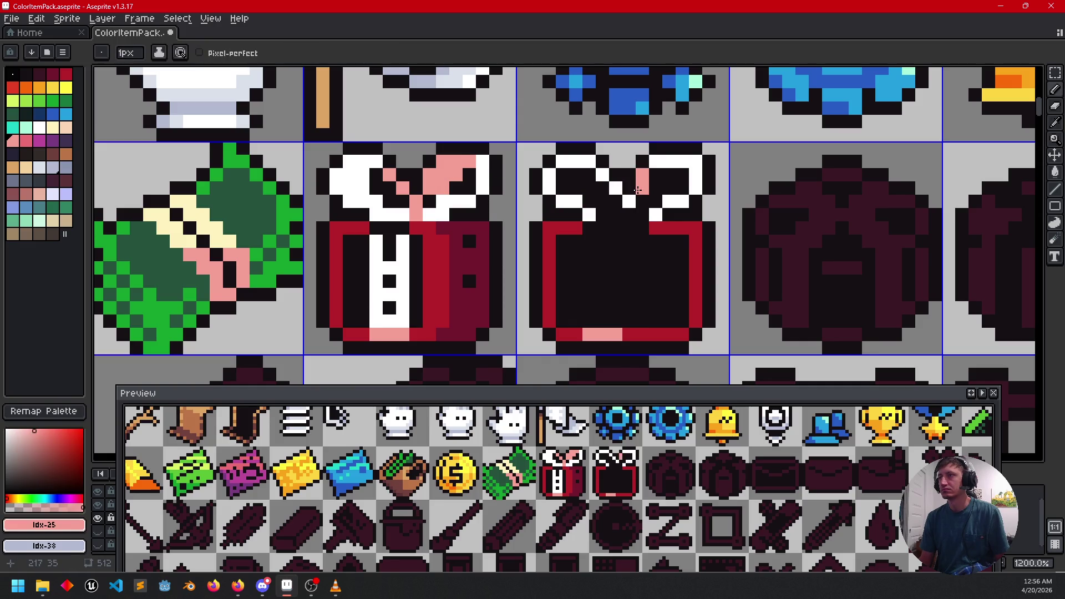
pyautogui.moveTo(626, 198); pyautogui.dragTo(600, 173)
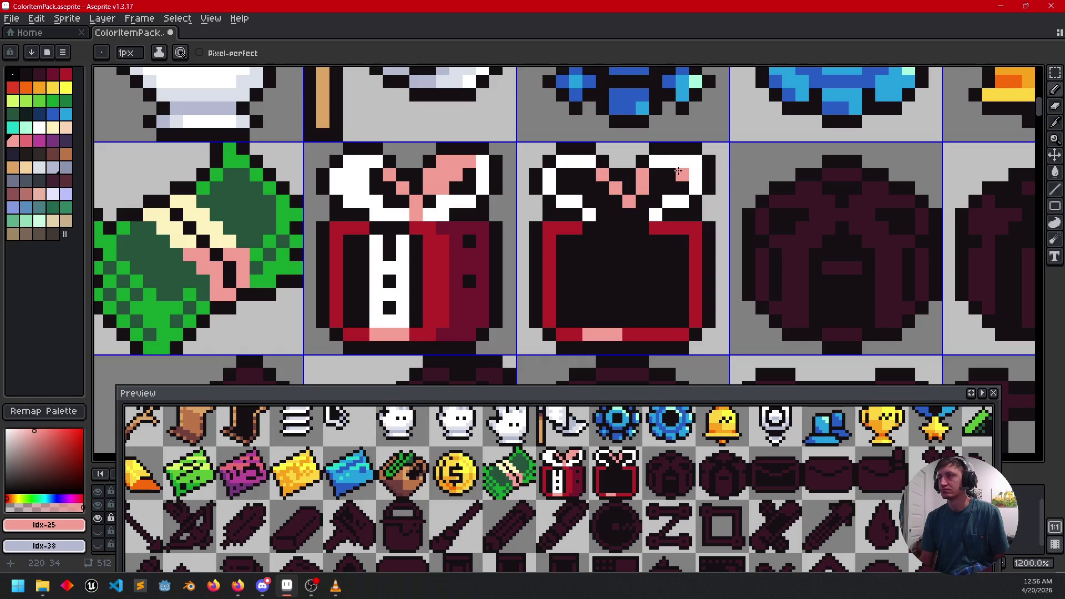
pyautogui.moveTo(656, 161); pyautogui.dragTo(683, 159)
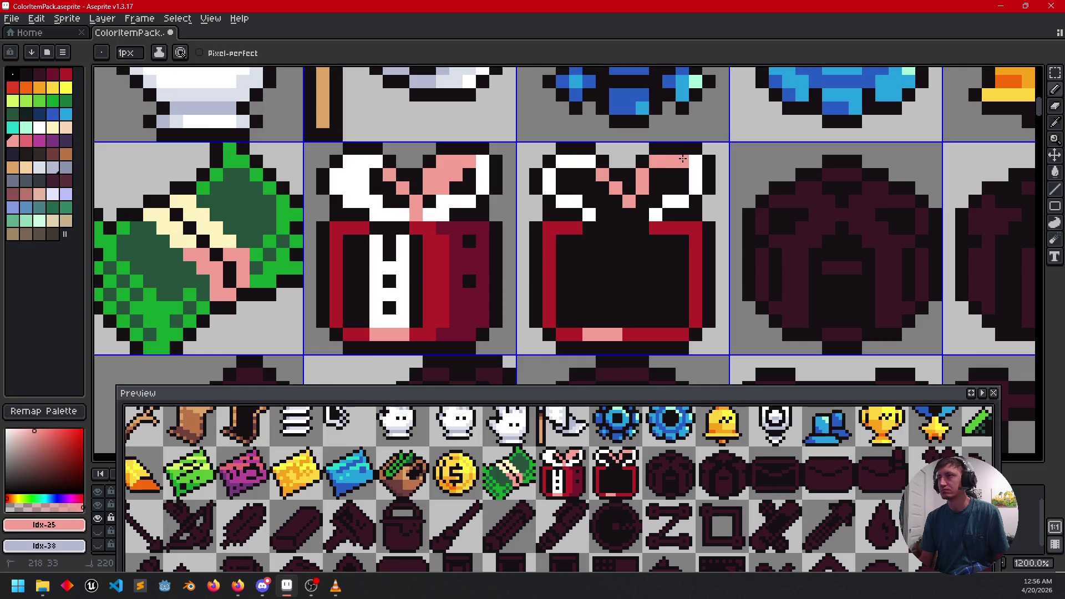
pyautogui.moveTo(687, 294); pyautogui.dragTo(702, 264)
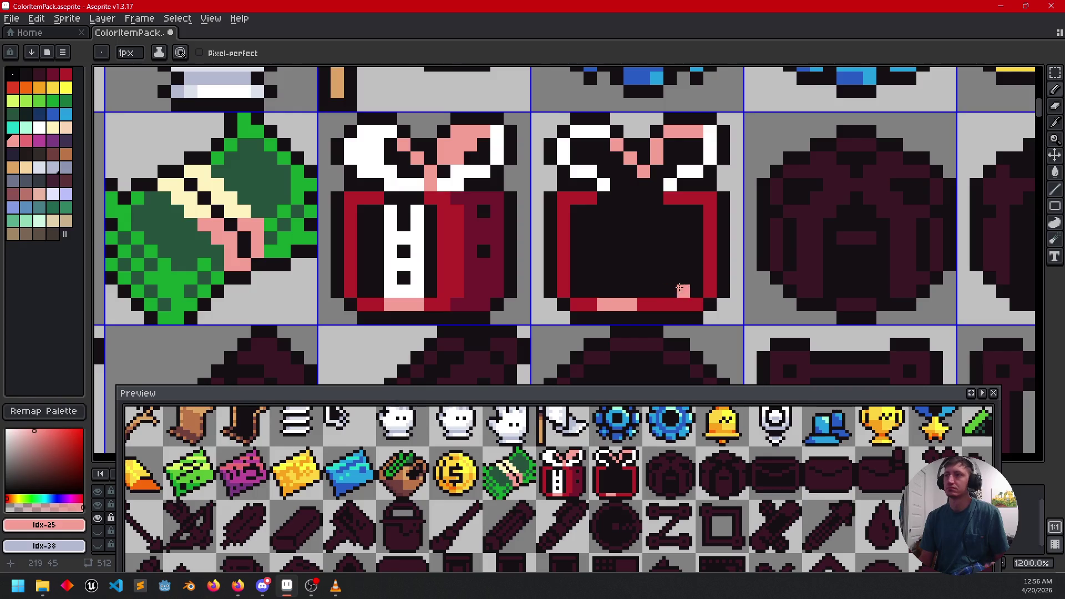
# Step: Bucket-fill the bag's centre, left, top and right sections with the jacket red
pyautogui.scroll(-4, 683, 288)
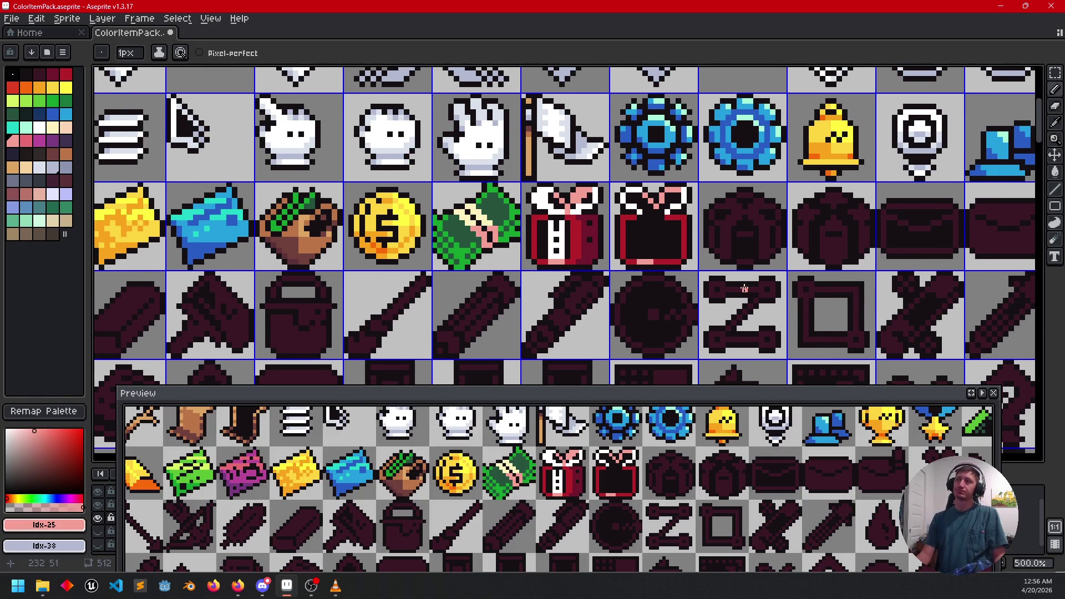
pyautogui.moveTo(756, 271); pyautogui.dragTo(610, 278)
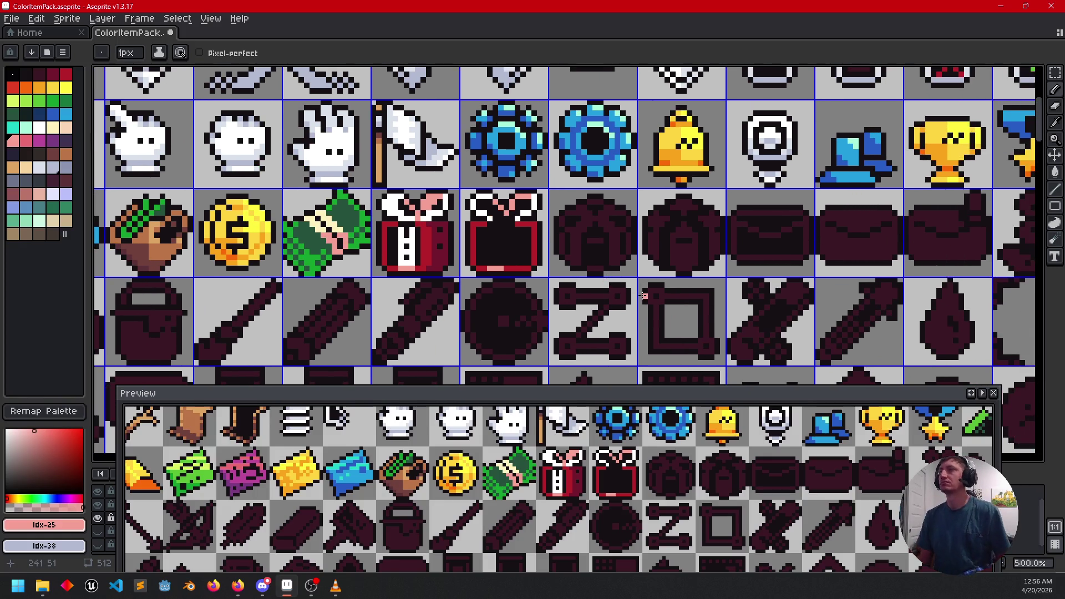
pyautogui.scroll(3, 610, 277)
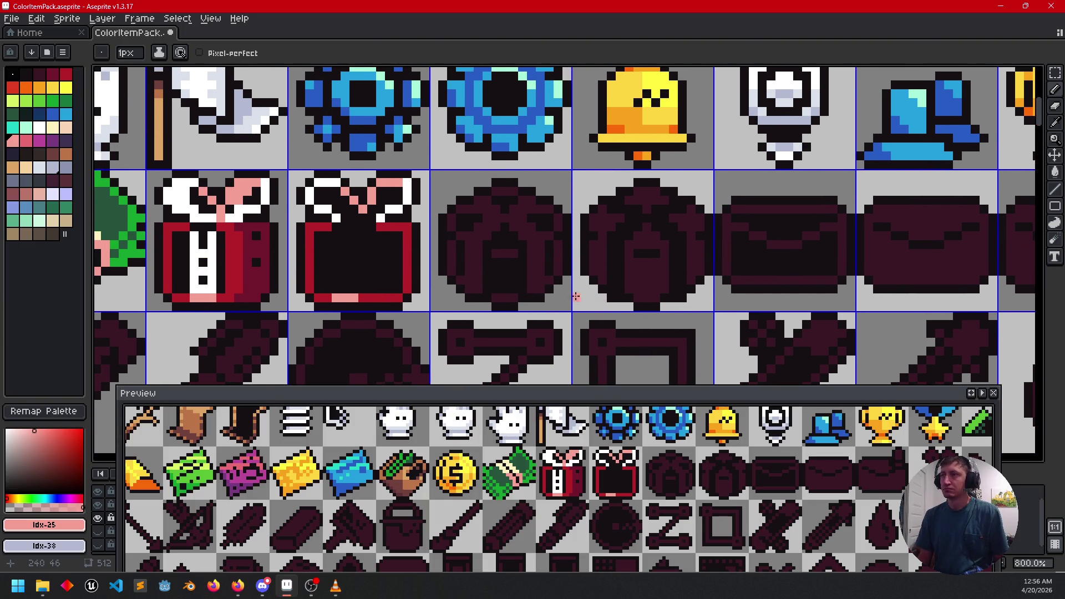
pyautogui.scroll(-1, 571, 289)
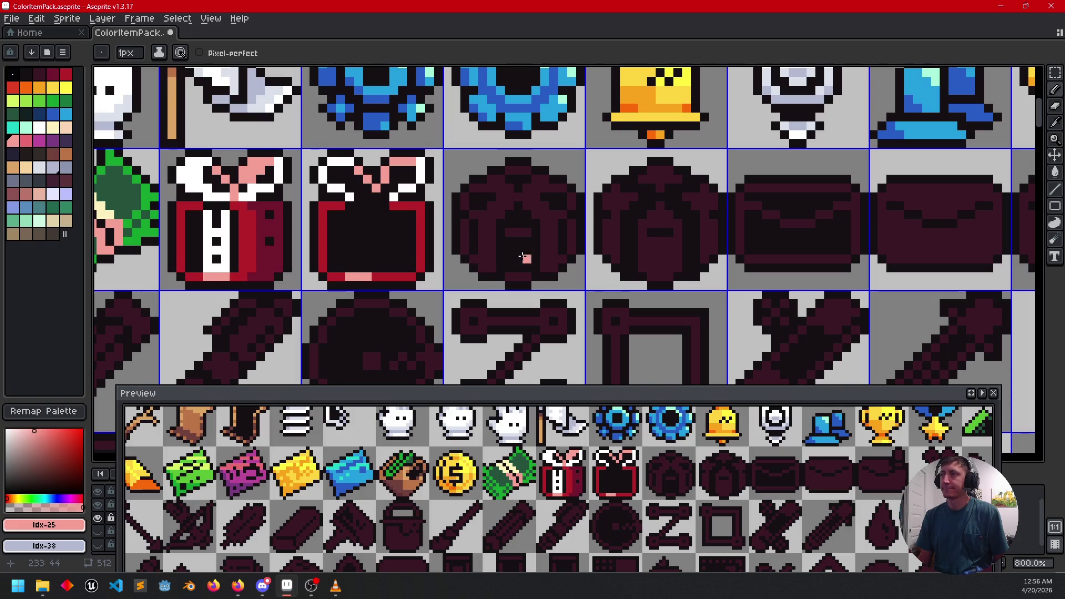
pyautogui.hscroll(1, 610, 248)
pyautogui.keyDown('alt'); pyautogui.click(383, 278); pyautogui.keyUp('alt')
pyautogui.press('g')
pyautogui.click(629, 253)
pyautogui.click(593, 242)
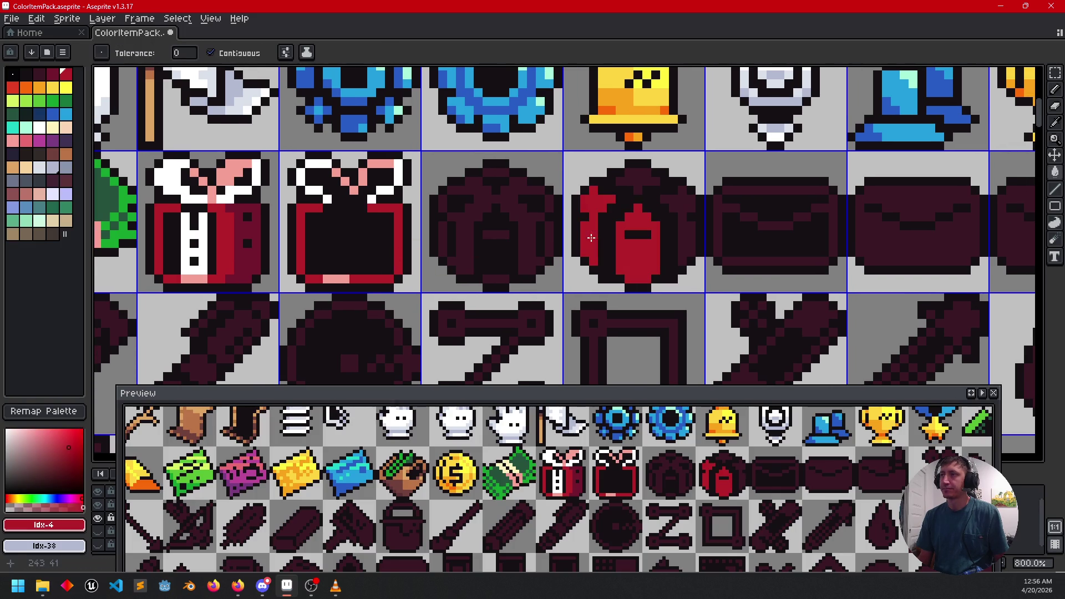
pyautogui.click(631, 183)
pyautogui.click(685, 237)
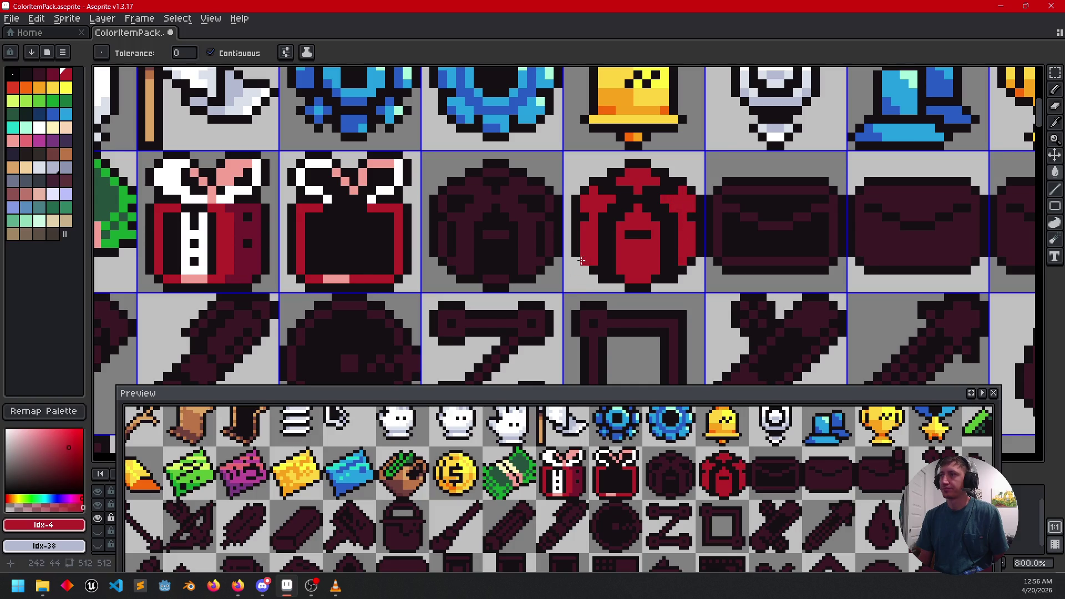
# Step: Pick the bag's darker red and return to the Pencil for detail work
pyautogui.moveTo(601, 267); pyautogui.dragTo(608, 257)
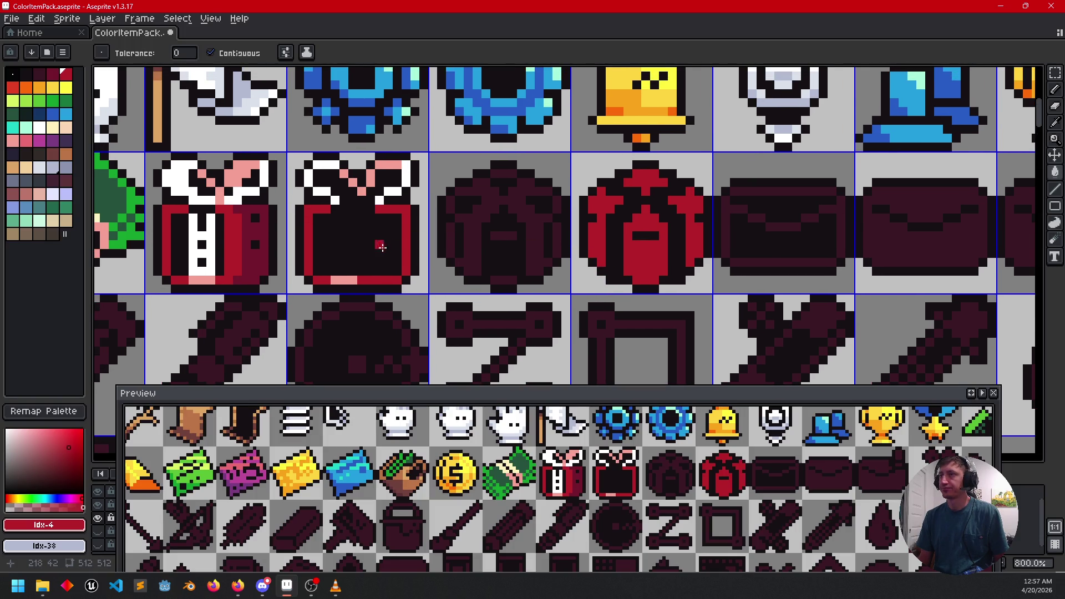
pyautogui.scroll(-1, 498, 265)
pyautogui.moveTo(498, 264)
pyautogui.mouseDown()
pyautogui.moveTo(469, 330)
pyautogui.moveTo(502, 319)
pyautogui.mouseUp()
pyautogui.keyDown('alt'); pyautogui.click(574, 303); pyautogui.keyUp('alt')
pyautogui.press('b')
pyautogui.scroll(1, 574, 303)
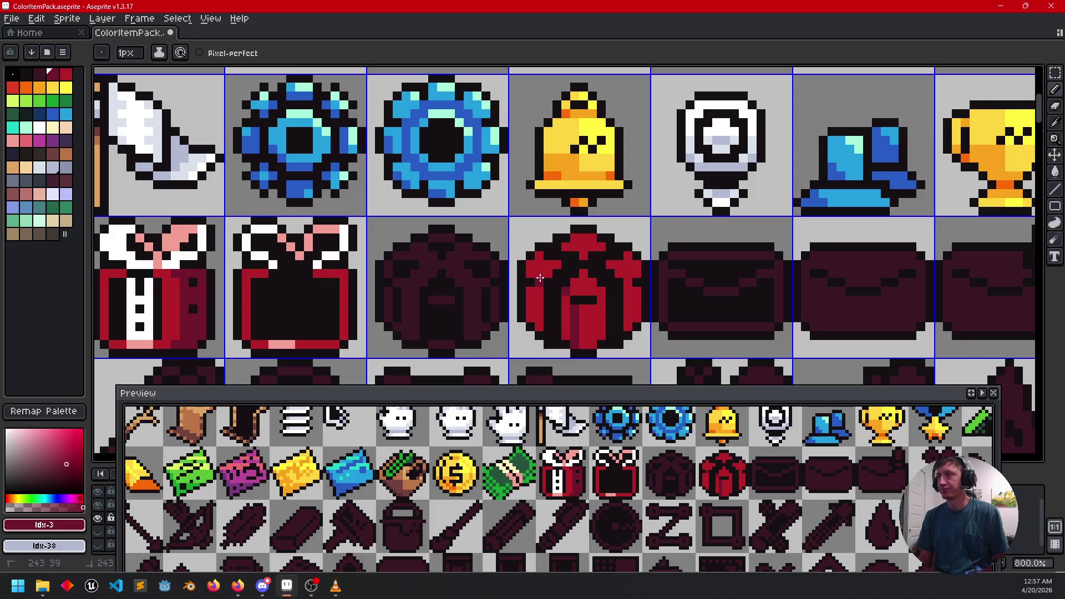
# Step: Try filling the bag's bright centre dark red, then undo it
pyautogui.press('g')
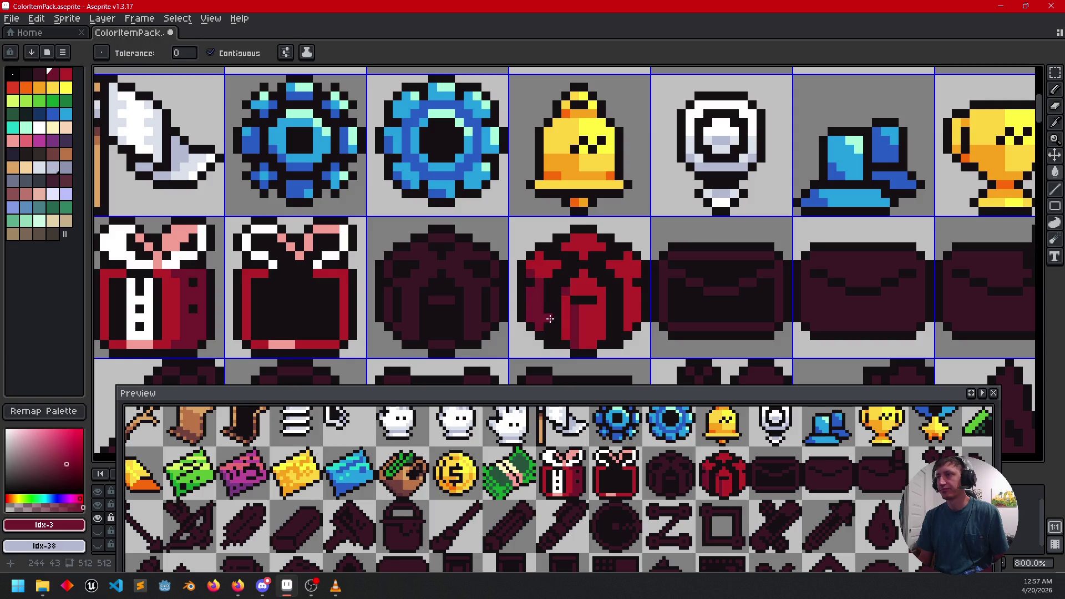
pyautogui.moveTo(660, 333)
pyautogui.mouseDown()
pyautogui.moveTo(677, 315)
pyautogui.moveTo(657, 299)
pyautogui.mouseUp()
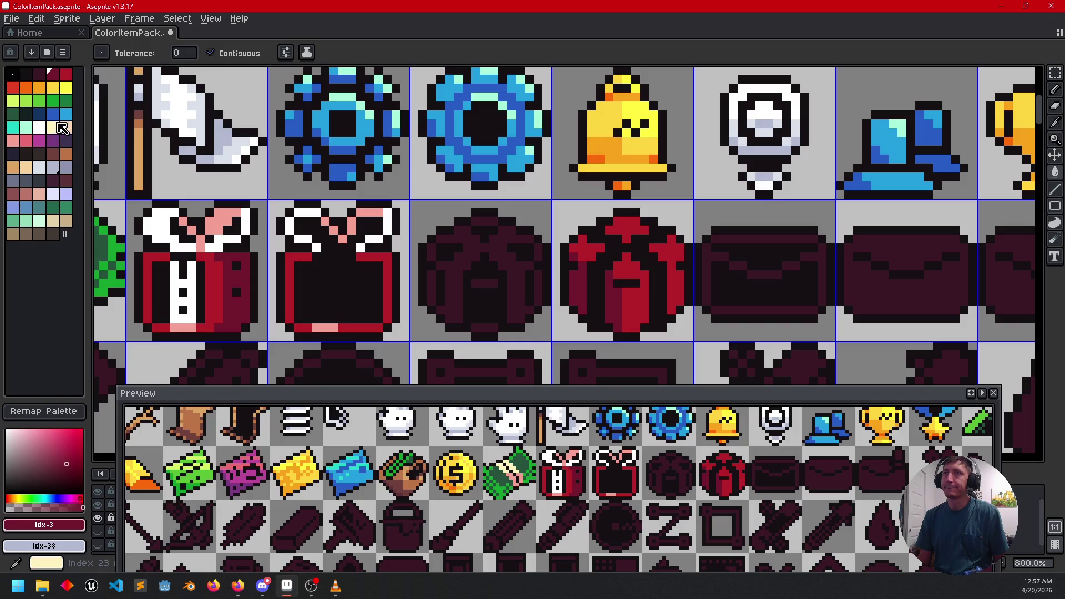
pyautogui.moveTo(459, 257); pyautogui.dragTo(486, 247)
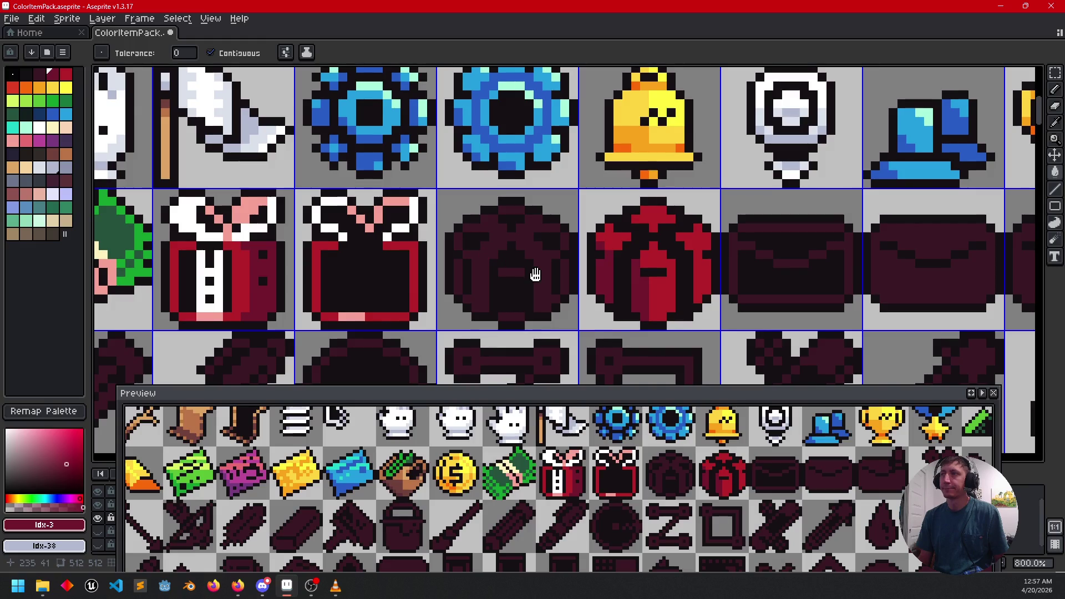
pyautogui.moveTo(535, 274); pyautogui.dragTo(532, 281)
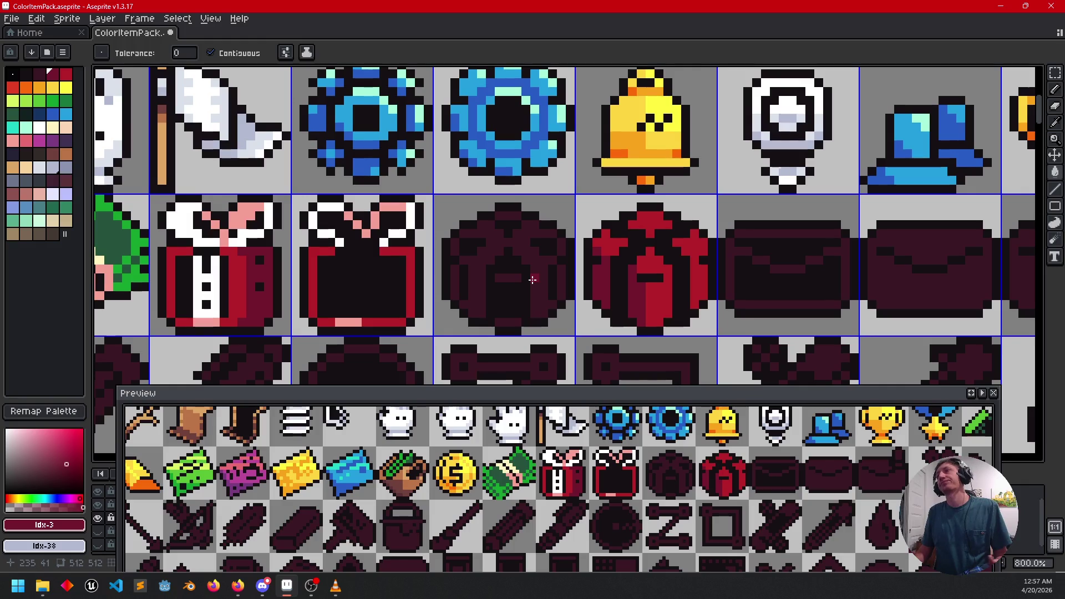
pyautogui.scroll(-1, 706, 253)
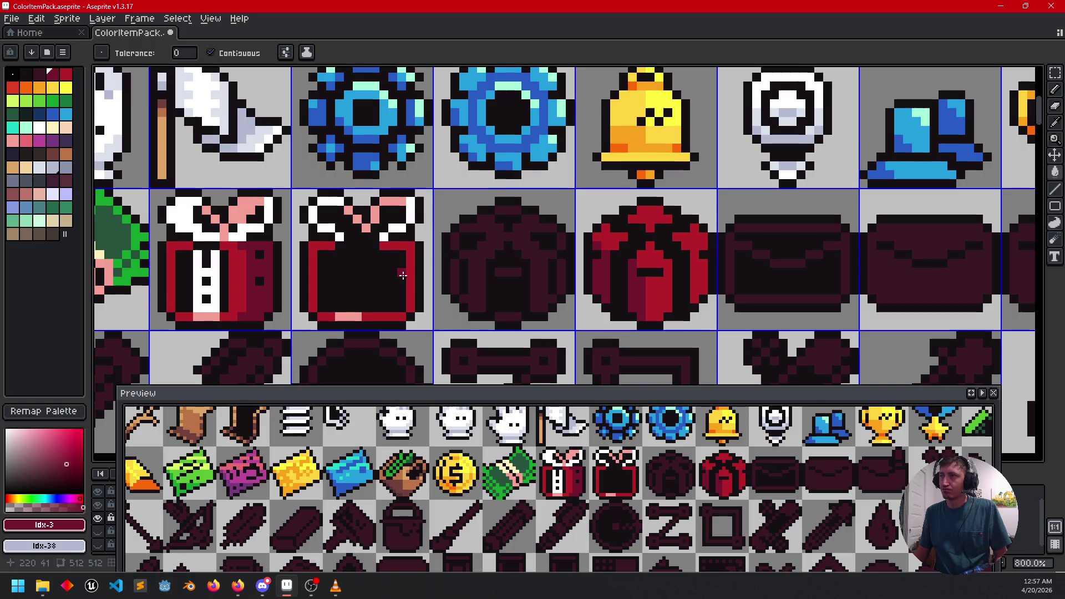
pyautogui.click(671, 269)
pyautogui.hotkey('ctrl', 'z')
pyautogui.press('b')
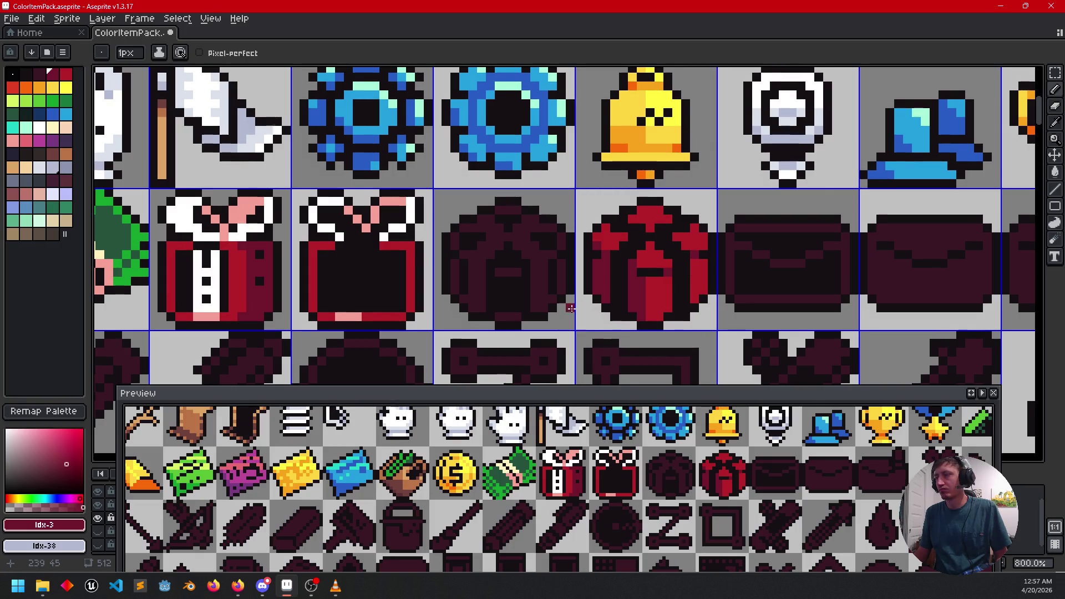
# Step: Repaint the bag's centre with dark maroon pixels and a bright red highlight strip
pyautogui.moveTo(569, 310); pyautogui.dragTo(617, 284)
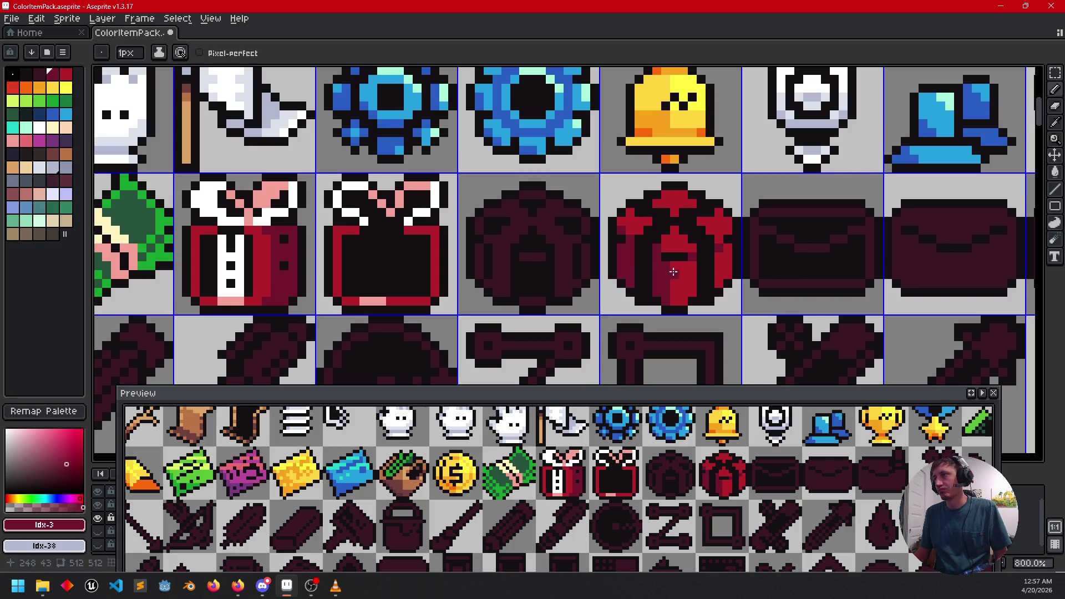
pyautogui.moveTo(639, 295); pyautogui.dragTo(634, 303)
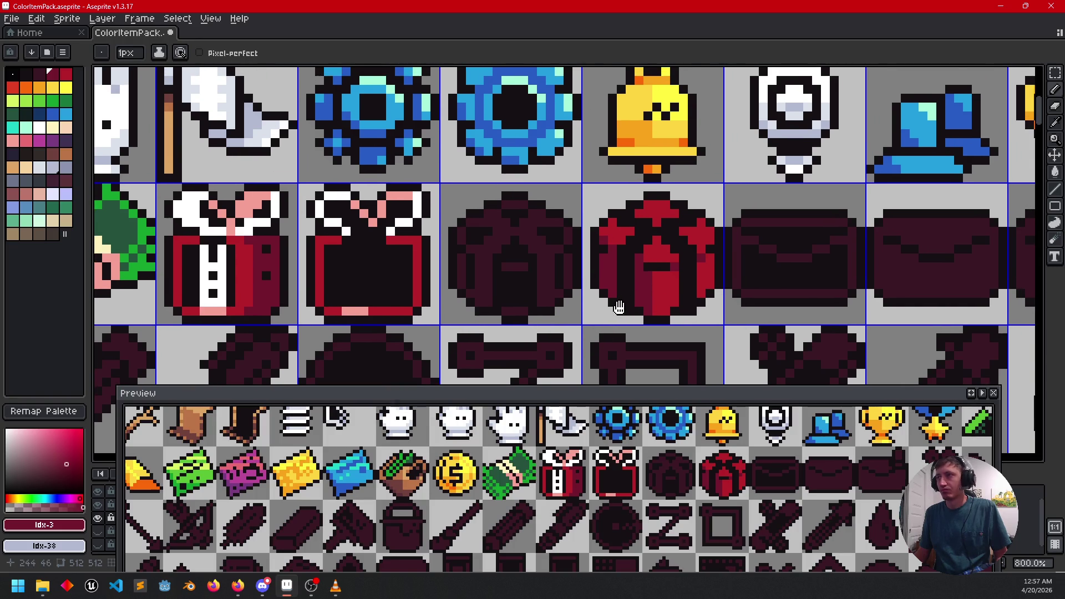
pyautogui.moveTo(670, 270)
pyautogui.mouseDown()
pyautogui.moveTo(669, 283)
pyautogui.moveTo(744, 278)
pyautogui.moveTo(725, 314)
pyautogui.mouseUp()
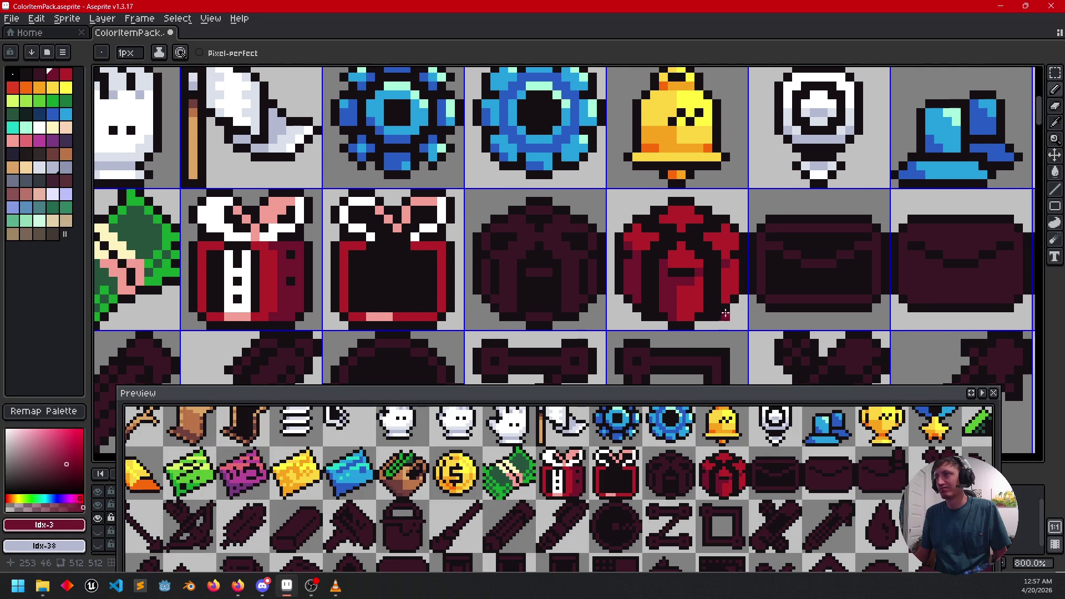
pyautogui.keyDown('alt'); pyautogui.click(688, 288); pyautogui.keyUp('alt')
pyautogui.moveTo(690, 282); pyautogui.dragTo(681, 281)
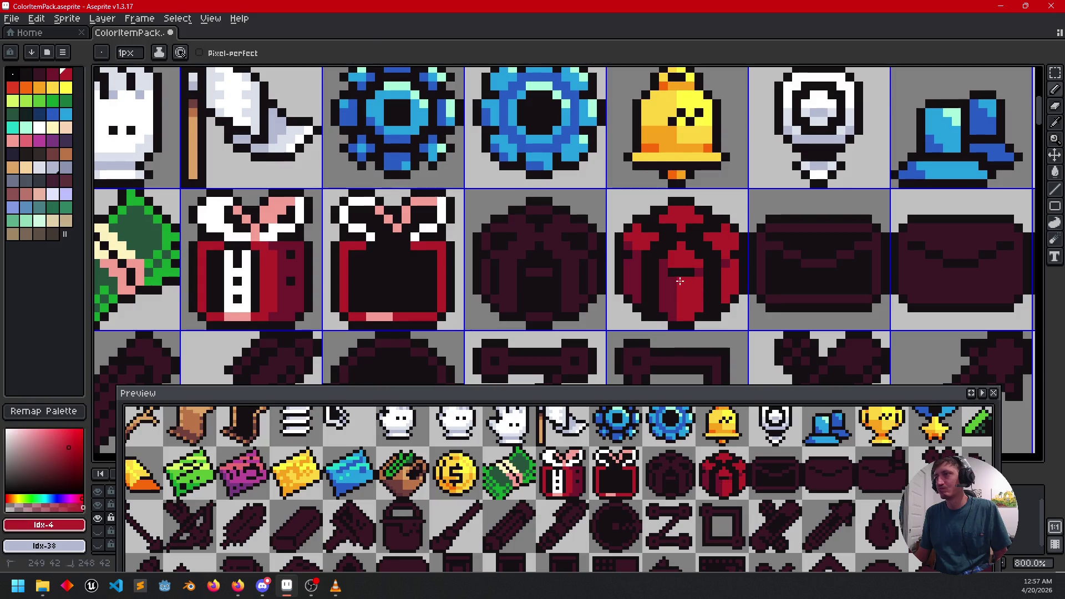
pyautogui.moveTo(665, 322); pyautogui.dragTo(679, 297)
pyautogui.keyDown('alt'); pyautogui.click(686, 271); pyautogui.keyUp('alt')
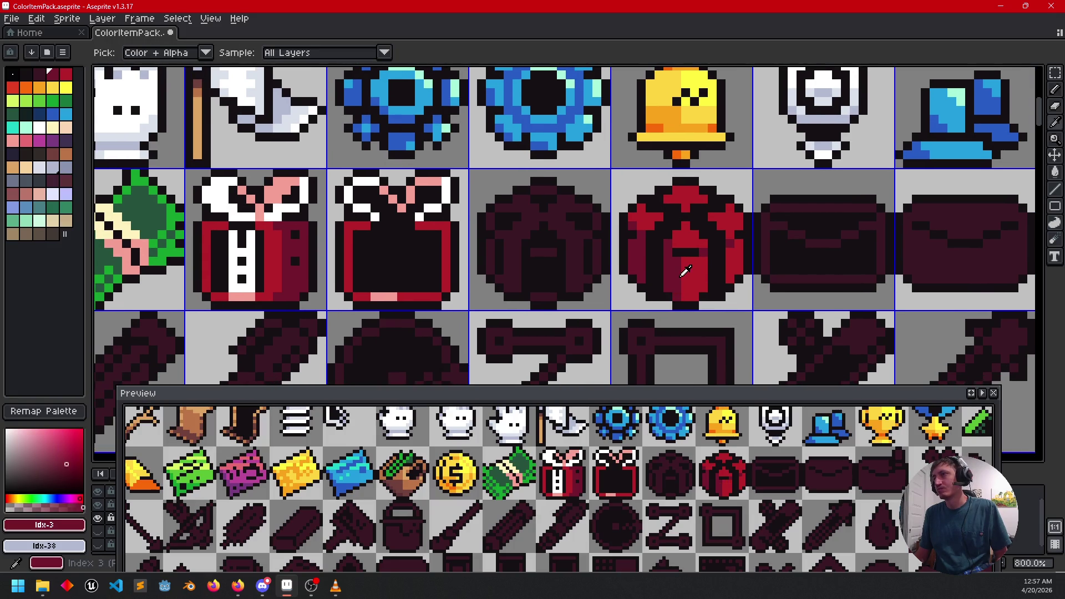
pyautogui.moveTo(742, 308)
pyautogui.mouseDown()
pyautogui.moveTo(769, 257)
pyautogui.moveTo(781, 307)
pyautogui.mouseUp()
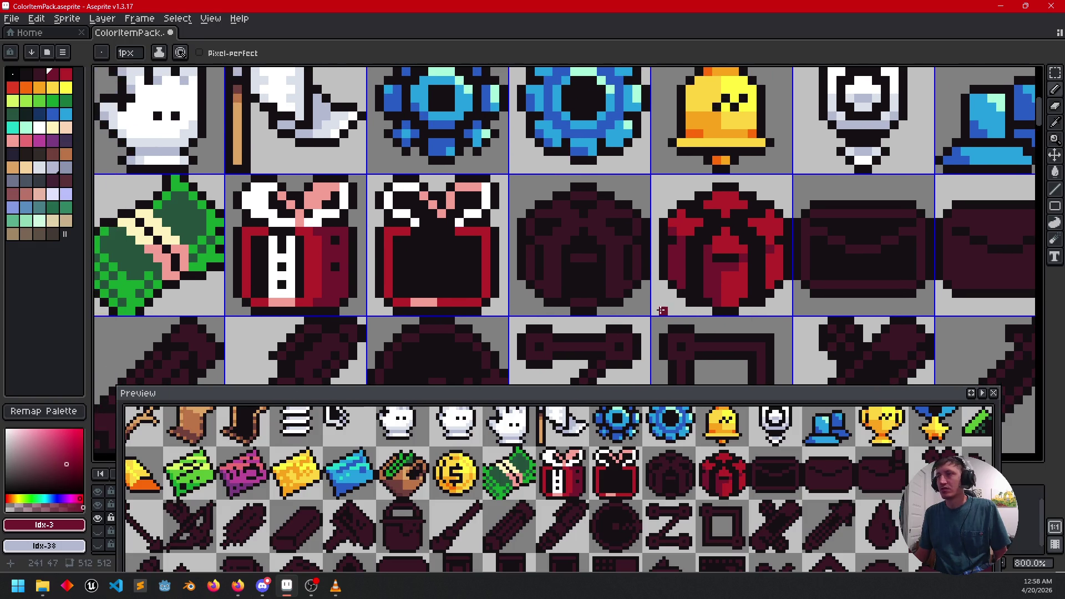
pyautogui.keyDown('alt'); pyautogui.click(465, 216); pyautogui.keyUp('alt')
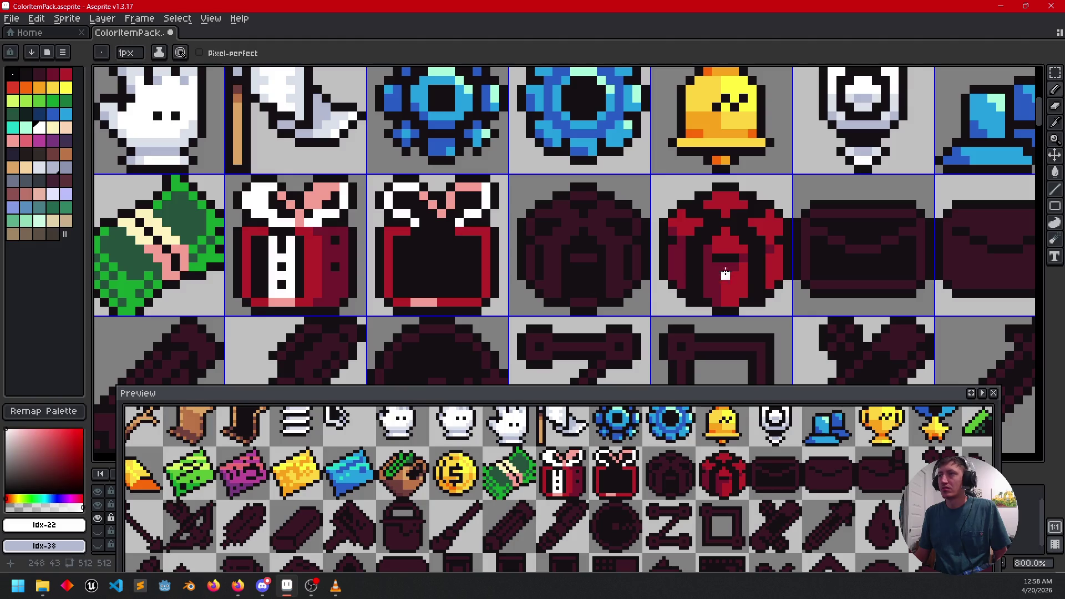
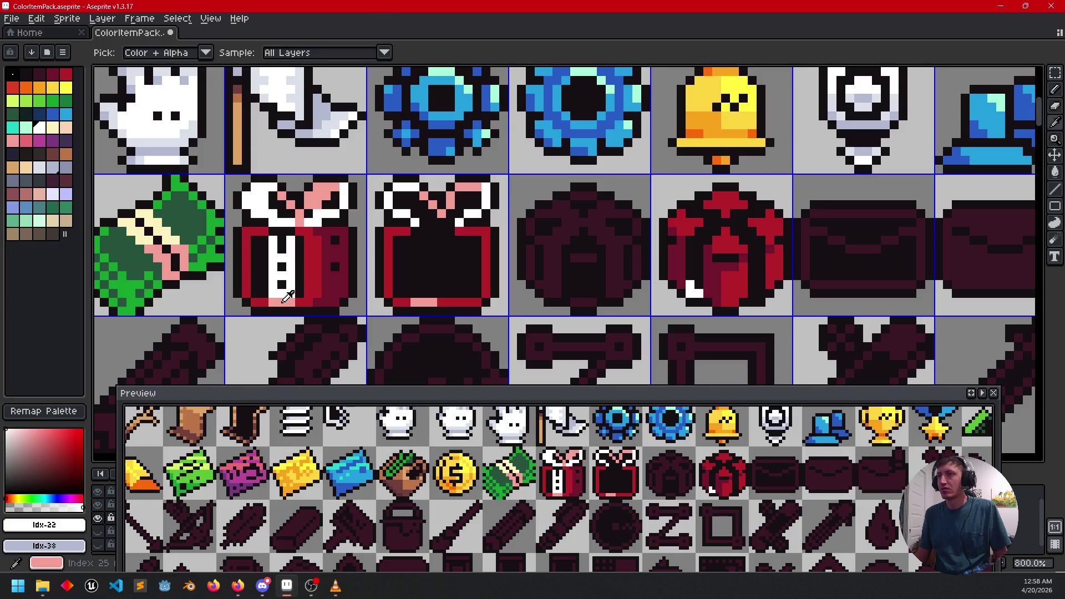
# Step: Pick white as the primary and pink as the secondary drawing colour from the sprite
pyautogui.keyDown('alt'); pyautogui.click(286, 303); pyautogui.keyUp('alt')
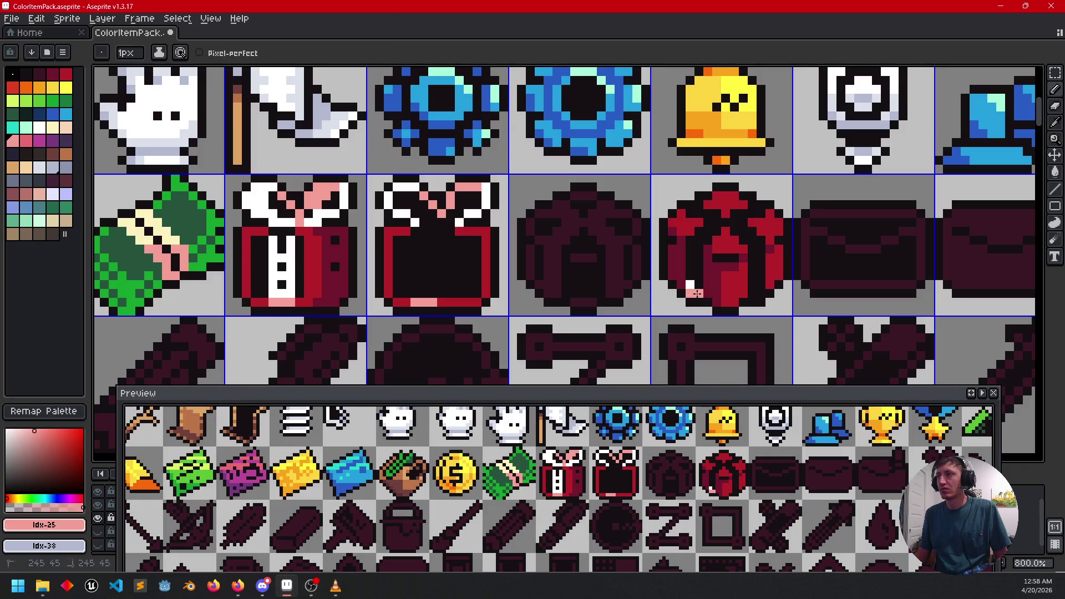
pyautogui.press('g')
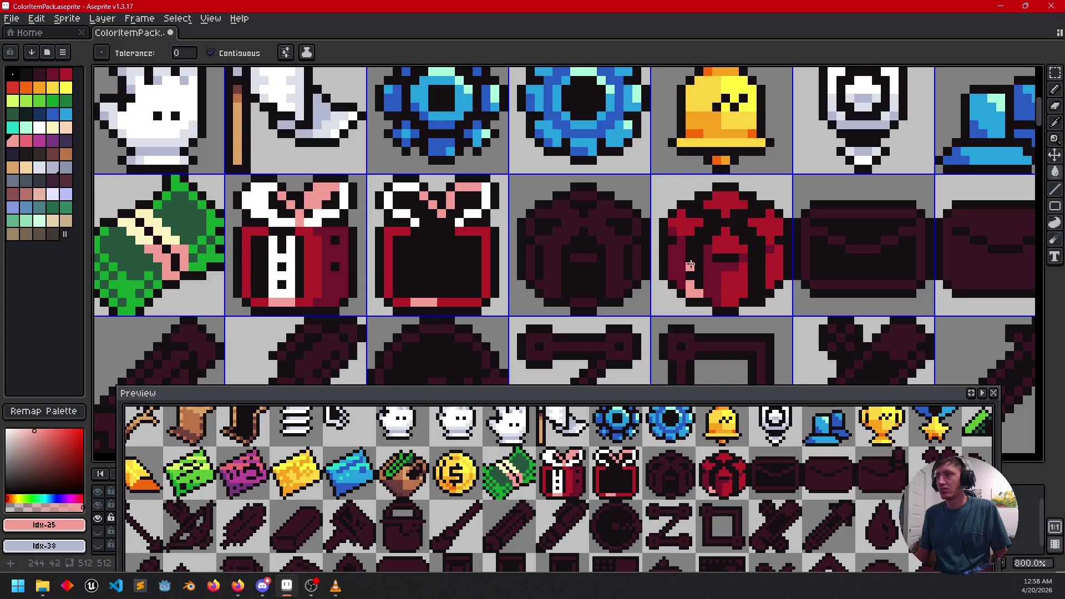
pyautogui.press('b')
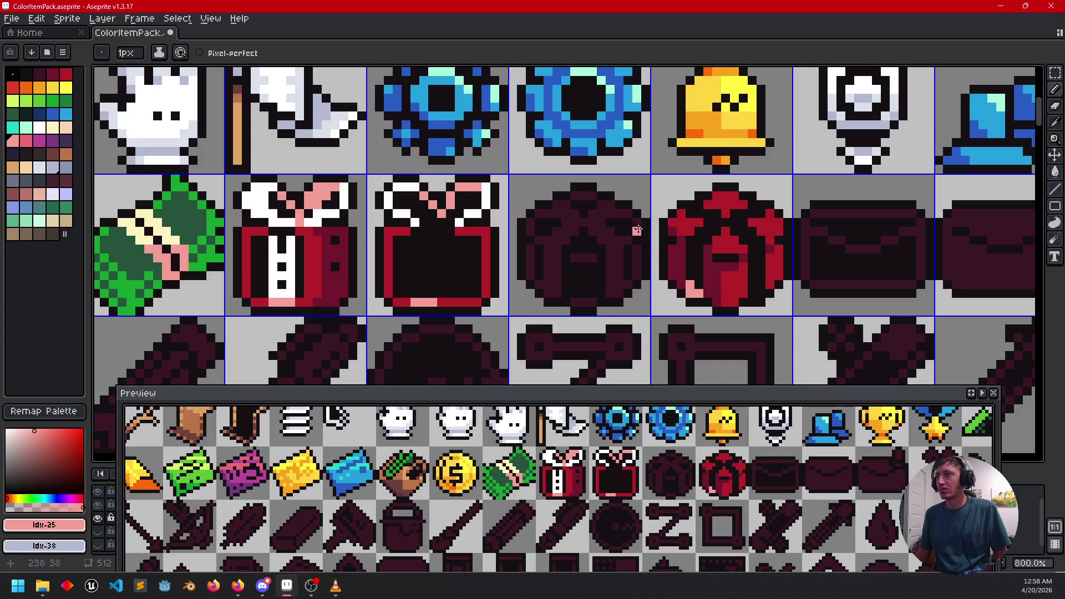
pyautogui.keyDown('alt'); pyautogui.click(410, 217); pyautogui.keyUp('alt')
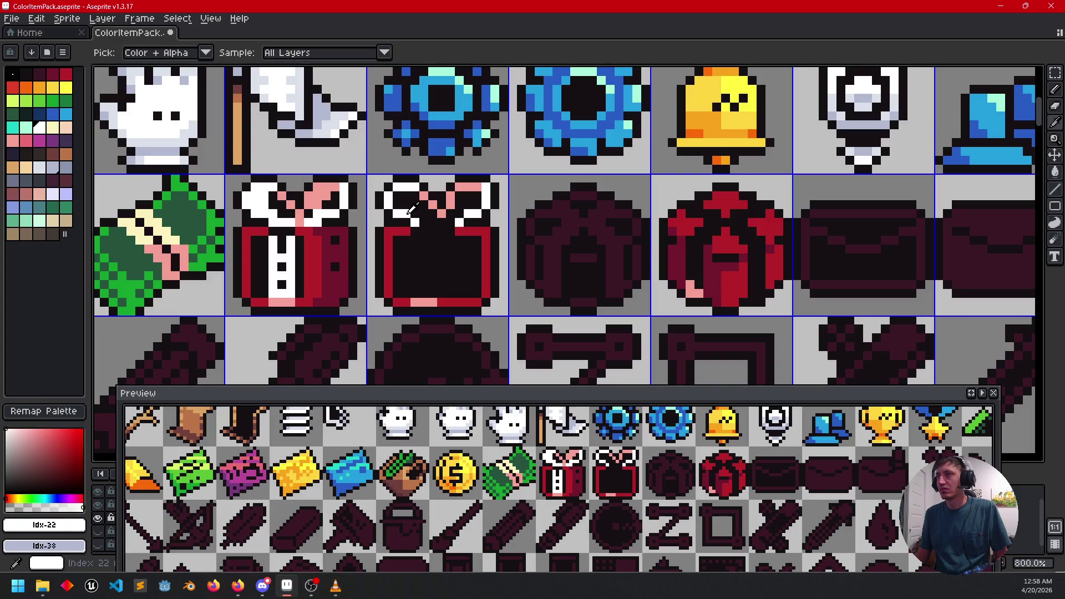
pyautogui.keyDown('alt'); pyautogui.rightClick(430, 194); pyautogui.keyUp('alt')
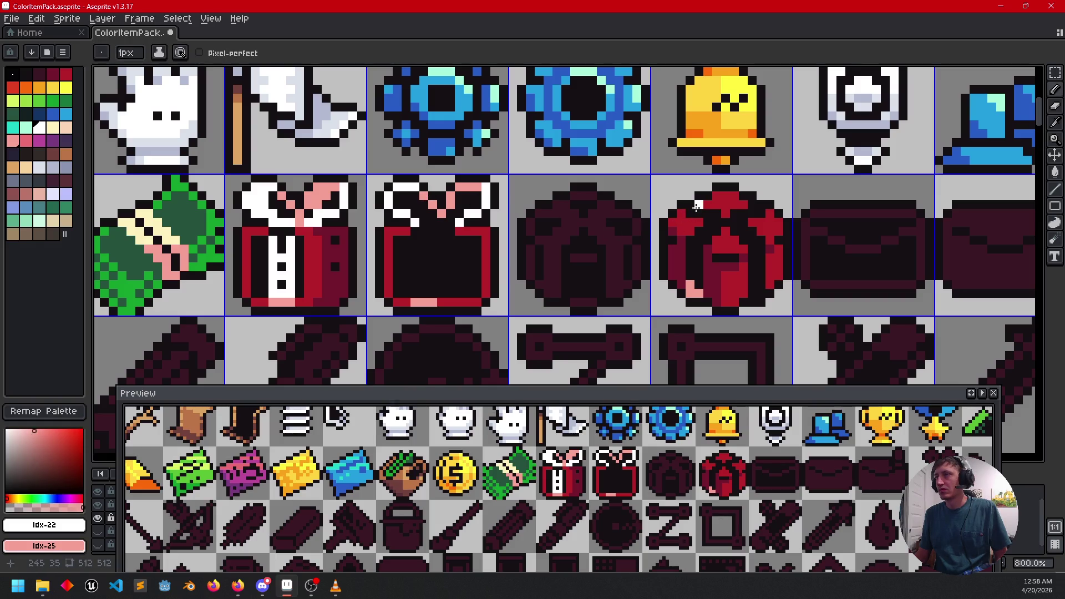
# Step: Add white highlight pixels to the red round icon, undoing a stray lower-right stroke
pyautogui.click(691, 212)
pyautogui.click(752, 205)
pyautogui.click(760, 206)
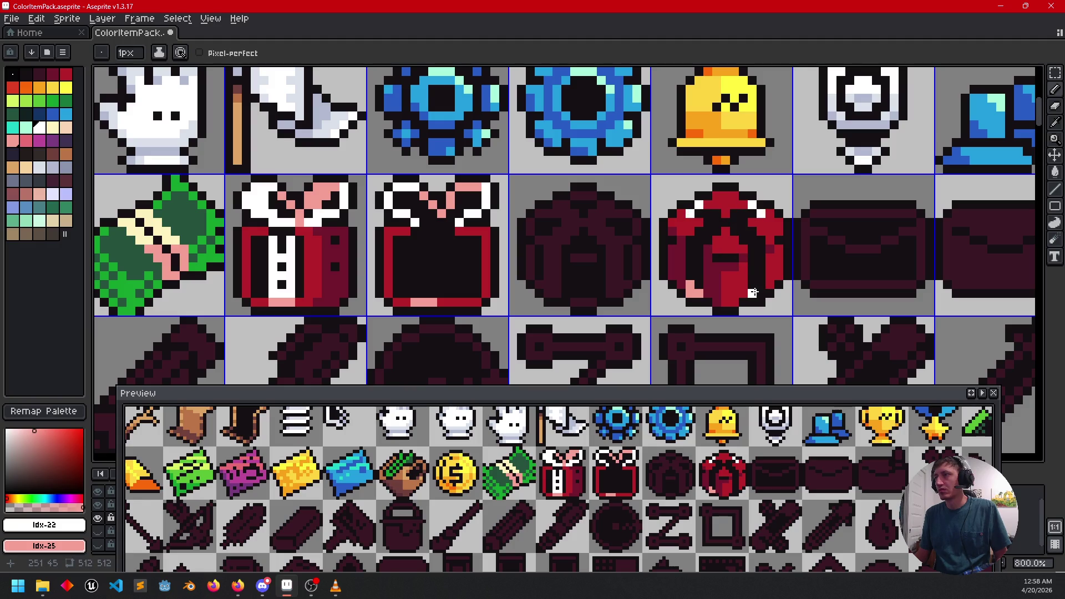
pyautogui.moveTo(753, 293); pyautogui.dragTo(761, 291)
pyautogui.hotkey('ctrl', 'z')
pyautogui.hotkey('ctrl', 'z')
pyautogui.hotkey('ctrl', 'z')
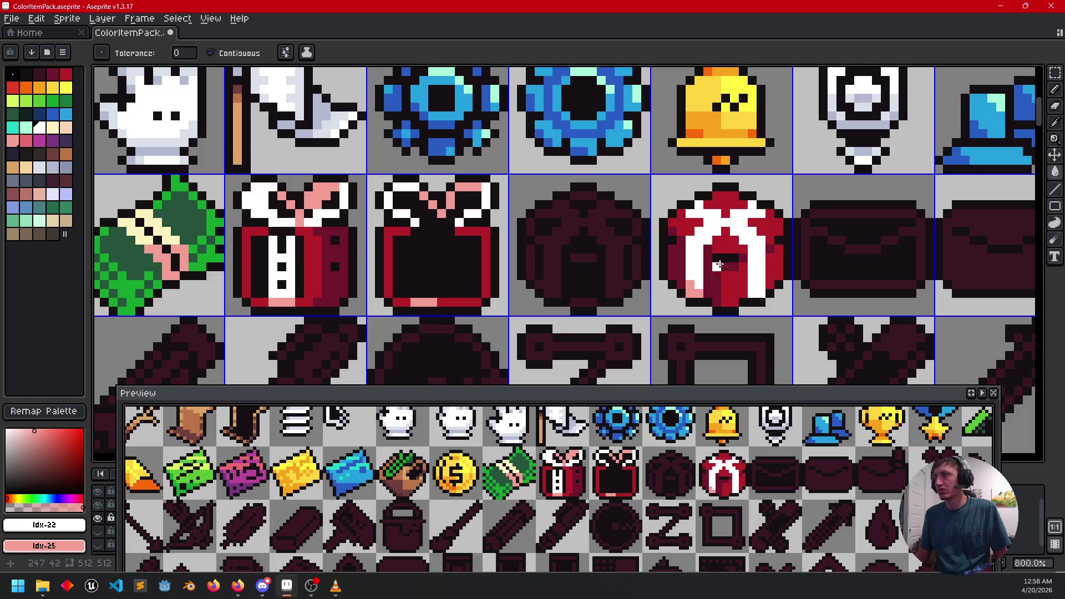
# Step: Repaint the icon's white left column pink as shading
pyautogui.moveTo(696, 246); pyautogui.dragTo(696, 286)
pyautogui.moveTo(792, 275)
pyautogui.mouseDown()
pyautogui.moveTo(797, 249)
pyautogui.moveTo(799, 270)
pyautogui.mouseUp()
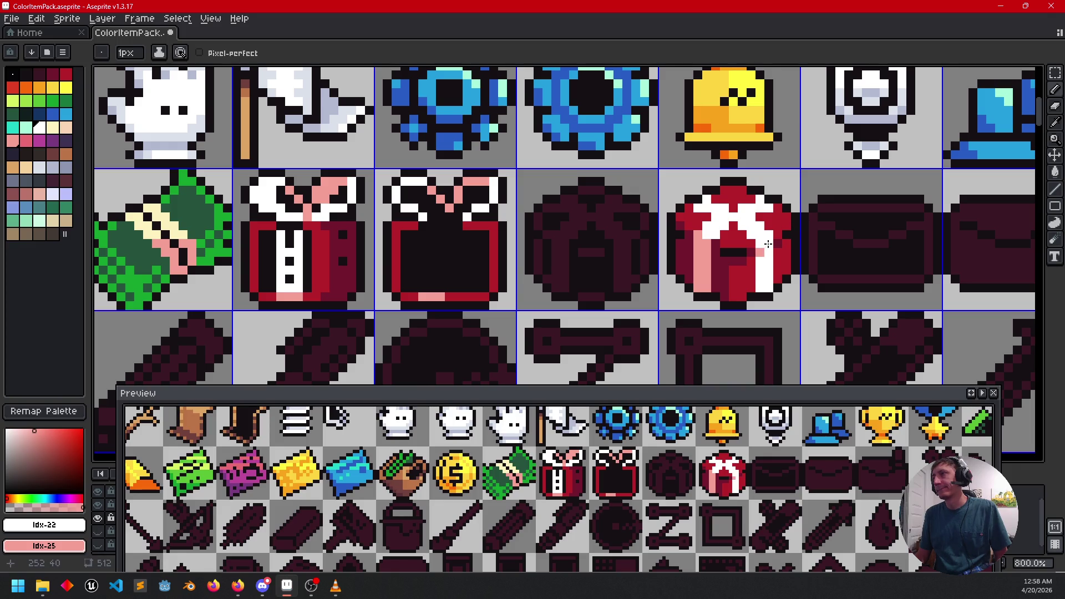
pyautogui.moveTo(713, 279); pyautogui.dragTo(849, 232)
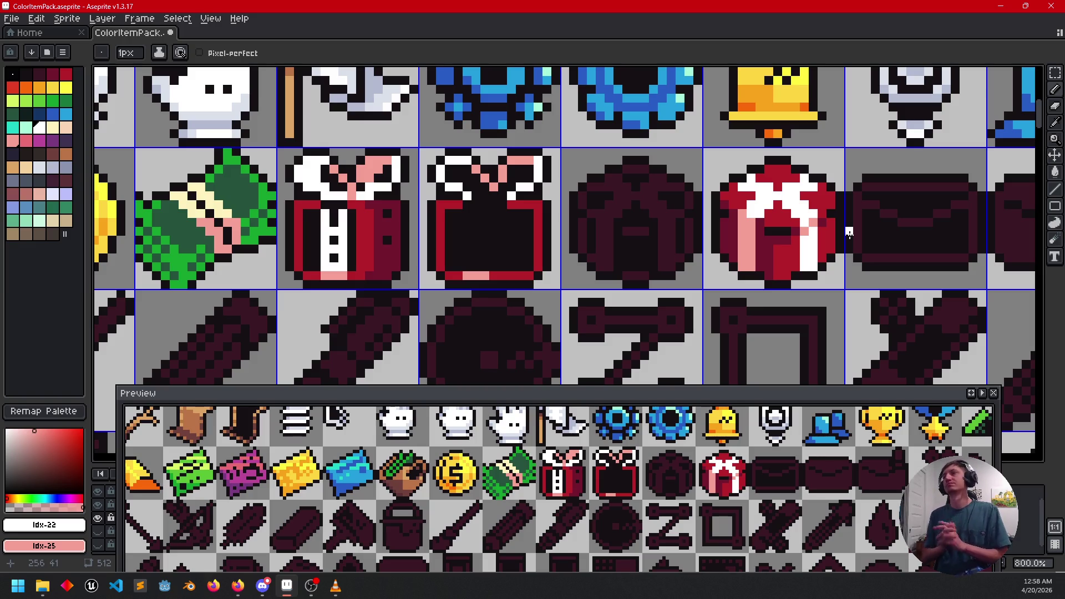
pyautogui.hscroll(2, 687, 254)
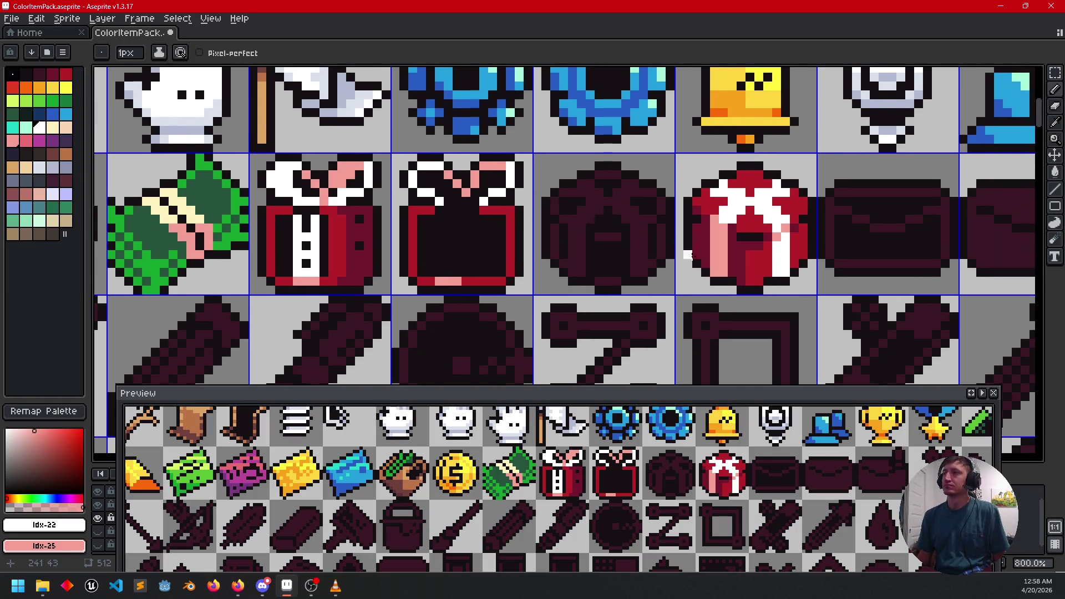
pyautogui.press('alt')
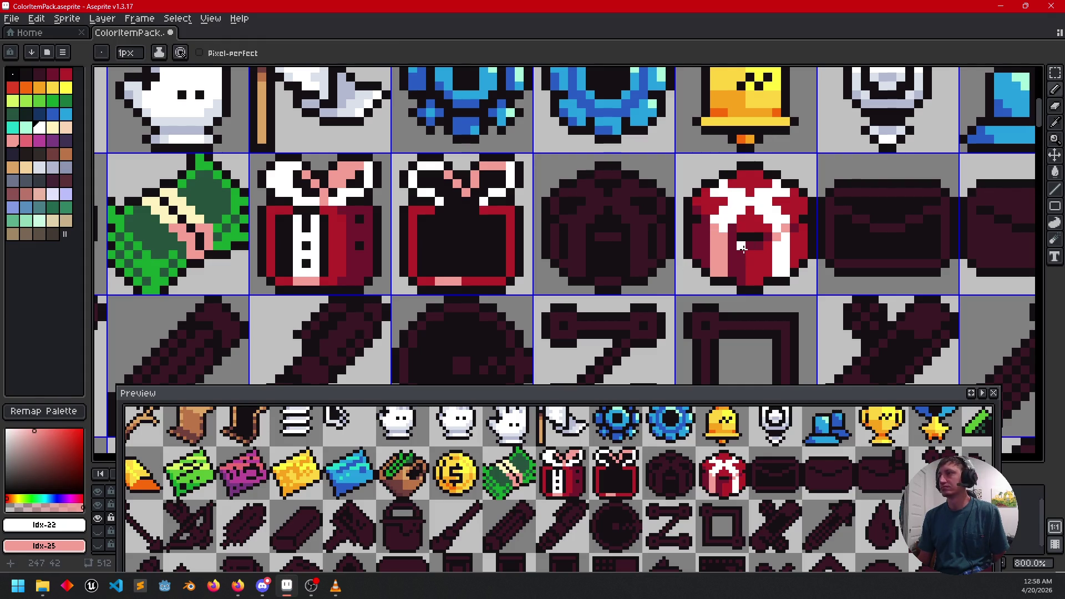
pyautogui.moveTo(789, 255)
pyautogui.mouseDown()
pyautogui.moveTo(784, 233)
pyautogui.moveTo(787, 258)
pyautogui.mouseUp()
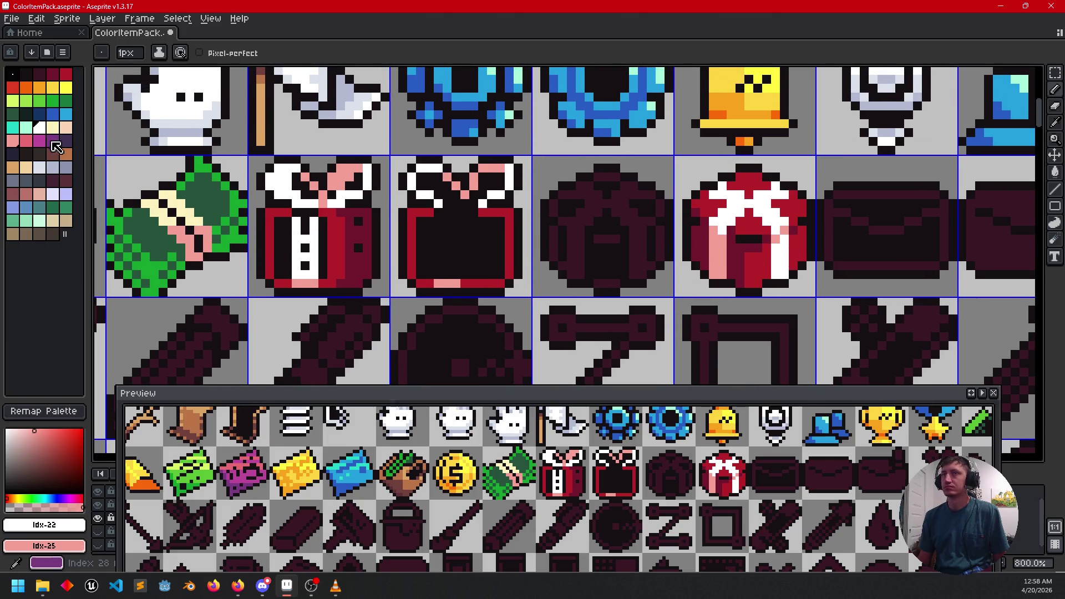
# Step: Touch up the left-side shading with a slightly different pink and a light pink
pyautogui.click(26, 141)
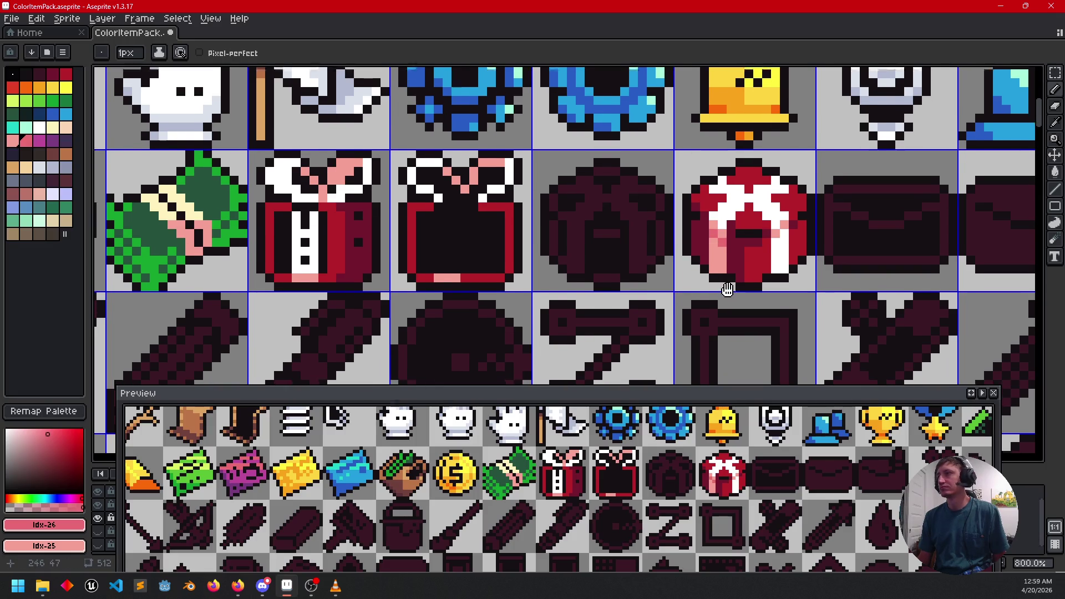
pyautogui.moveTo(725, 281); pyautogui.dragTo(729, 294)
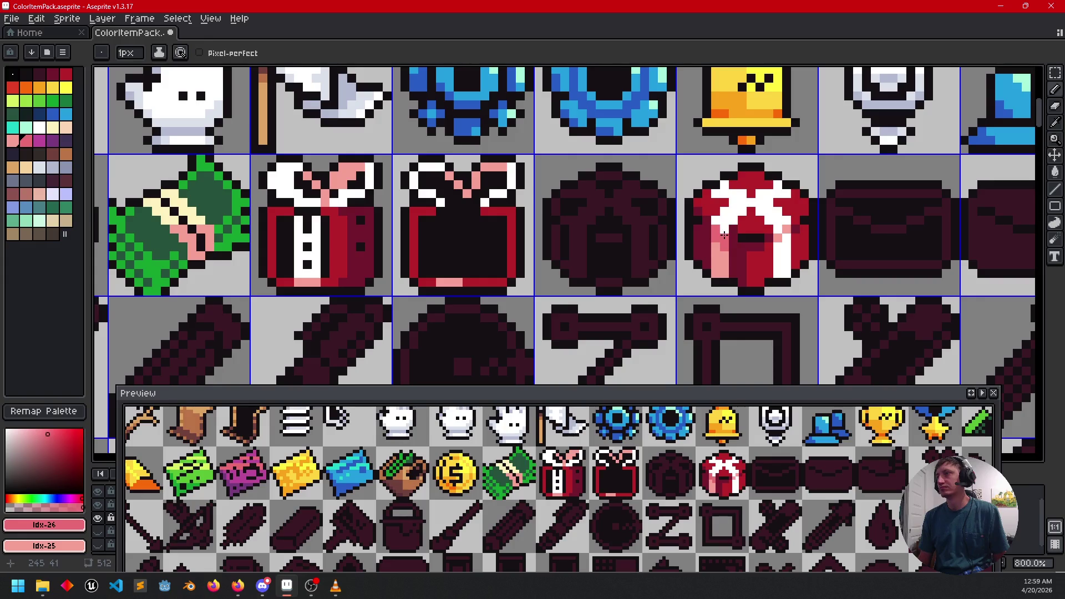
pyautogui.keyDown('alt'); pyautogui.click(716, 240); pyautogui.keyUp('alt')
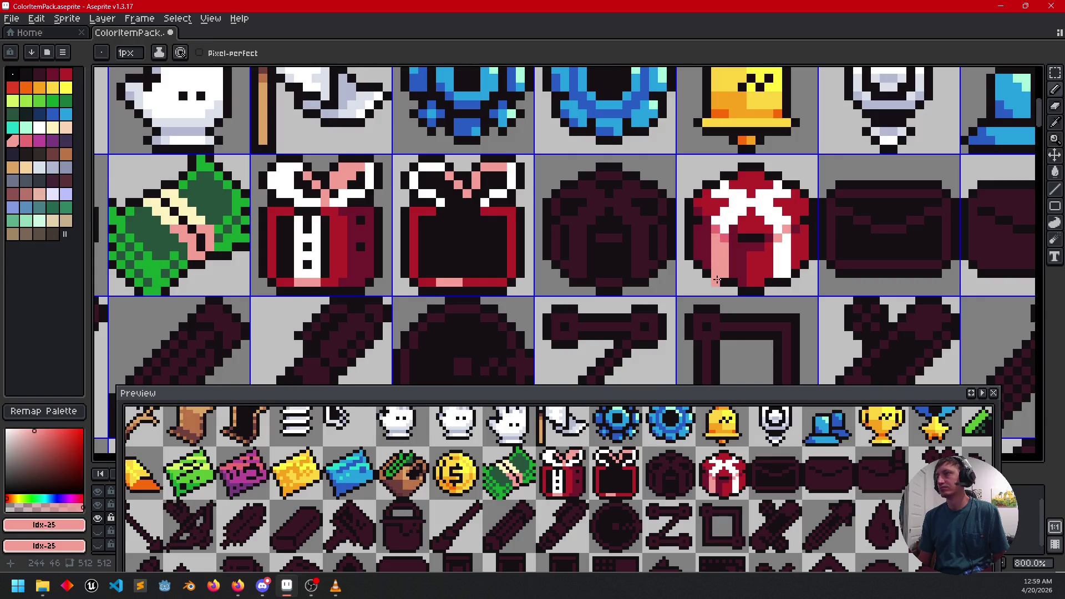
pyautogui.moveTo(716, 280); pyautogui.dragTo(716, 263)
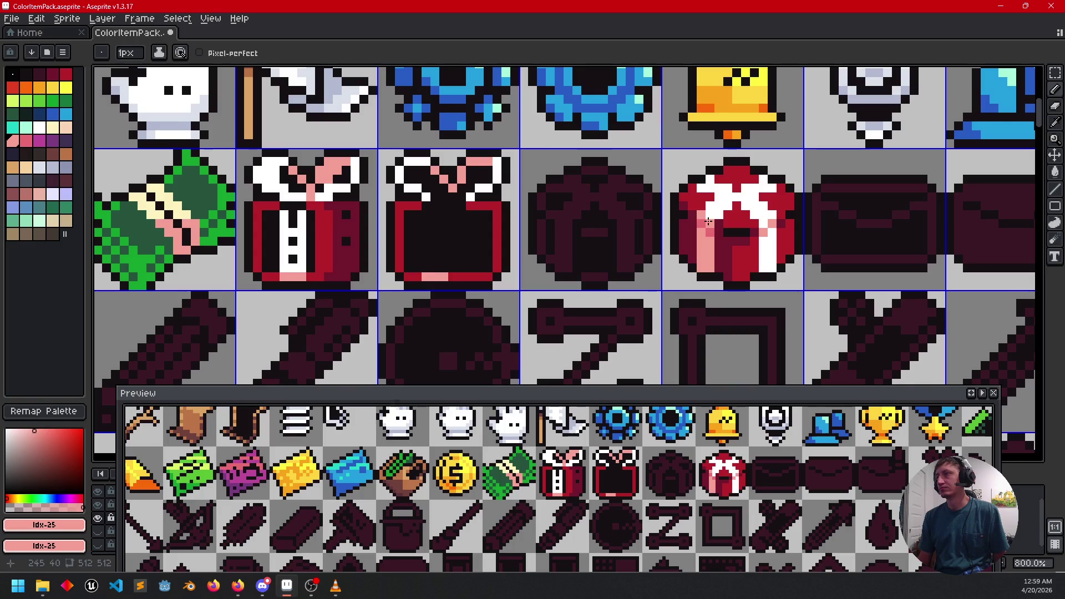
pyautogui.moveTo(769, 298)
pyautogui.mouseDown()
pyautogui.moveTo(751, 290)
pyautogui.moveTo(772, 317)
pyautogui.moveTo(779, 269)
pyautogui.moveTo(792, 273)
pyautogui.mouseUp()
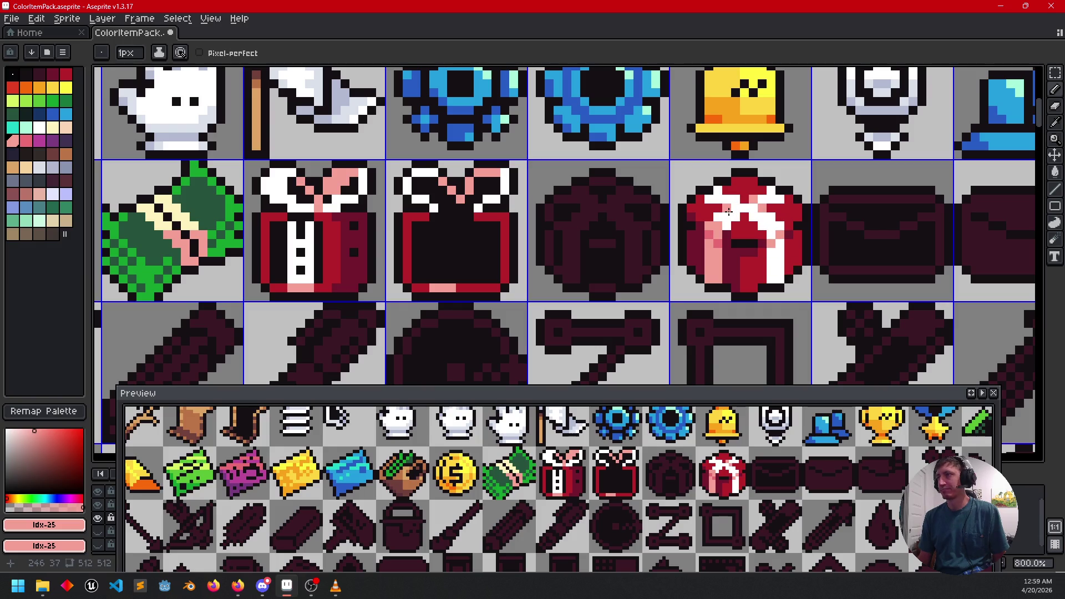
# Step: Try filling the icon's pink area with white using the Paint Bucket, then undo it
pyautogui.click(729, 215)
pyautogui.press('g')
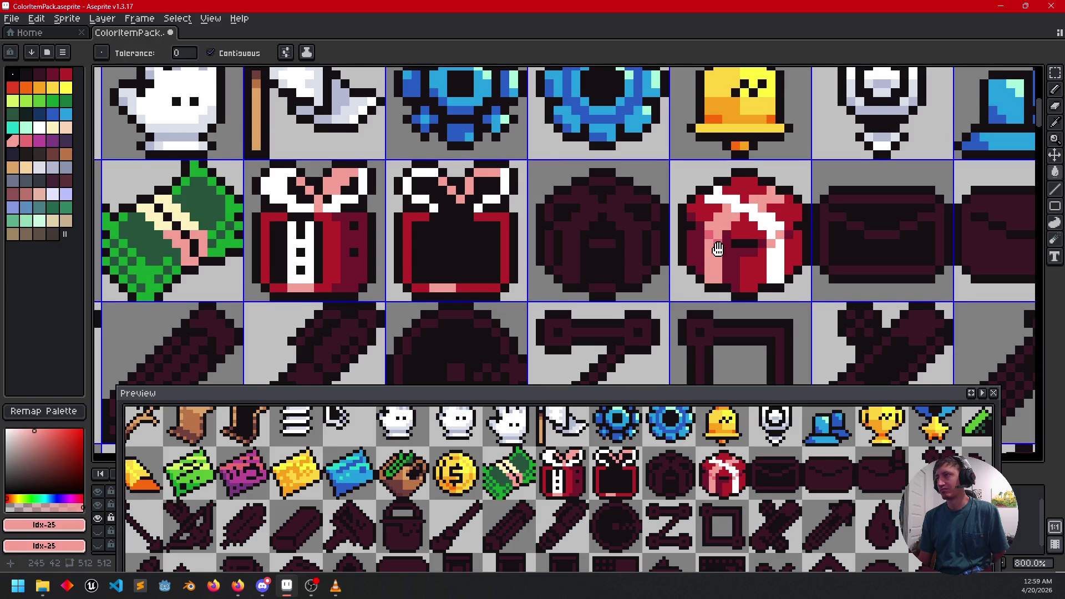
pyautogui.hscroll(-1, 716, 239)
pyautogui.hscroll(-1, 716, 272)
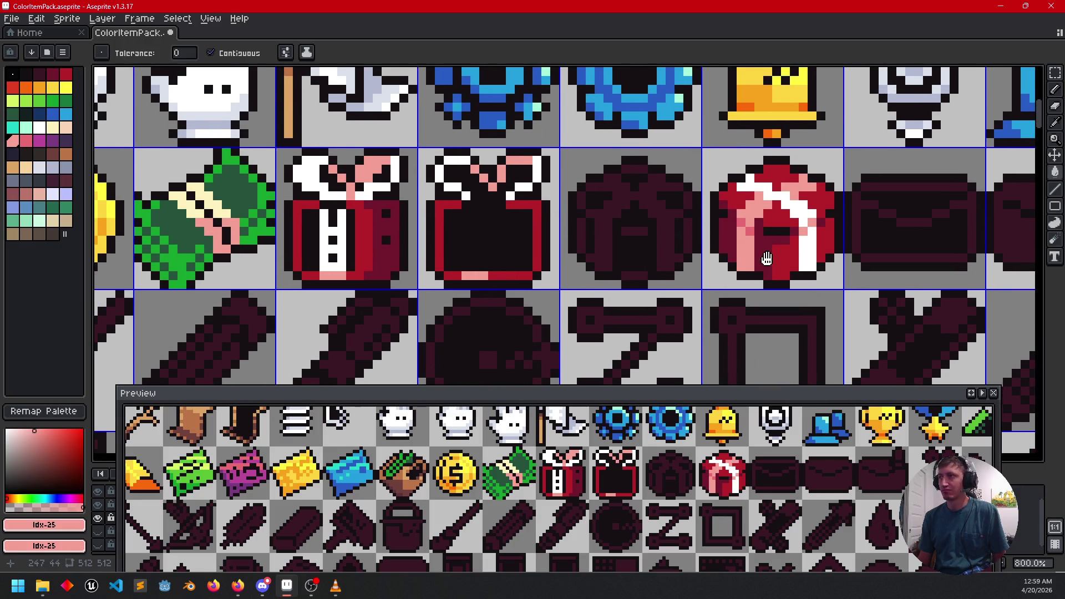
pyautogui.scroll(1, 766, 283)
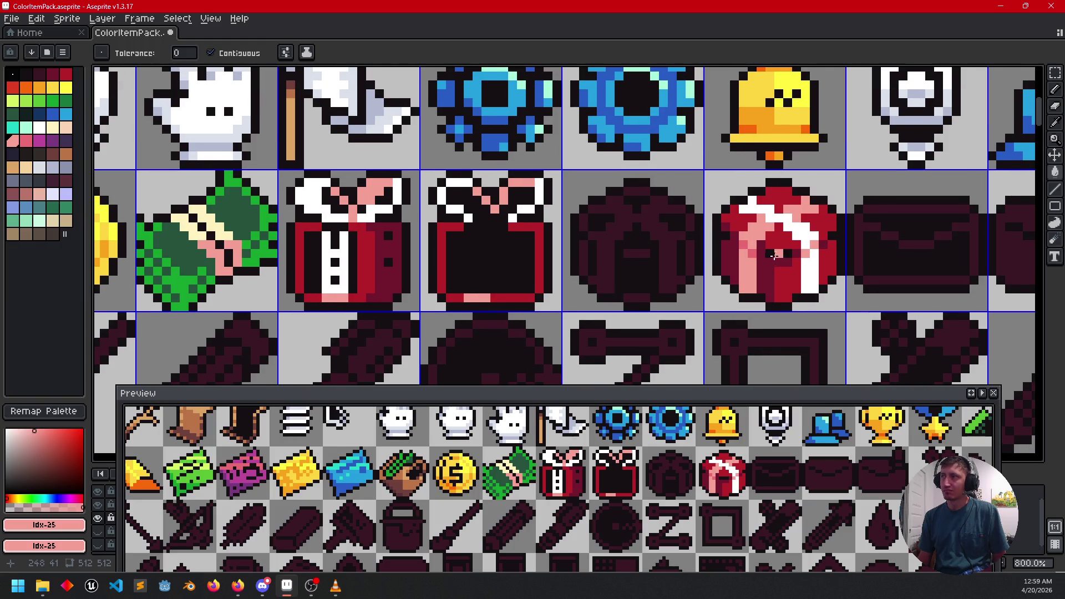
pyautogui.keyDown('alt'); pyautogui.click(770, 229); pyautogui.keyUp('alt')
pyautogui.click(762, 216)
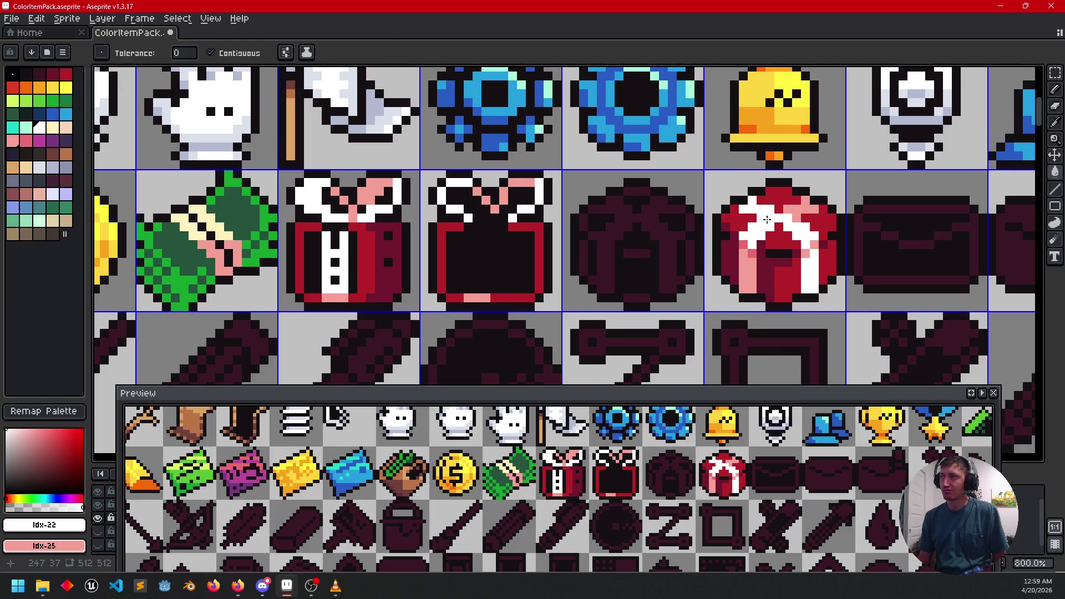
pyautogui.hotkey('ctrl', 'z')
pyautogui.press('b')
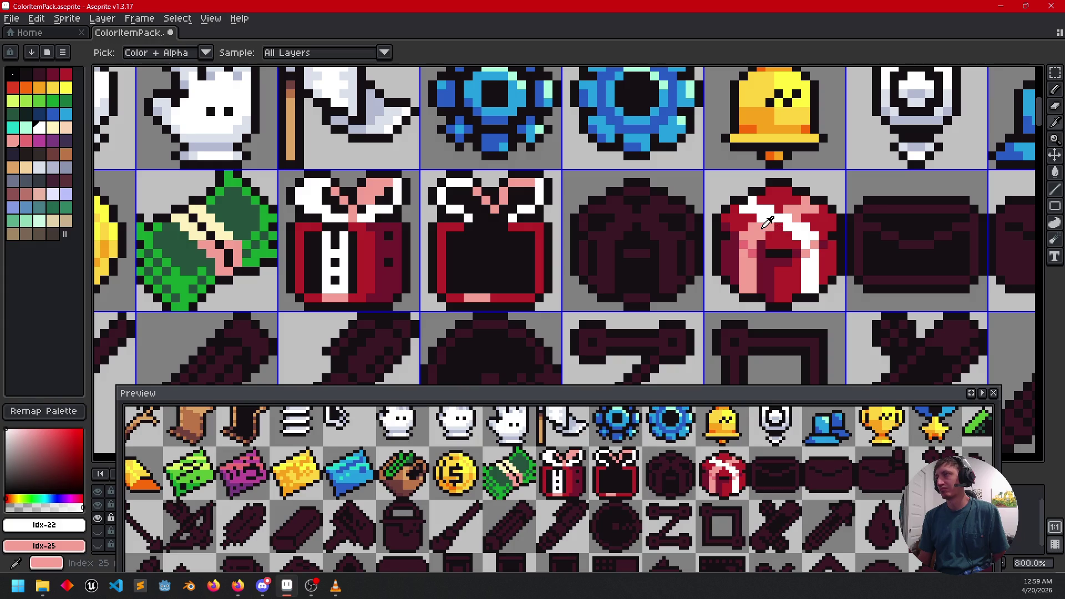
# Step: Sample the icon's pink shade, then the dark maroon from the sprite
pyautogui.keyDown('alt'); pyautogui.click(765, 226); pyautogui.keyUp('alt')
pyautogui.moveTo(806, 283)
pyautogui.mouseDown()
pyautogui.moveTo(853, 275)
pyautogui.moveTo(838, 279)
pyautogui.mouseUp()
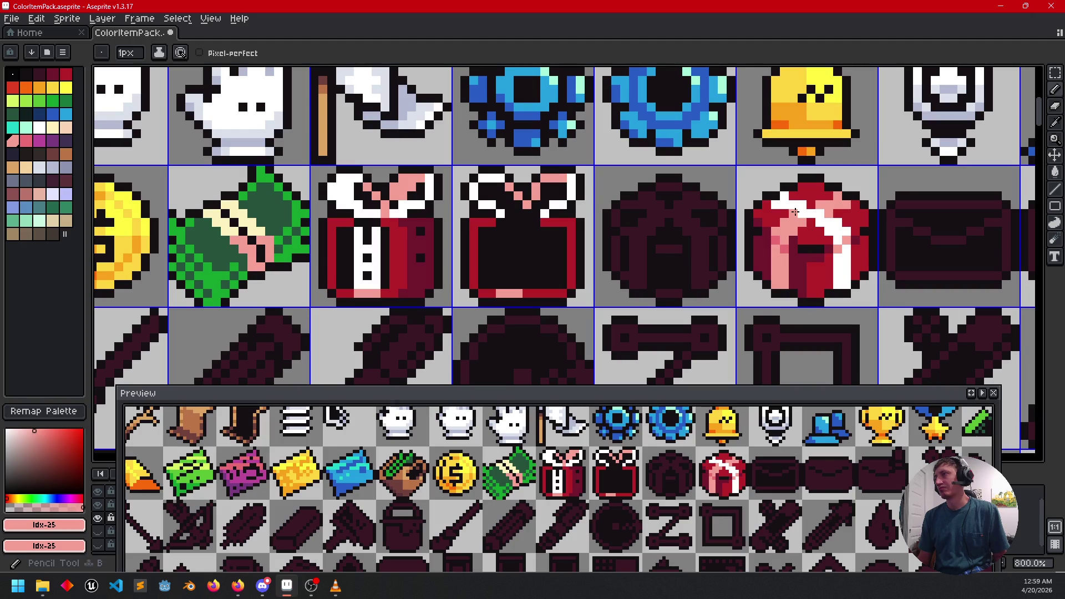
pyautogui.moveTo(794, 214)
pyautogui.mouseDown()
pyautogui.moveTo(775, 266)
pyautogui.moveTo(745, 262)
pyautogui.moveTo(763, 274)
pyautogui.moveTo(688, 295)
pyautogui.moveTo(574, 292)
pyautogui.mouseUp()
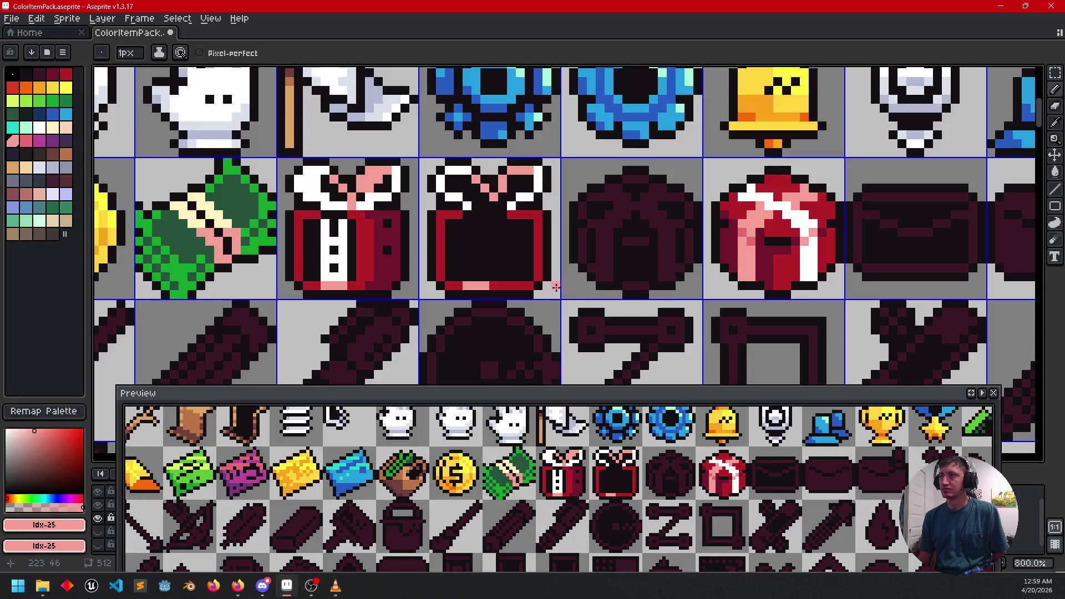
pyautogui.keyDown('alt'); pyautogui.click(635, 286); pyautogui.keyUp('alt')
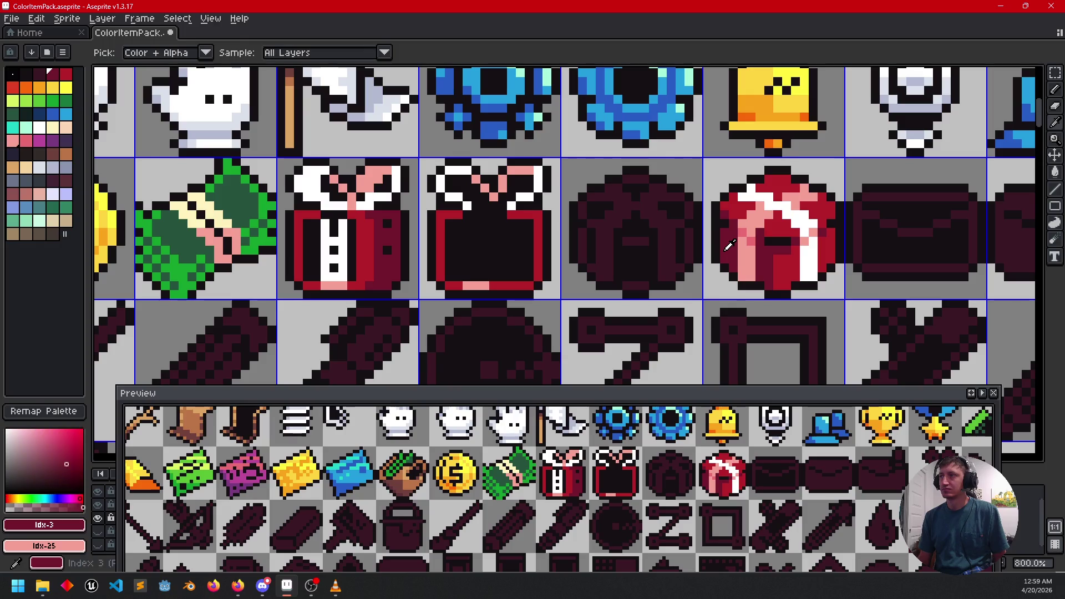
# Step: Bucket-fill the dark helmet icon with maroon, undoing part of the fill
pyautogui.press('g')
pyautogui.click(656, 267)
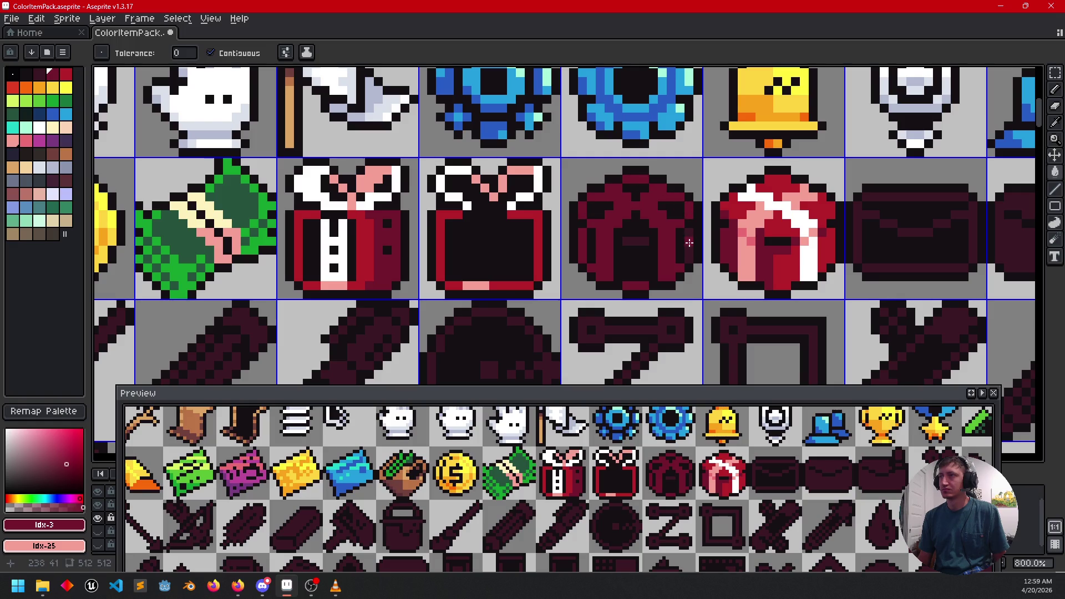
pyautogui.click(631, 244)
pyautogui.hotkey('ctrl', 'z')
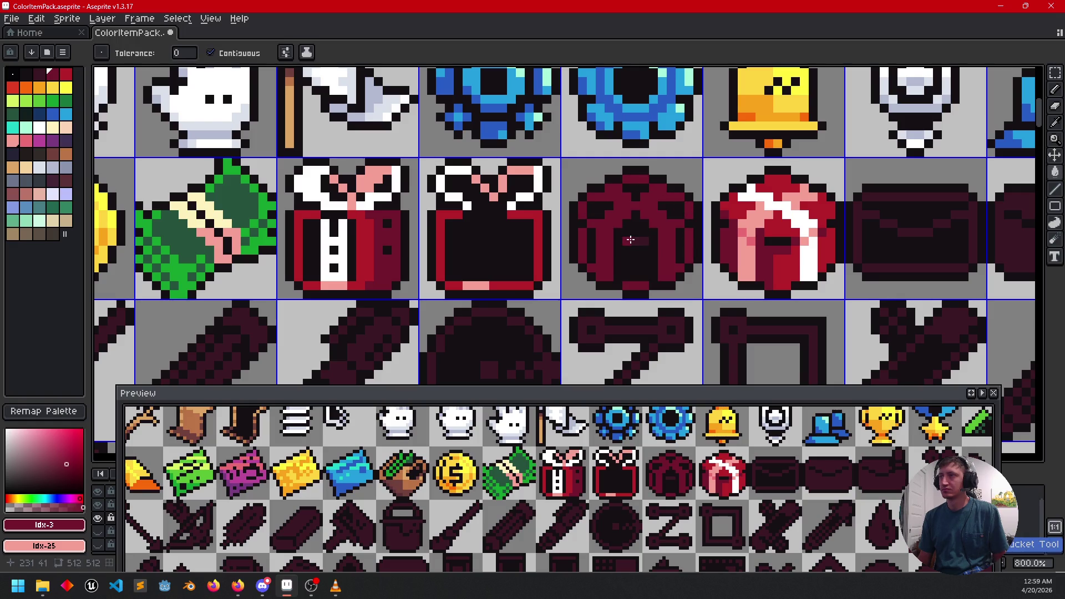
pyautogui.scroll(-2, 633, 244)
pyautogui.moveTo(815, 236)
pyautogui.mouseDown()
pyautogui.moveTo(719, 297)
pyautogui.moveTo(739, 254)
pyautogui.mouseUp()
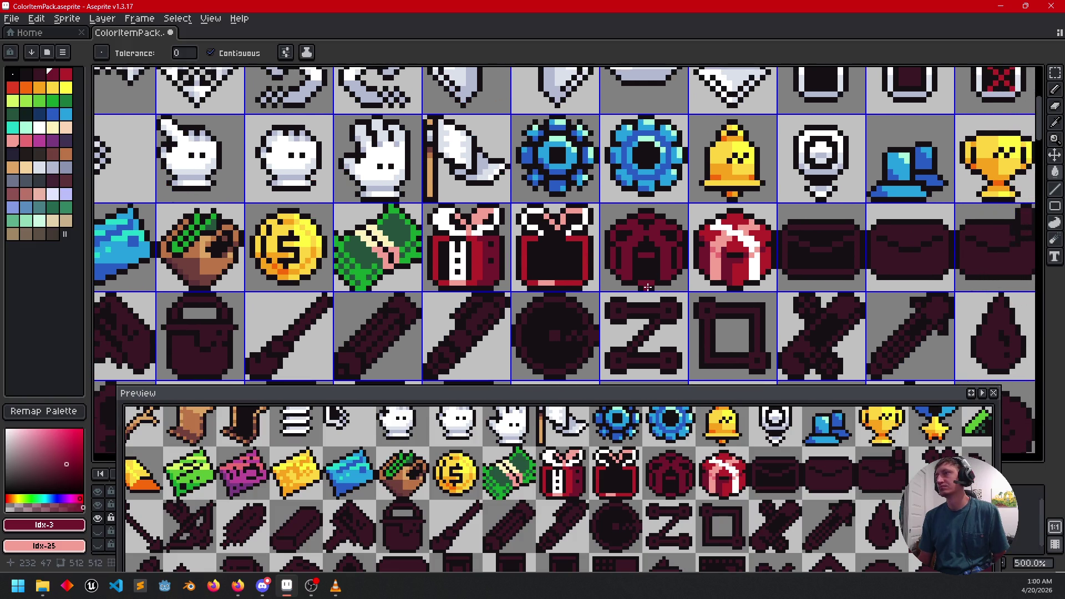
pyautogui.moveTo(672, 294)
pyautogui.mouseDown()
pyautogui.moveTo(738, 268)
pyautogui.moveTo(624, 285)
pyautogui.mouseUp()
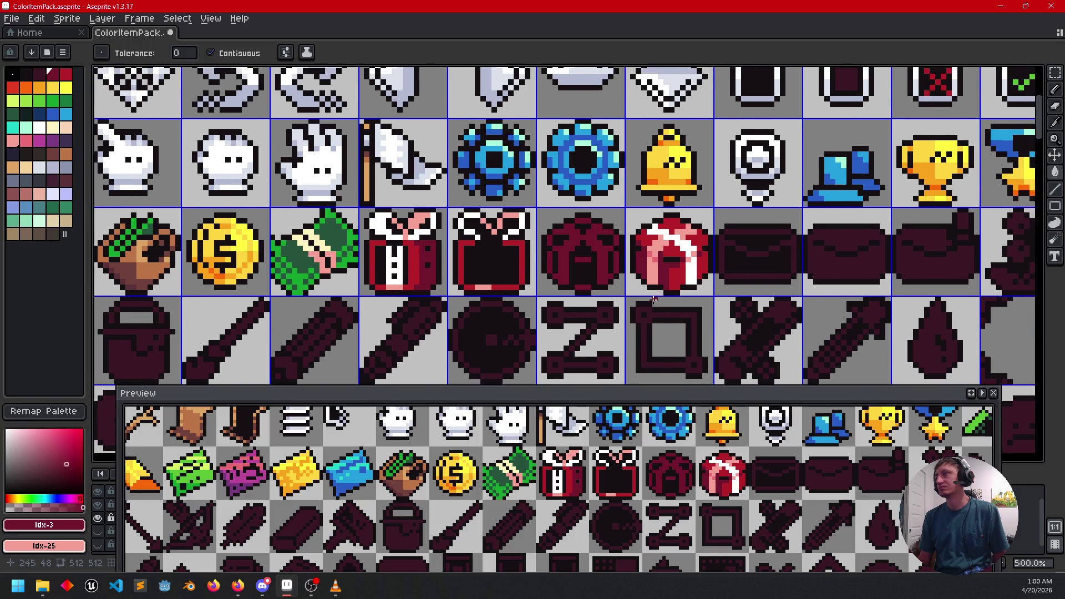
pyautogui.scroll(4, 633, 294)
# Step: Pick a dark red from the sprite and paint red pixels onto the dark helmet
pyautogui.press('i')
pyautogui.click(749, 246)
pyautogui.press('b')
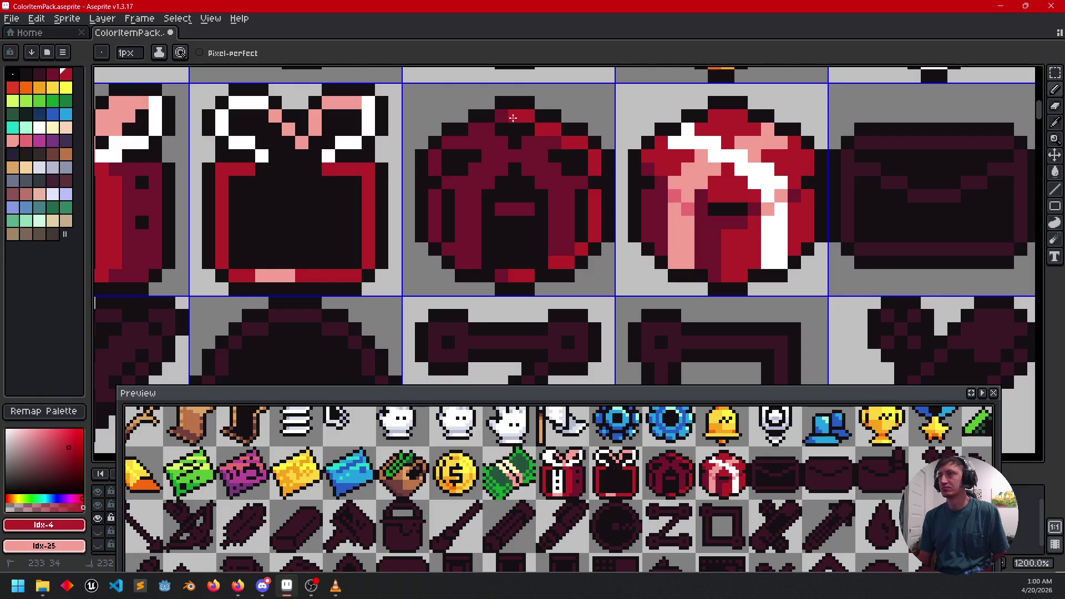
pyautogui.moveTo(488, 130); pyautogui.dragTo(475, 131)
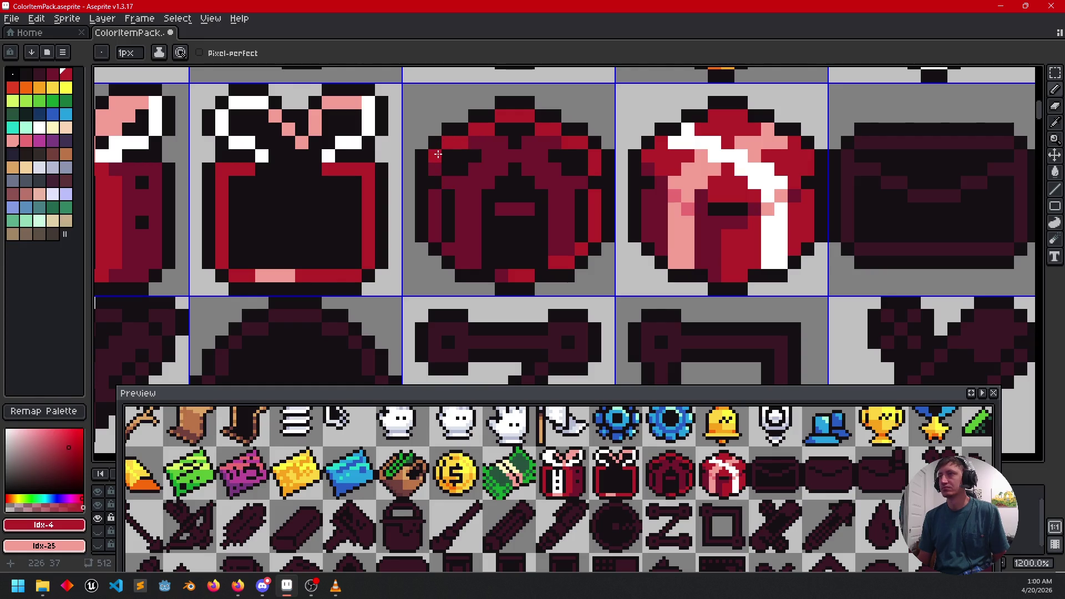
pyautogui.scroll(-3, 657, 268)
pyautogui.moveTo(656, 269)
pyautogui.mouseDown()
pyautogui.moveTo(664, 254)
pyautogui.moveTo(675, 297)
pyautogui.mouseUp()
pyautogui.scroll(3, 673, 272)
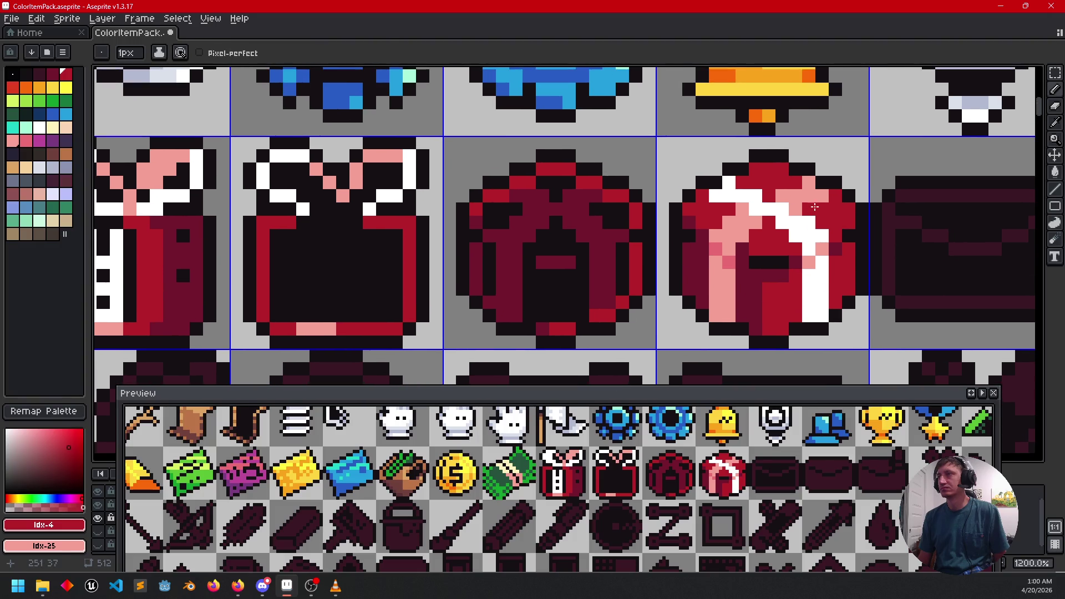
# Step: Add a pink pixel and white highlight pixels along the helmet's rim
pyautogui.keyDown('alt'); pyautogui.click(814, 207); pyautogui.keyUp('alt')
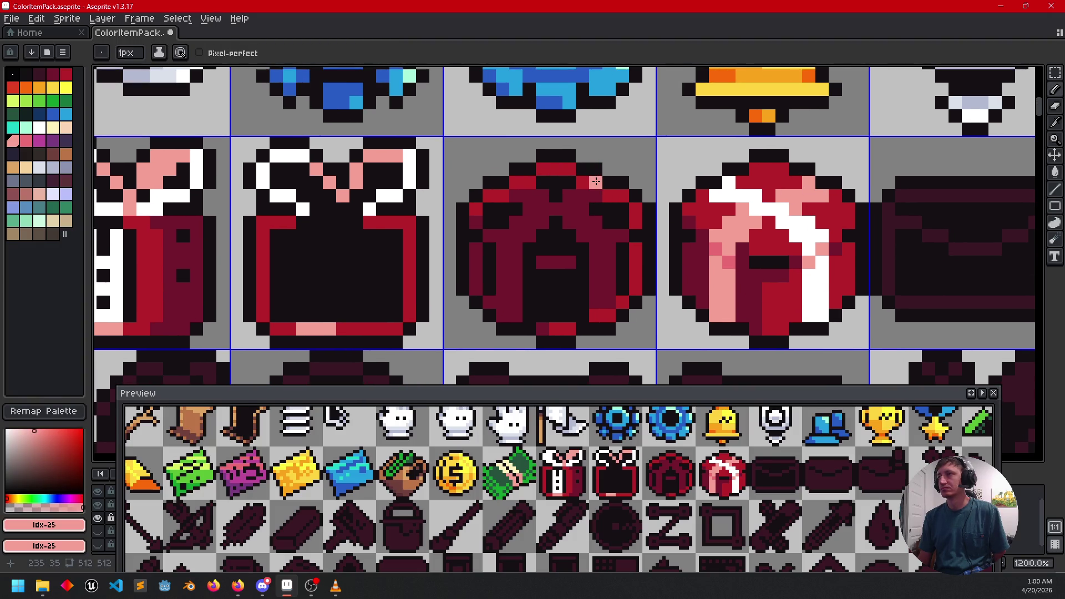
pyautogui.click(596, 181)
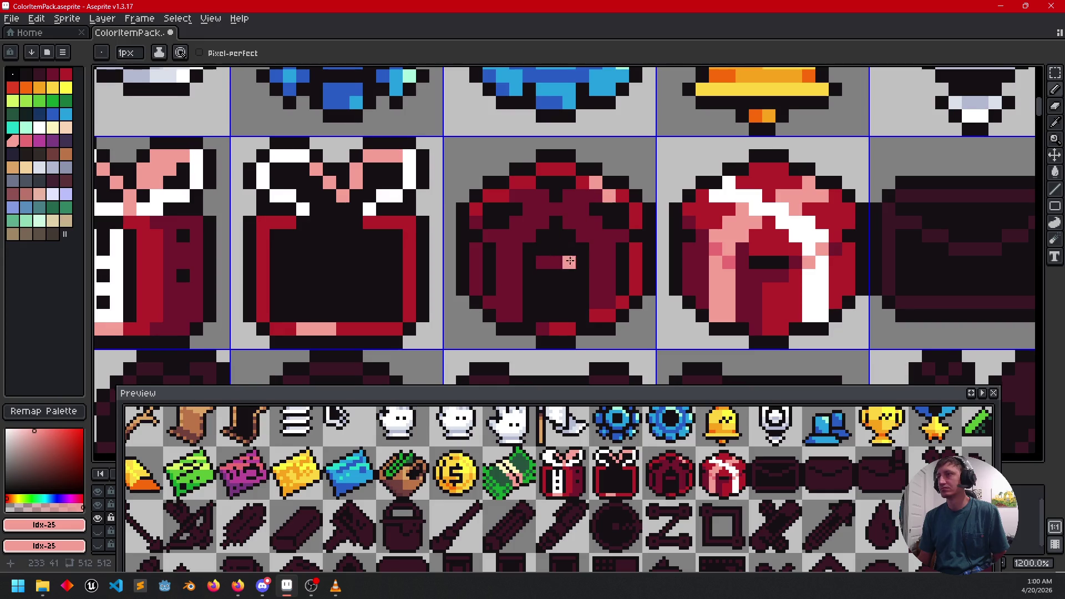
pyautogui.moveTo(570, 262); pyautogui.dragTo(581, 245)
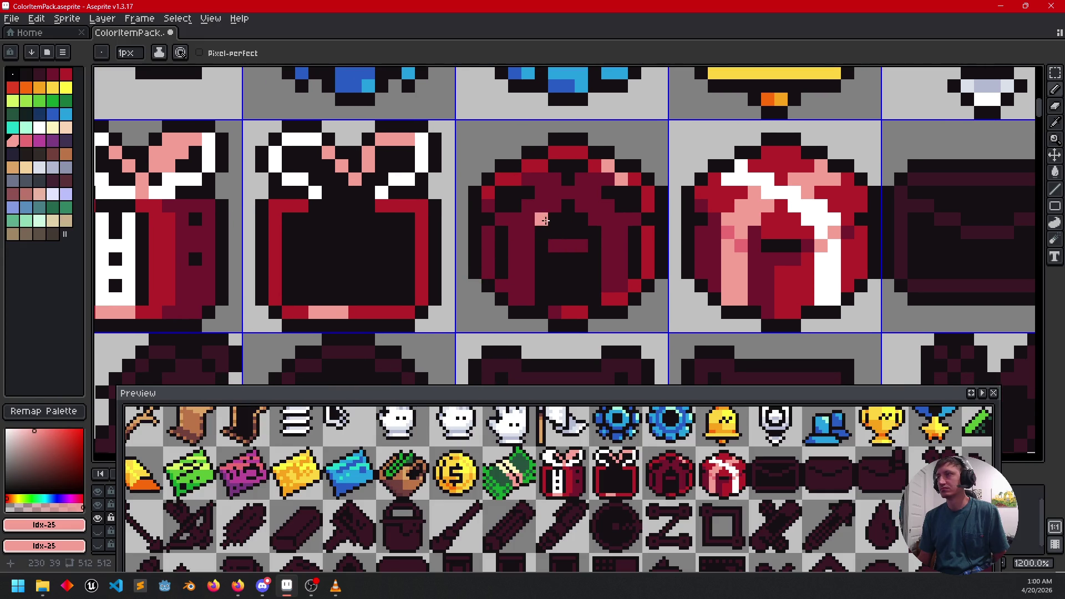
pyautogui.keyDown('alt'); pyautogui.click(727, 179); pyautogui.keyUp('alt')
pyautogui.click(529, 166)
pyautogui.click(515, 179)
pyautogui.moveTo(635, 287); pyautogui.dragTo(647, 267)
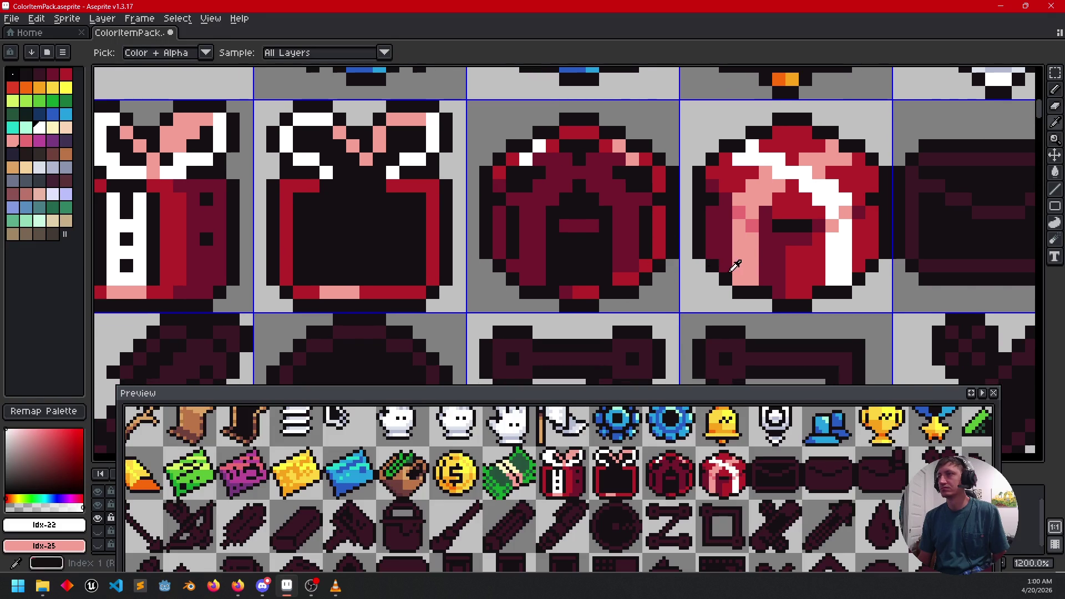
# Step: Add two pink pixels on the helmet's edge and a white pixel at its lower right
pyautogui.keyDown('alt'); pyautogui.click(749, 259); pyautogui.keyUp('alt')
pyautogui.click(527, 277)
pyautogui.click(539, 278)
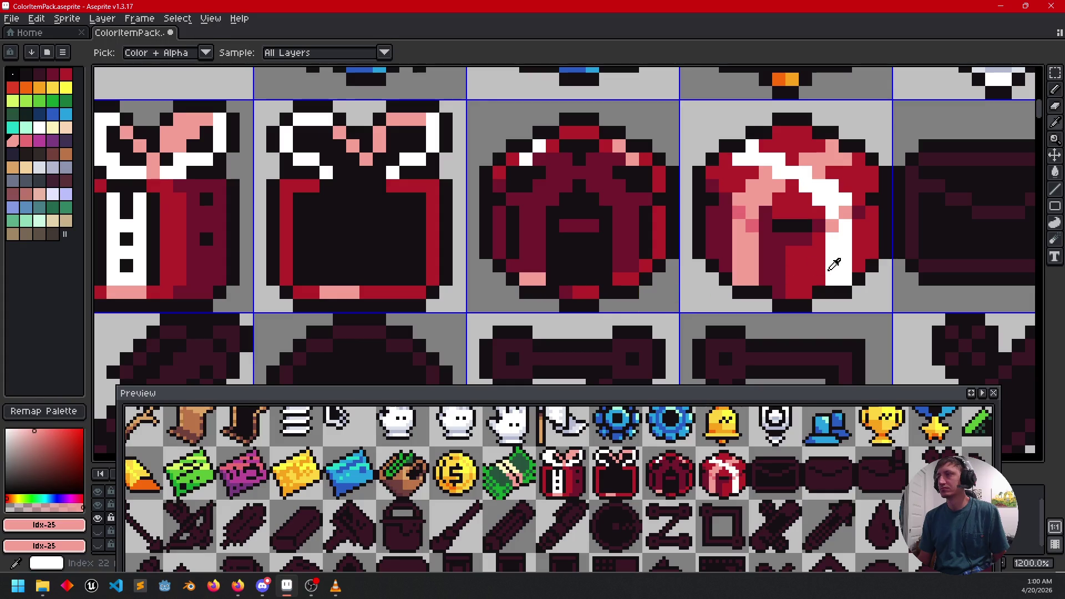
pyautogui.keyDown('alt'); pyautogui.click(839, 261); pyautogui.keyUp('alt')
pyautogui.click(625, 279)
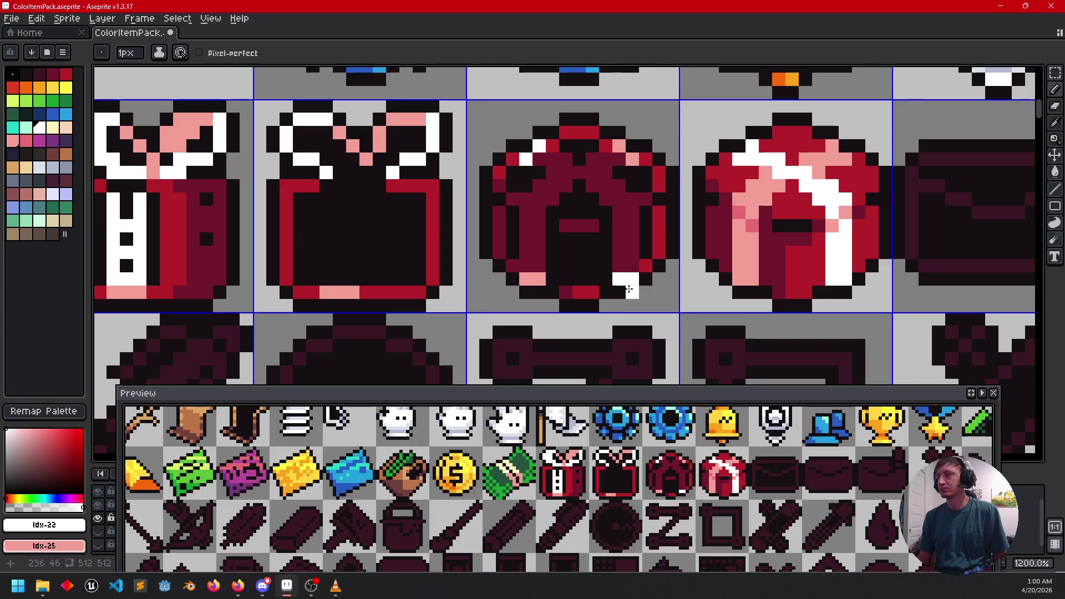
pyautogui.scroll(-2, 627, 283)
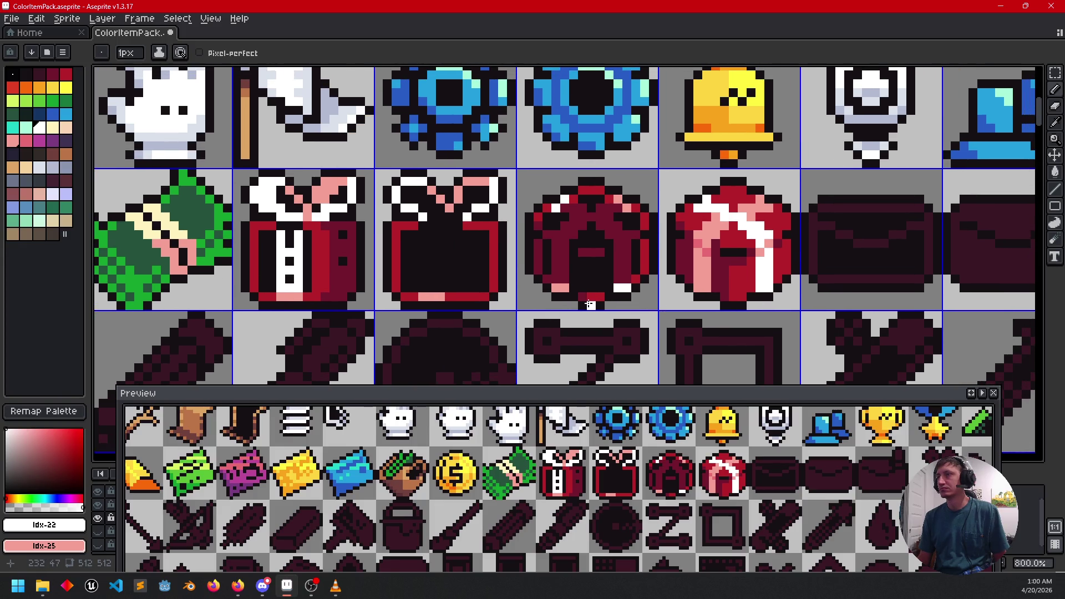
# Step: Paint the helmet's maroon interior near-black, redoing one undone stroke
pyautogui.moveTo(715, 306); pyautogui.dragTo(727, 280)
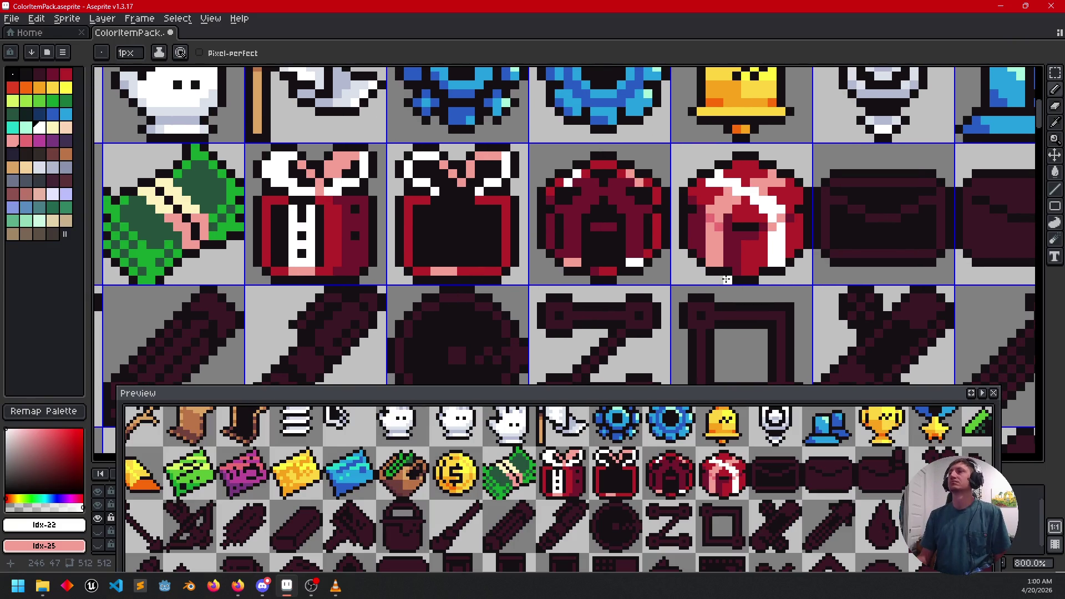
pyautogui.scroll(2, 727, 280)
pyautogui.moveTo(688, 333); pyautogui.dragTo(736, 308)
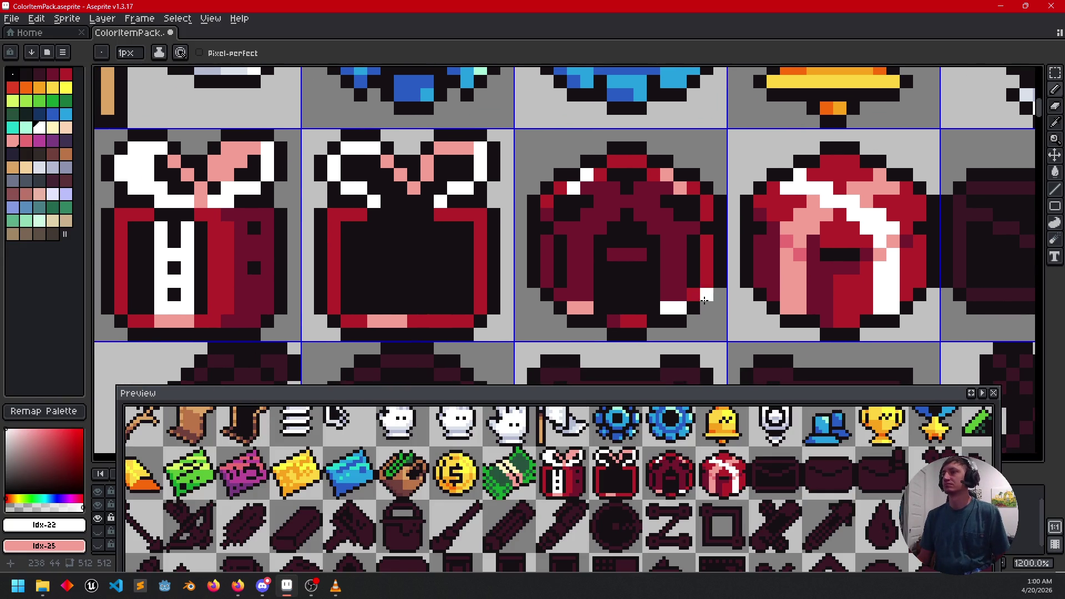
pyautogui.keyDown('alt'); pyautogui.click(615, 287); pyautogui.keyUp('alt')
pyautogui.moveTo(588, 293)
pyautogui.mouseDown()
pyautogui.moveTo(577, 285)
pyautogui.moveTo(589, 225)
pyautogui.moveTo(579, 237)
pyautogui.mouseUp()
pyautogui.moveTo(615, 202)
pyautogui.mouseDown()
pyautogui.moveTo(605, 197)
pyautogui.moveTo(625, 184)
pyautogui.moveTo(608, 221)
pyautogui.moveTo(666, 242)
pyautogui.moveTo(647, 254)
pyautogui.moveTo(674, 214)
pyautogui.mouseUp()
pyautogui.hotkey('ctrl', 'z')
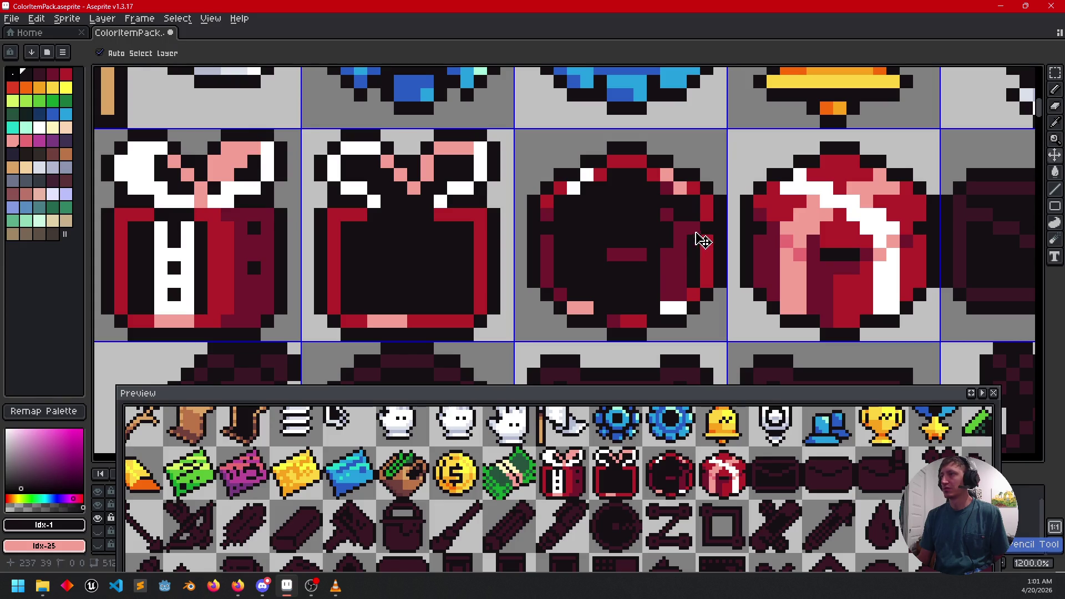
pyautogui.moveTo(688, 238)
pyautogui.mouseDown()
pyautogui.moveTo(630, 254)
pyautogui.moveTo(672, 255)
pyautogui.mouseUp()
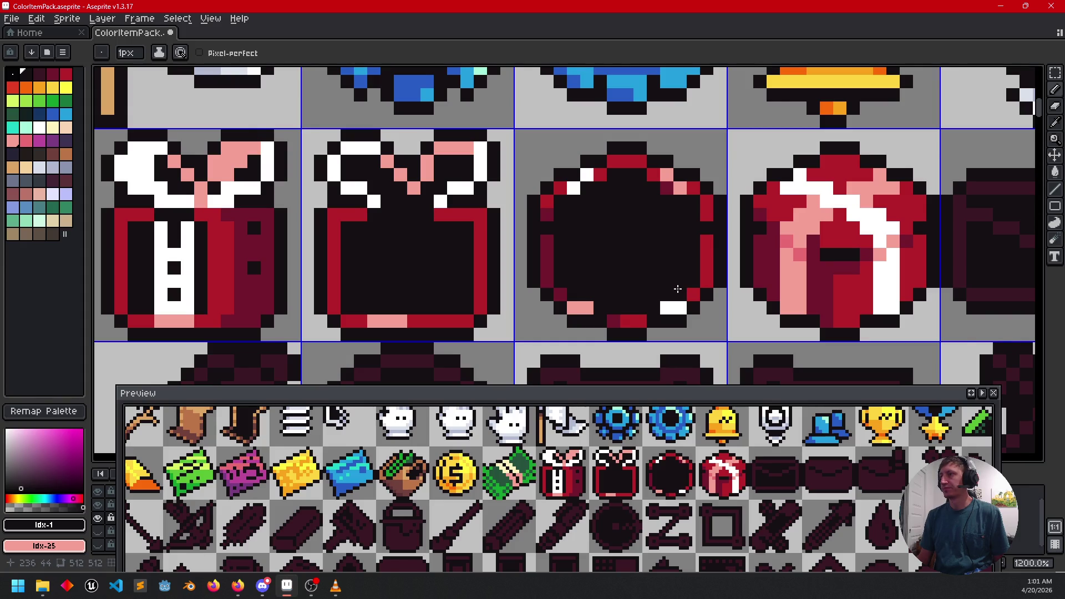
# Step: Zoom out to review the icon rows and save ColorItemPack.aseprite
pyautogui.scroll(-3, 676, 287)
pyautogui.moveTo(755, 328)
pyautogui.mouseDown()
pyautogui.moveTo(755, 280)
pyautogui.moveTo(684, 308)
pyautogui.moveTo(711, 288)
pyautogui.mouseUp()
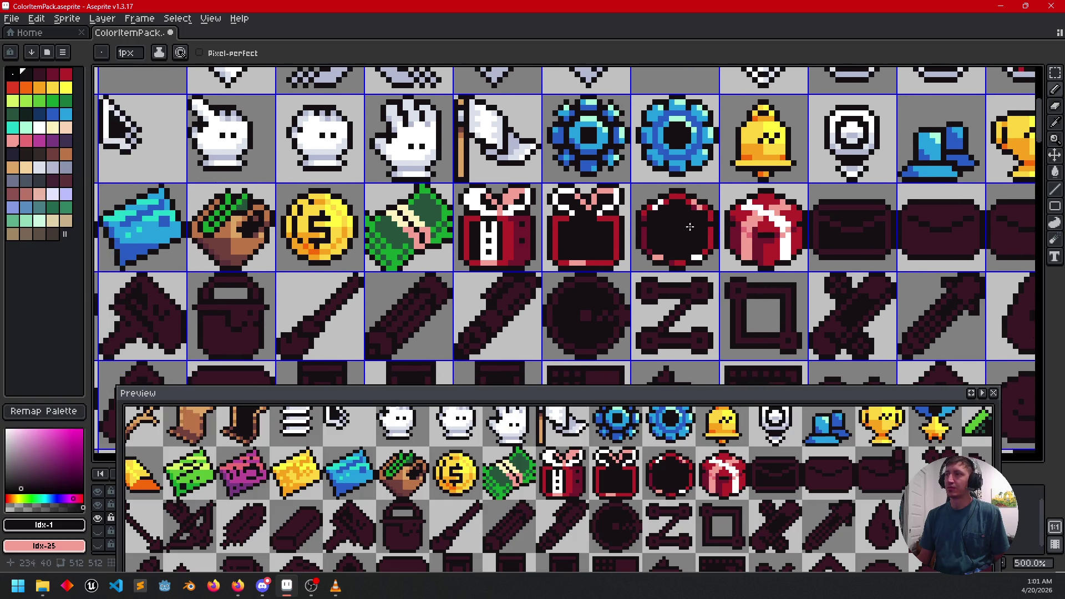
pyautogui.moveTo(680, 286); pyautogui.dragTo(693, 250)
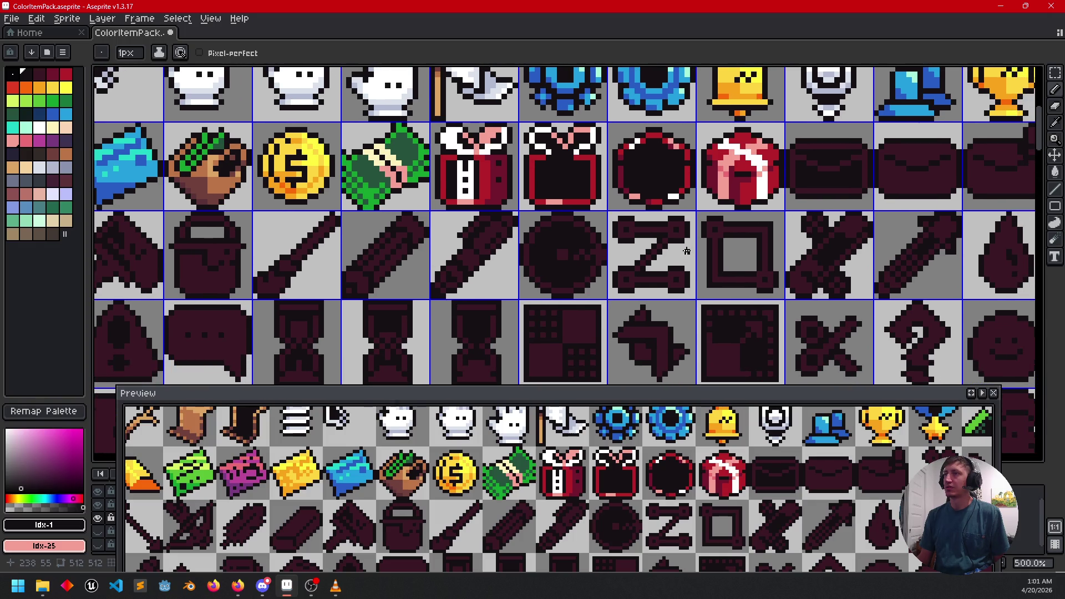
pyautogui.moveTo(781, 231); pyautogui.dragTo(639, 238)
pyautogui.scroll(4, 617, 291)
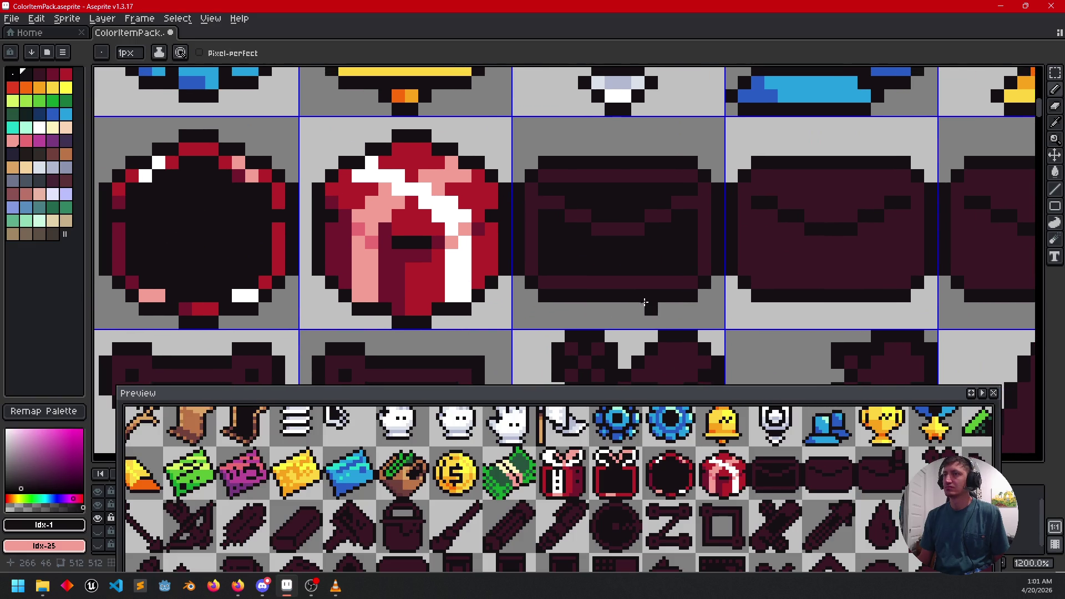
pyautogui.moveTo(632, 300); pyautogui.dragTo(604, 295)
pyautogui.hotkey('ctrl', 's')
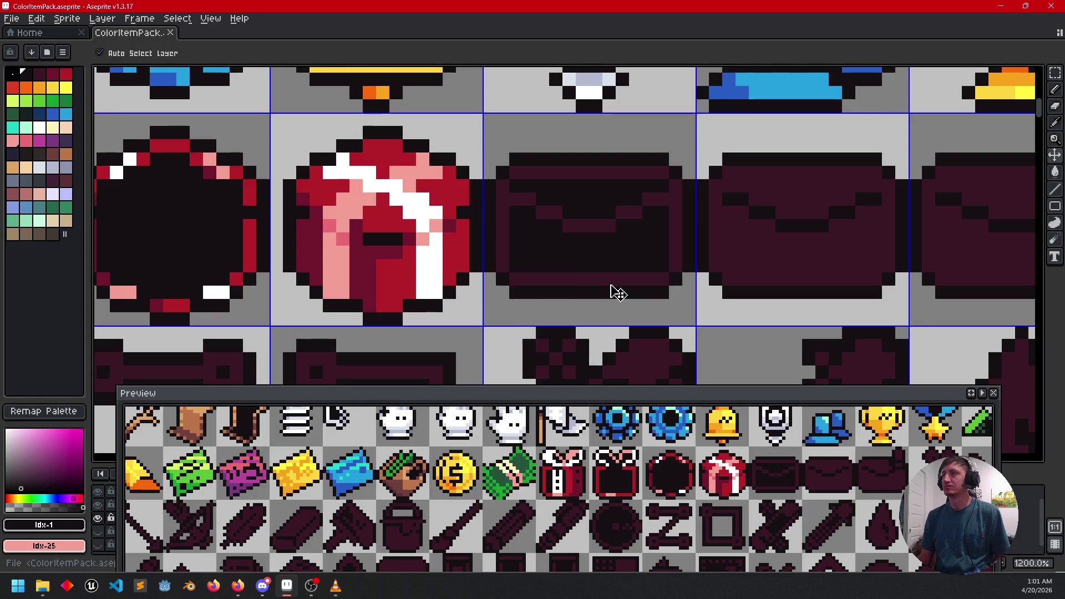
pyautogui.scroll(-2, 608, 262)
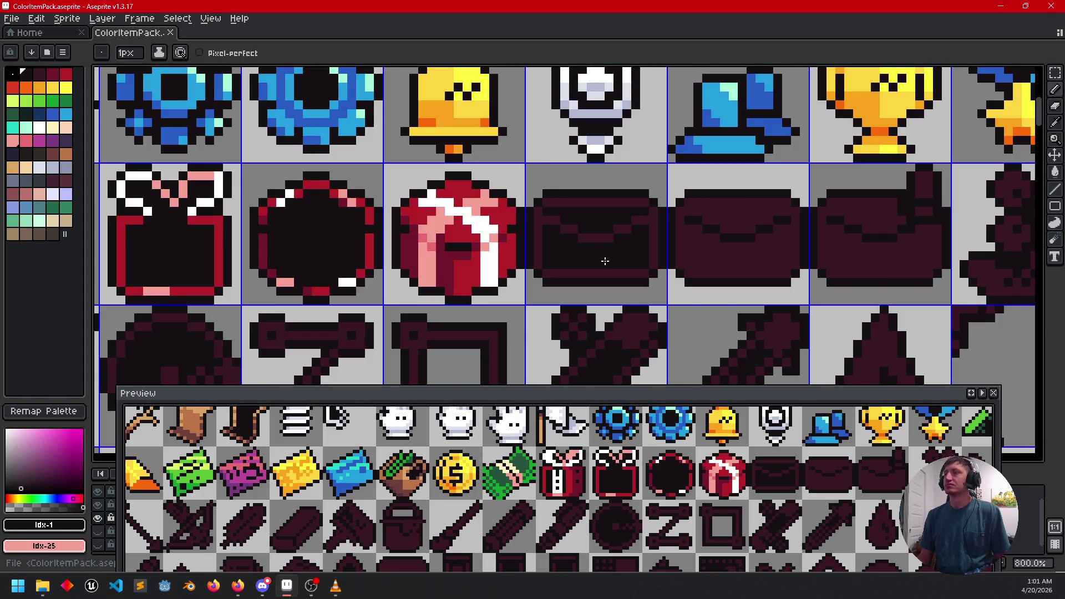
pyautogui.moveTo(690, 252)
pyautogui.mouseDown()
pyautogui.moveTo(616, 247)
pyautogui.moveTo(692, 257)
pyautogui.moveTo(666, 237)
pyautogui.mouseUp()
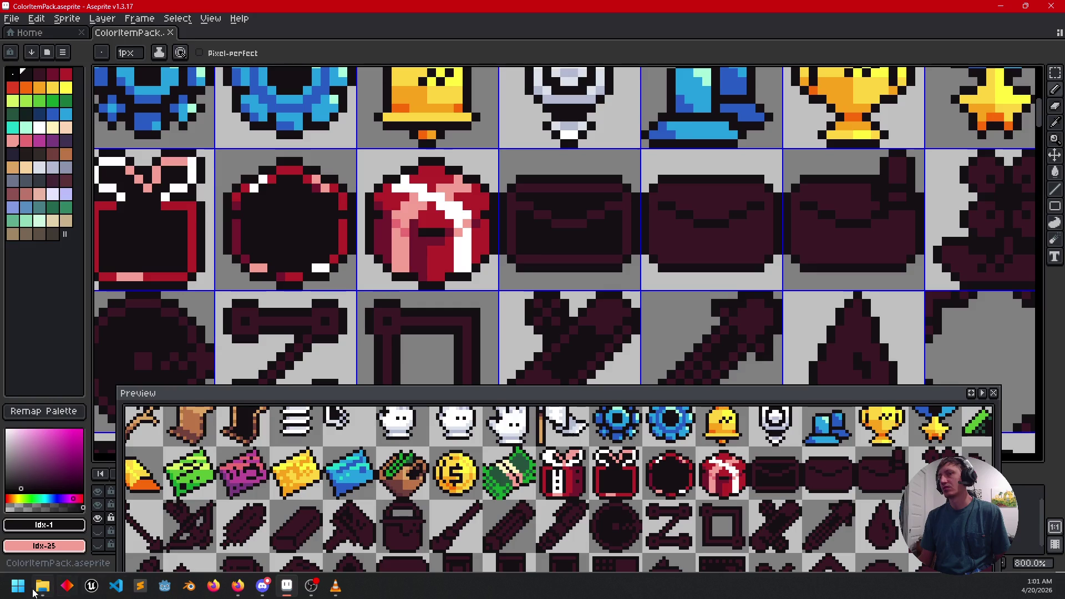
pyautogui.click(20, 588)
pyautogui.write('outlook')
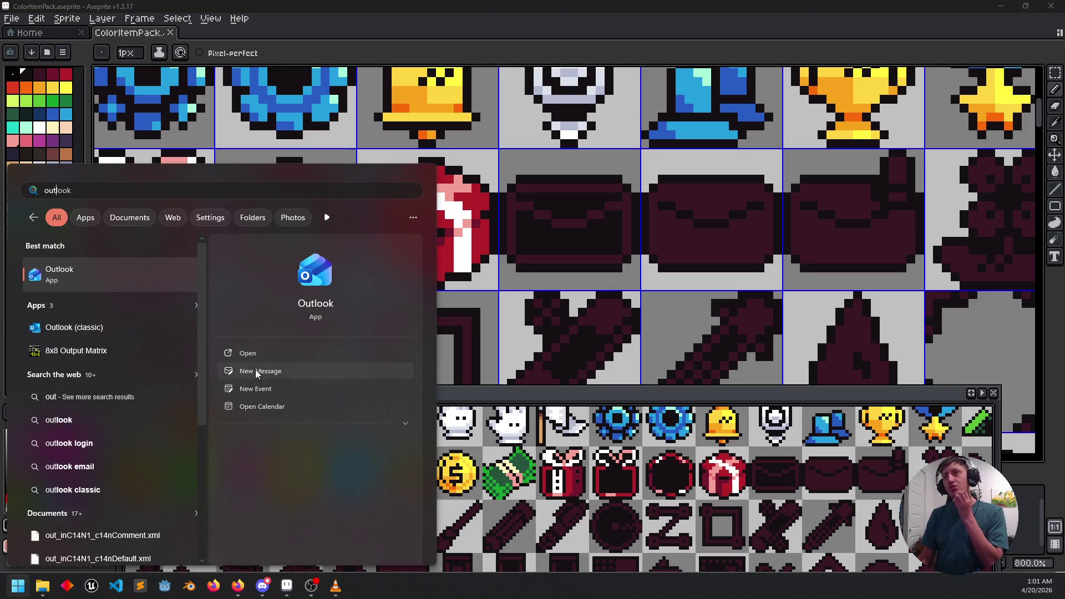
pyautogui.click(443, 10)
pyautogui.moveTo(810, 257); pyautogui.dragTo(740, 258)
pyautogui.moveTo(471, 275)
pyautogui.mouseDown()
pyautogui.moveTo(496, 266)
pyautogui.moveTo(544, 274)
pyautogui.mouseUp()
pyautogui.moveTo(691, 254)
pyautogui.mouseDown()
pyautogui.moveTo(656, 250)
pyautogui.moveTo(626, 290)
pyautogui.mouseUp()
pyautogui.scroll(-2, 620, 299)
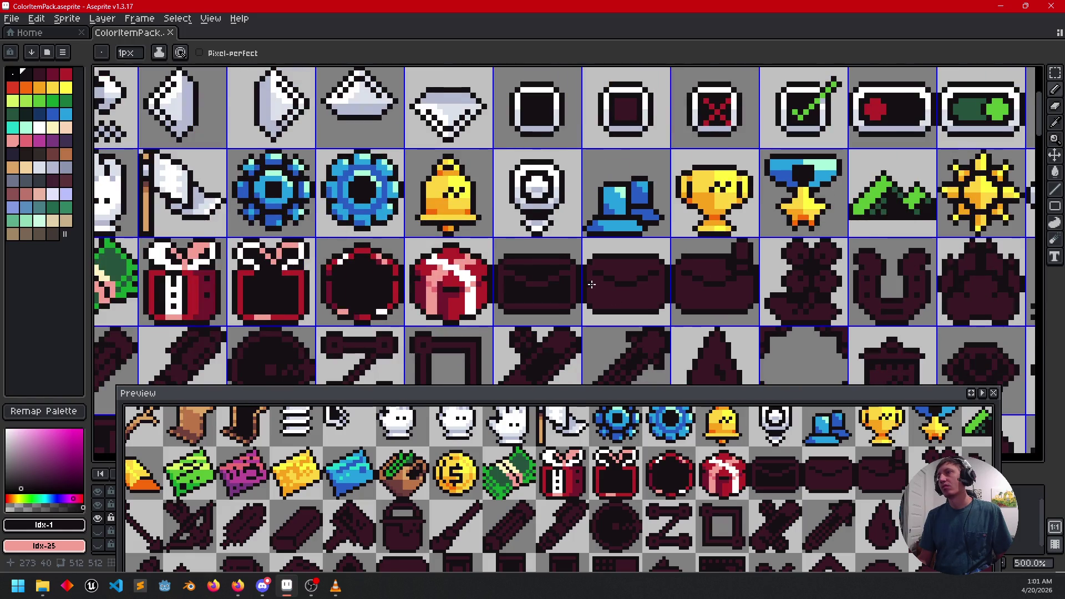
# Step: Pick white from the canvas and bucket-fill the first envelope's outline white
pyautogui.scroll(4, 592, 285)
pyautogui.scroll(-3, 630, 314)
pyautogui.press('i')
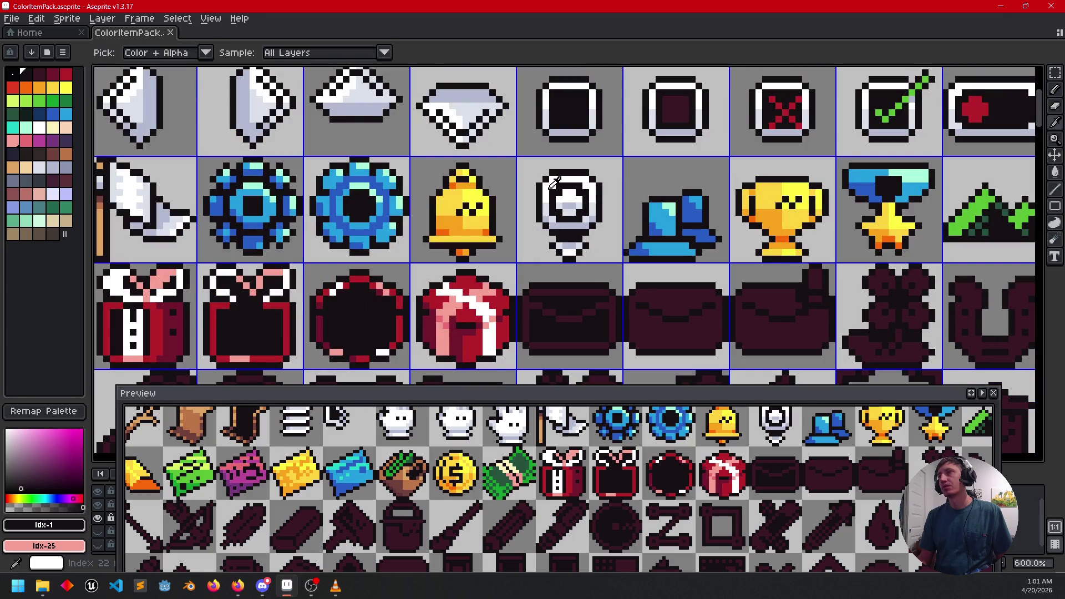
pyautogui.click(554, 185)
pyautogui.press('g')
pyautogui.scroll(3, 599, 295)
pyautogui.moveTo(587, 233)
pyautogui.mouseDown()
pyautogui.moveTo(629, 266)
pyautogui.moveTo(559, 287)
pyautogui.moveTo(504, 277)
pyautogui.moveTo(469, 287)
pyautogui.moveTo(499, 340)
pyautogui.mouseUp()
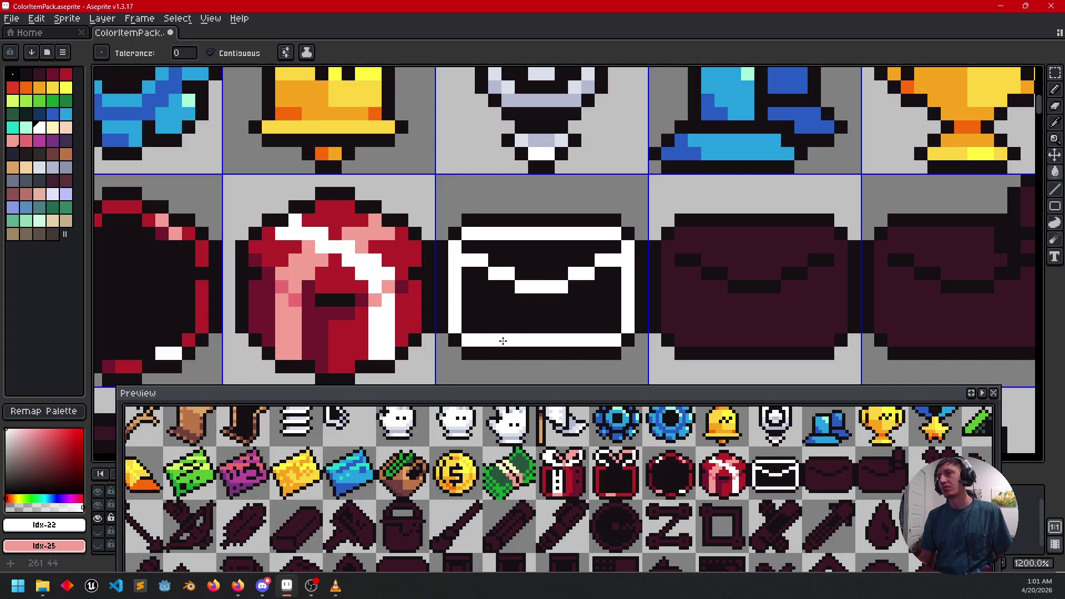
pyautogui.moveTo(625, 309); pyautogui.dragTo(557, 309)
# Step: Fill the next envelope and the last envelope's body white
pyautogui.click(655, 312)
pyautogui.hscroll(2, 655, 312)
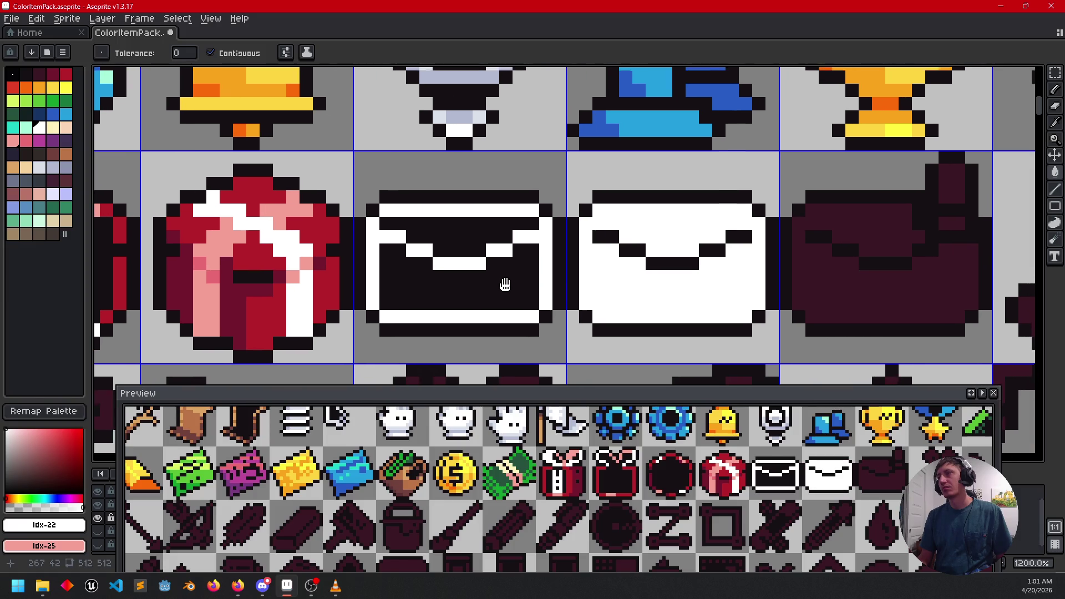
pyautogui.click(815, 283)
pyautogui.hscroll(-3, 655, 312)
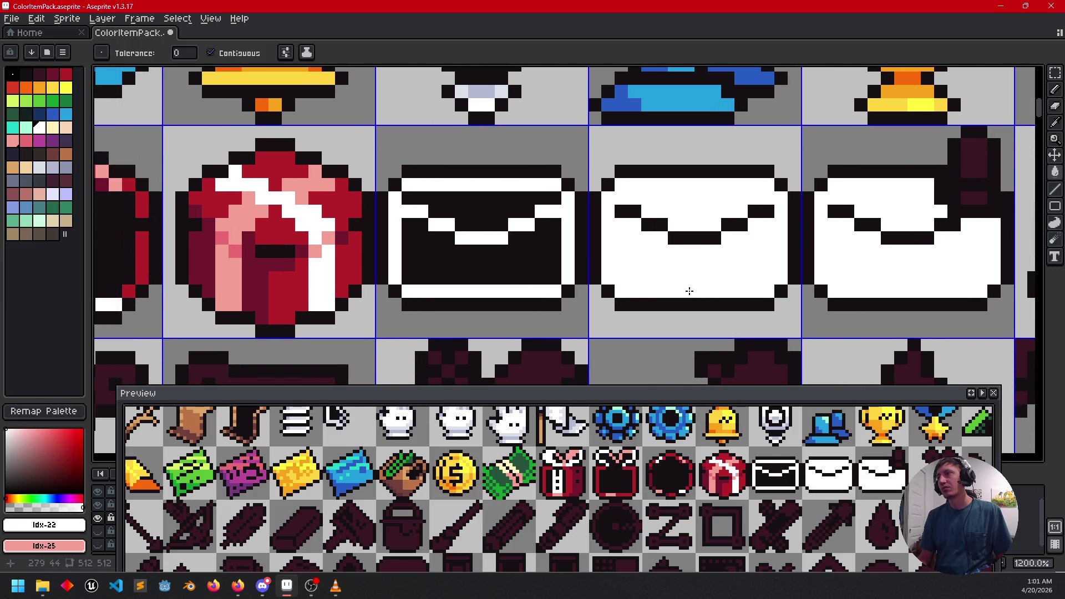
pyautogui.hscroll(3, 690, 290)
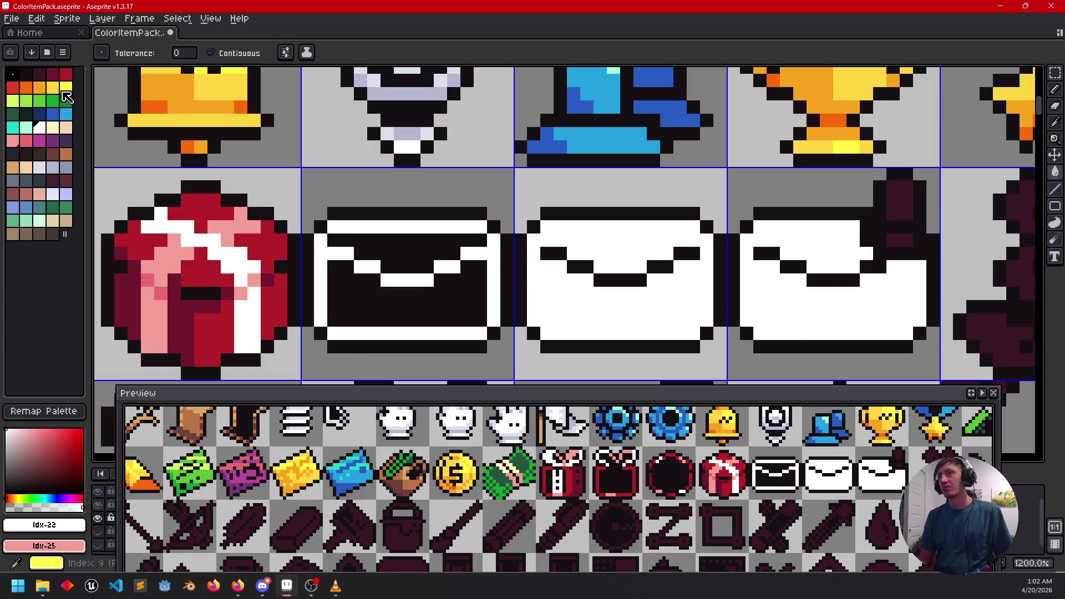
# Step: Fill the last envelope's notification badge with crimson from the palette
pyautogui.click(66, 74)
pyautogui.click(904, 200)
pyautogui.click(902, 239)
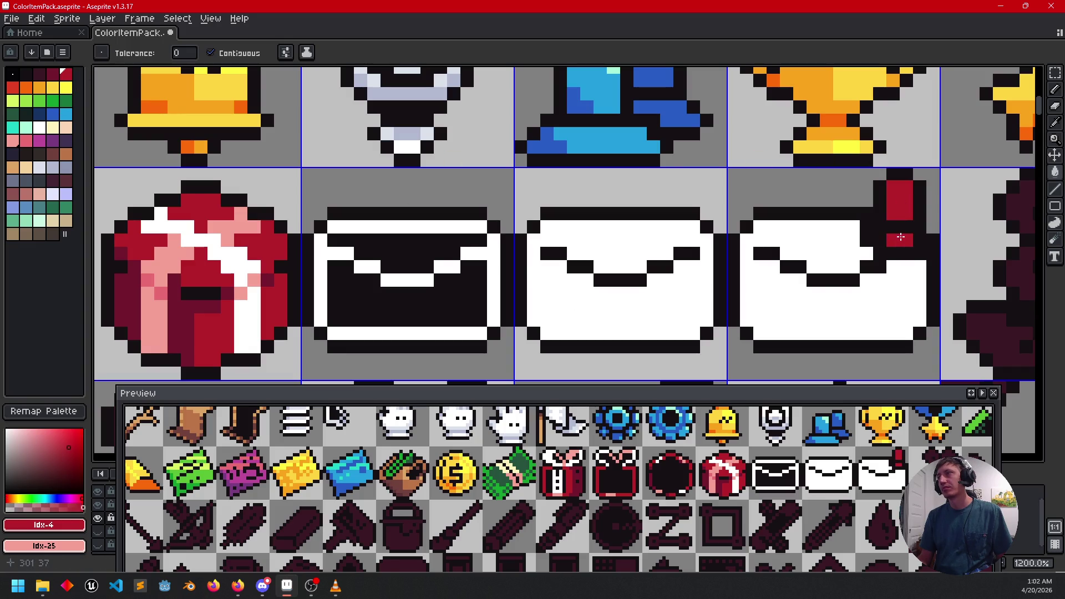
pyautogui.hscroll(3, 725, 266)
pyautogui.hscroll(-5, 432, 229)
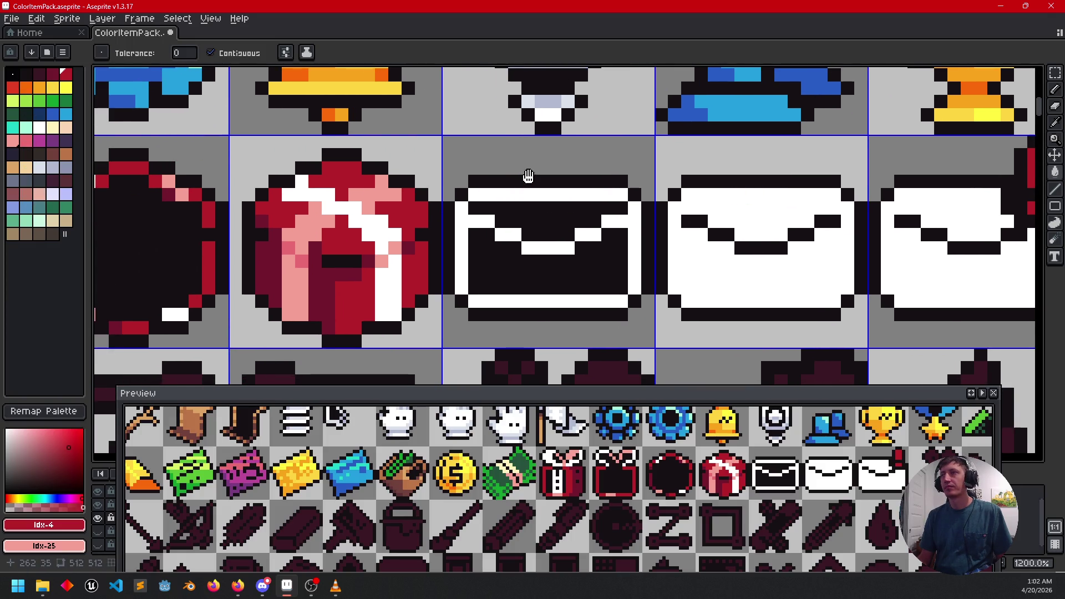
pyautogui.scroll(3, 526, 174)
pyautogui.hscroll(3, 526, 173)
# Step: Pick the light blue-gray shading colours from the canvas as primary and secondary
pyautogui.press('i')
pyautogui.click(498, 138)
pyautogui.rightClick(511, 136)
# Step: Shade the envelope's left edge pixel and white bottom row blue-grey
pyautogui.press('g')
pyautogui.moveTo(551, 223)
pyautogui.mouseDown()
pyautogui.moveTo(509, 279)
pyautogui.moveTo(527, 220)
pyautogui.mouseUp()
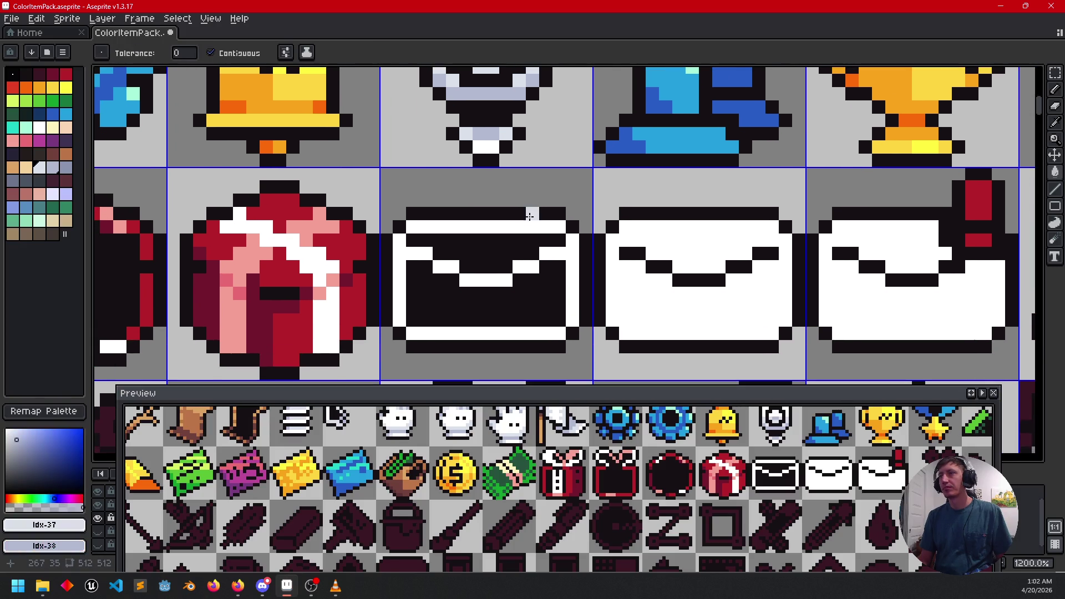
pyautogui.click(400, 274)
pyautogui.hotkey('ctrl', 'z')
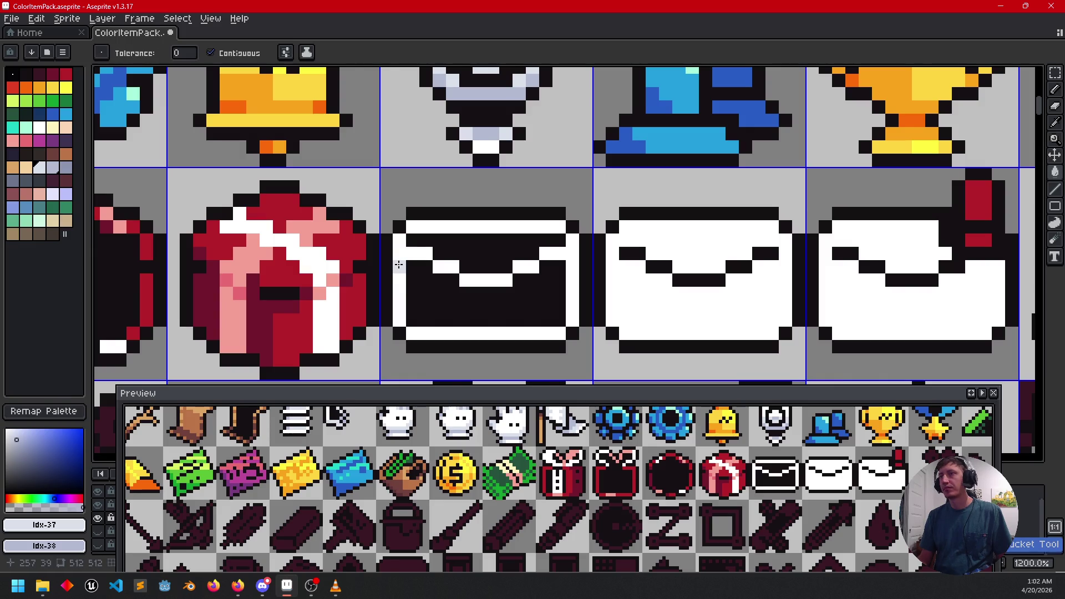
pyautogui.press('b')
pyautogui.click(397, 259)
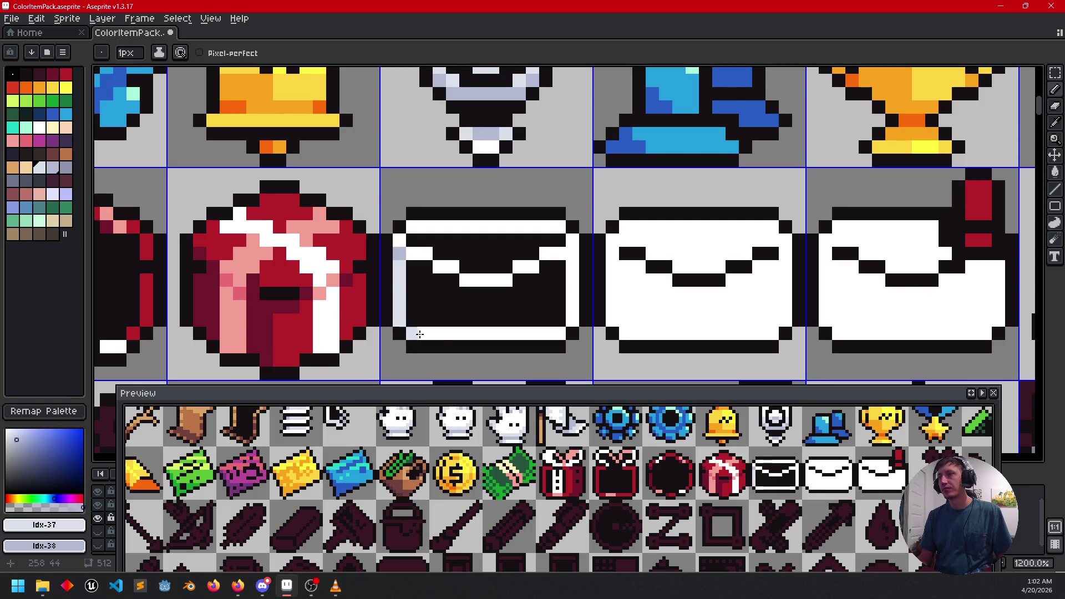
pyautogui.press('g')
pyautogui.click(428, 333)
# Step: Continue the blue-grey shading down the left edge and along the right edge
pyautogui.press('b')
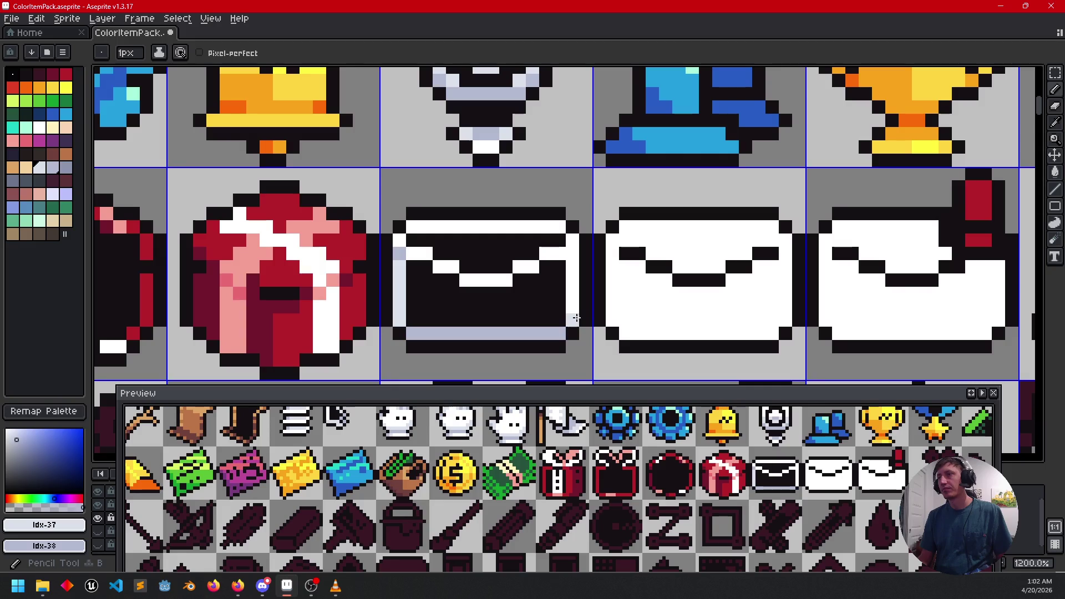
pyautogui.click(402, 301)
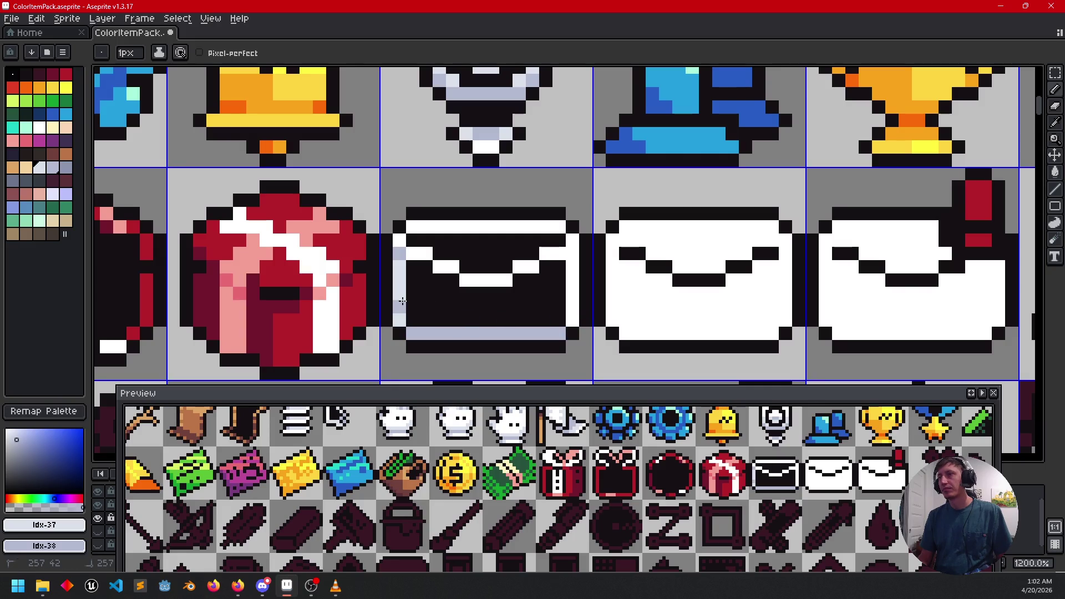
pyautogui.click(401, 320)
pyautogui.moveTo(572, 307); pyautogui.dragTo(573, 314)
pyautogui.press('g')
pyautogui.click(572, 266)
pyautogui.press('b')
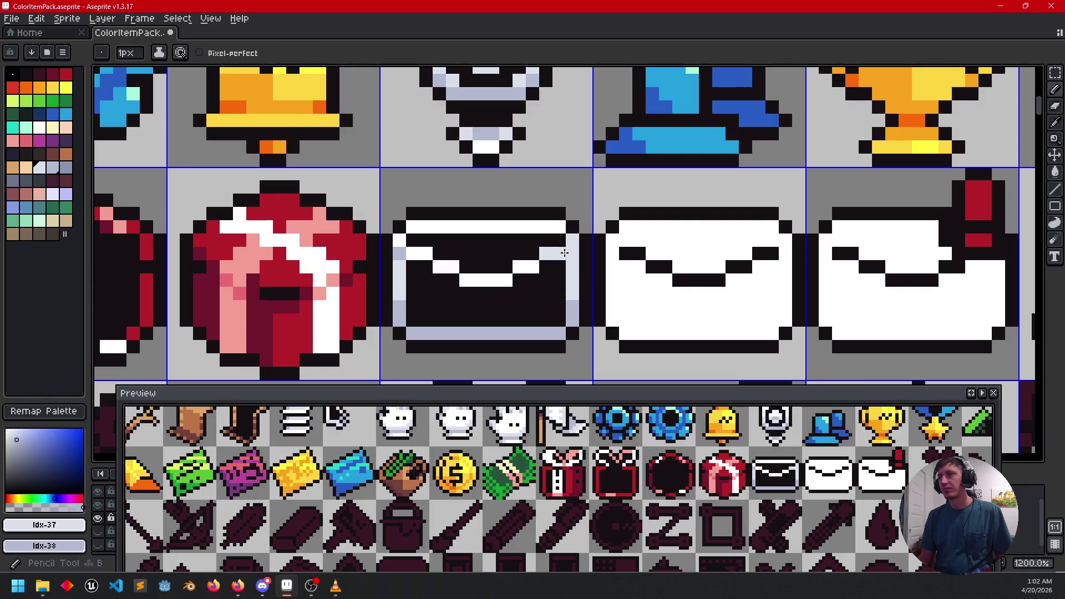
# Step: Paint the white flap pixels inside the envelope with the sampled lavender
pyautogui.press('i')
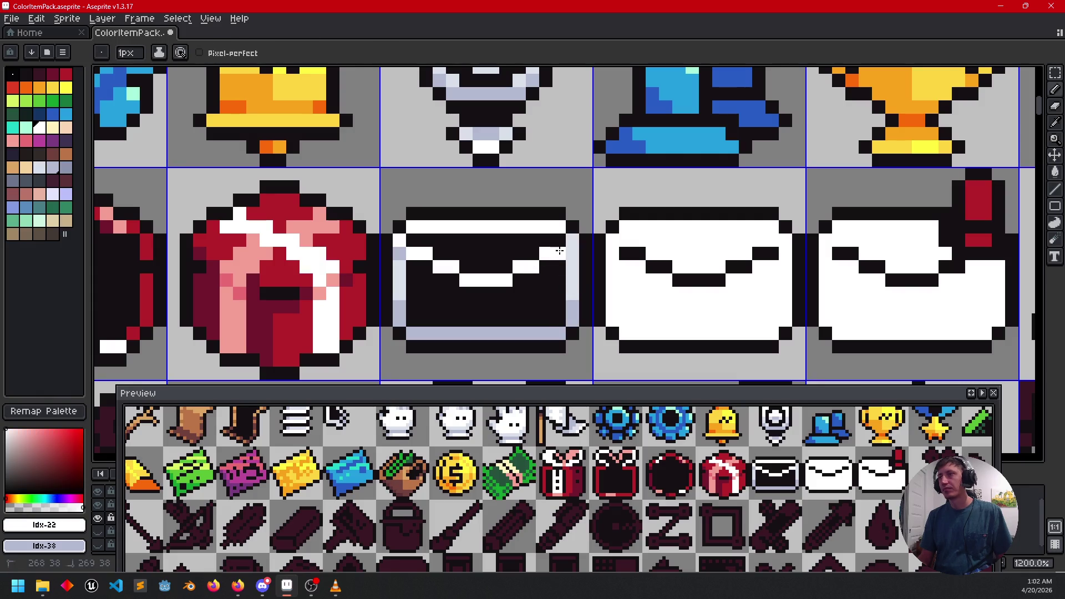
pyautogui.press('alt')
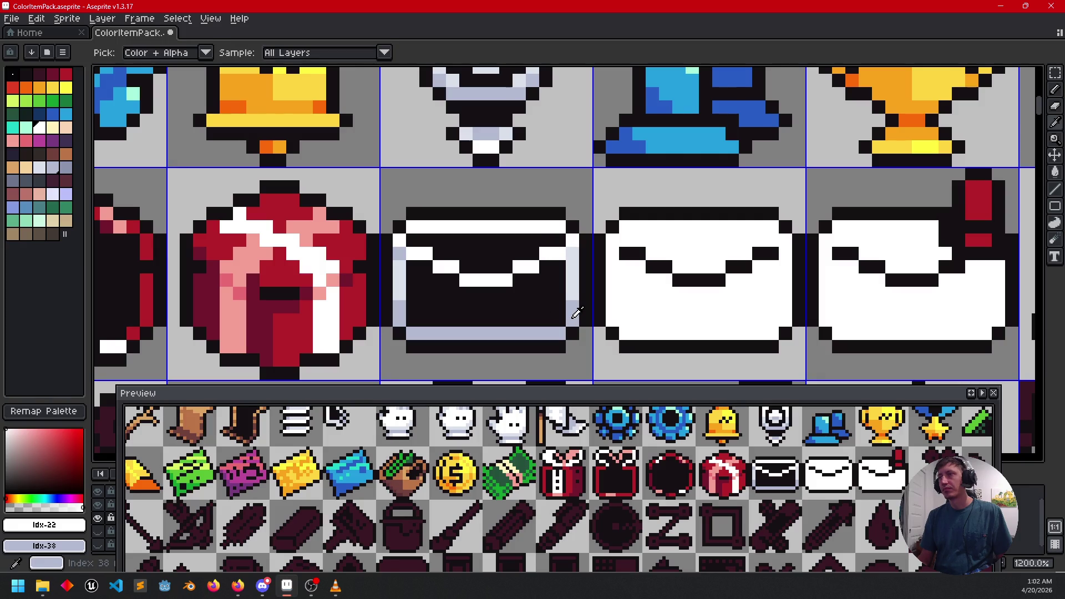
pyautogui.moveTo(541, 341); pyautogui.dragTo(496, 272)
pyautogui.scroll(-1, 495, 266)
pyautogui.scroll(1, 496, 265)
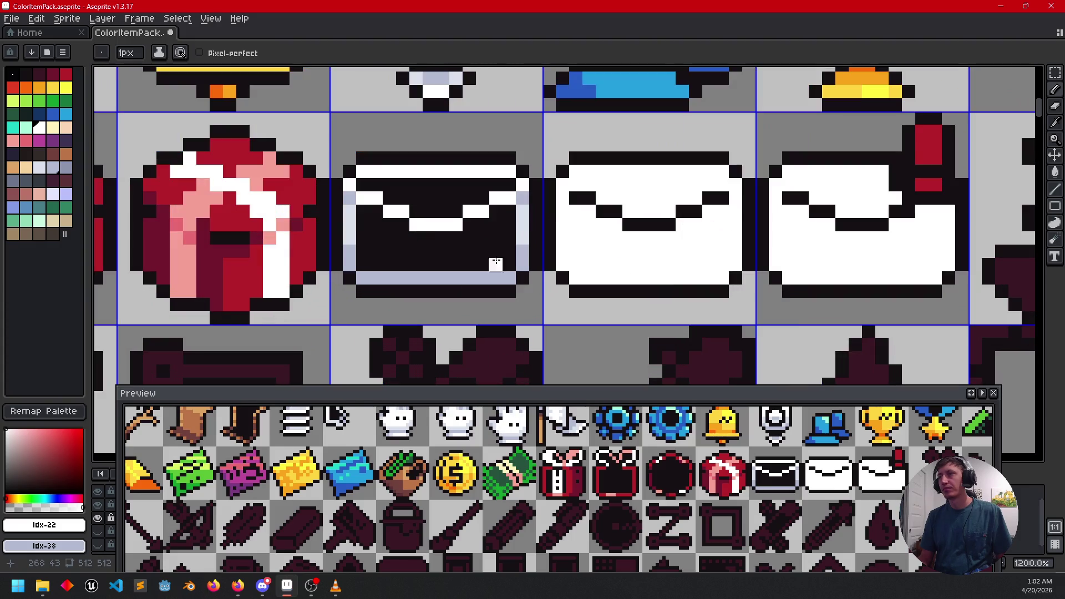
pyautogui.keyDown('alt'); pyautogui.click(522, 224); pyautogui.keyUp('alt')
pyautogui.moveTo(411, 225); pyautogui.dragTo(467, 211)
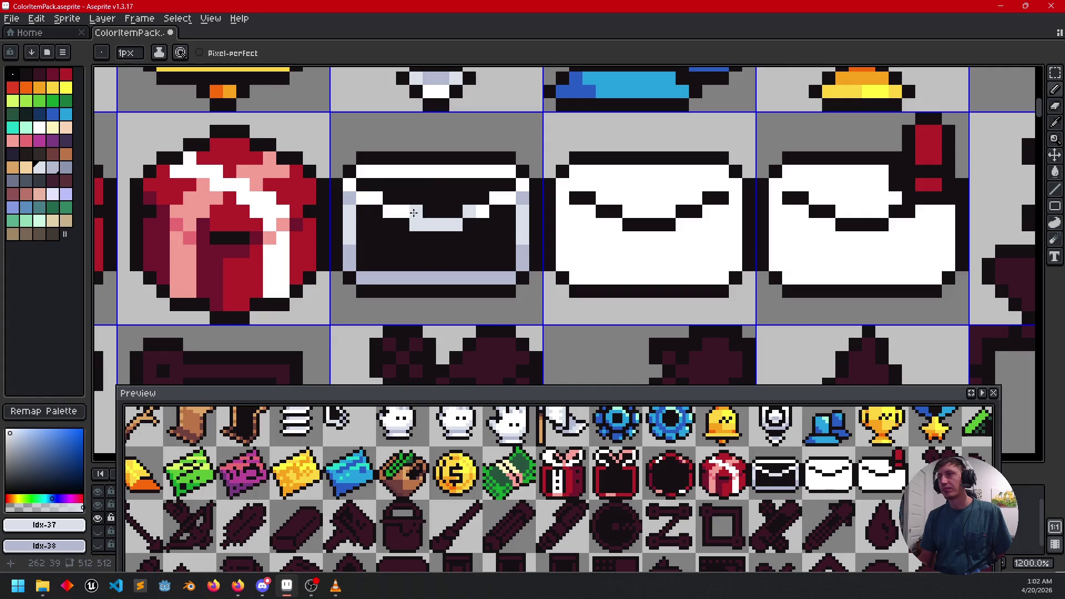
pyautogui.scroll(-3, 555, 266)
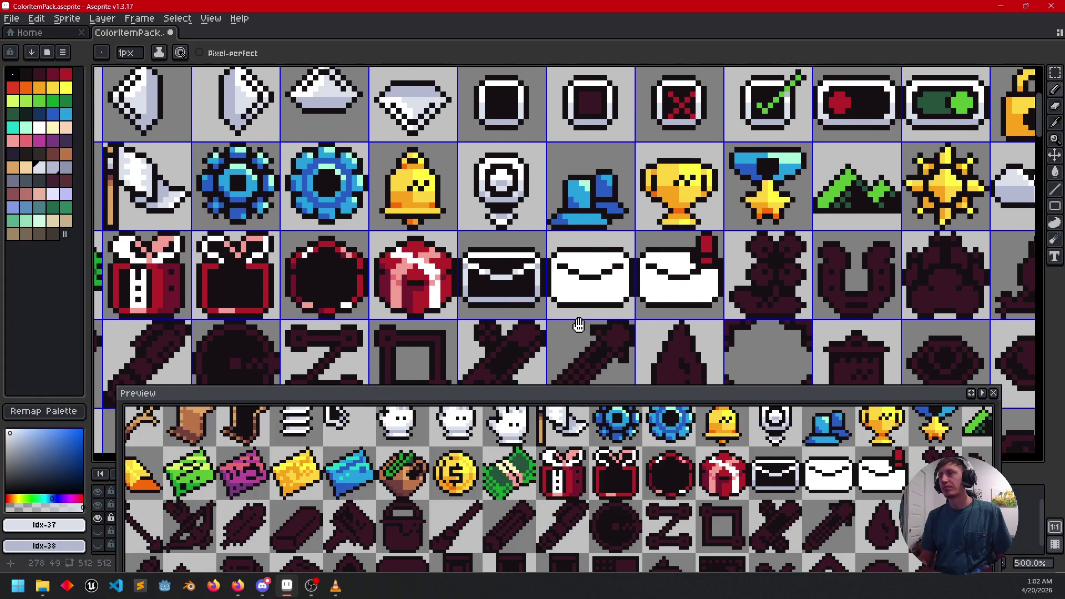
# Step: Paint the white envelope's left edge, right edge and bottom row light blue
pyautogui.moveTo(579, 324); pyautogui.dragTo(533, 324)
pyautogui.scroll(4, 502, 269)
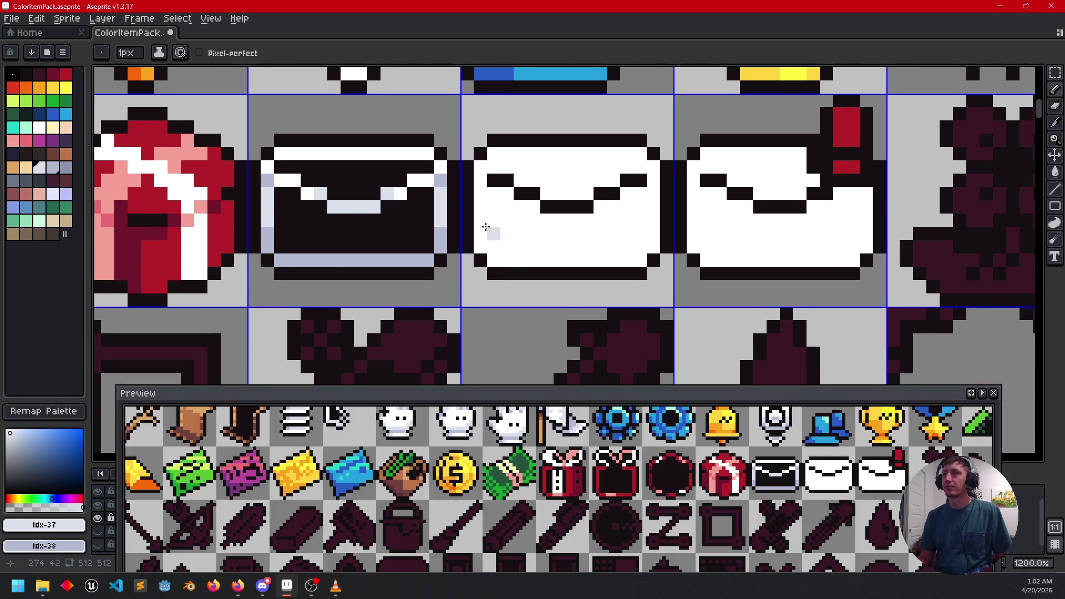
pyautogui.moveTo(580, 244)
pyautogui.mouseDown()
pyautogui.moveTo(594, 226)
pyautogui.moveTo(595, 255)
pyautogui.moveTo(542, 241)
pyautogui.moveTo(528, 259)
pyautogui.mouseUp()
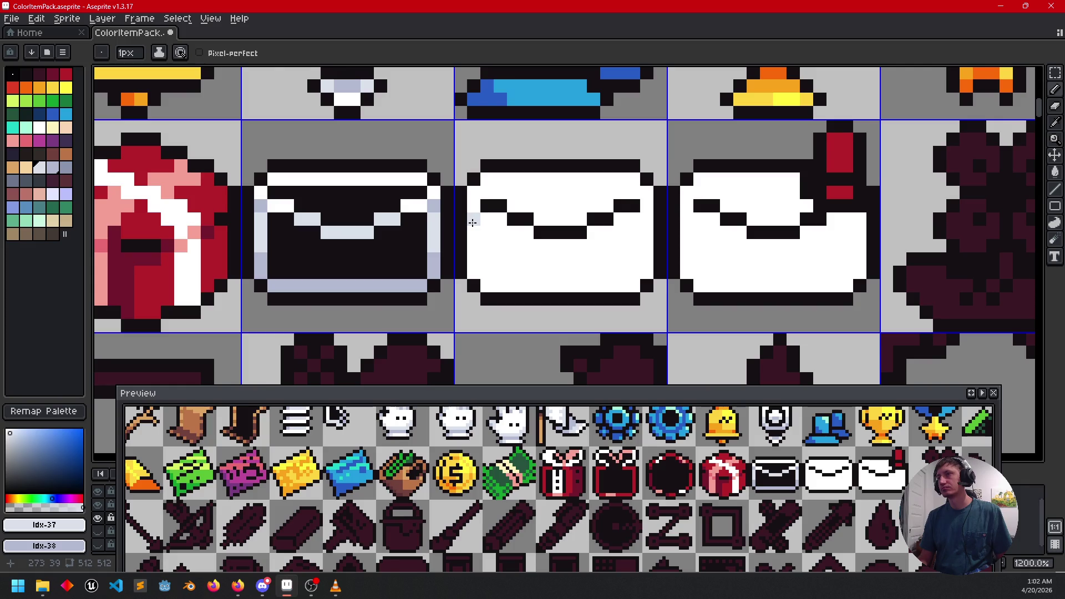
pyautogui.moveTo(472, 223); pyautogui.dragTo(478, 258)
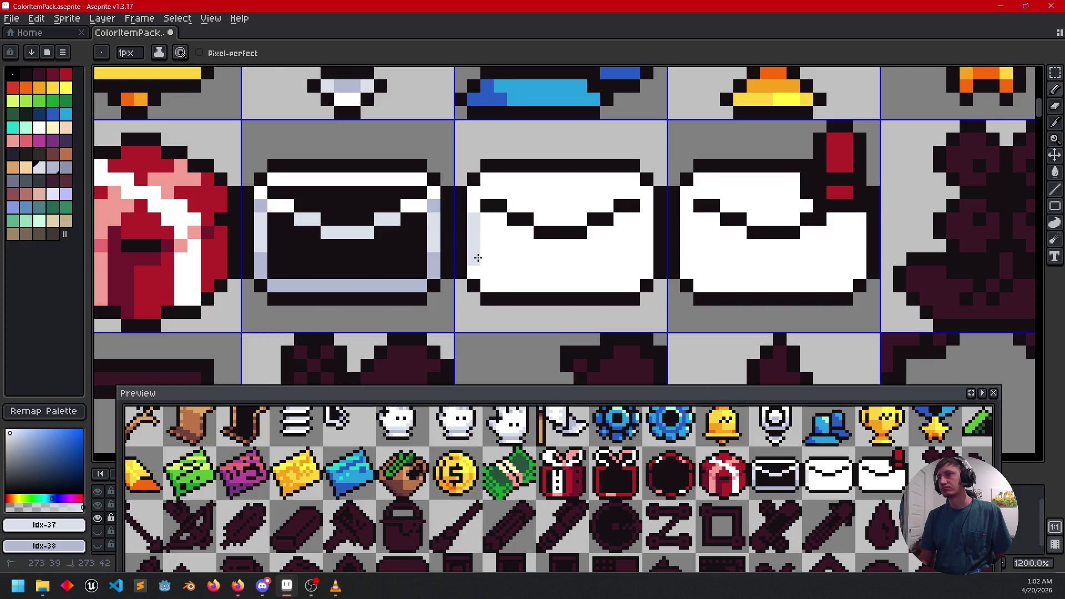
pyautogui.moveTo(647, 221)
pyautogui.mouseDown()
pyautogui.moveTo(631, 284)
pyautogui.moveTo(486, 288)
pyautogui.mouseUp()
pyautogui.scroll(-3, 597, 303)
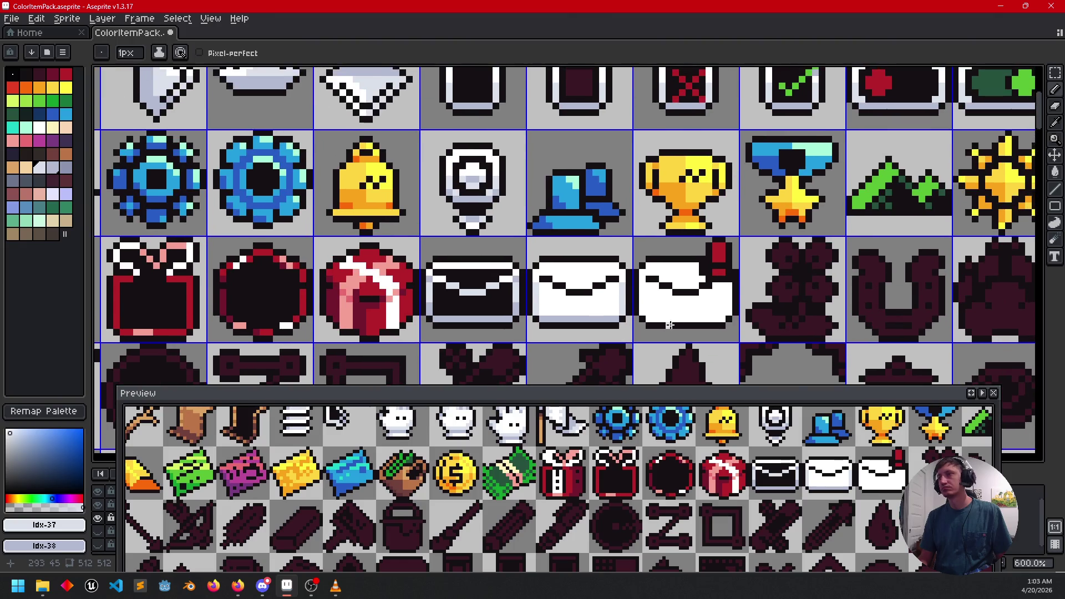
pyautogui.scroll(3, 596, 303)
pyautogui.moveTo(596, 303); pyautogui.dragTo(637, 261)
pyautogui.click(527, 272)
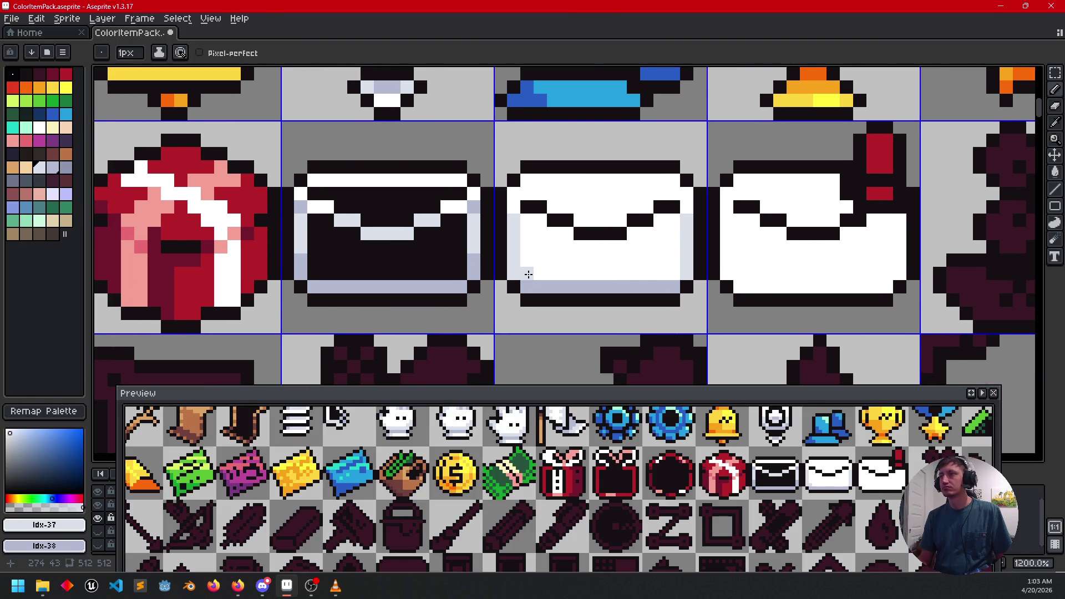
# Step: Fill the envelope's lower body light blue and add greyish-blue shading under the flap
pyautogui.press('g')
pyautogui.click(644, 261)
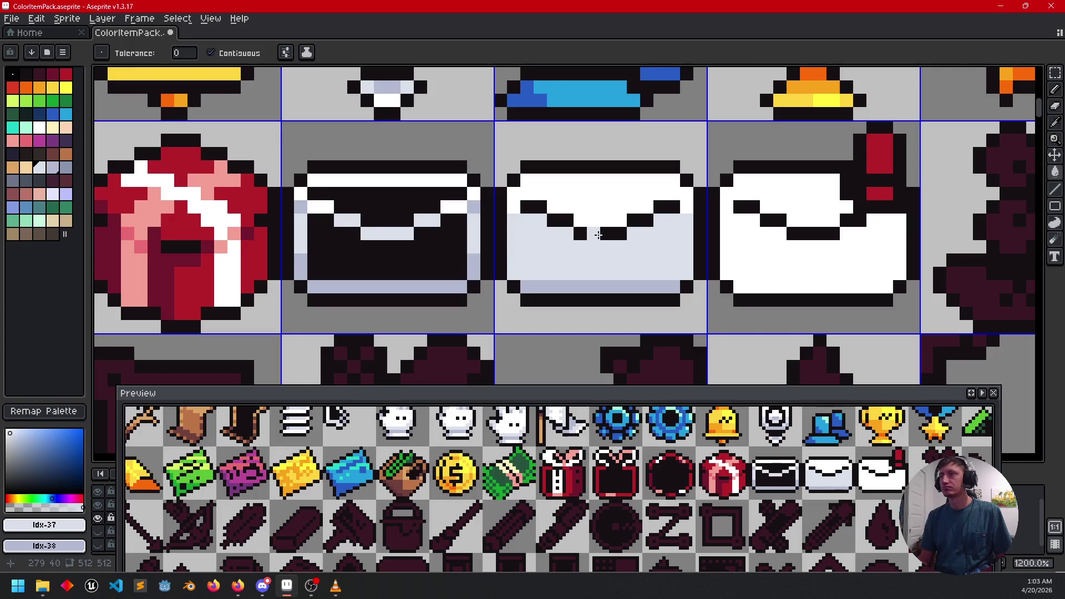
pyautogui.press('b')
pyautogui.click(540, 221)
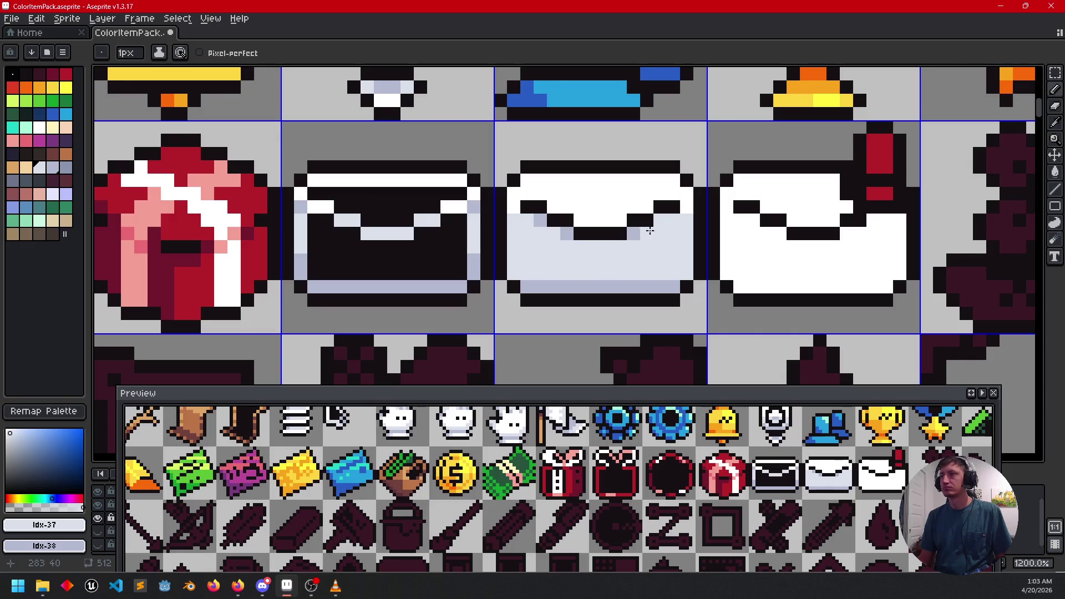
pyautogui.moveTo(583, 245); pyautogui.dragTo(615, 253)
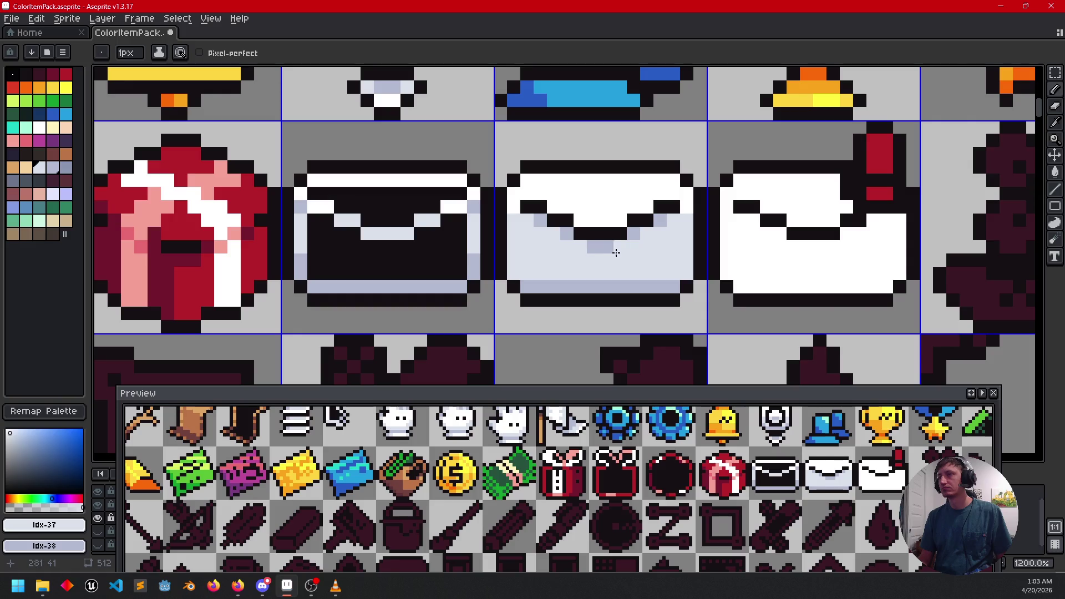
pyautogui.scroll(-4, 642, 276)
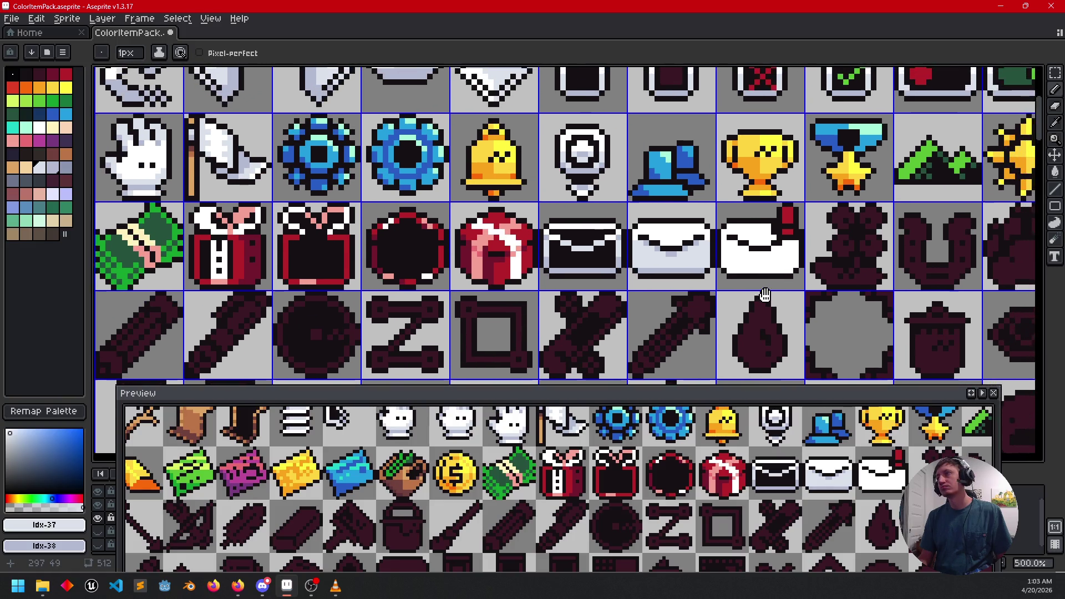
pyautogui.scroll(2, 706, 266)
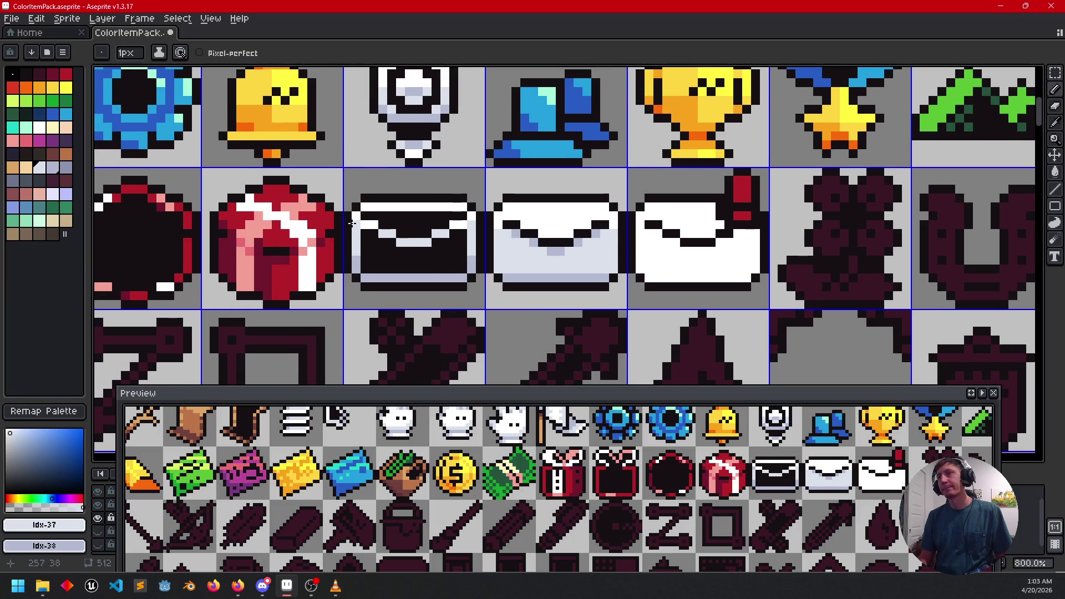
pyautogui.hscroll(3, 648, 288)
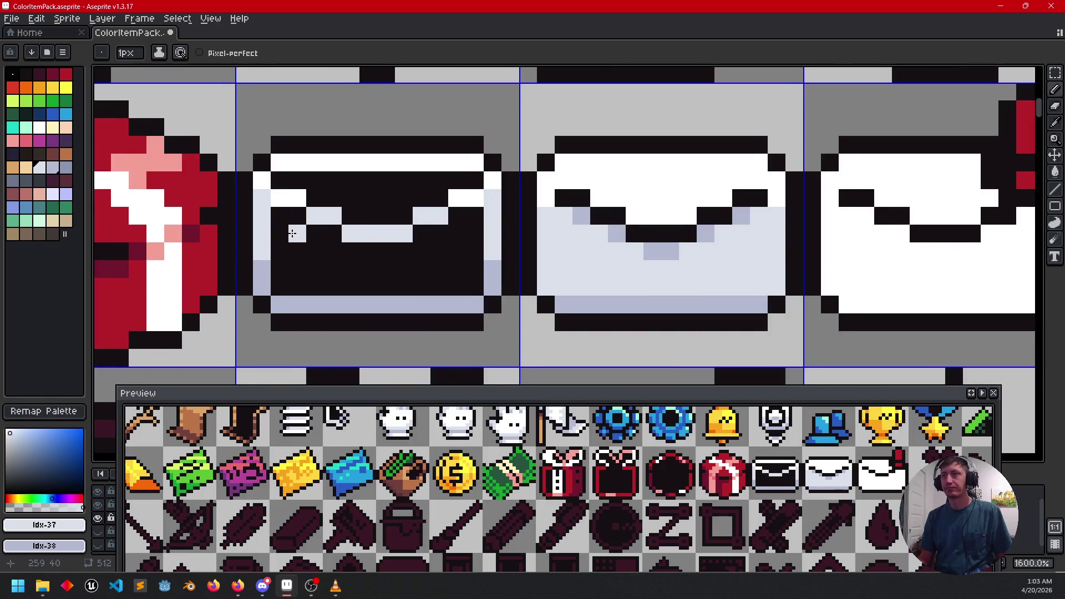
pyautogui.scroll(3, 349, 245)
# Step: Repaint a stray pale lavender pixel on the middle envelope white
pyautogui.hscroll(-1, 554, 189)
pyautogui.keyDown('alt'); pyautogui.click(563, 178); pyautogui.keyUp('alt')
pyautogui.click(510, 196)
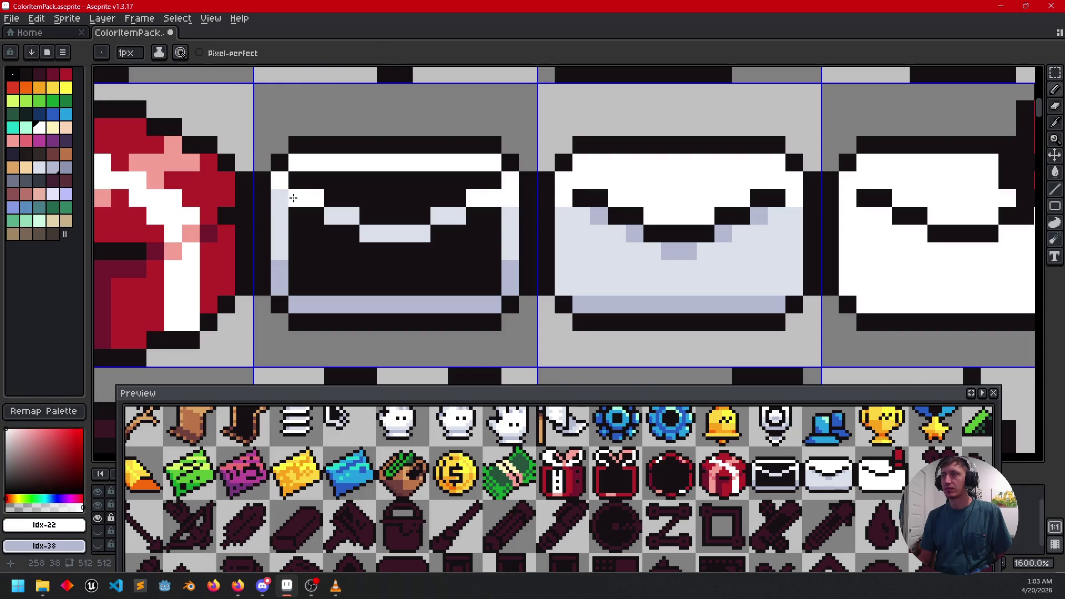
# Step: Fill the third envelope's white body with pale lavender
pyautogui.scroll(-2, 611, 328)
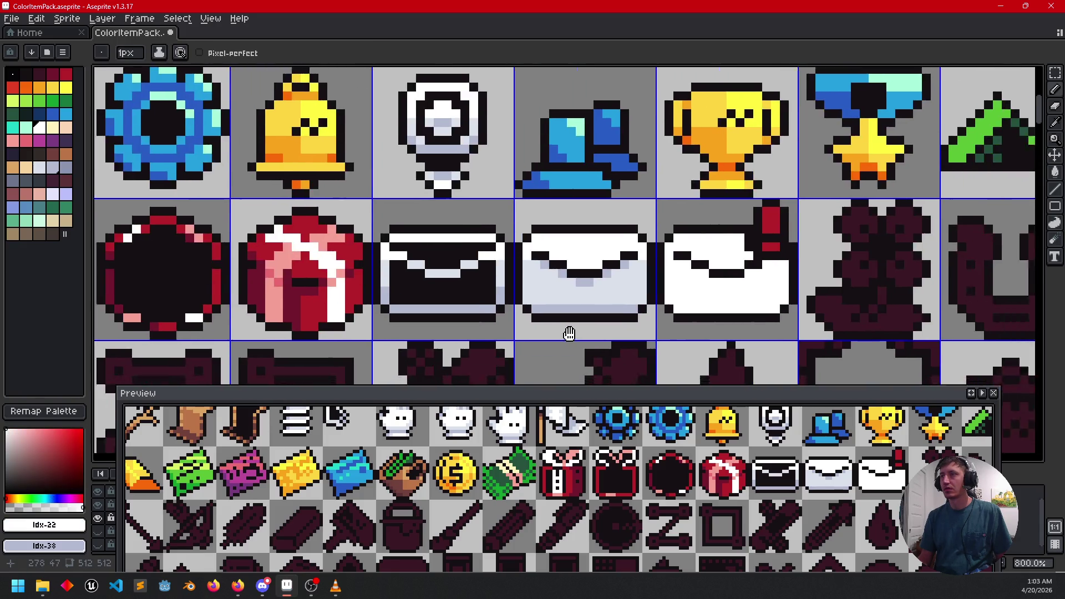
pyautogui.moveTo(569, 334); pyautogui.dragTo(425, 280)
pyautogui.scroll(2, 535, 280)
pyautogui.moveTo(542, 278); pyautogui.dragTo(584, 292)
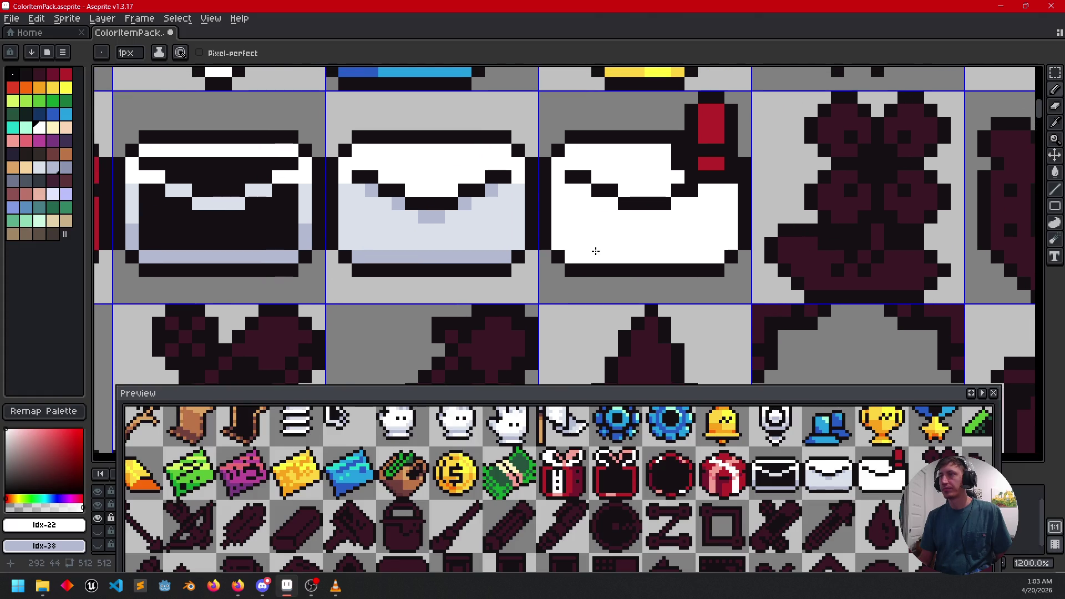
pyautogui.keyDown('alt'); pyautogui.click(579, 216); pyautogui.keyUp('alt')
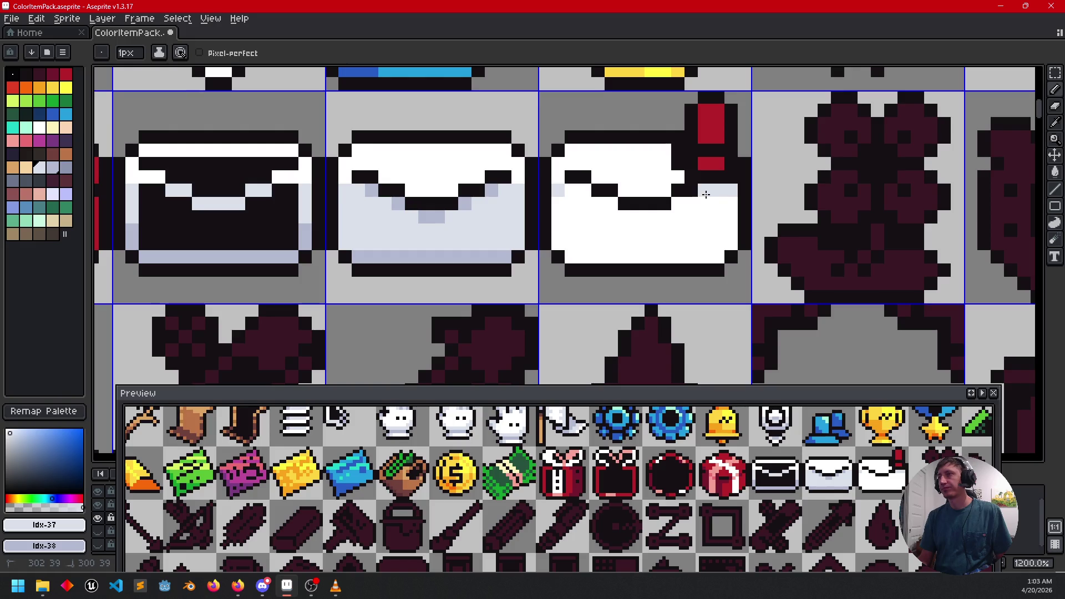
pyautogui.press('g')
pyautogui.click(683, 216)
# Step: Shade the third envelope's bottom row, flap tip and area beside the red flag in darker lavender
pyautogui.press('alt')
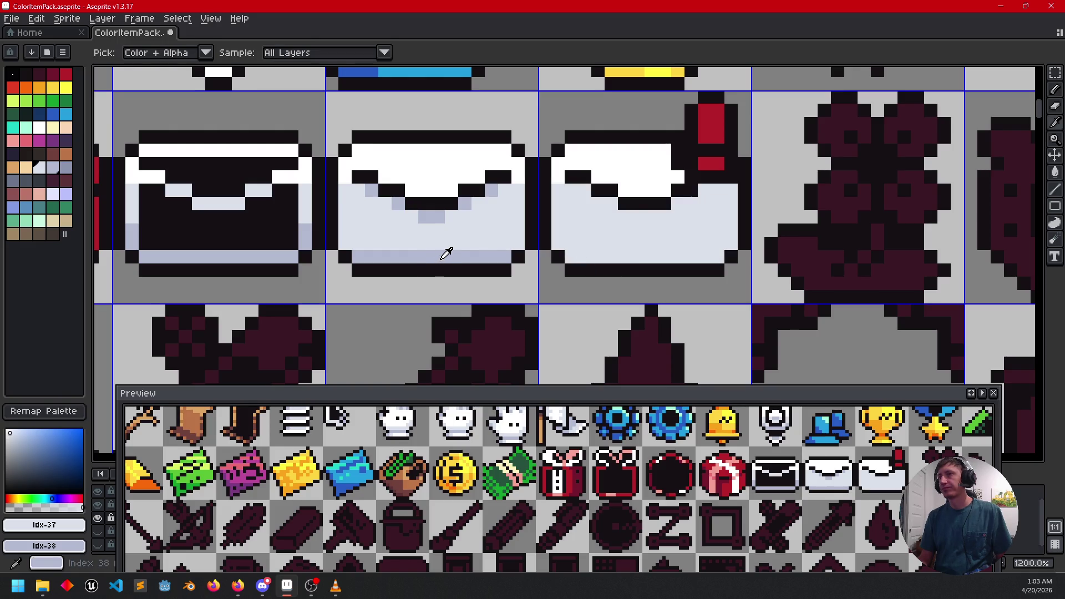
pyautogui.press('b')
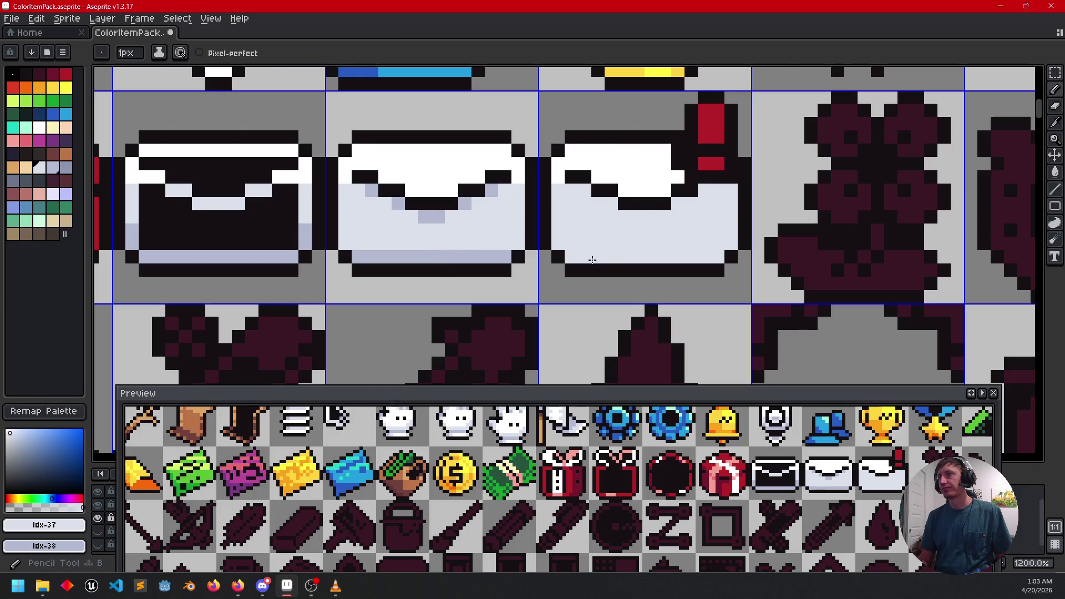
pyautogui.moveTo(574, 255); pyautogui.dragTo(708, 255)
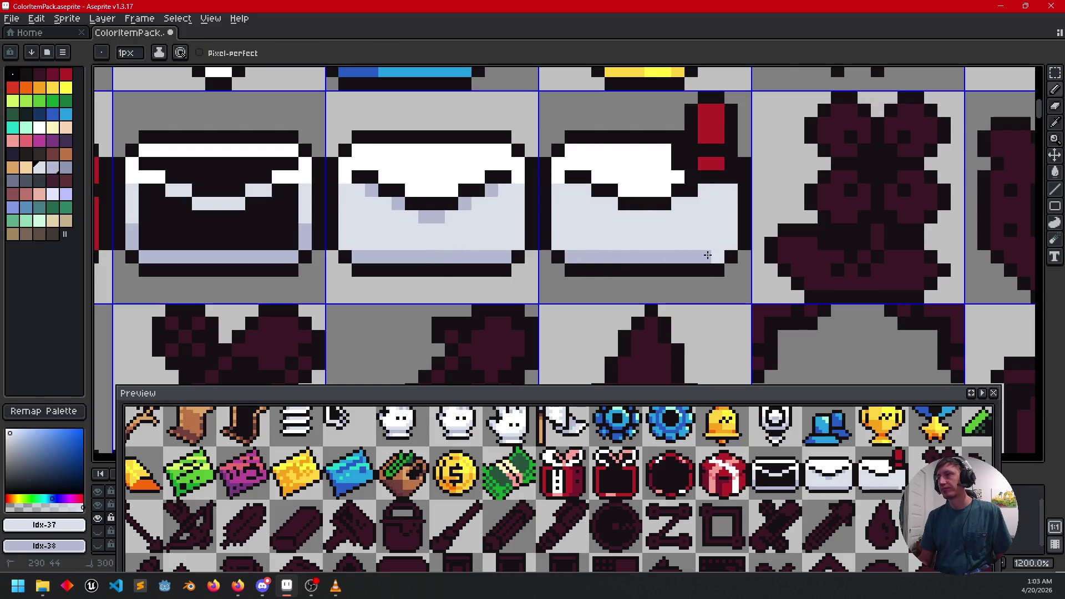
pyautogui.click(638, 216)
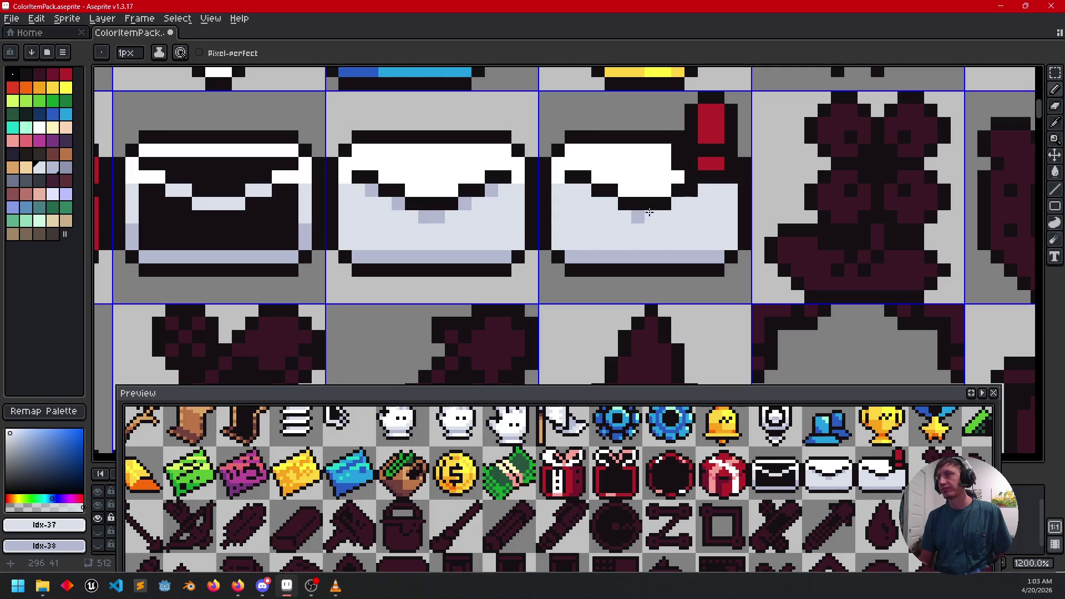
pyautogui.click(610, 203)
pyautogui.click(584, 189)
pyautogui.moveTo(705, 190); pyautogui.dragTo(717, 191)
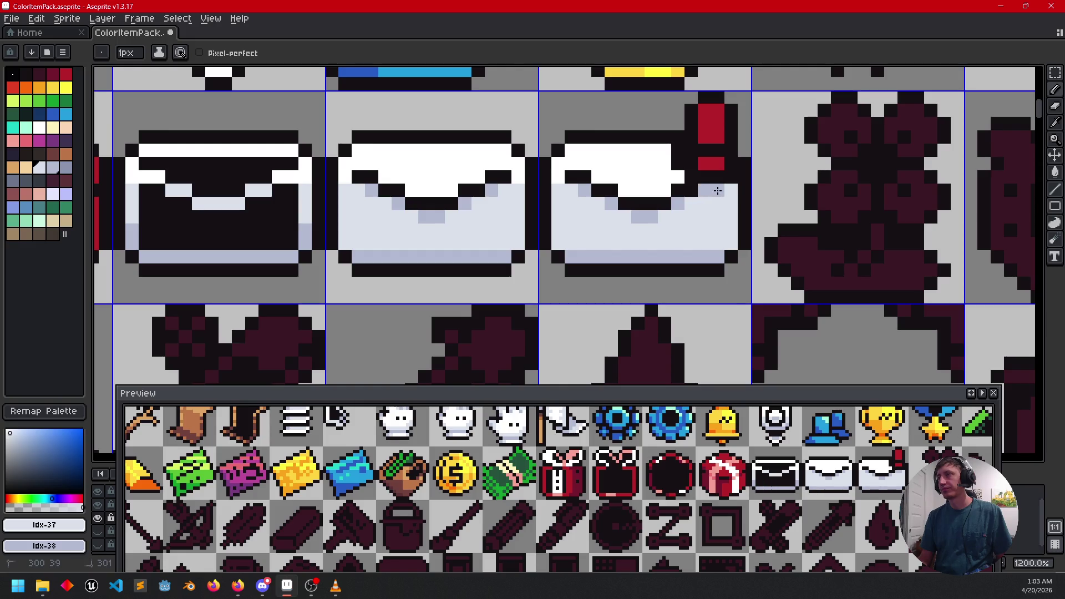
# Step: Bring the mailbox icon into view and pick dark red for shading its flag
pyautogui.scroll(-3, 618, 278)
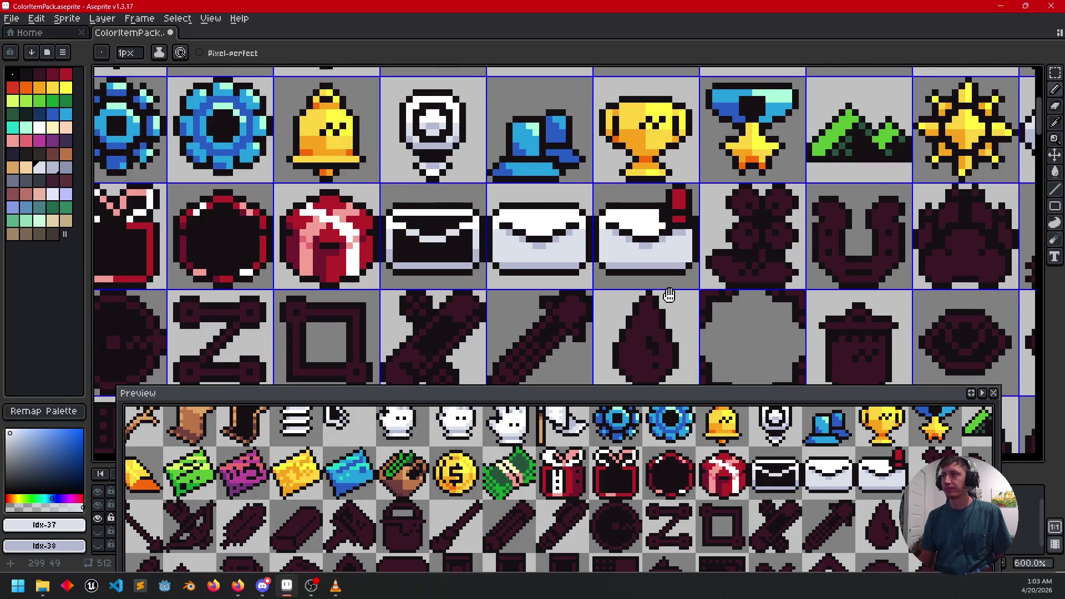
pyautogui.moveTo(634, 275); pyautogui.dragTo(637, 298)
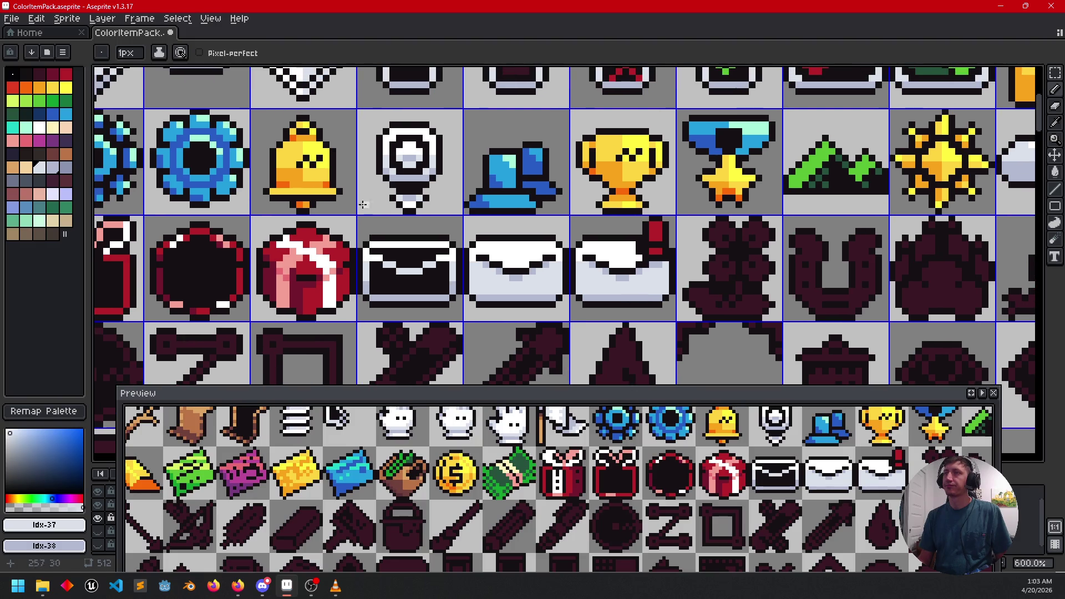
pyautogui.click(52, 74)
pyautogui.scroll(4, 643, 270)
# Step: Shade the flag's left side and base dark maroon and repaint its top pixels bright red
pyautogui.moveTo(644, 270)
pyautogui.mouseDown()
pyautogui.moveTo(626, 191)
pyautogui.moveTo(633, 203)
pyautogui.moveTo(616, 243)
pyautogui.mouseUp()
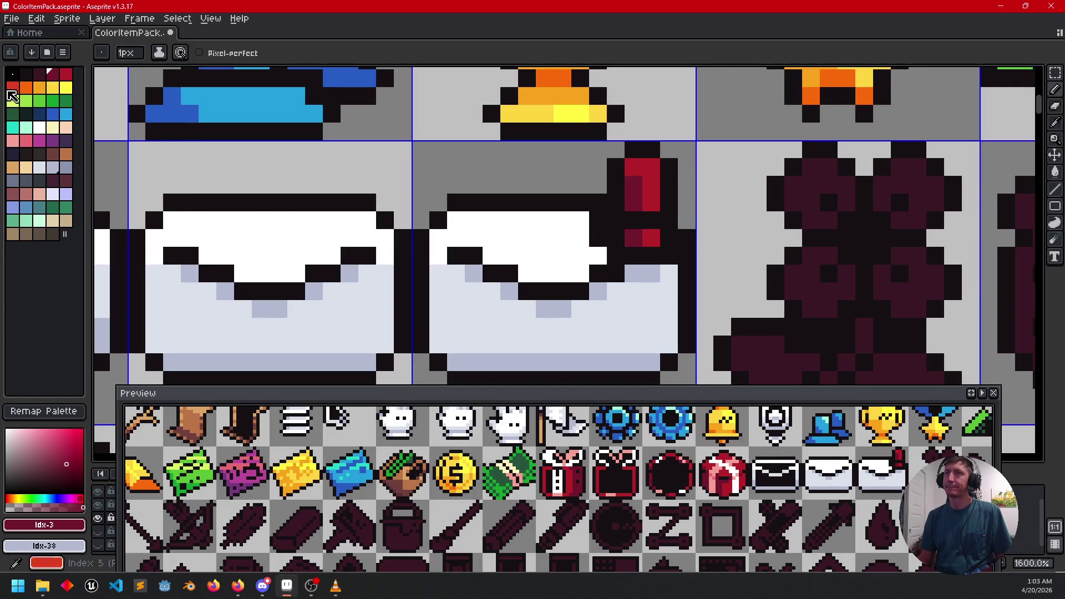
pyautogui.click(12, 96)
pyautogui.click(634, 168)
pyautogui.click(647, 169)
pyautogui.click(649, 184)
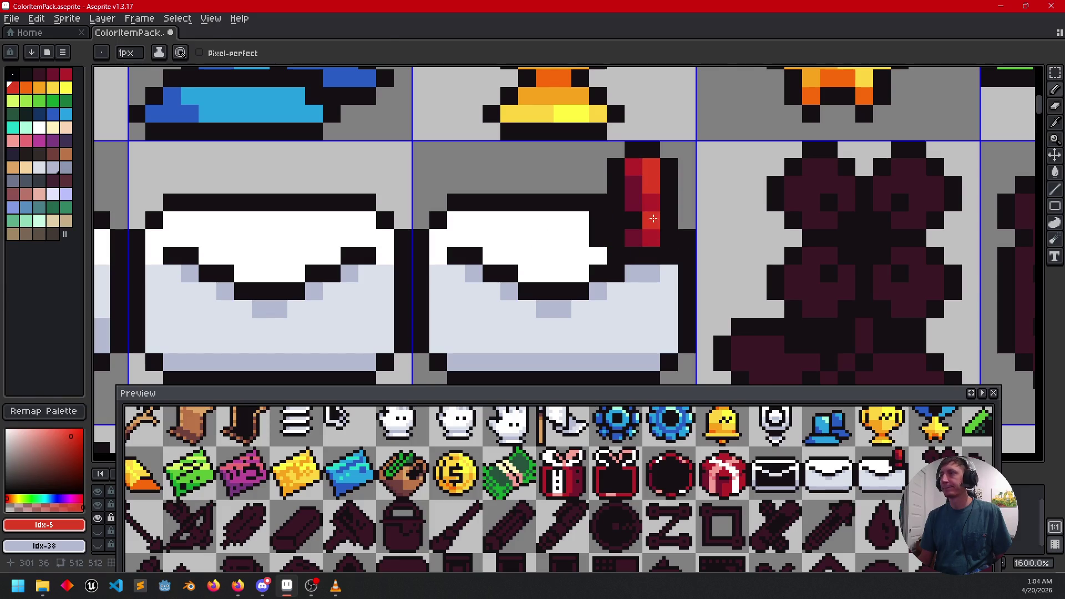
pyautogui.keyDown('alt'); pyautogui.click(654, 218); pyautogui.keyUp('alt')
# Step: Pan across the sheet to centre the dark bear icon in view
pyautogui.scroll(-5, 666, 233)
pyautogui.moveTo(729, 309)
pyautogui.mouseDown()
pyautogui.moveTo(742, 261)
pyautogui.moveTo(718, 252)
pyautogui.mouseUp()
pyautogui.scroll(1, 676, 224)
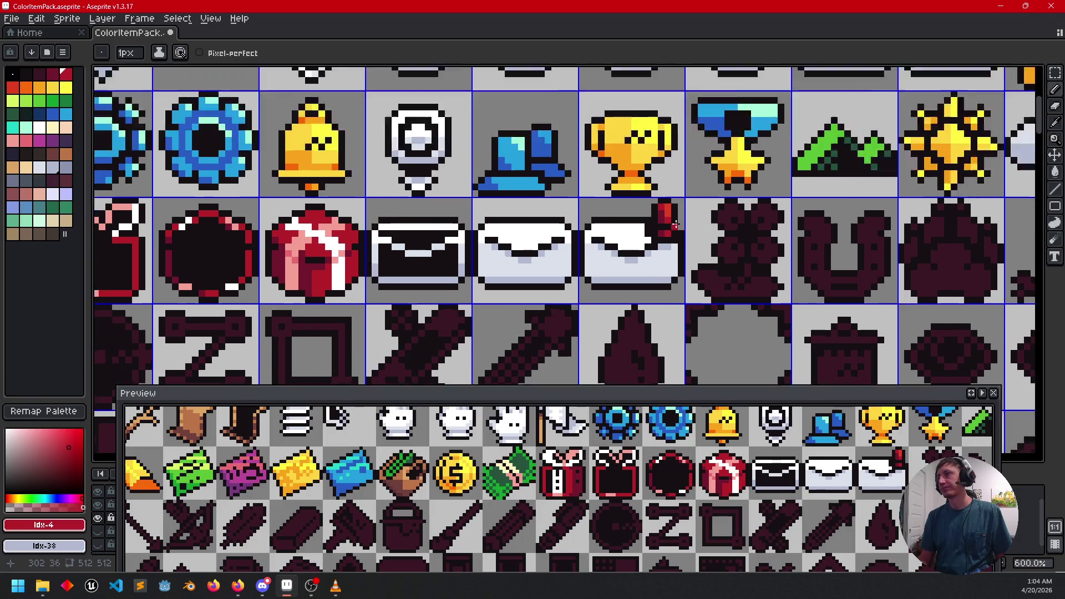
pyautogui.scroll(3, 676, 224)
pyautogui.moveTo(776, 256)
pyautogui.mouseDown()
pyautogui.moveTo(780, 233)
pyautogui.moveTo(756, 225)
pyautogui.moveTo(667, 224)
pyautogui.mouseUp()
pyautogui.scroll(-4, 780, 232)
pyautogui.moveTo(683, 264); pyautogui.dragTo(593, 300)
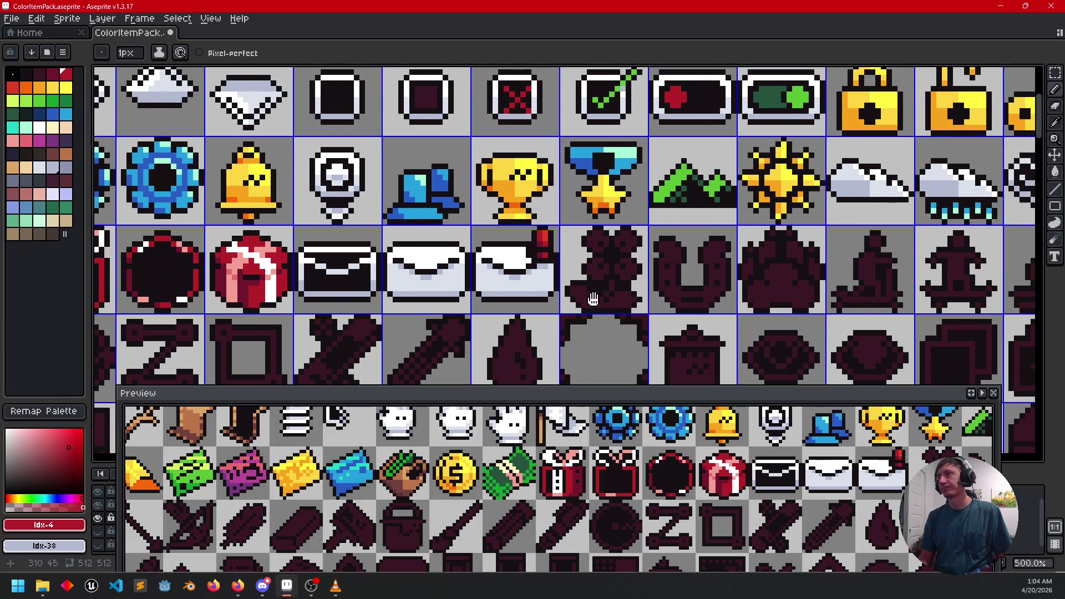
pyautogui.scroll(2, 611, 293)
# Step: Fill the bear icon's ears, lower lobes, stem and pot with the mountain icon's green
pyautogui.press('g')
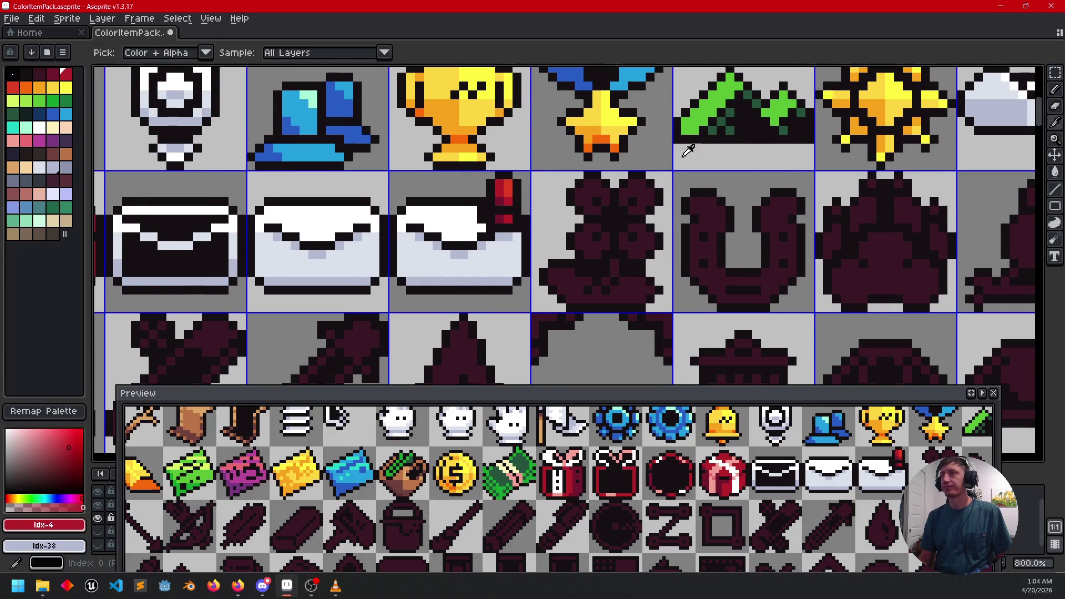
pyautogui.keyDown('alt'); pyautogui.click(688, 146); pyautogui.keyUp('alt')
pyautogui.scroll(2, 598, 207)
pyautogui.click(577, 194)
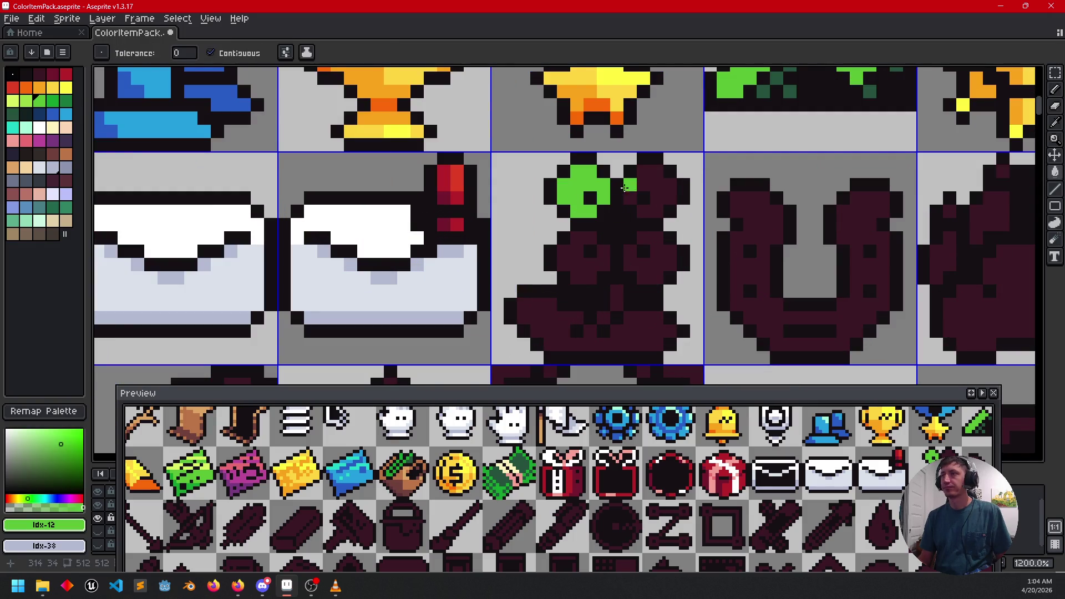
pyautogui.click(628, 186)
pyautogui.click(653, 254)
pyautogui.click(602, 263)
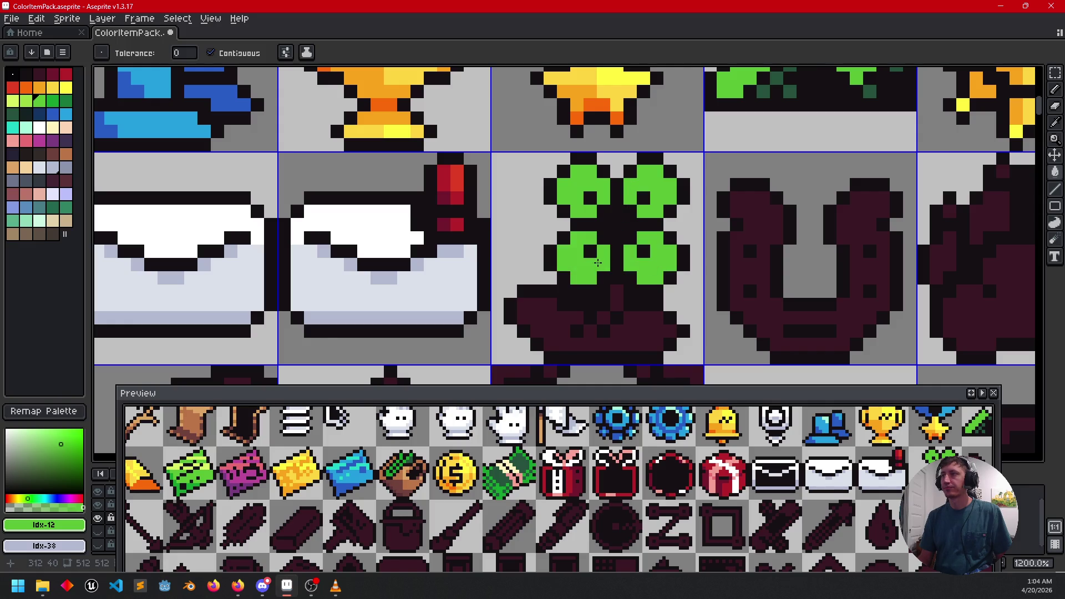
pyautogui.scroll(2, 571, 269)
pyautogui.click(562, 343)
pyautogui.click(615, 332)
pyautogui.scroll(-2, 614, 350)
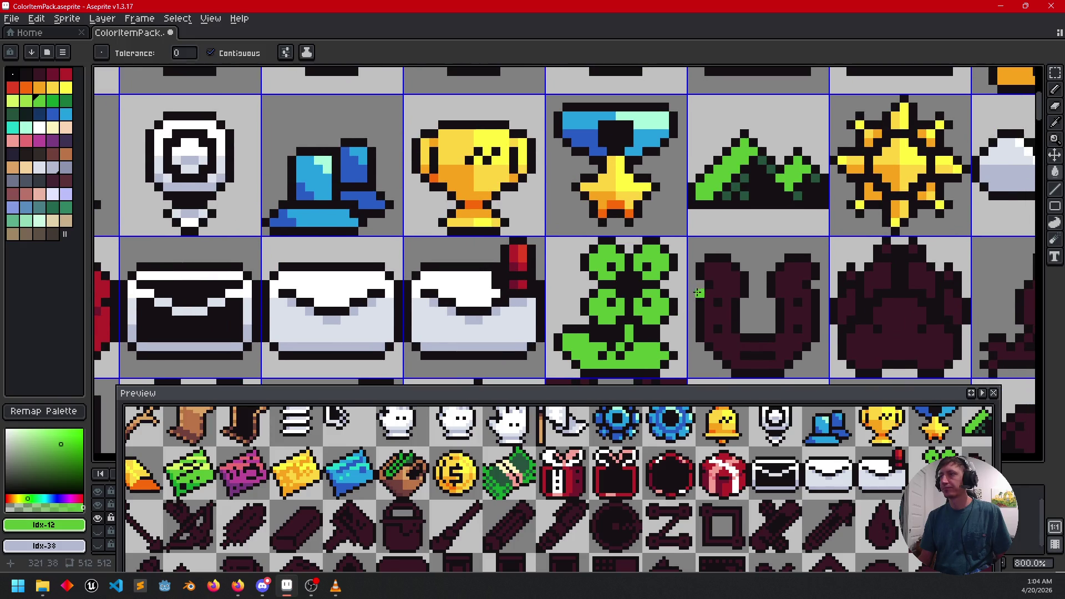
# Step: Sample a dark green as secondary colour and fill the clover's lower-left leaf with it
pyautogui.press('i')
pyautogui.rightClick(731, 191)
pyautogui.press('g')
pyautogui.scroll(2, 564, 330)
pyautogui.moveTo(569, 308); pyautogui.dragTo(560, 288)
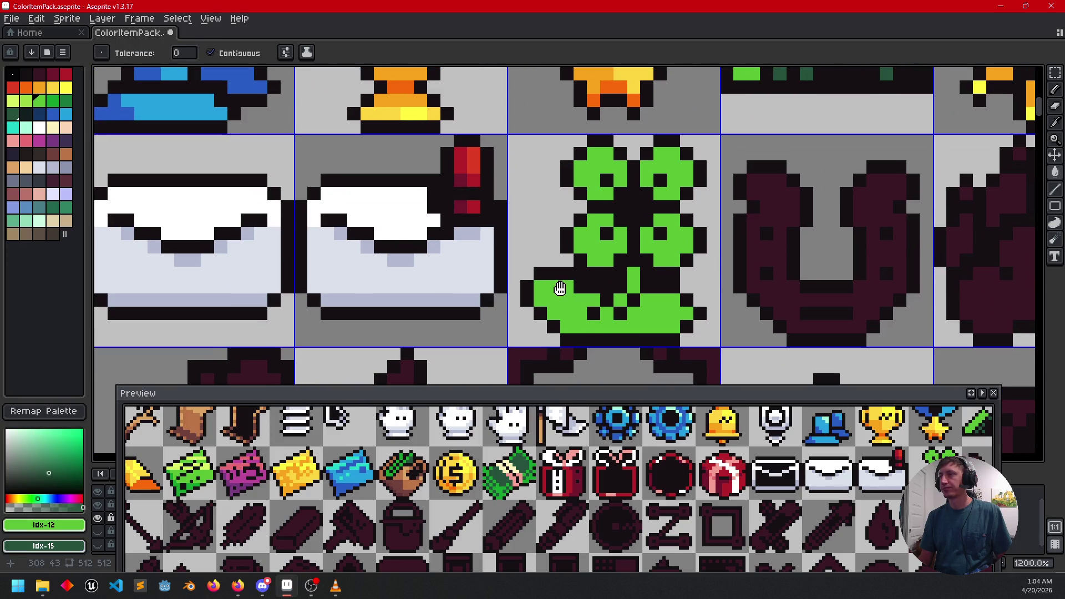
pyautogui.press('b')
pyautogui.rightClick(581, 312)
pyautogui.click(580, 312)
pyautogui.press('g')
pyautogui.rightClick(557, 308)
pyautogui.press('b')
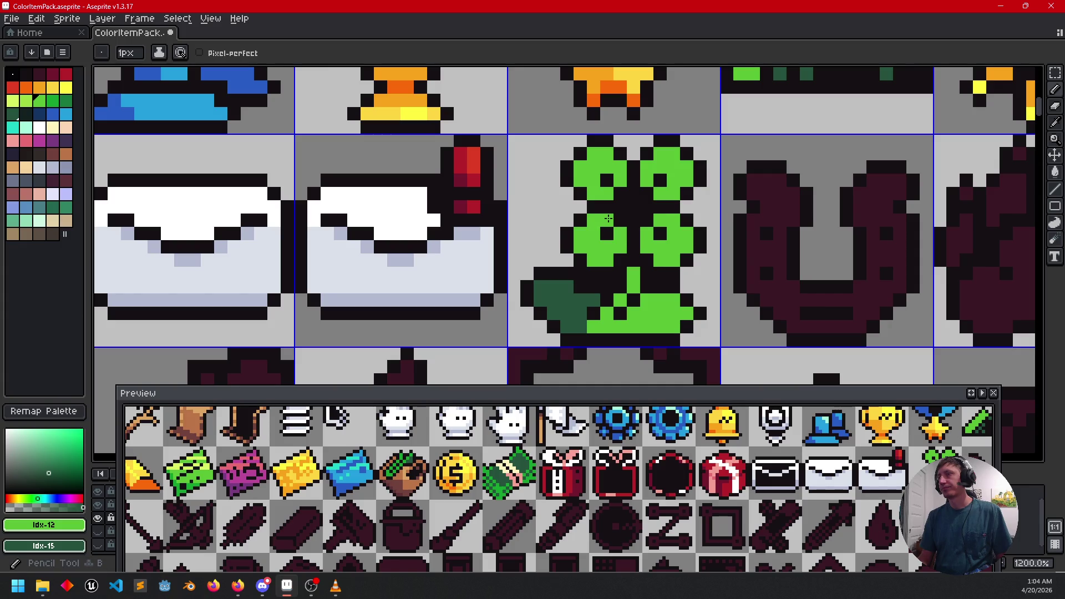
# Step: Shade pixels on the clover's right leaves dark green, adding a light green edge pixel
pyautogui.rightClick(622, 231)
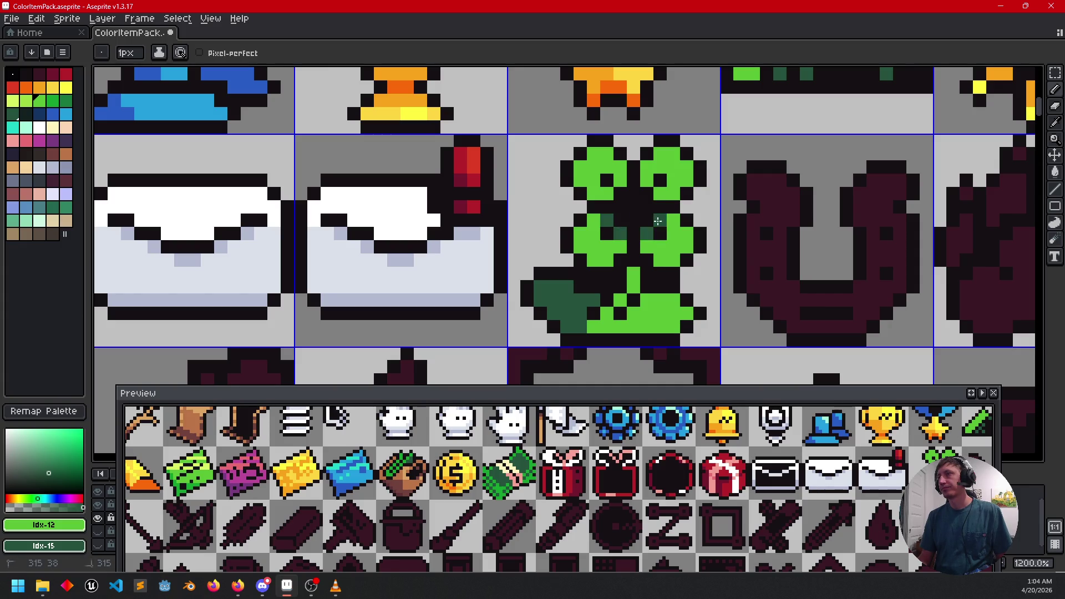
pyautogui.rightClick(644, 178)
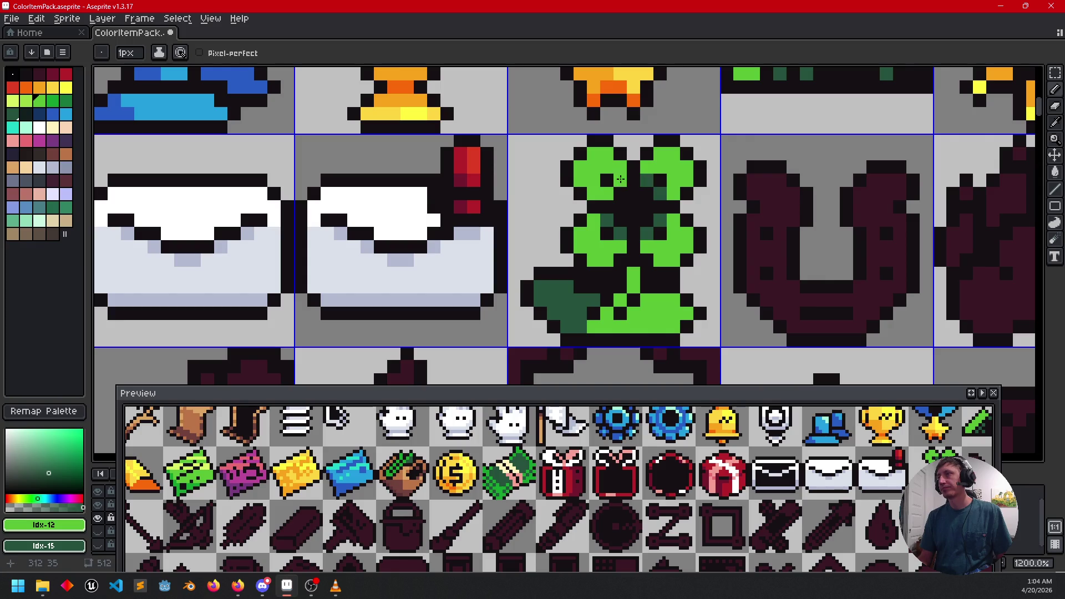
pyautogui.click(699, 259)
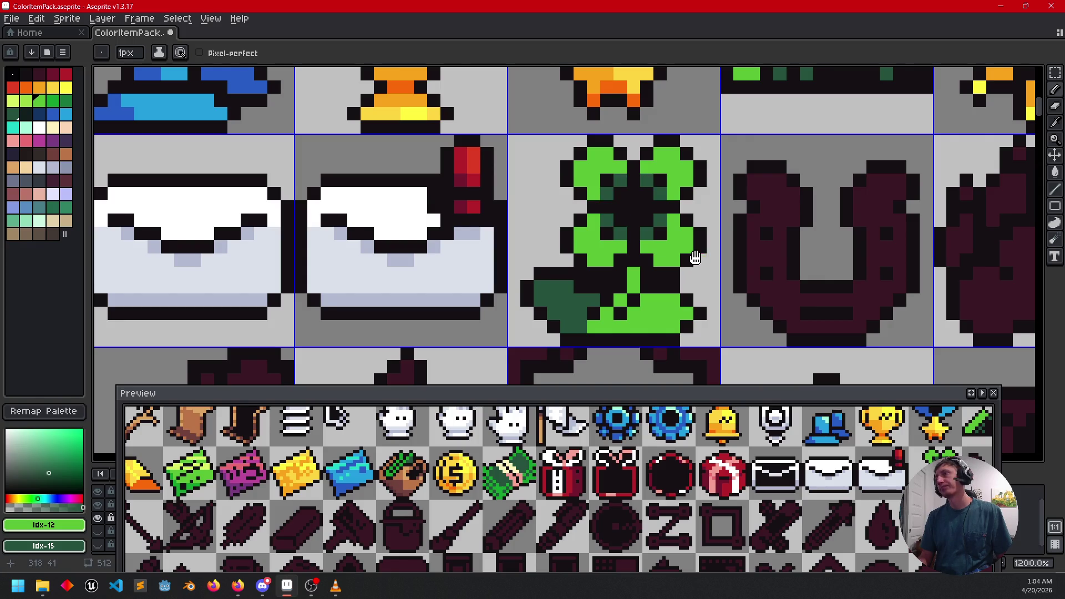
pyautogui.moveTo(695, 258); pyautogui.dragTo(669, 272)
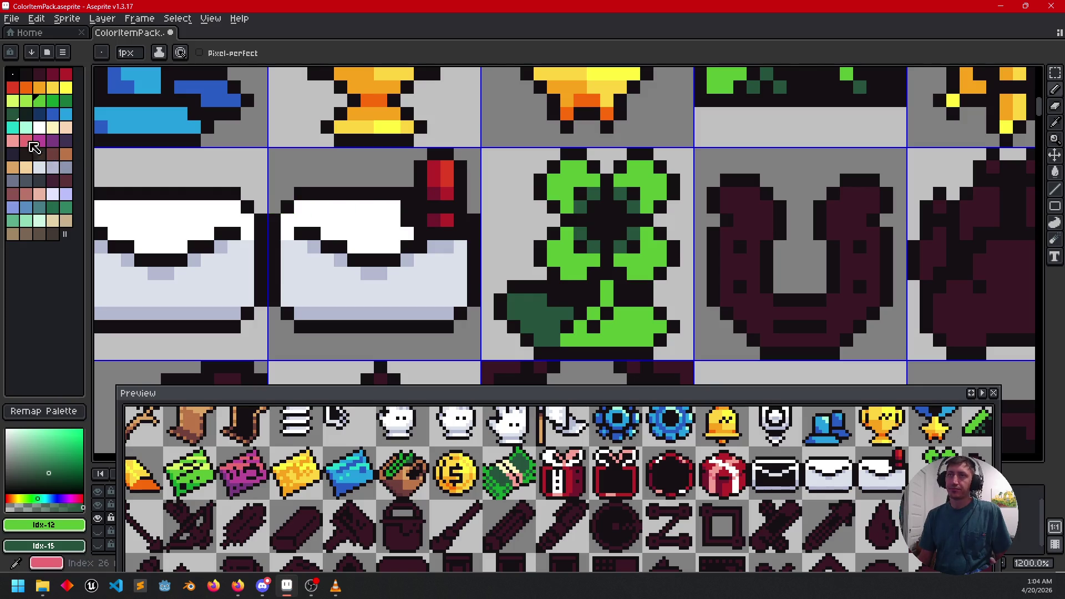
pyautogui.click(649, 178)
pyautogui.click(642, 254)
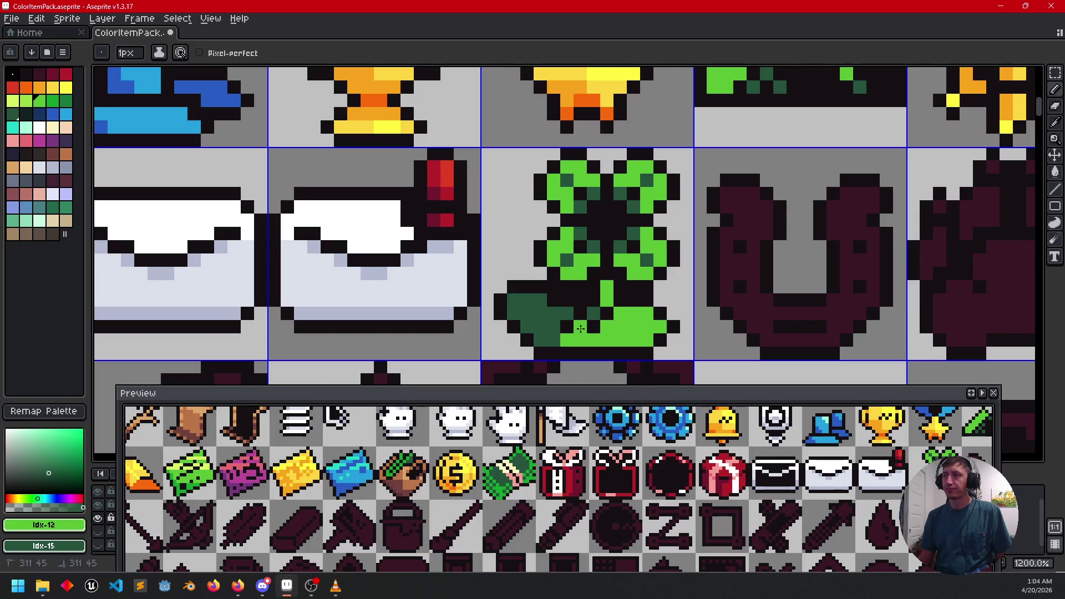
pyautogui.moveTo(600, 327); pyautogui.dragTo(618, 306)
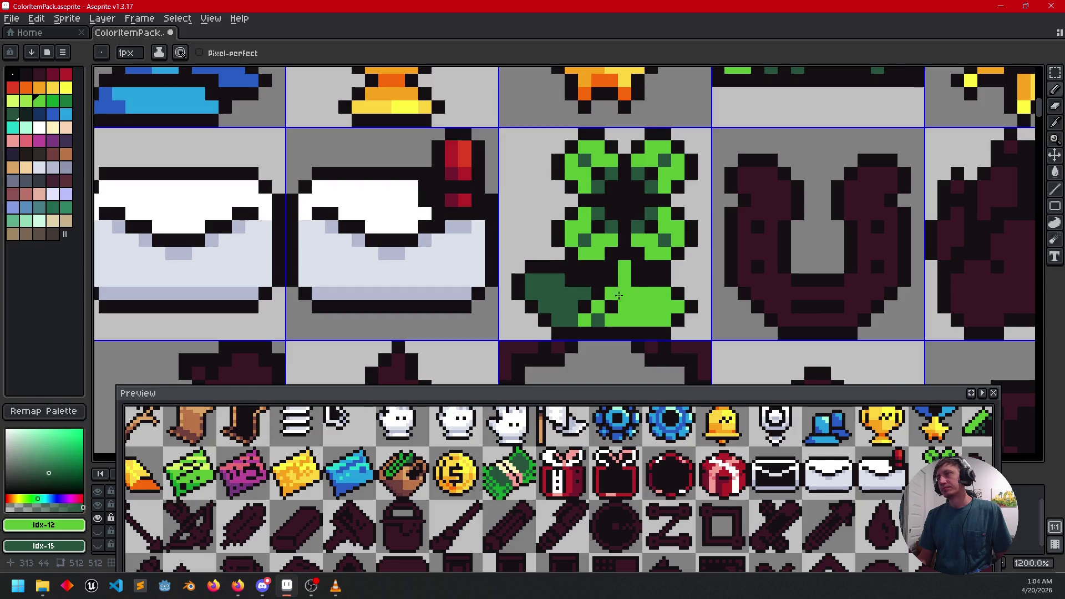
# Step: Brighten pixels along the clover's bottom row and lower-left with bright green
pyautogui.click(53, 101)
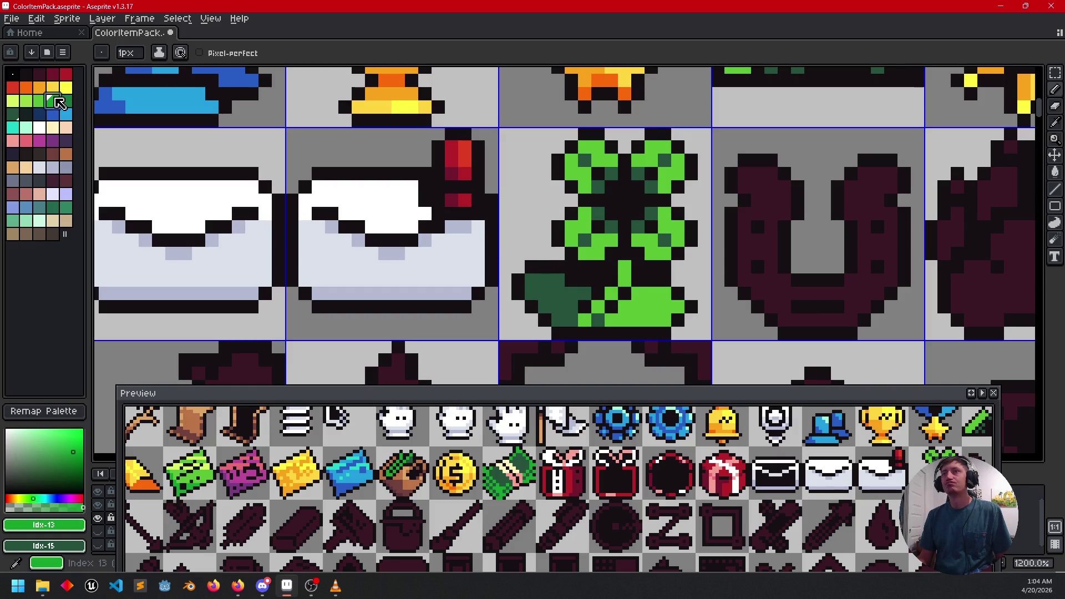
pyautogui.click(625, 321)
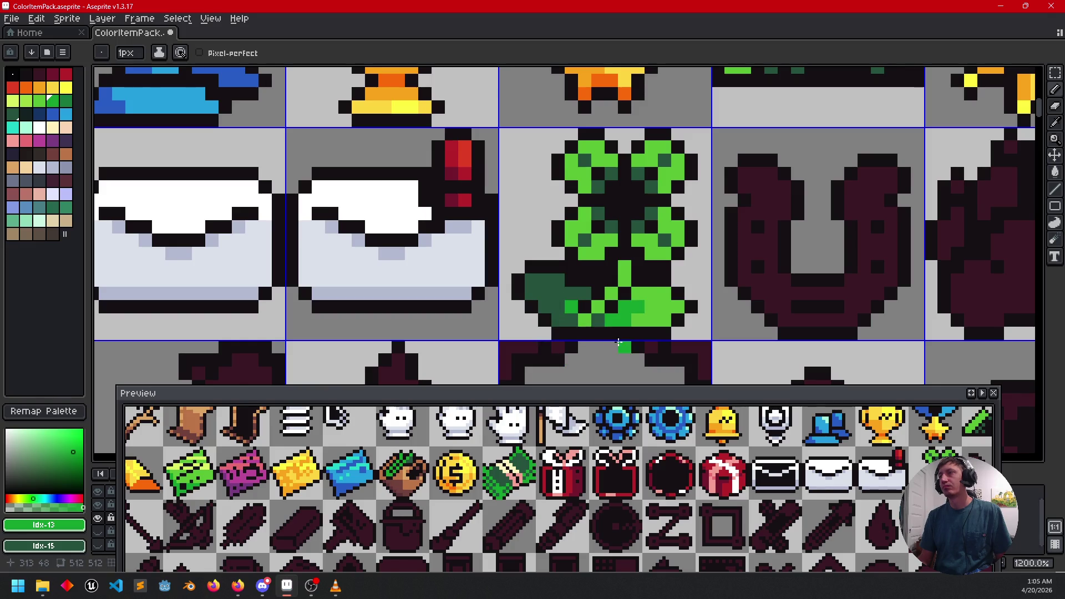
pyautogui.click(573, 322)
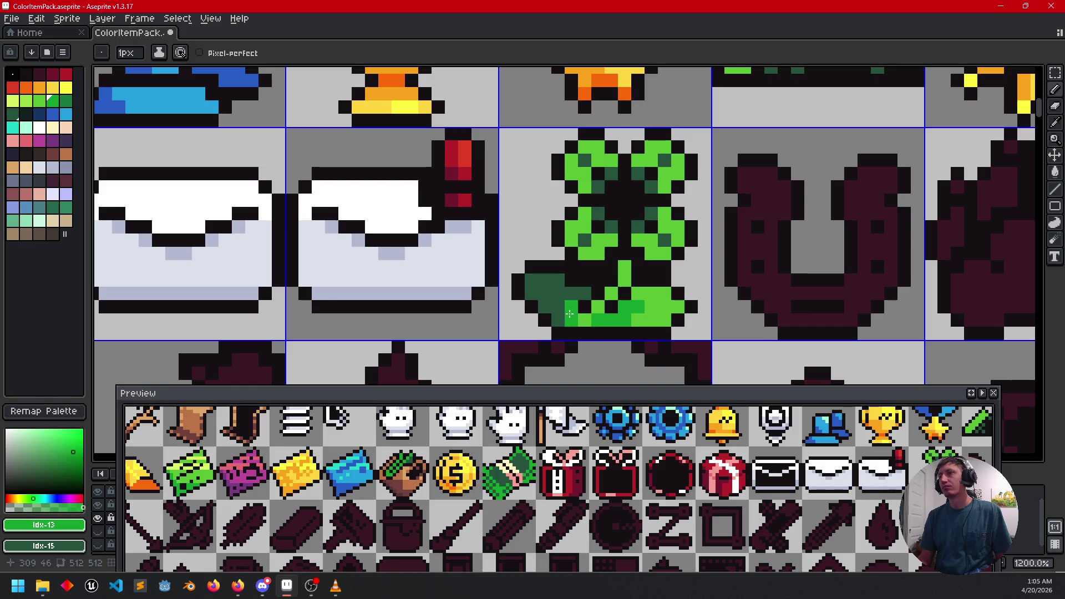
pyautogui.moveTo(571, 298); pyautogui.dragTo(583, 297)
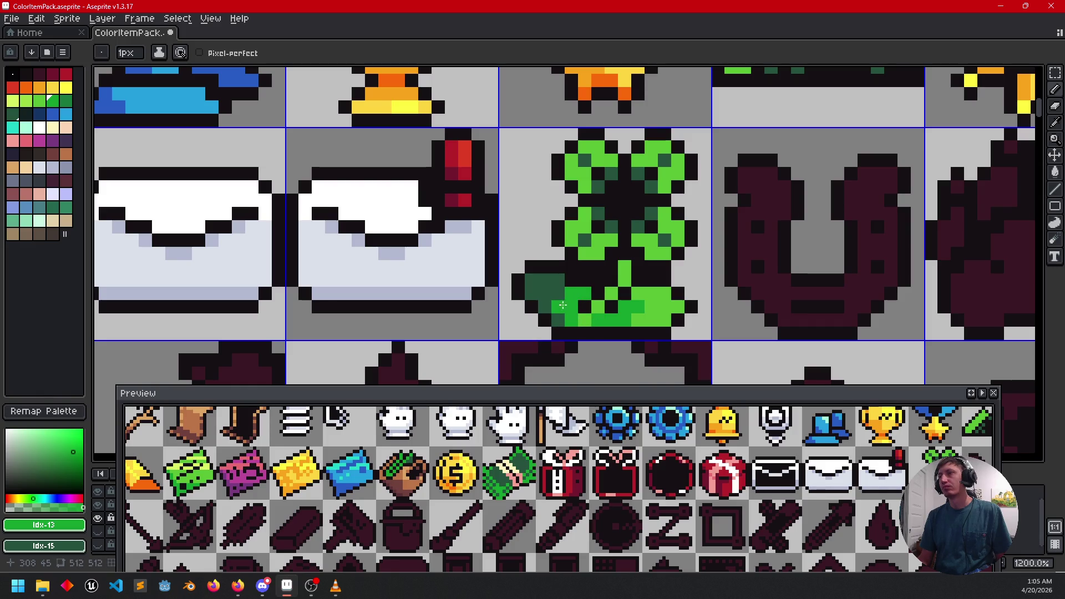
pyautogui.click(559, 293)
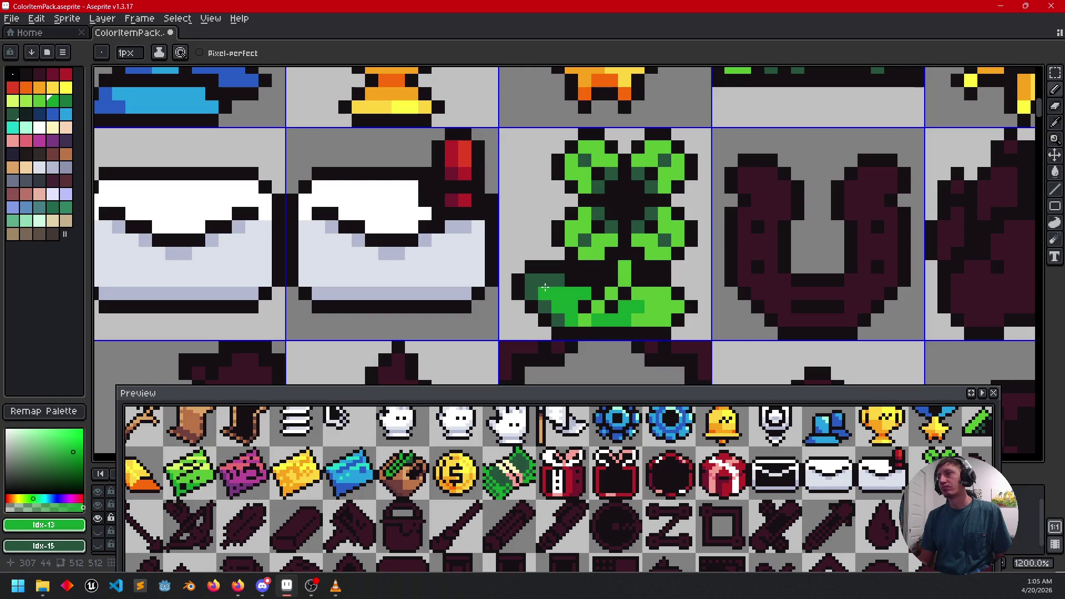
# Step: Darken lower-left clover pixels and those near the stem base dark green
pyautogui.keyDown('alt'); pyautogui.click(544, 284); pyautogui.keyUp('alt')
pyautogui.click(559, 307)
pyautogui.click(532, 320)
pyautogui.moveTo(571, 288); pyautogui.dragTo(584, 293)
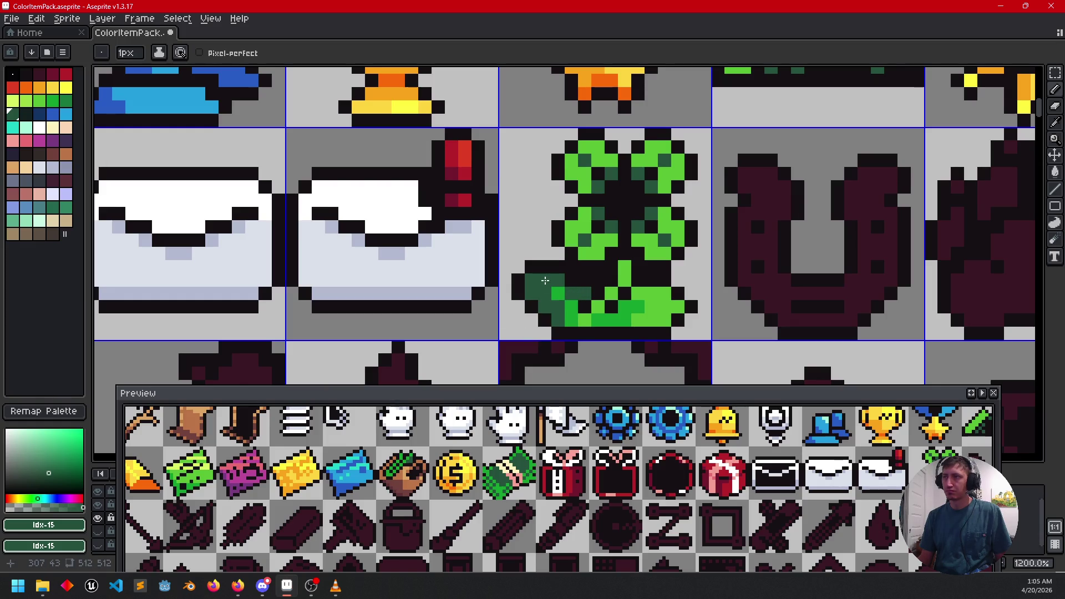
pyautogui.scroll(1, 555, 319)
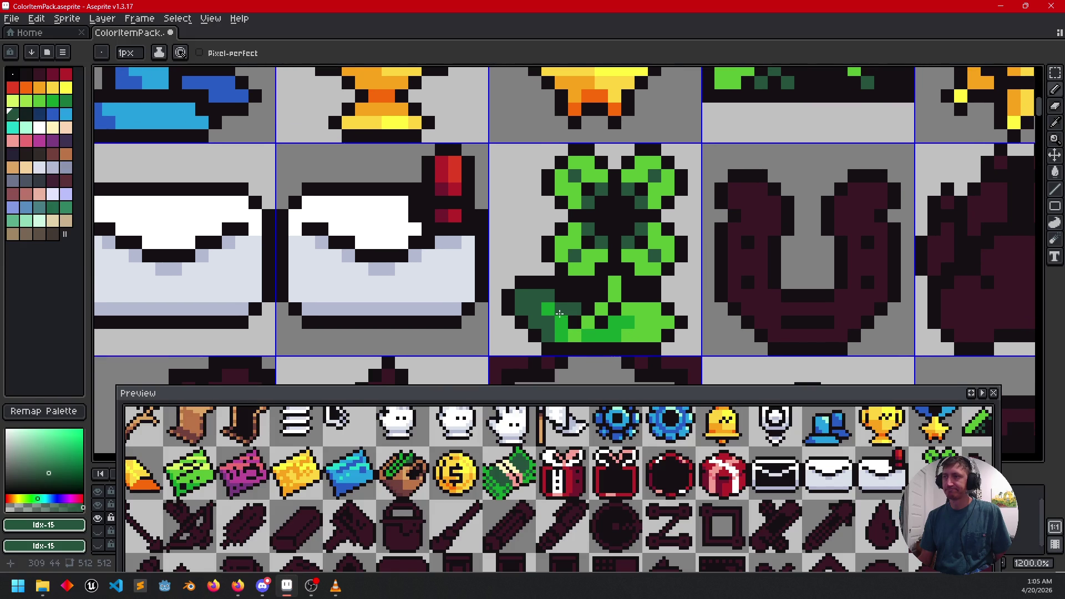
pyautogui.moveTo(553, 314); pyautogui.dragTo(562, 335)
pyautogui.scroll(1, 698, 347)
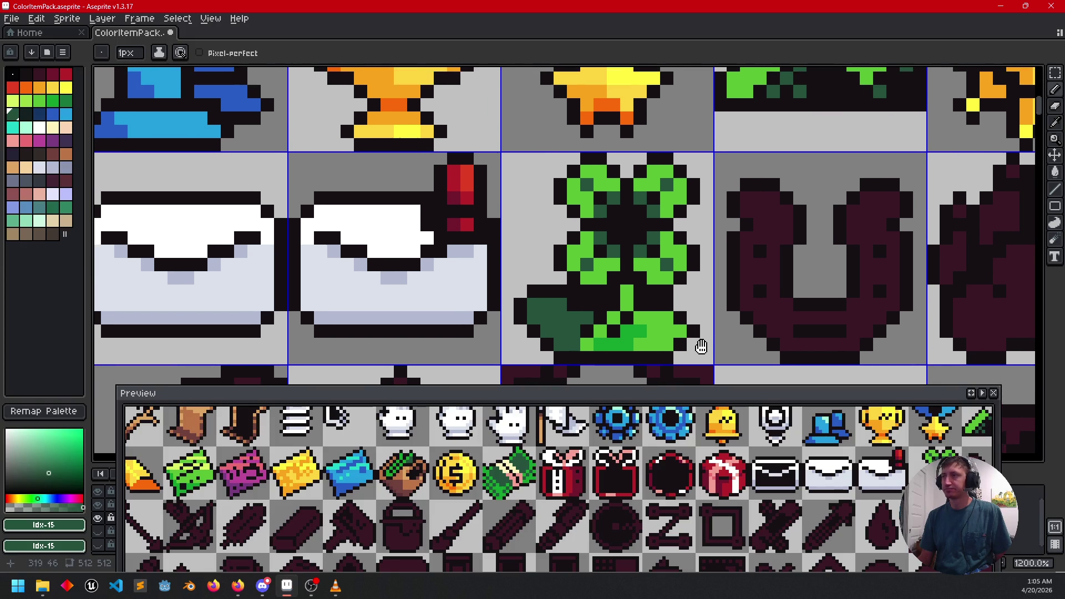
pyautogui.click(627, 350)
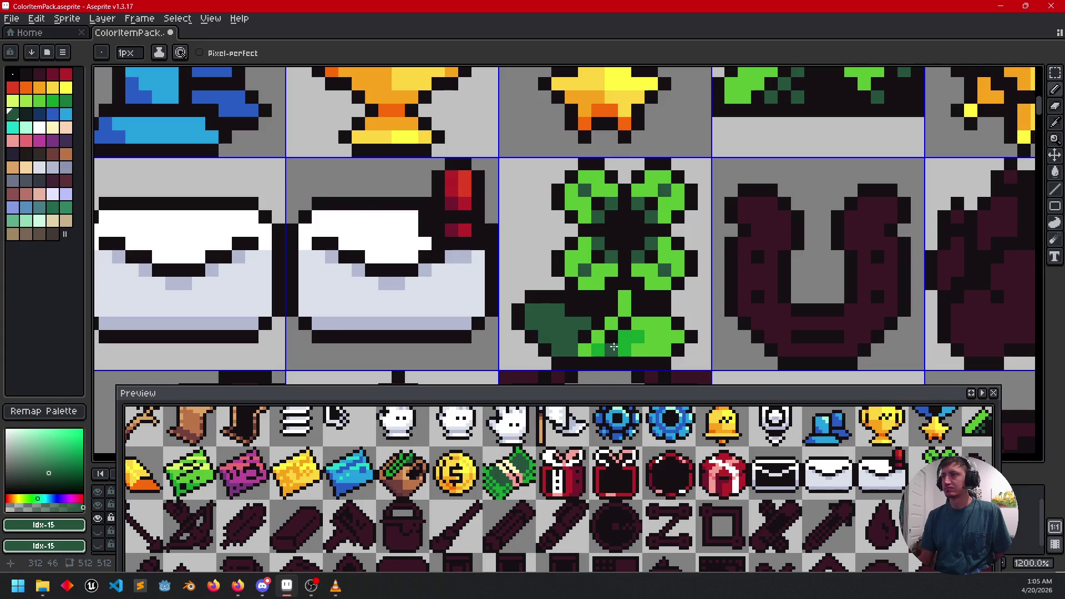
# Step: Darken a stem pixel and repaint two clover pixels bright green
pyautogui.keyDown('alt'); pyautogui.click(615, 345); pyautogui.keyUp('alt')
pyautogui.rightClick(624, 298)
pyautogui.keyDown('alt'); pyautogui.click(624, 298); pyautogui.keyUp('alt')
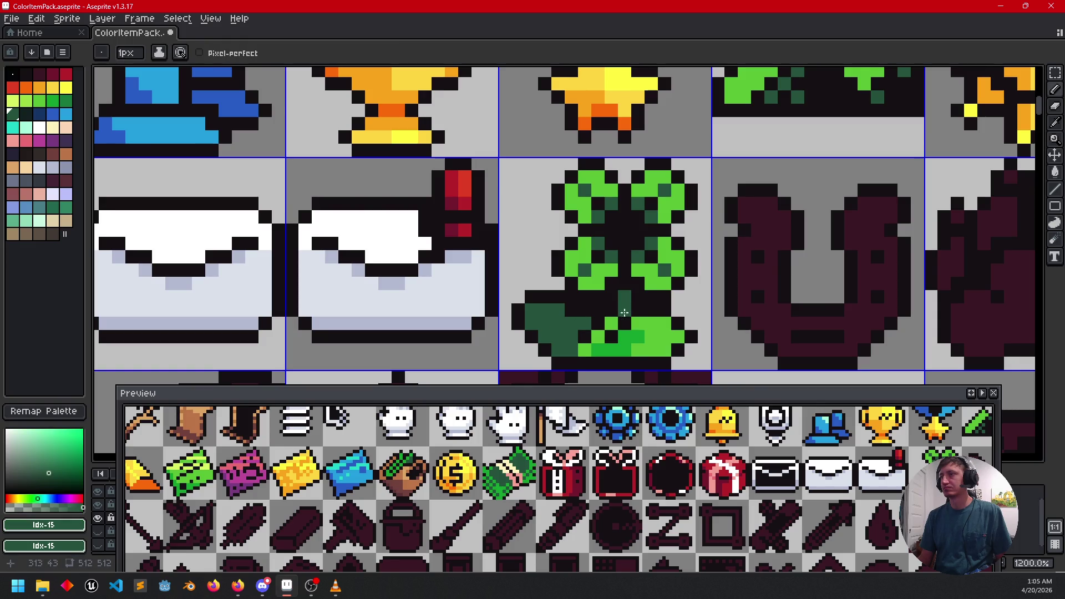
pyautogui.press('alt')
pyautogui.keyDown('alt'); pyautogui.click(630, 342); pyautogui.keyUp('alt')
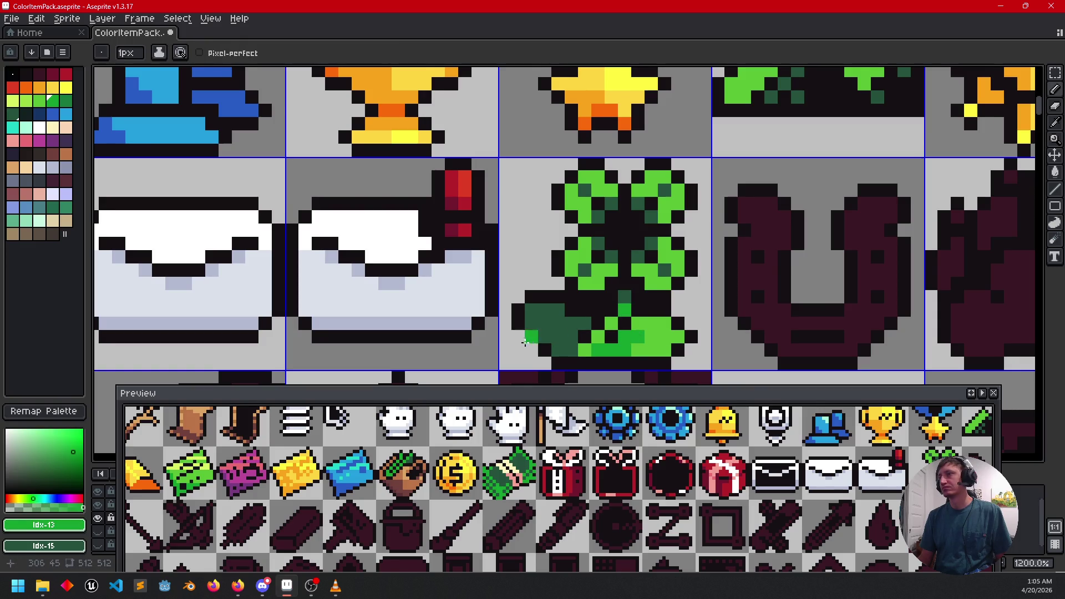
pyautogui.moveTo(603, 323); pyautogui.dragTo(610, 340)
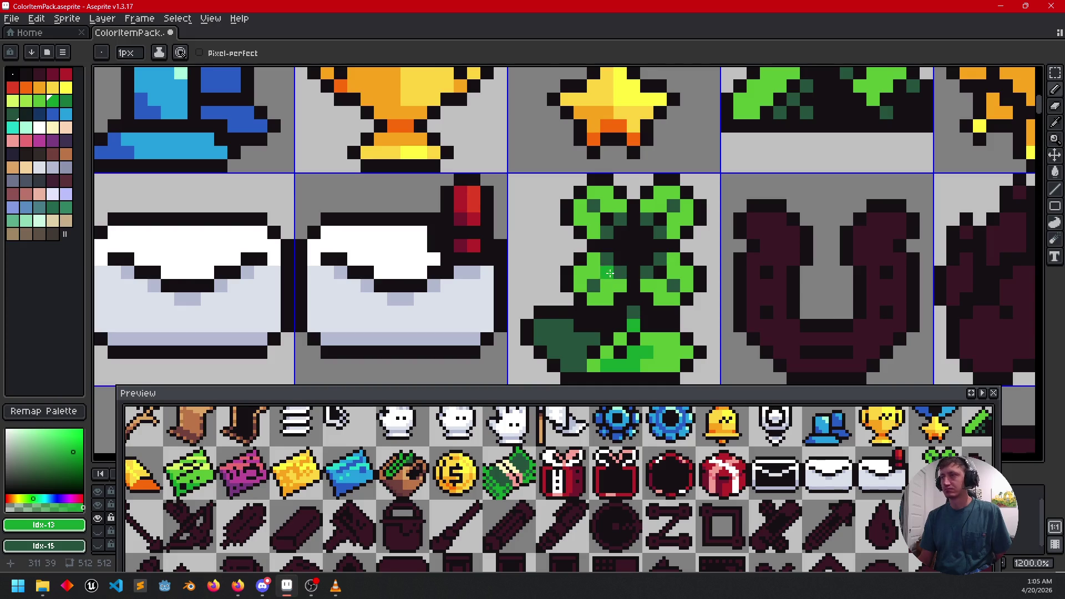
pyautogui.moveTo(593, 269); pyautogui.dragTo(592, 257)
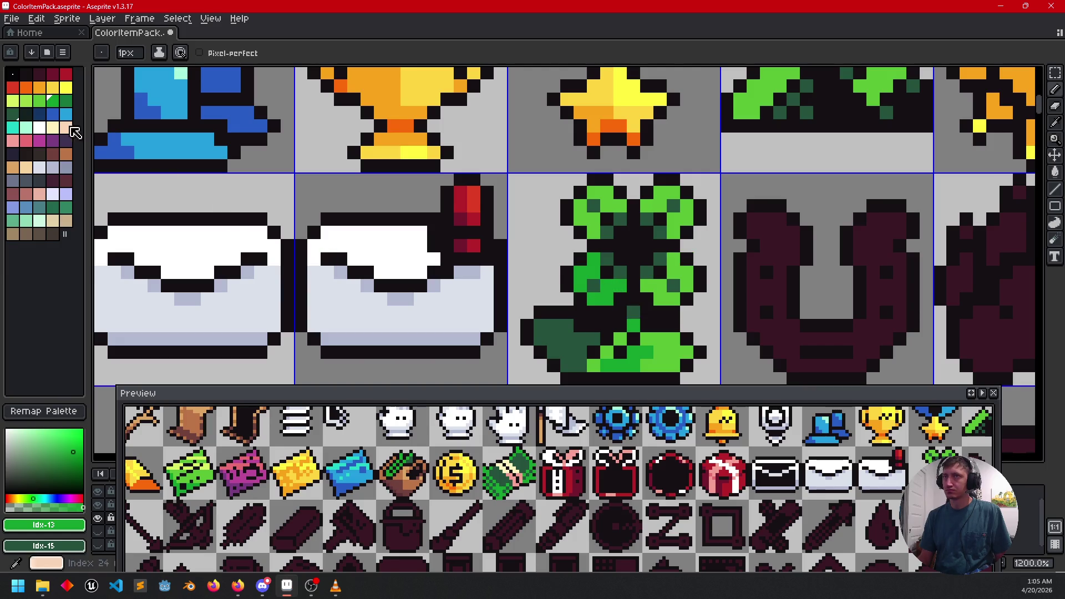
# Step: Pick a lighter palette green and sample several greens from the clover leaves
pyautogui.click(26, 101)
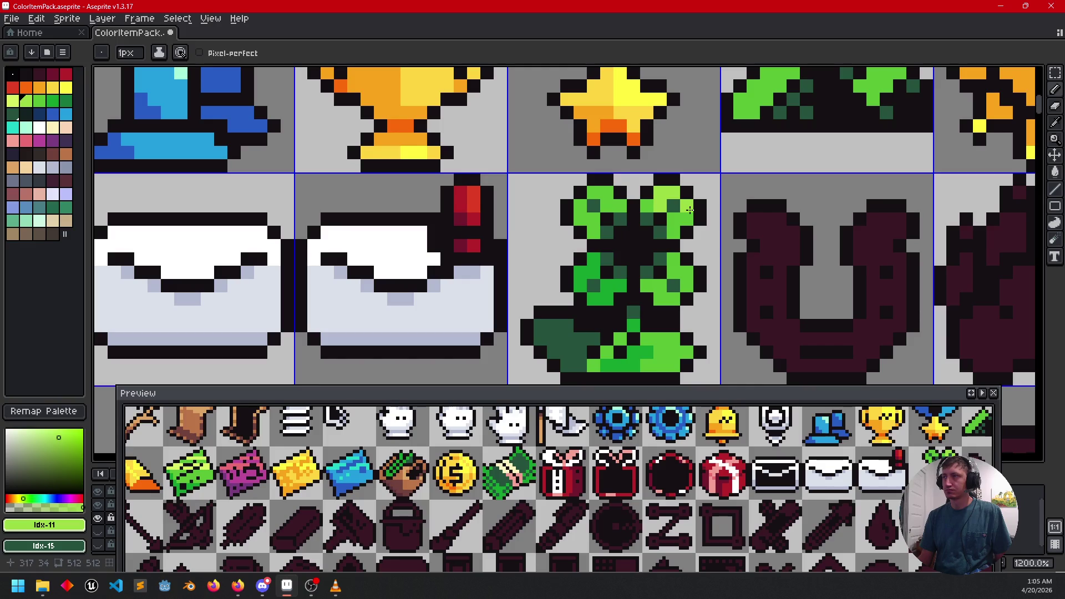
pyautogui.scroll(-2, 689, 210)
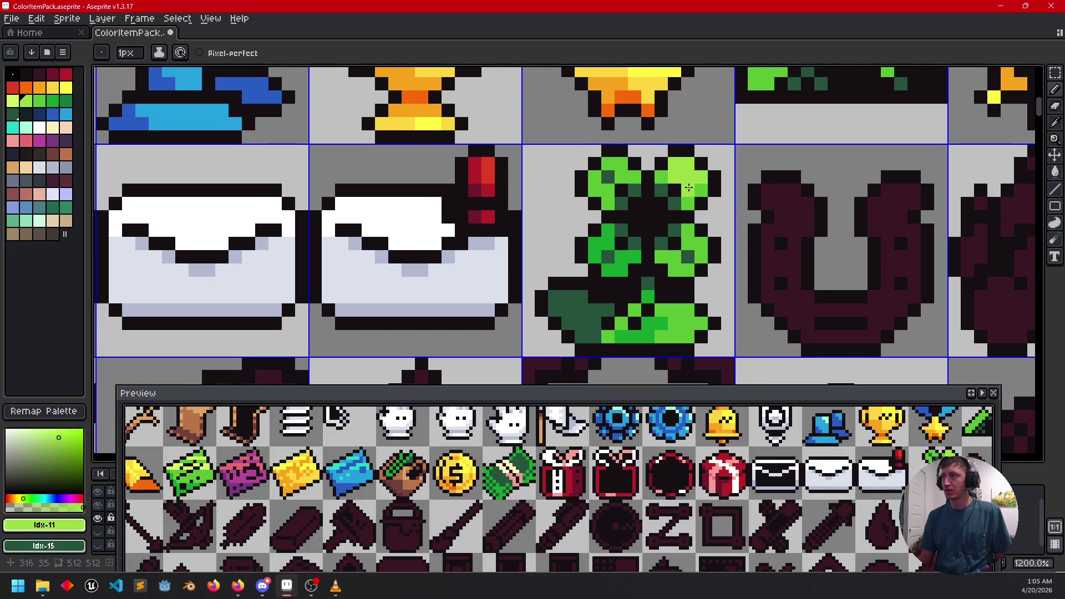
pyautogui.press(']')
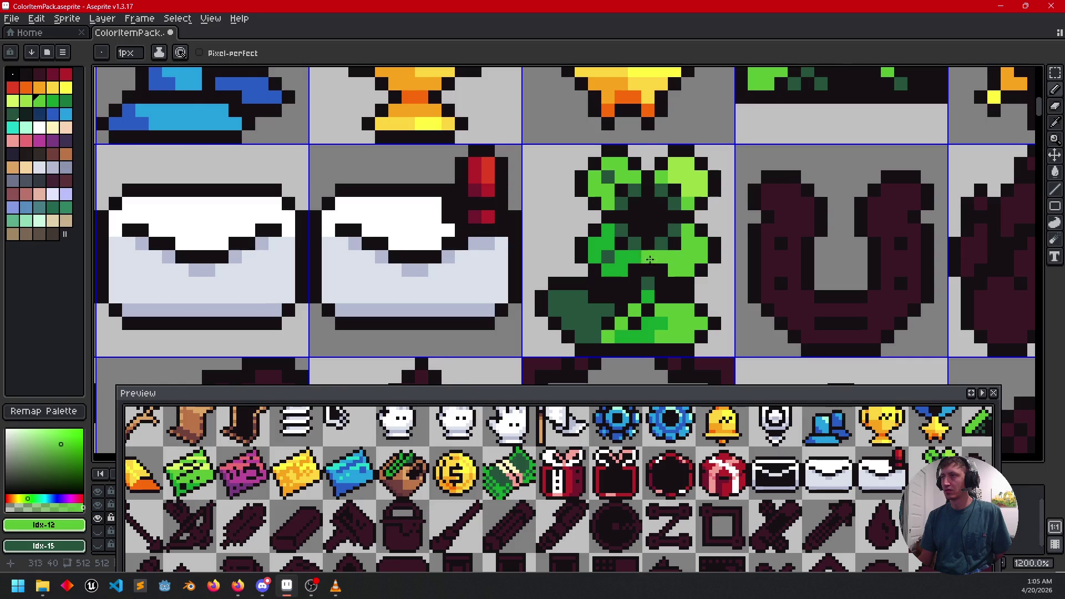
pyautogui.scroll(1, 742, 269)
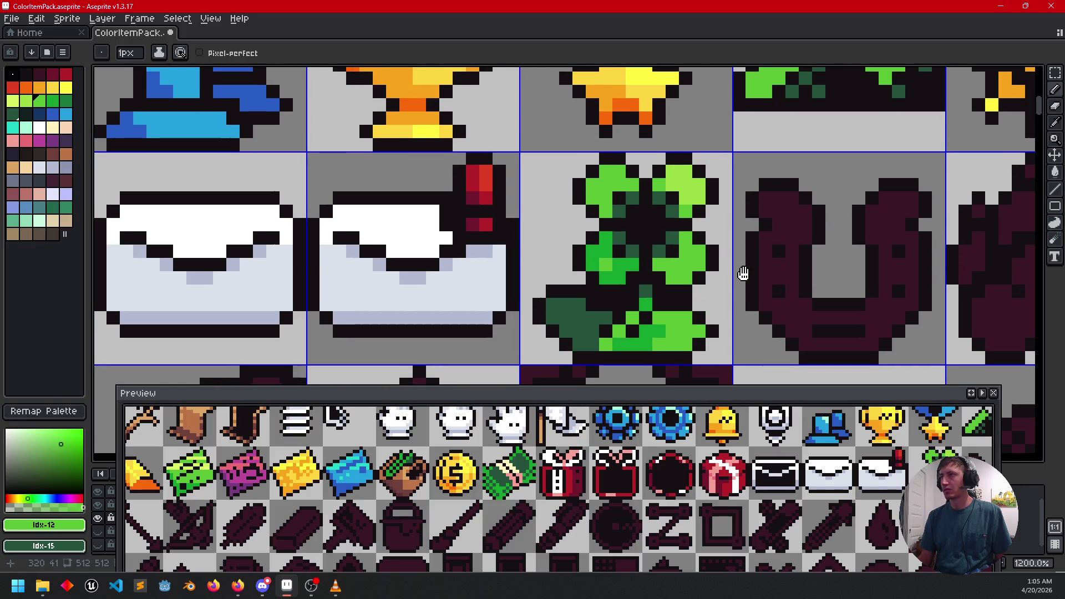
pyautogui.keyDown('alt'); pyautogui.click(622, 271); pyautogui.keyUp('alt')
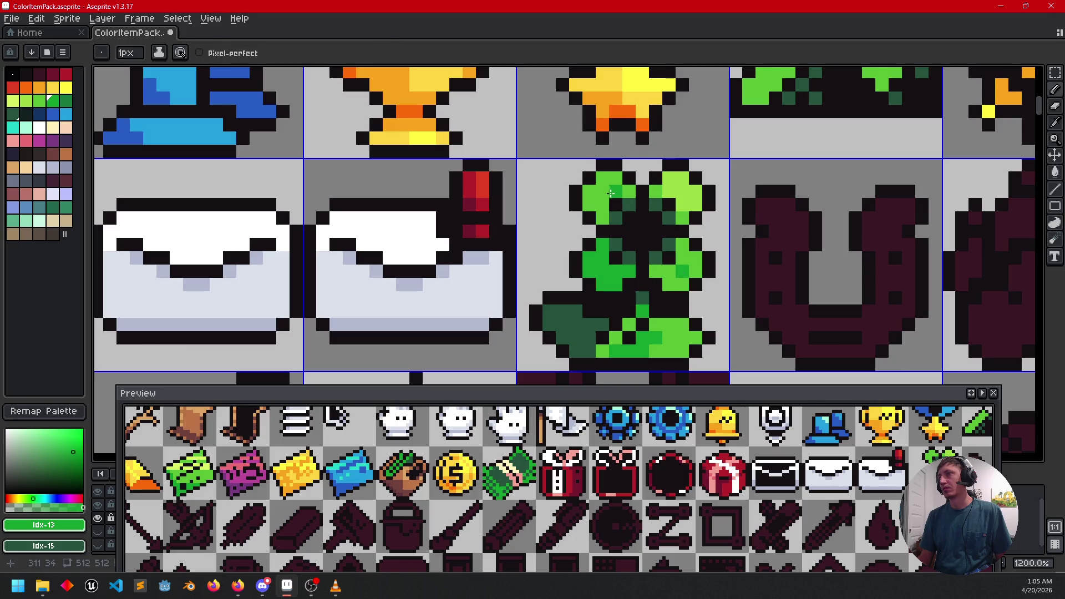
pyautogui.moveTo(712, 328); pyautogui.dragTo(720, 309)
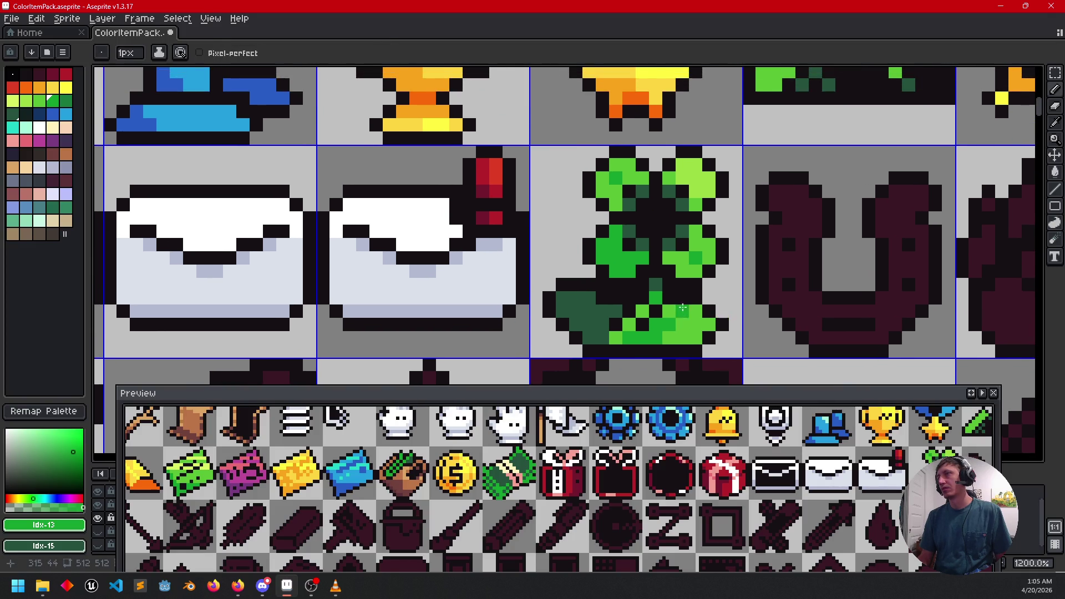
pyautogui.keyDown('alt'); pyautogui.click(702, 203); pyautogui.keyUp('alt')
# Step: Repaint two dark shading pixels in the upper-left leaf with the clover's bright green
pyautogui.moveTo(634, 307)
pyautogui.mouseDown()
pyautogui.moveTo(649, 289)
pyautogui.moveTo(643, 309)
pyautogui.mouseUp()
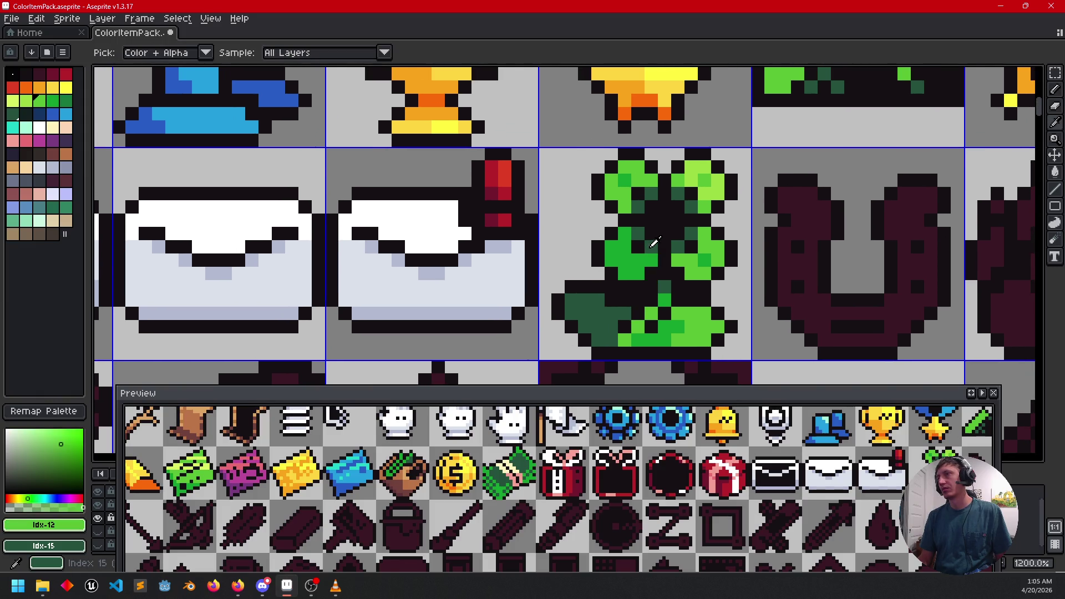
pyautogui.keyDown('alt'); pyautogui.click(654, 244); pyautogui.keyUp('alt')
pyautogui.scroll(1, 772, 319)
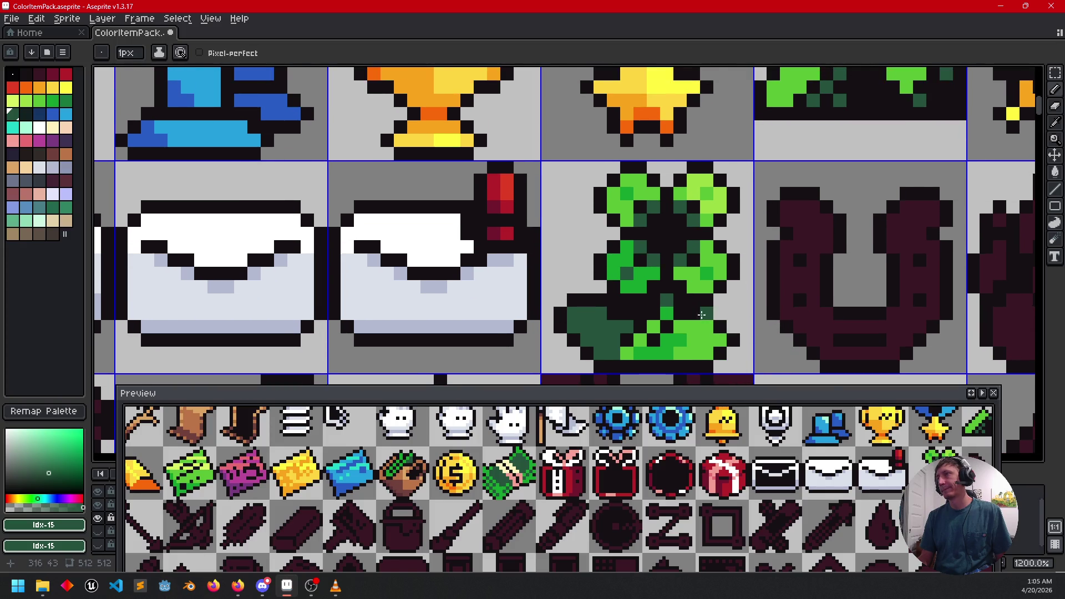
pyautogui.scroll(-4, 702, 315)
pyautogui.scroll(5, 702, 315)
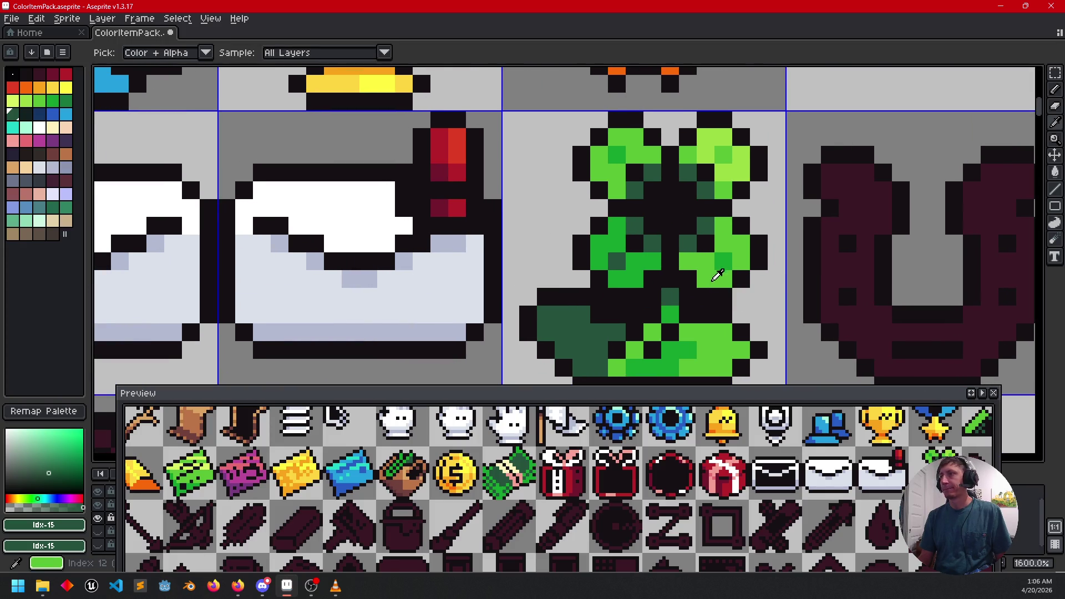
pyautogui.keyDown('alt'); pyautogui.click(698, 257); pyautogui.keyUp('alt')
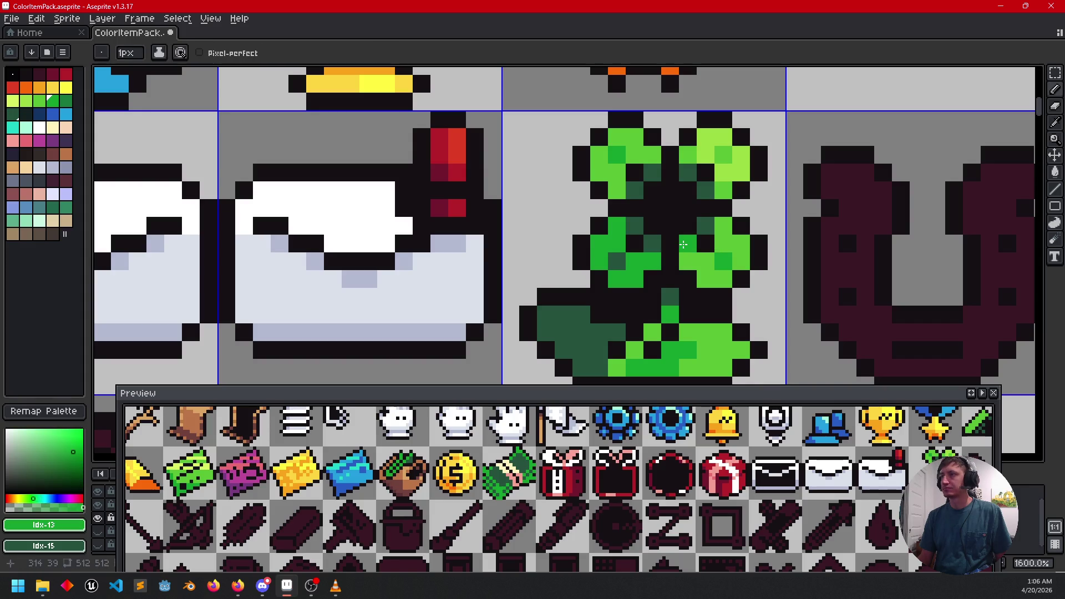
pyautogui.click(635, 190)
pyautogui.click(650, 173)
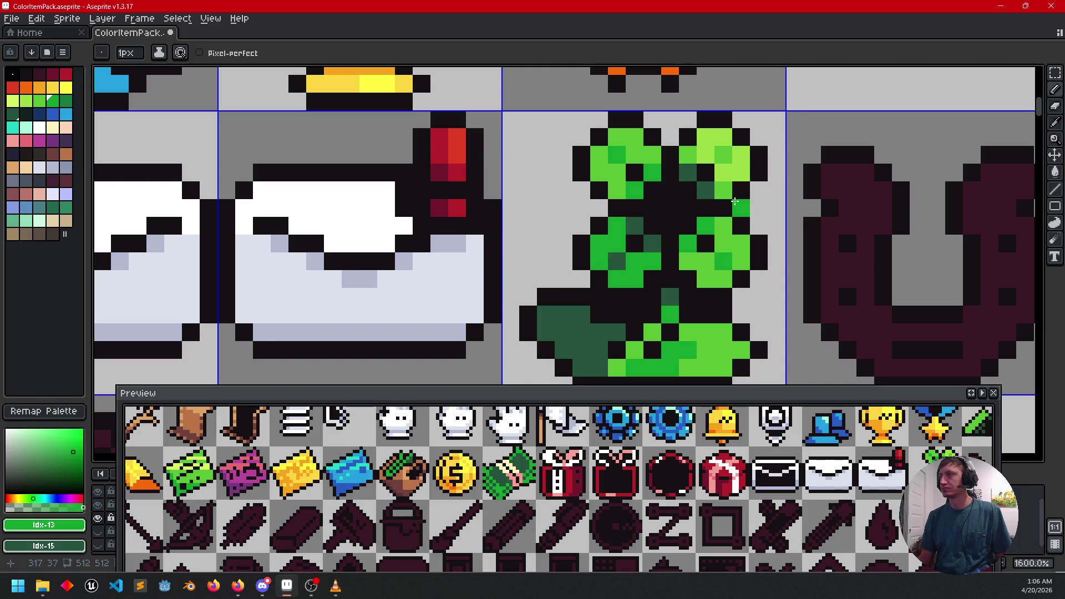
# Step: Sample the clover's lime and bright greens while repositioning the view around it
pyautogui.keyDown('alt'); pyautogui.click(721, 245); pyautogui.keyUp('alt')
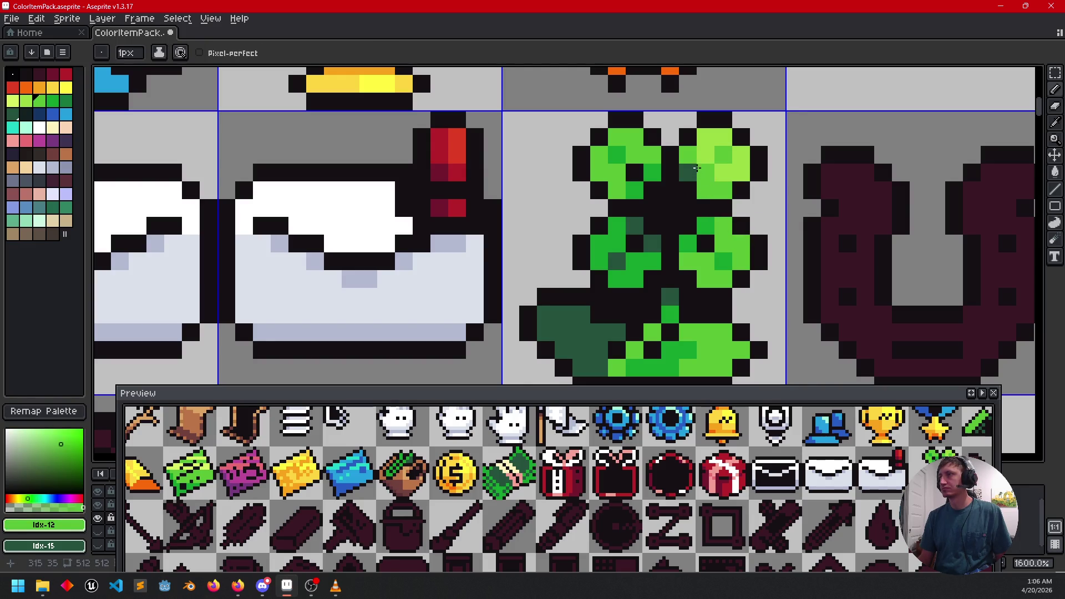
pyautogui.keyDown('alt'); pyautogui.click(727, 187); pyautogui.keyUp('alt')
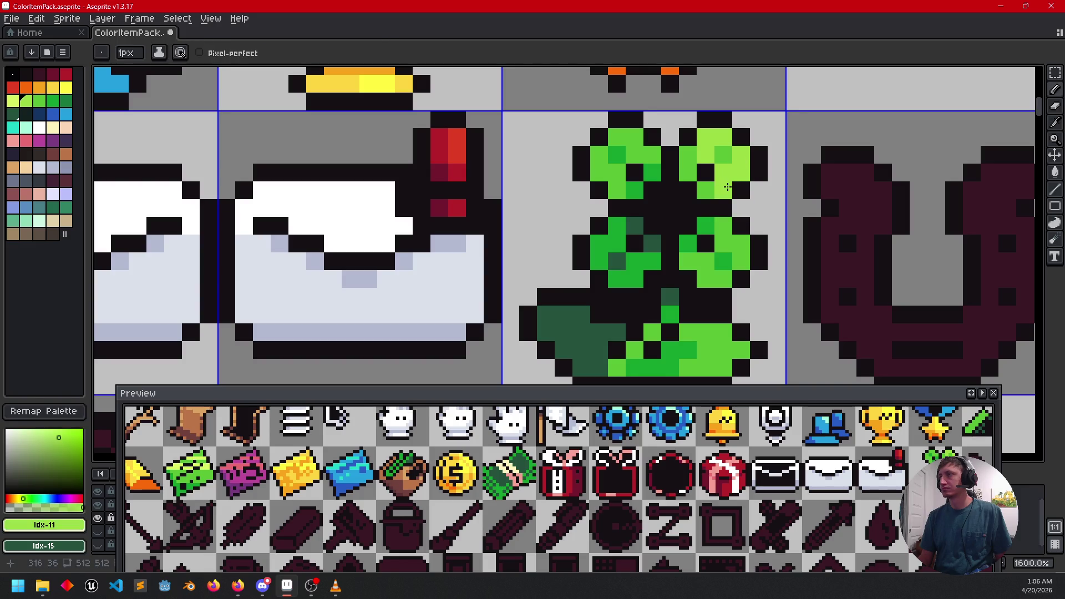
pyautogui.hscroll(-1, 799, 233)
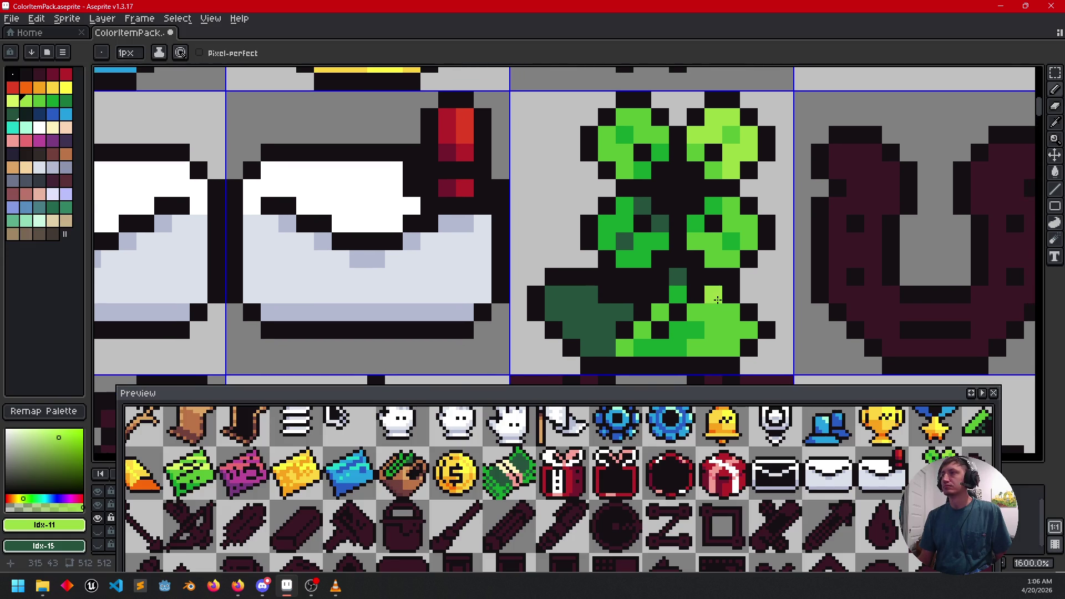
pyautogui.scroll(-3, 808, 318)
pyautogui.moveTo(808, 317)
pyautogui.mouseDown()
pyautogui.moveTo(777, 299)
pyautogui.moveTo(790, 250)
pyautogui.mouseUp()
pyautogui.scroll(3, 713, 249)
pyautogui.scroll(-1, 784, 262)
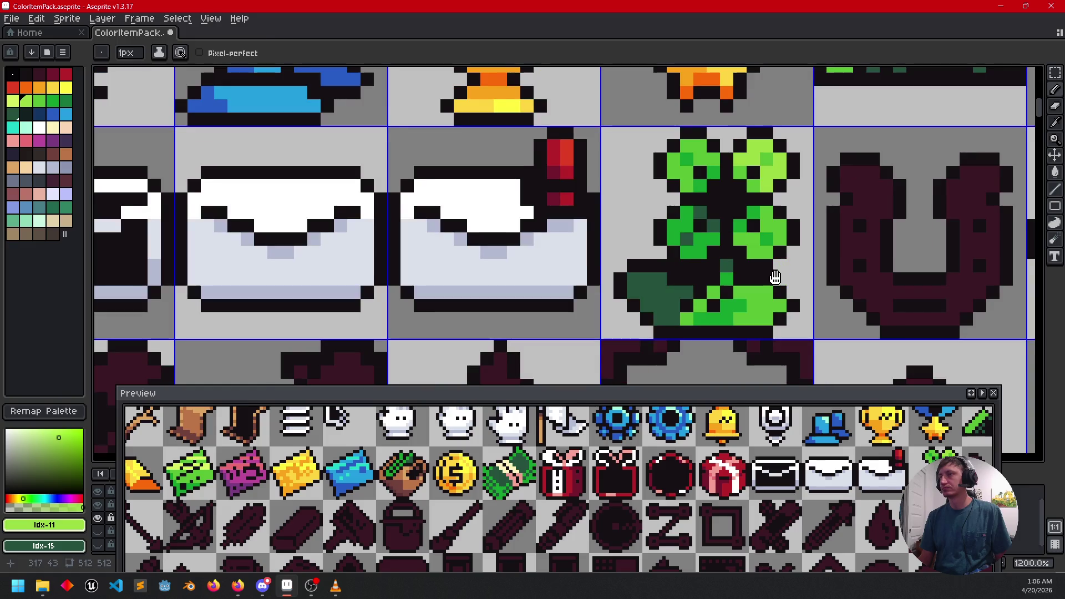
pyautogui.press('alt')
pyautogui.keyDown('alt'); pyautogui.click(703, 299); pyautogui.keyUp('alt')
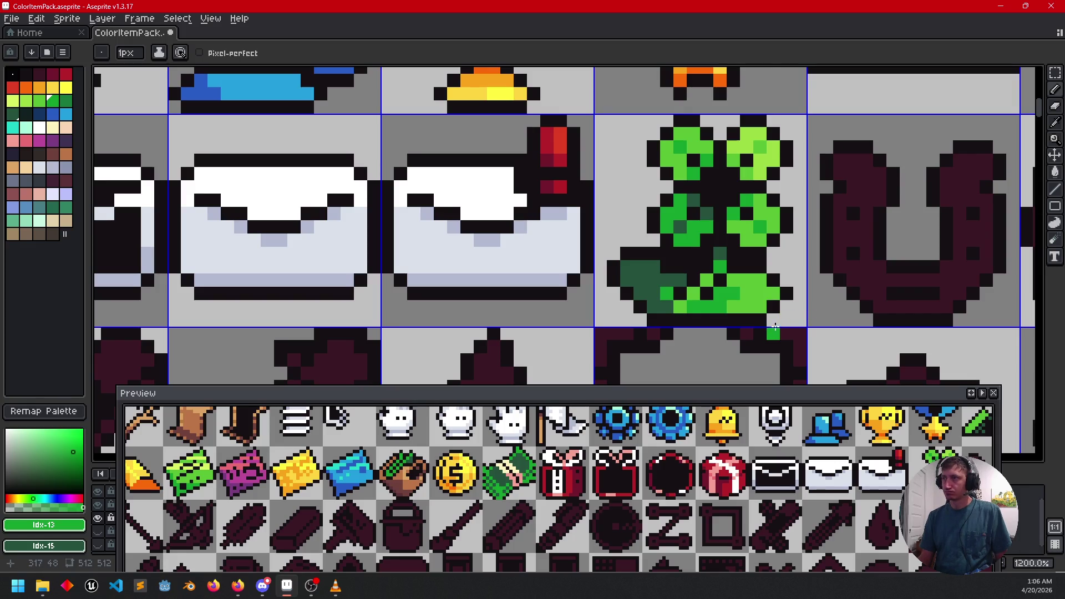
# Step: Repaint three dark clover pixels bright green
pyautogui.press('alt')
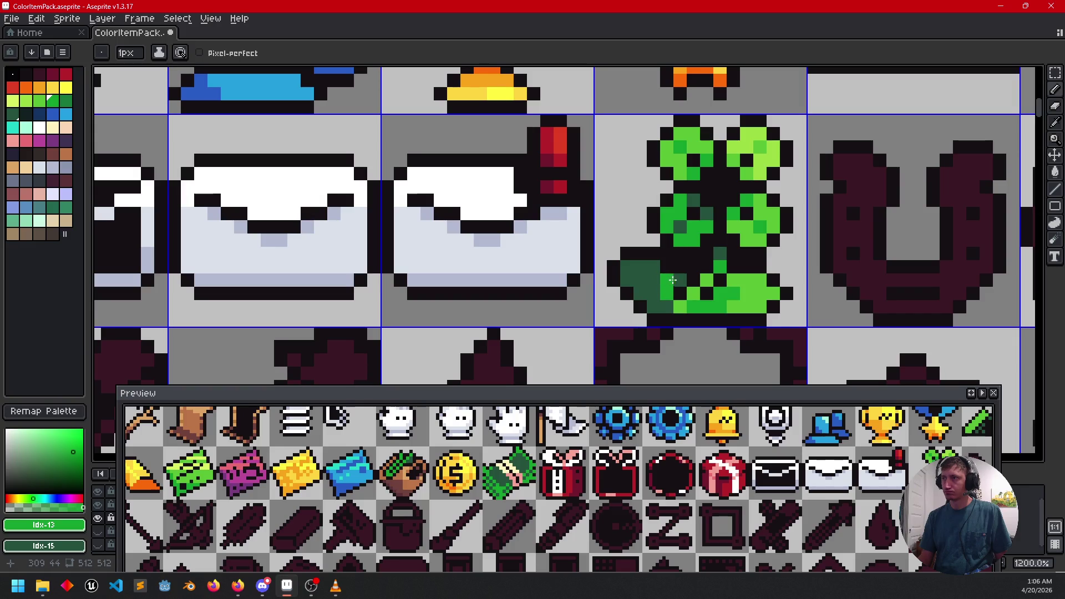
pyautogui.click(653, 280)
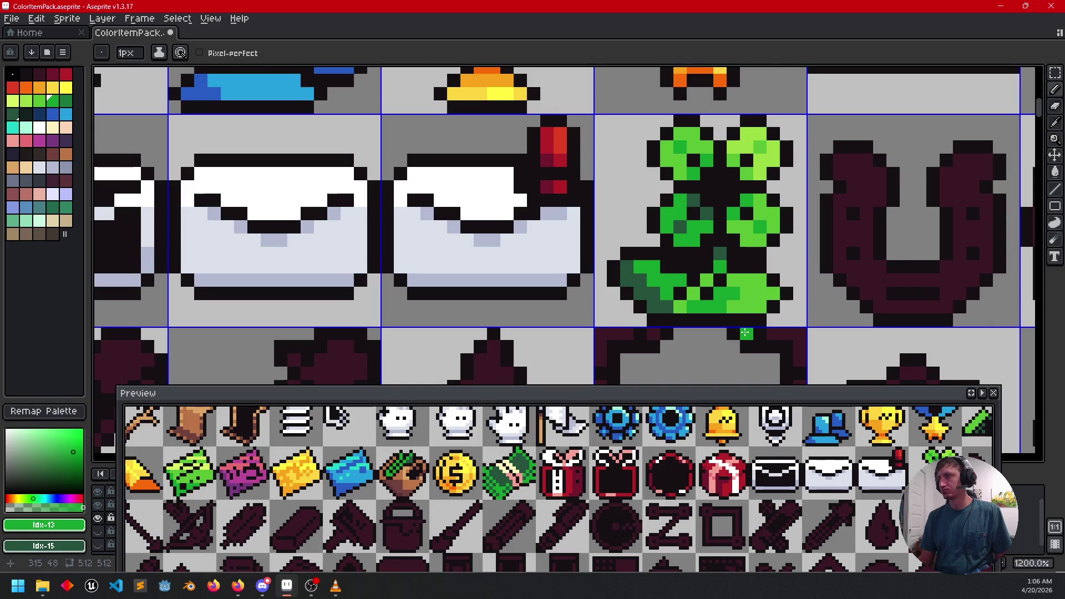
pyautogui.click(675, 306)
pyautogui.click(632, 272)
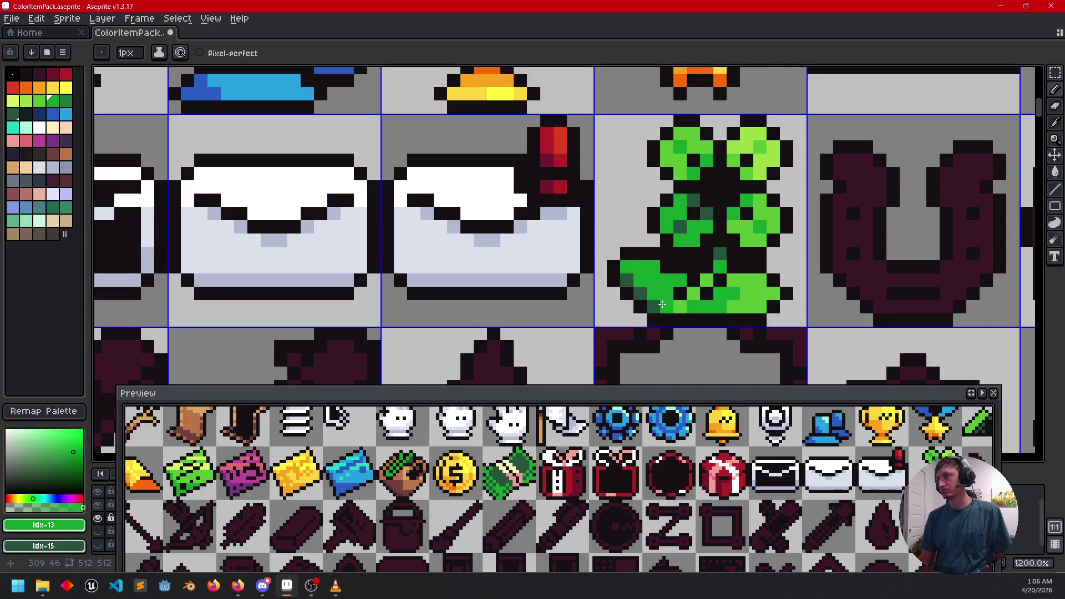
pyautogui.scroll(-1, 774, 317)
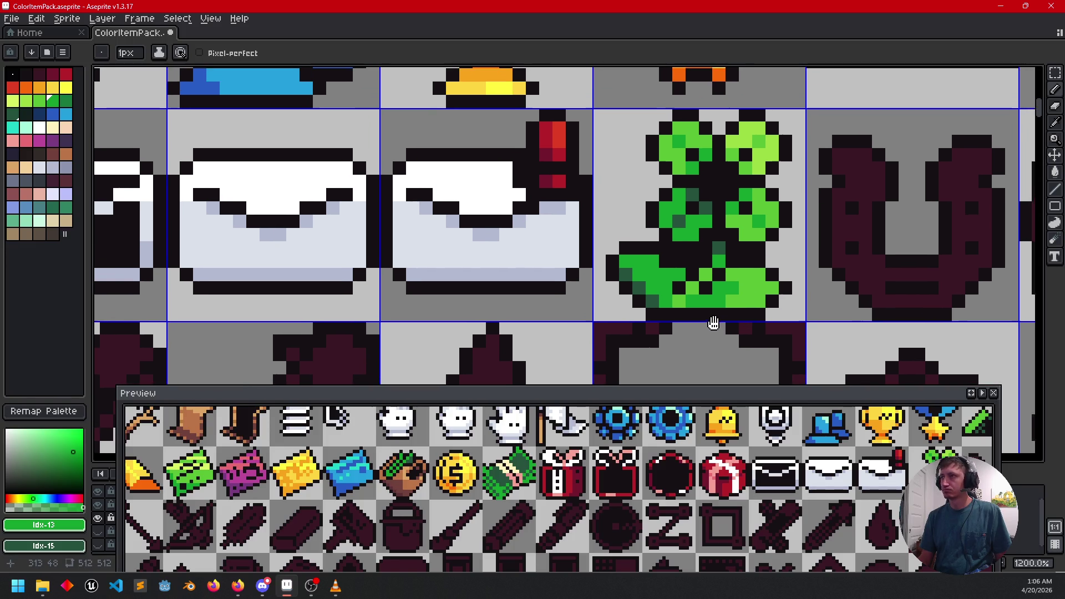
pyautogui.scroll(1, 715, 336)
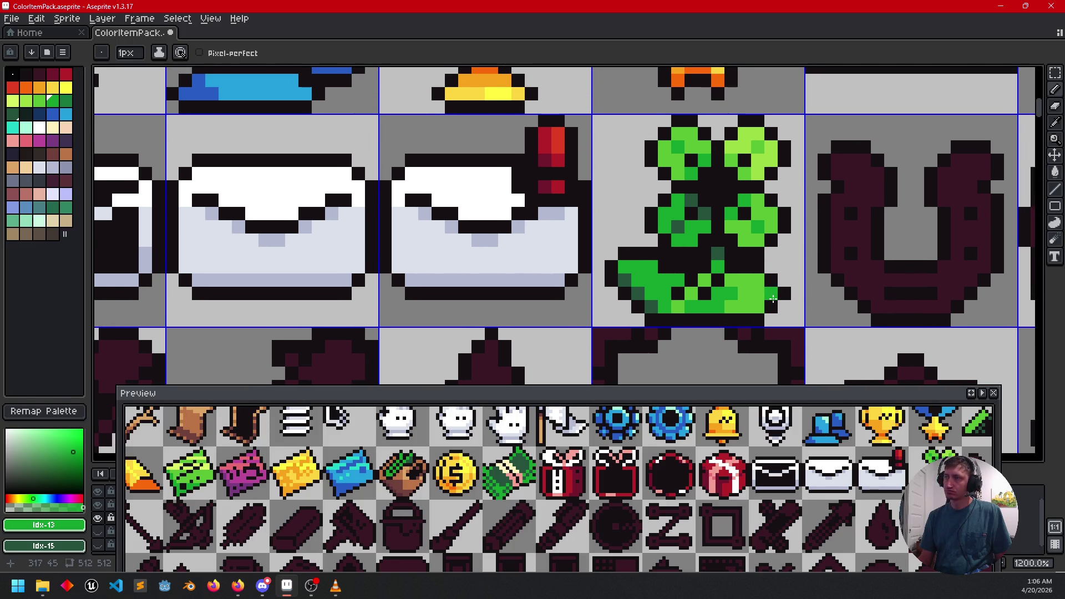
# Step: Frame the clover and horseshoe, then sample the clover's green and lime green
pyautogui.moveTo(773, 487)
pyautogui.mouseDown()
pyautogui.moveTo(508, 497)
pyautogui.moveTo(515, 510)
pyautogui.mouseUp()
pyautogui.moveTo(717, 498); pyautogui.dragTo(711, 493)
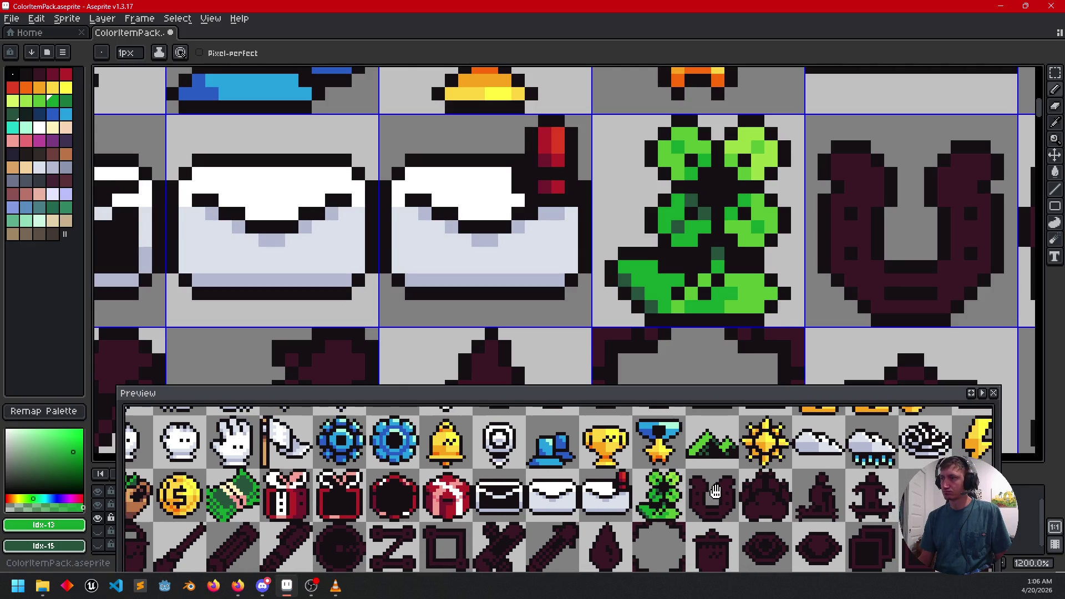
pyautogui.moveTo(745, 287); pyautogui.dragTo(720, 287)
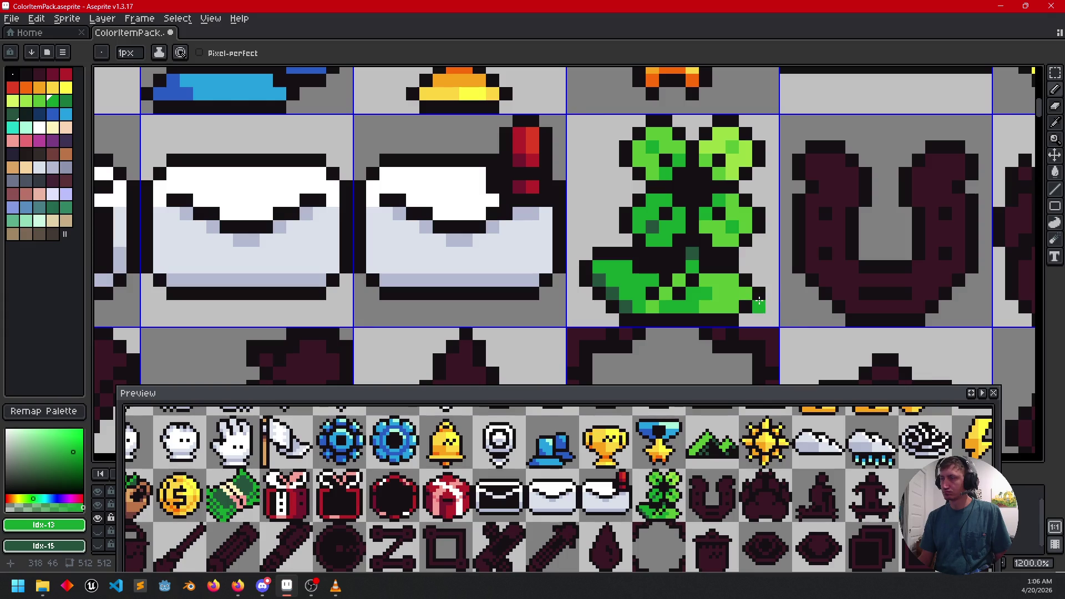
pyautogui.moveTo(759, 300); pyautogui.dragTo(758, 268)
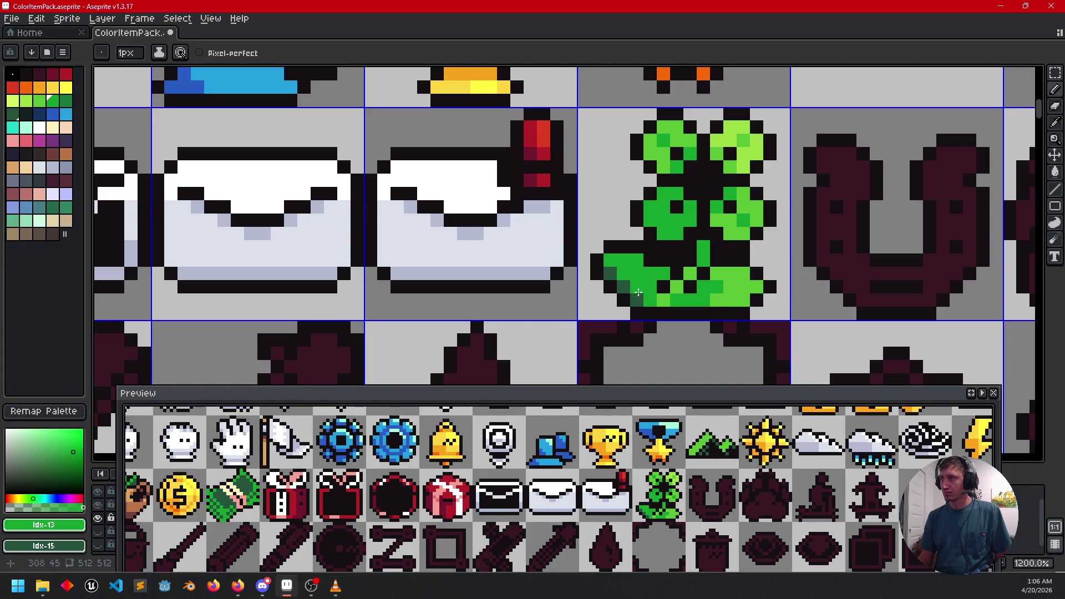
pyautogui.moveTo(783, 308)
pyautogui.mouseDown()
pyautogui.moveTo(783, 287)
pyautogui.moveTo(768, 316)
pyautogui.moveTo(741, 314)
pyautogui.mouseUp()
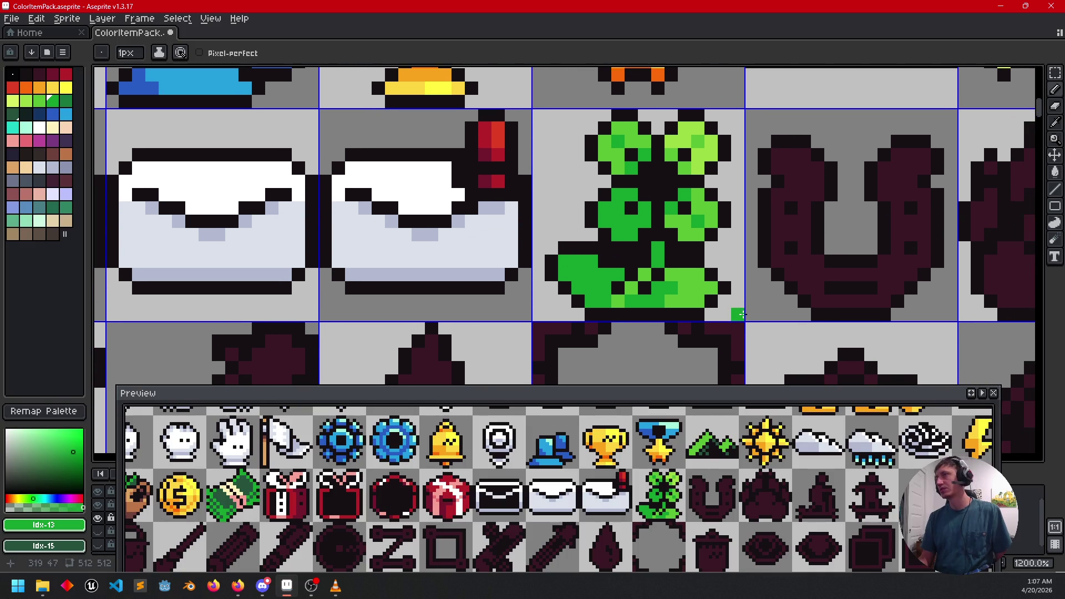
pyautogui.hscroll(5, 732, 317)
pyautogui.scroll(1, 732, 316)
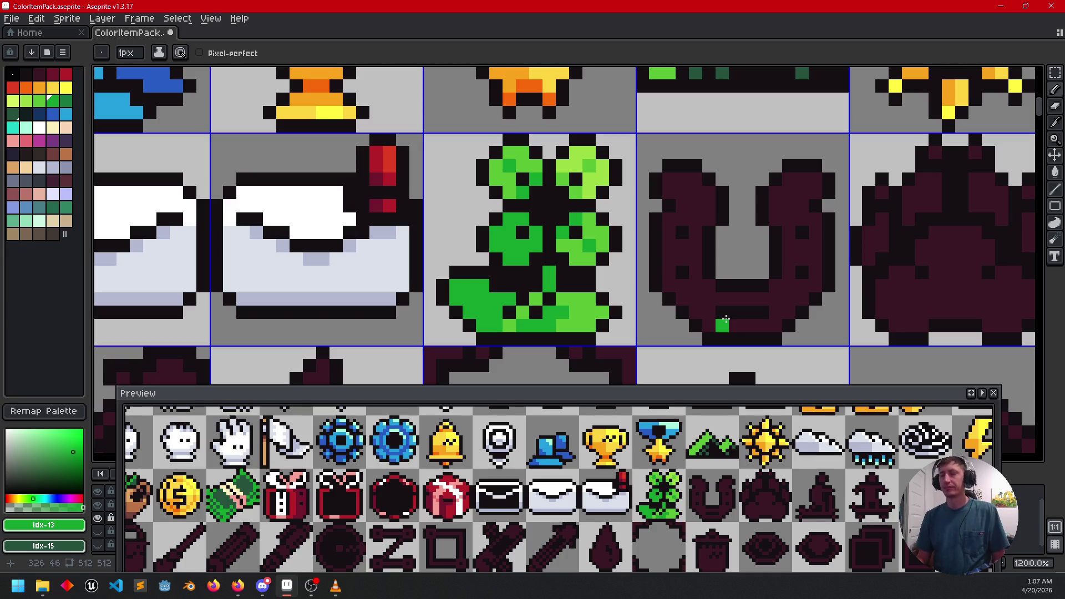
pyautogui.hscroll(2, 701, 292)
pyautogui.scroll(-1, 701, 293)
pyautogui.moveTo(679, 276)
pyautogui.mouseDown()
pyautogui.moveTo(635, 275)
pyautogui.moveTo(696, 278)
pyautogui.mouseUp()
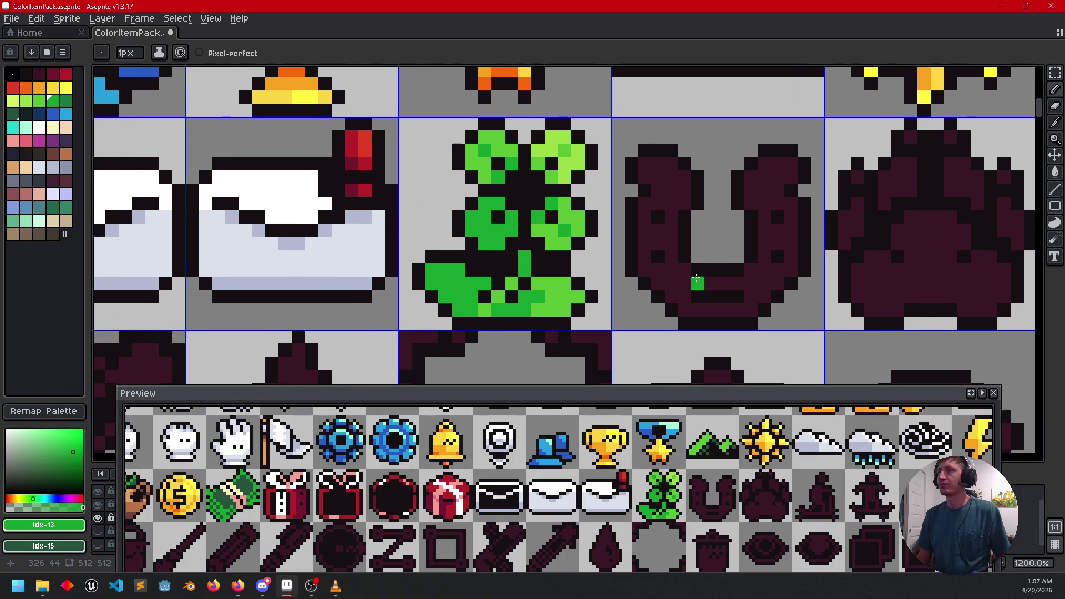
pyautogui.keyDown('alt'); pyautogui.click(561, 235); pyautogui.keyUp('alt')
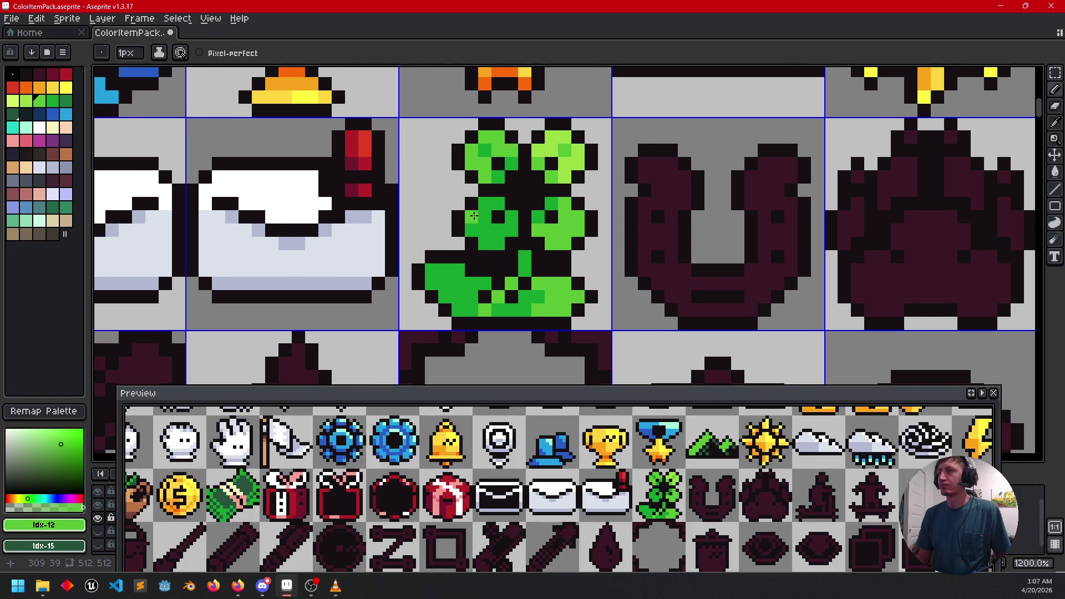
pyautogui.keyDown('alt'); pyautogui.click(486, 144); pyautogui.keyUp('alt')
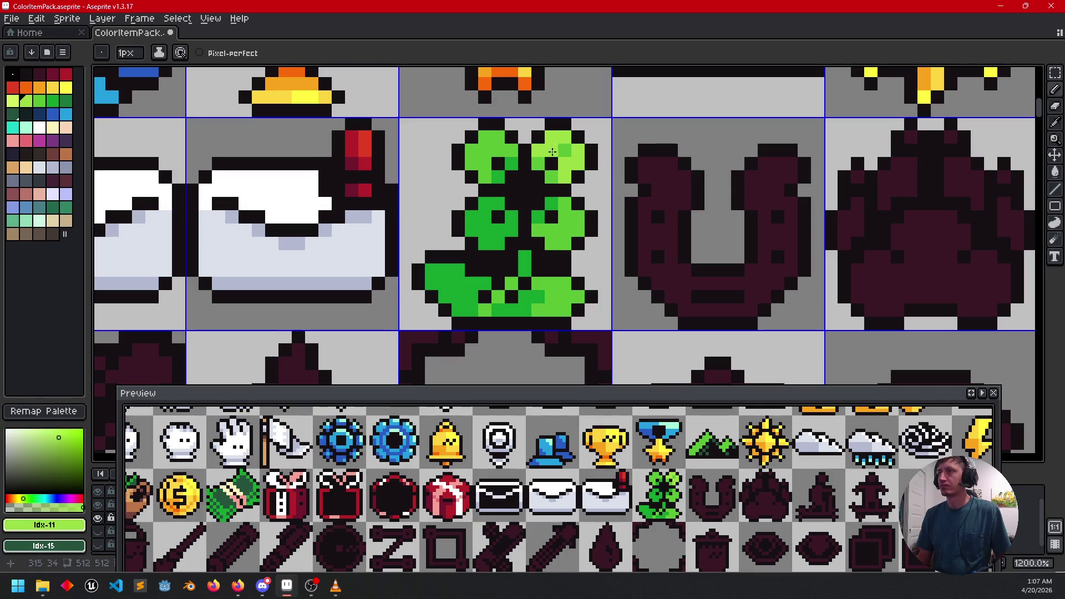
pyautogui.moveTo(639, 283)
pyautogui.mouseDown()
pyautogui.moveTo(647, 261)
pyautogui.moveTo(648, 276)
pyautogui.mouseUp()
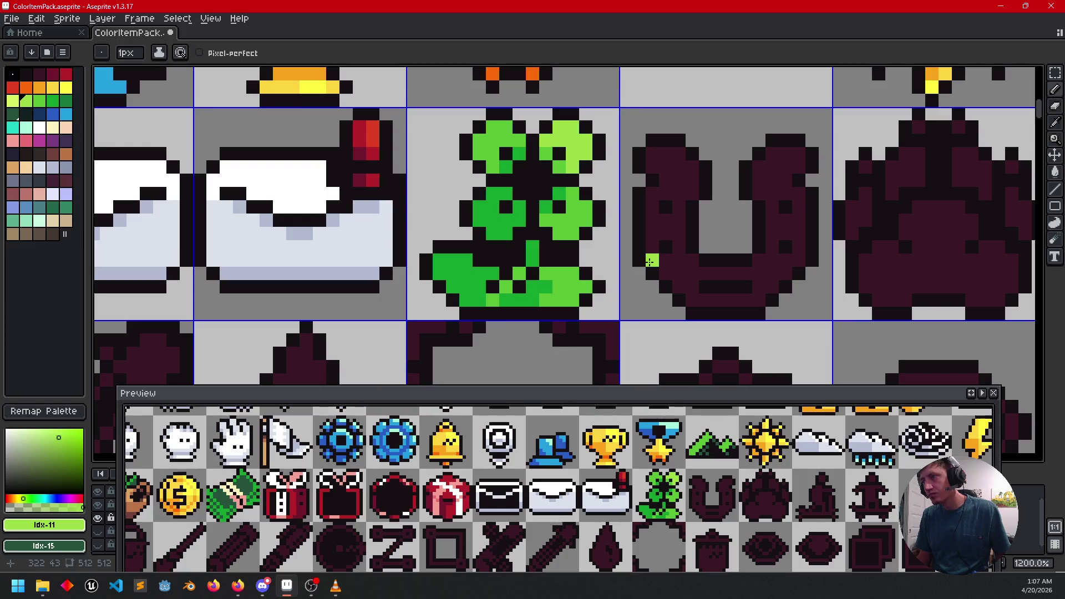
# Step: Save the sprite sheet ColorItemPack.aseprite and center the horseshoe in view
pyautogui.moveTo(633, 267); pyautogui.dragTo(667, 282)
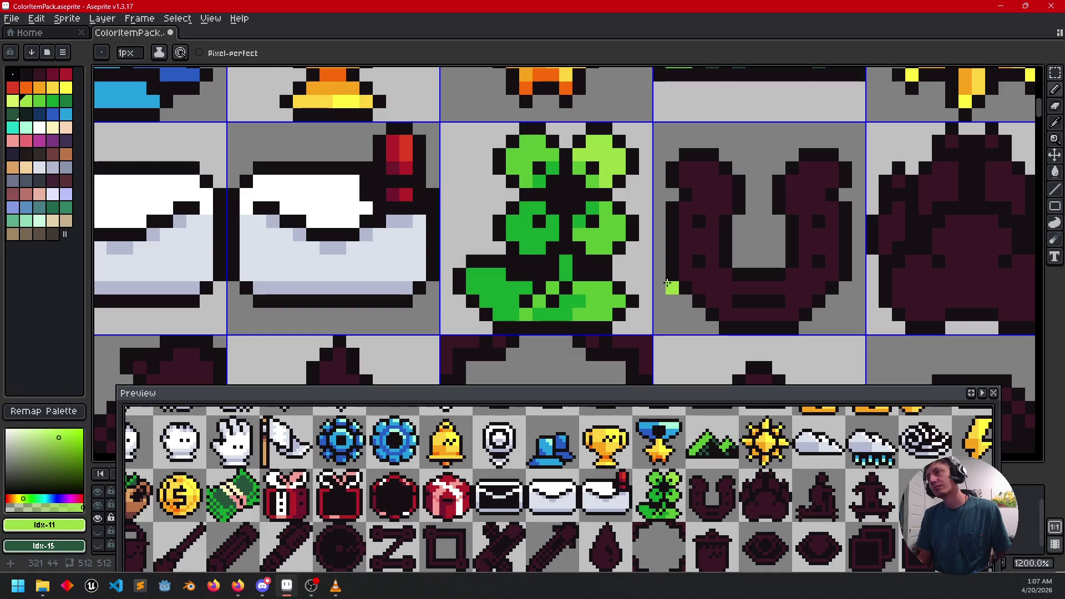
pyautogui.hotkey('ctrl', 's')
pyautogui.moveTo(668, 284)
pyautogui.mouseDown()
pyautogui.moveTo(596, 277)
pyautogui.moveTo(609, 283)
pyautogui.mouseUp()
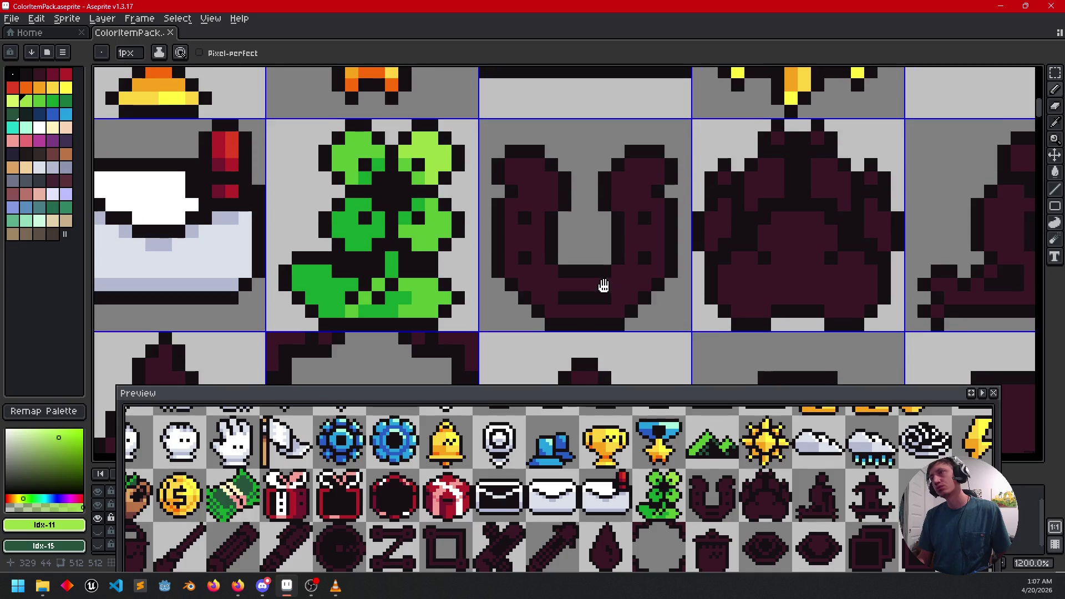
# Step: Fill the horseshoe light grey-blue and shade its lower left with darker grey-blue
pyautogui.click(53, 167)
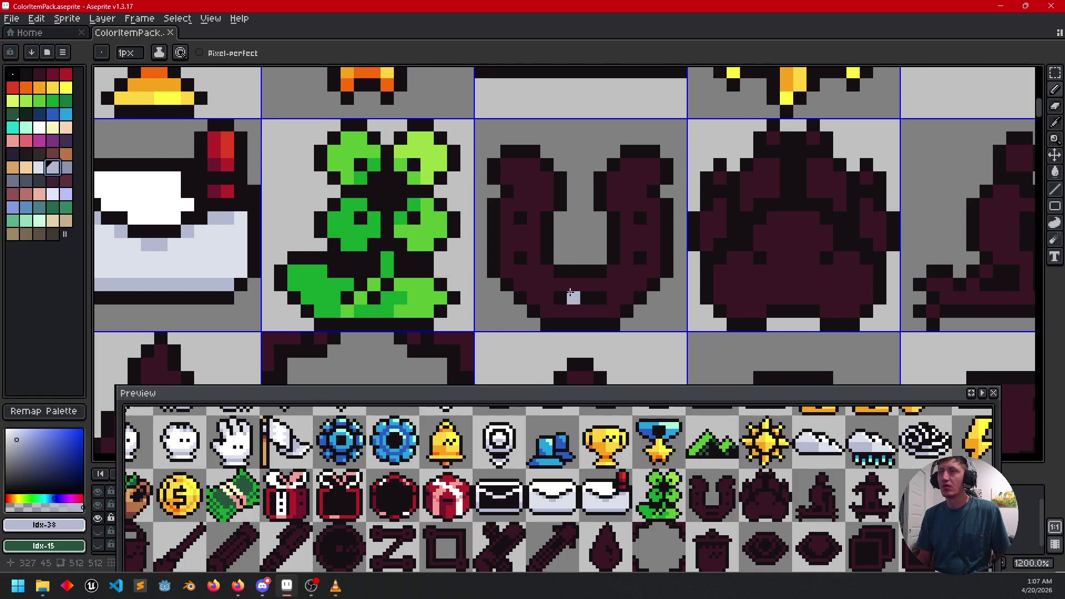
pyautogui.press('g')
pyautogui.click(545, 282)
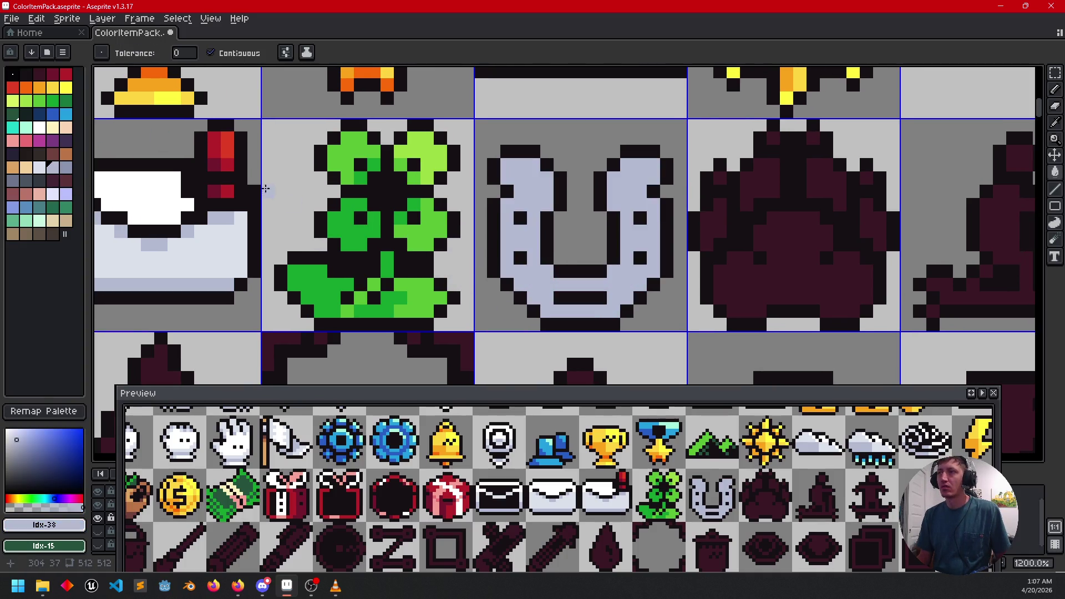
pyautogui.click(67, 167)
pyautogui.press('b')
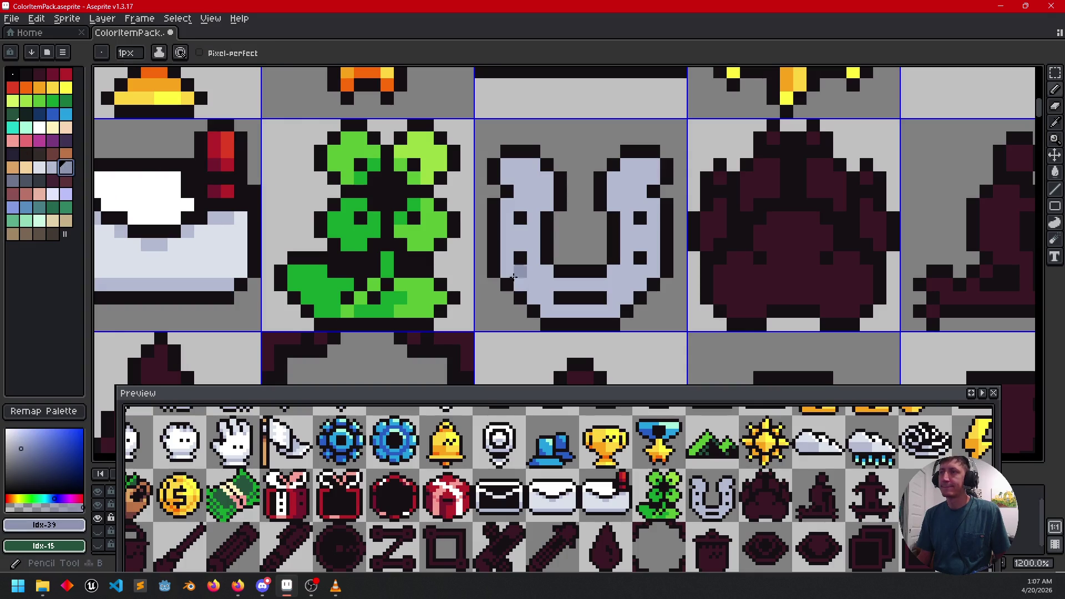
pyautogui.moveTo(545, 271); pyautogui.dragTo(548, 304)
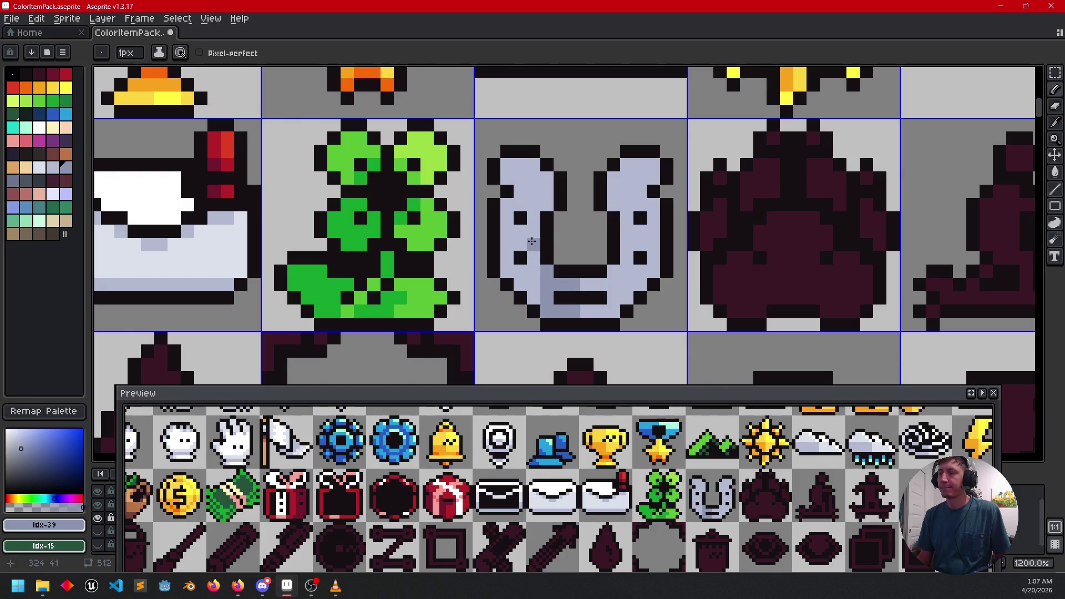
pyautogui.moveTo(531, 242)
pyautogui.mouseDown()
pyautogui.moveTo(508, 241)
pyautogui.moveTo(519, 273)
pyautogui.mouseUp()
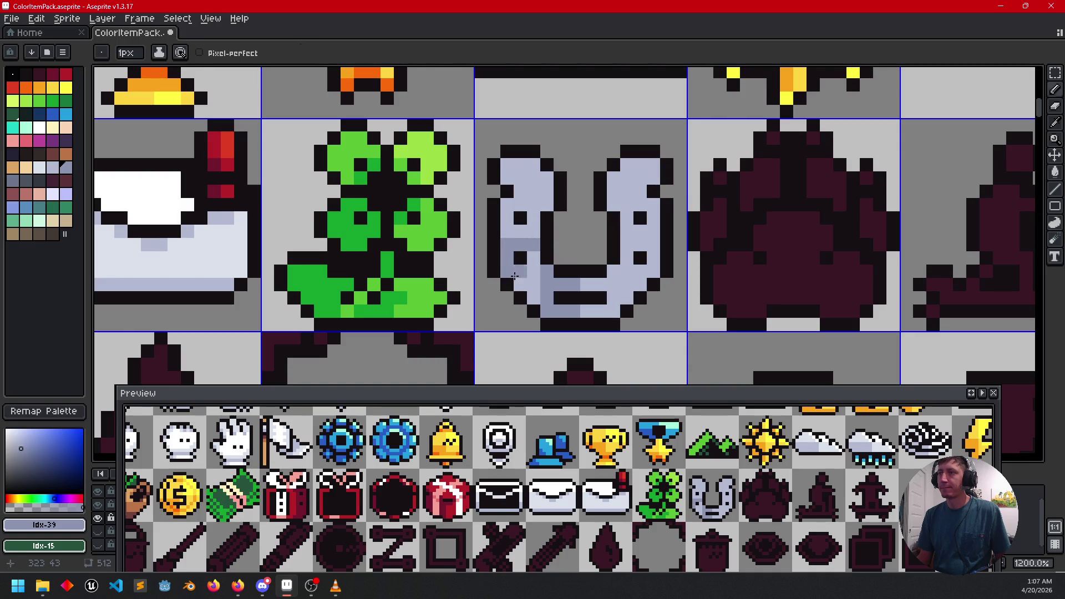
pyautogui.press('g')
pyautogui.click(527, 278)
pyautogui.press('b')
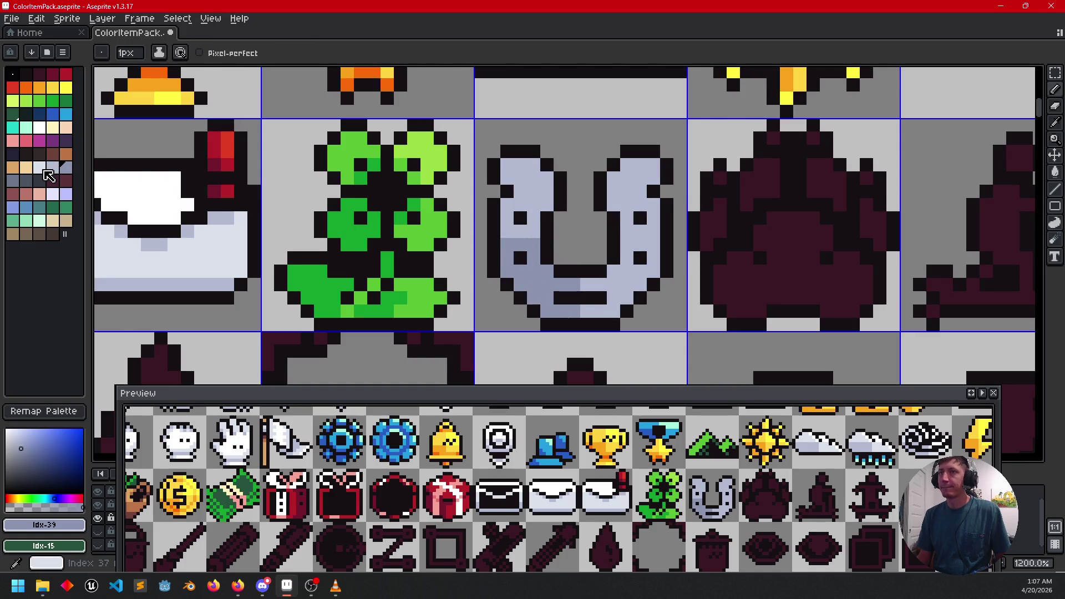
# Step: Add a light grey highlight strip and fill along the horseshoe's upper right arm
pyautogui.click(40, 168)
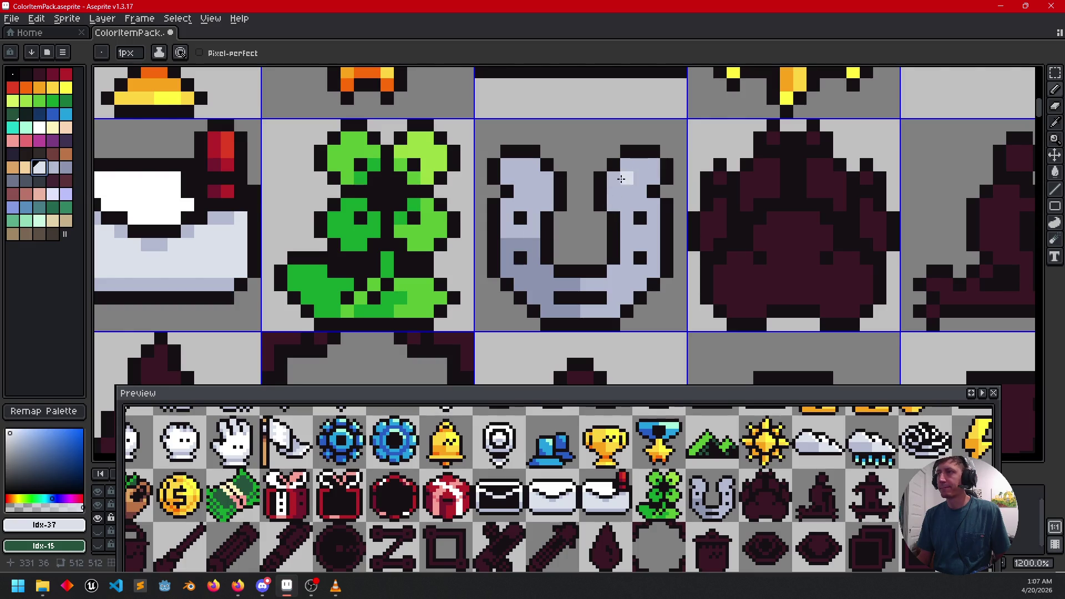
pyautogui.moveTo(612, 179)
pyautogui.mouseDown()
pyautogui.moveTo(615, 206)
pyautogui.moveTo(655, 232)
pyautogui.mouseUp()
pyautogui.press('g')
pyautogui.click(638, 200)
pyautogui.scroll(-2, 604, 293)
pyautogui.hscroll(-2, 604, 293)
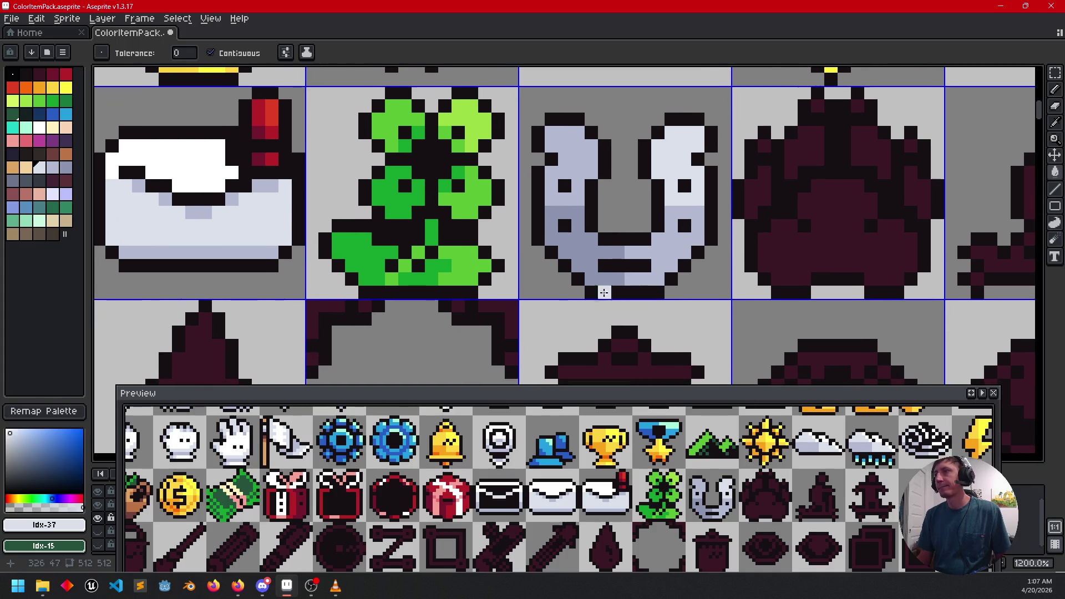
pyautogui.hscroll(2, 647, 278)
pyautogui.scroll(-1, 647, 278)
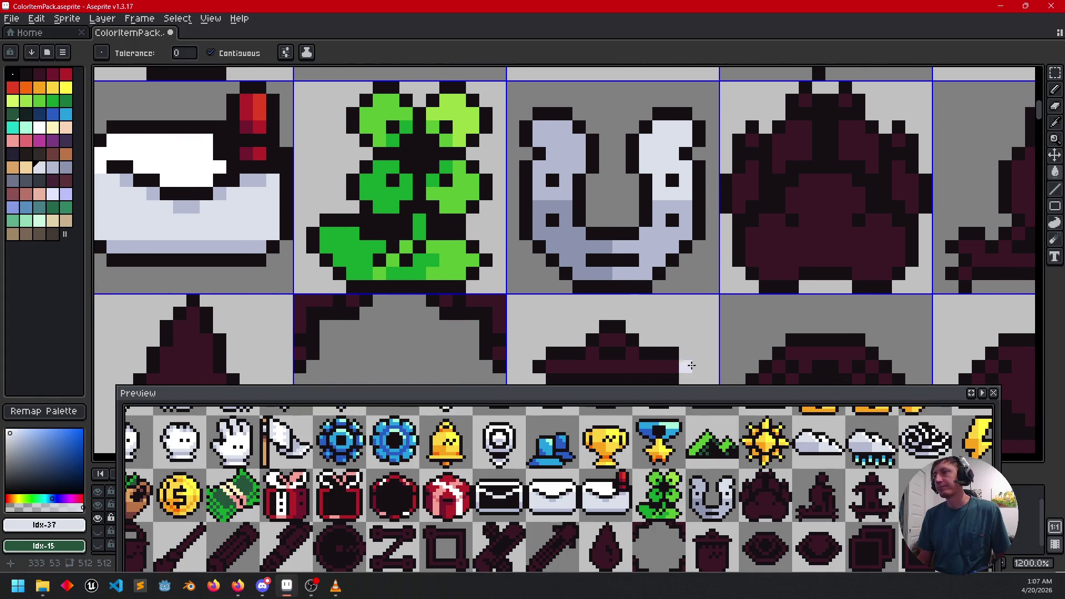
pyautogui.moveTo(744, 475); pyautogui.dragTo(669, 501)
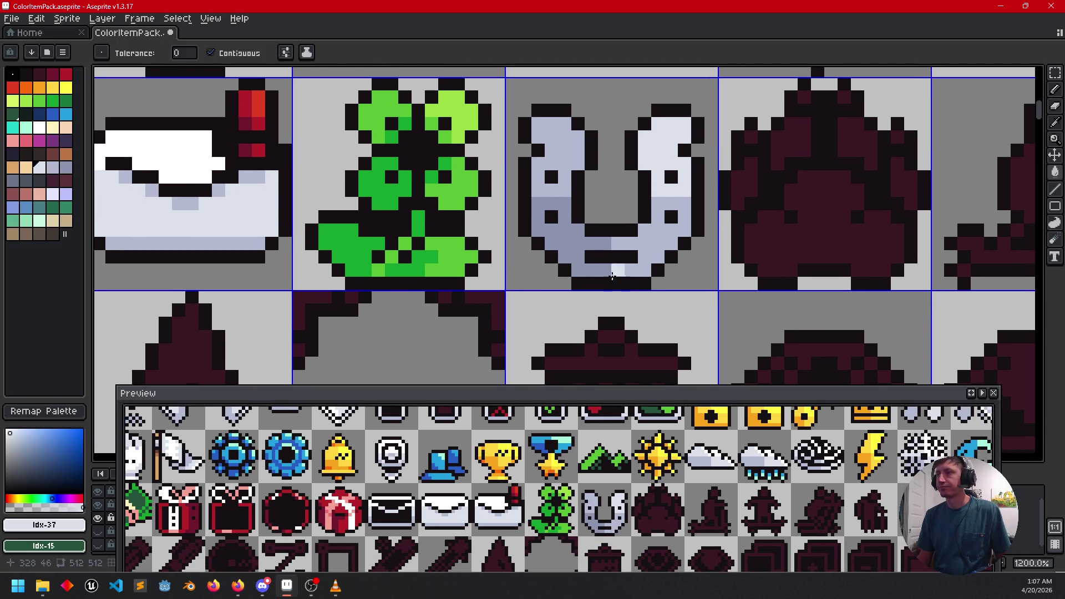
# Step: Touch up individual horseshoe pixels with sampled darker and mid grey-blue
pyautogui.press('b')
pyautogui.keyDown('alt'); pyautogui.click(551, 203); pyautogui.keyUp('alt')
pyautogui.click(551, 150)
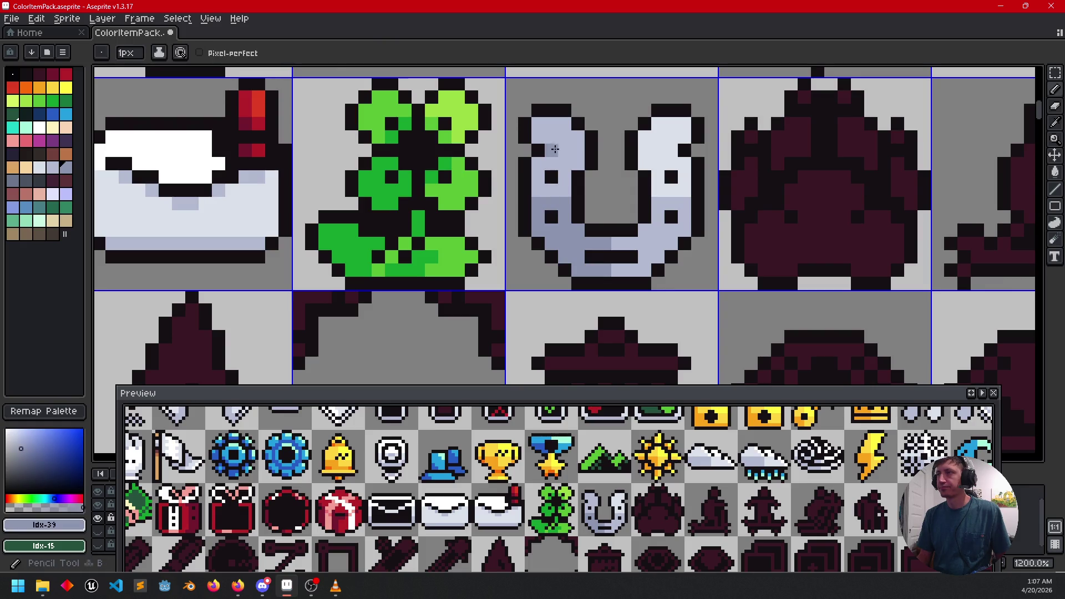
pyautogui.keyDown('alt'); pyautogui.click(668, 202); pyautogui.keyUp('alt')
pyautogui.click(677, 153)
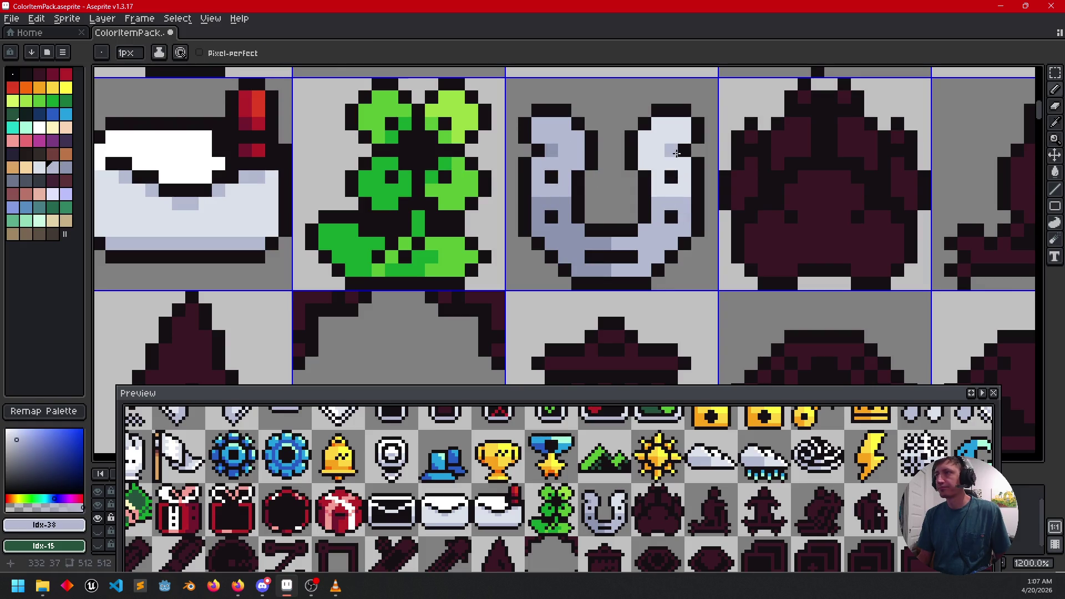
pyautogui.scroll(-2, 723, 235)
pyautogui.click(676, 234)
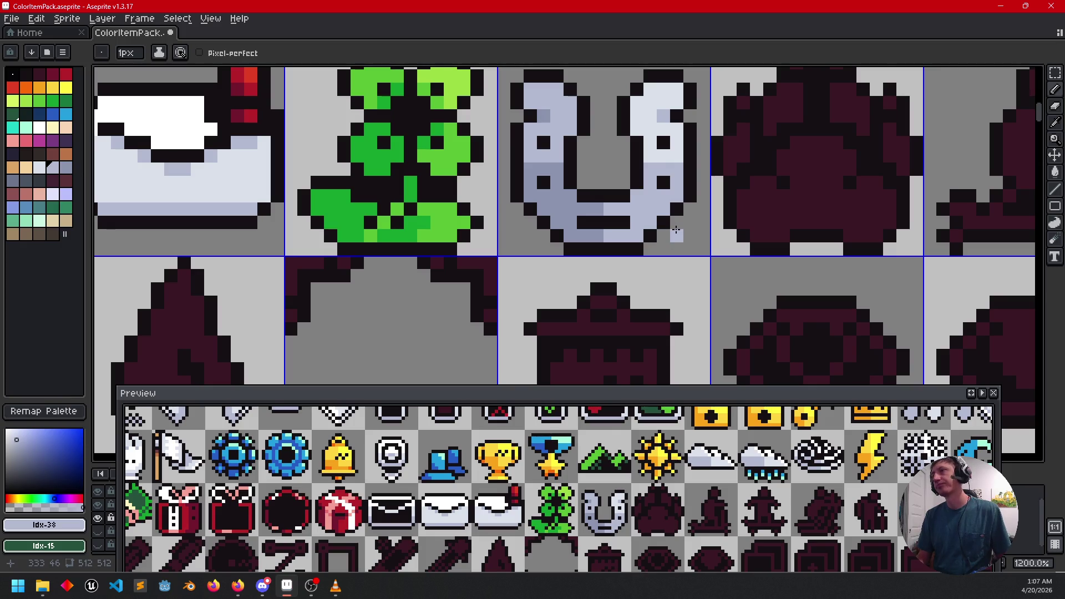
pyautogui.moveTo(695, 268); pyautogui.dragTo(666, 289)
pyautogui.keyDown('alt'); pyautogui.click(555, 230); pyautogui.keyUp('alt')
pyautogui.click(603, 222)
pyautogui.moveTo(683, 275); pyautogui.dragTo(622, 292)
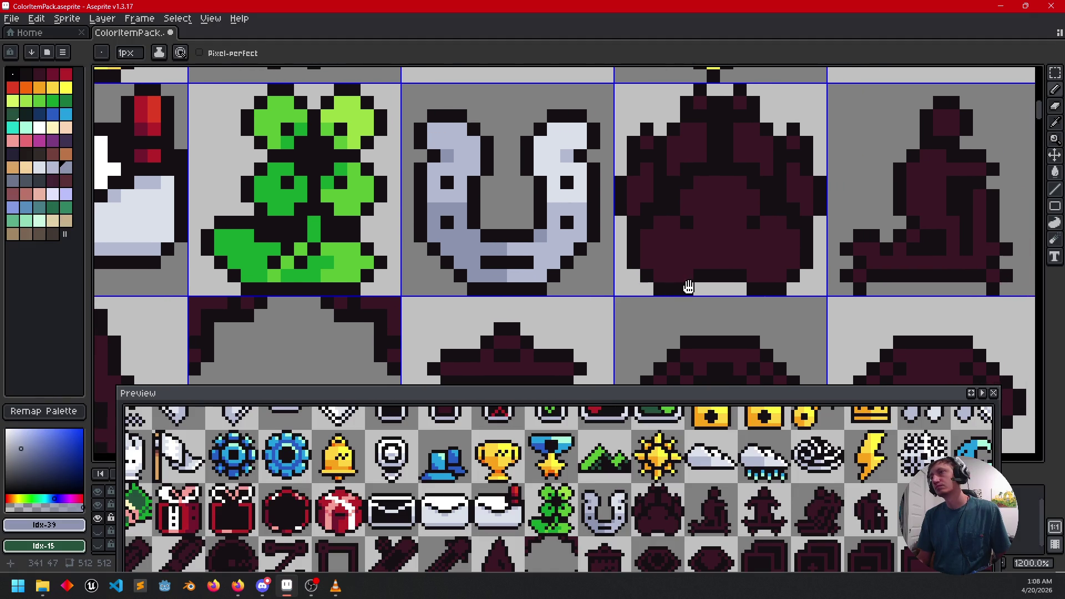
# Step: Darken a stray light pixel on the paw and save the sheet
pyautogui.hscroll(1, 605, 297)
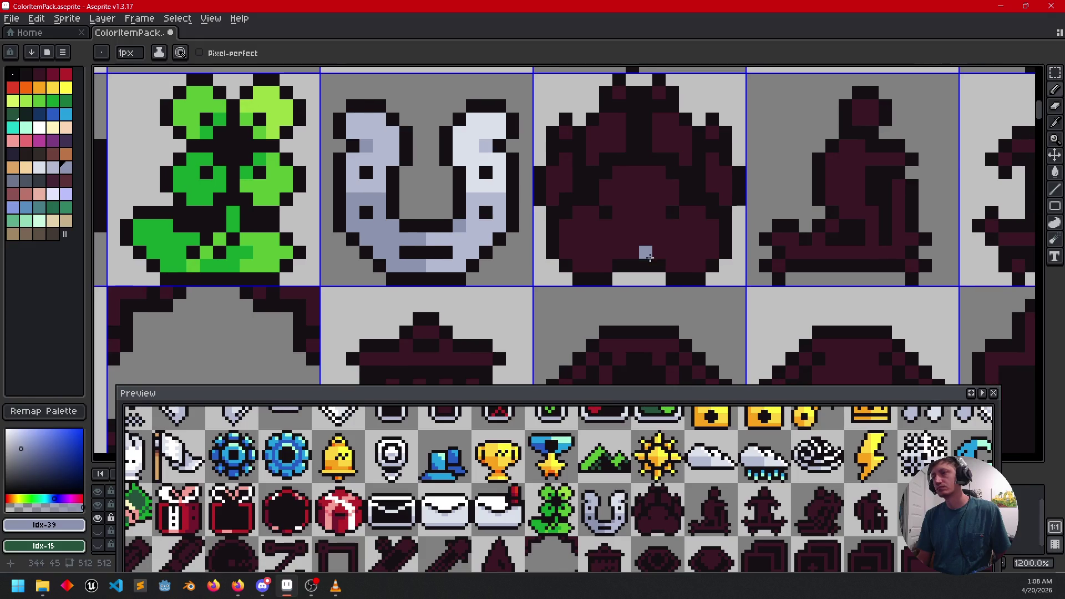
pyautogui.scroll(1, 566, 293)
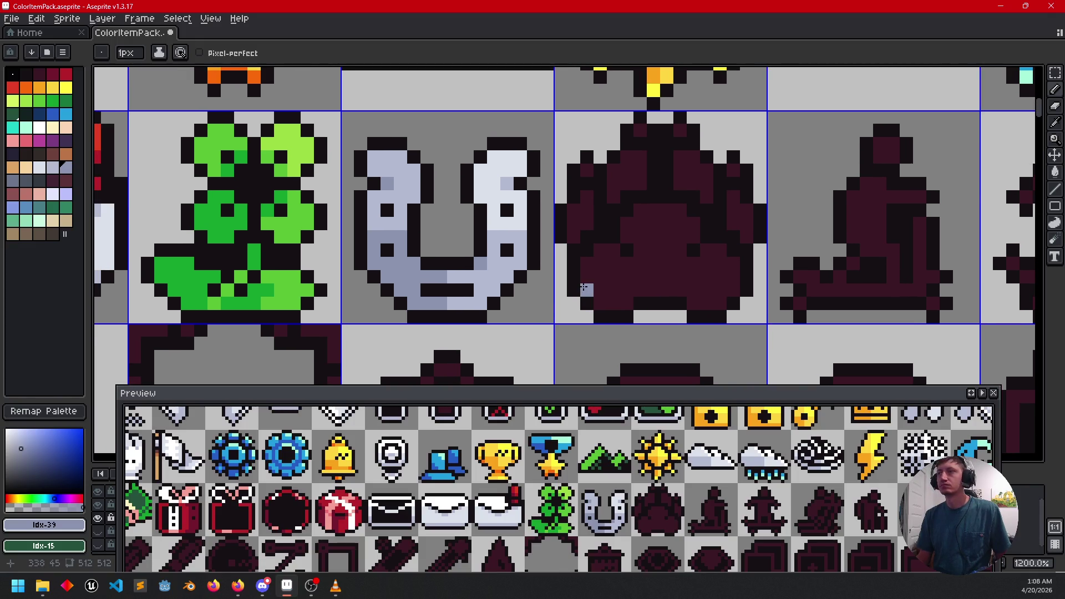
pyautogui.click(584, 287)
pyautogui.hotkey('ctrl', 's')
pyautogui.scroll(-1, 388, 280)
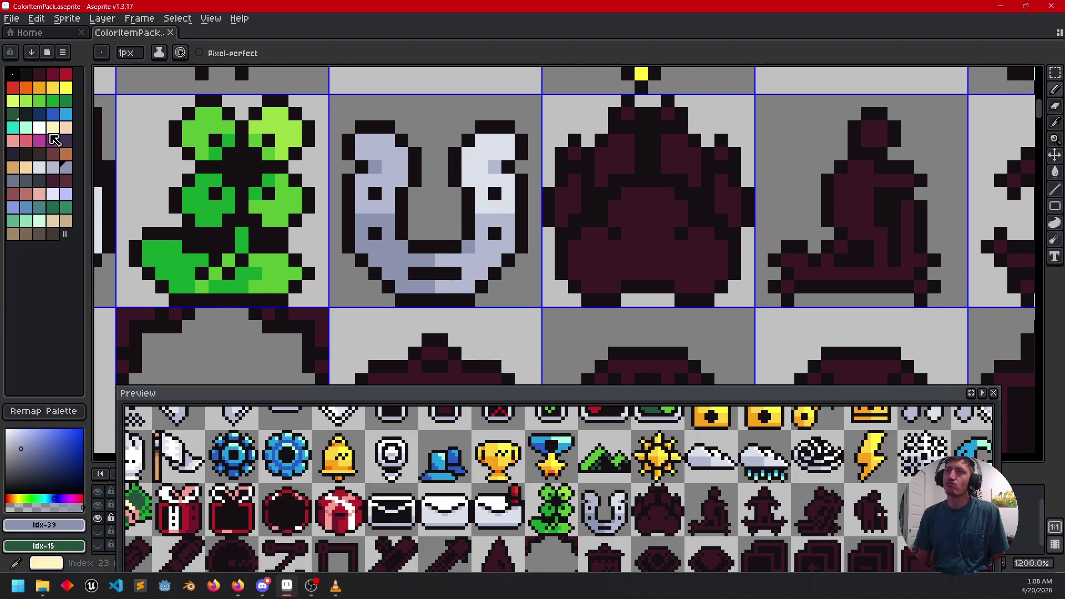
# Step: Fill the paw's body, toes and top pixel dark blue
pyautogui.click(39, 114)
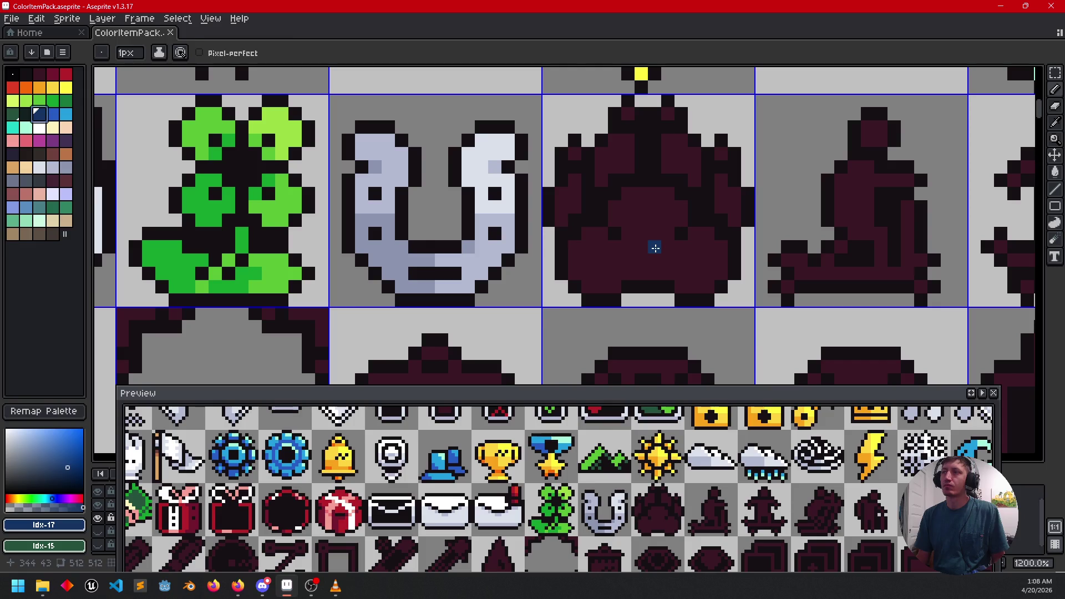
pyautogui.press('g')
pyautogui.click(656, 248)
pyautogui.click(569, 207)
pyautogui.click(596, 170)
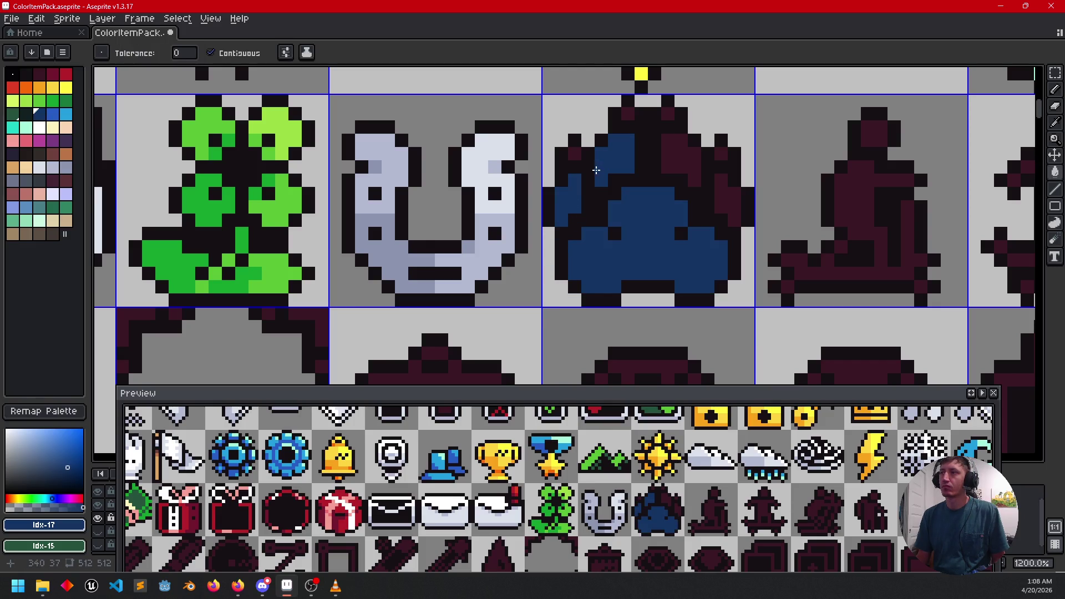
pyautogui.click(626, 125)
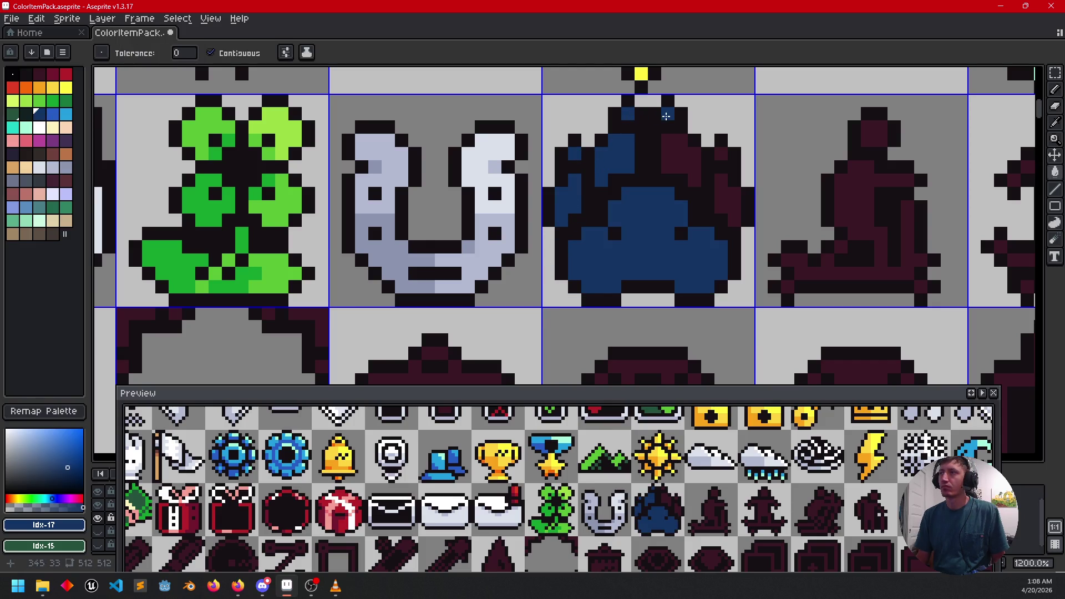
pyautogui.click(672, 139)
pyautogui.click(720, 195)
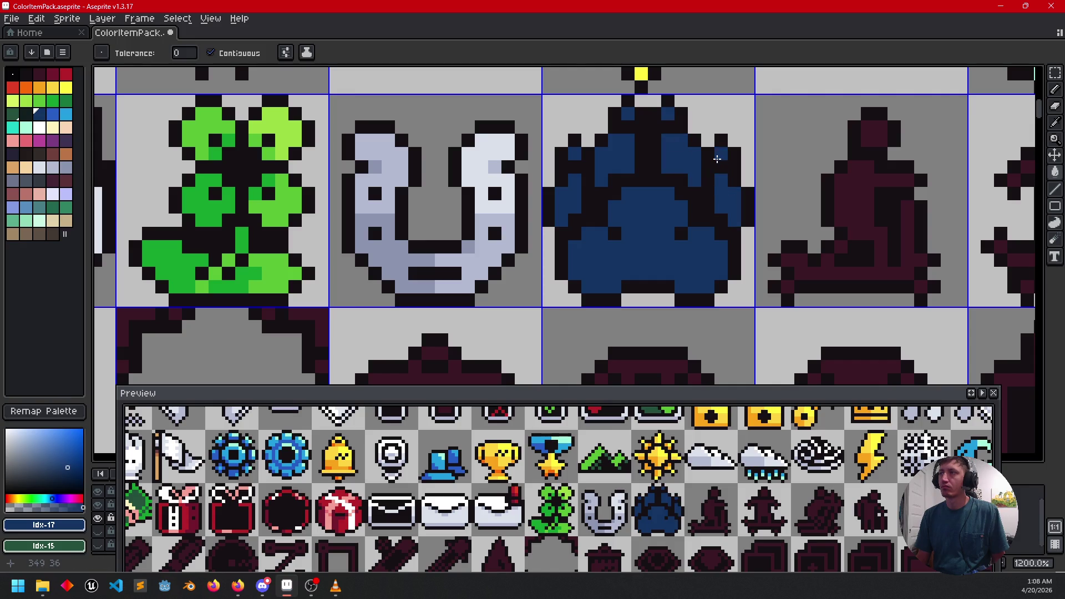
# Step: Add a lighter-blue line down the paw and fill its lower-right area light blue
pyautogui.click(53, 114)
pyautogui.click(617, 246)
pyautogui.hotkey('ctrl', 'z')
pyautogui.press('b')
pyautogui.moveTo(656, 273); pyautogui.dragTo(655, 228)
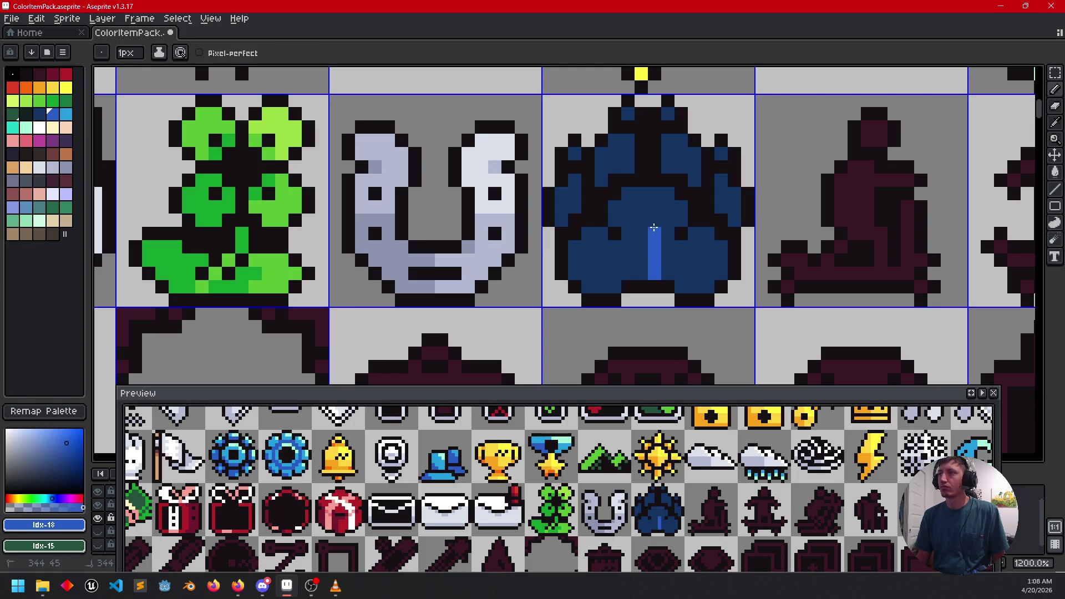
pyautogui.press('g')
pyautogui.click(682, 272)
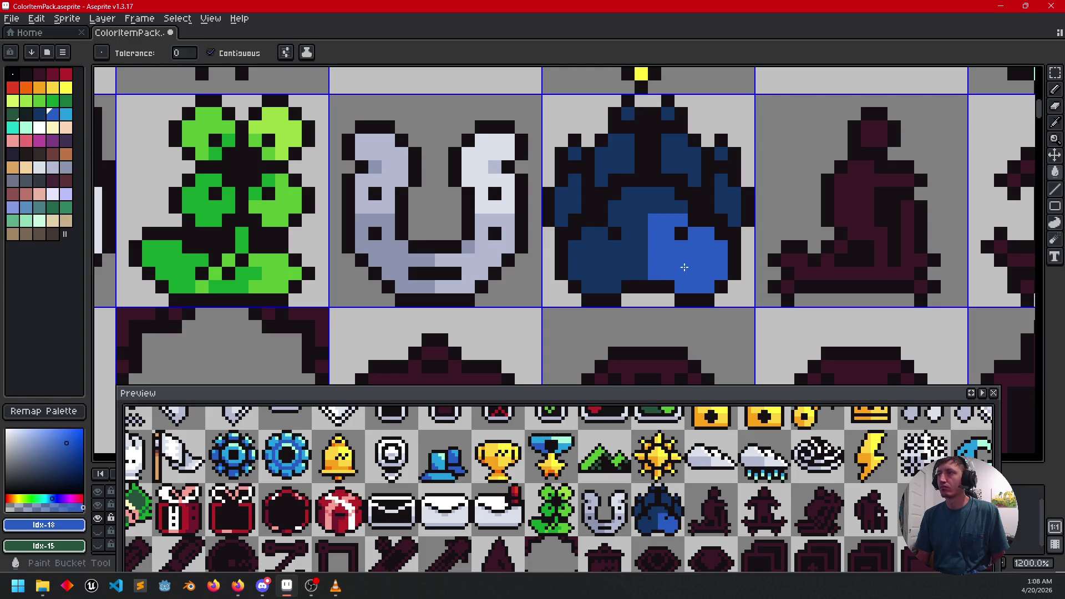
# Step: Fill the paw's upper-left region and two left-side pixels light blue
pyautogui.press('b')
pyautogui.click(641, 207)
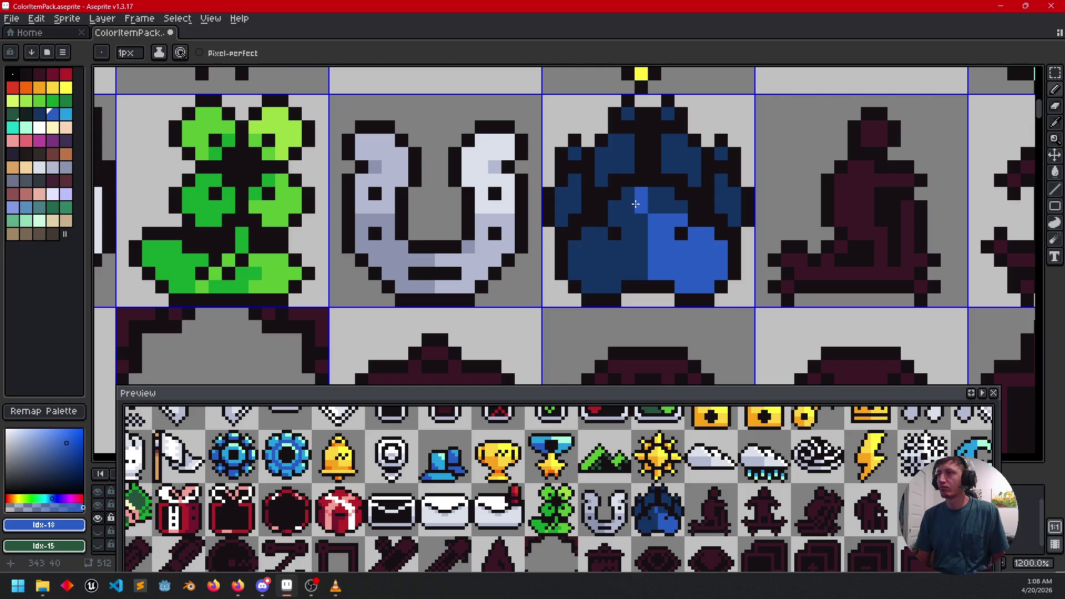
pyautogui.hotkey('ctrl', 'z')
pyautogui.press('g')
pyautogui.click(608, 159)
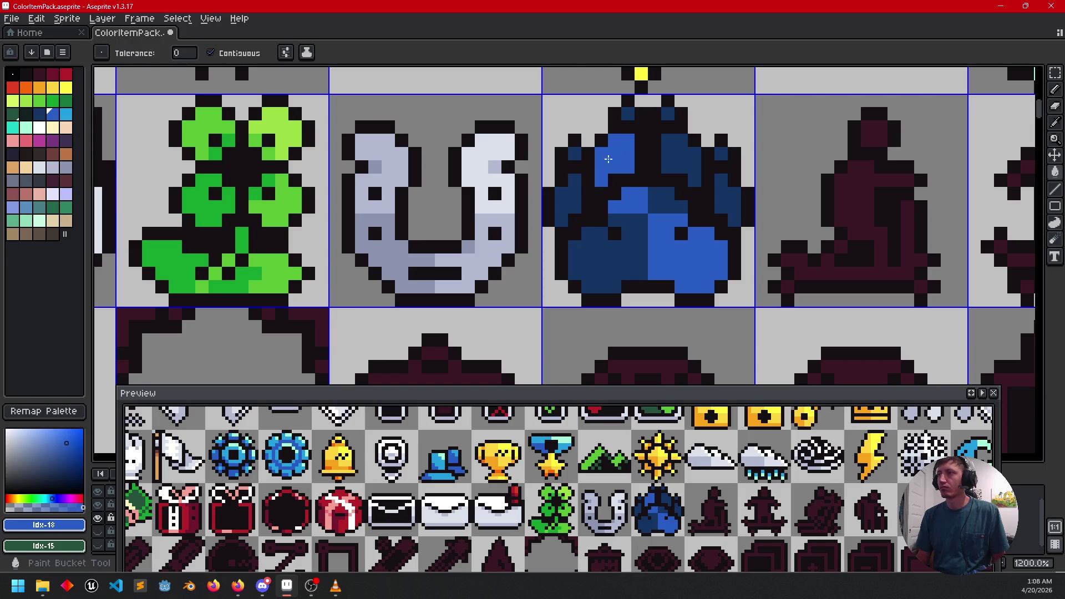
pyautogui.press('b')
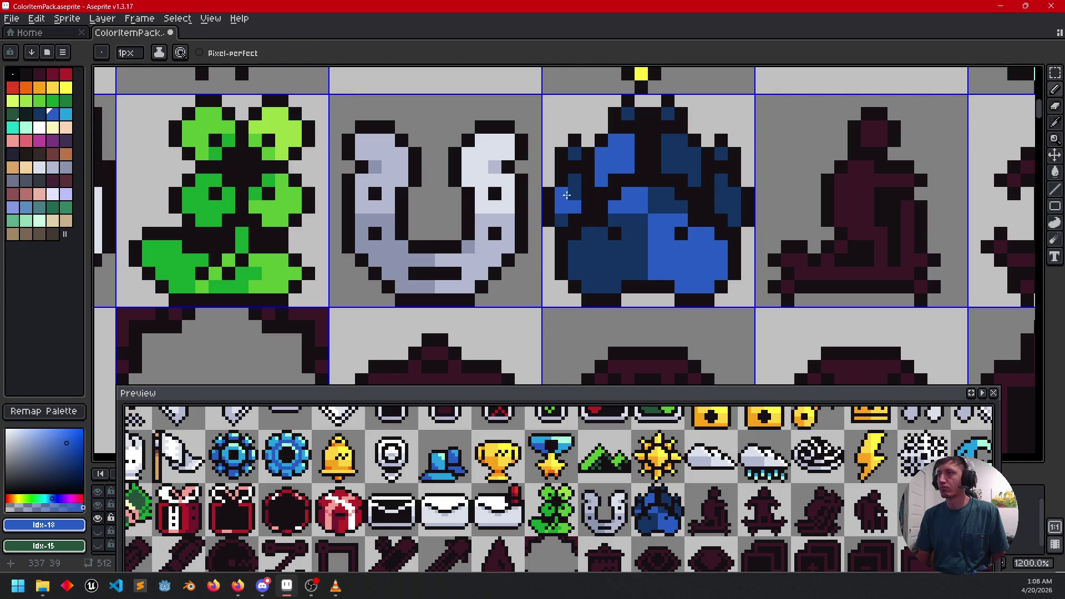
pyautogui.press('g')
pyautogui.click(575, 180)
pyautogui.click(573, 157)
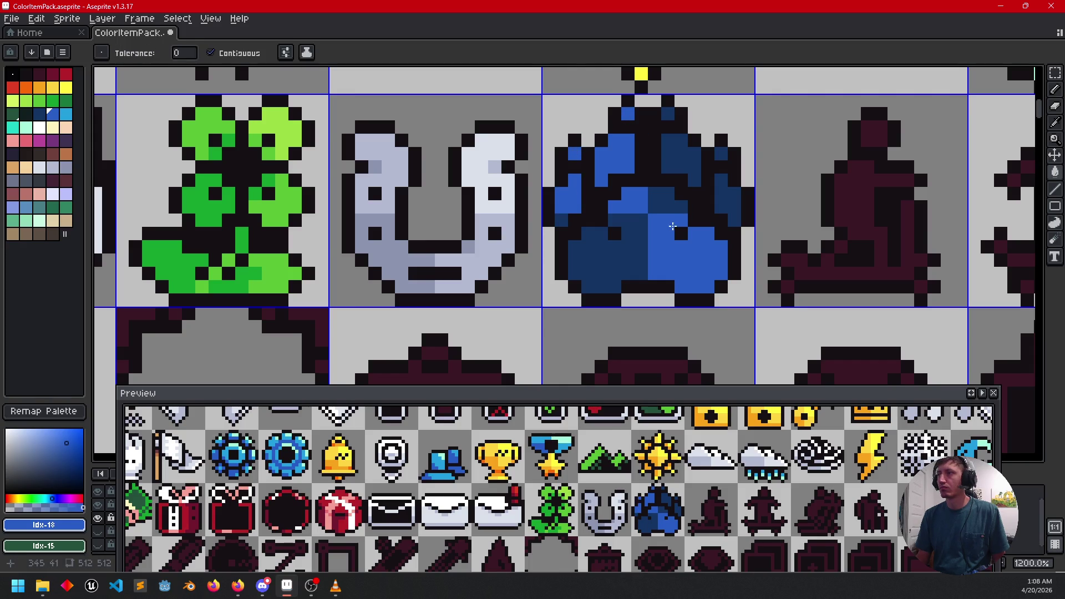
# Step: Fill four upper-right and right-edge blocks of the gem with teal
pyautogui.moveTo(672, 227); pyautogui.dragTo(658, 246)
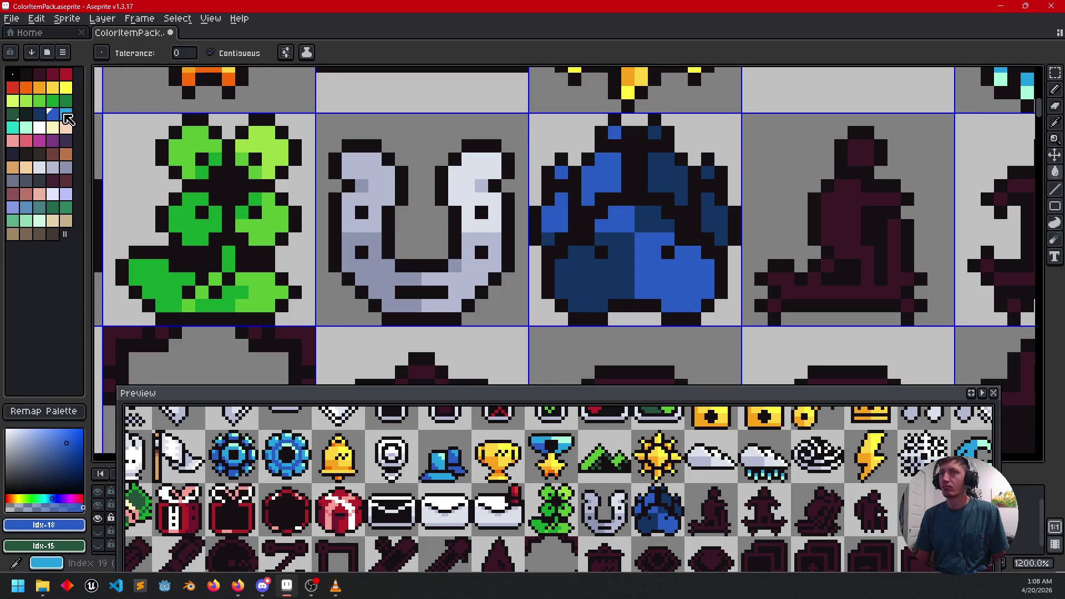
pyautogui.click(15, 129)
pyautogui.click(644, 211)
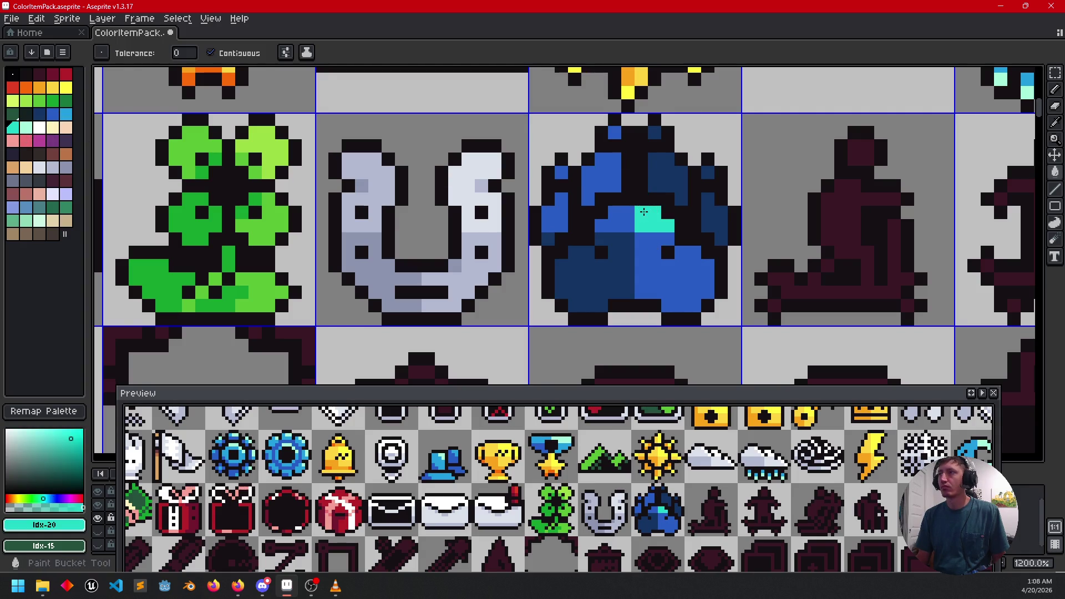
pyautogui.click(669, 172)
pyautogui.click(654, 132)
pyautogui.click(712, 220)
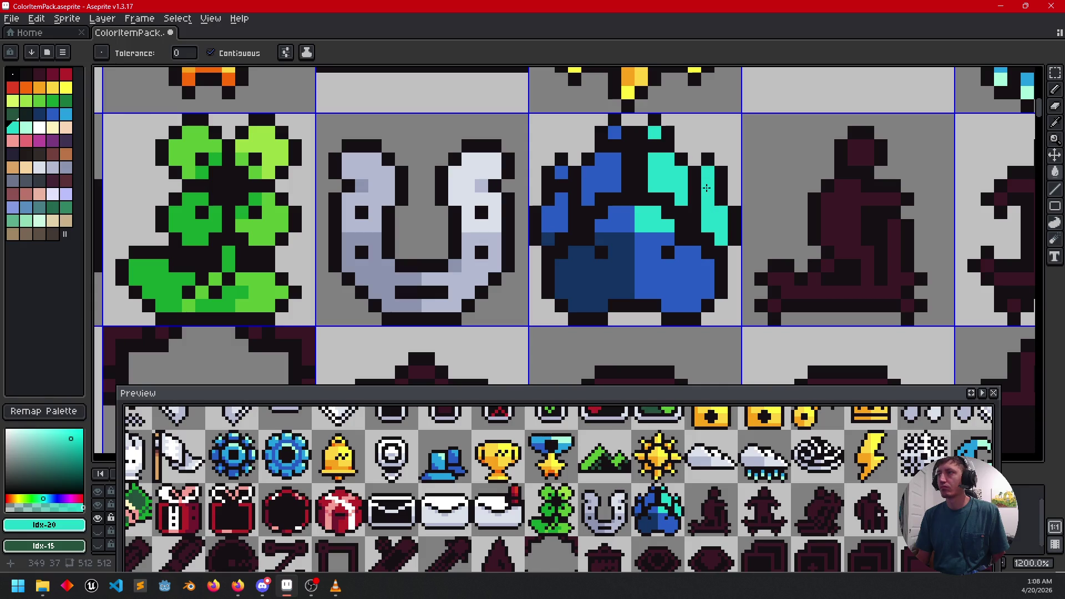
pyautogui.scroll(-3, 667, 258)
pyautogui.scroll(3, 695, 269)
pyautogui.keyDown('alt'); pyautogui.click(695, 269); pyautogui.keyUp('alt')
pyautogui.press('b')
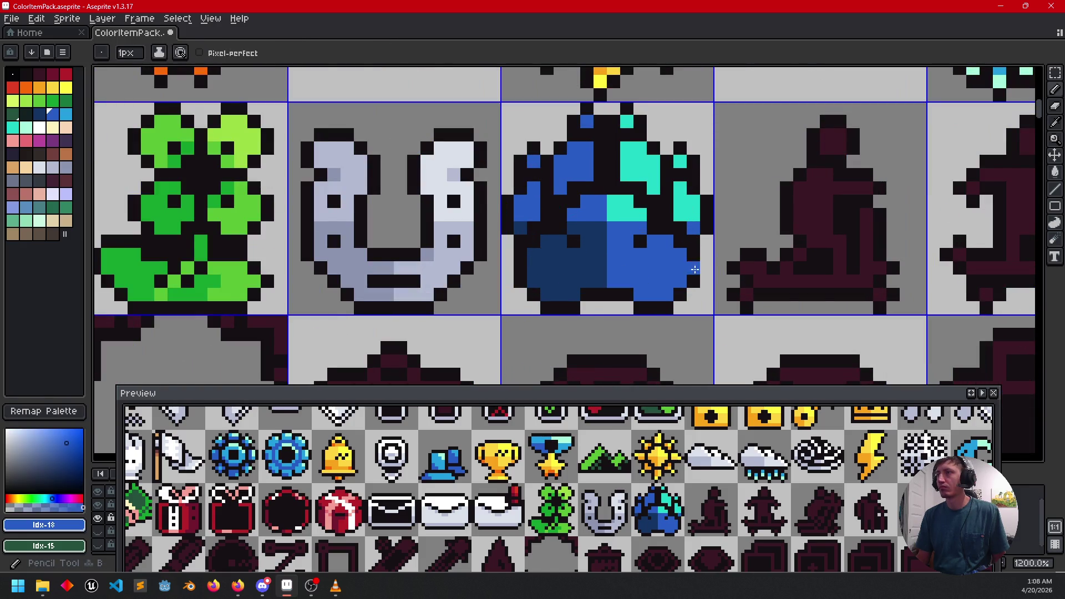
pyautogui.scroll(-4, 696, 269)
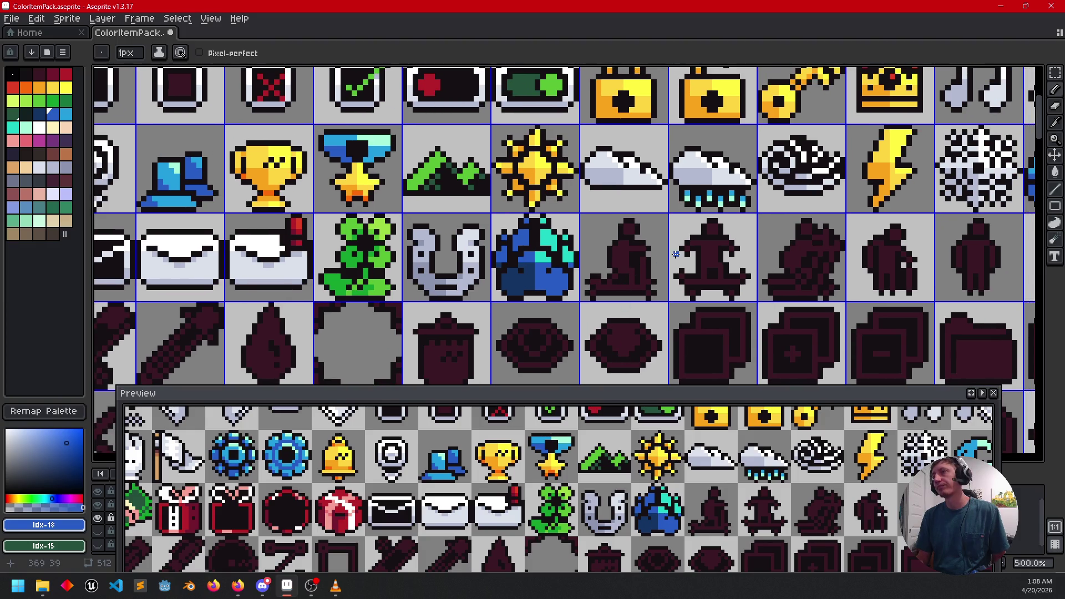
# Step: Fill three upper areas of the gem with the sampled lighter blue
pyautogui.moveTo(664, 263)
pyautogui.mouseDown()
pyautogui.moveTo(641, 291)
pyautogui.moveTo(649, 269)
pyautogui.mouseUp()
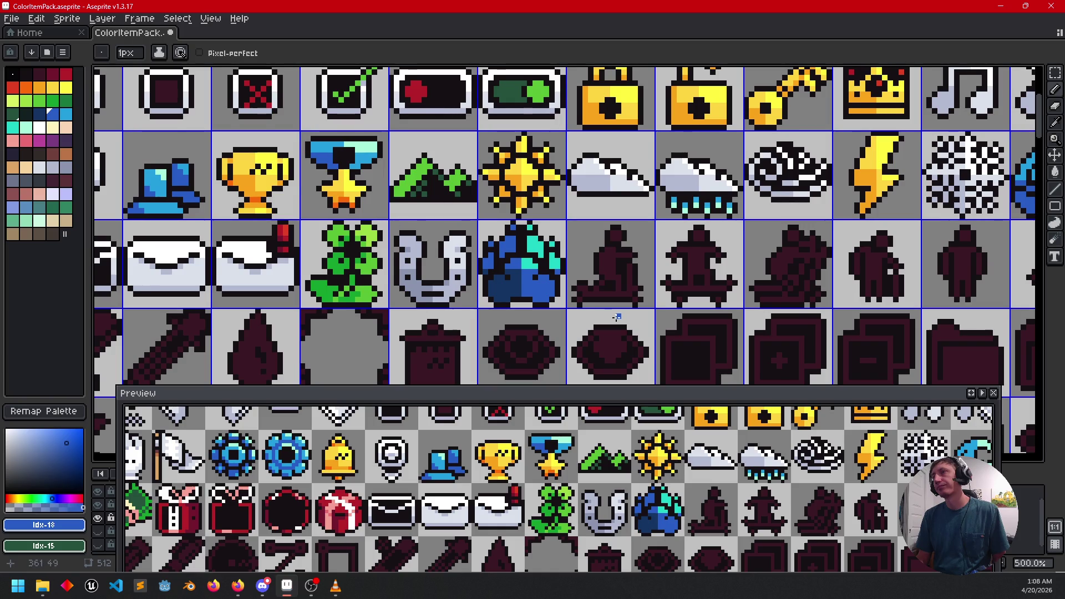
pyautogui.scroll(2, 616, 317)
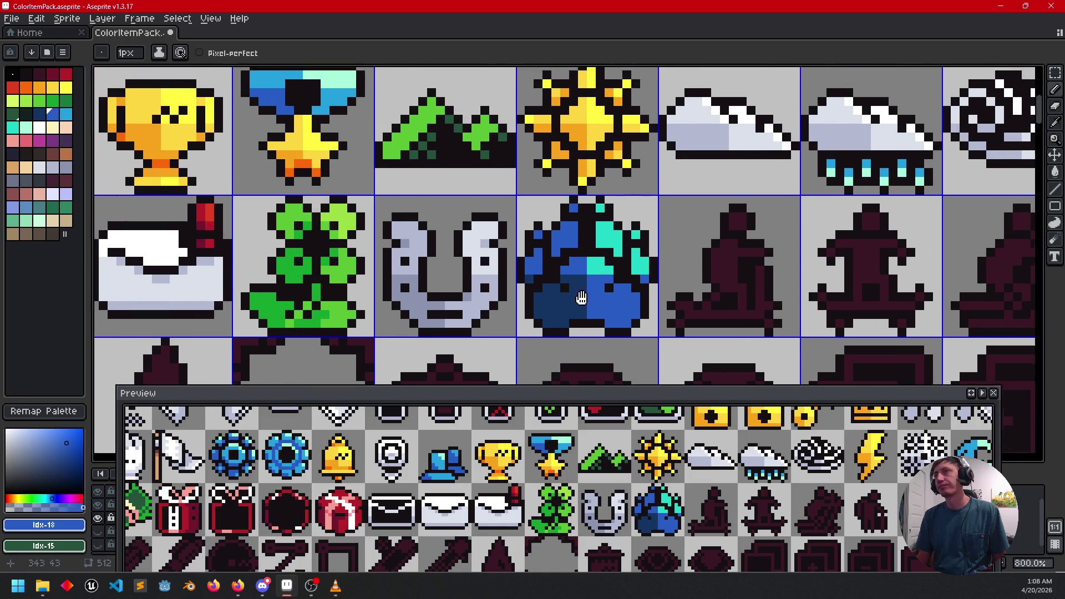
pyautogui.moveTo(582, 298)
pyautogui.mouseDown()
pyautogui.moveTo(609, 318)
pyautogui.moveTo(614, 310)
pyautogui.mouseUp()
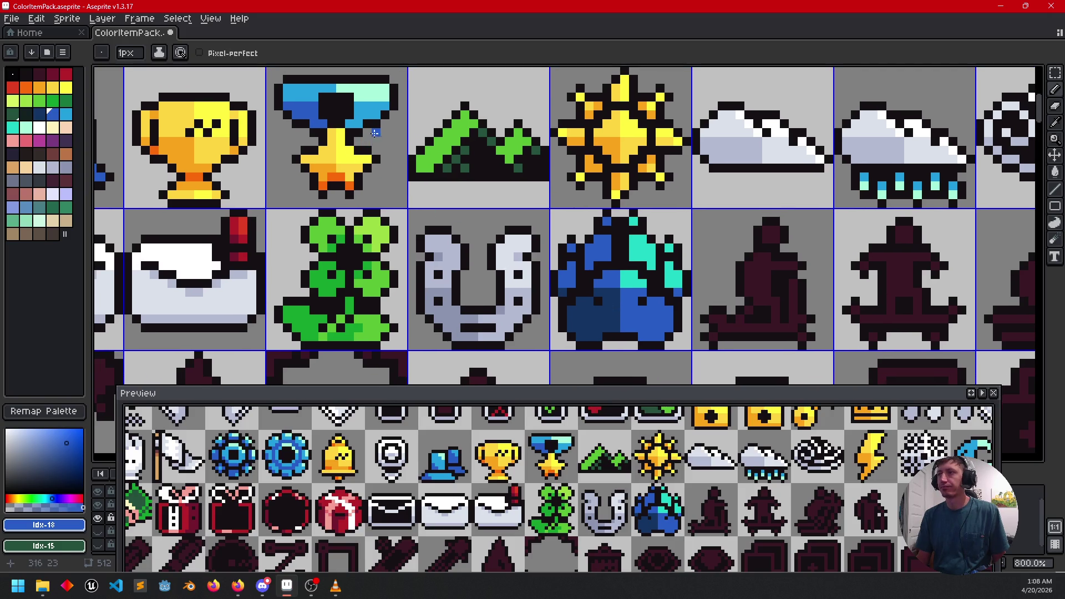
pyautogui.keyDown('alt'); pyautogui.click(613, 284); pyautogui.keyUp('alt')
pyautogui.press('g')
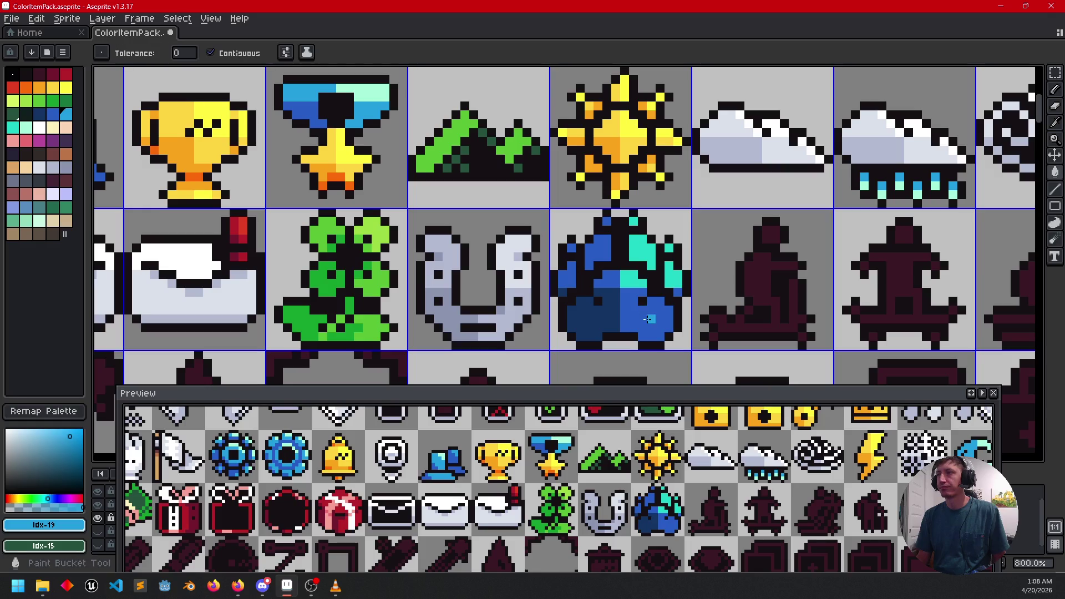
pyautogui.click(643, 308)
pyautogui.click(610, 280)
pyautogui.click(600, 246)
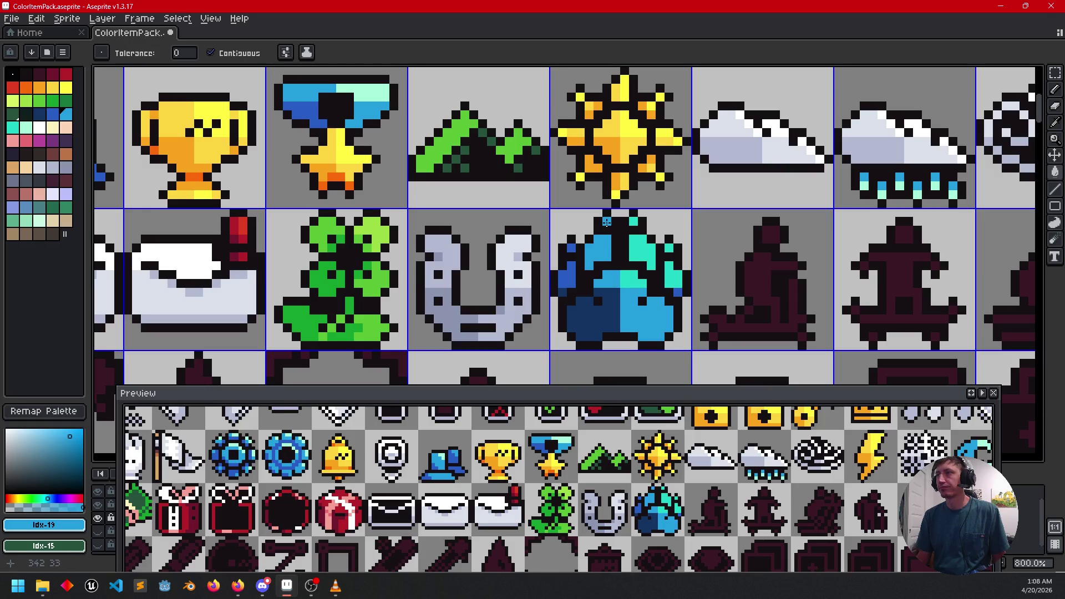
# Step: Refill the gem's lower area darker blue, its left area lighter blue, and fix one pixel
pyautogui.keyDown('alt'); pyautogui.click(568, 273); pyautogui.keyUp('alt')
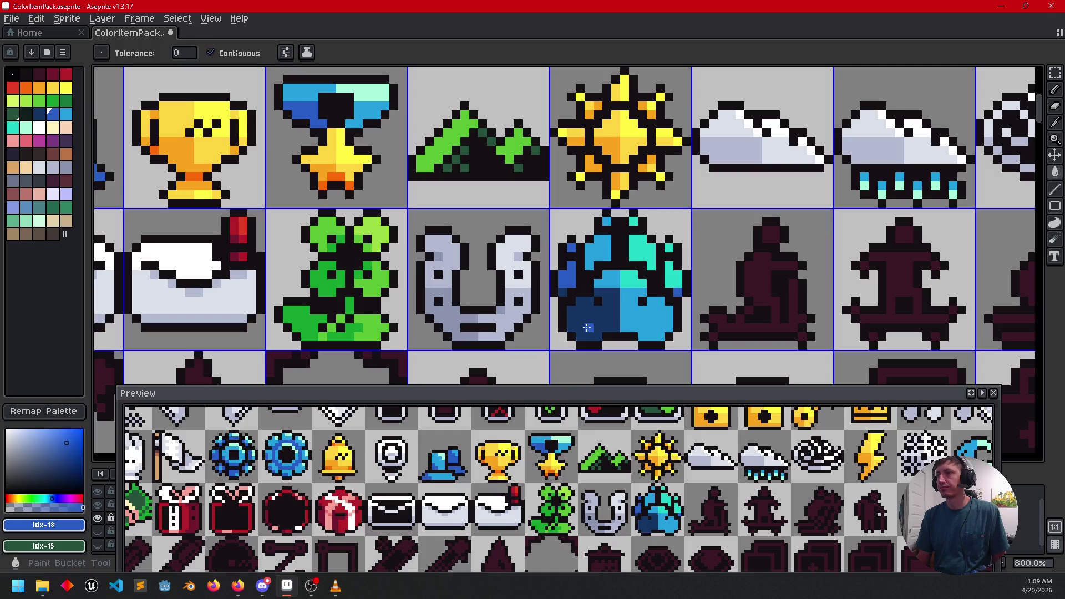
pyautogui.click(569, 290)
pyautogui.scroll(2, 570, 279)
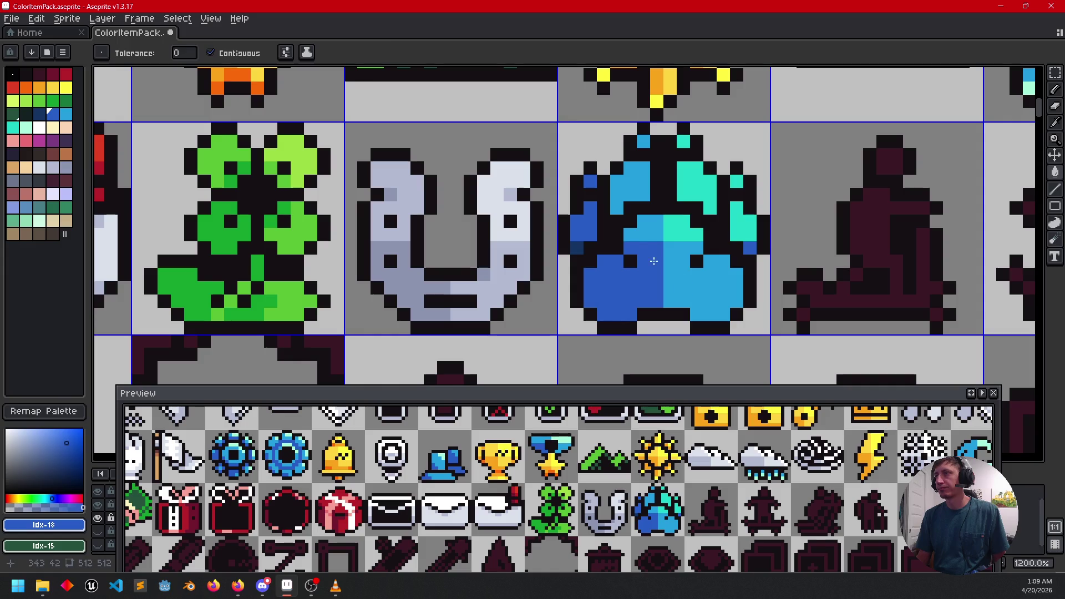
pyautogui.keyDown('alt'); pyautogui.click(687, 282); pyautogui.keyUp('alt')
pyautogui.click(589, 233)
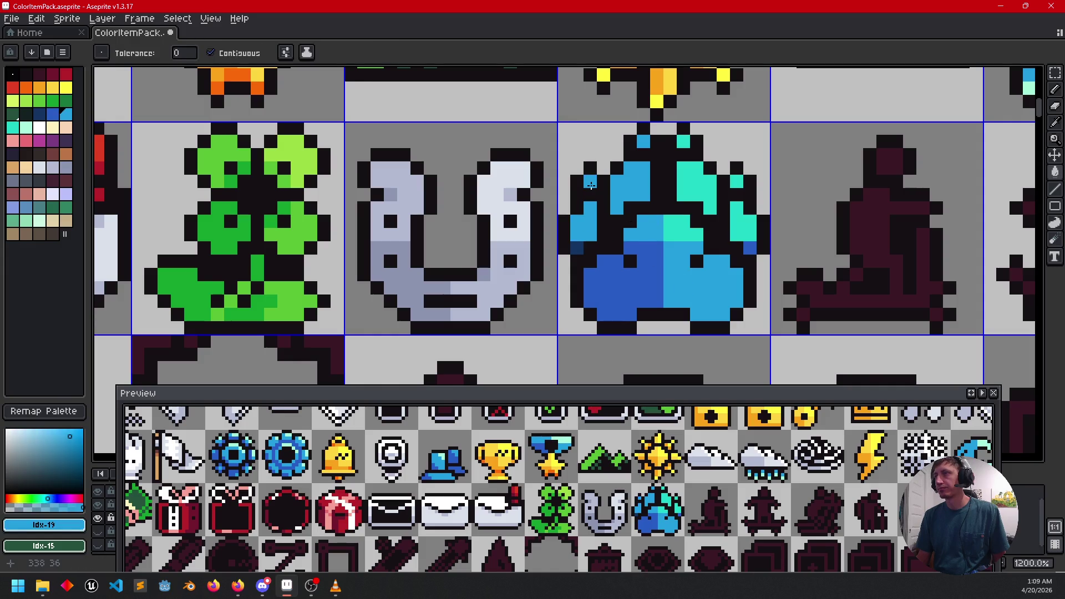
pyautogui.keyDown('alt'); pyautogui.click(638, 298); pyautogui.keyUp('alt')
pyautogui.click(582, 253)
pyautogui.hscroll(1, 637, 281)
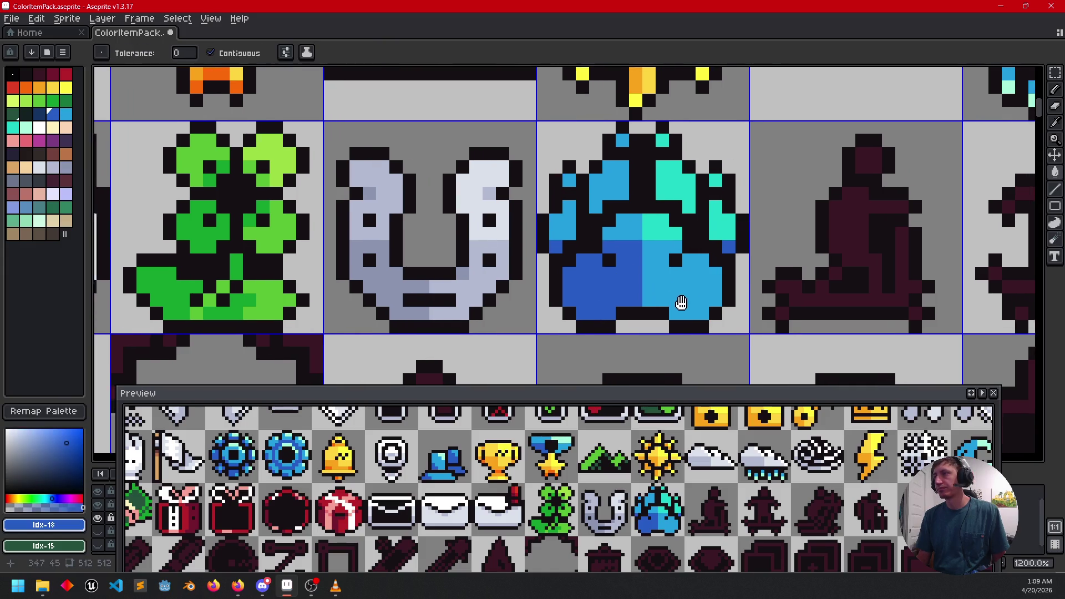
pyautogui.keyDown('alt'); pyautogui.click(697, 268); pyautogui.keyUp('alt')
pyautogui.scroll(-4, 721, 244)
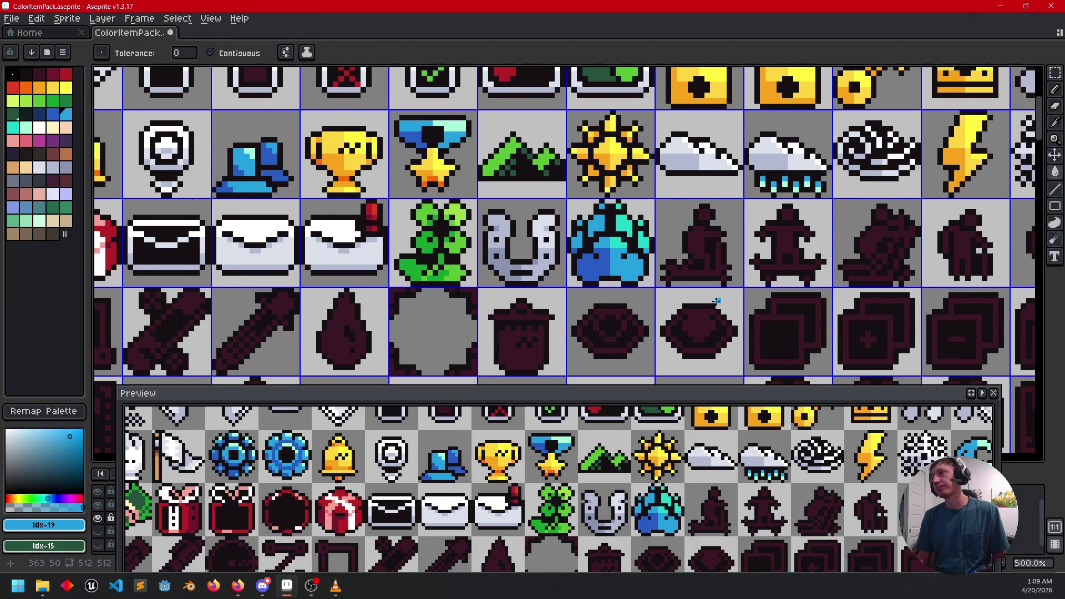
# Step: Save the sheet and fill the sitting figure's body and head with the cloud's white
pyautogui.moveTo(717, 300); pyautogui.dragTo(611, 267)
pyautogui.hotkey('ctrl', 's')
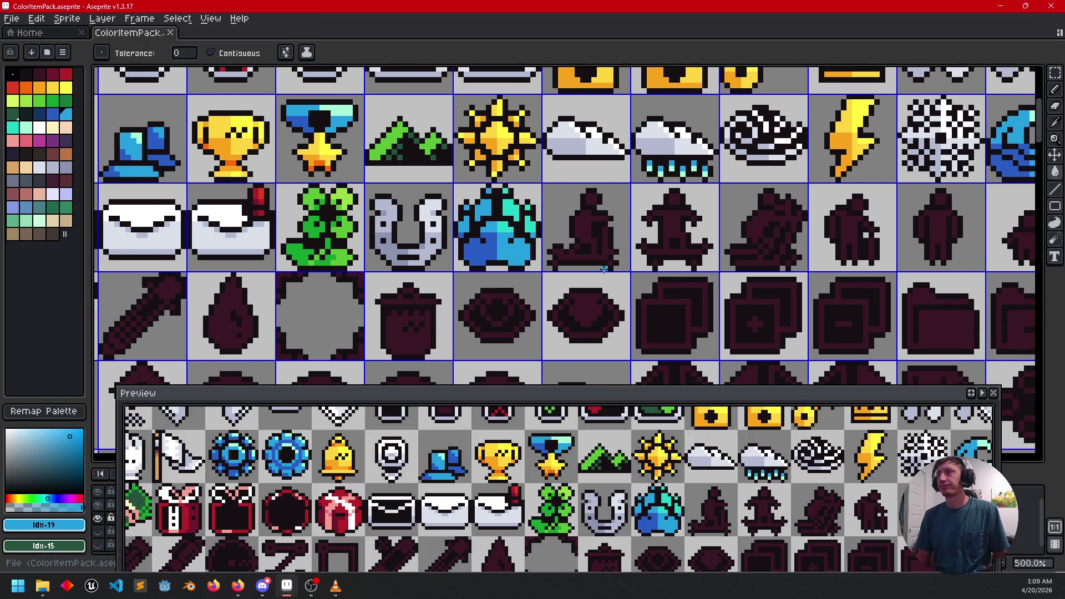
pyautogui.scroll(4, 600, 281)
pyautogui.scroll(-2, 599, 277)
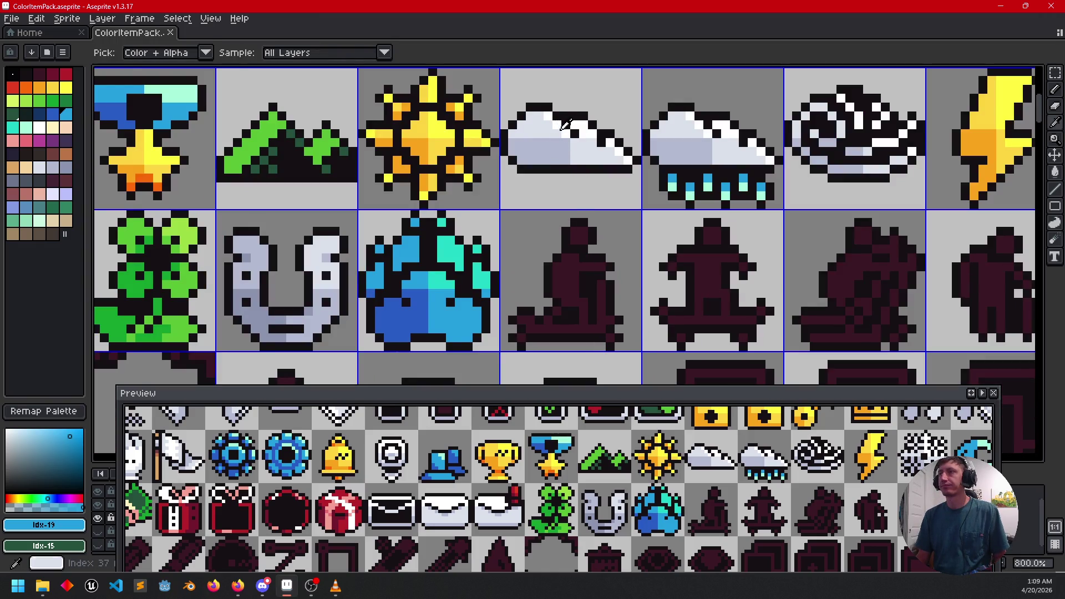
pyautogui.click(566, 123)
pyautogui.press('g')
pyautogui.click(566, 276)
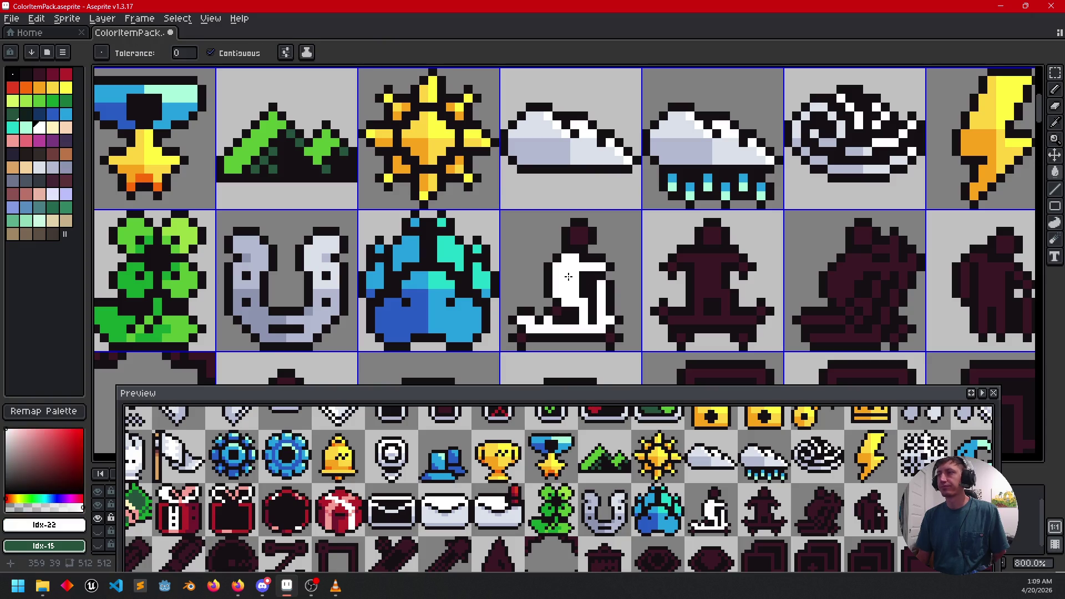
pyautogui.click(583, 240)
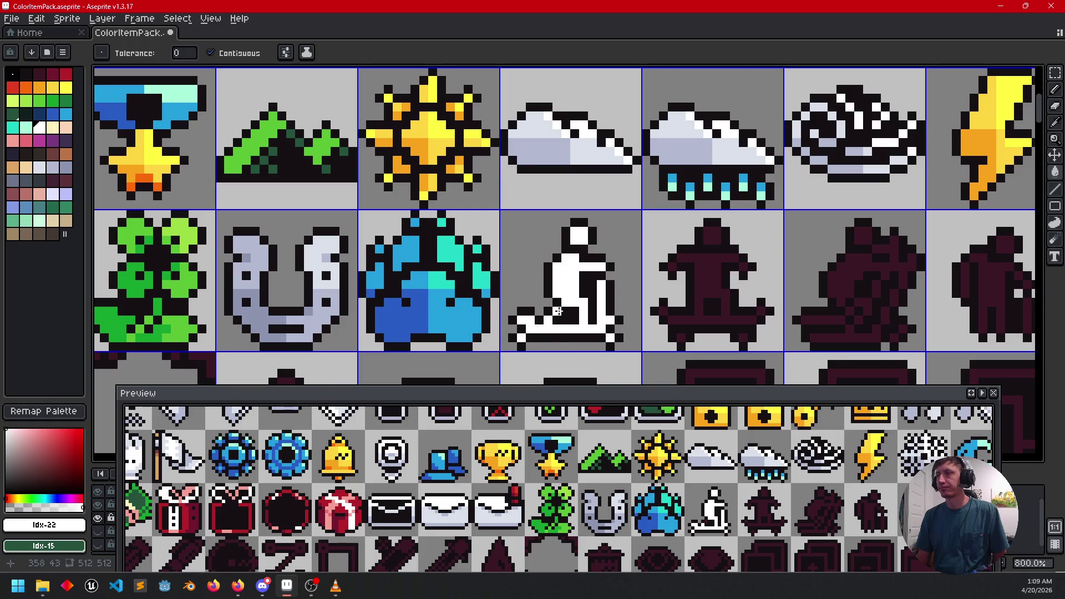
# Step: Add a light blue-gray shading pixel to the figure, undoing a mistaken body fill
pyautogui.scroll(-1, 638, 322)
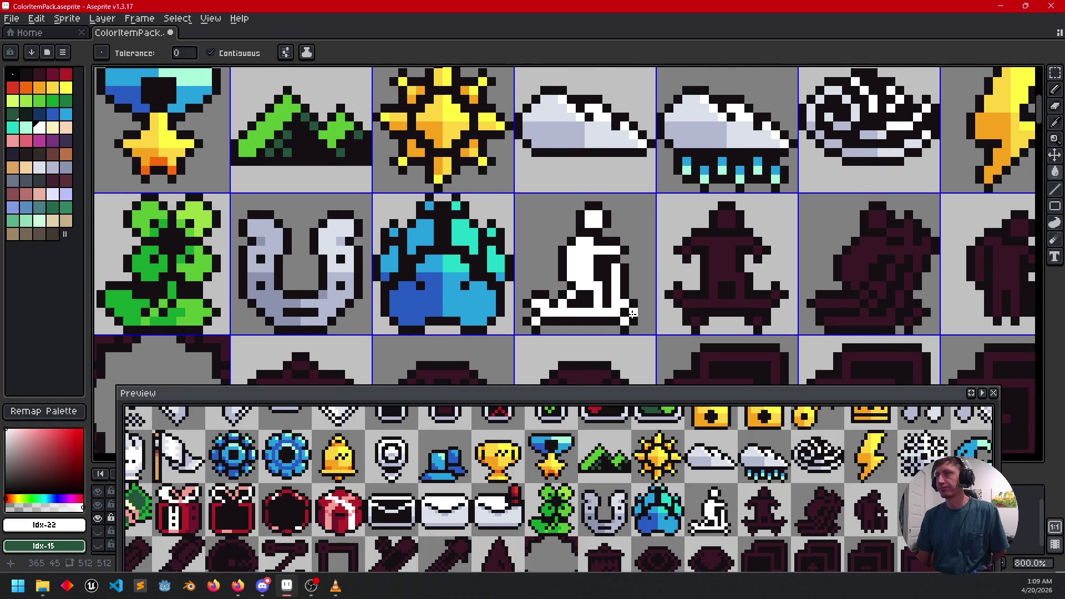
pyautogui.keyDown('alt'); pyautogui.click(591, 195); pyautogui.keyUp('alt')
pyautogui.scroll(3, 578, 292)
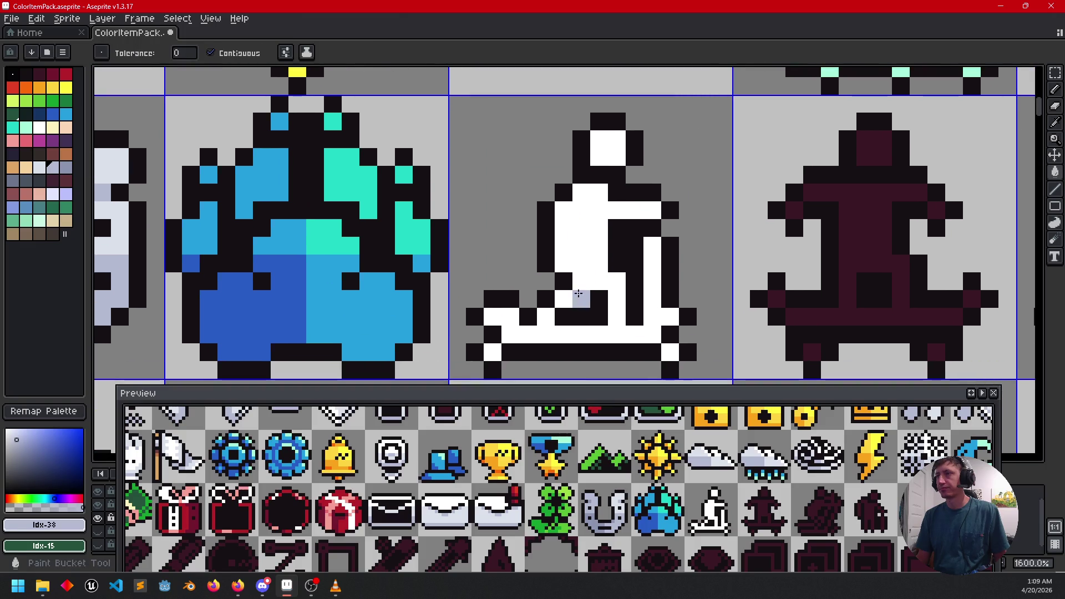
pyautogui.click(547, 316)
pyautogui.press('v')
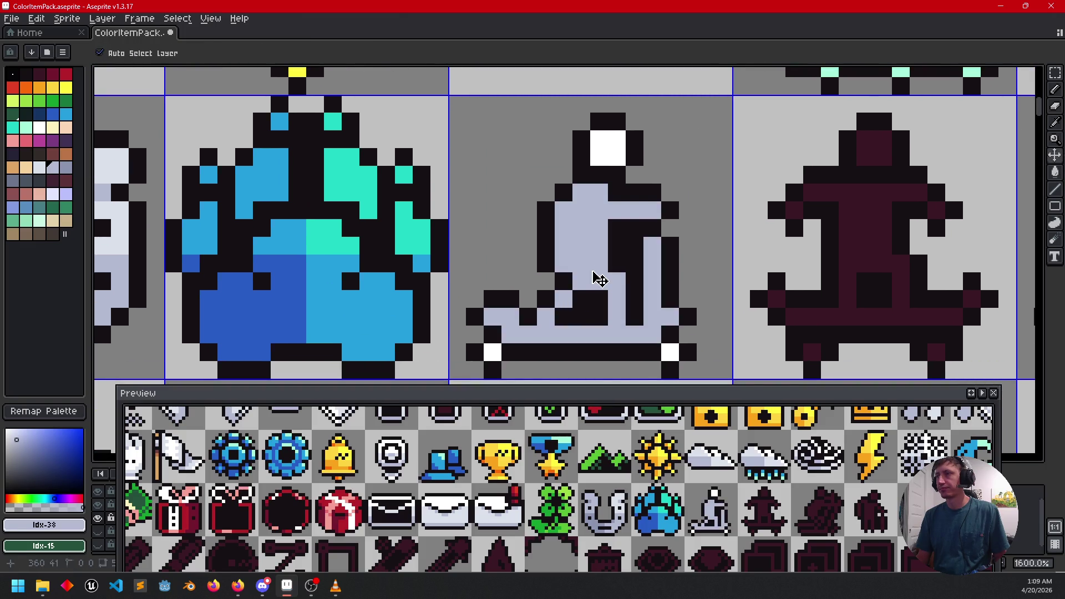
pyautogui.hotkey('ctrl', 'z')
pyautogui.press('b')
pyautogui.click(619, 234)
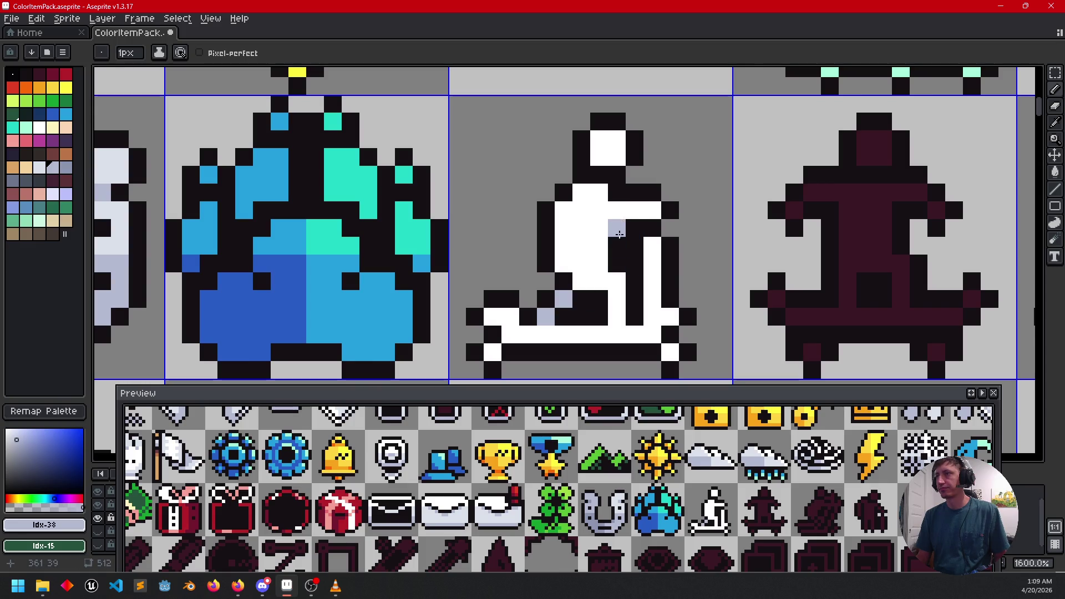
pyautogui.scroll(-4, 723, 265)
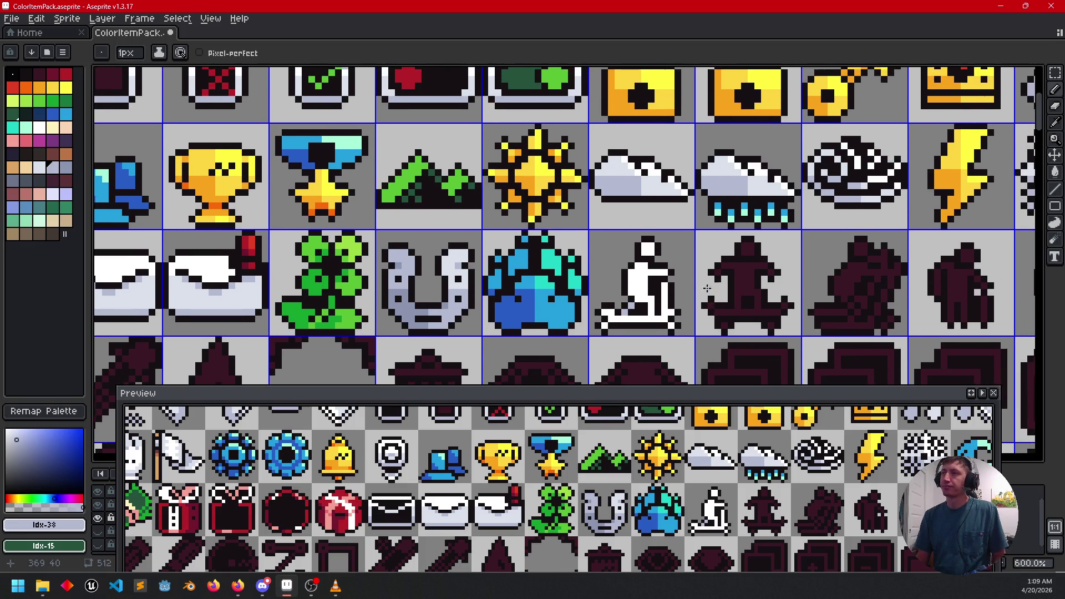
pyautogui.scroll(1, 708, 288)
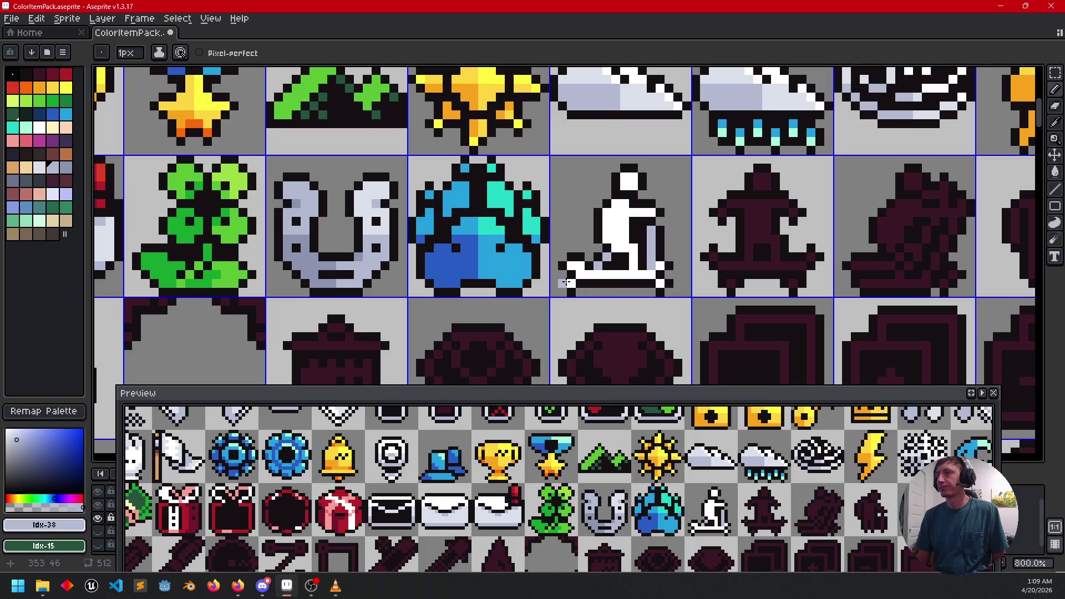
pyautogui.scroll(2, 734, 284)
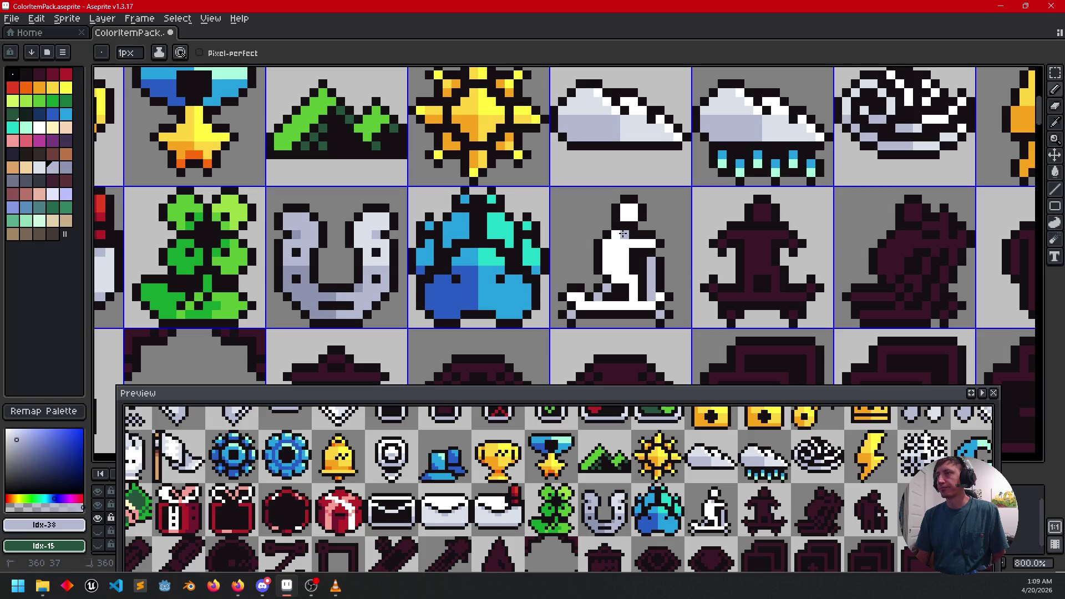
pyautogui.scroll(-1, 684, 247)
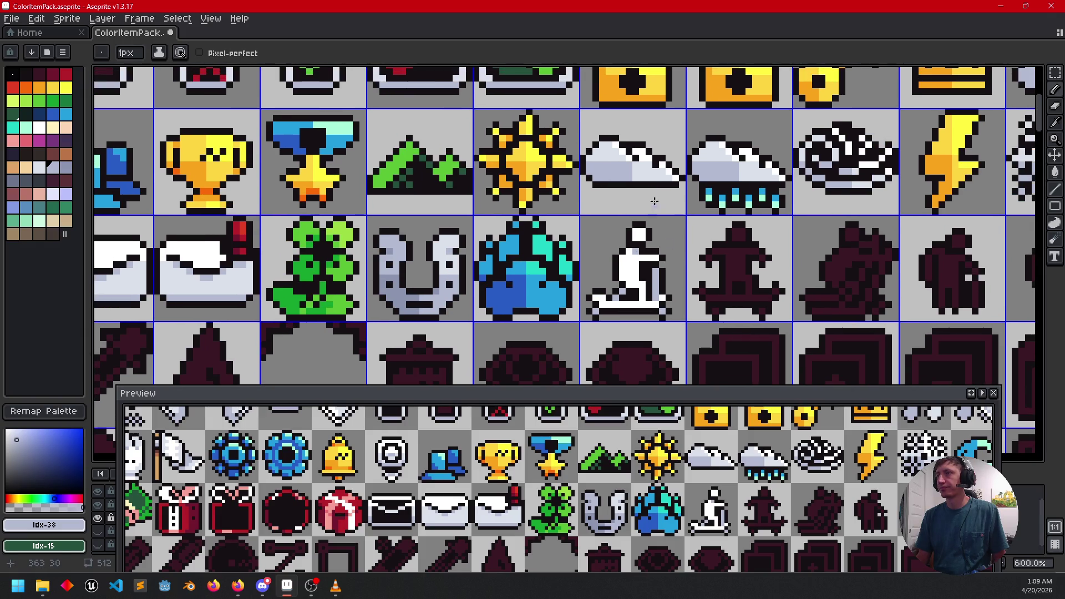
pyautogui.scroll(2, 634, 220)
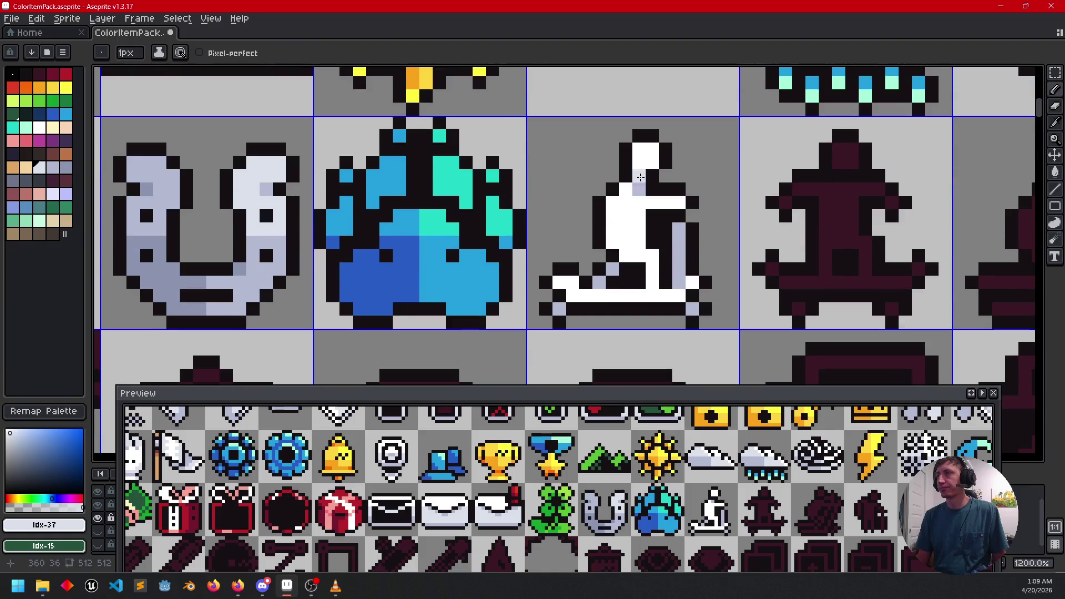
# Step: Add a light gray shading pixel and short stroke on the figure's head
pyautogui.click(642, 162)
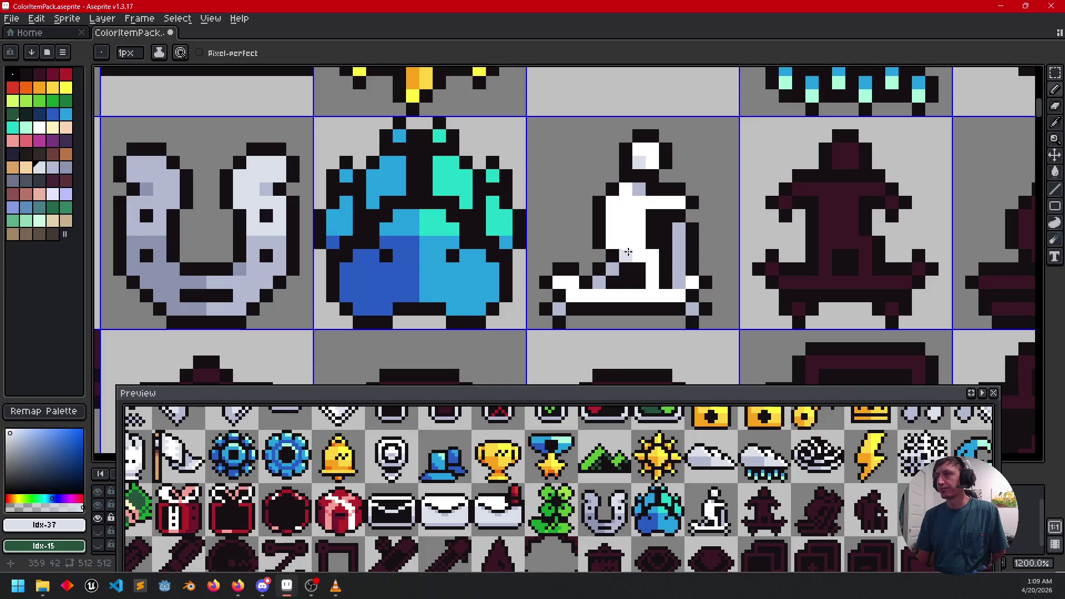
pyautogui.moveTo(634, 253); pyautogui.dragTo(647, 253)
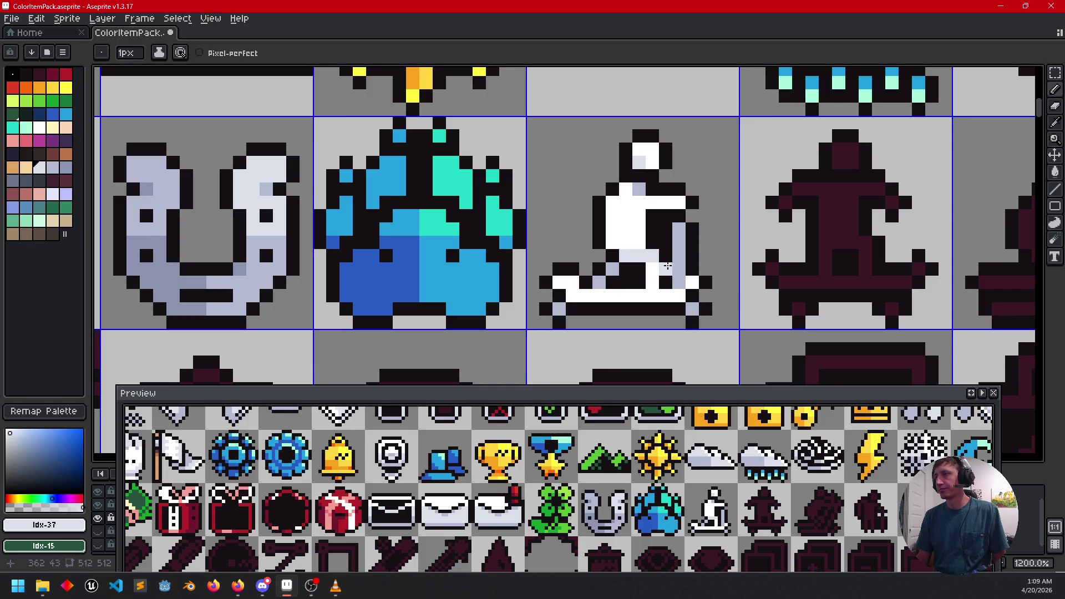
pyautogui.scroll(-3, 654, 282)
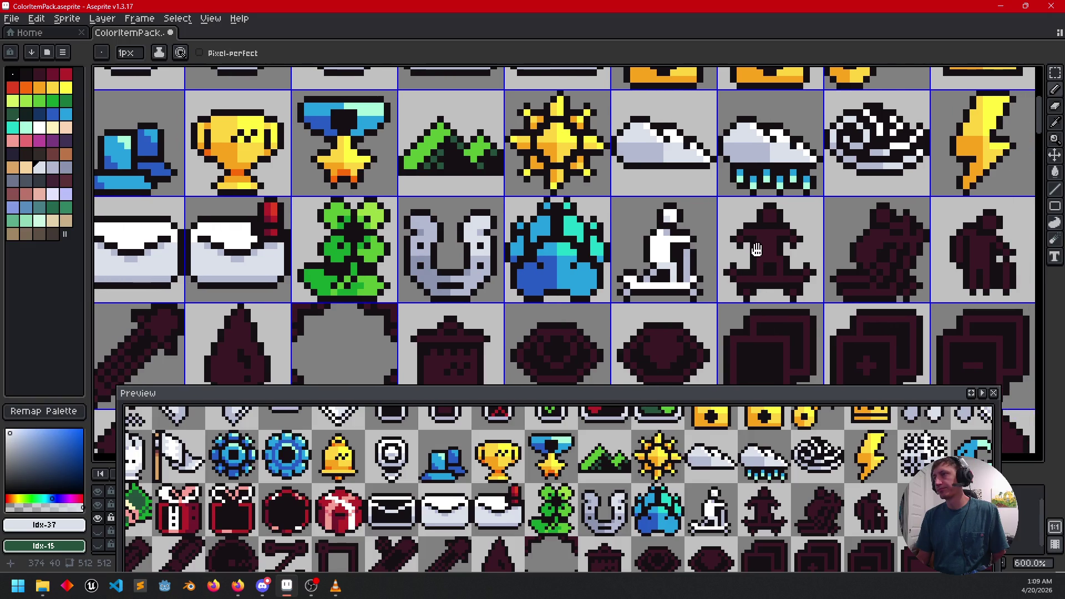
pyautogui.hscroll(3, 656, 271)
pyautogui.hscroll(1, 661, 244)
pyautogui.scroll(3, 582, 266)
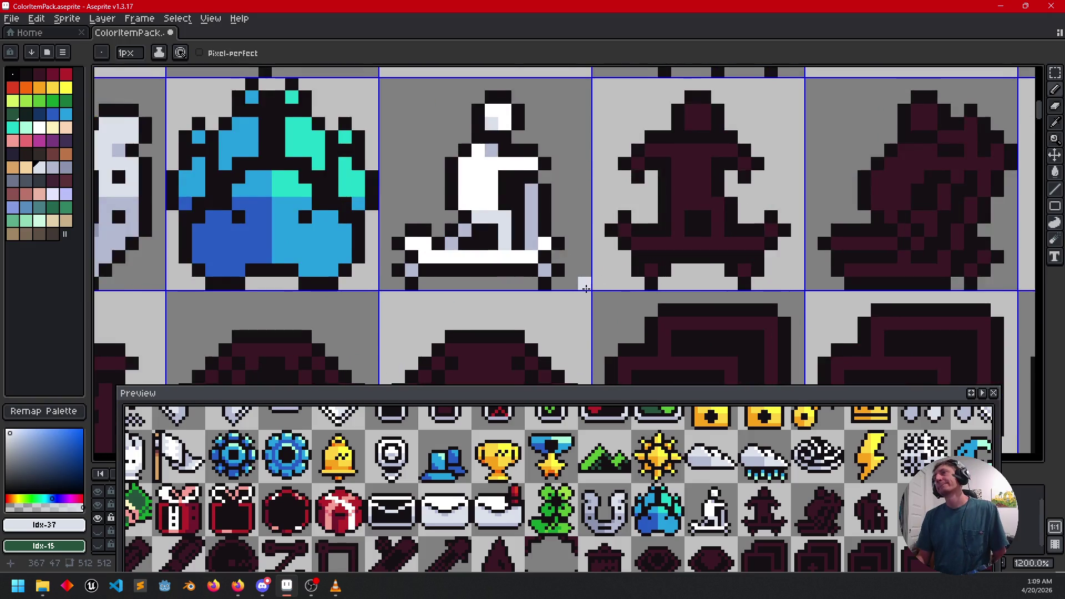
pyautogui.hscroll(1, 545, 230)
pyautogui.keyDown('alt'); pyautogui.click(388, 222); pyautogui.keyUp('alt')
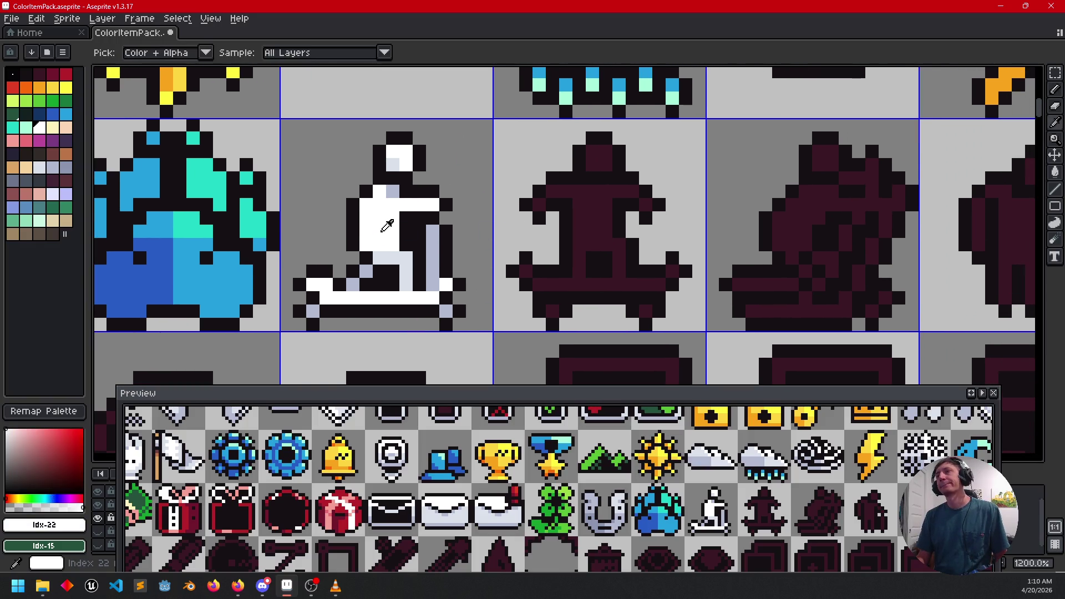
# Step: Paint Bucket the skateboarder's body, head, shoulder and foot-edge pixels white
pyautogui.press('g')
pyautogui.click(589, 178)
pyautogui.click(593, 162)
pyautogui.click(653, 203)
pyautogui.click(649, 204)
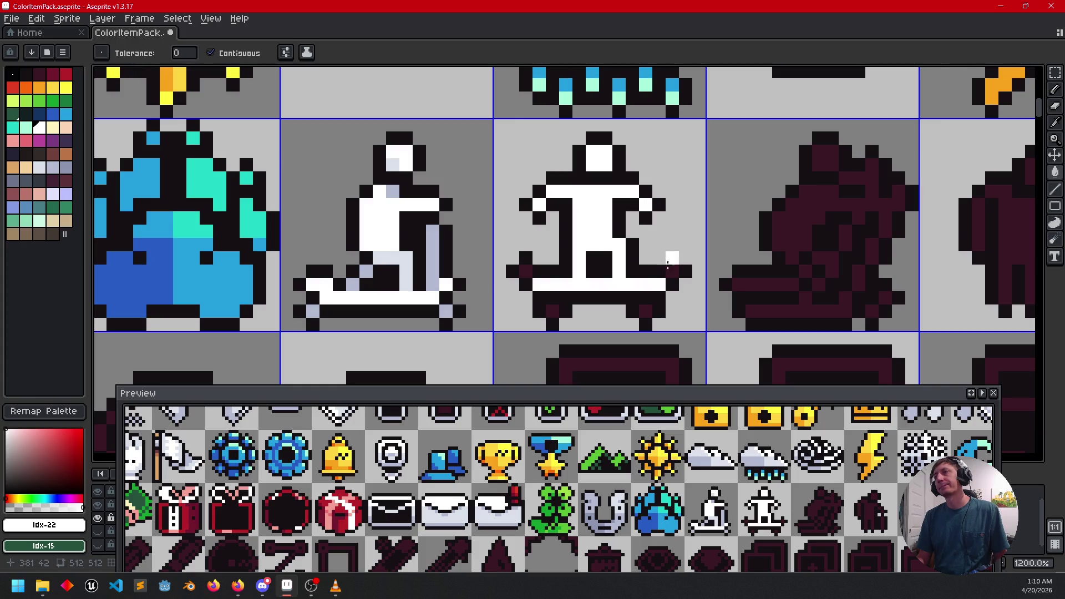
pyautogui.click(526, 272)
# Step: Fill the foot pixel light grey, undo the grey body fill, and pencil a column down the body
pyautogui.keyDown('alt'); pyautogui.click(495, 302); pyautogui.keyUp('alt')
pyautogui.click(538, 314)
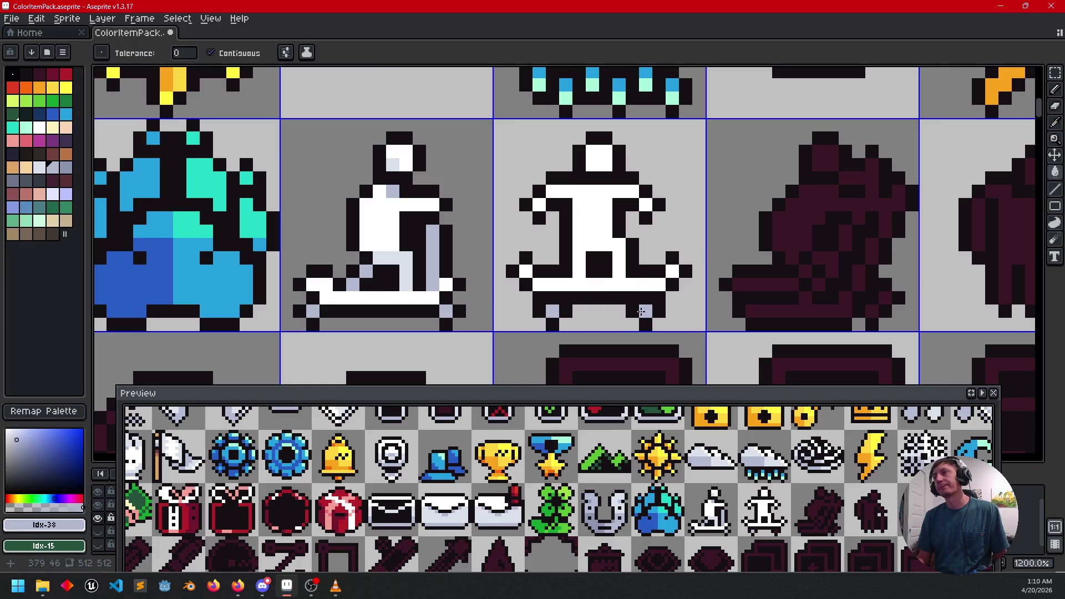
pyautogui.click(619, 268)
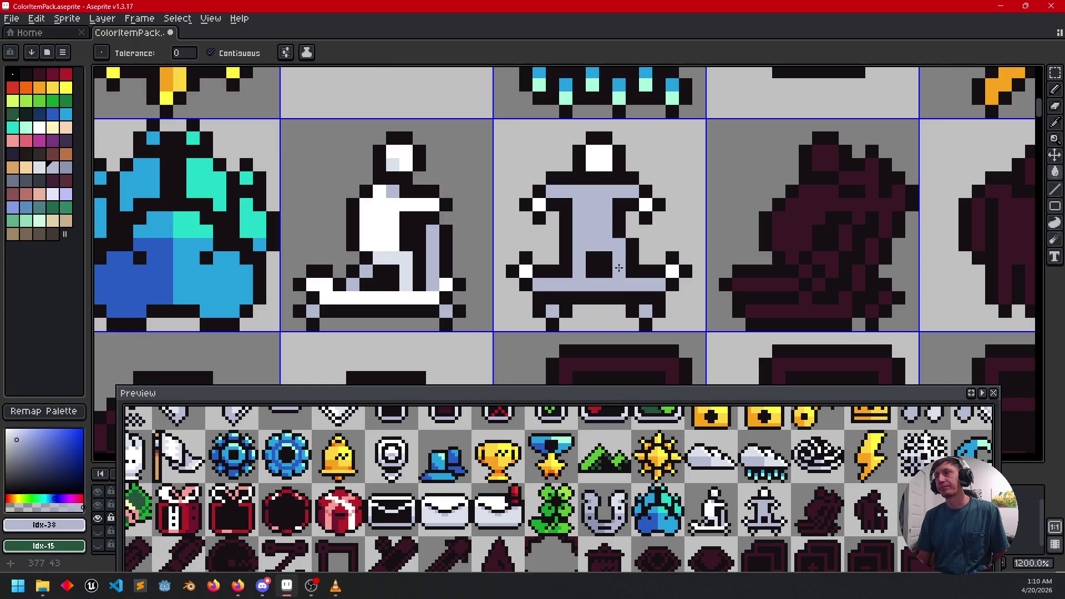
pyautogui.hotkey('ctrl', 'z')
pyautogui.press('b')
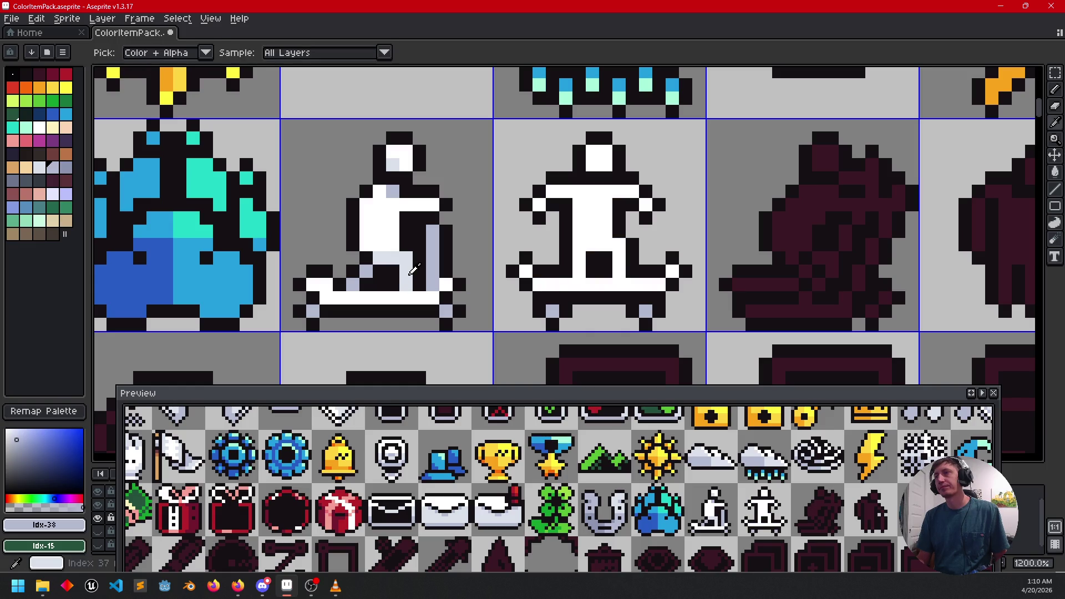
pyautogui.keyDown('alt'); pyautogui.click(605, 285); pyautogui.keyUp('alt')
pyautogui.moveTo(621, 273)
pyautogui.mouseDown()
pyautogui.moveTo(621, 243)
pyautogui.moveTo(579, 246)
pyautogui.mouseUp()
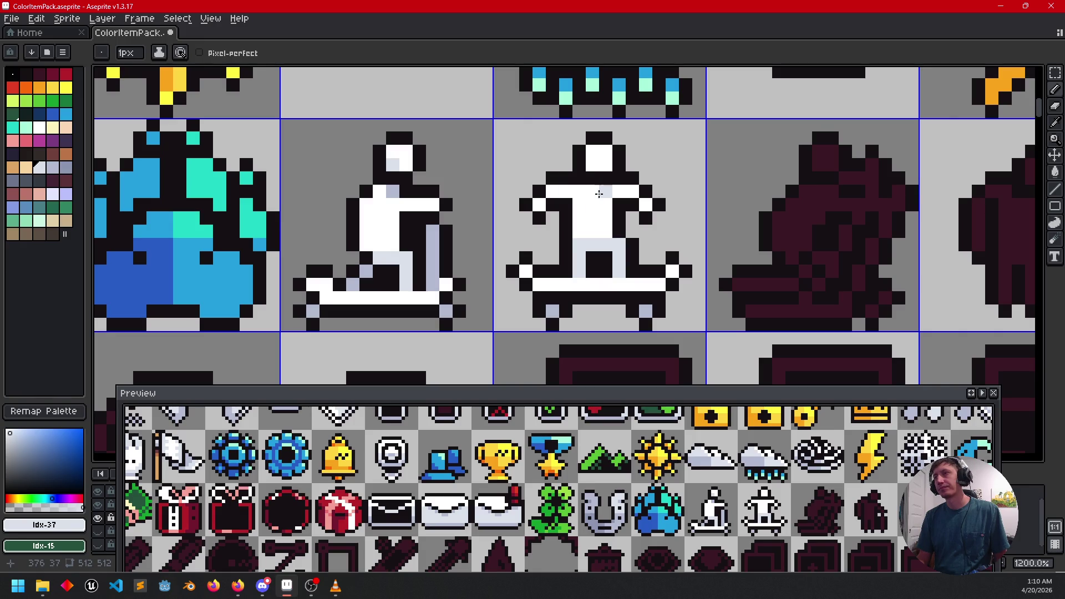
# Step: Paint light grey shading down the skater's leg
pyautogui.keyDown('alt'); pyautogui.click(393, 191); pyautogui.keyUp('alt')
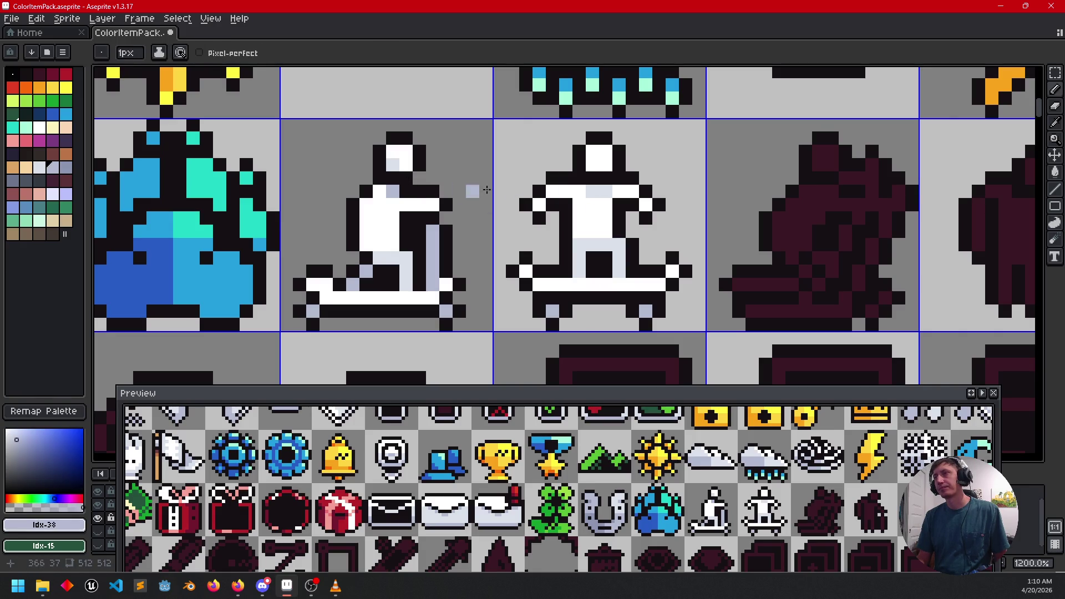
pyautogui.keyDown('alt'); pyautogui.click(600, 162); pyautogui.keyUp('alt')
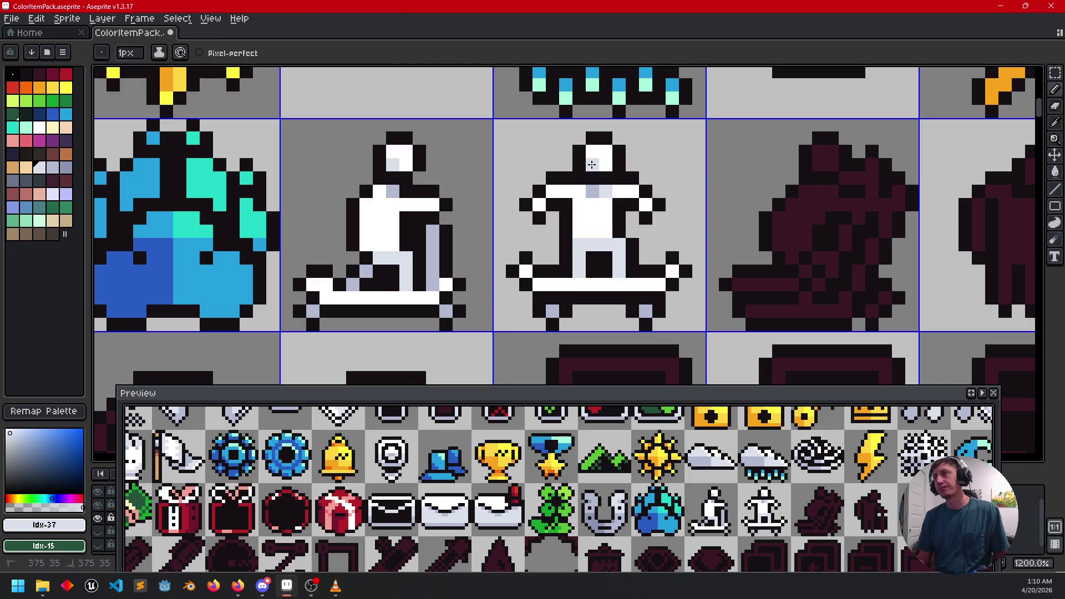
pyautogui.moveTo(556, 227); pyautogui.dragTo(575, 206)
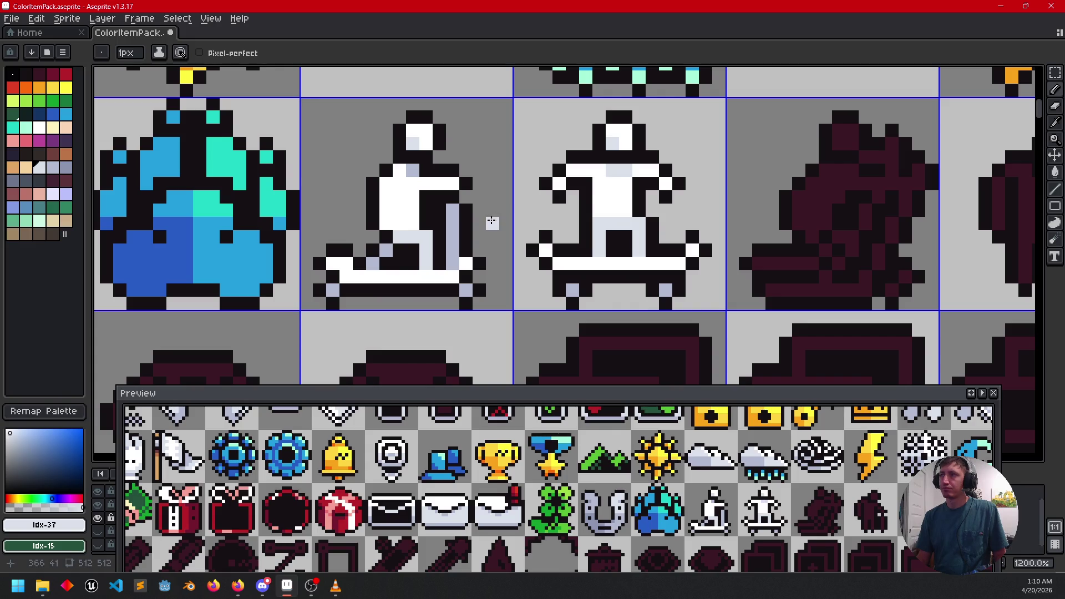
pyautogui.hscroll(-1, 554, 225)
pyautogui.keyDown('alt'); pyautogui.click(427, 168); pyautogui.keyUp('alt')
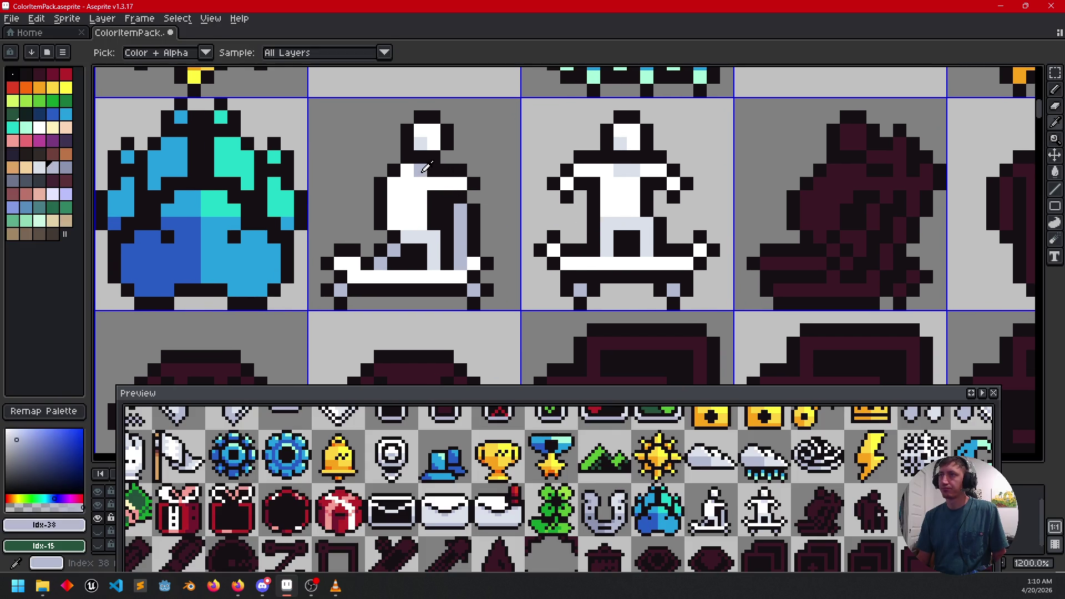
pyautogui.moveTo(607, 224); pyautogui.dragTo(606, 251)
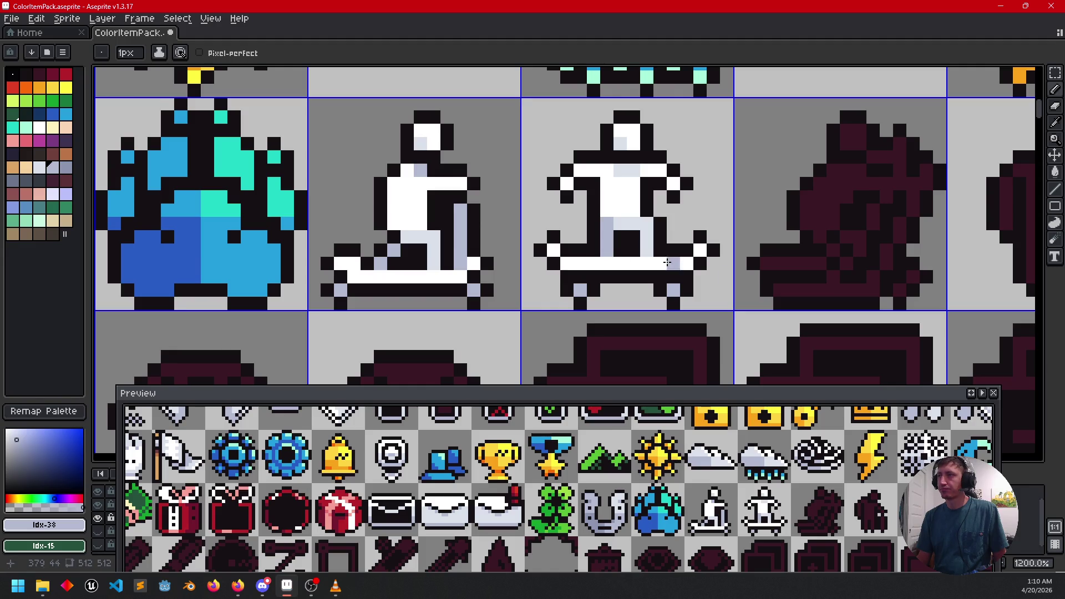
# Step: Repaint a greyish pixel white, add a light grey shading pixel, and view the whole sheet
pyautogui.scroll(1, 775, 255)
pyautogui.hscroll(-1, 776, 255)
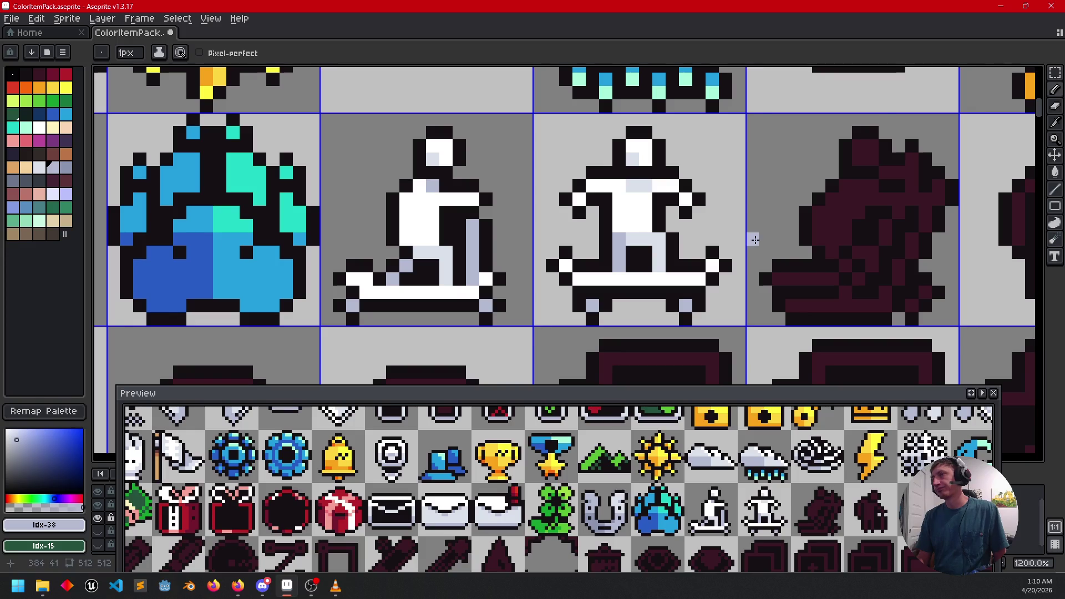
pyautogui.scroll(1, 768, 243)
pyautogui.hscroll(-1, 768, 243)
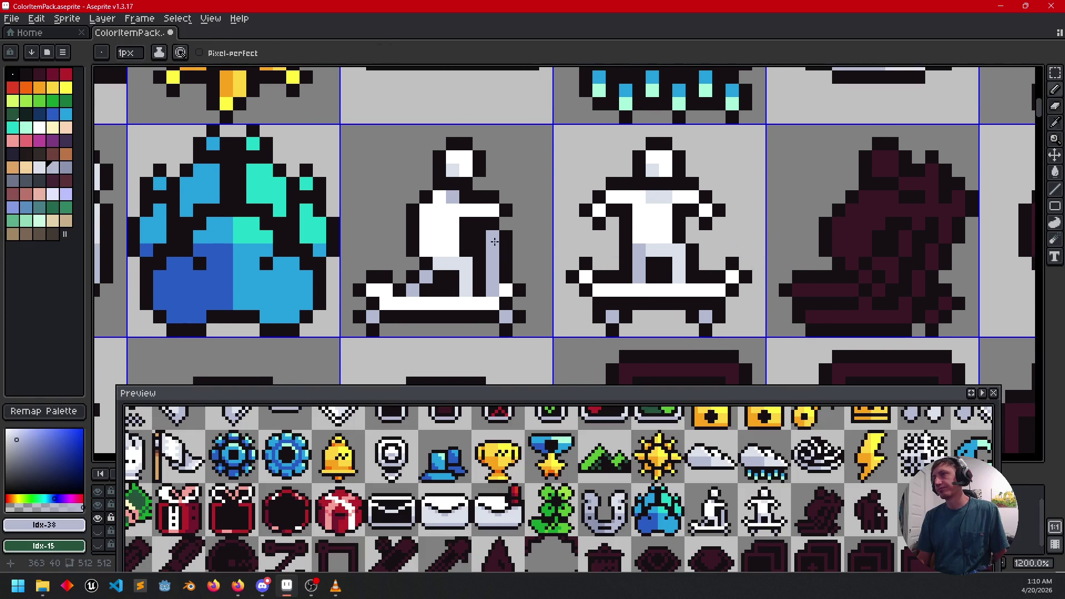
pyautogui.keyDown('alt'); pyautogui.click(494, 242); pyautogui.keyUp('alt')
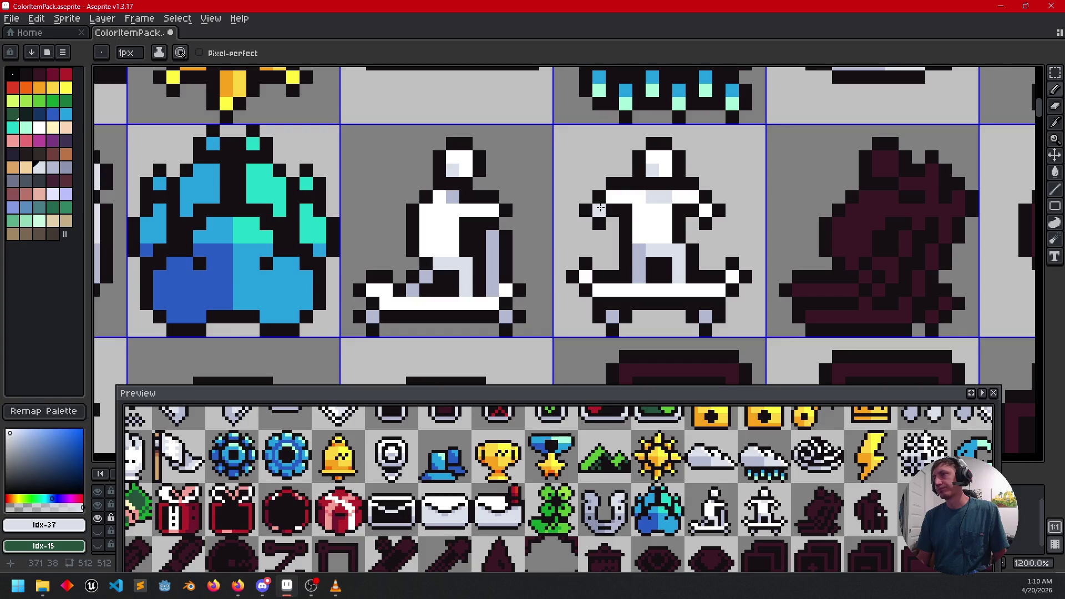
pyautogui.keyDown('alt'); pyautogui.click(644, 214); pyautogui.keyUp('alt')
pyautogui.click(652, 217)
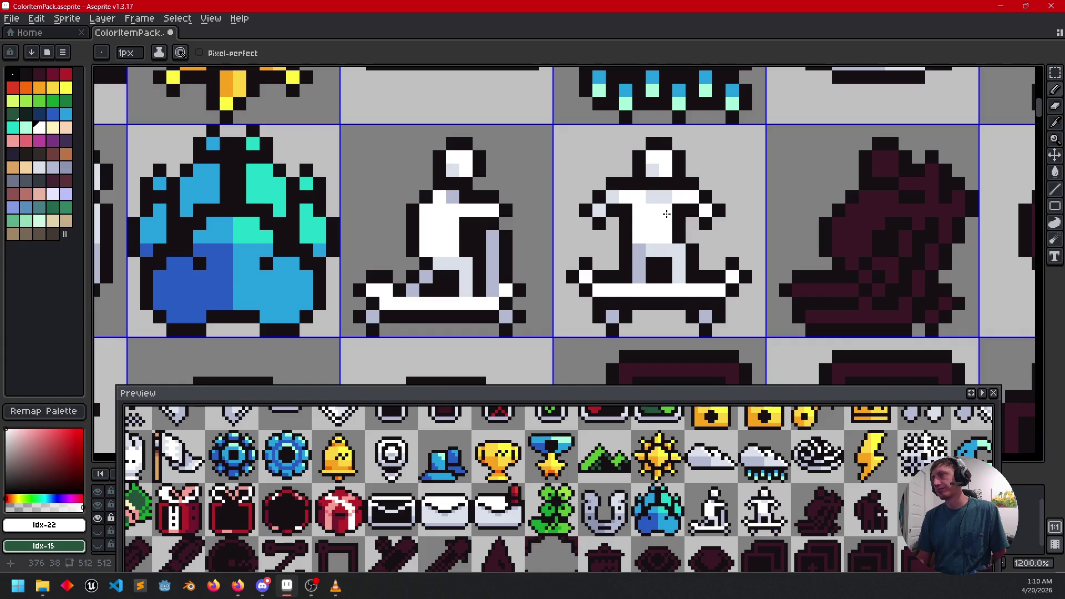
pyautogui.keyDown('alt'); pyautogui.click(620, 193); pyautogui.keyUp('alt')
pyautogui.click(693, 197)
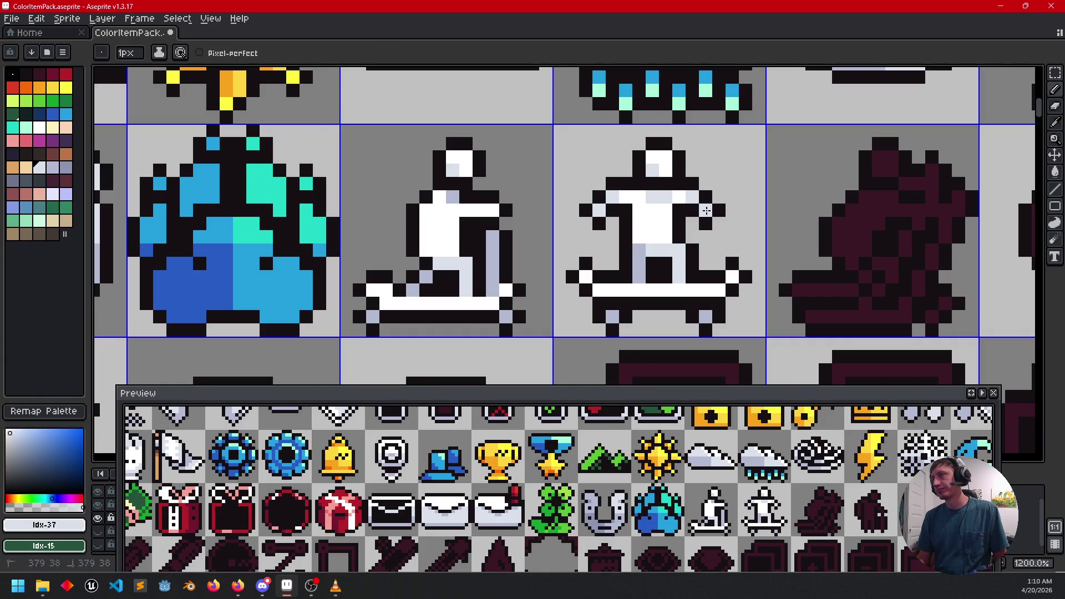
pyautogui.scroll(-5, 706, 210)
pyautogui.moveTo(799, 288); pyautogui.dragTo(775, 263)
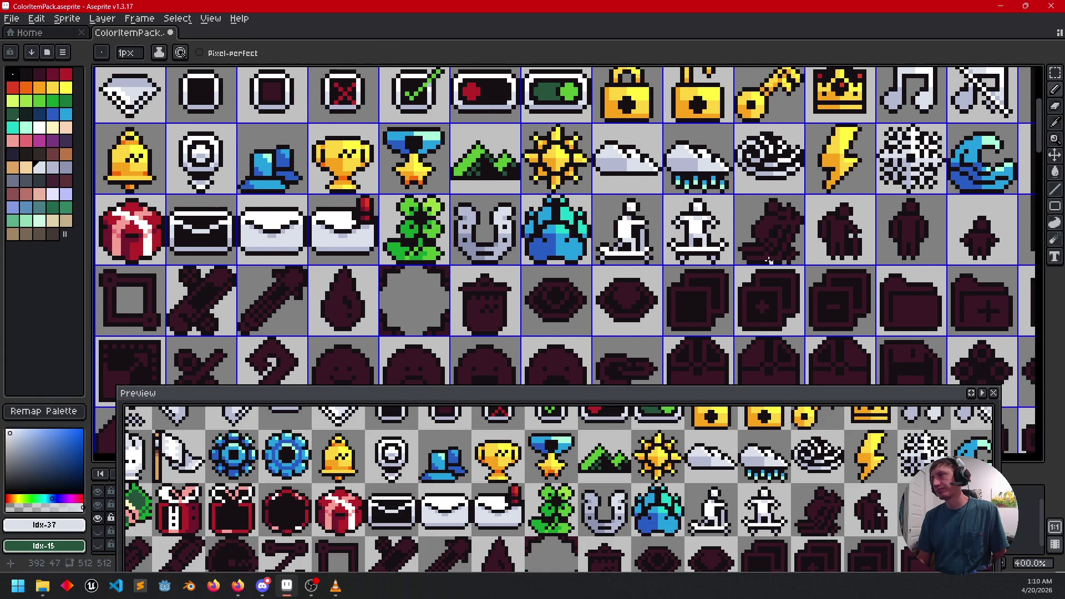
# Step: Paint Bucket the crouching maroon figure's body and lower strips white
pyautogui.scroll(3, 771, 261)
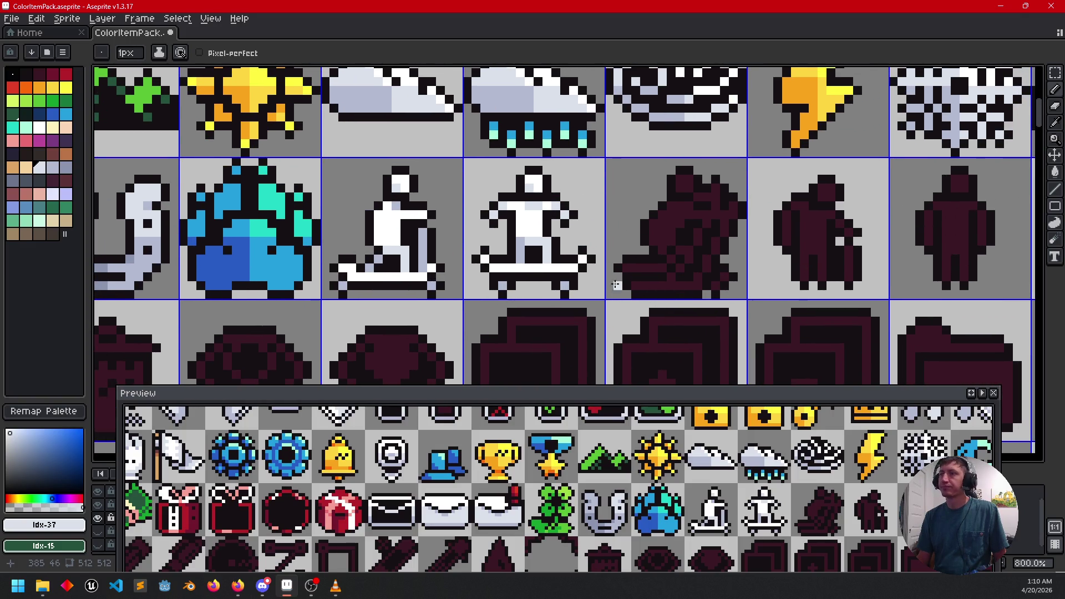
pyautogui.hscroll(3, 627, 276)
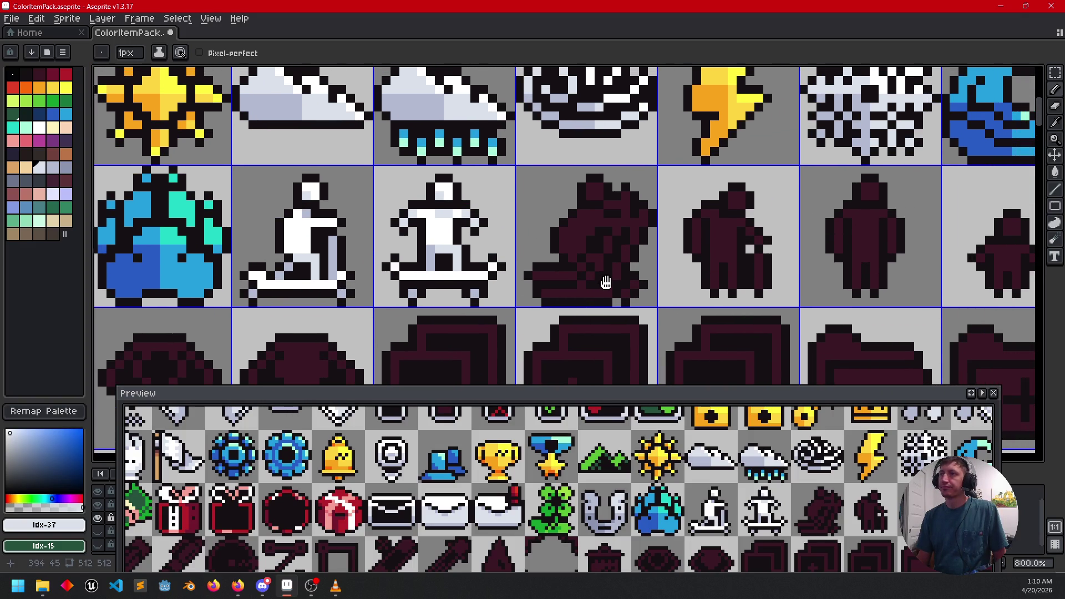
pyautogui.keyDown('alt'); pyautogui.click(477, 247); pyautogui.keyUp('alt')
pyautogui.press('g')
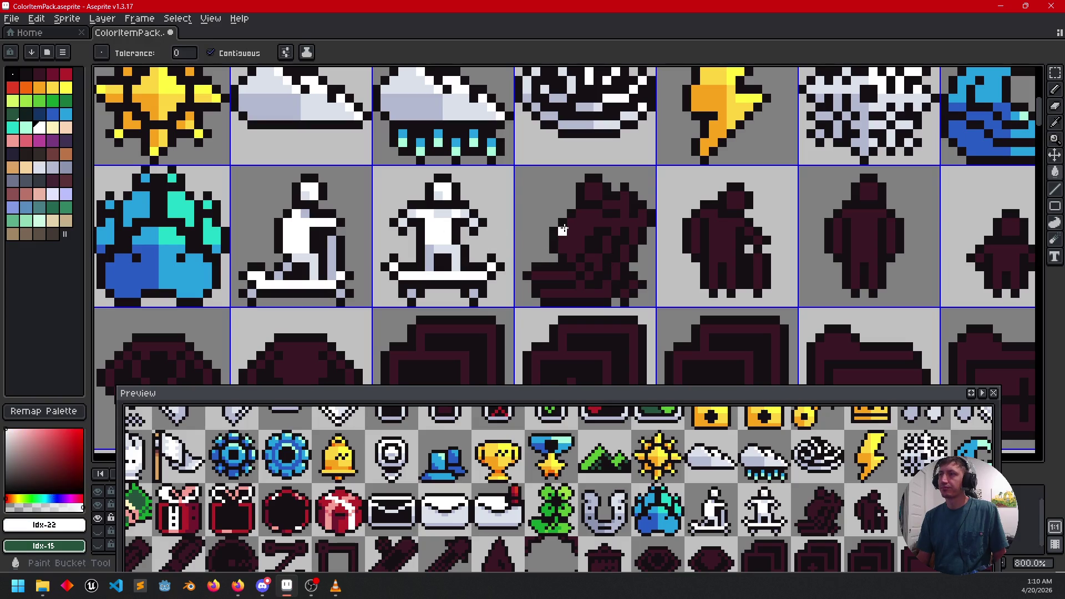
pyautogui.click(573, 234)
pyautogui.scroll(2, 597, 258)
pyautogui.moveTo(543, 275)
pyautogui.mouseDown()
pyautogui.moveTo(530, 275)
pyautogui.moveTo(557, 301)
pyautogui.moveTo(595, 254)
pyautogui.moveTo(636, 239)
pyautogui.moveTo(637, 294)
pyautogui.moveTo(652, 283)
pyautogui.mouseUp()
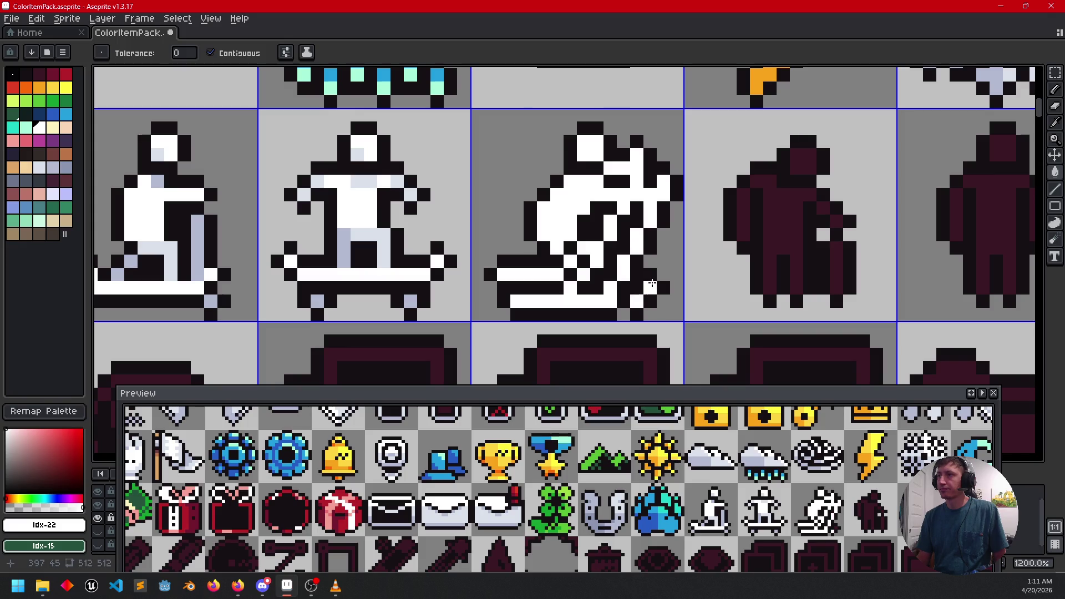
pyautogui.scroll(-3, 692, 285)
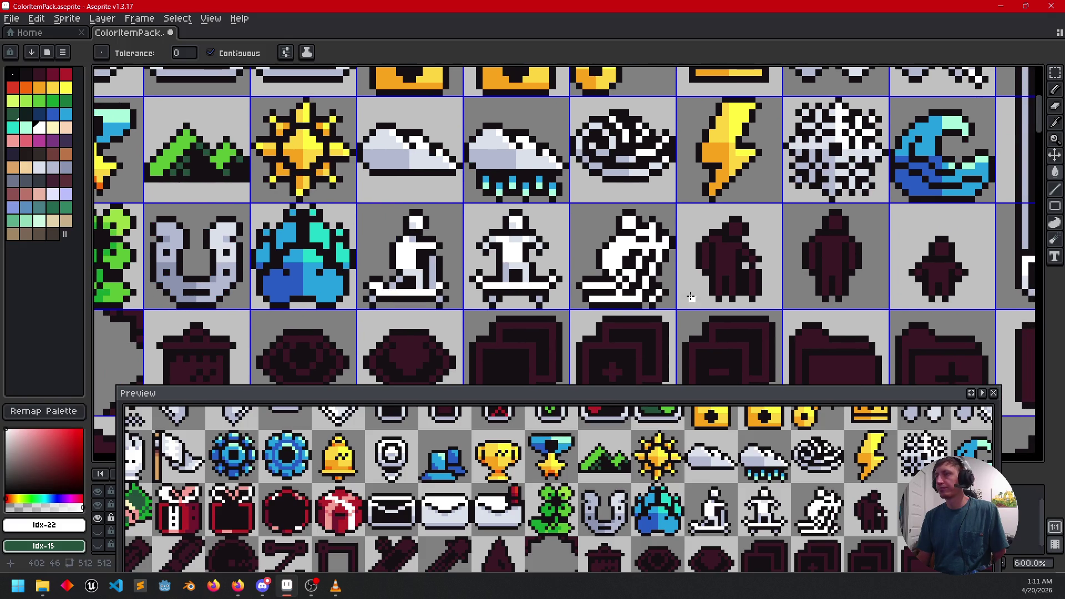
pyautogui.scroll(3, 691, 297)
# Step: Add light blue-grey shading pixels to the figure's lower body, keeping its black detail
pyautogui.keyDown('alt'); pyautogui.click(613, 327); pyautogui.keyUp('alt')
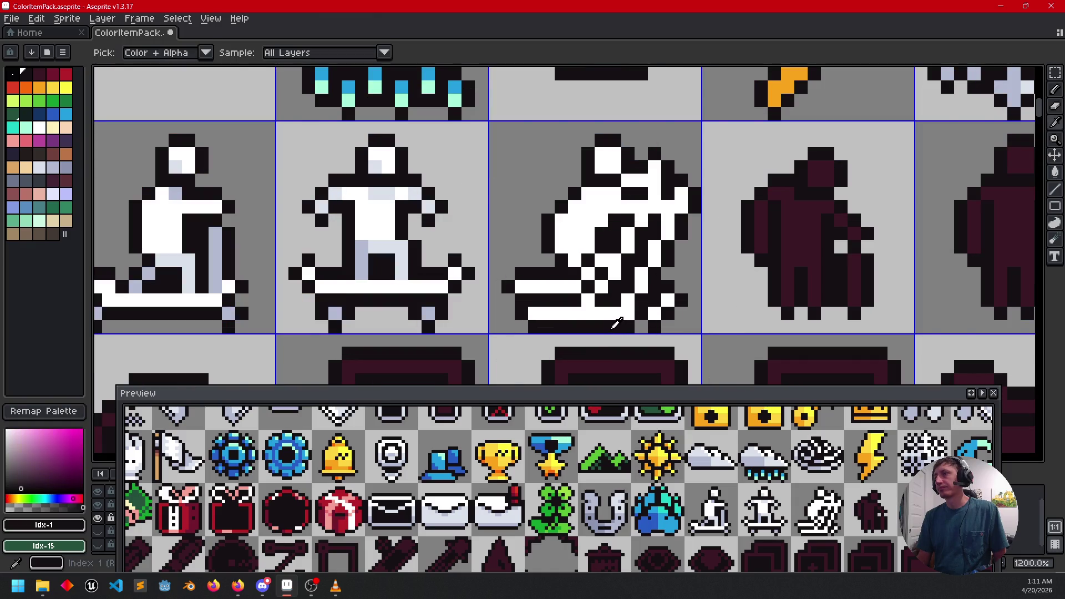
pyautogui.scroll(1, 567, 325)
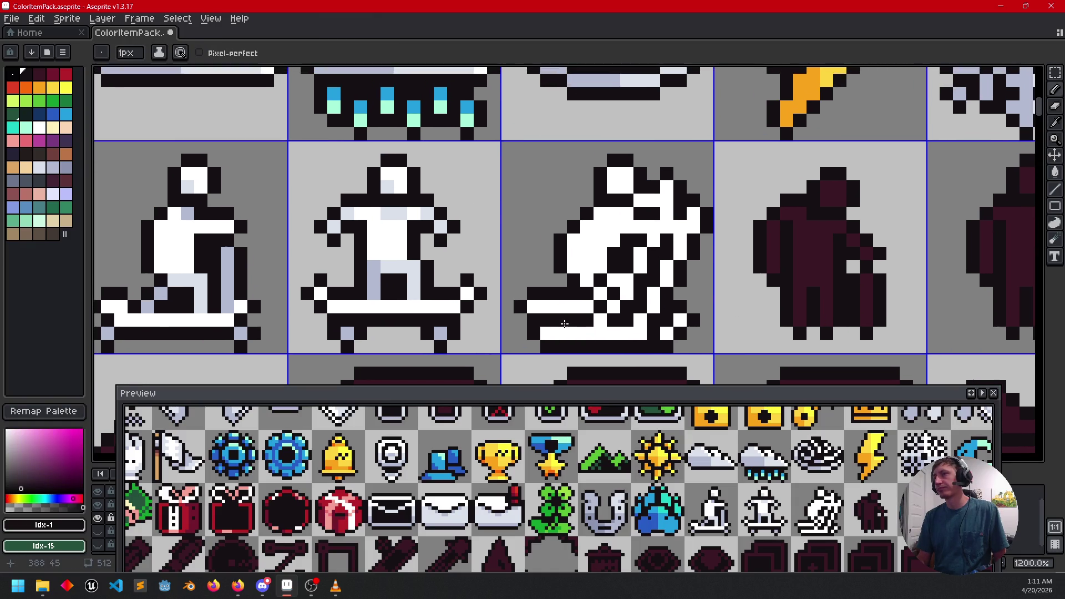
pyautogui.scroll(-1, 711, 288)
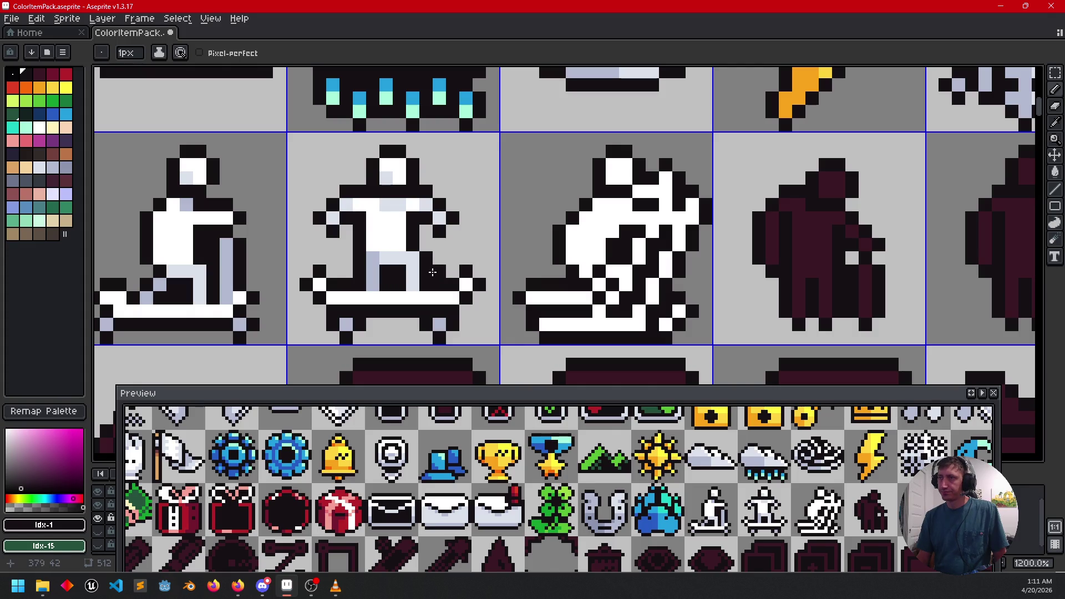
pyautogui.keyDown('alt'); pyautogui.click(413, 275); pyautogui.keyUp('alt')
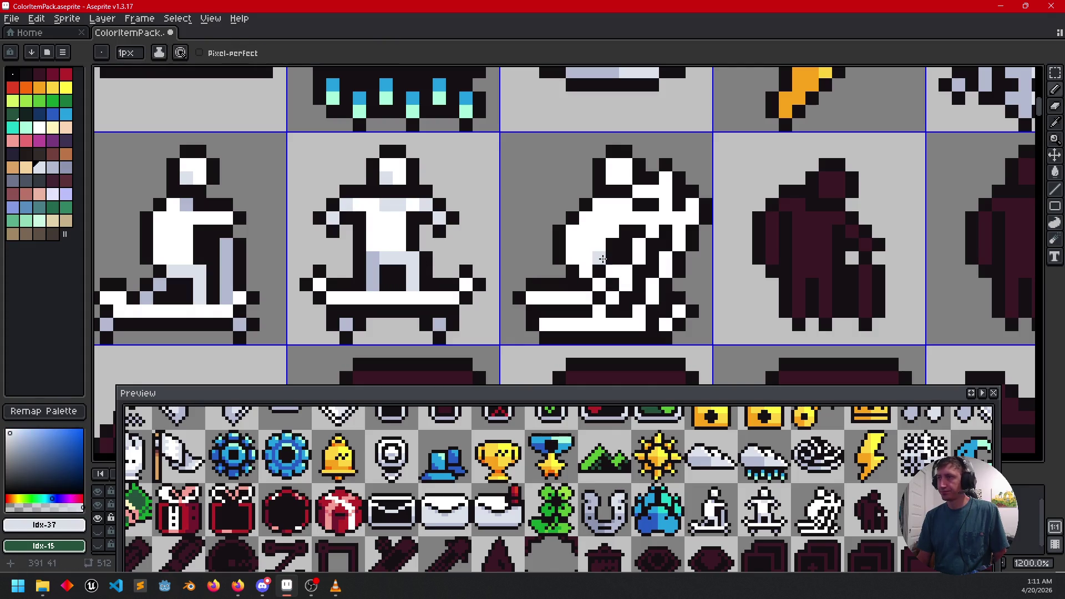
pyautogui.moveTo(609, 272); pyautogui.dragTo(621, 282)
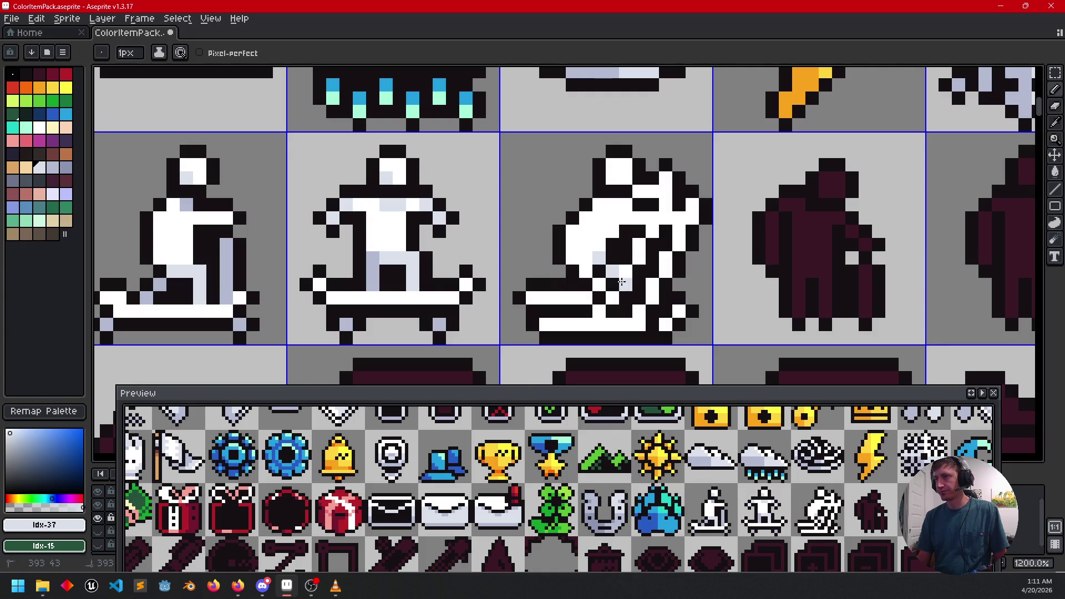
pyautogui.moveTo(710, 303)
pyautogui.mouseDown()
pyautogui.moveTo(733, 291)
pyautogui.moveTo(736, 303)
pyautogui.mouseUp()
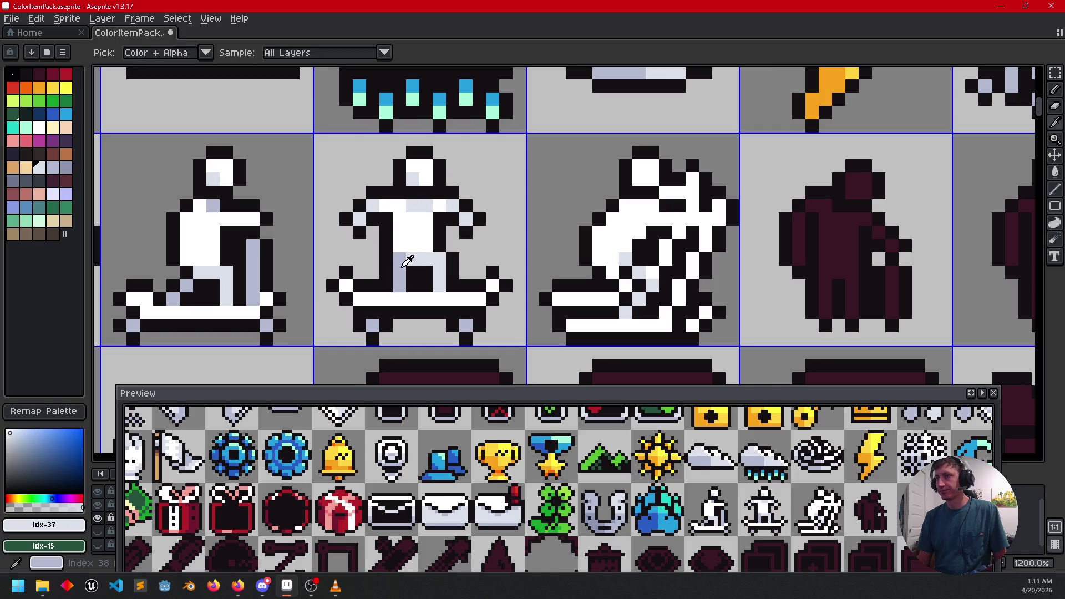
pyautogui.keyDown('alt'); pyautogui.click(413, 261); pyautogui.keyUp('alt')
pyautogui.click(602, 261)
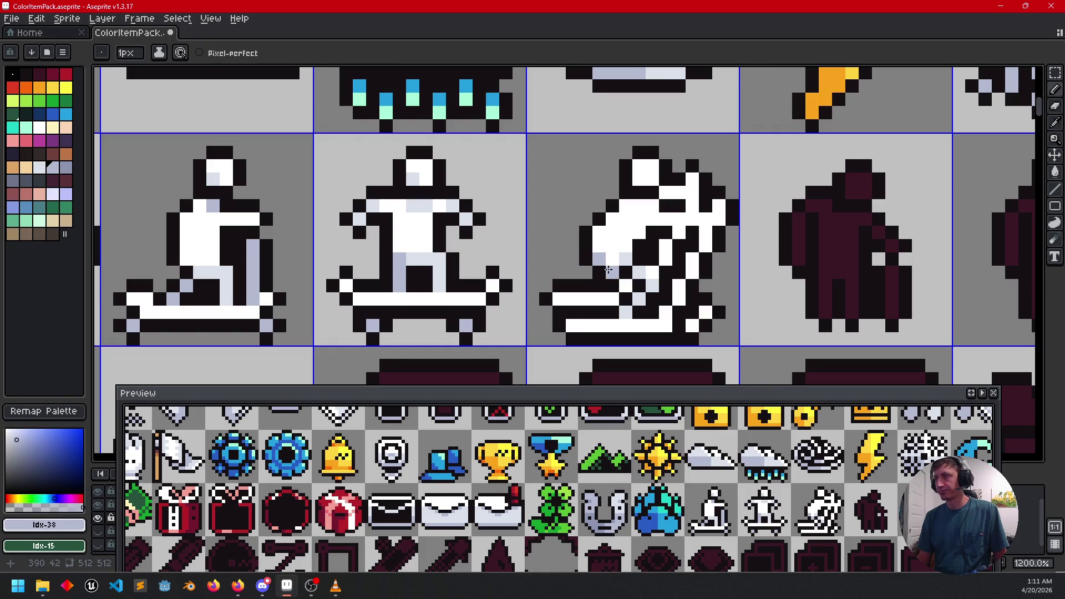
pyautogui.moveTo(702, 308)
pyautogui.mouseDown()
pyautogui.moveTo(729, 304)
pyautogui.moveTo(709, 312)
pyautogui.mouseUp()
pyautogui.moveTo(757, 280); pyautogui.dragTo(739, 286)
pyautogui.keyDown('alt'); pyautogui.click(607, 269); pyautogui.keyUp('alt')
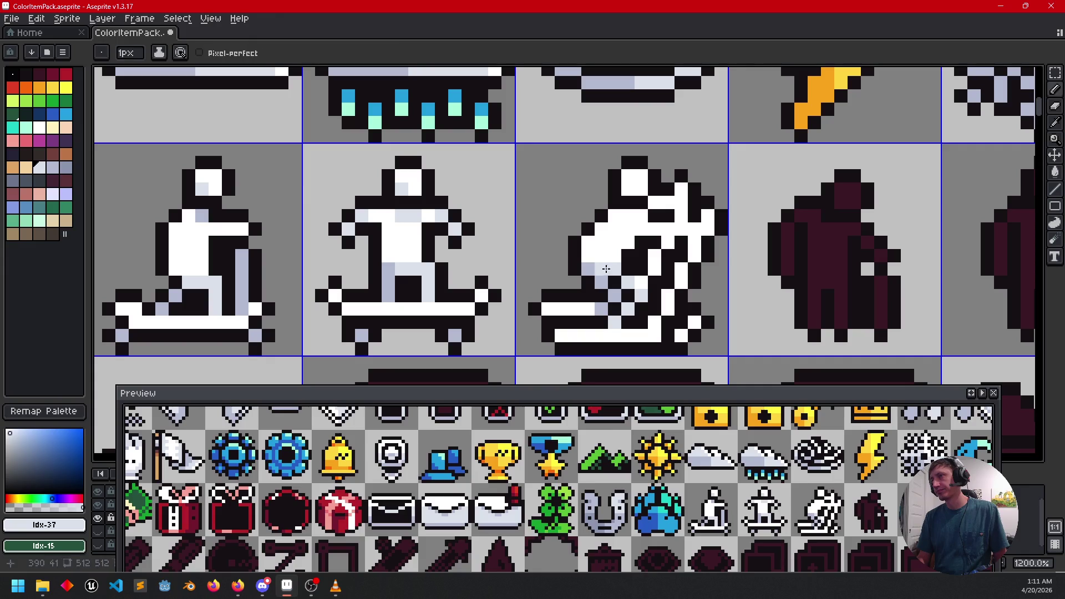
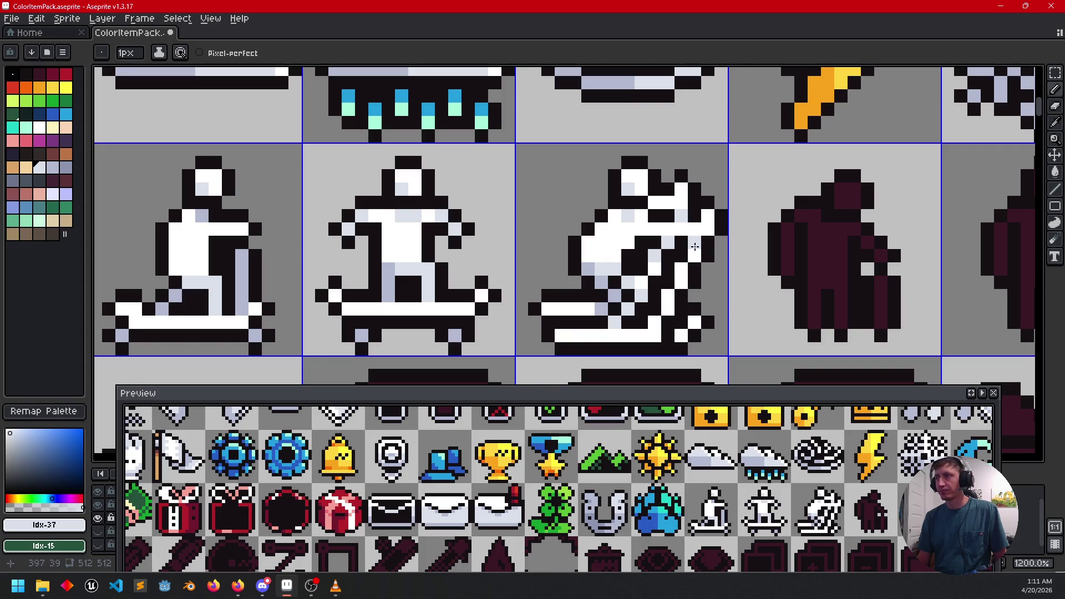
# Step: Paint dark pixels and a diagonal lilac shading stroke on the third skater sprite
pyautogui.moveTo(678, 279); pyautogui.dragTo(668, 304)
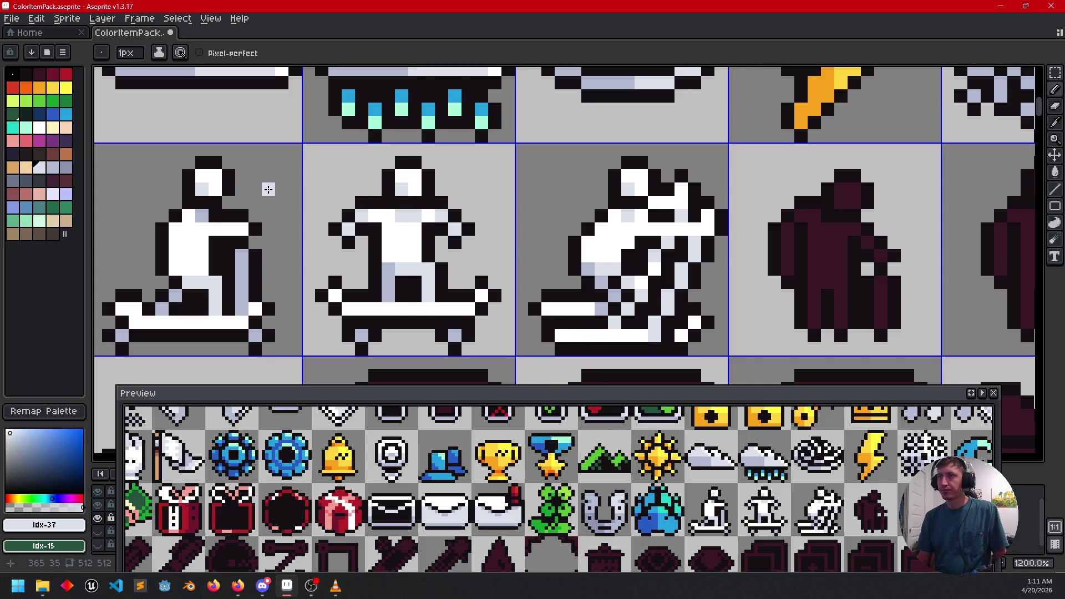
pyautogui.press('i')
pyautogui.click(390, 267)
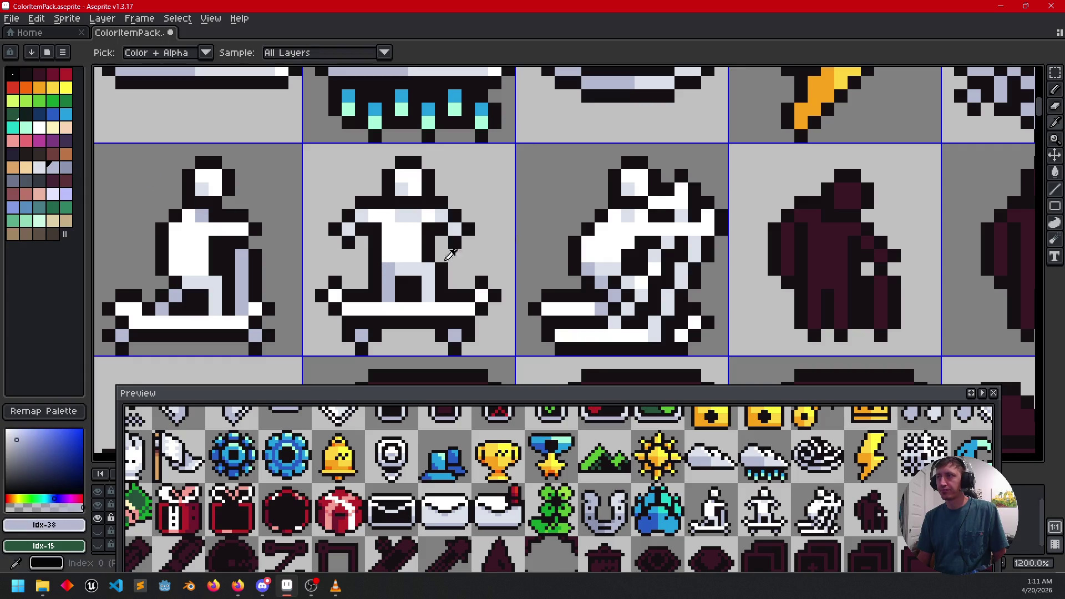
pyautogui.press('b')
pyautogui.click(678, 216)
pyautogui.moveTo(670, 242); pyautogui.dragTo(642, 296)
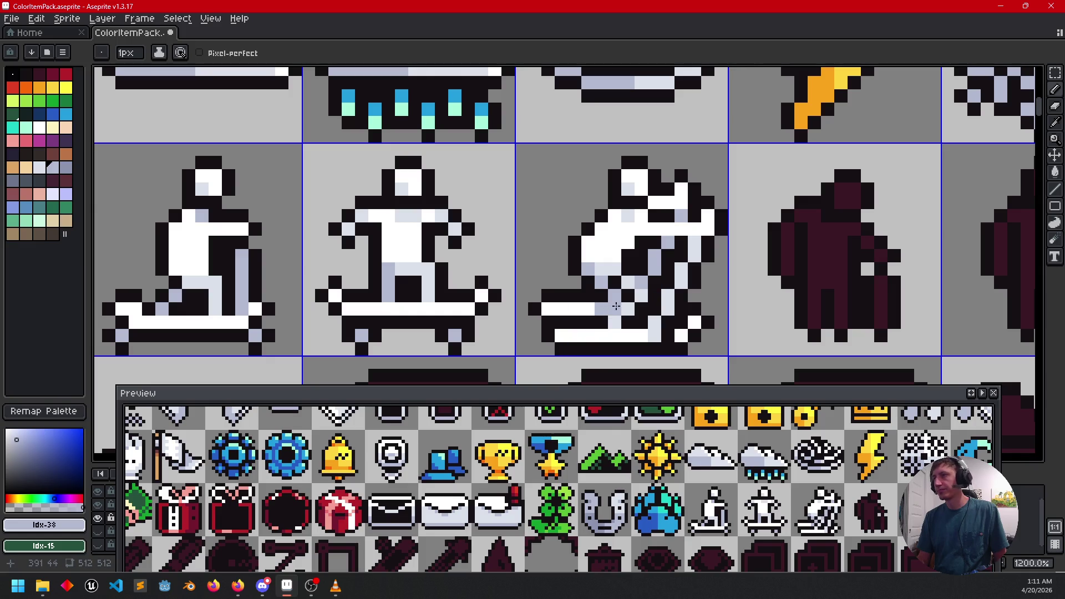
# Step: Sample white and turn a stray black pixel on the third skater white
pyautogui.scroll(-3, 723, 302)
pyautogui.moveTo(724, 301)
pyautogui.mouseDown()
pyautogui.moveTo(807, 271)
pyautogui.moveTo(794, 280)
pyautogui.mouseUp()
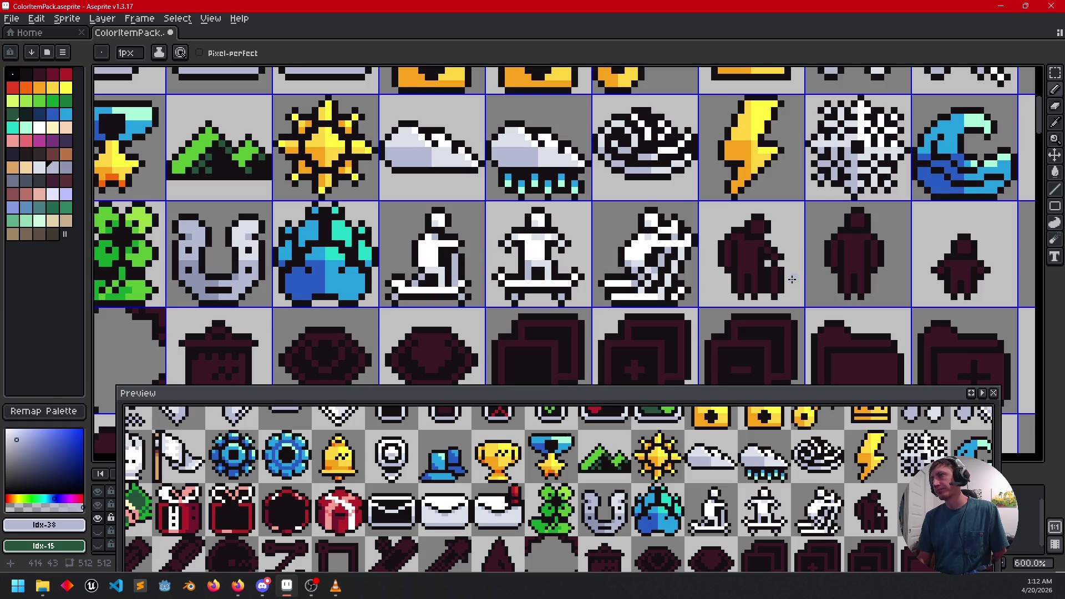
pyautogui.moveTo(742, 290); pyautogui.dragTo(746, 315)
pyautogui.scroll(3, 737, 314)
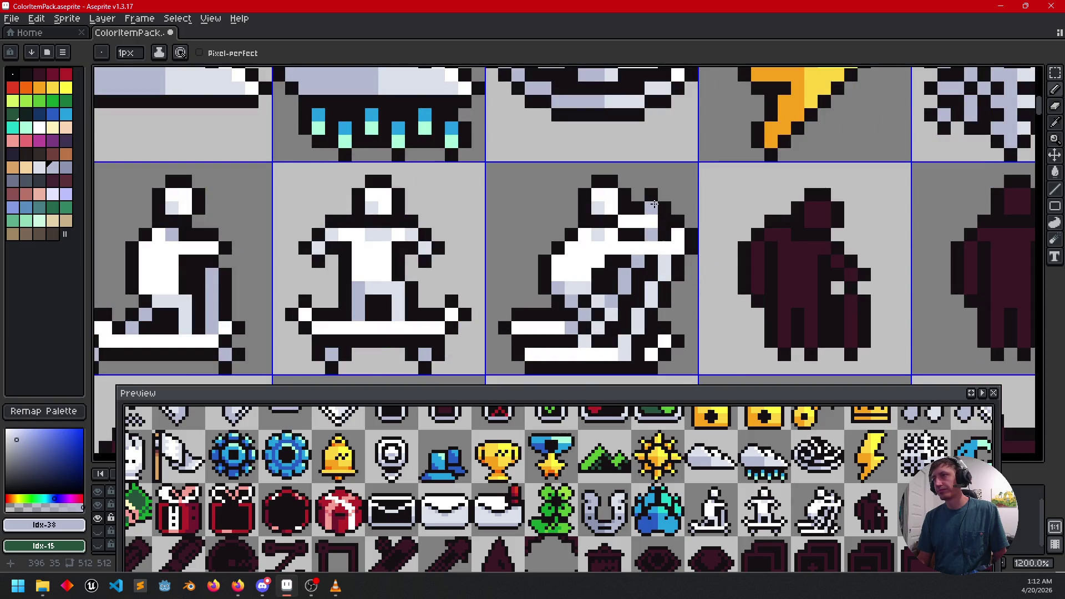
pyautogui.keyDown('alt'); pyautogui.click(673, 255); pyautogui.keyUp('alt')
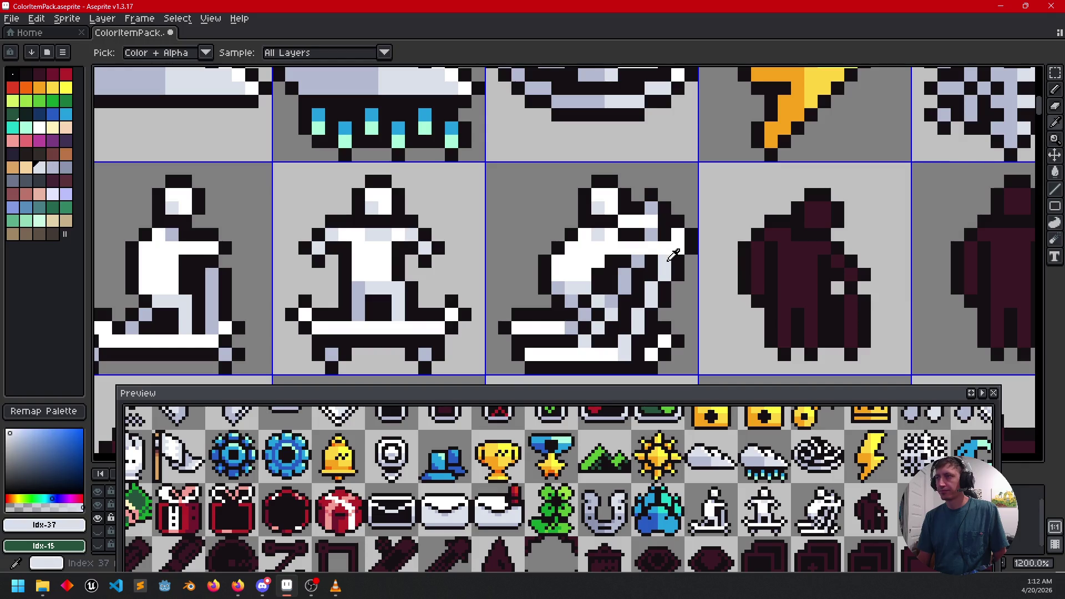
pyautogui.scroll(-3, 758, 250)
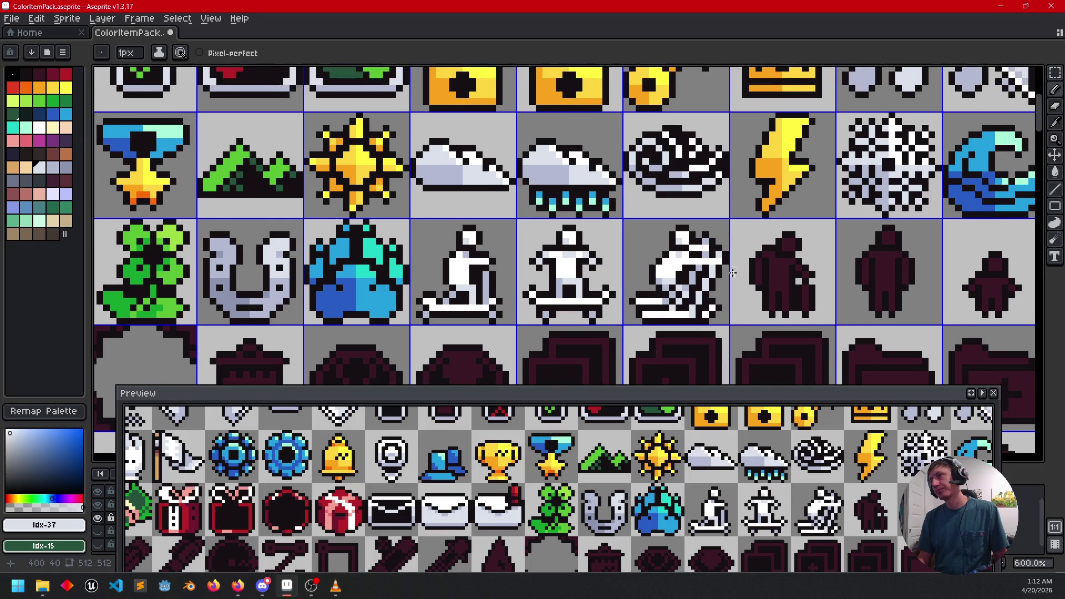
pyautogui.scroll(3, 721, 222)
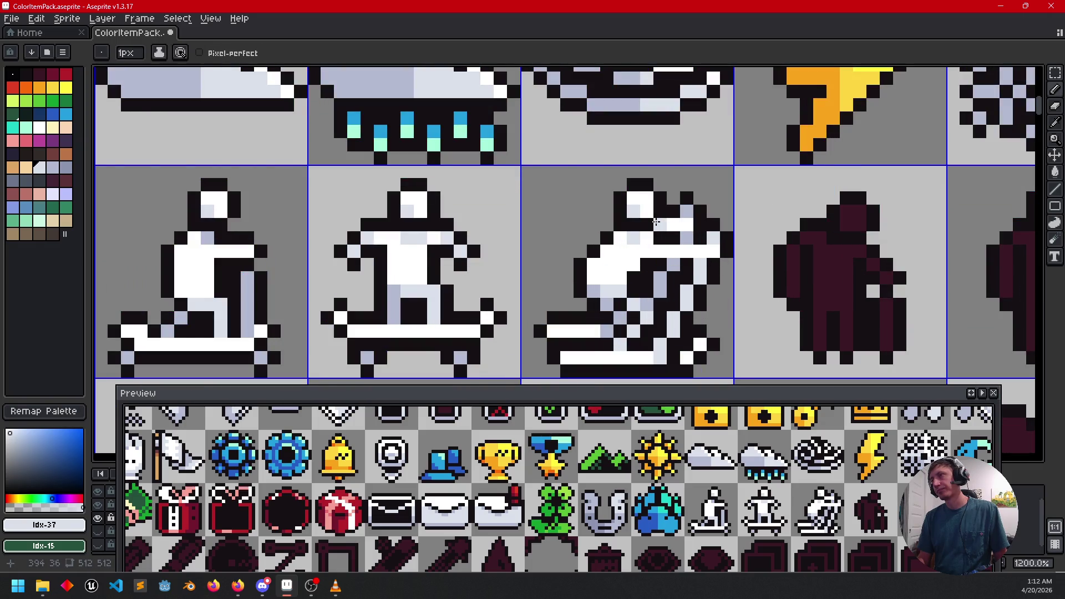
pyautogui.scroll(-3, 749, 291)
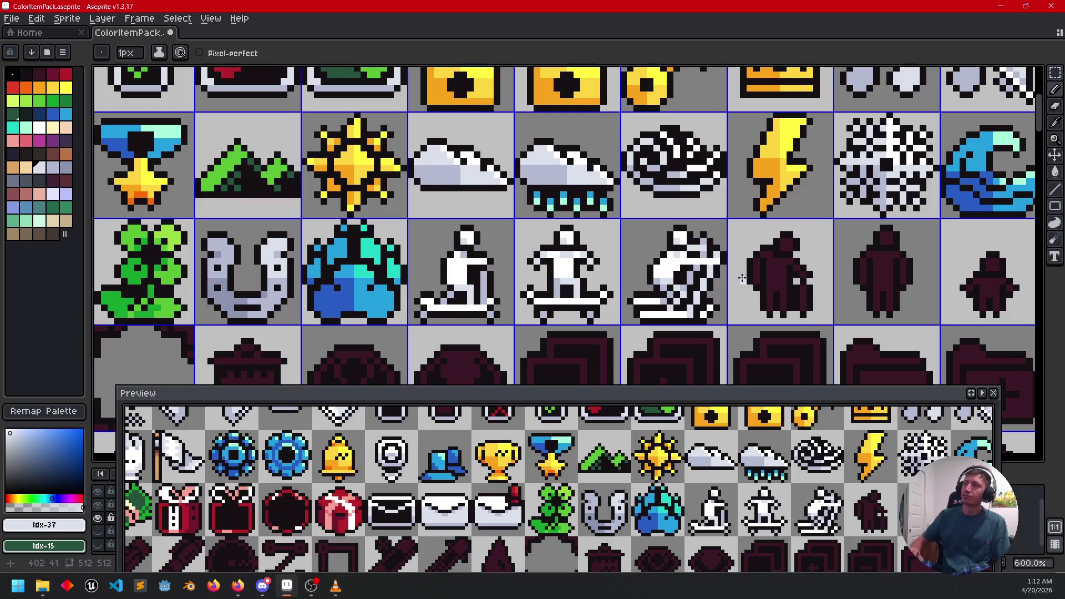
pyautogui.moveTo(742, 279); pyautogui.dragTo(681, 252)
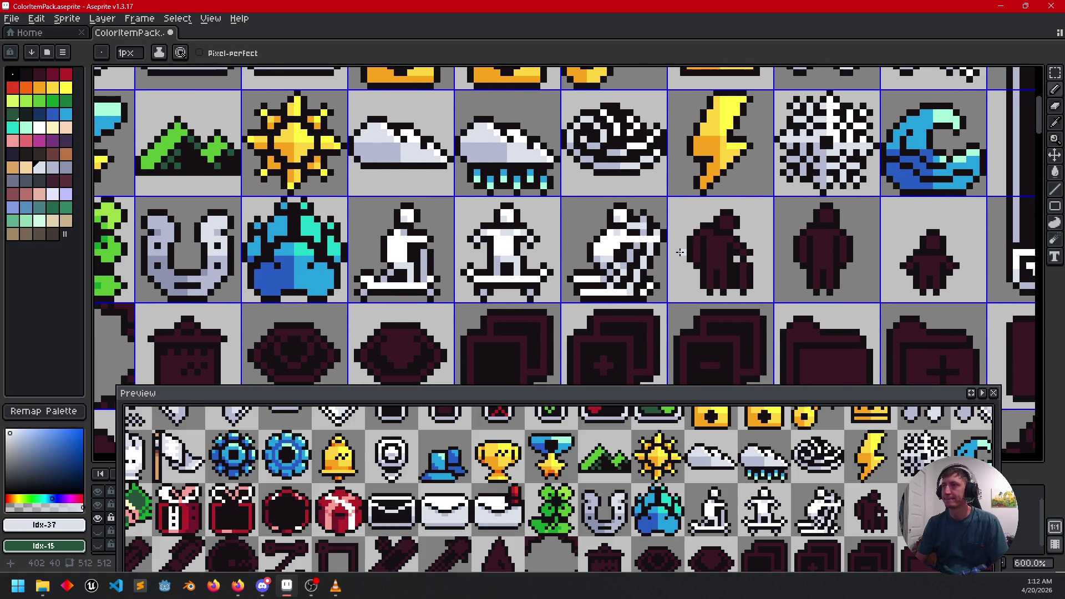
pyautogui.scroll(3, 625, 251)
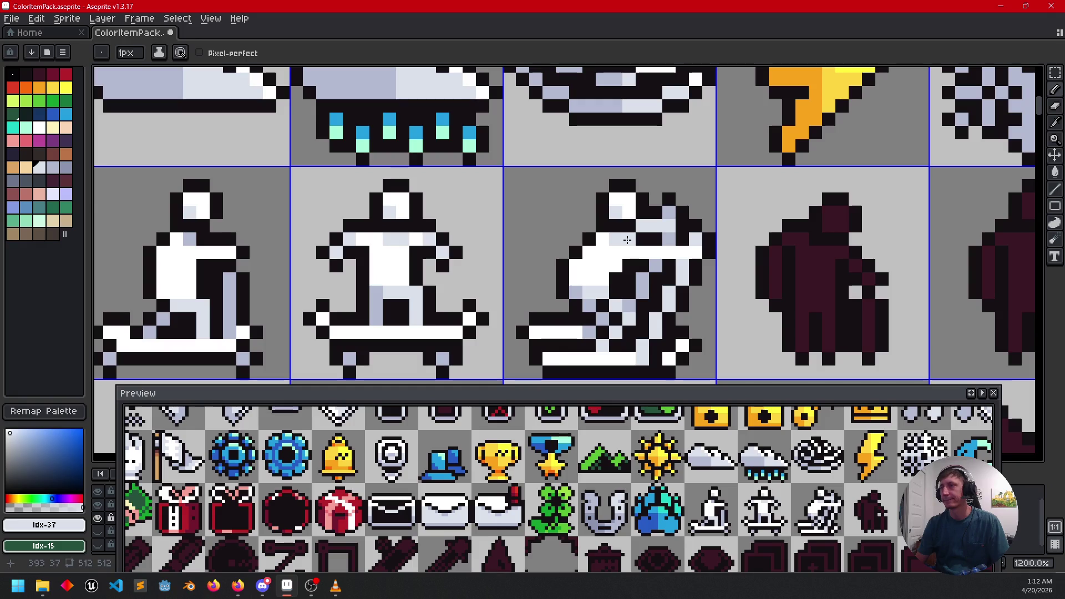
pyautogui.keyDown('alt'); pyautogui.click(605, 258); pyautogui.keyUp('alt')
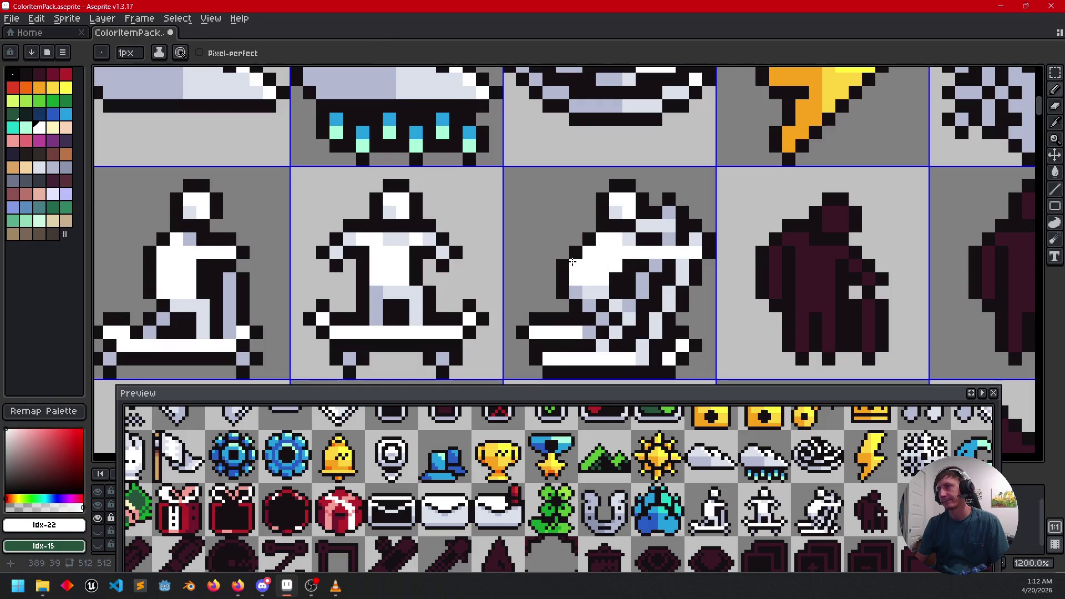
pyautogui.click(633, 285)
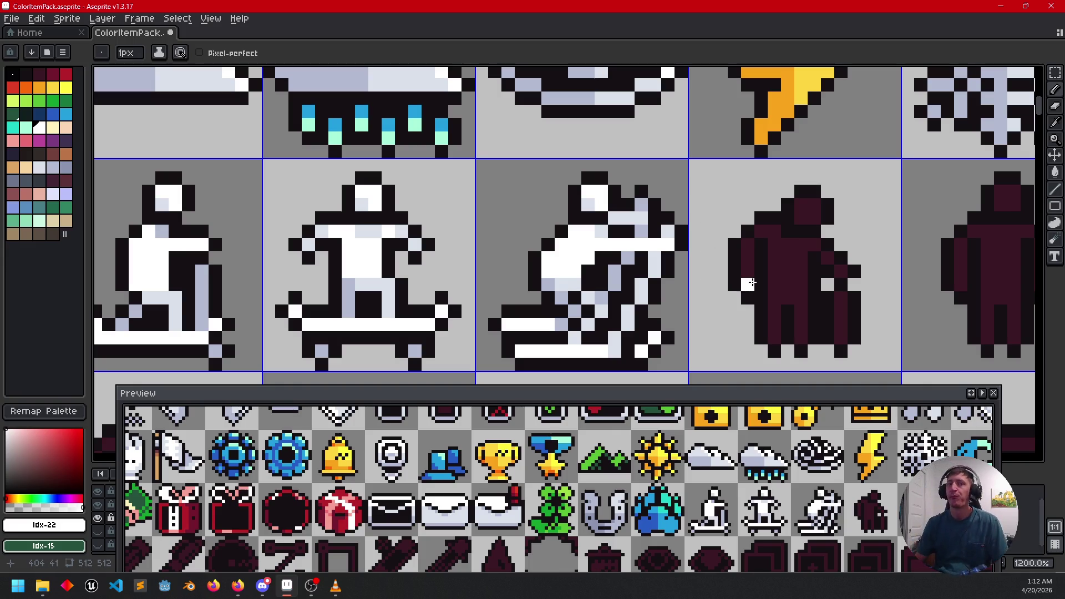
pyautogui.moveTo(736, 283); pyautogui.dragTo(588, 239)
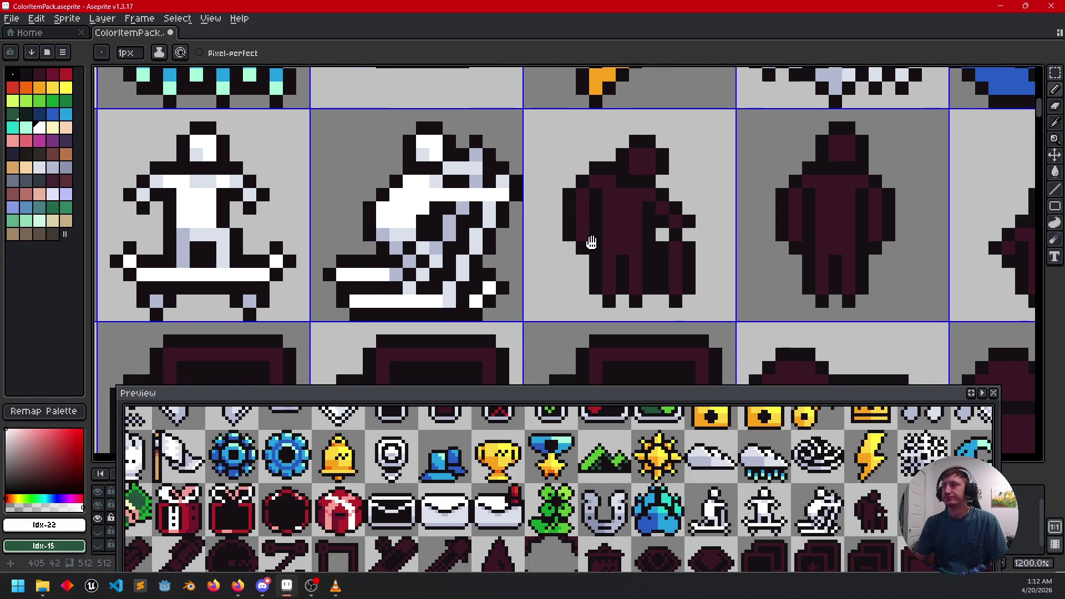
# Step: Flood-fill the maroon figure's head, body and side columns white, restoring one black outline pixel
pyautogui.press('g')
pyautogui.press('g')
pyautogui.click(633, 183)
pyautogui.click(645, 166)
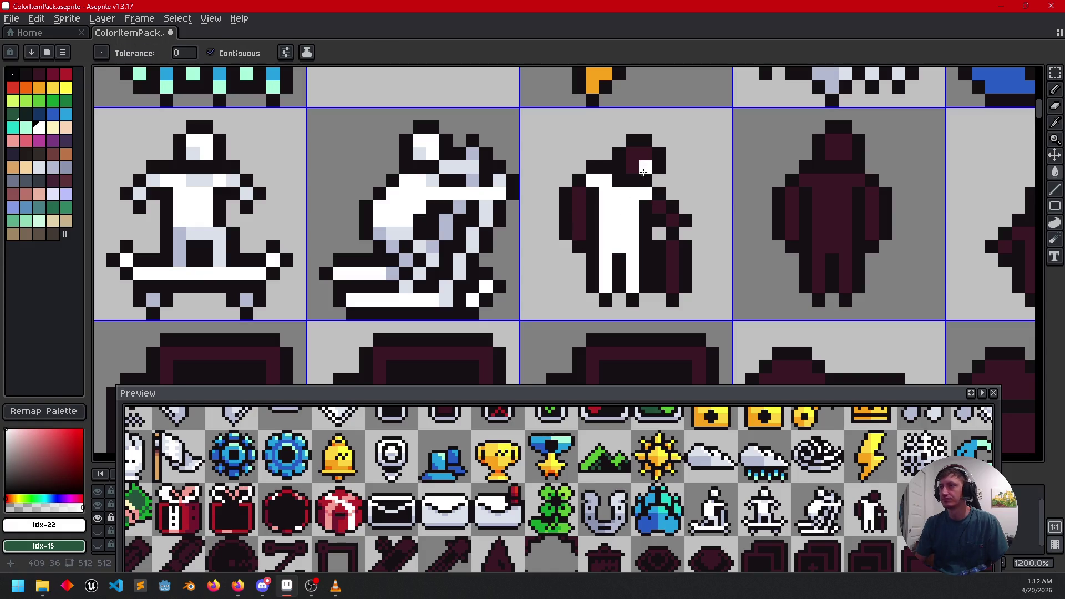
pyautogui.click(644, 171)
pyautogui.click(580, 211)
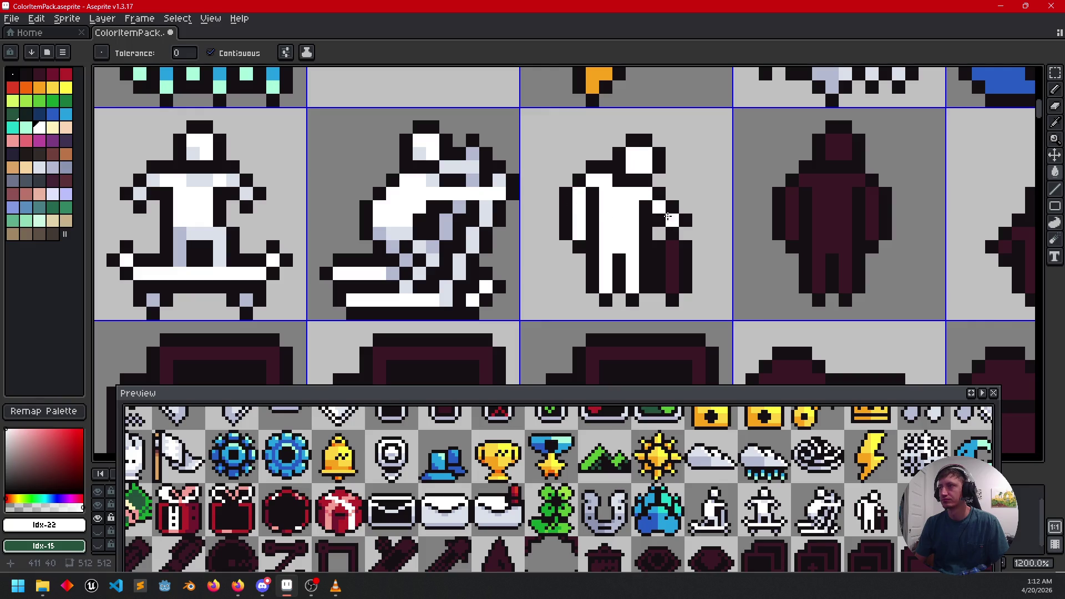
pyautogui.rightClick(672, 232)
pyautogui.click(672, 264)
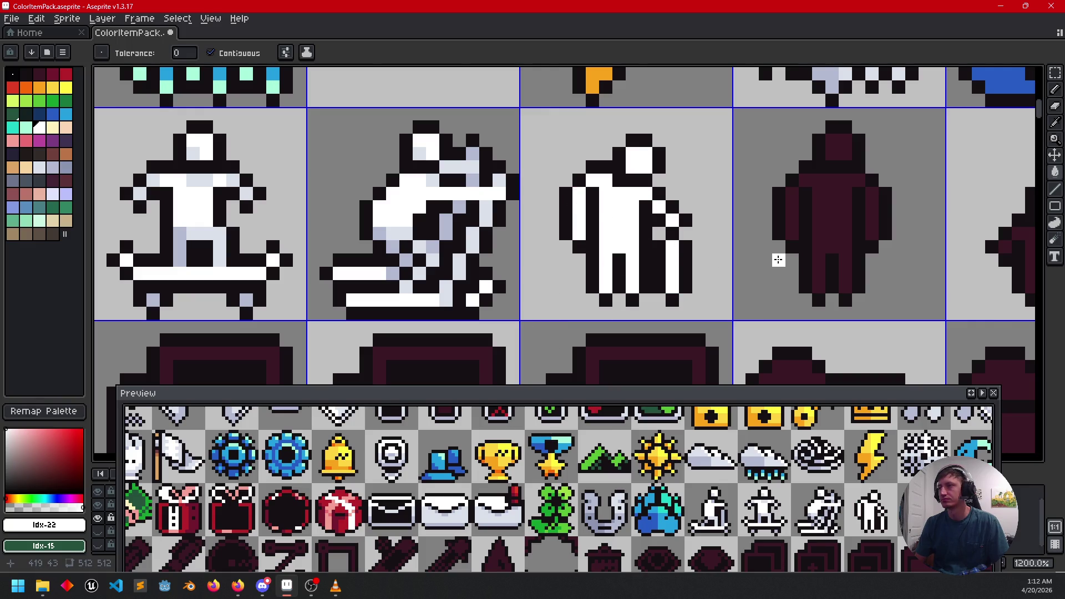
# Step: Undo an accidental full lavender fill, then hand-paint lavender shading pixels on the white figure
pyautogui.moveTo(778, 260); pyautogui.dragTo(771, 266)
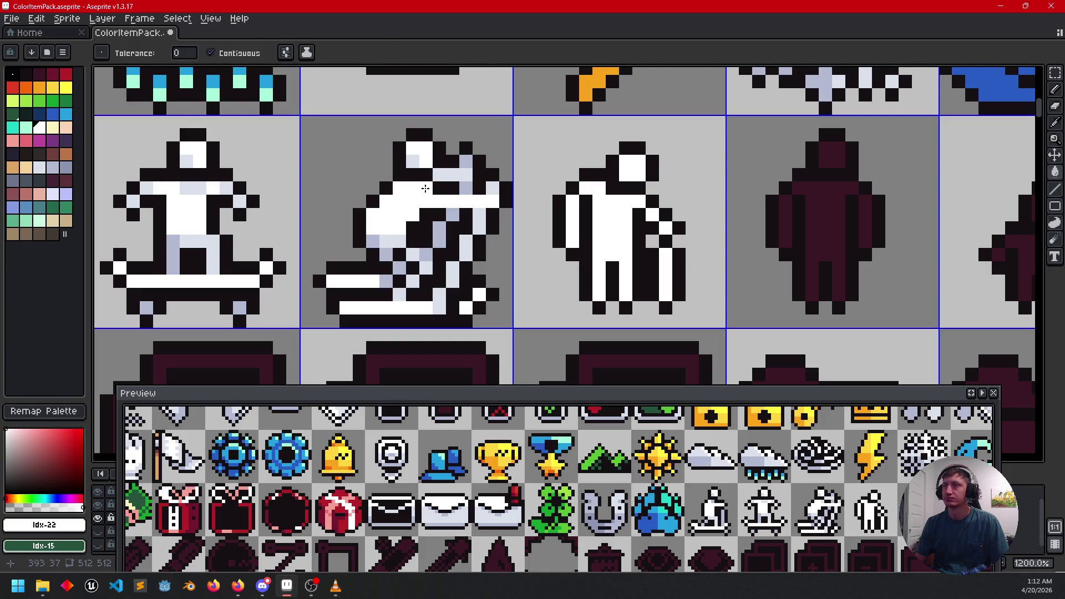
pyautogui.keyDown('alt'); pyautogui.click(442, 187); pyautogui.keyUp('alt')
pyautogui.keyDown('alt'); pyautogui.click(438, 183); pyautogui.keyUp('alt')
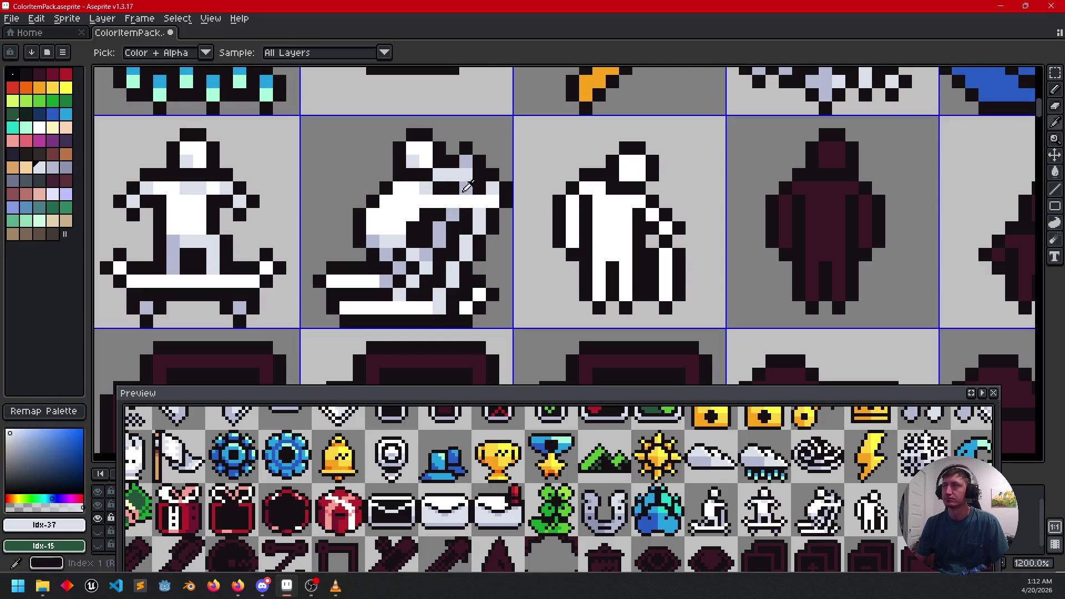
pyautogui.click(621, 200)
pyautogui.hotkey('ctrl', 'z')
pyautogui.press('b')
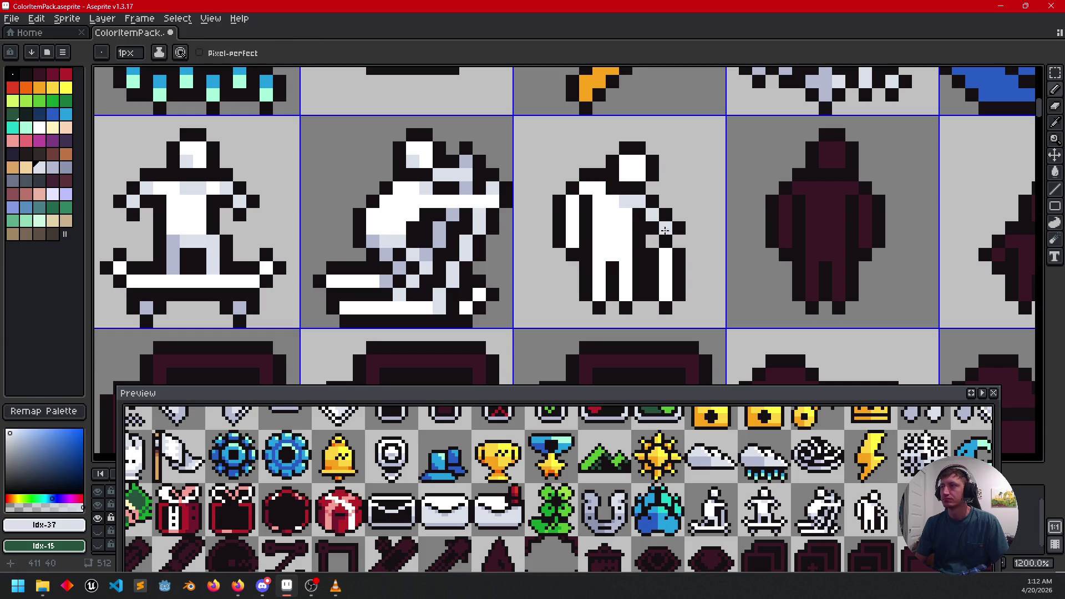
pyautogui.moveTo(594, 231); pyautogui.dragTo(620, 229)
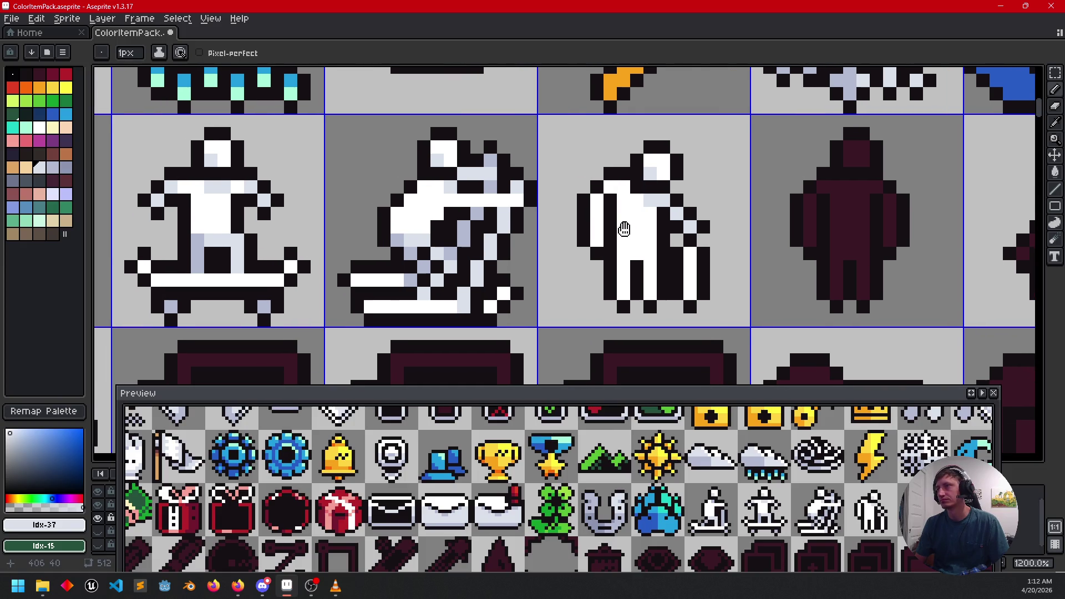
pyautogui.keyDown('alt'); pyautogui.click(642, 214); pyautogui.keyUp('alt')
pyautogui.click(611, 230)
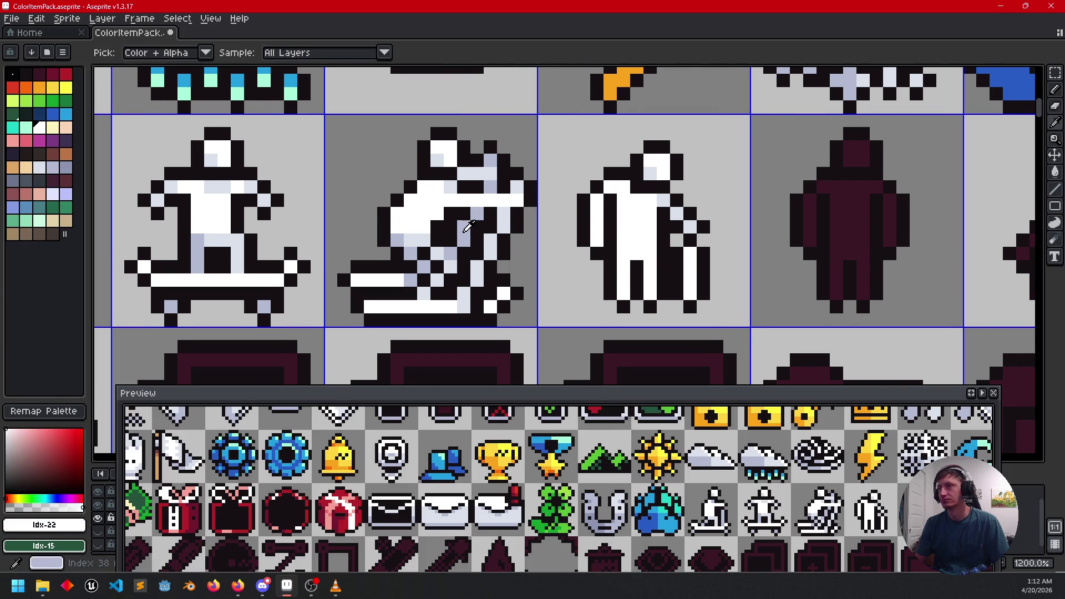
pyautogui.keyDown('alt'); pyautogui.click(468, 226); pyautogui.keyUp('alt')
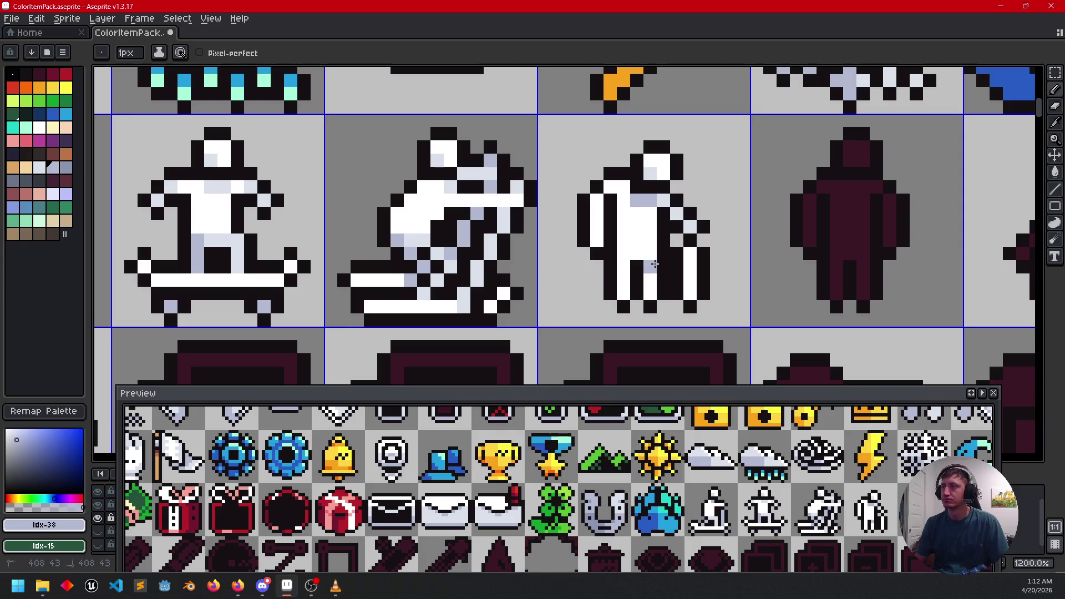
pyautogui.click(445, 253)
pyautogui.keyDown('alt'); pyautogui.click(607, 278); pyautogui.keyUp('alt')
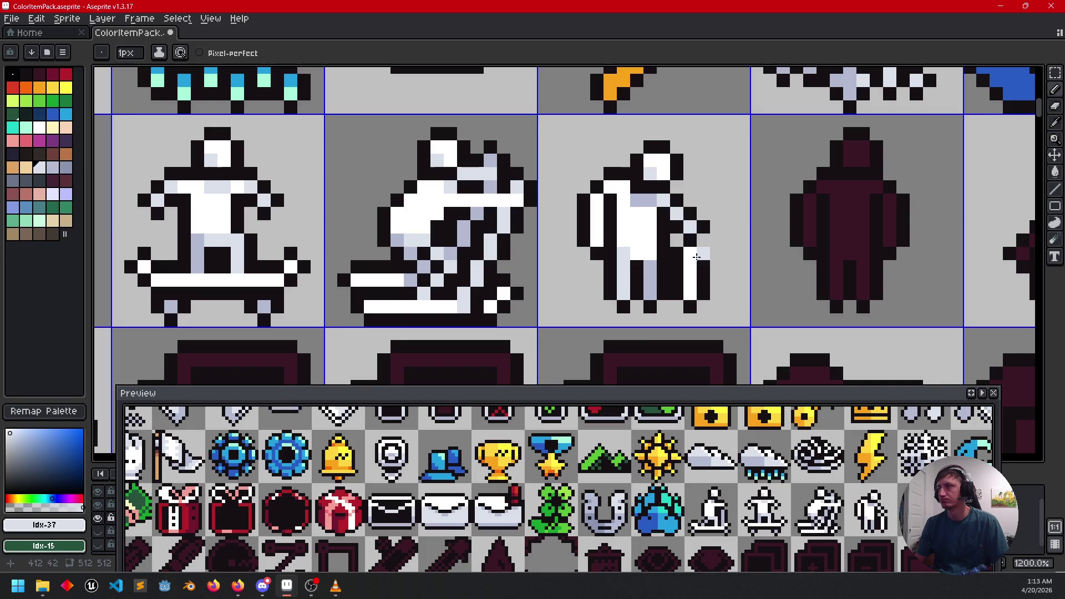
# Step: Paint a short lavender-grey column on the recoloured standing figure
pyautogui.scroll(-3, 743, 266)
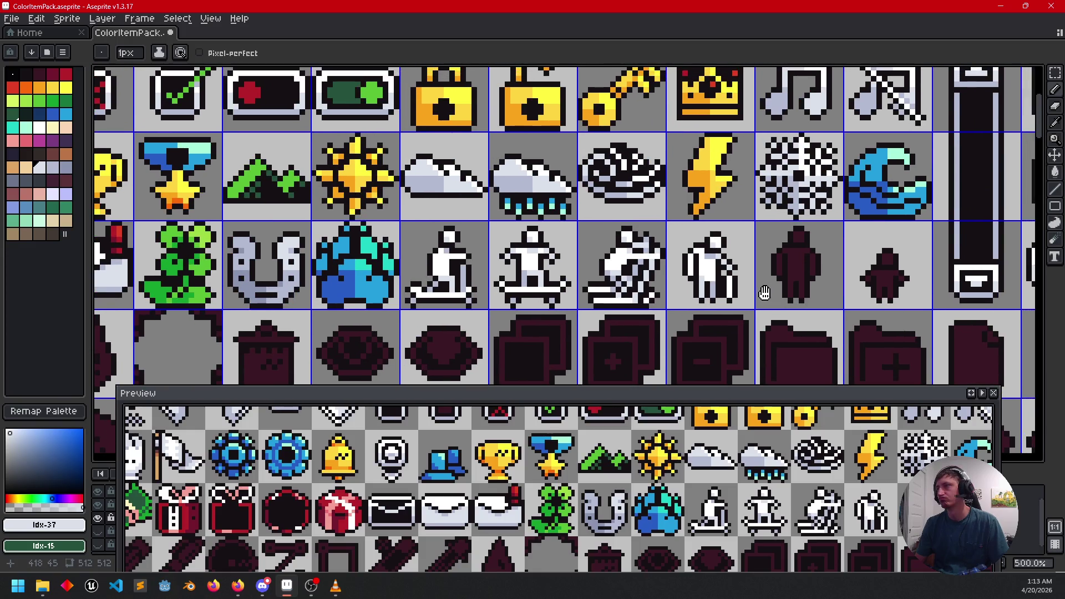
pyautogui.scroll(2, 731, 279)
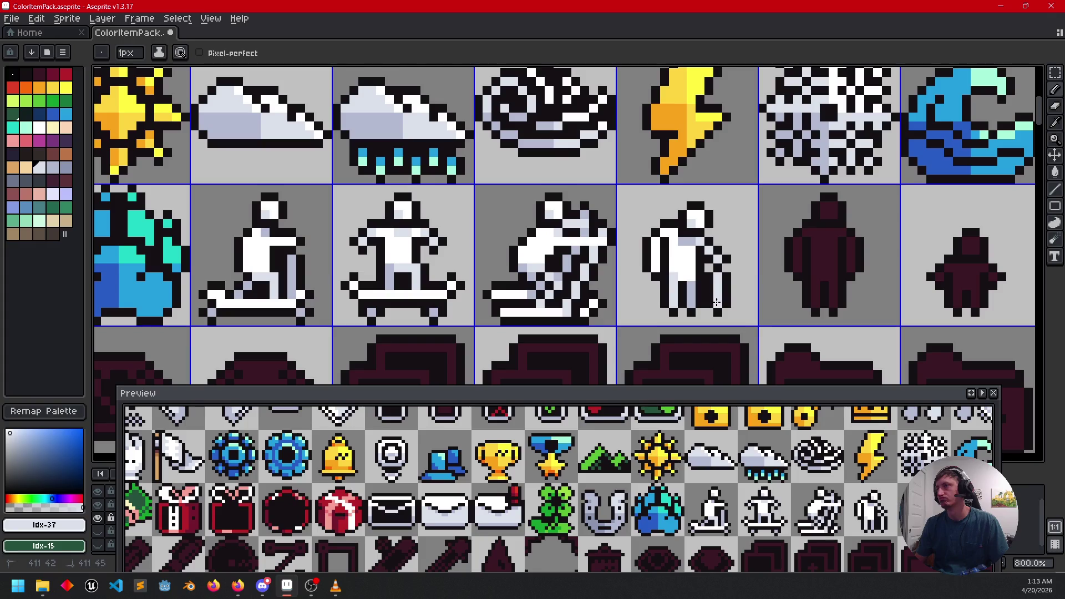
pyautogui.moveTo(797, 304); pyautogui.dragTo(788, 299)
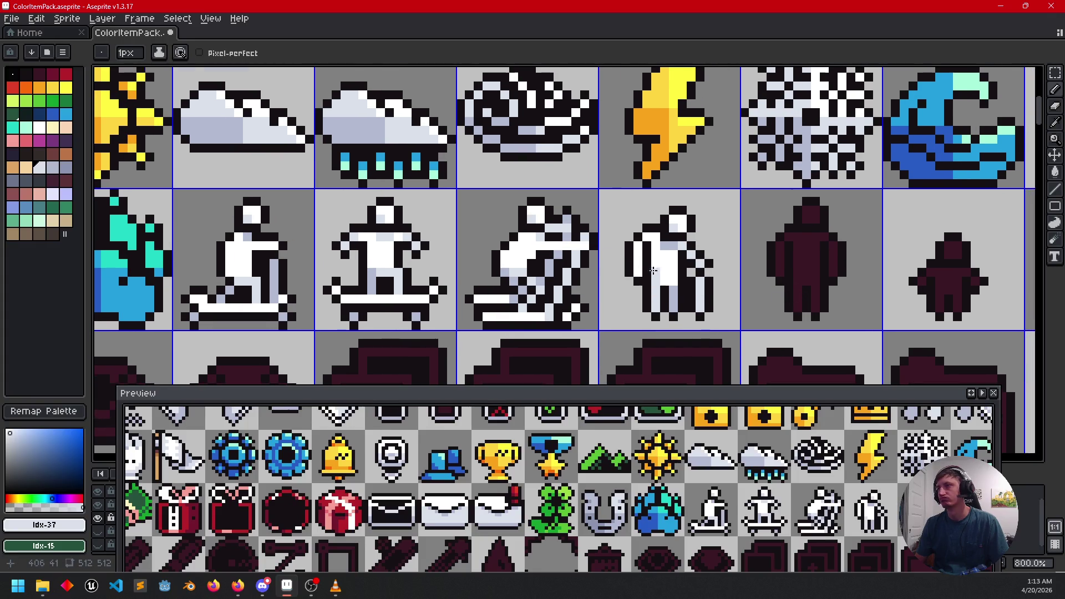
pyautogui.scroll(3, 710, 274)
pyautogui.keyDown('alt'); pyautogui.click(711, 305); pyautogui.keyUp('alt')
pyautogui.moveTo(749, 291); pyautogui.dragTo(749, 328)
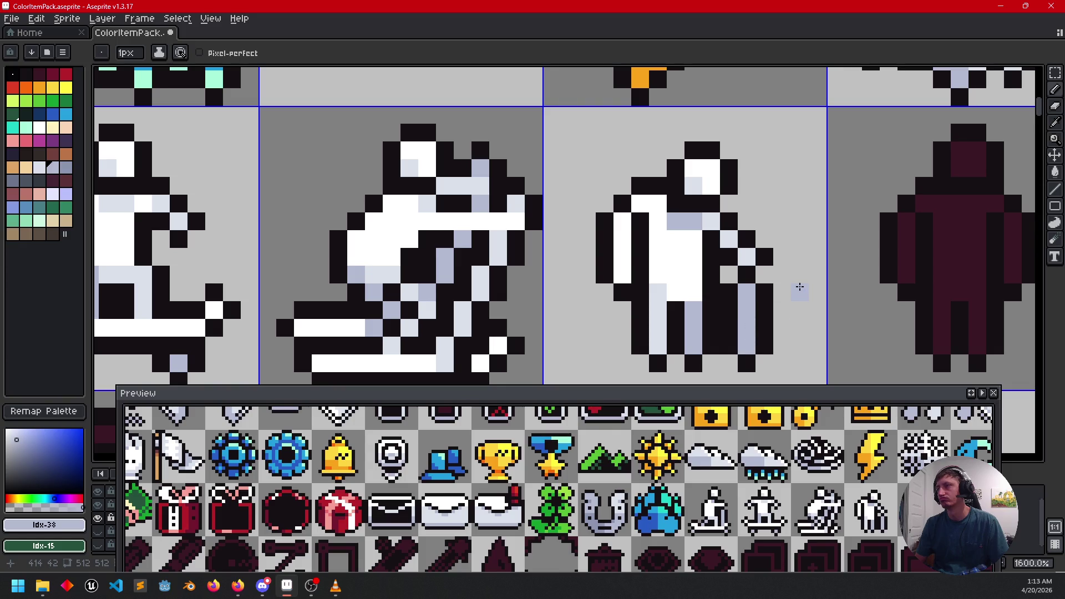
# Step: Paint the cloaked figure's white edge column light lavender
pyautogui.moveTo(932, 493); pyautogui.dragTo(842, 484)
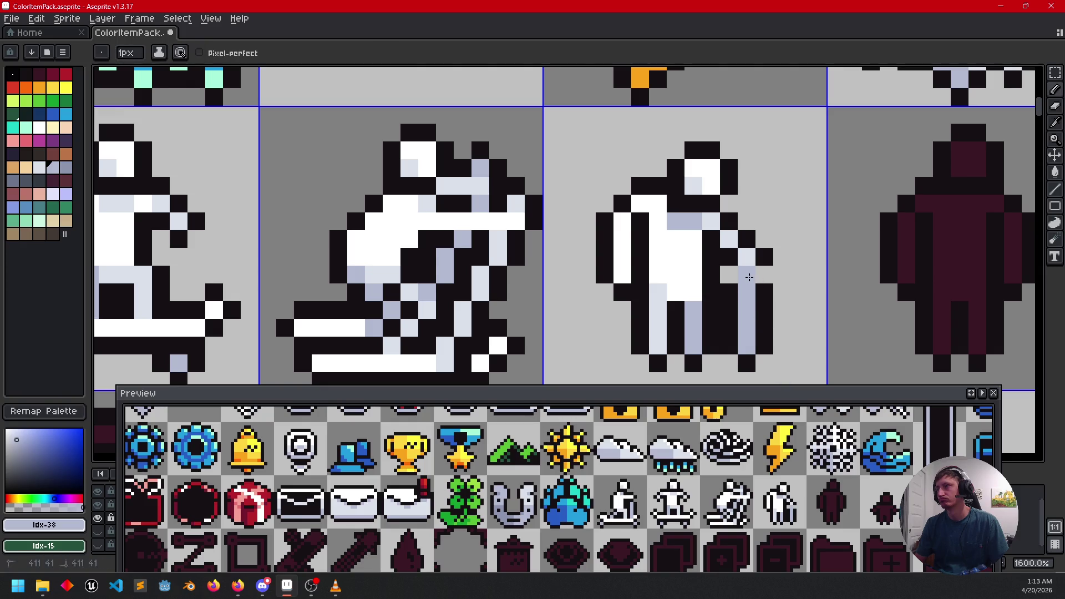
pyautogui.keyDown('alt'); pyautogui.click(763, 276); pyautogui.keyUp('alt')
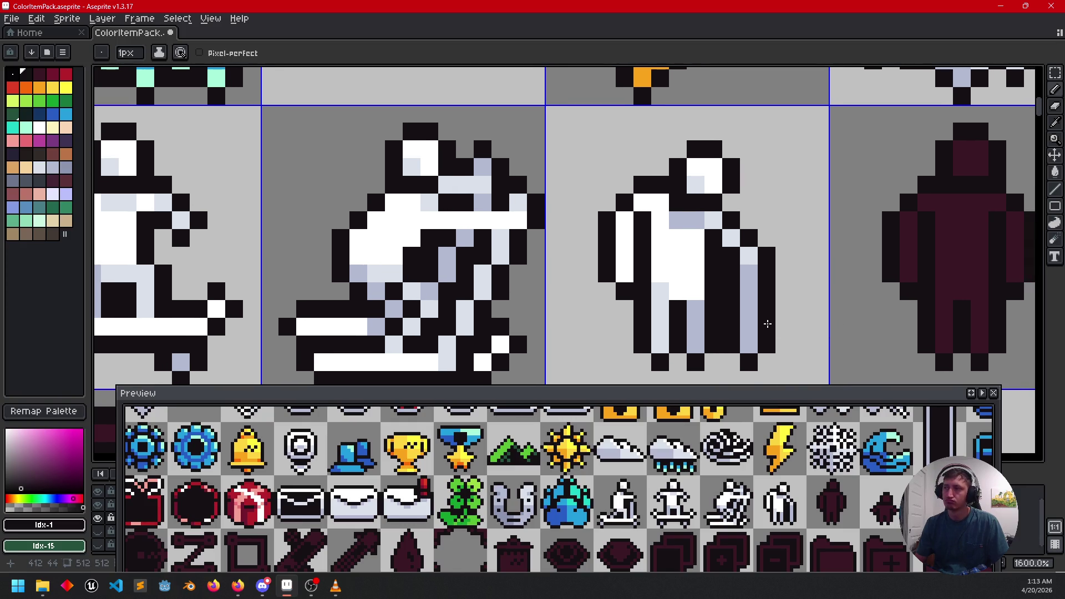
pyautogui.moveTo(871, 302); pyautogui.dragTo(632, 302)
pyautogui.scroll(-1, 705, 294)
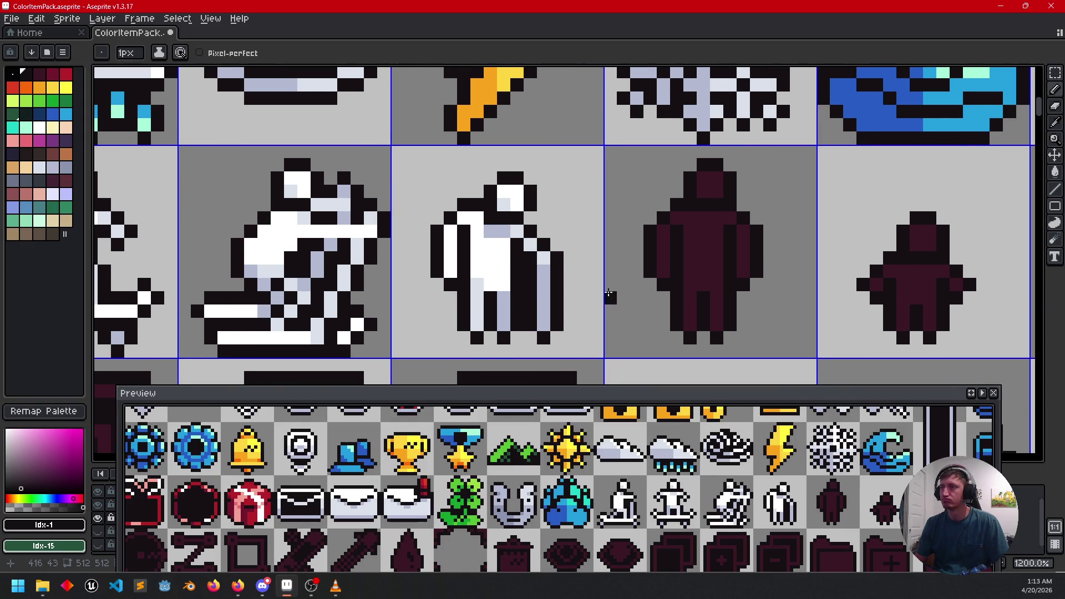
pyautogui.hscroll(-3, 637, 278)
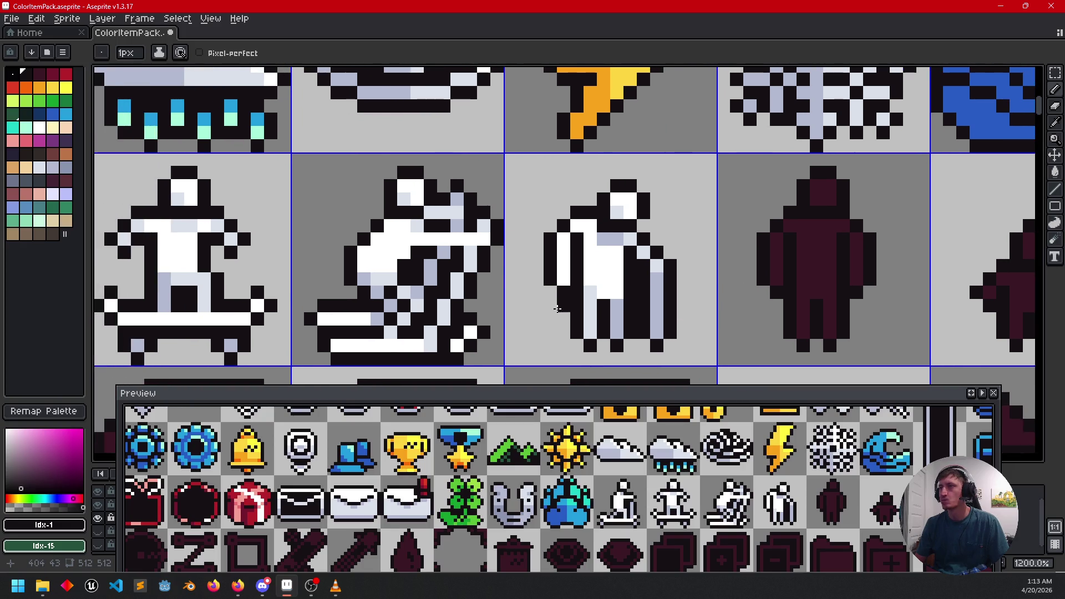
pyautogui.keyDown('alt'); pyautogui.click(591, 293); pyautogui.keyUp('alt')
pyautogui.moveTo(563, 237); pyautogui.dragTo(563, 278)
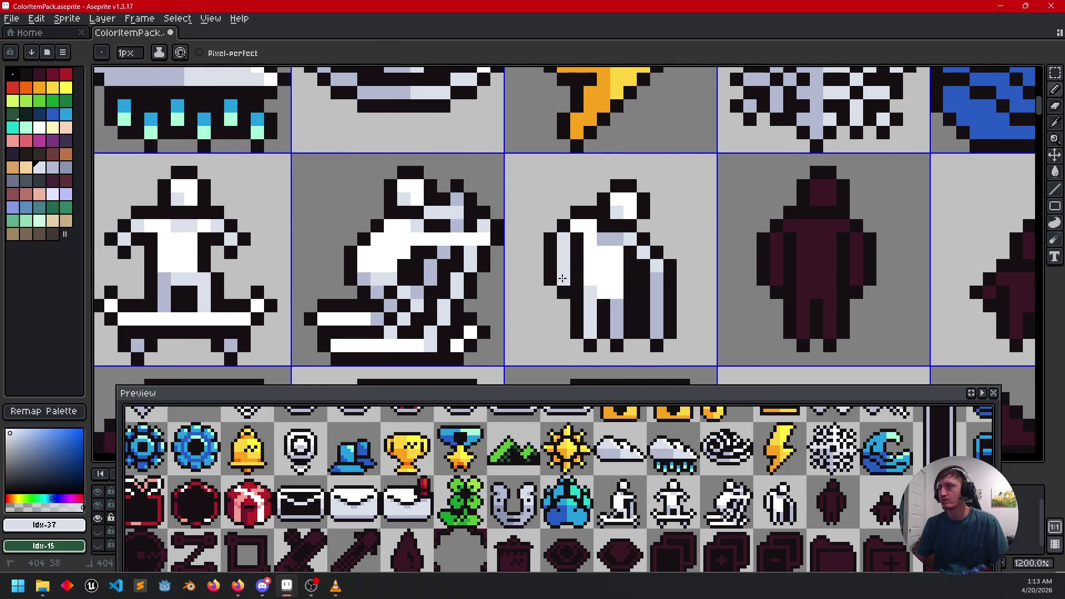
pyautogui.scroll(-2, 666, 300)
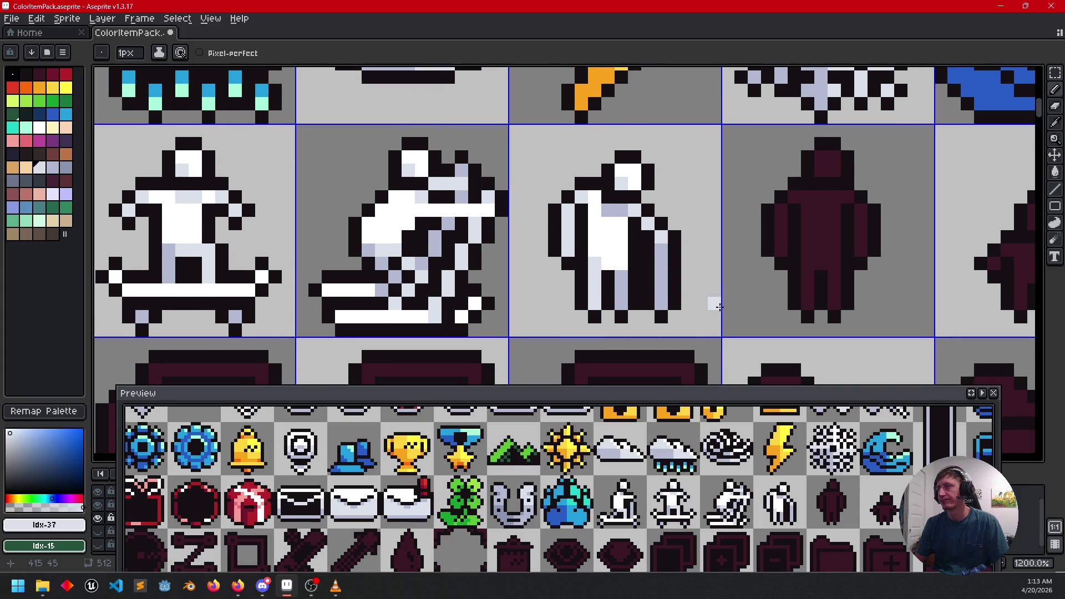
pyautogui.hscroll(-1, 744, 297)
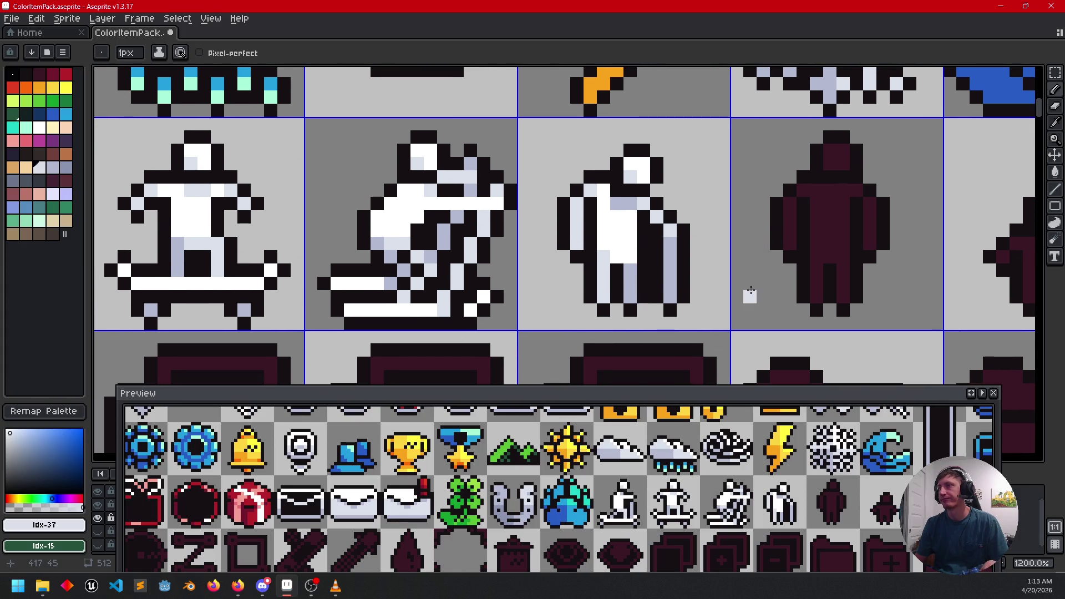
# Step: Fill the dark maroon figure's head, body and both arms white
pyautogui.press('v')
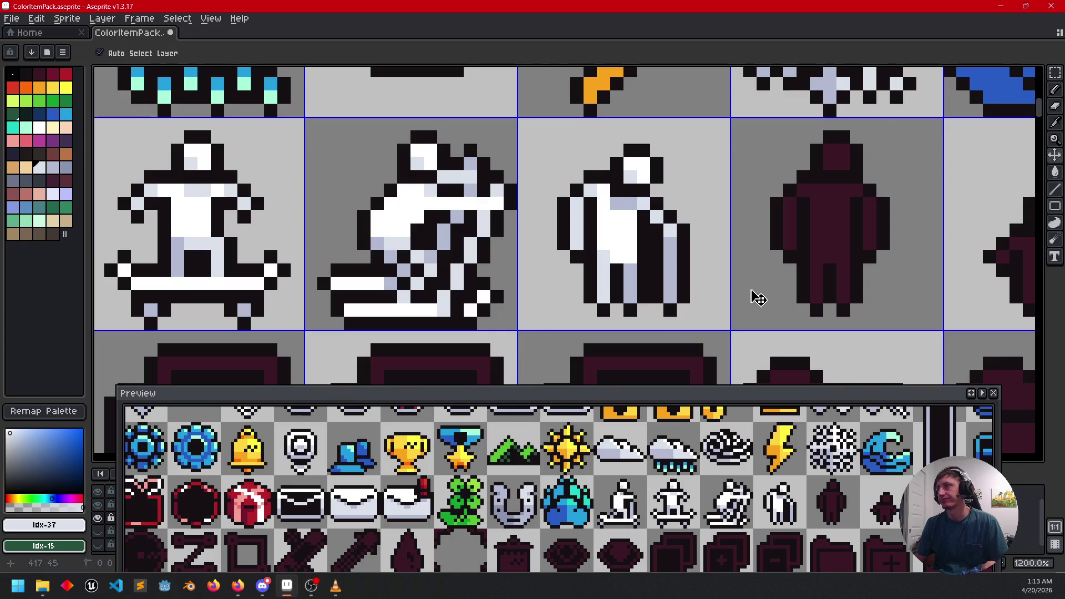
pyautogui.press('b')
pyautogui.keyDown('alt'); pyautogui.click(633, 236); pyautogui.keyUp('alt')
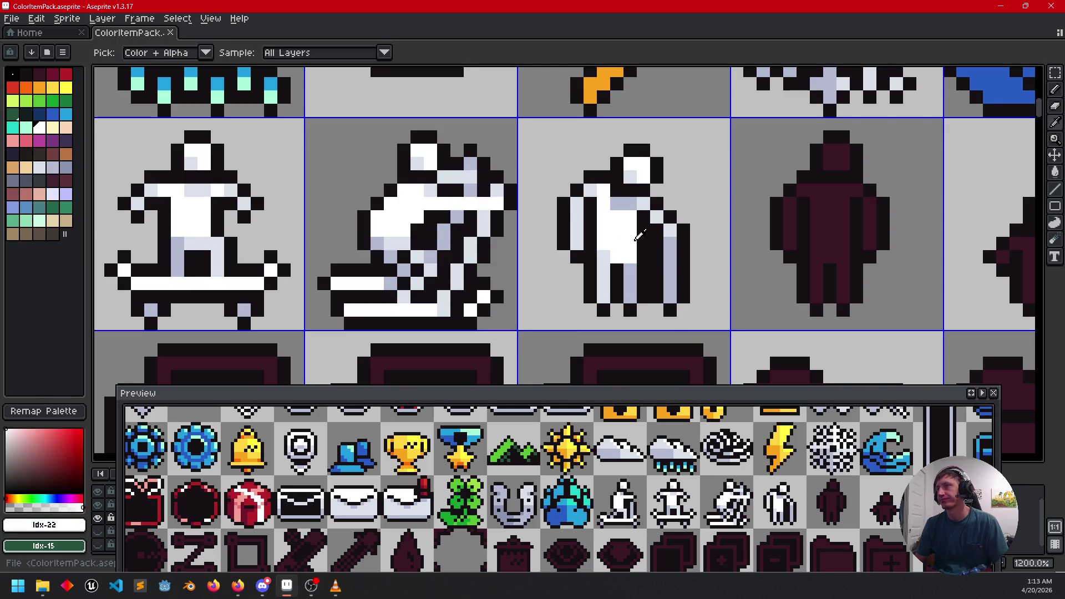
pyautogui.press('g')
pyautogui.click(839, 161)
pyautogui.click(830, 215)
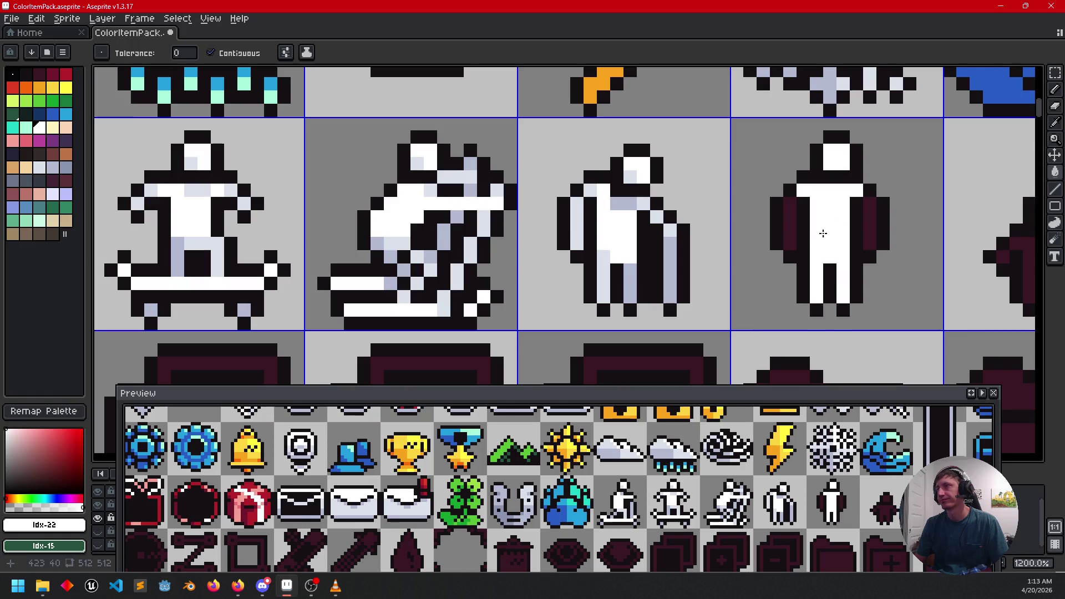
pyautogui.click(790, 230)
pyautogui.click(871, 214)
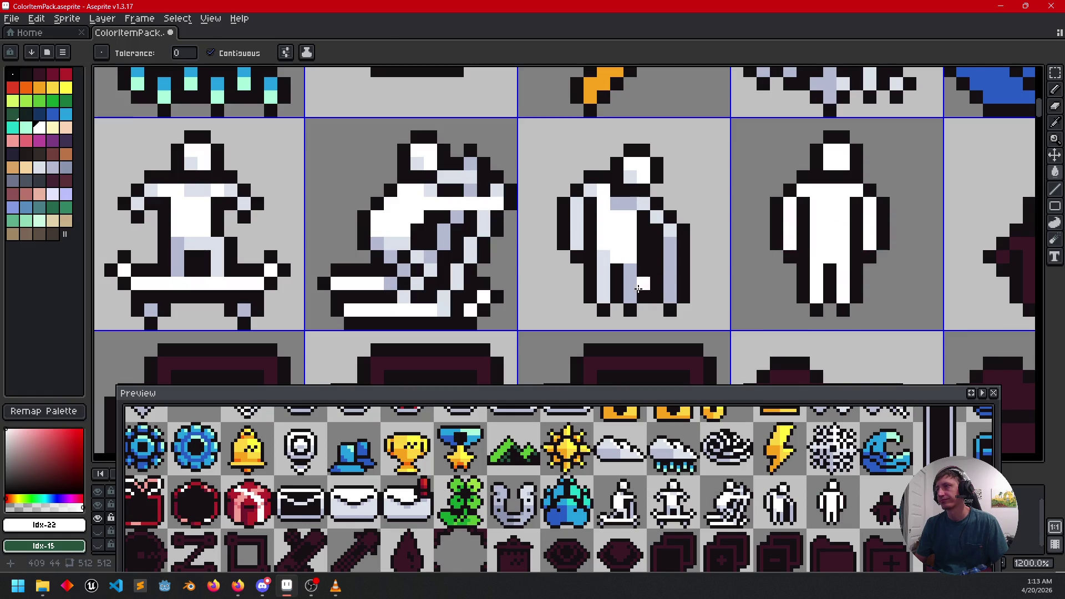
# Step: Fill the figure's right arm lavender and colour its shoulder pixels lavender and light lavender
pyautogui.press('i')
pyautogui.click(673, 272)
pyautogui.press('g')
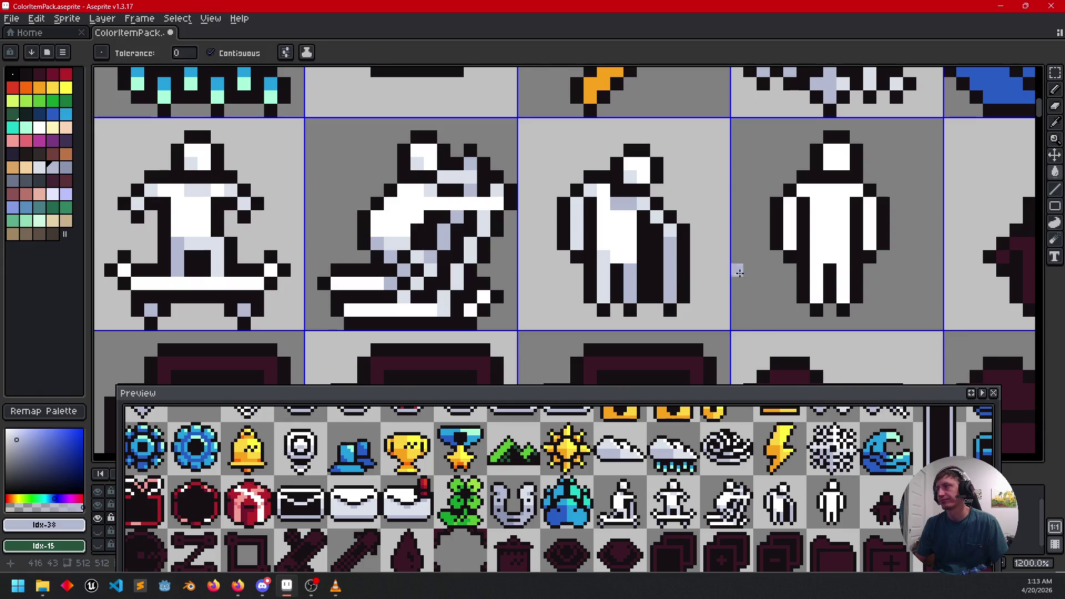
pyautogui.click(863, 245)
pyautogui.press('b')
pyautogui.click(868, 190)
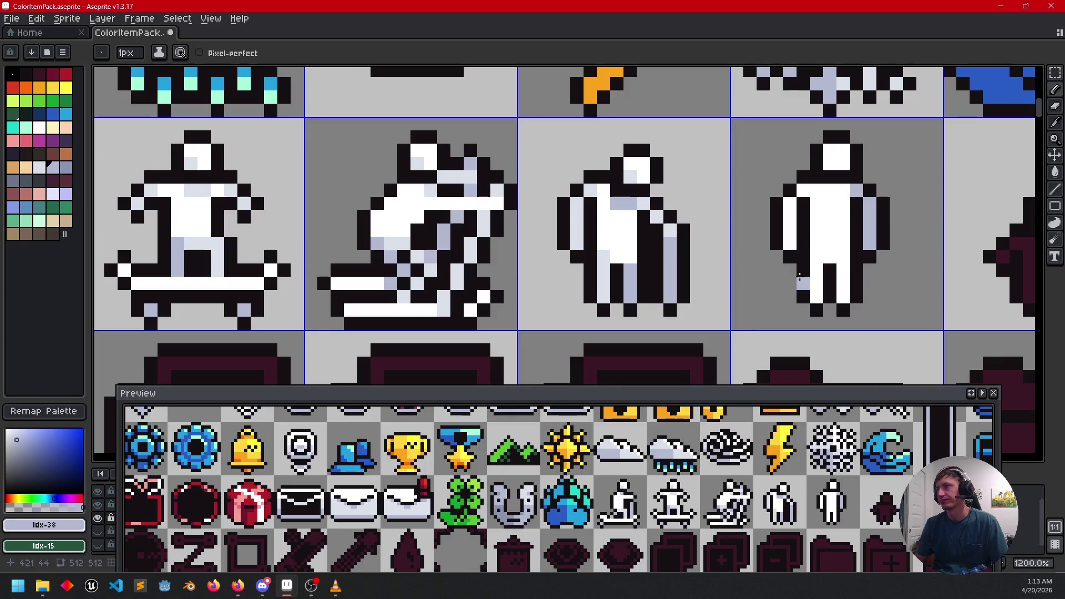
pyautogui.press('i')
pyautogui.click(640, 203)
pyautogui.press('b')
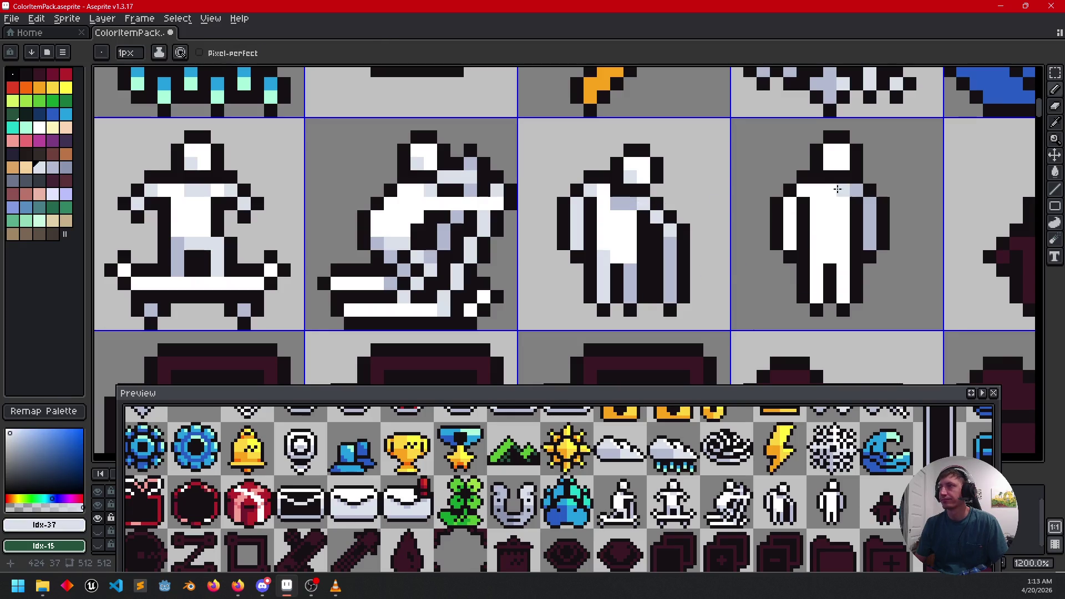
pyautogui.click(854, 188)
# Step: Shade the figure's left arm and leg pixels with darker lavender
pyautogui.moveTo(768, 265); pyautogui.dragTo(605, 257)
pyautogui.moveTo(625, 206); pyautogui.dragTo(626, 239)
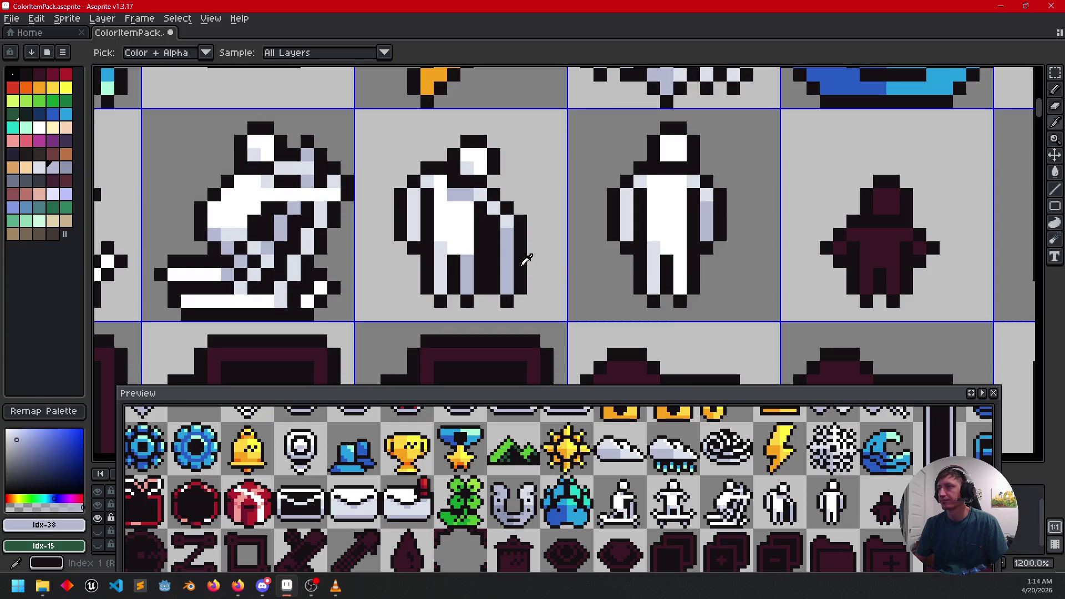
pyautogui.keyDown('alt'); pyautogui.click(508, 261); pyautogui.keyUp('alt')
pyautogui.click(680, 262)
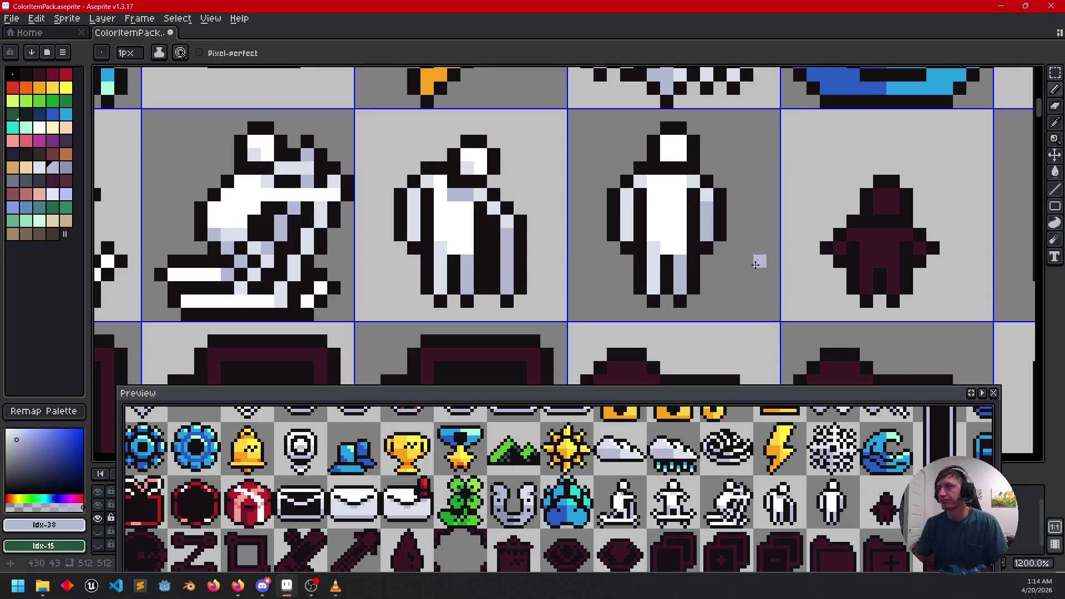
pyautogui.moveTo(751, 260); pyautogui.dragTo(764, 277)
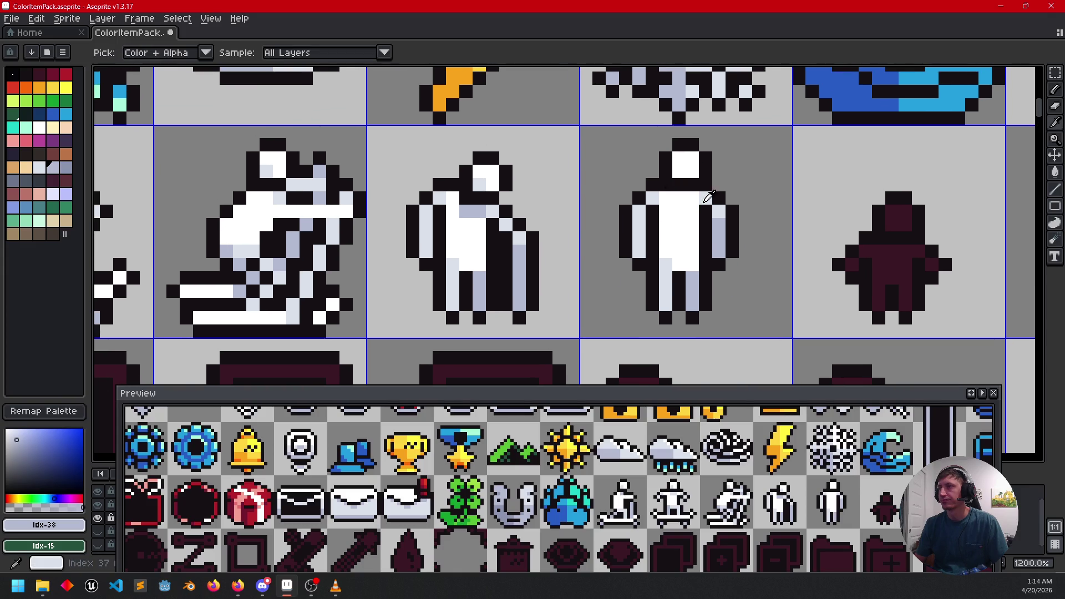
pyautogui.keyDown('alt'); pyautogui.click(677, 176); pyautogui.keyUp('alt')
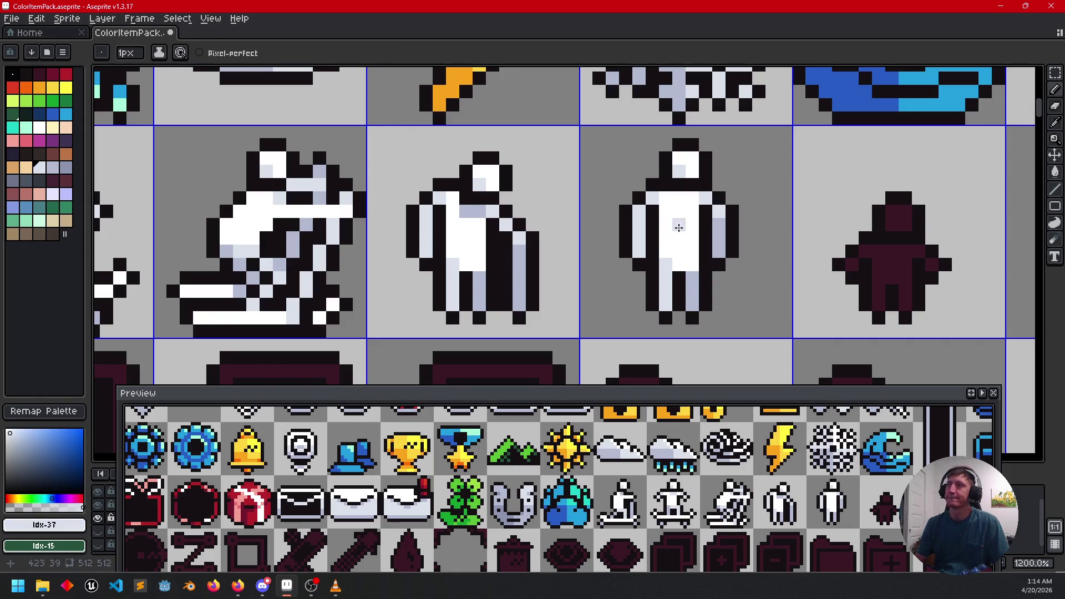
pyautogui.keyDown('alt'); pyautogui.click(722, 222); pyautogui.keyUp('alt')
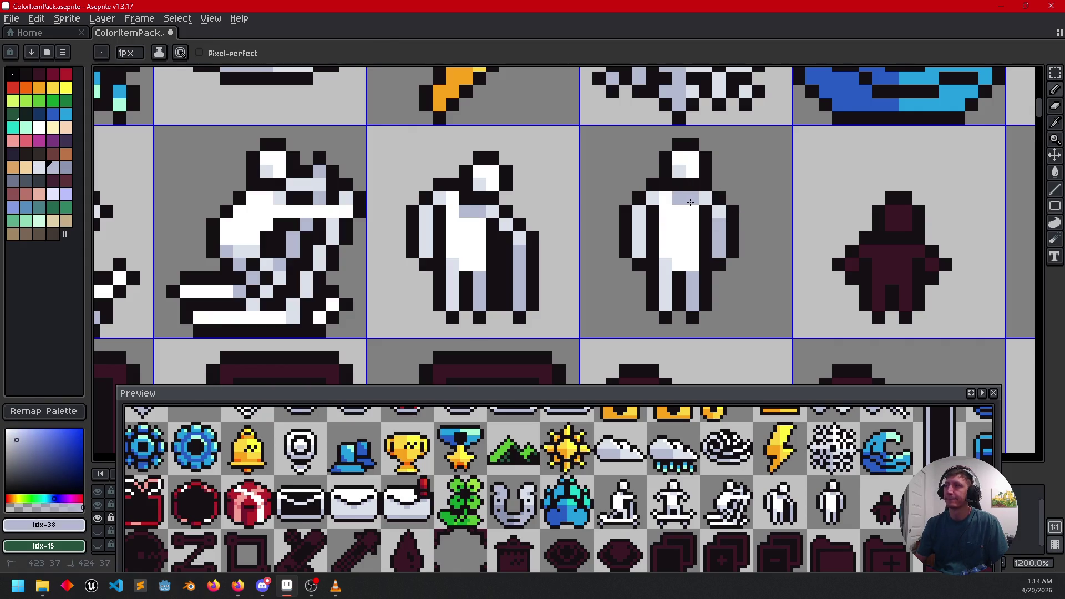
pyautogui.scroll(-3, 805, 320)
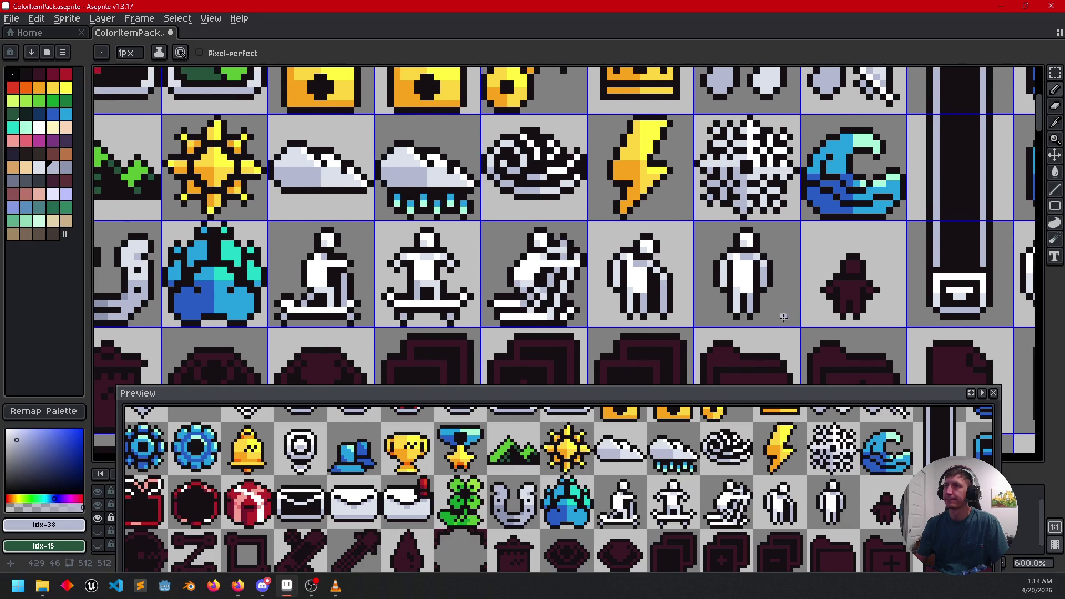
pyautogui.scroll(3, 784, 318)
pyautogui.keyDown('alt'); pyautogui.click(498, 273); pyautogui.keyUp('alt')
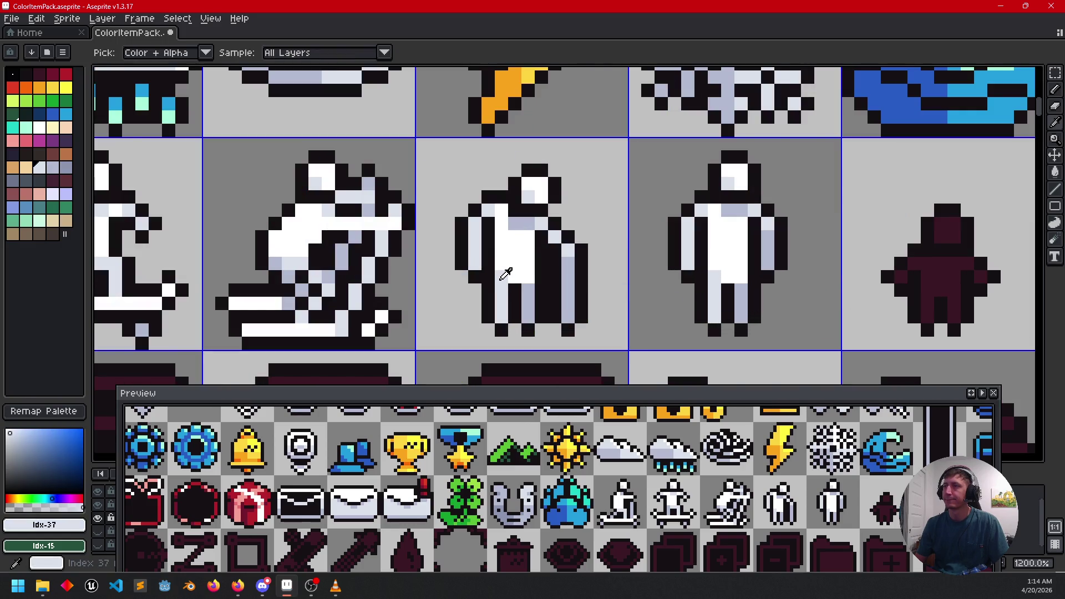
pyautogui.moveTo(536, 274); pyautogui.dragTo(616, 273)
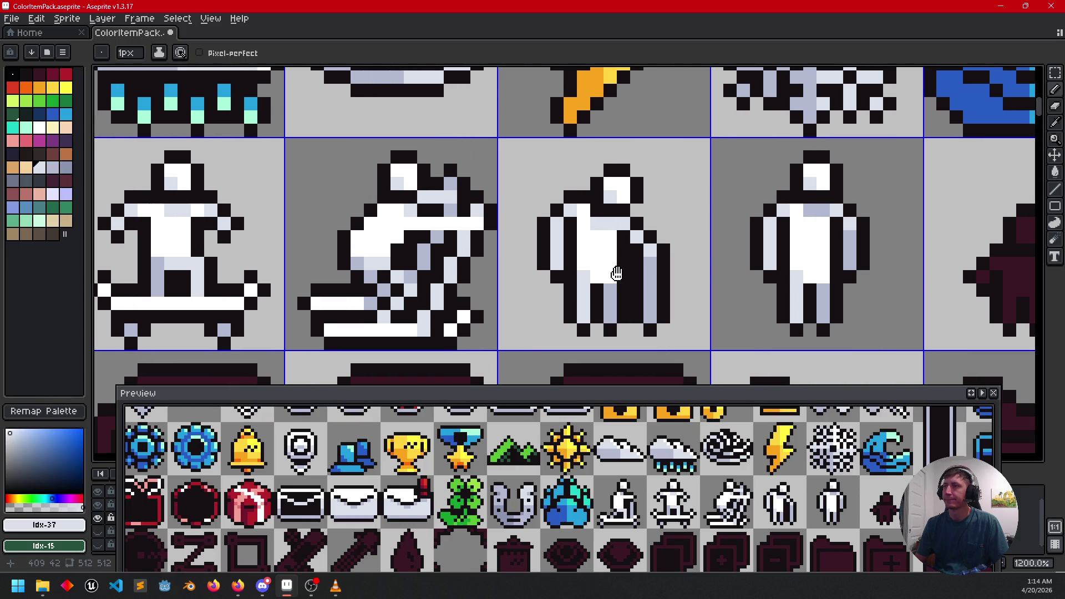
pyautogui.keyDown('alt'); pyautogui.click(628, 231); pyautogui.keyUp('alt')
pyautogui.click(633, 236)
# Step: Restore the cloaked figure's right edge to white and save the sprite sheet
pyautogui.scroll(-3, 729, 303)
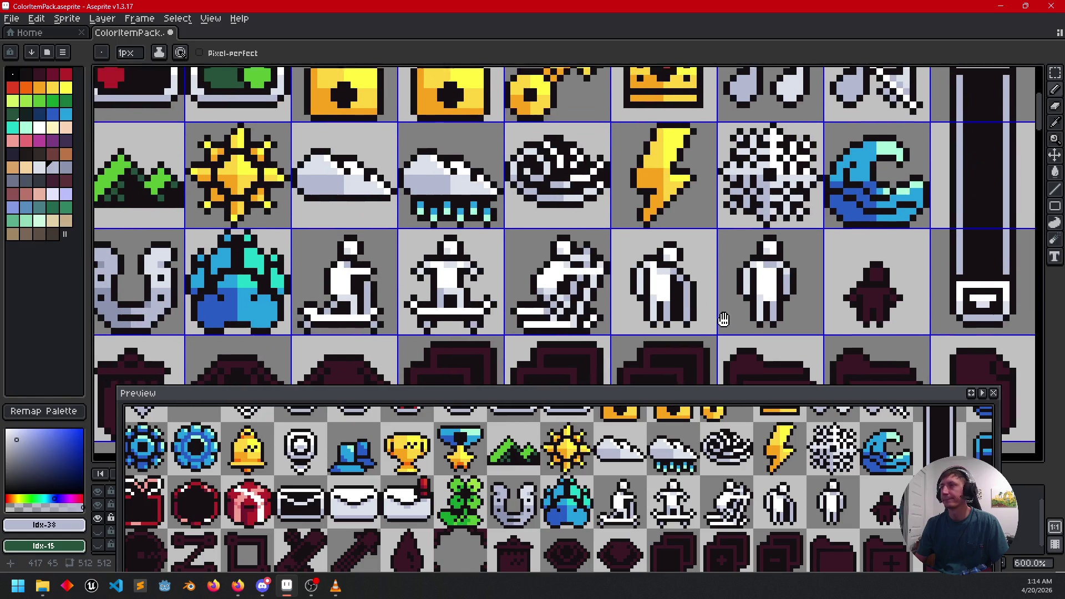
pyautogui.scroll(3, 674, 312)
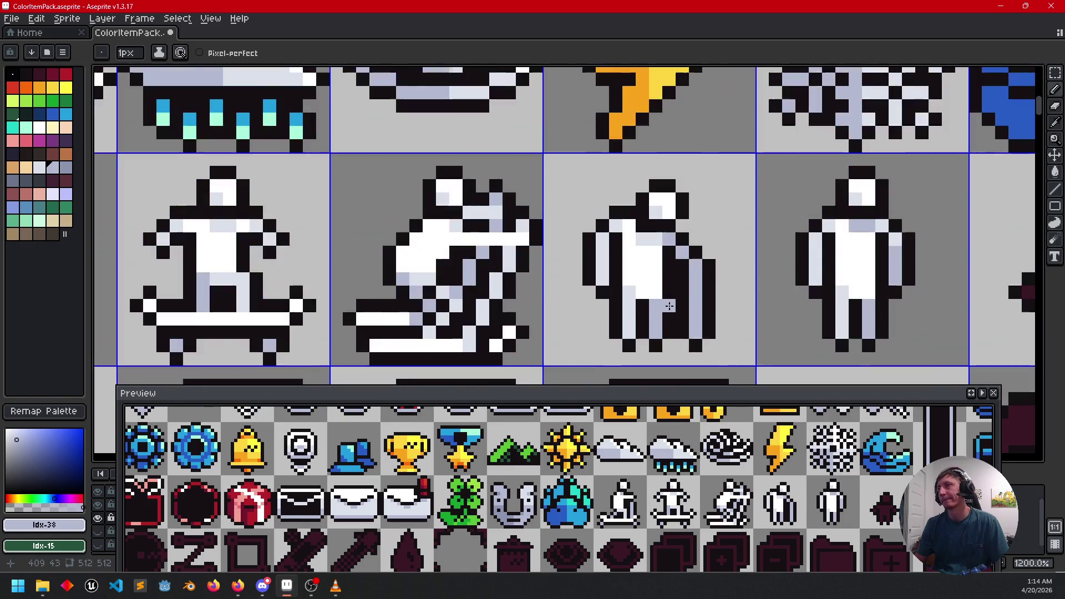
pyautogui.keyDown('alt'); pyautogui.click(659, 274); pyautogui.keyUp('alt')
pyautogui.moveTo(696, 285); pyautogui.dragTo(698, 331)
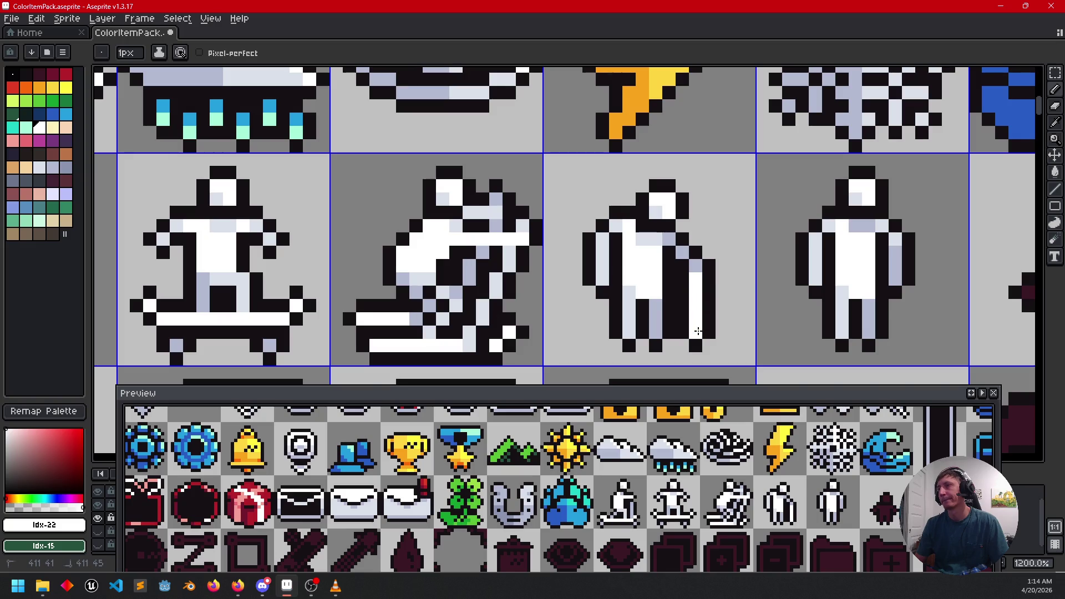
pyautogui.moveTo(778, 318)
pyautogui.mouseDown()
pyautogui.moveTo(763, 304)
pyautogui.moveTo(816, 285)
pyautogui.mouseUp()
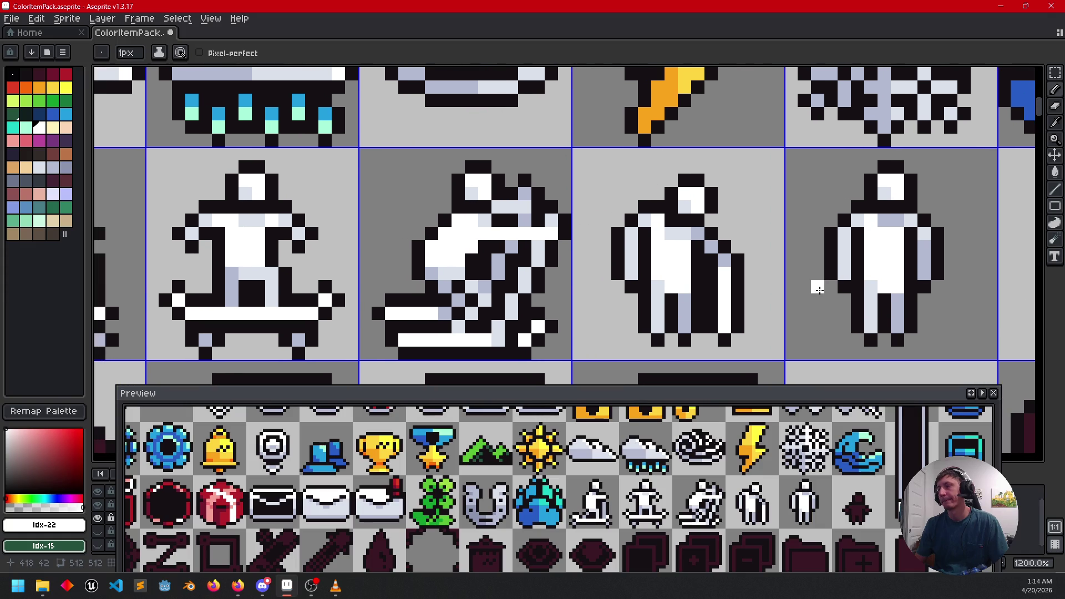
pyautogui.moveTo(713, 248); pyautogui.dragTo(755, 242)
pyautogui.scroll(-2, 756, 242)
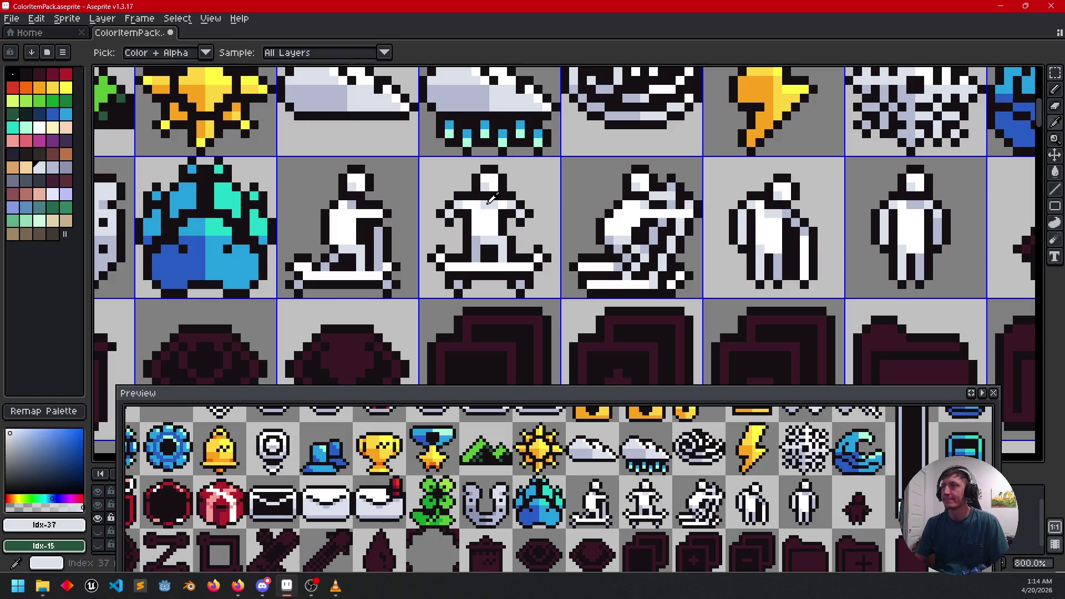
pyautogui.moveTo(489, 212); pyautogui.dragTo(427, 211)
pyautogui.scroll(3, 764, 201)
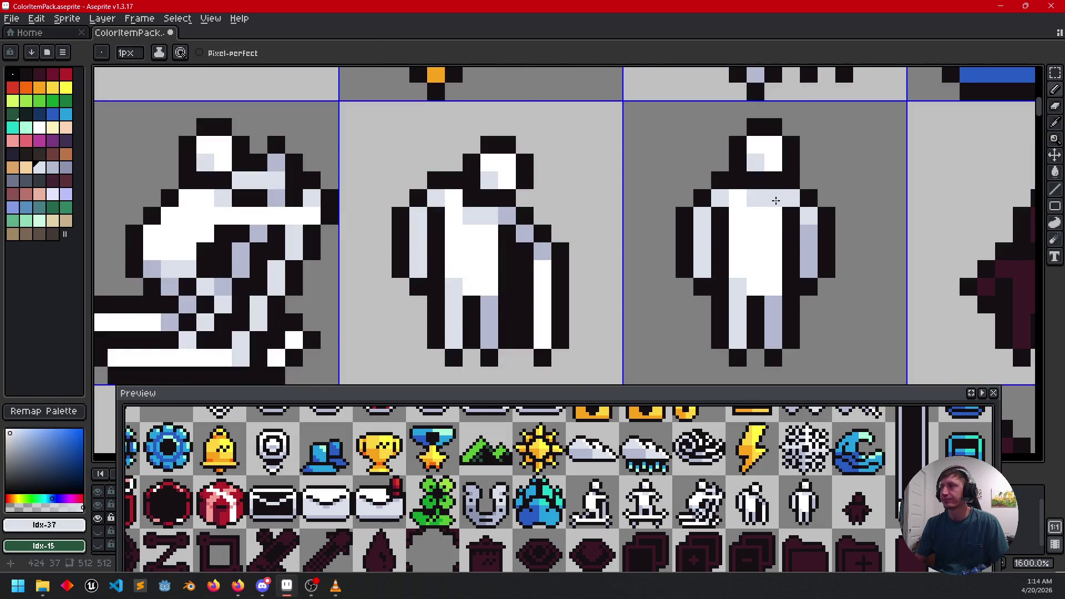
pyautogui.keyDown('alt'); pyautogui.click(808, 226); pyautogui.keyUp('alt')
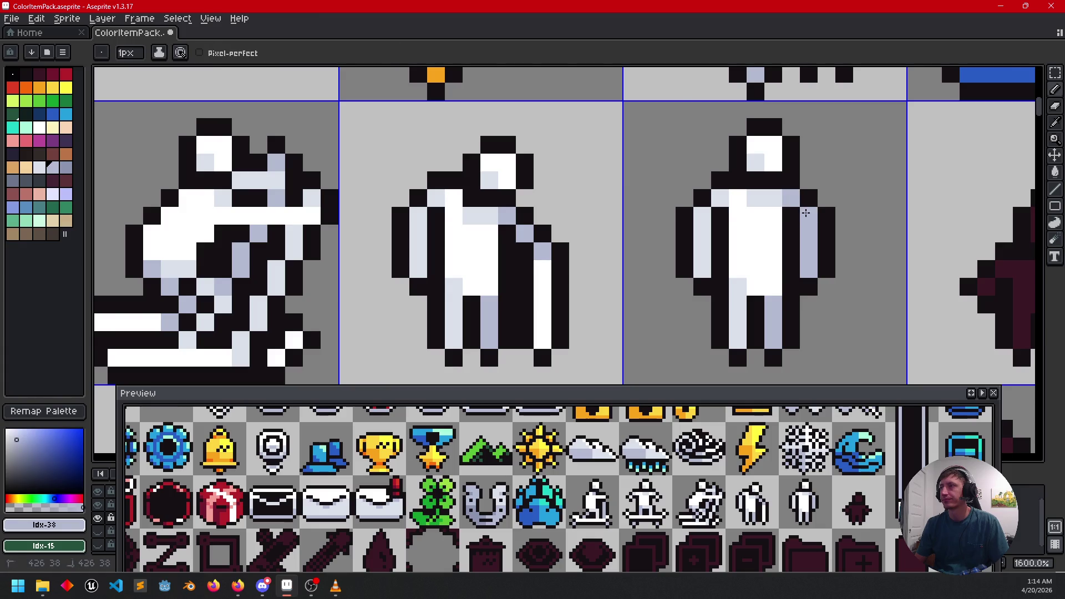
pyautogui.scroll(-3, 793, 287)
pyautogui.moveTo(663, 341); pyautogui.dragTo(582, 276)
pyautogui.moveTo(745, 298)
pyautogui.mouseDown()
pyautogui.moveTo(747, 278)
pyautogui.moveTo(664, 261)
pyautogui.moveTo(644, 271)
pyautogui.mouseUp()
pyautogui.hotkey('ctrl', 's')
# Step: Fill the small maroon figure's head and body white
pyautogui.scroll(2, 665, 260)
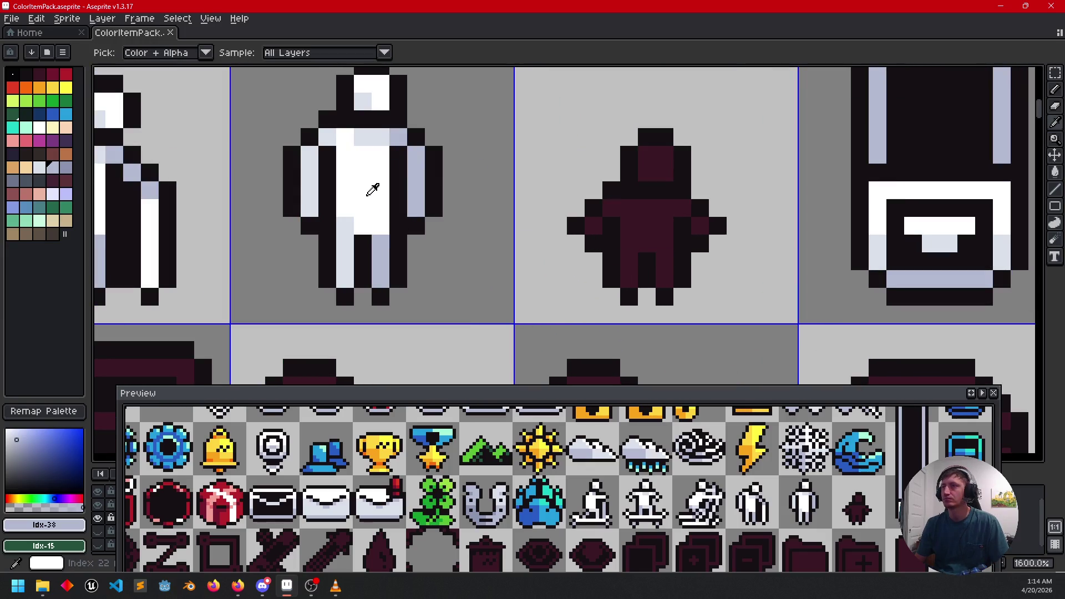
pyautogui.click(372, 189)
pyautogui.press('g')
pyautogui.click(646, 224)
pyautogui.click(656, 162)
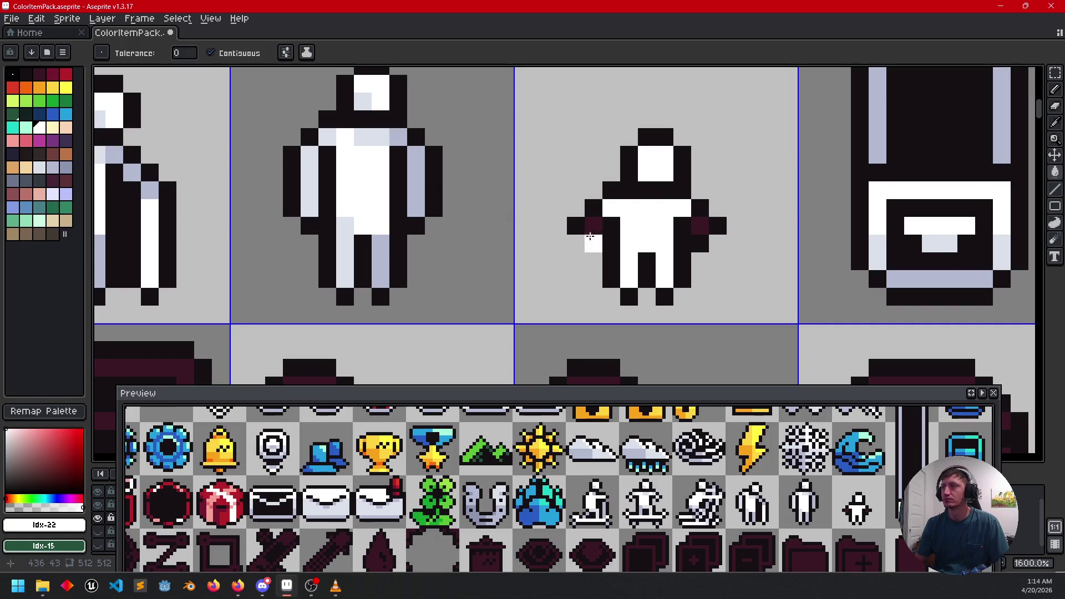
# Step: Shade the small figure's arms, legs and body with grey-blue and lighter blue-white pixels
pyautogui.keyDown('alt'); pyautogui.click(411, 185); pyautogui.keyUp('alt')
pyautogui.press('b')
pyautogui.click(593, 226)
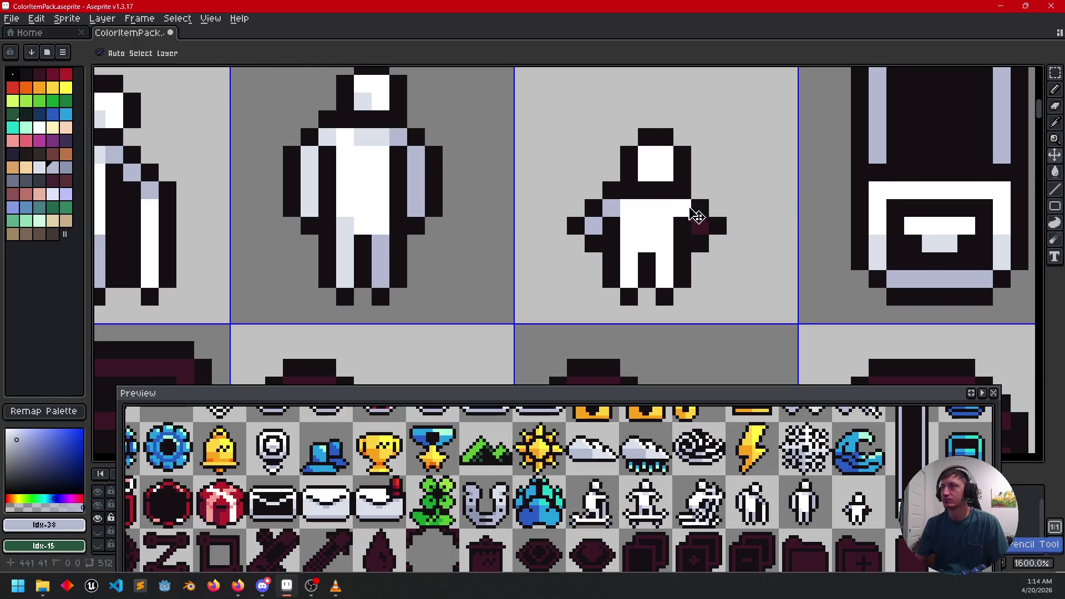
pyautogui.click(700, 225)
pyautogui.click(664, 277)
pyautogui.click(631, 265)
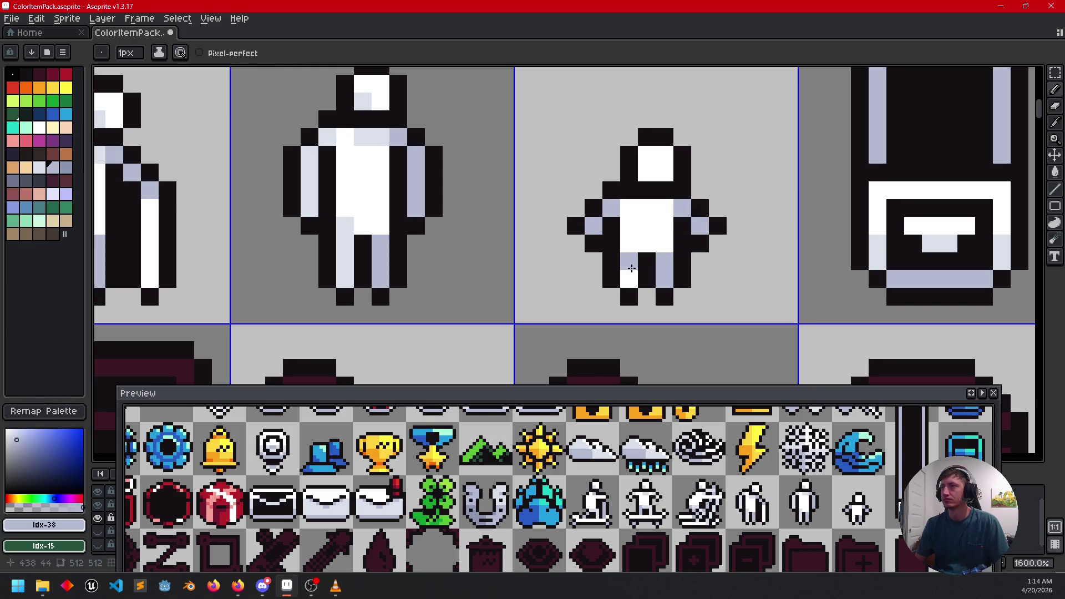
pyautogui.keyDown('alt'); pyautogui.click(345, 228); pyautogui.keyUp('alt')
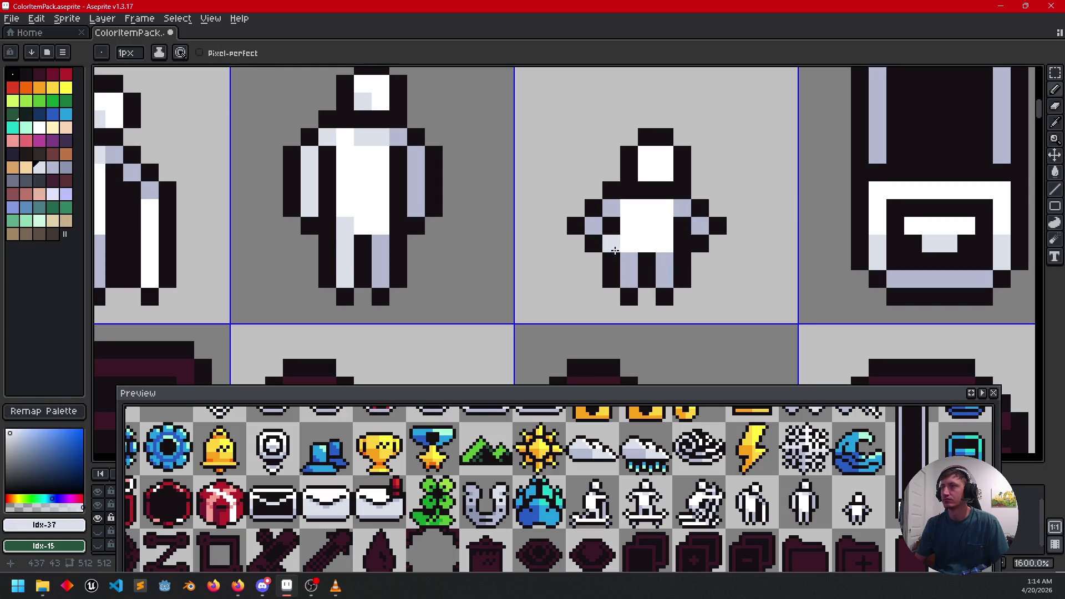
pyautogui.click(627, 272)
pyautogui.click(626, 243)
pyautogui.click(594, 225)
pyautogui.click(613, 209)
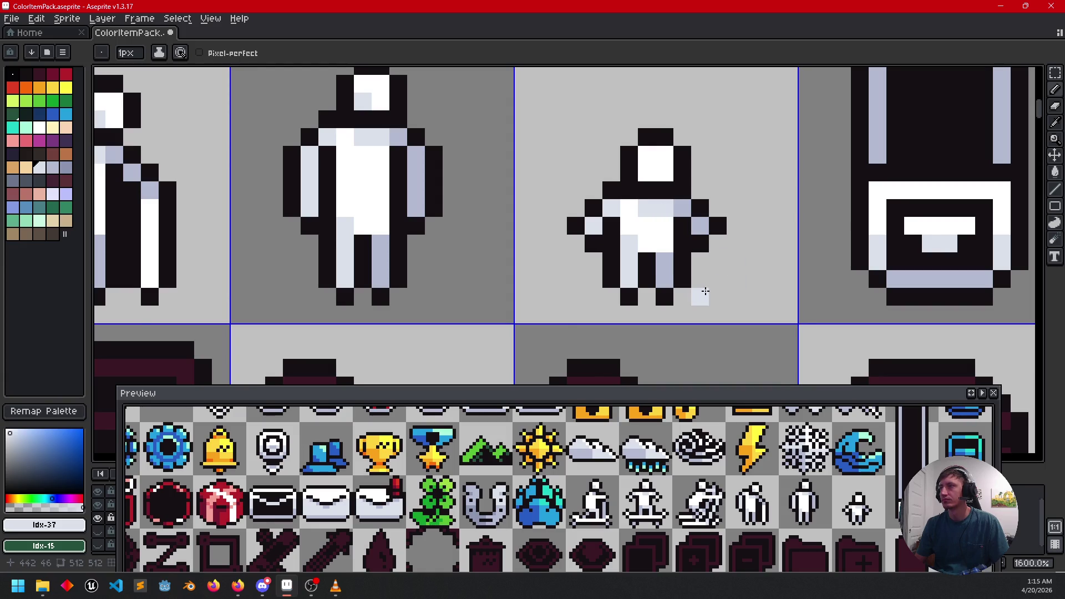
pyautogui.scroll(-2, 716, 308)
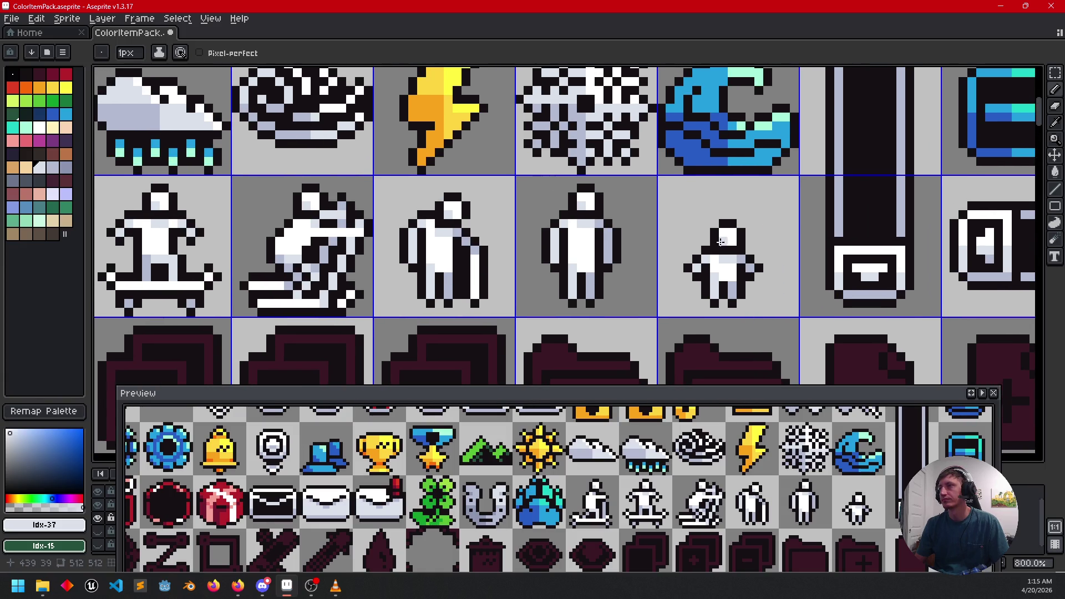
# Step: Zoom out and pan across the whole ColorItemPack sprite sheet
pyautogui.scroll(-3, 720, 244)
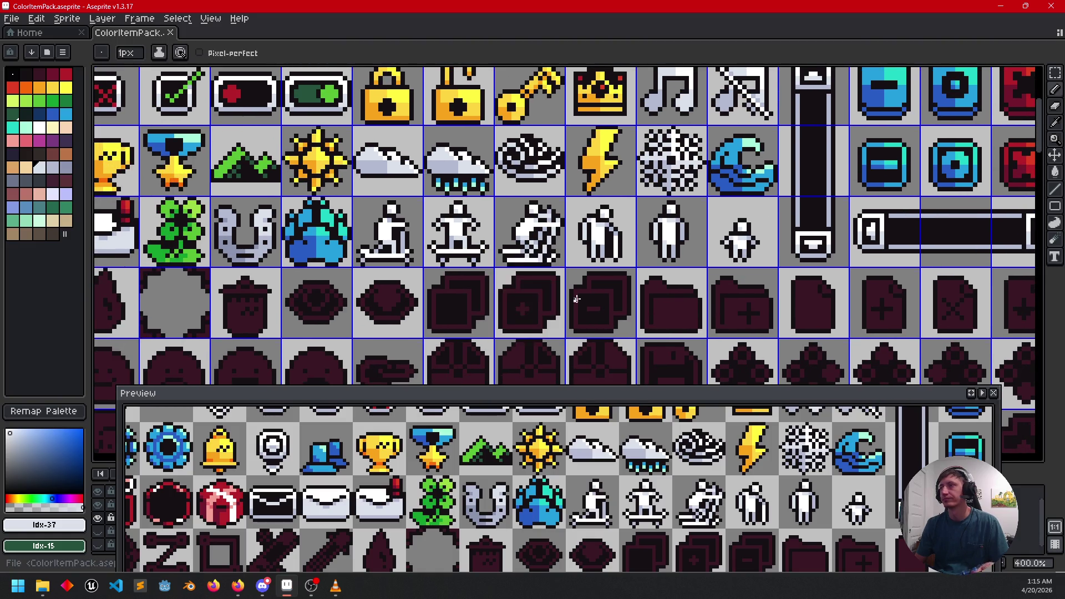
pyautogui.moveTo(577, 299); pyautogui.dragTo(625, 316)
pyautogui.scroll(-1, 625, 300)
pyautogui.moveTo(475, 332)
pyautogui.mouseDown()
pyautogui.moveTo(587, 278)
pyautogui.moveTo(719, 260)
pyautogui.mouseUp()
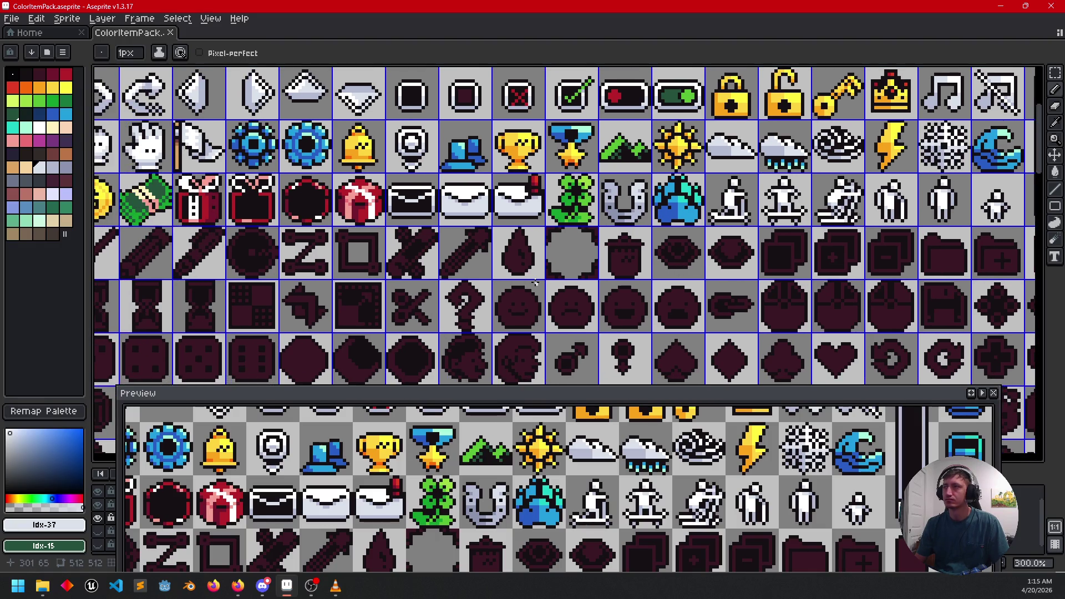
pyautogui.scroll(-2, 536, 283)
pyautogui.moveTo(471, 305)
pyautogui.mouseDown()
pyautogui.moveTo(550, 222)
pyautogui.moveTo(567, 140)
pyautogui.mouseUp()
pyautogui.scroll(-1, 569, 189)
pyautogui.moveTo(577, 248); pyautogui.dragTo(565, 144)
pyautogui.scroll(2, 577, 200)
pyautogui.scroll(1, 572, 252)
pyautogui.moveTo(488, 274); pyautogui.dragTo(666, 226)
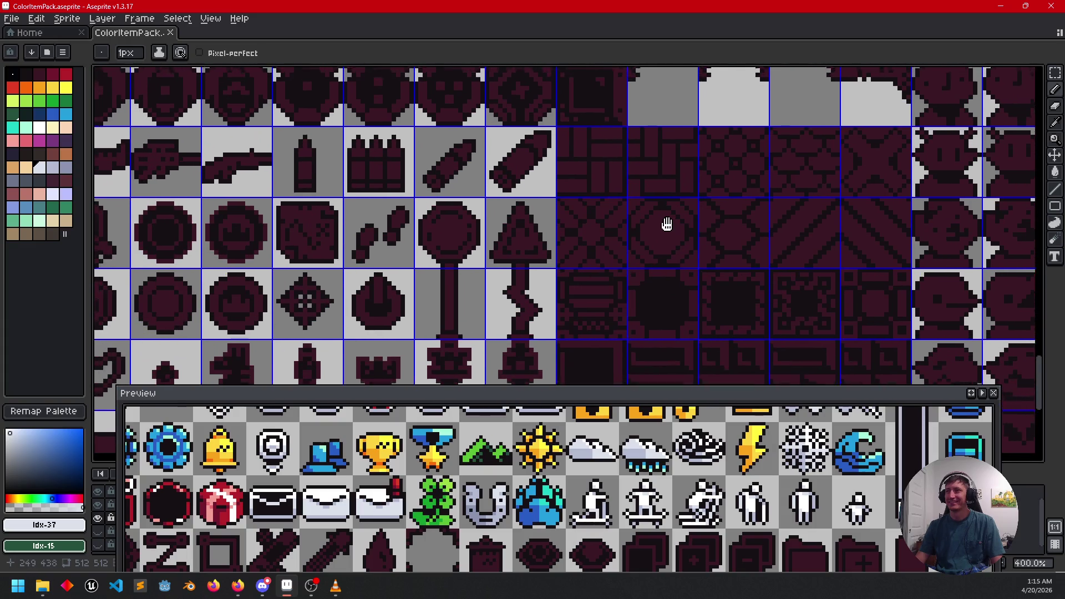
pyautogui.scroll(-1, 709, 305)
pyautogui.moveTo(709, 305); pyautogui.dragTo(638, 224)
pyautogui.scroll(-1, 638, 224)
pyautogui.scroll(-2, 610, 210)
pyautogui.moveTo(548, 163); pyautogui.dragTo(518, 282)
# Step: Zoom in on the maroon sword, axe and bow row and pick a lighter maroon
pyautogui.scroll(3, 489, 242)
pyautogui.moveTo(436, 115)
pyautogui.mouseDown()
pyautogui.moveTo(479, 228)
pyautogui.moveTo(479, 339)
pyautogui.moveTo(613, 264)
pyautogui.mouseUp()
pyautogui.scroll(2, 447, 226)
pyautogui.moveTo(387, 270)
pyautogui.mouseDown()
pyautogui.moveTo(404, 219)
pyautogui.moveTo(346, 282)
pyautogui.mouseUp()
pyautogui.scroll(1, 356, 251)
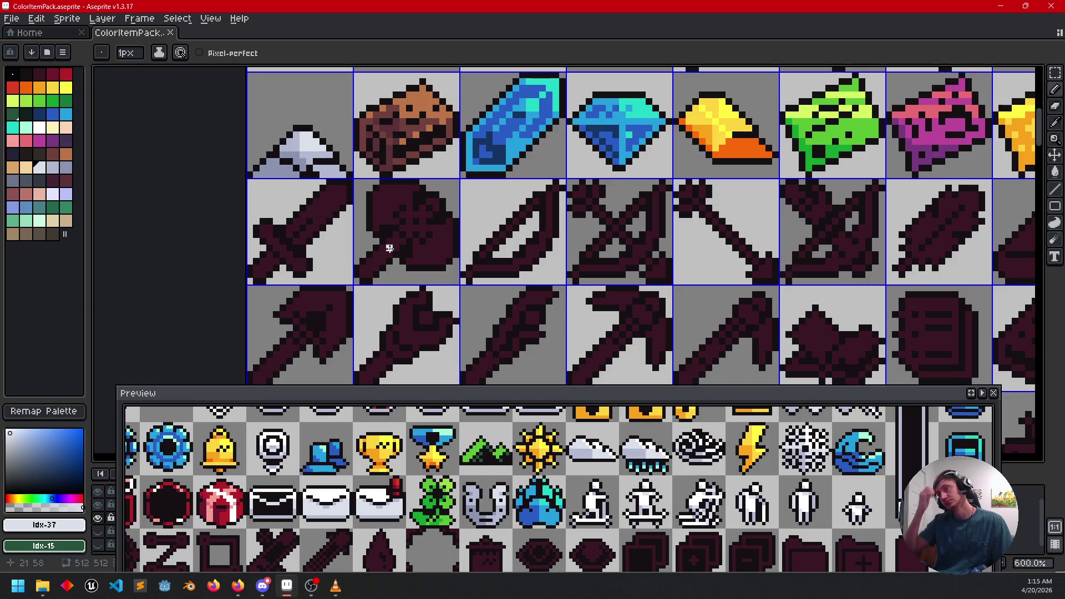
pyautogui.moveTo(402, 202)
pyautogui.mouseDown()
pyautogui.moveTo(451, 182)
pyautogui.moveTo(459, 212)
pyautogui.mouseUp()
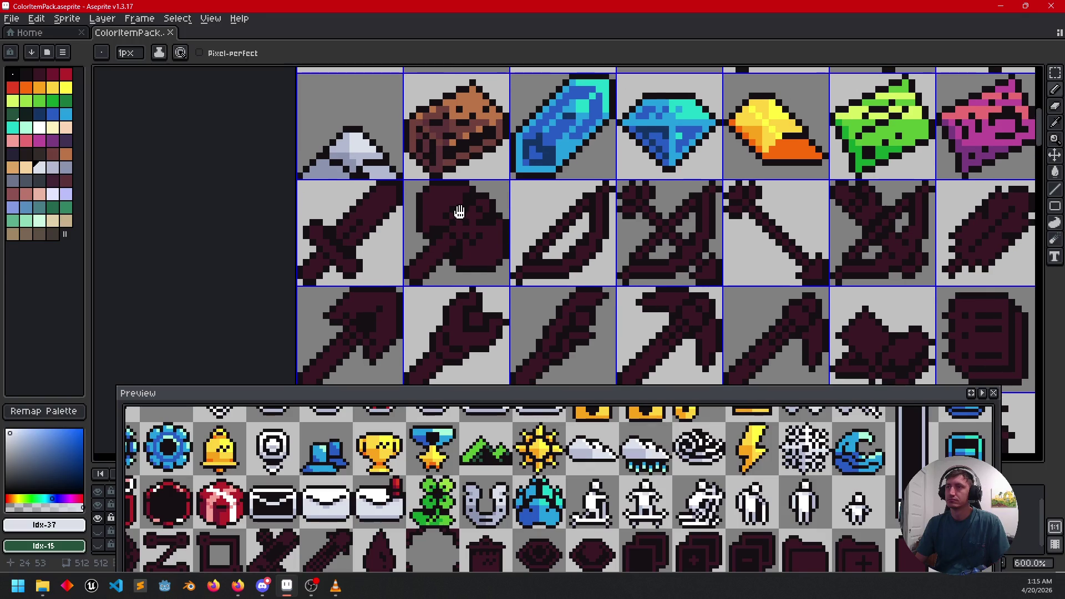
pyautogui.keyDown('alt'); pyautogui.click(449, 158); pyautogui.keyUp('alt')
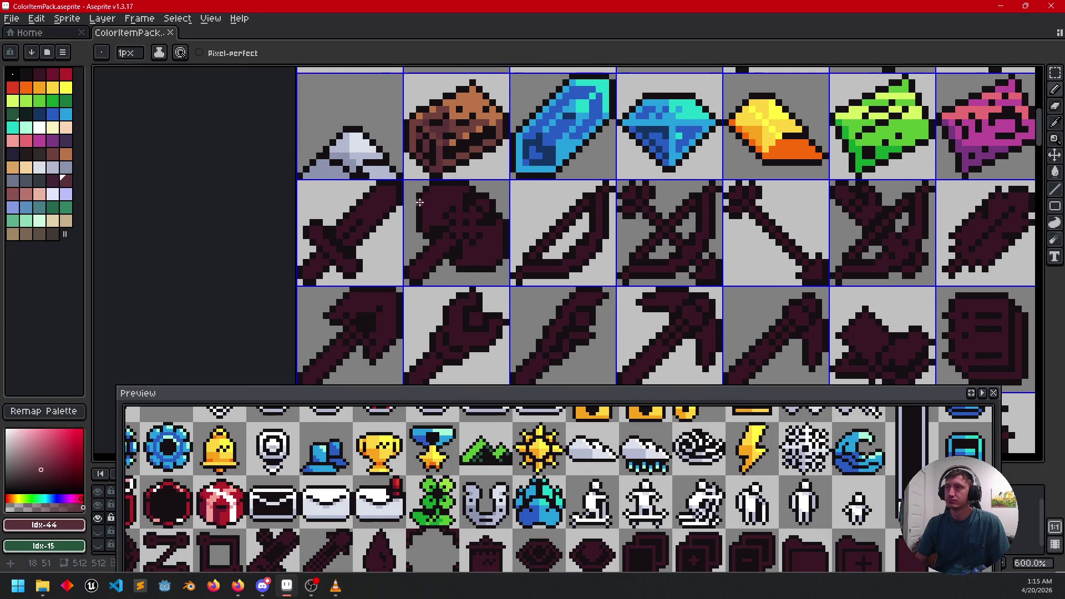
# Step: Fill the sword's diagonal stripe with a lighter maroon using the Paint Bucket
pyautogui.scroll(3, 422, 219)
pyautogui.press('g')
pyautogui.click(322, 262)
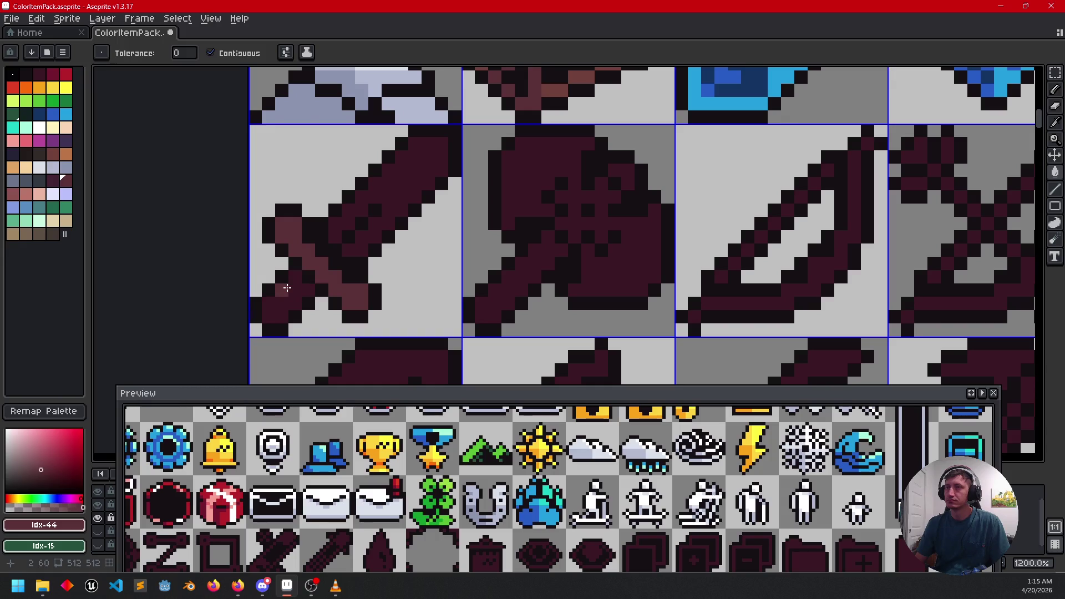
# Step: Sample browns from the wooden item, then fill the crossguard orange-brown and the handle darker brown
pyautogui.scroll(2, 464, 266)
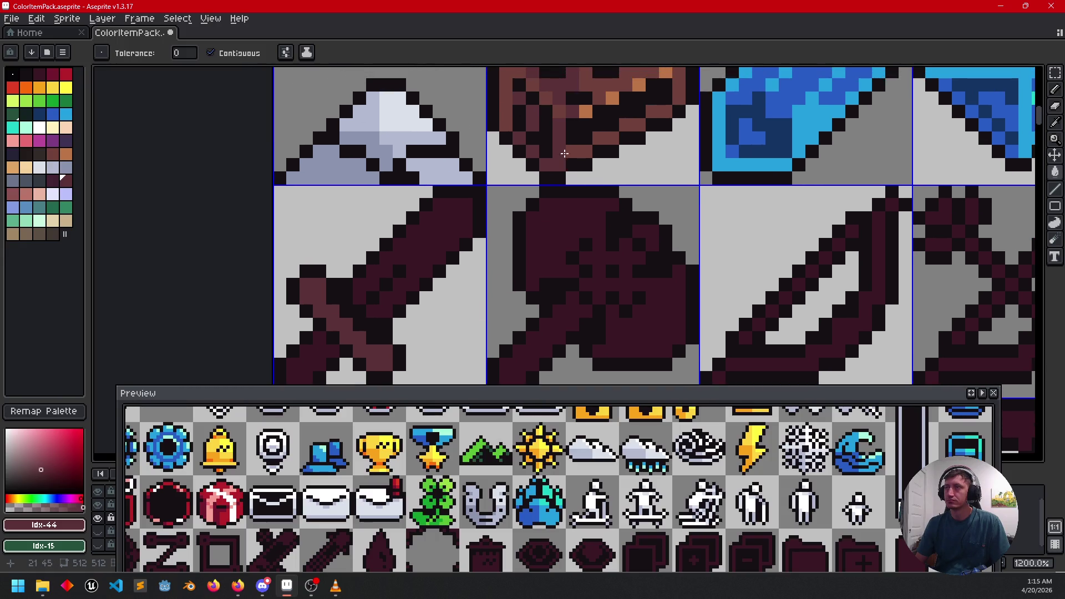
pyautogui.press('alt')
pyautogui.click(586, 143)
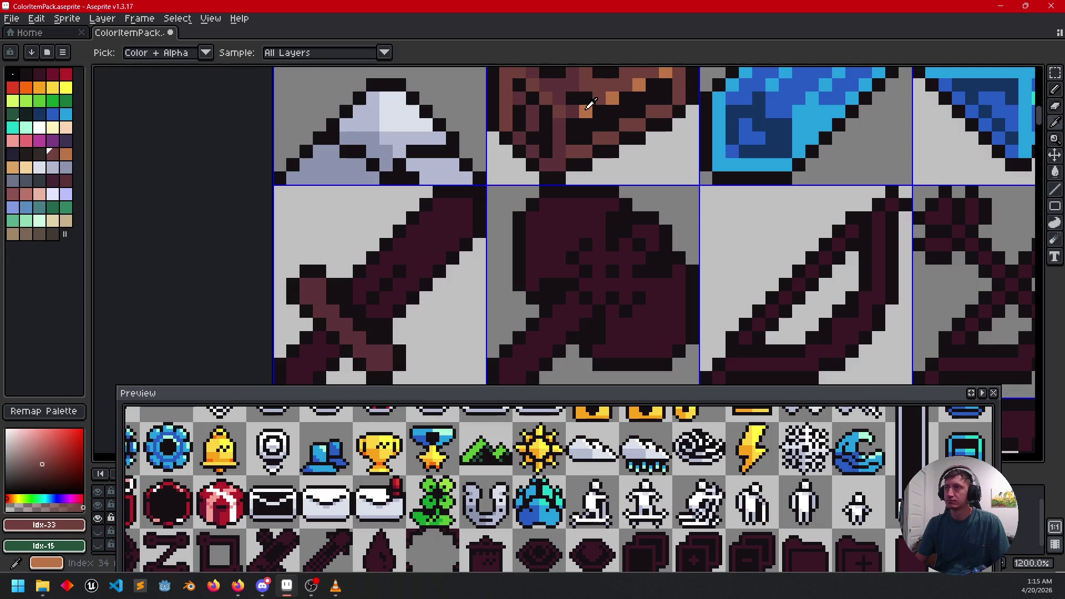
pyautogui.click(569, 119)
pyautogui.rightClick(566, 119)
pyautogui.click(311, 287)
pyautogui.click(312, 298)
pyautogui.click(319, 336)
# Step: Fill the sword blade with the light grey-white colour and darken one blade pixel
pyautogui.moveTo(419, 309)
pyautogui.mouseDown()
pyautogui.moveTo(442, 257)
pyautogui.moveTo(424, 288)
pyautogui.moveTo(410, 280)
pyautogui.mouseUp()
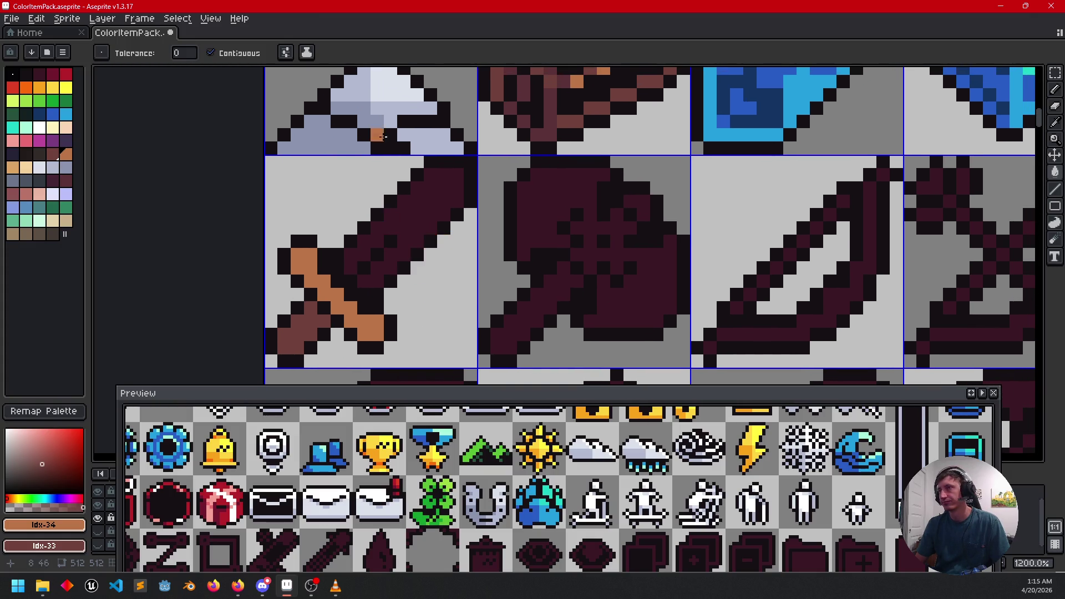
pyautogui.keyDown('alt'); pyautogui.click(395, 84); pyautogui.keyUp('alt')
pyautogui.click(397, 227)
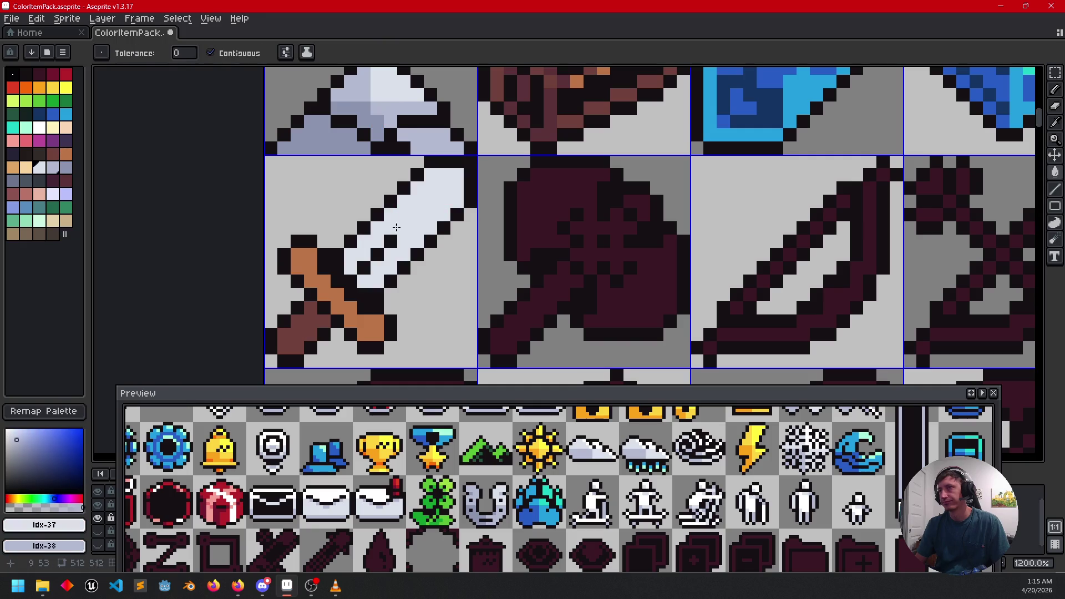
pyautogui.press('b')
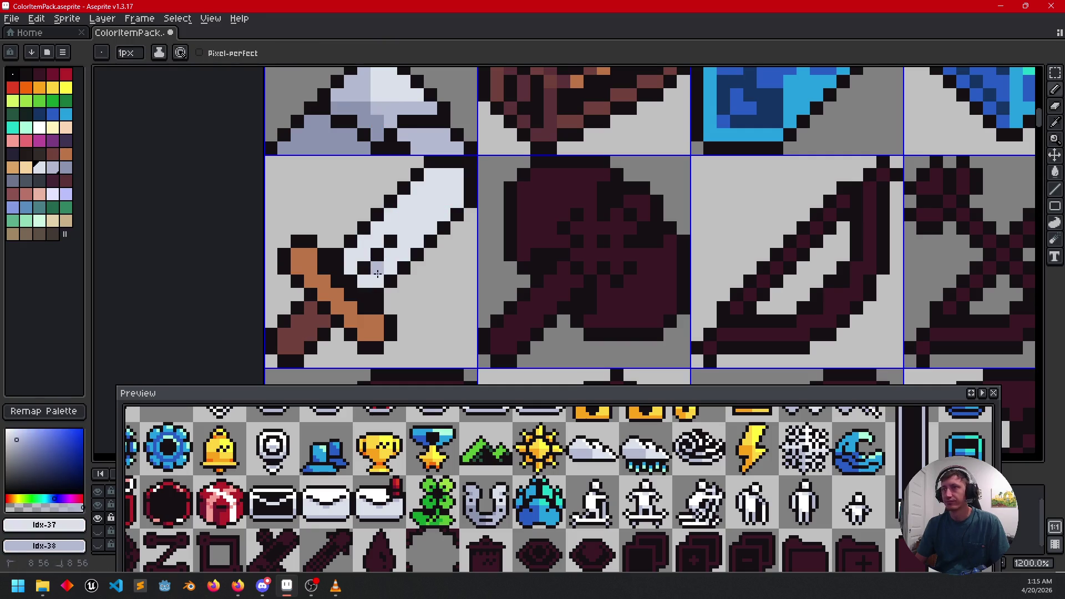
pyautogui.click(360, 254)
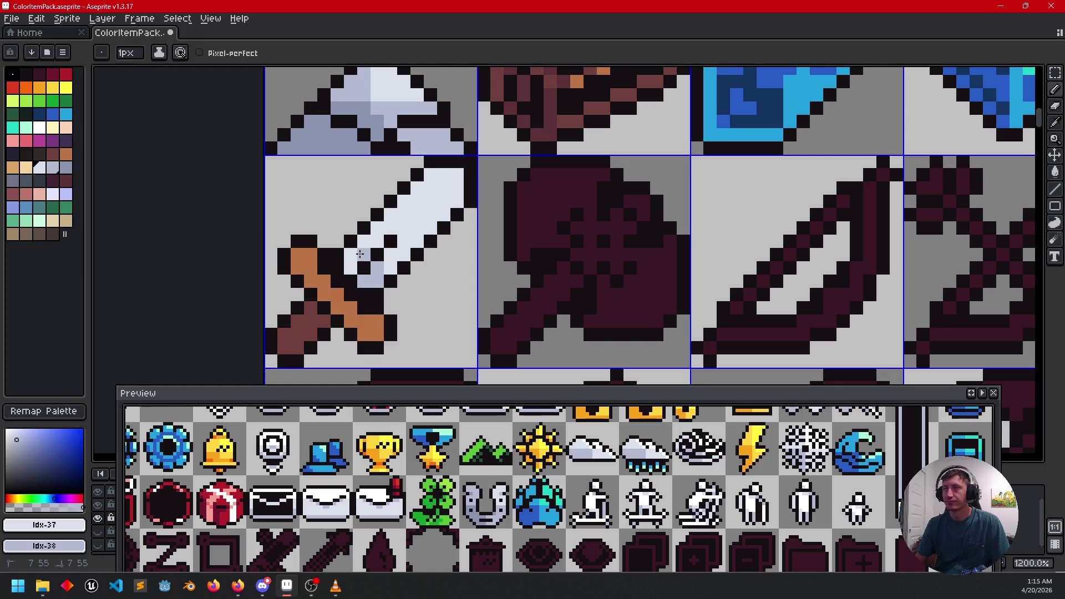
pyautogui.press('i')
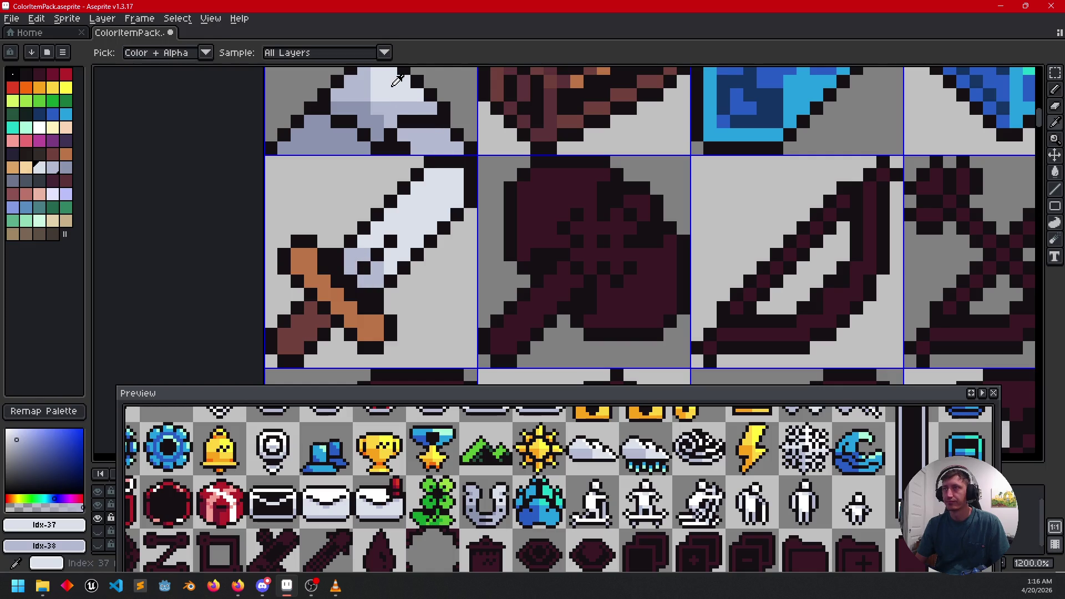
pyautogui.press('b')
# Step: Shade several sword blade pixels grey-blue, sampled from the axe head
pyautogui.scroll(-3, 423, 197)
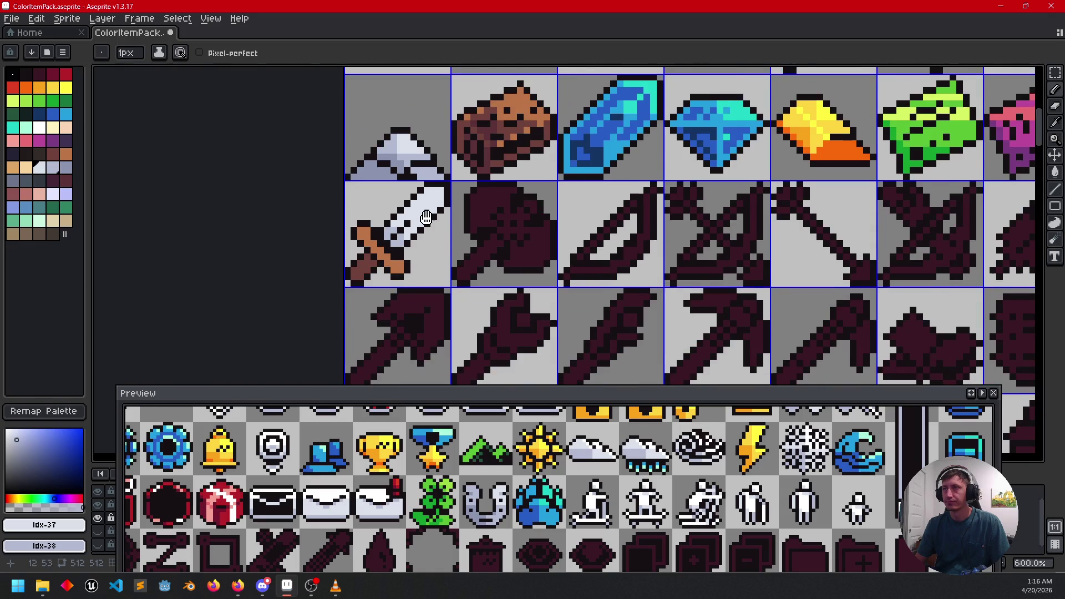
pyautogui.scroll(2, 413, 233)
pyautogui.scroll(3, 405, 270)
pyautogui.scroll(-1, 407, 266)
pyautogui.scroll(1, 409, 264)
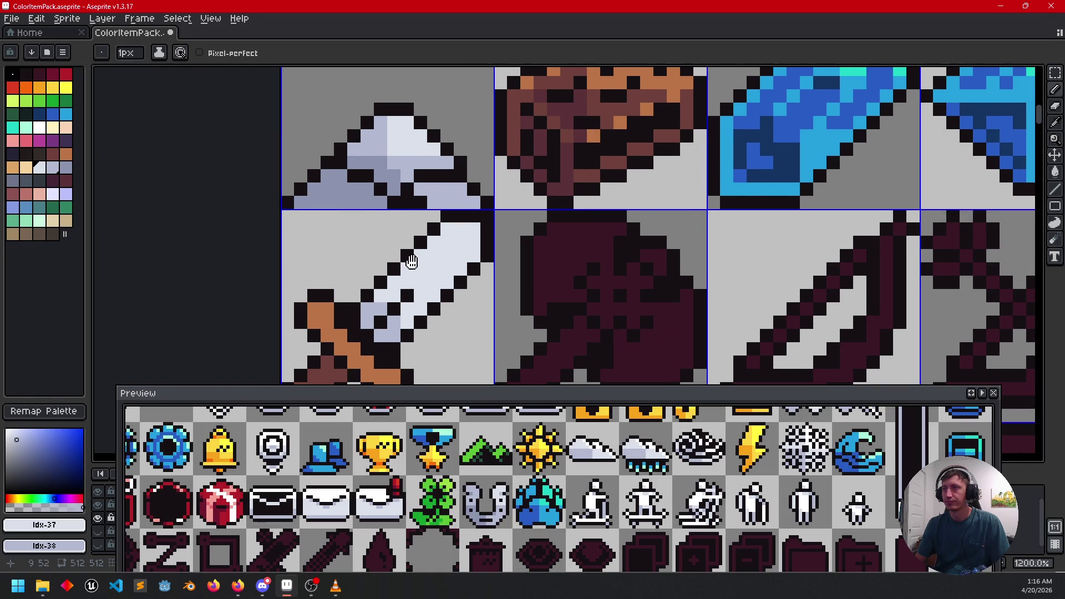
pyautogui.keyDown('alt'); pyautogui.click(393, 202); pyautogui.keyUp('alt')
pyautogui.click(381, 307)
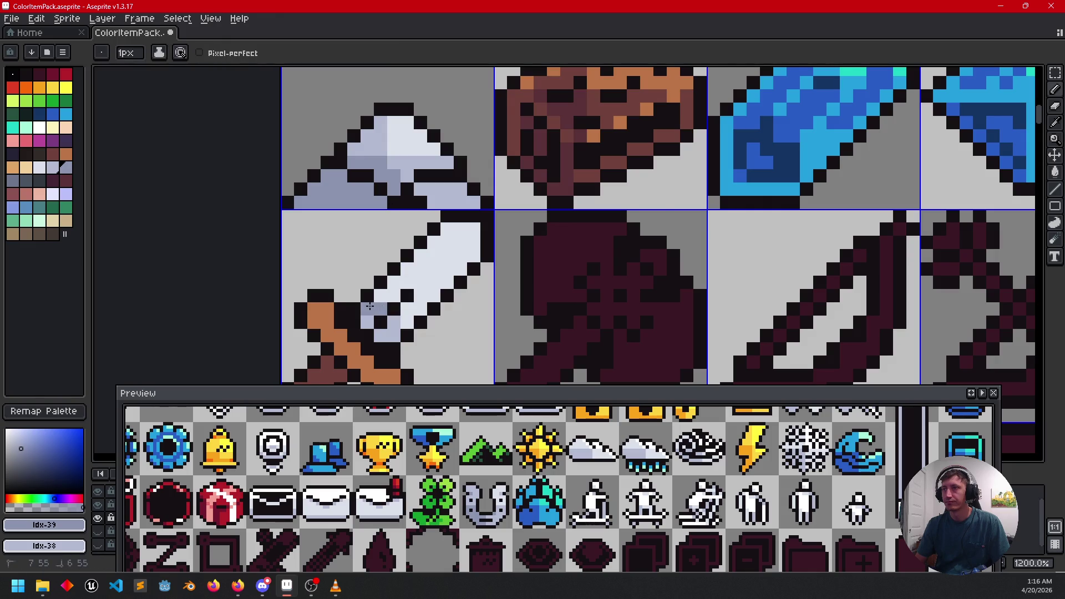
pyautogui.click(380, 324)
pyautogui.click(393, 322)
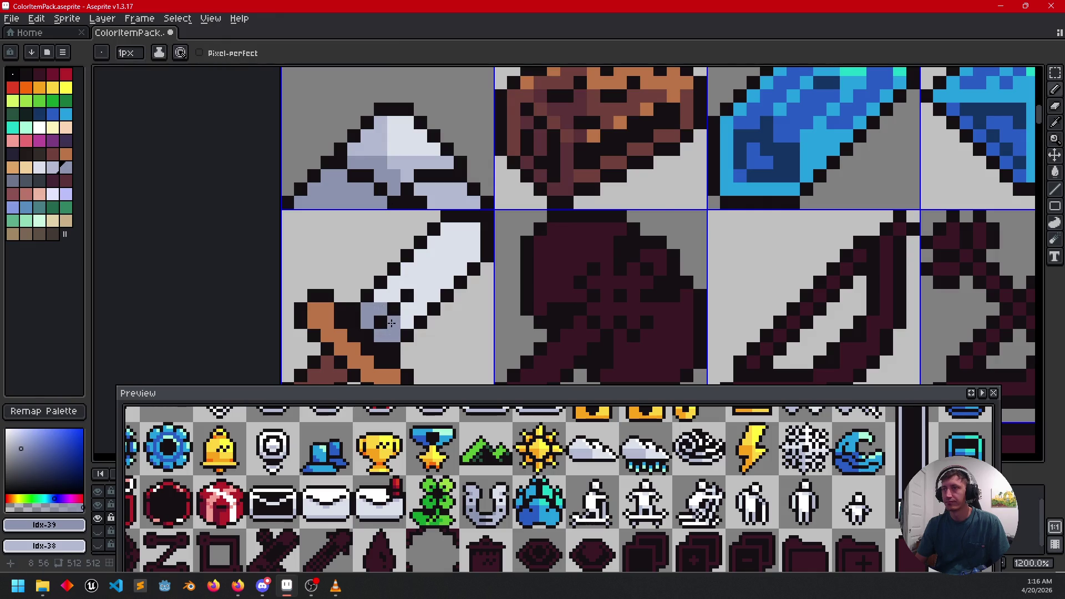
pyautogui.keyDown('alt'); pyautogui.click(420, 155); pyautogui.keyUp('alt')
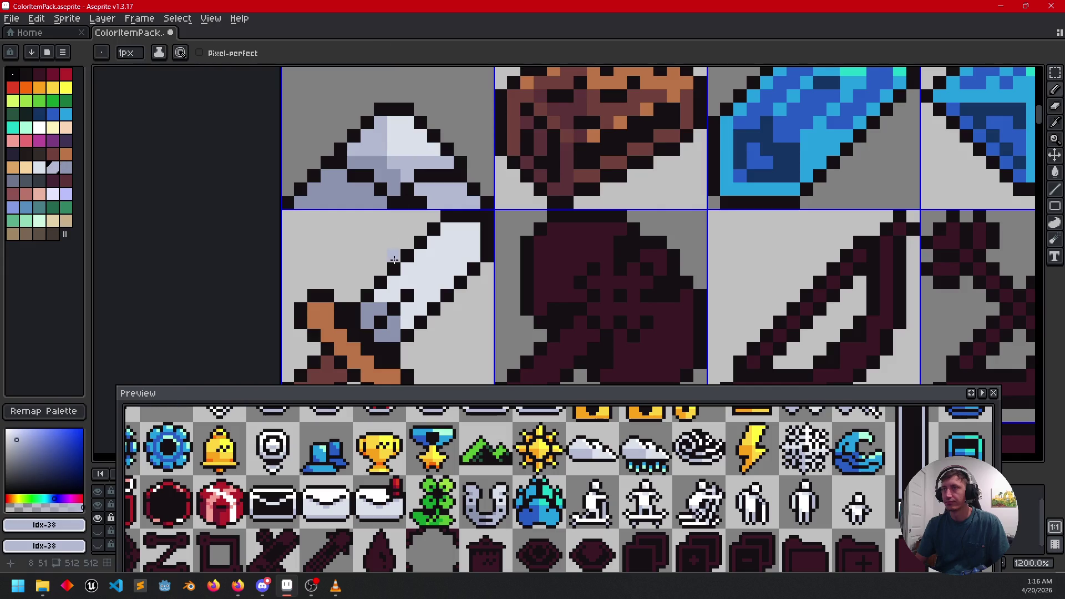
pyautogui.click(385, 293)
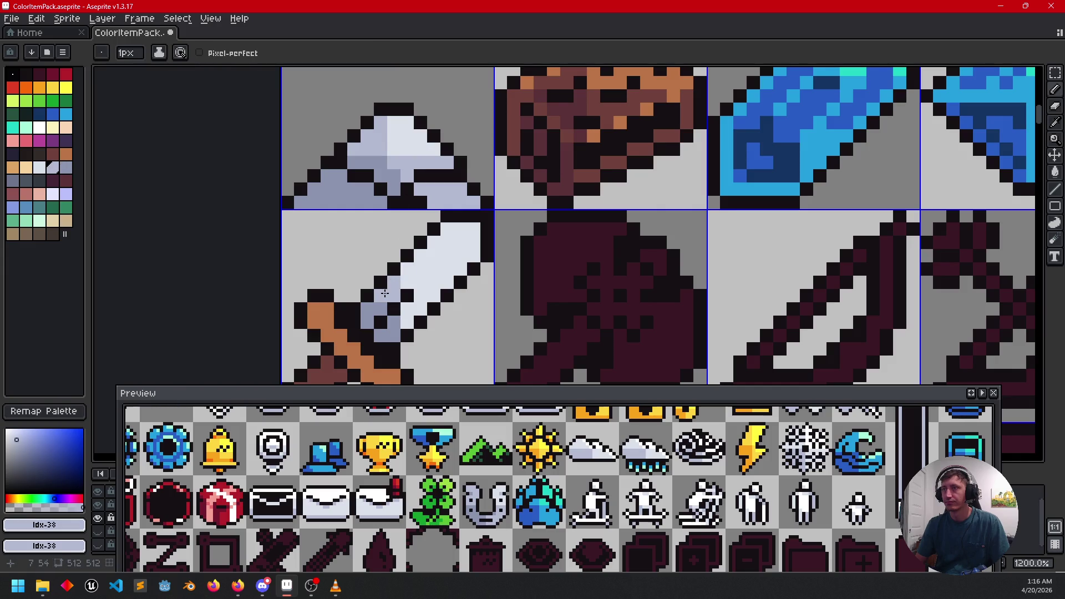
pyautogui.click(417, 312)
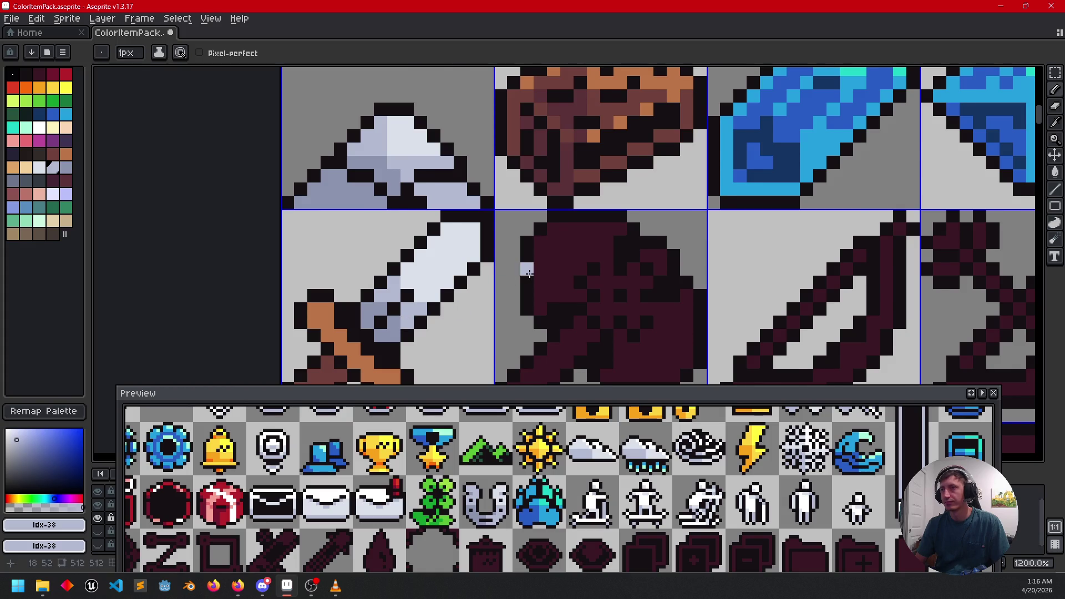
# Step: Paint extra brown pixels across the sword's crossguard with the Pencil
pyautogui.scroll(-3, 519, 267)
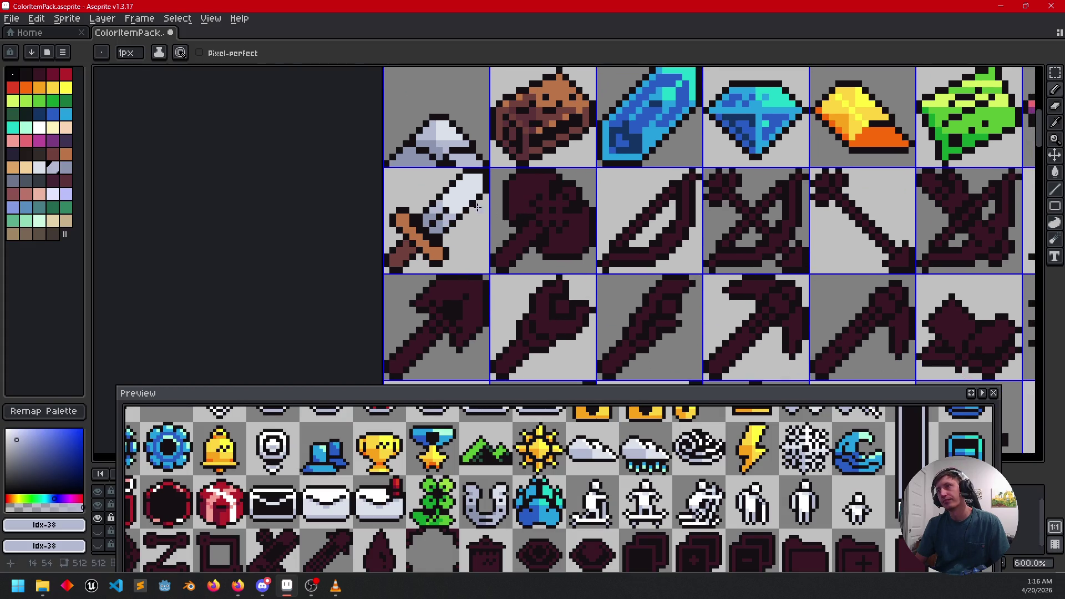
pyautogui.scroll(3, 434, 244)
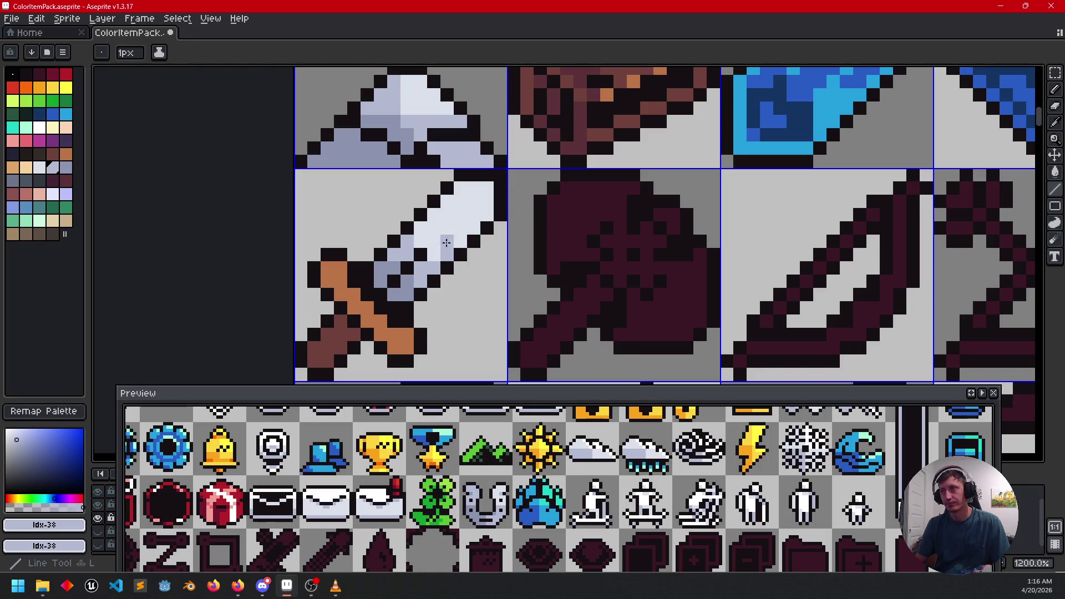
pyautogui.scroll(-4, 515, 312)
pyautogui.moveTo(514, 313)
pyautogui.mouseDown()
pyautogui.moveTo(483, 276)
pyautogui.moveTo(488, 239)
pyautogui.mouseUp()
pyautogui.scroll(1, 512, 269)
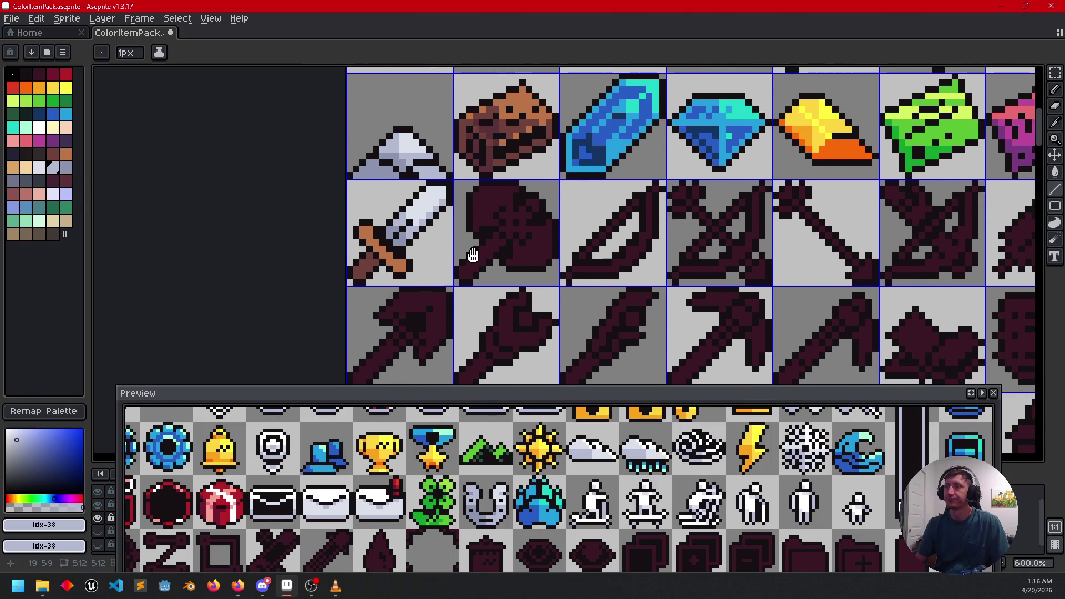
pyautogui.scroll(3, 361, 232)
pyautogui.moveTo(361, 233); pyautogui.dragTo(360, 272)
pyautogui.press('i')
pyautogui.click(375, 346)
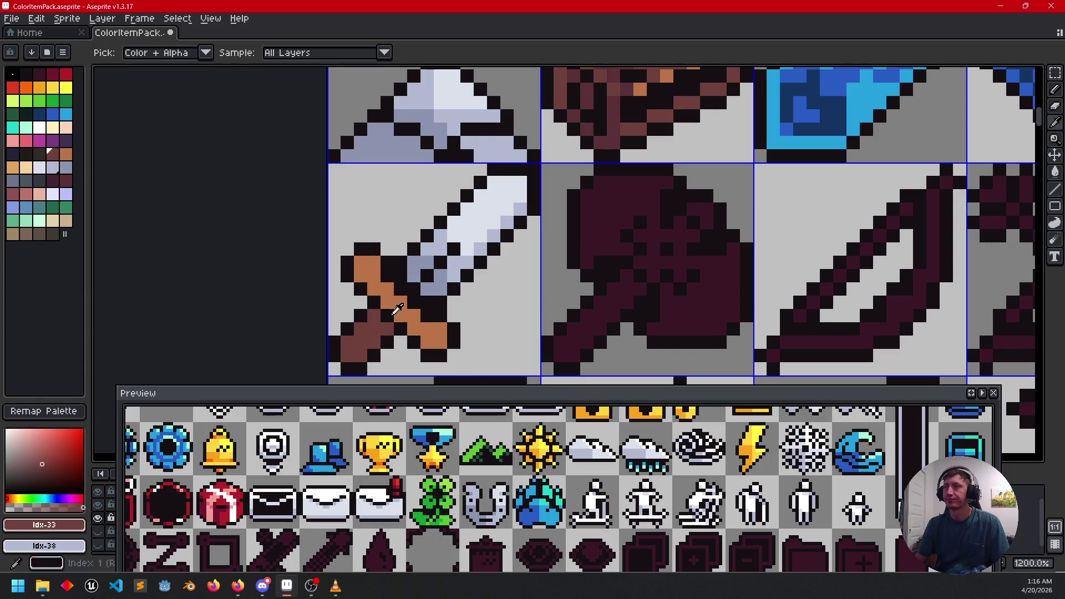
pyautogui.press('b')
pyautogui.moveTo(401, 307); pyautogui.dragTo(430, 332)
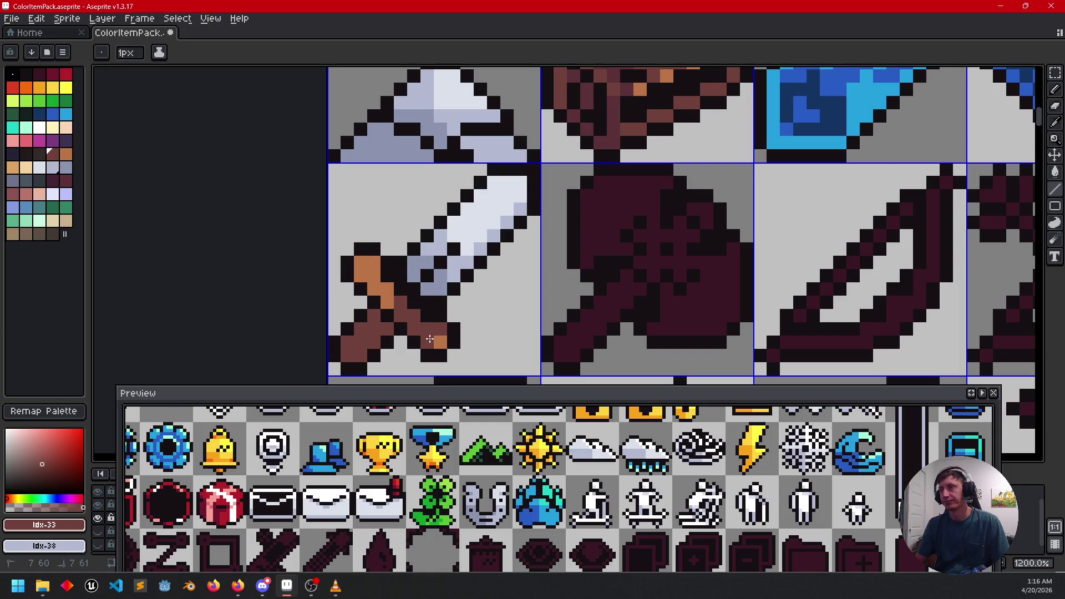
# Step: Frame the axe tile and eyedrop the sword handle's browns
pyautogui.scroll(-4, 505, 310)
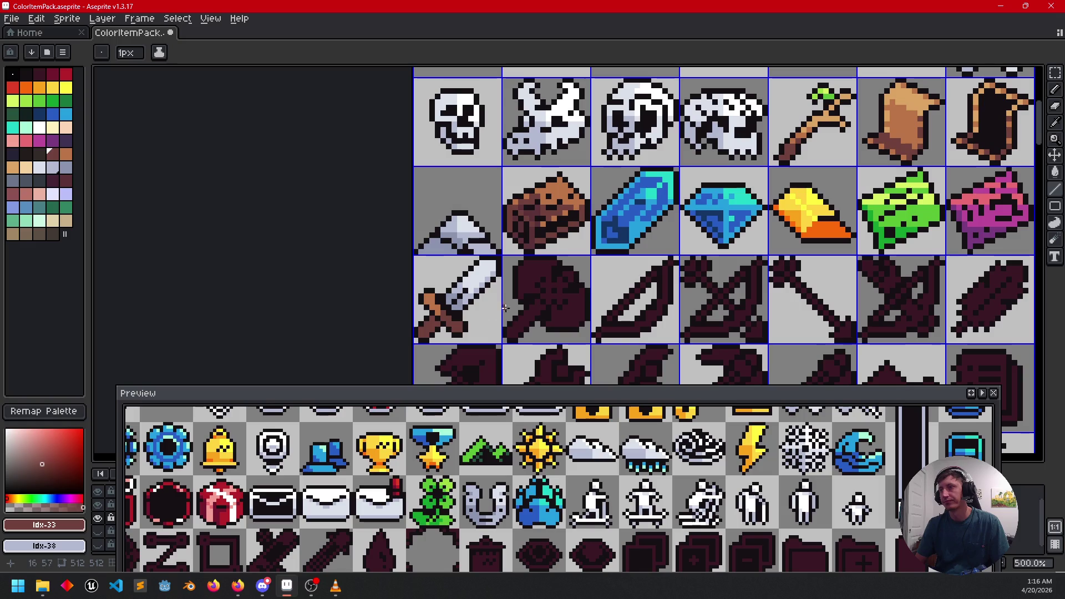
pyautogui.moveTo(544, 297); pyautogui.dragTo(499, 295)
pyautogui.scroll(2, 446, 303)
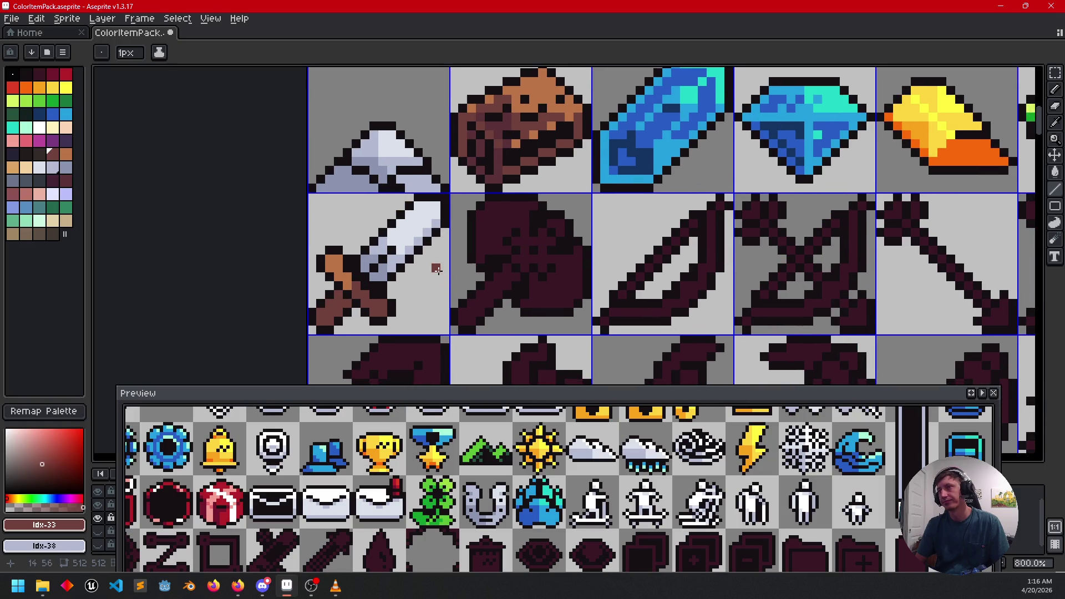
pyautogui.keyDown('alt'); pyautogui.click(338, 292); pyautogui.keyUp('alt')
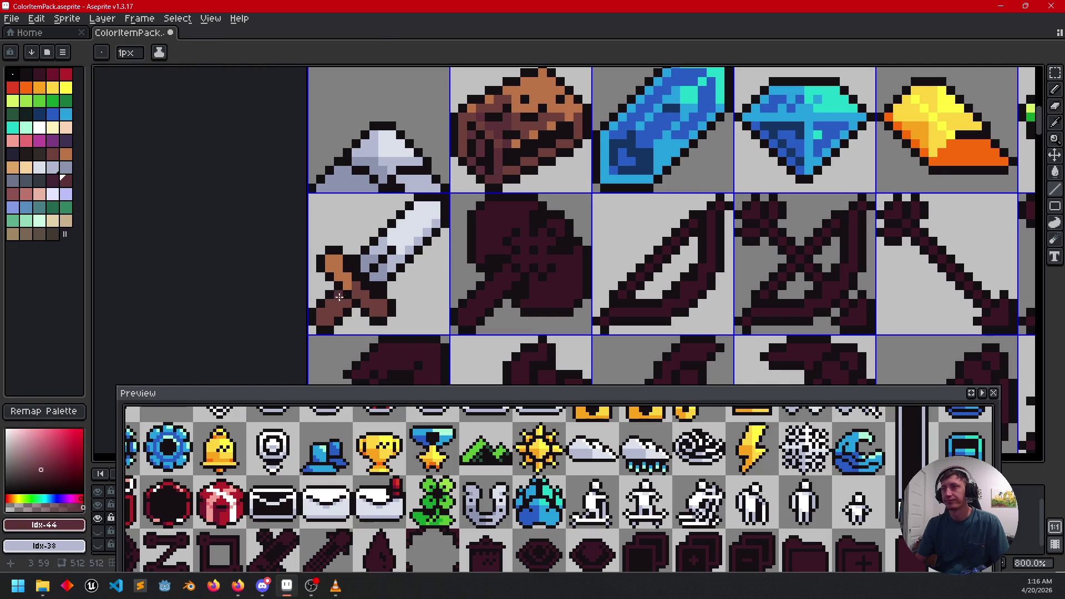
pyautogui.scroll(-1, 456, 298)
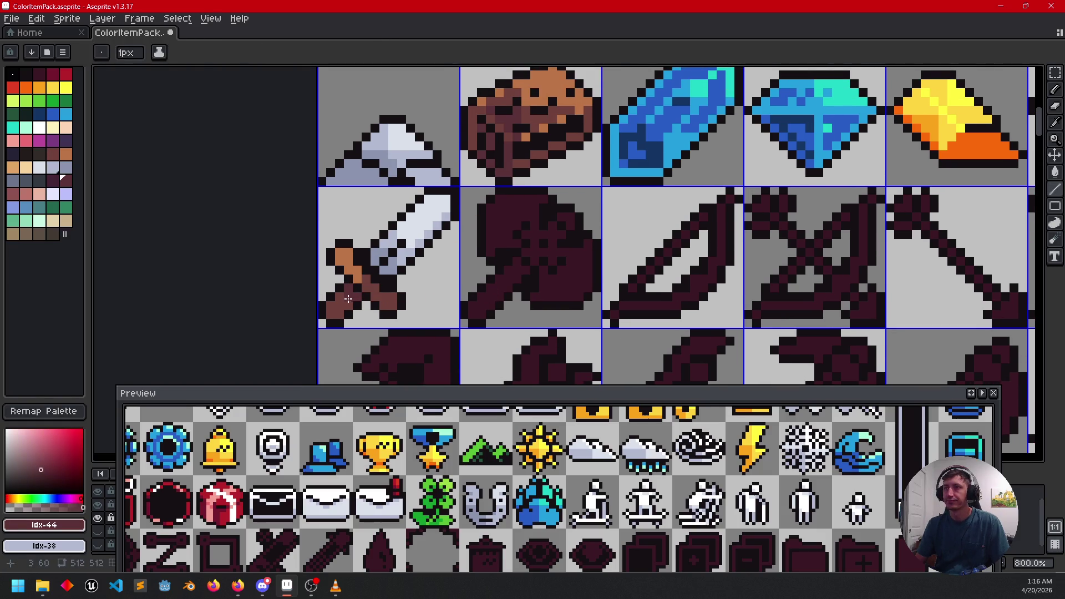
pyautogui.scroll(-2, 509, 297)
pyautogui.scroll(3, 429, 316)
pyautogui.hscroll(1, 430, 316)
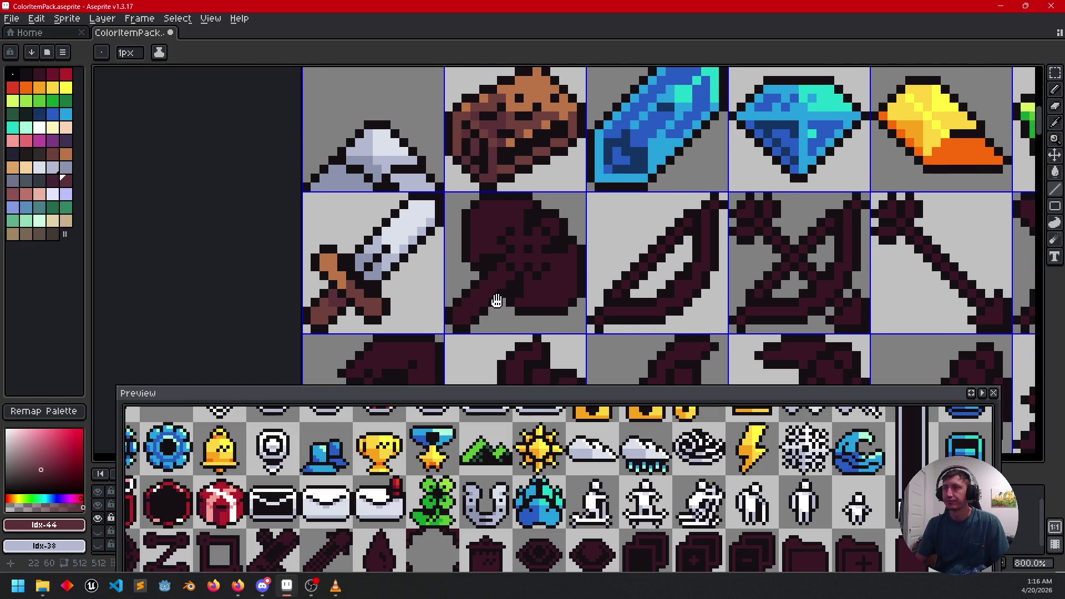
pyautogui.scroll(1, 482, 299)
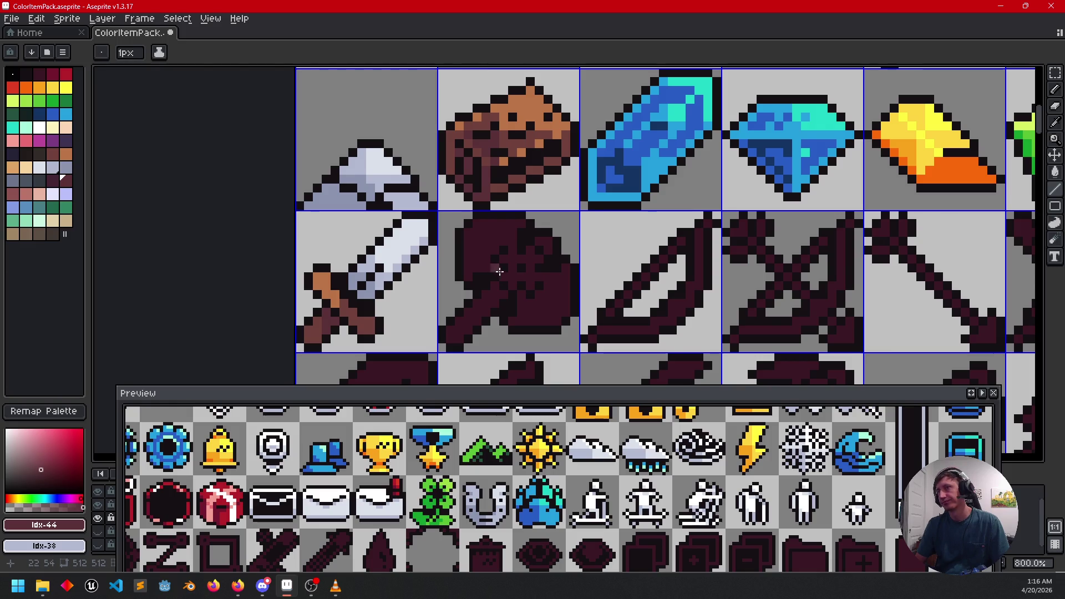
pyautogui.scroll(-1, 488, 261)
pyautogui.hscroll(1, 488, 261)
pyautogui.hscroll(1, 369, 292)
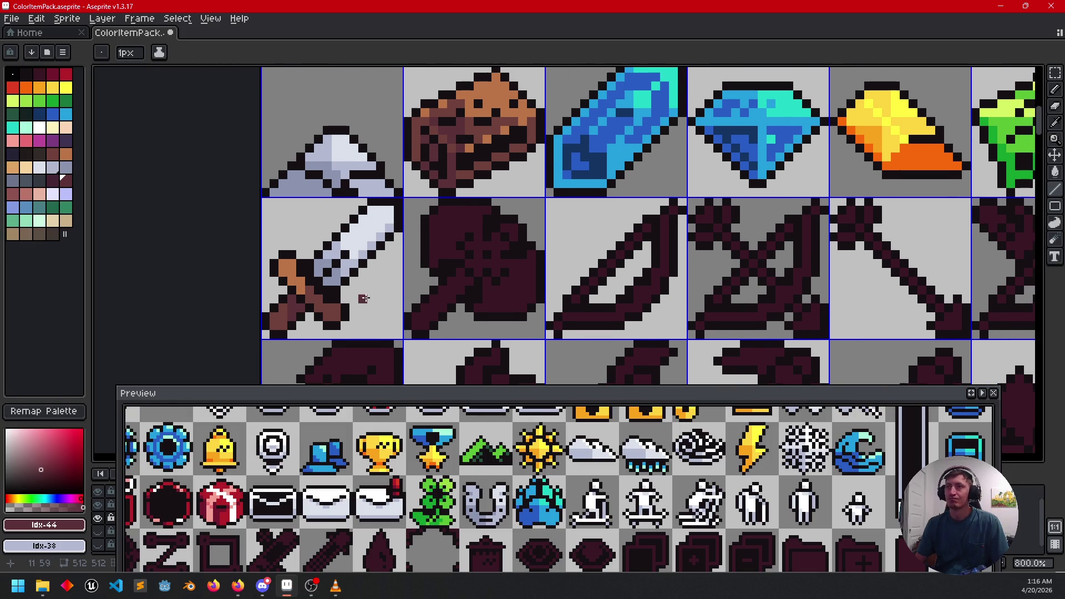
pyautogui.moveTo(372, 299); pyautogui.dragTo(372, 287)
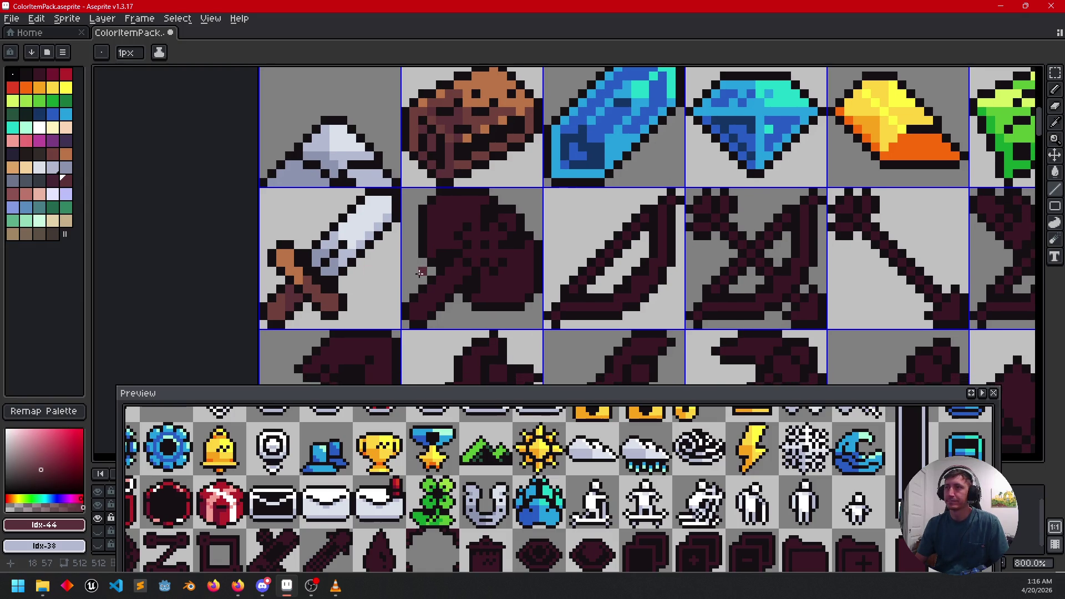
pyautogui.keyDown('alt'); pyautogui.click(329, 298); pyautogui.keyUp('alt')
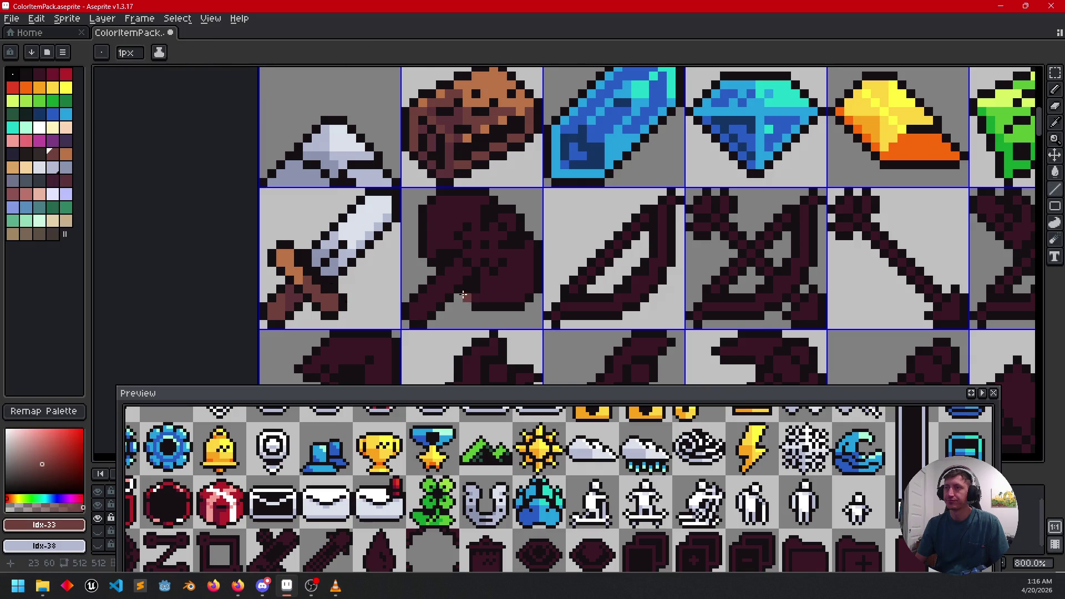
# Step: Fill the maroon axe handle with the sword's brown
pyautogui.press('g')
pyautogui.click(458, 280)
pyautogui.keyDown('alt'); pyautogui.click(292, 298); pyautogui.keyUp('alt')
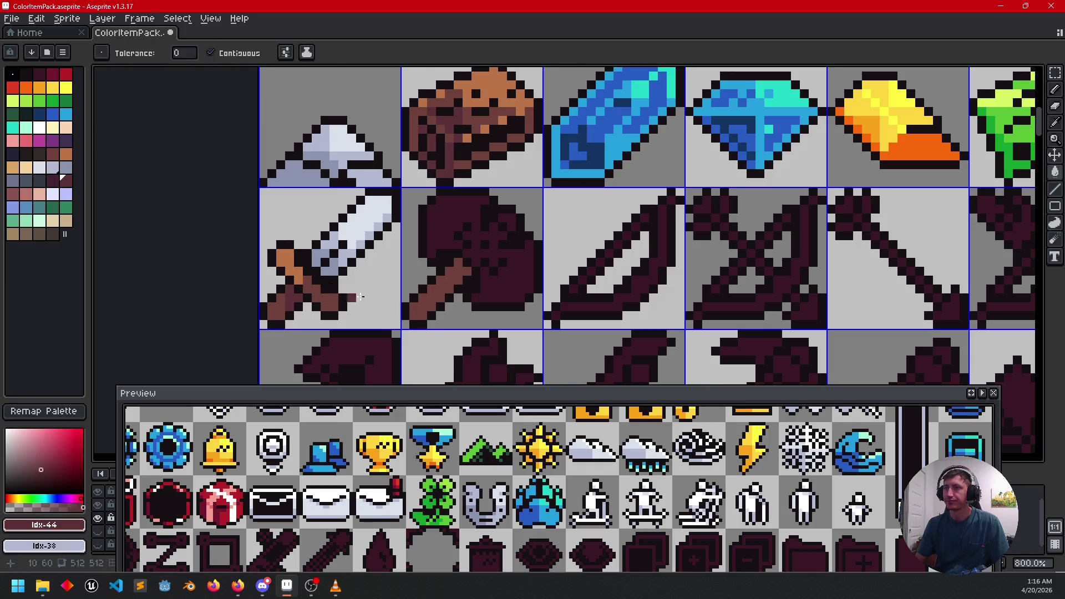
pyautogui.press('b')
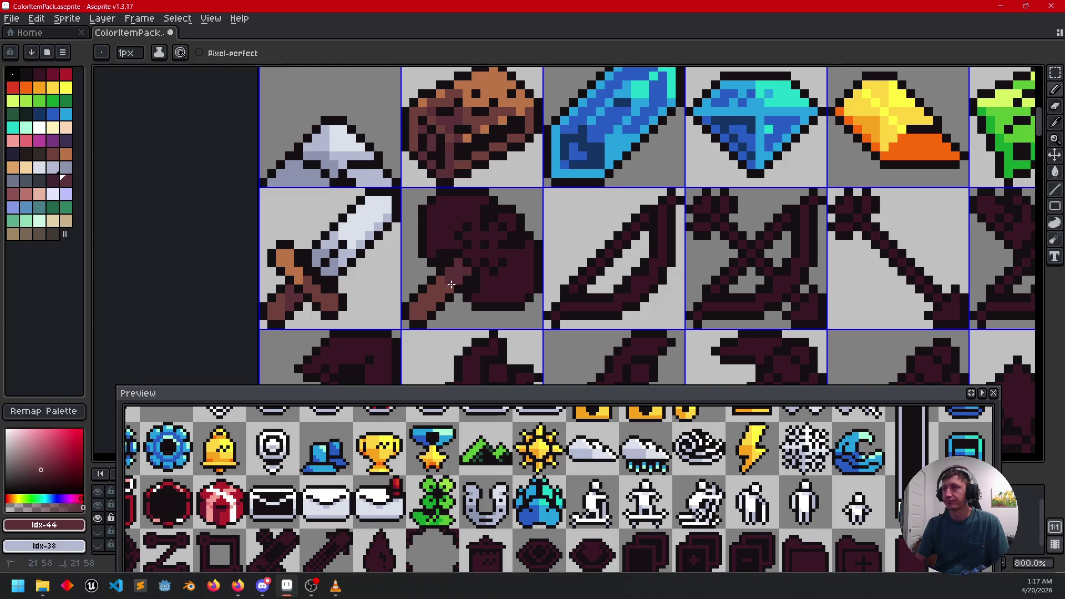
# Step: Fill the axe head with the sword blade's light grey-blue steel colour
pyautogui.moveTo(524, 266); pyautogui.dragTo(517, 286)
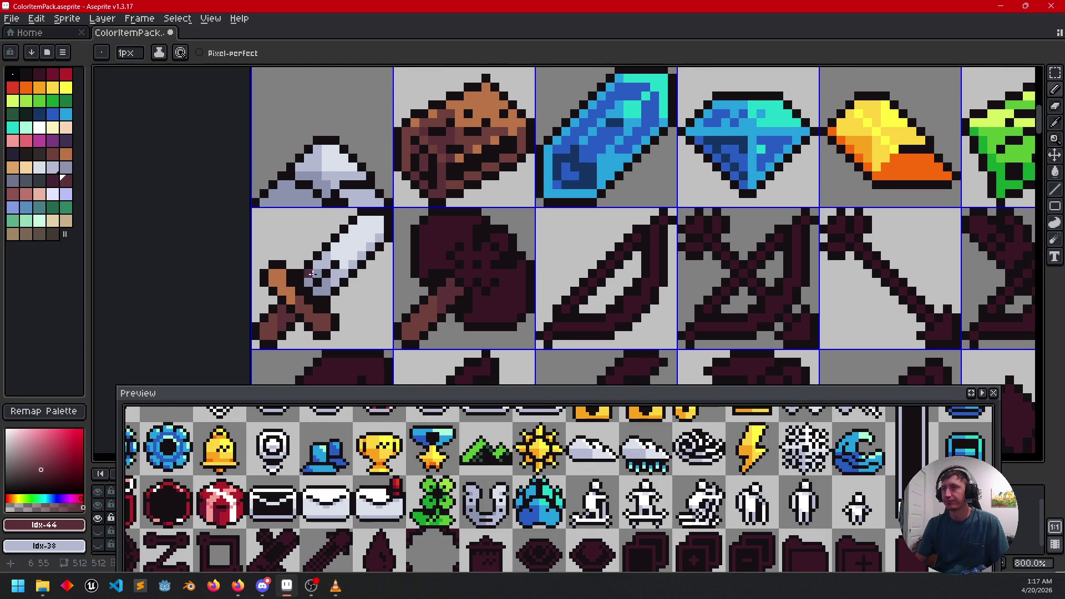
pyautogui.press('alt')
pyautogui.keyDown('alt'); pyautogui.click(317, 269); pyautogui.keyUp('alt')
pyautogui.press('g')
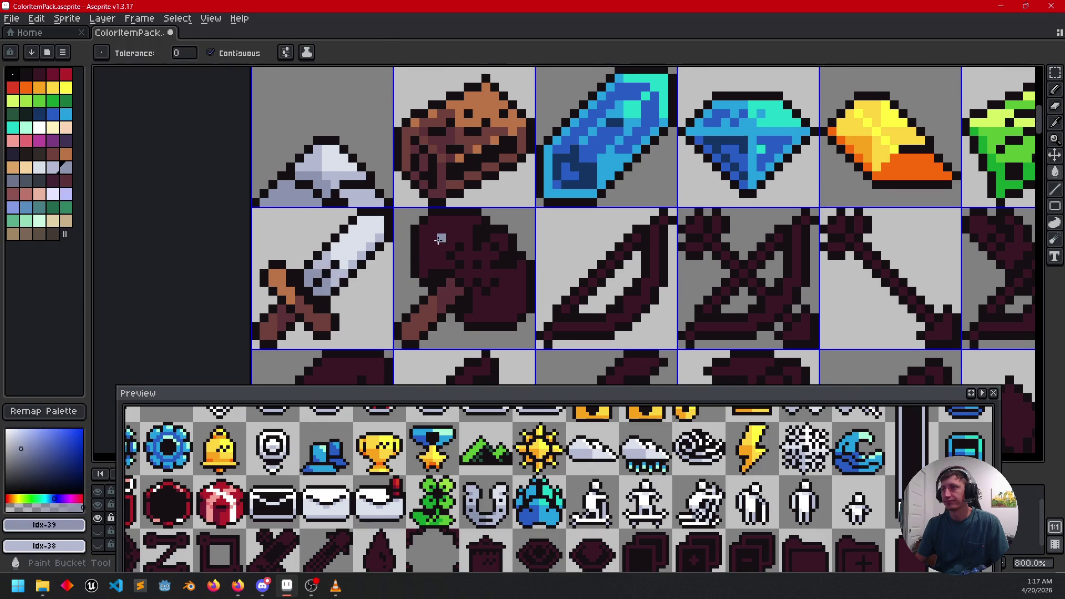
pyautogui.click(480, 289)
# Step: Paint light highlight pixels and a highlight line across the axe head
pyautogui.scroll(2, 447, 283)
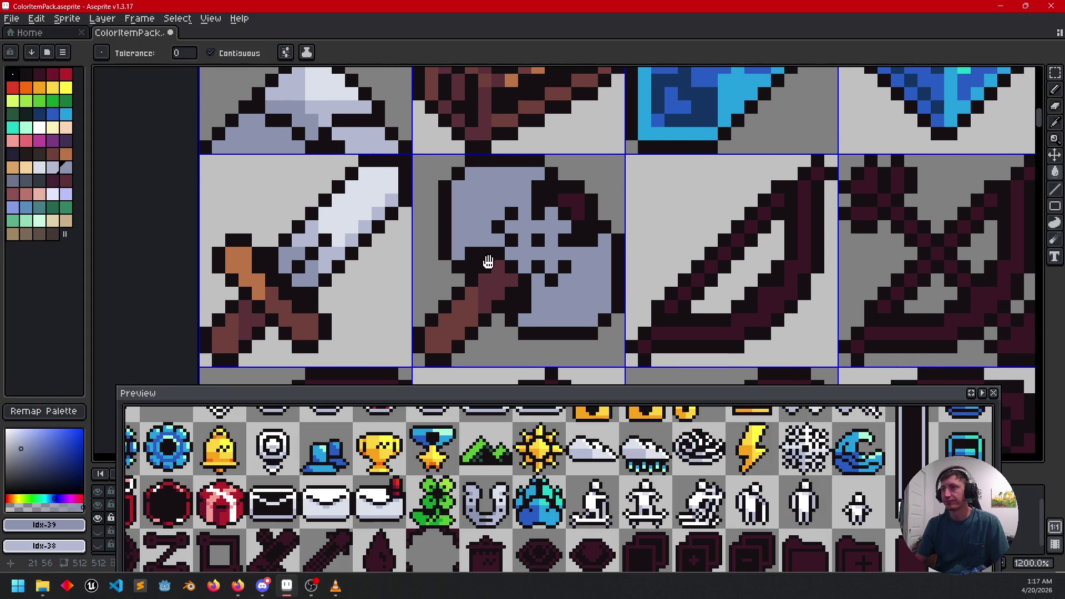
pyautogui.keyDown('alt'); pyautogui.click(353, 215); pyautogui.keyUp('alt')
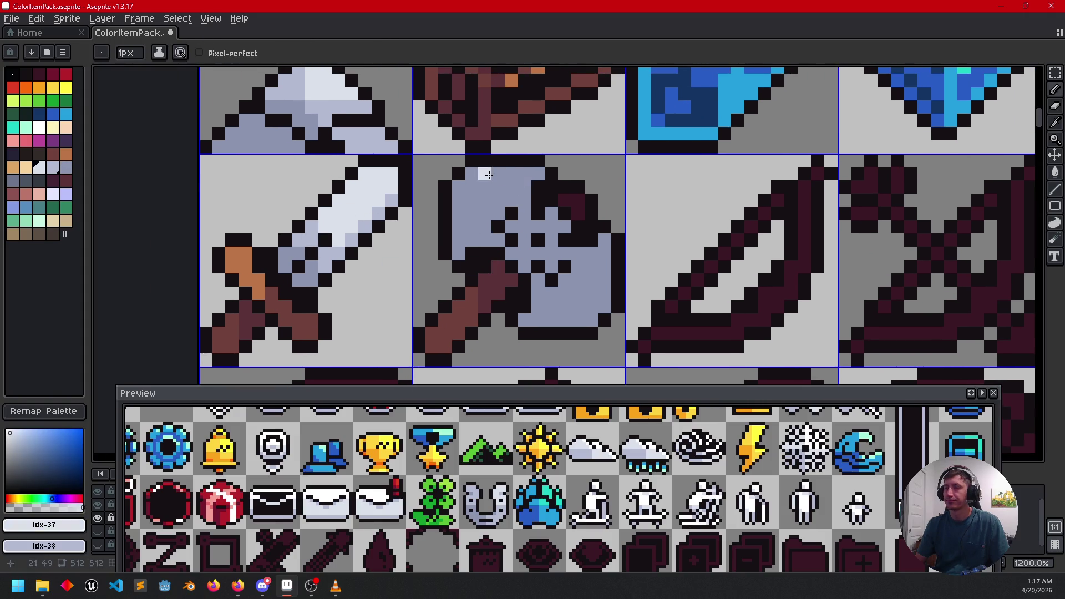
pyautogui.click(525, 177)
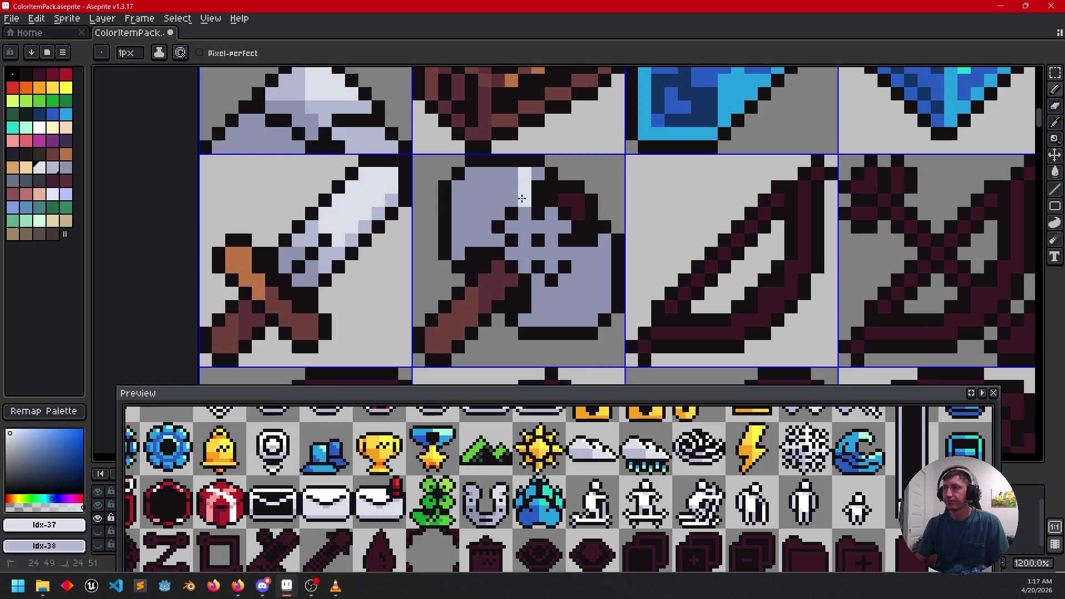
pyautogui.click(556, 212)
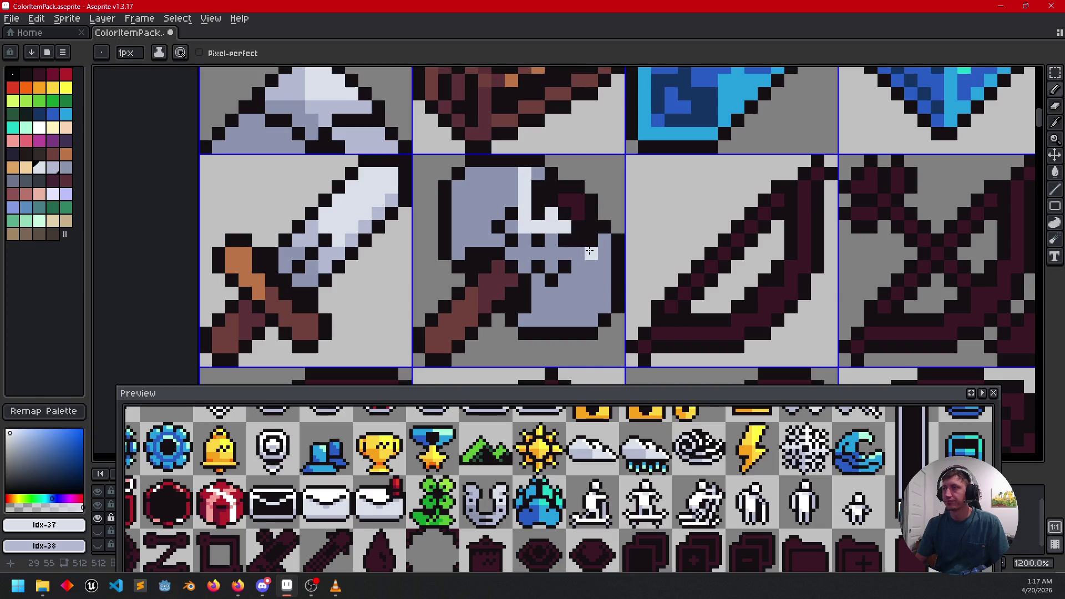
pyautogui.moveTo(568, 253); pyautogui.dragTo(604, 241)
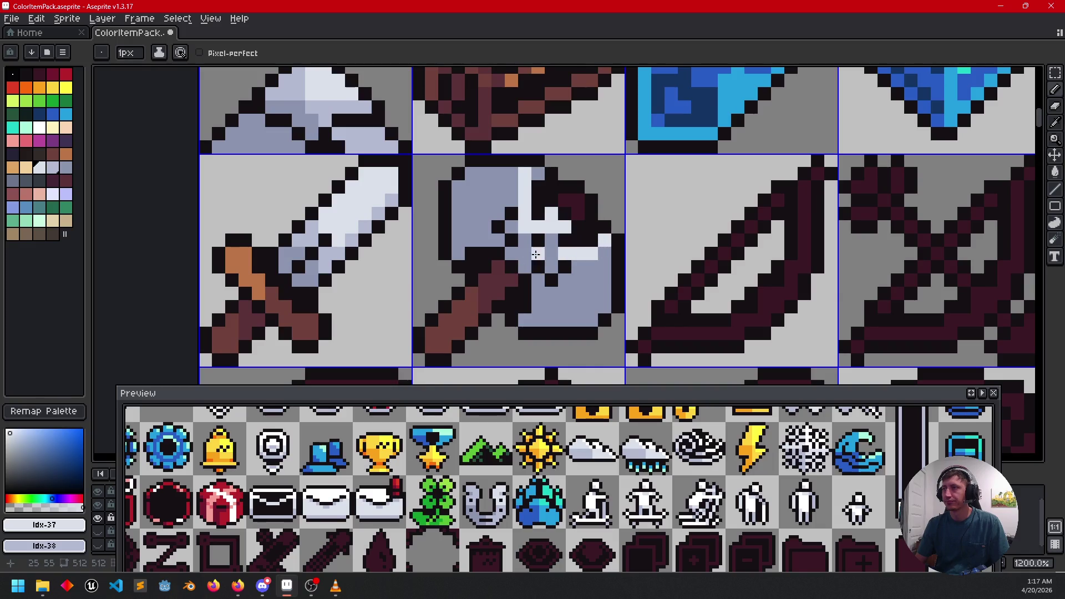
pyautogui.moveTo(546, 253); pyautogui.dragTo(539, 251)
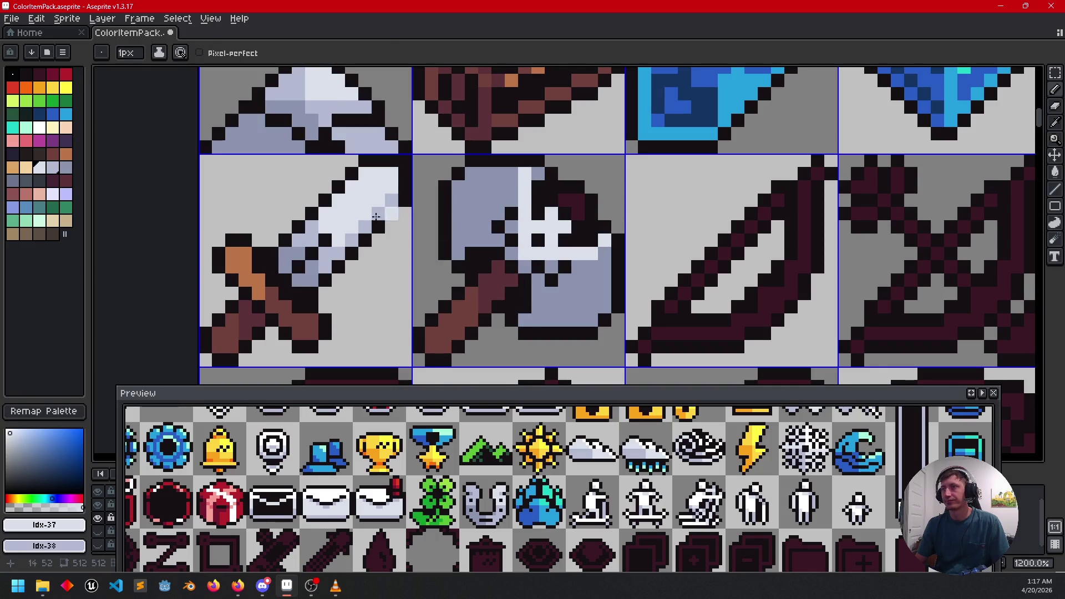
# Step: Draw a slightly darker blue-grey column, pixel and row across the axe head
pyautogui.press('i')
pyautogui.click(309, 272)
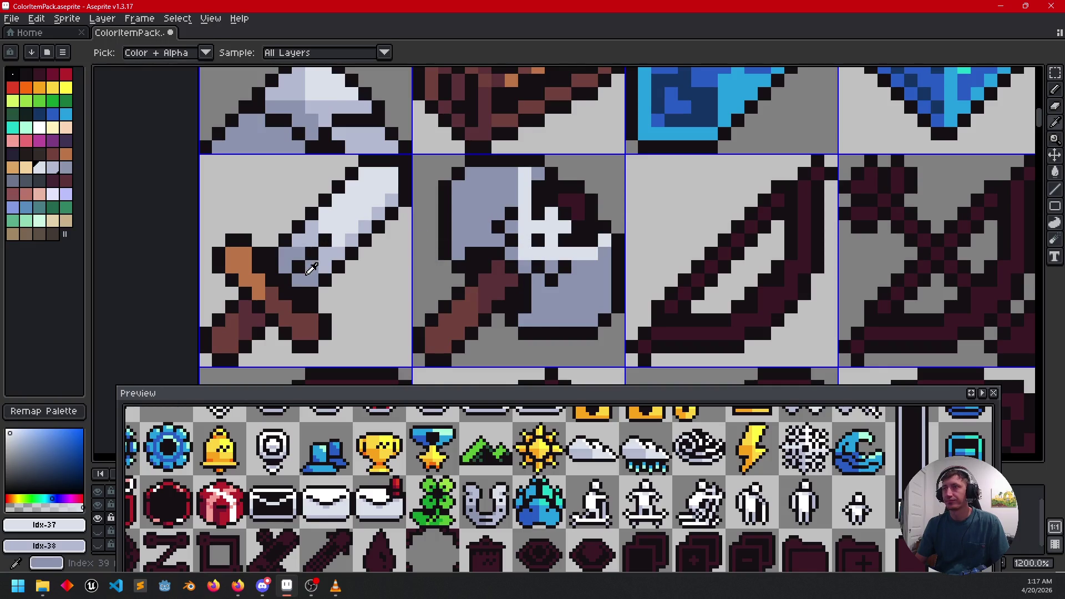
pyautogui.click(327, 255)
pyautogui.press('b')
pyautogui.moveTo(507, 175); pyautogui.dragTo(511, 205)
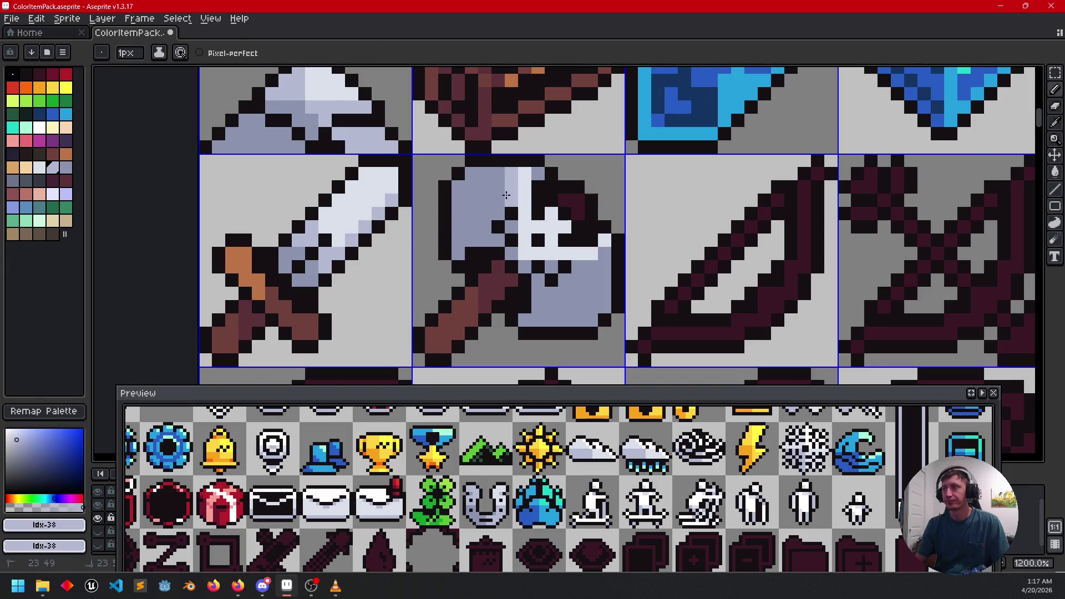
pyautogui.click(498, 232)
pyautogui.moveTo(480, 240); pyautogui.dragTo(463, 241)
# Step: Fill the axe head's left part and lower darker area blue-grey, adding a lower row
pyautogui.press('g')
pyautogui.click(466, 225)
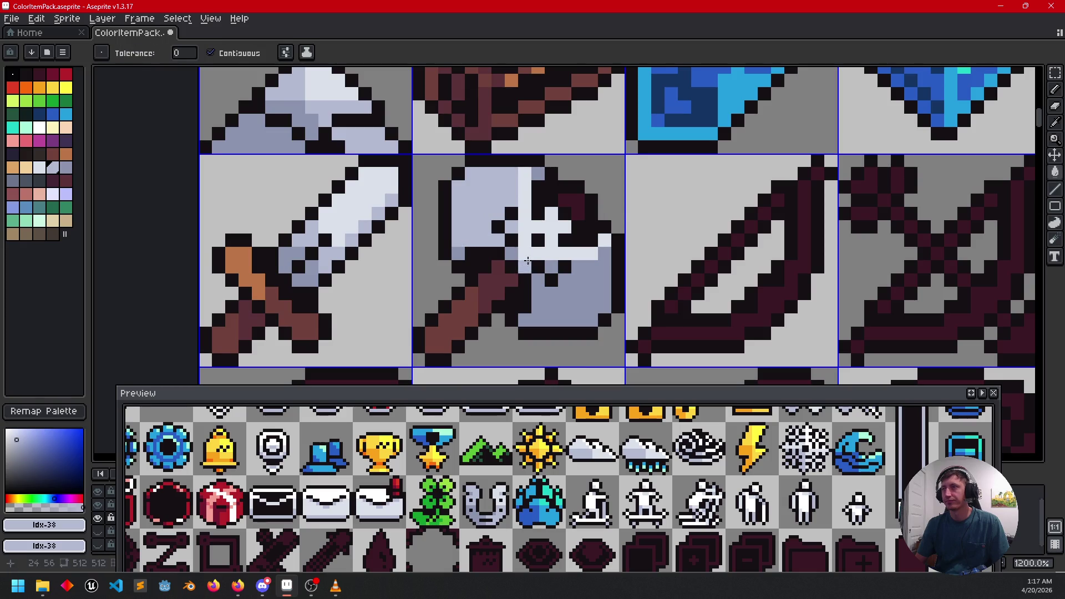
pyautogui.press('b')
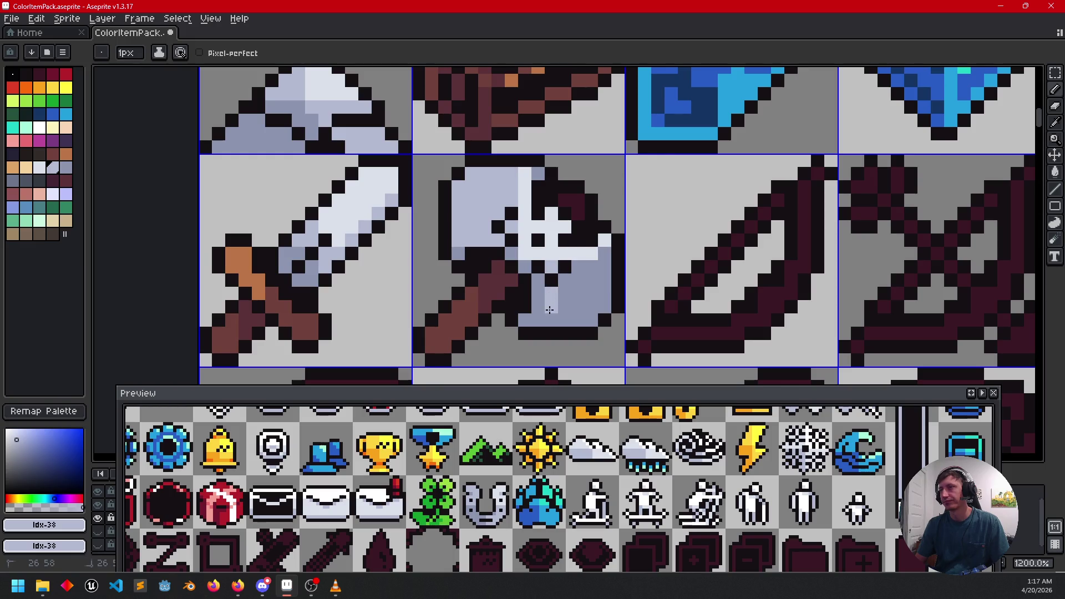
pyautogui.moveTo(554, 309); pyautogui.dragTo(586, 307)
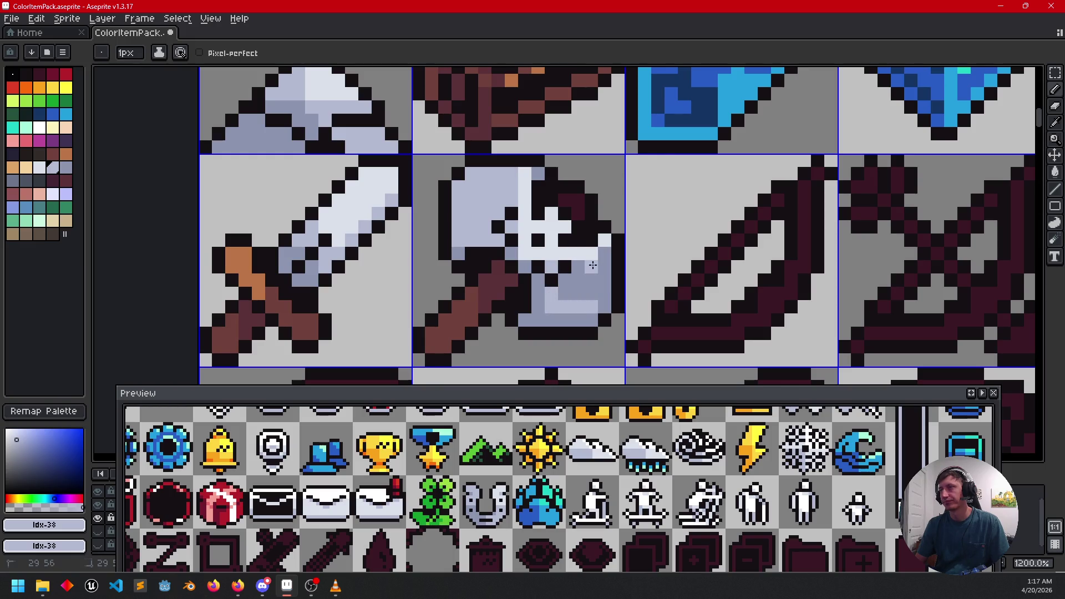
pyautogui.press('g')
pyautogui.click(592, 294)
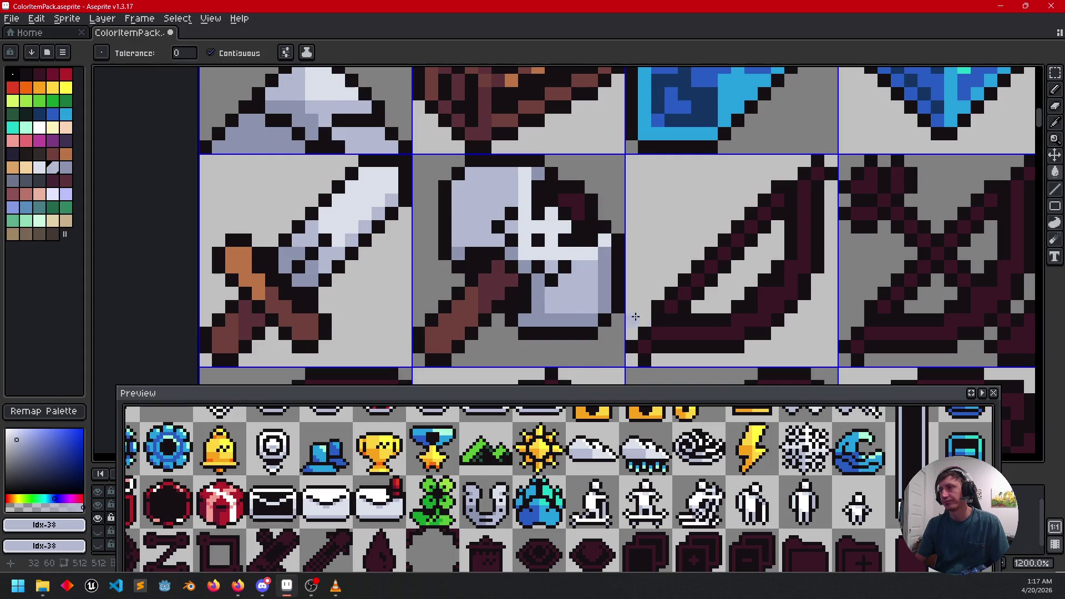
# Step: Shade the axe head's left edge and top row with the lighter steel shade
pyautogui.scroll(-3, 639, 281)
pyautogui.scroll(3, 561, 270)
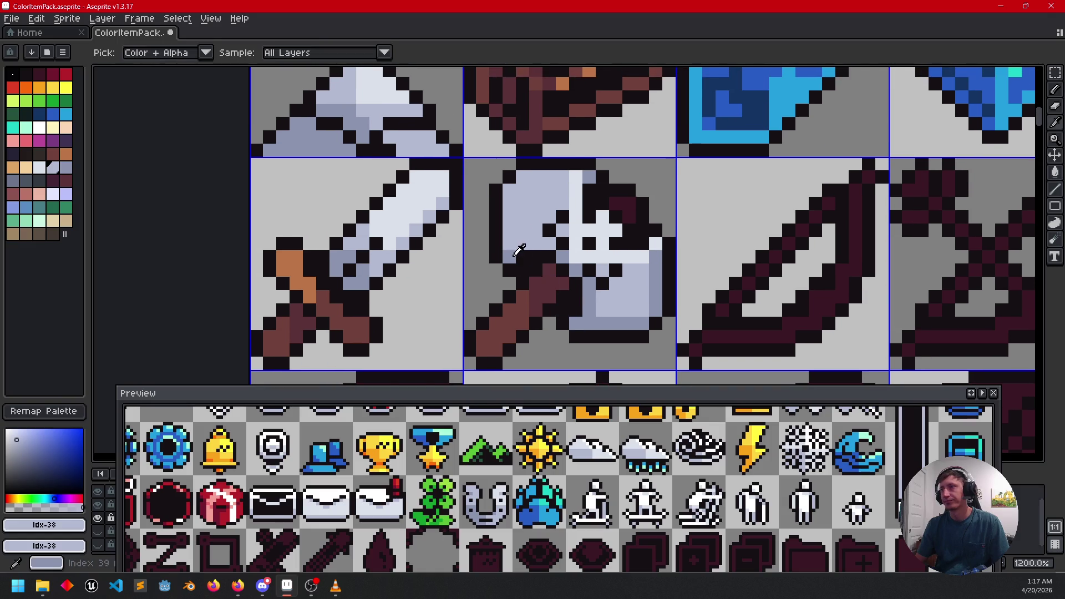
pyautogui.keyDown('alt'); pyautogui.click(522, 257); pyautogui.keyUp('alt')
pyautogui.press('b')
pyautogui.moveTo(505, 235)
pyautogui.mouseDown()
pyautogui.moveTo(507, 186)
pyautogui.moveTo(552, 178)
pyautogui.moveTo(568, 194)
pyautogui.mouseUp()
# Step: Paint a lighter row along the axe head's top and a lavender column down its right edge
pyautogui.scroll(-3, 567, 193)
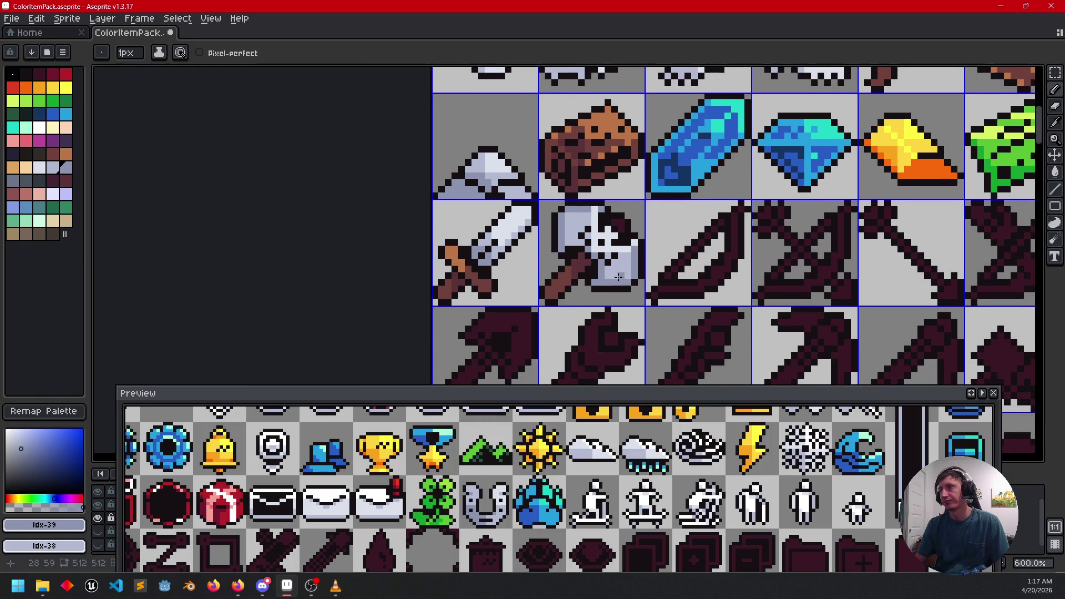
pyautogui.scroll(3, 561, 274)
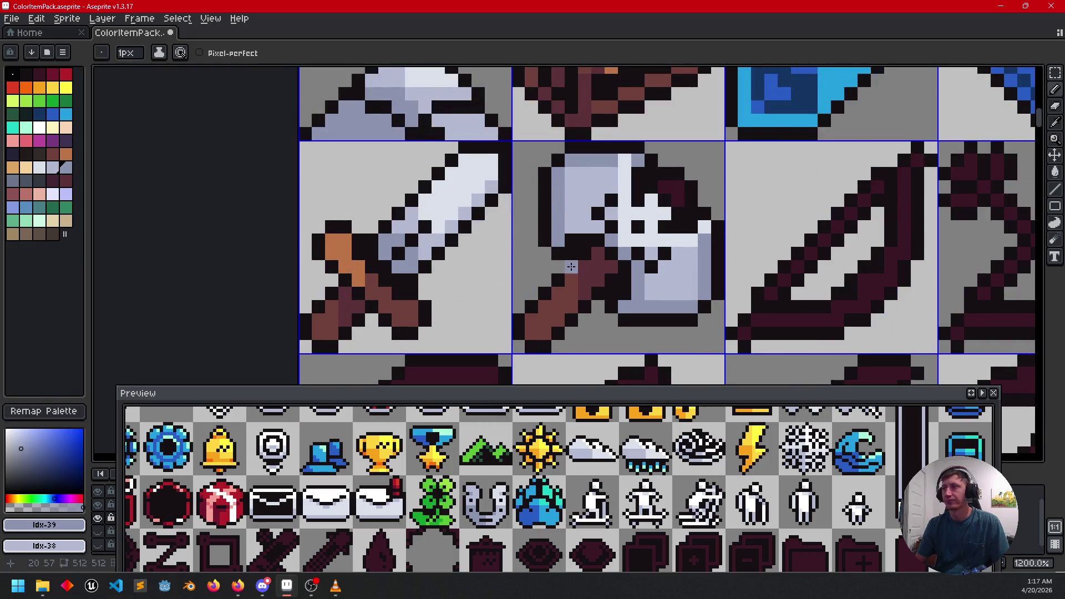
pyautogui.keyDown('alt'); pyautogui.click(554, 171); pyautogui.keyUp('alt')
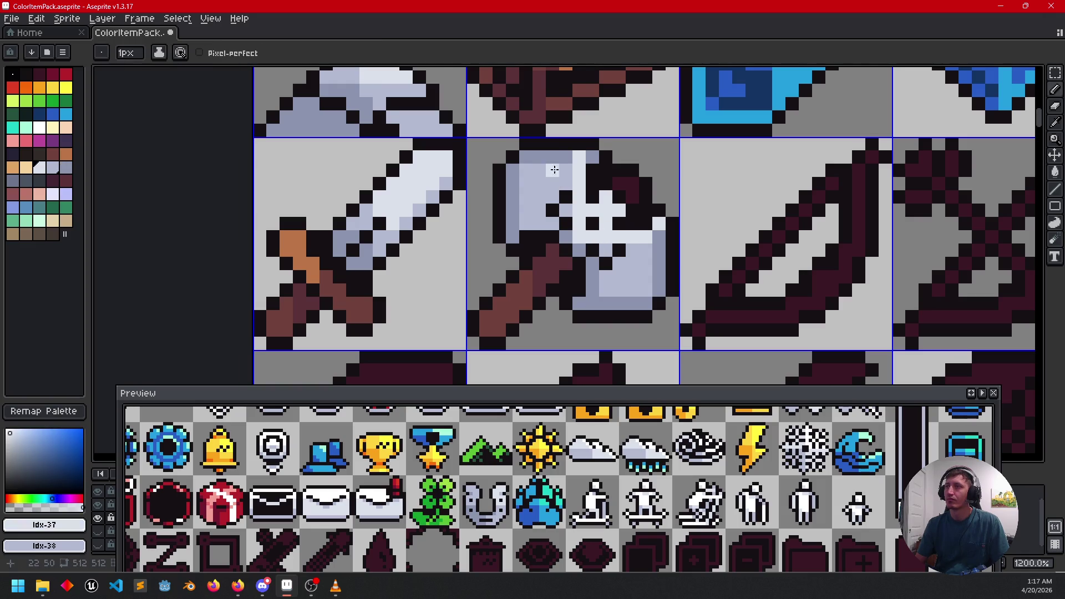
pyautogui.moveTo(530, 157); pyautogui.dragTo(553, 156)
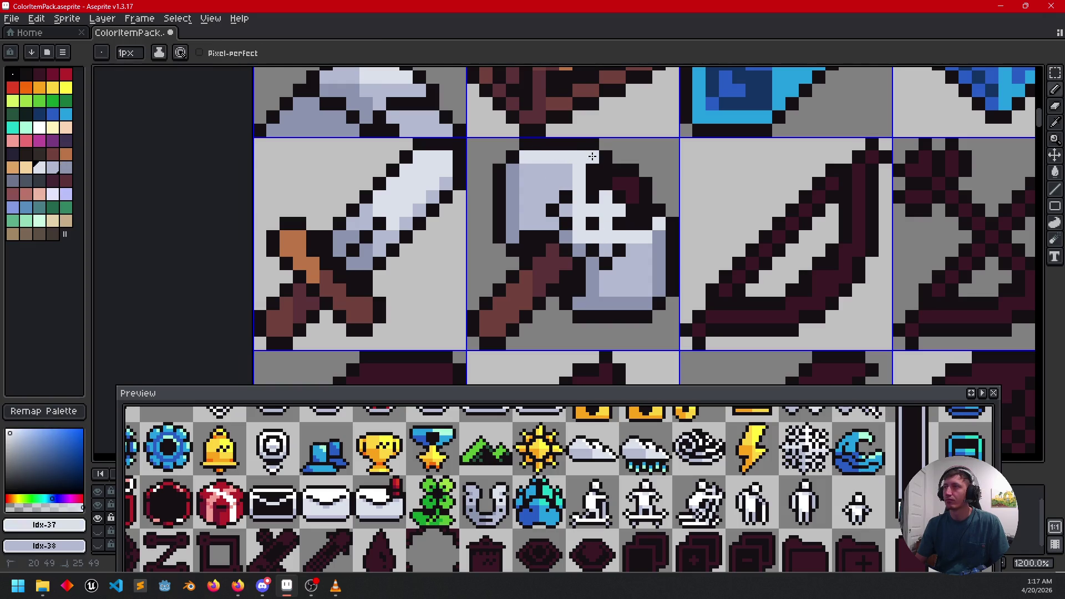
pyautogui.moveTo(661, 240); pyautogui.dragTo(661, 282)
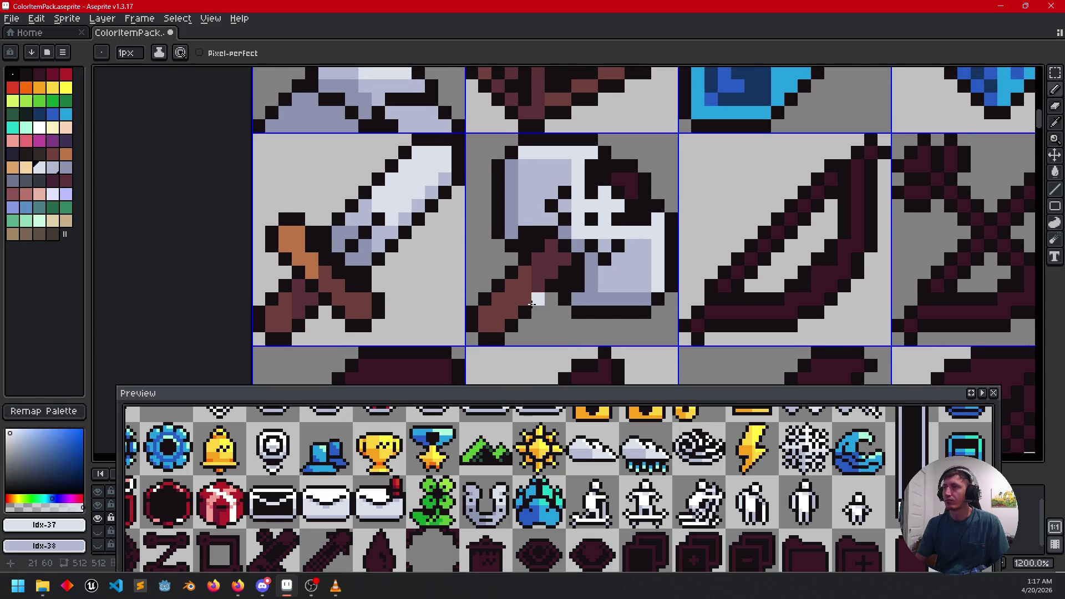
# Step: Add a short lavender highlight run on the axe head
pyautogui.moveTo(473, 310); pyautogui.dragTo(481, 274)
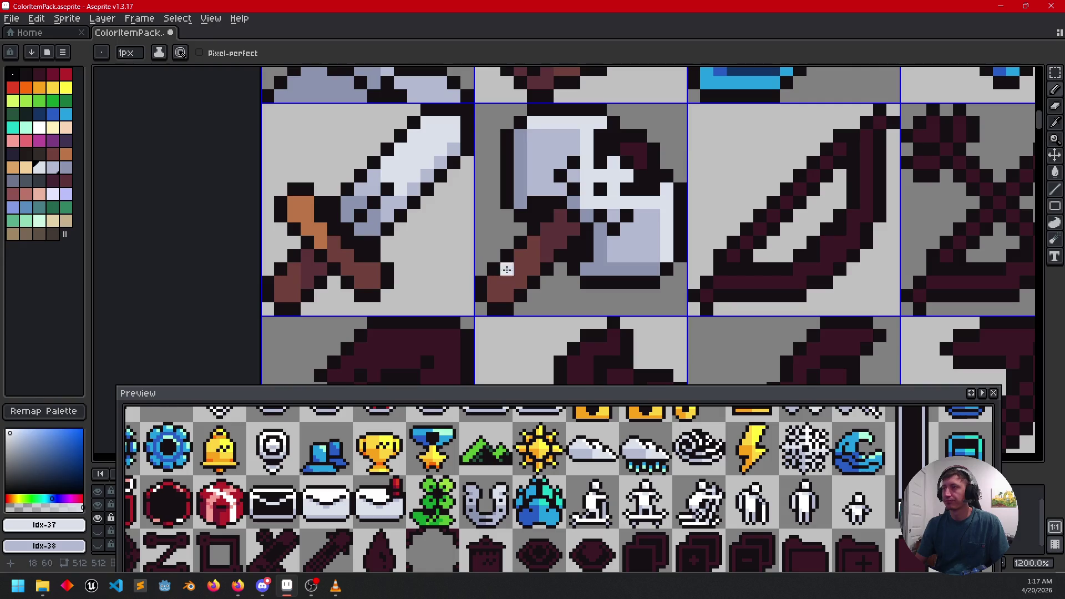
pyautogui.press('i')
pyautogui.click(603, 228)
pyautogui.press('b')
pyautogui.moveTo(587, 177); pyautogui.dragTo(613, 176)
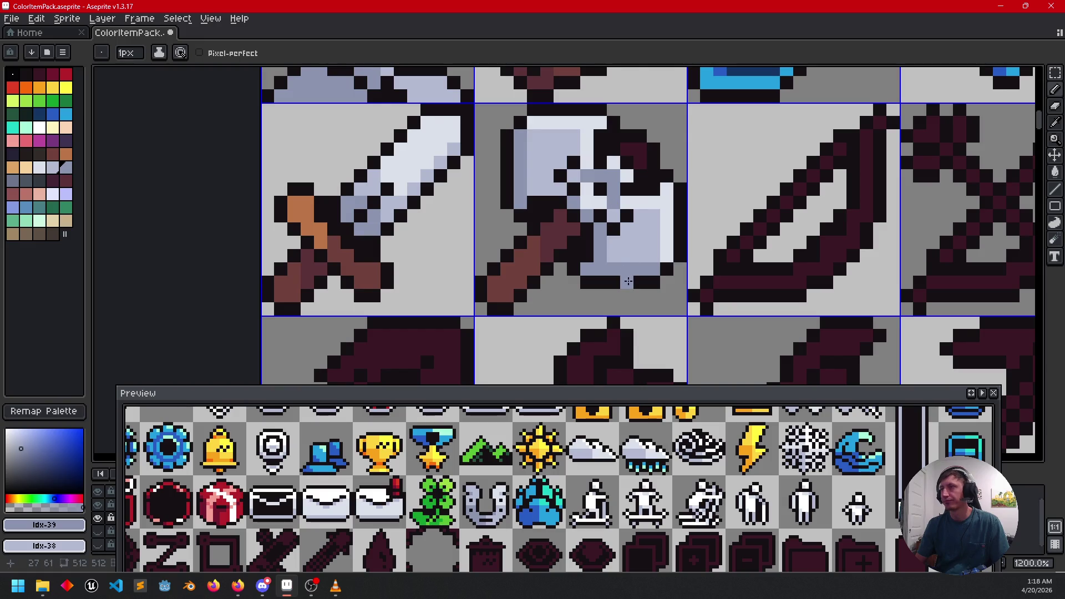
# Step: Sample another blue shade from the axe and reframe the canvas and preview panel
pyautogui.moveTo(627, 282); pyautogui.dragTo(601, 317)
pyautogui.press('i')
pyautogui.click(595, 247)
pyautogui.press('b')
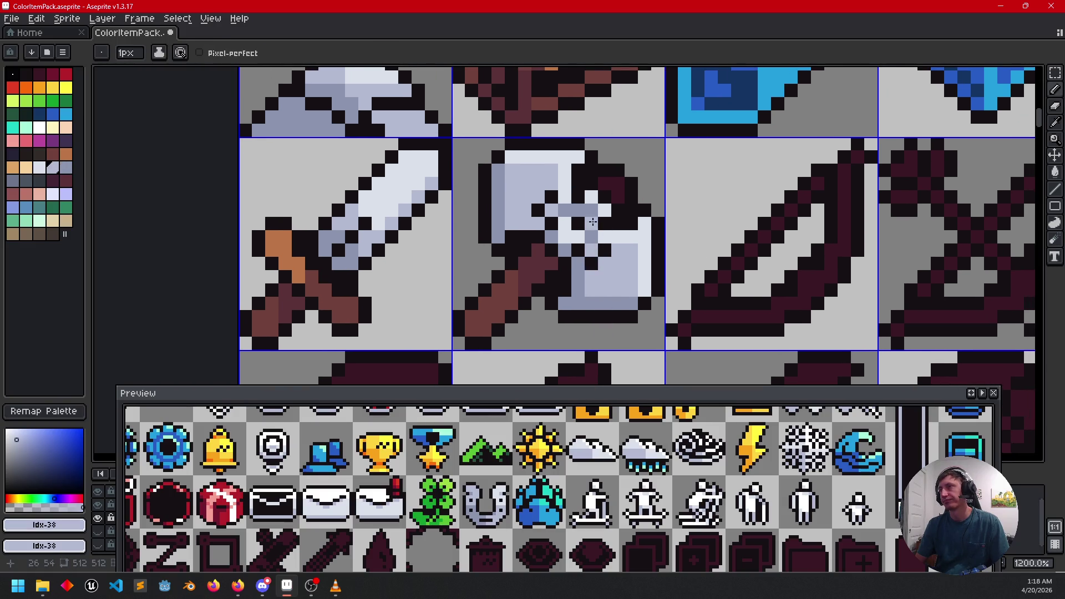
pyautogui.moveTo(602, 278); pyautogui.dragTo(590, 255)
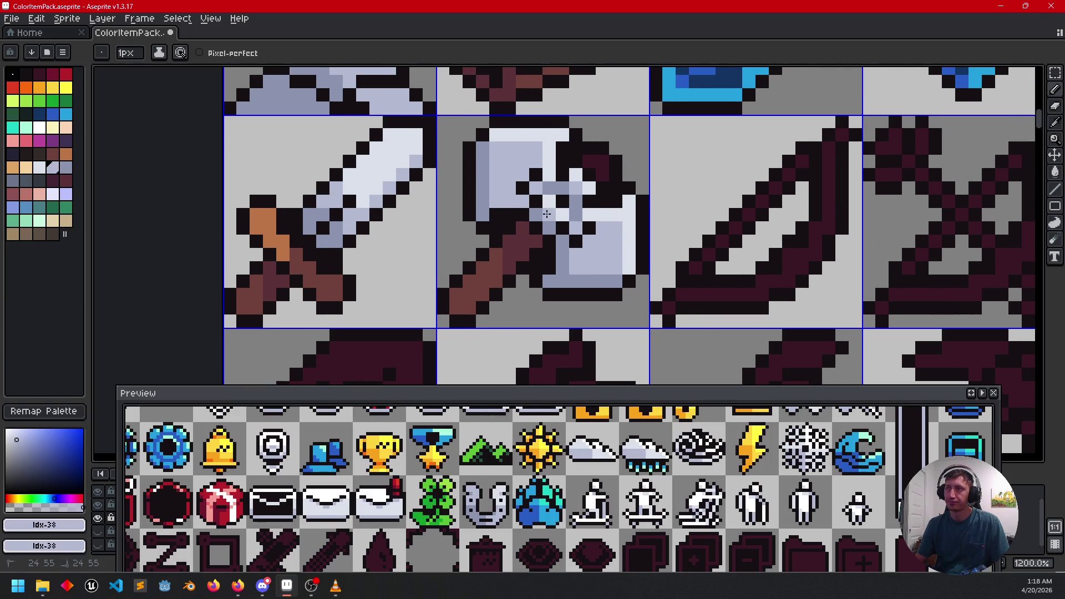
pyautogui.moveTo(654, 287)
pyautogui.mouseDown()
pyautogui.moveTo(659, 269)
pyautogui.moveTo(662, 285)
pyautogui.mouseUp()
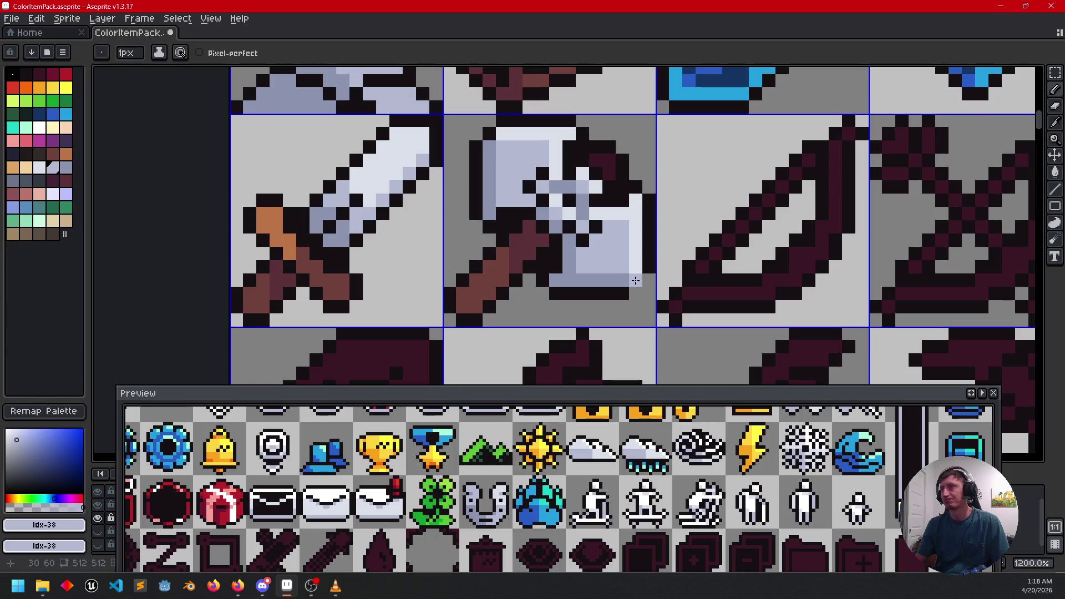
pyautogui.moveTo(254, 501)
pyautogui.mouseDown()
pyautogui.moveTo(943, 493)
pyautogui.moveTo(844, 455)
pyautogui.moveTo(496, 468)
pyautogui.moveTo(449, 460)
pyautogui.mouseUp()
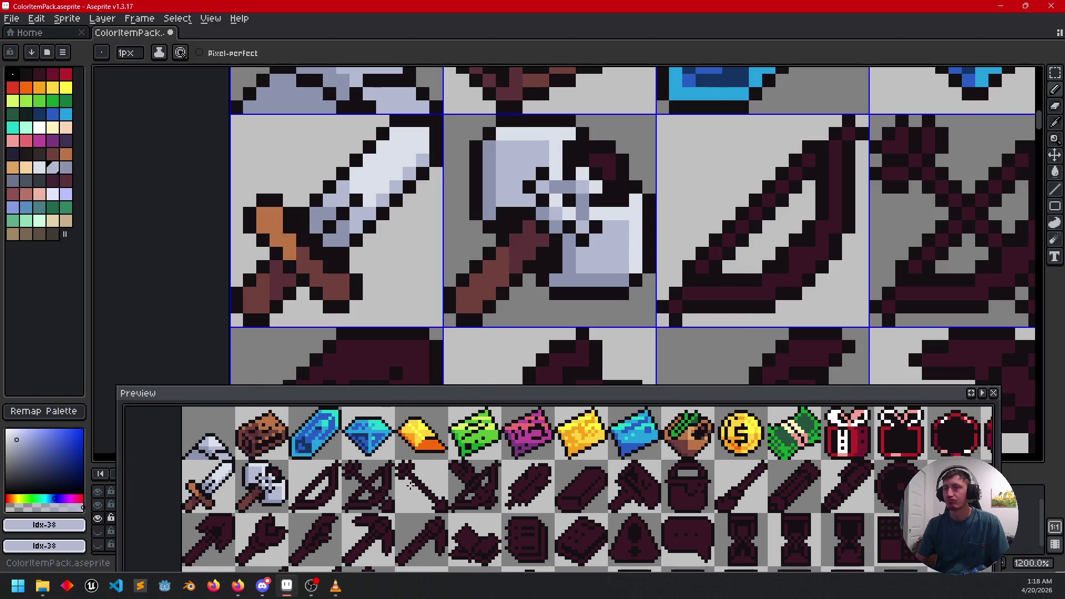
pyautogui.moveTo(549, 297); pyautogui.dragTo(539, 285)
# Step: Place two orange highlight pixels on the axe handle using the sword handle's orange
pyautogui.keyDown('alt'); pyautogui.click(283, 224); pyautogui.keyUp('alt')
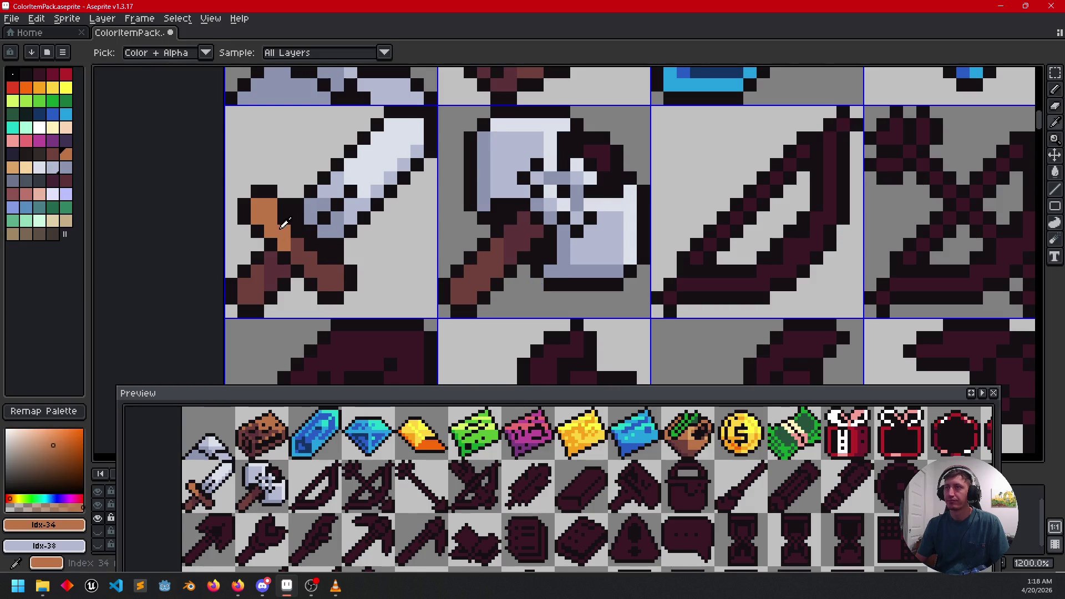
pyautogui.click(492, 239)
pyautogui.click(485, 257)
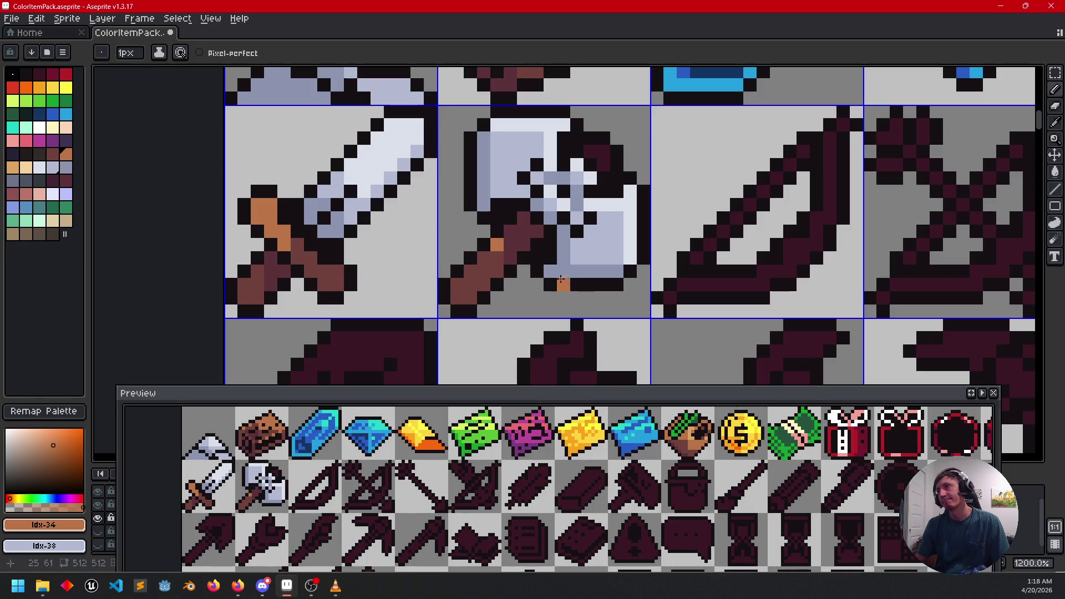
pyautogui.keyDown('alt'); pyautogui.click(536, 231); pyautogui.keyUp('alt')
pyautogui.keyDown('alt'); pyautogui.click(493, 256); pyautogui.keyUp('alt')
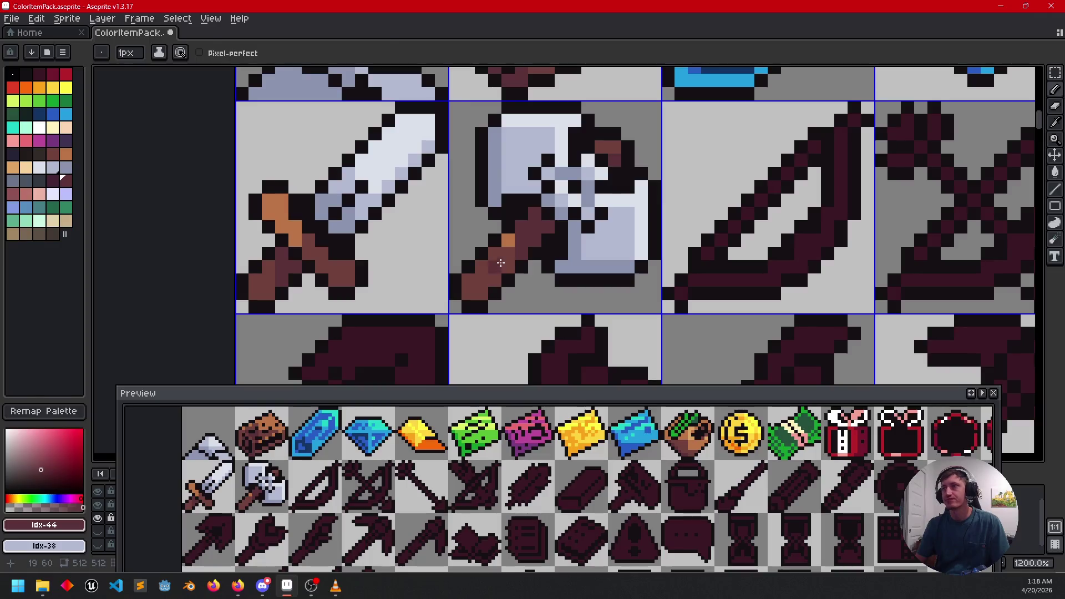
pyautogui.keyDown('alt'); pyautogui.click(506, 240); pyautogui.keyUp('alt')
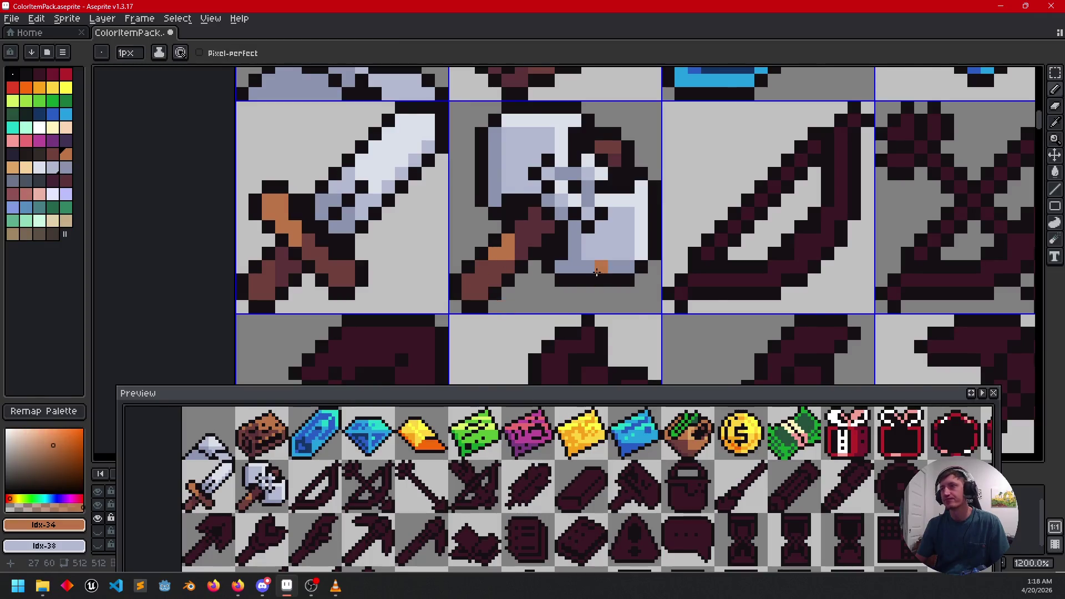
pyautogui.scroll(-3, 596, 272)
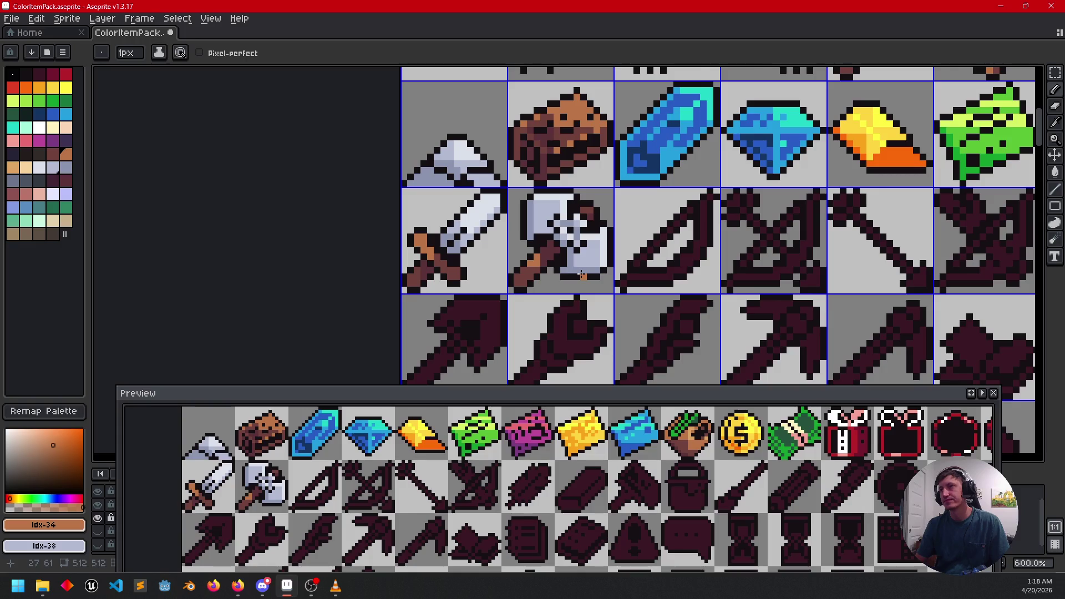
pyautogui.moveTo(608, 263); pyautogui.dragTo(611, 254)
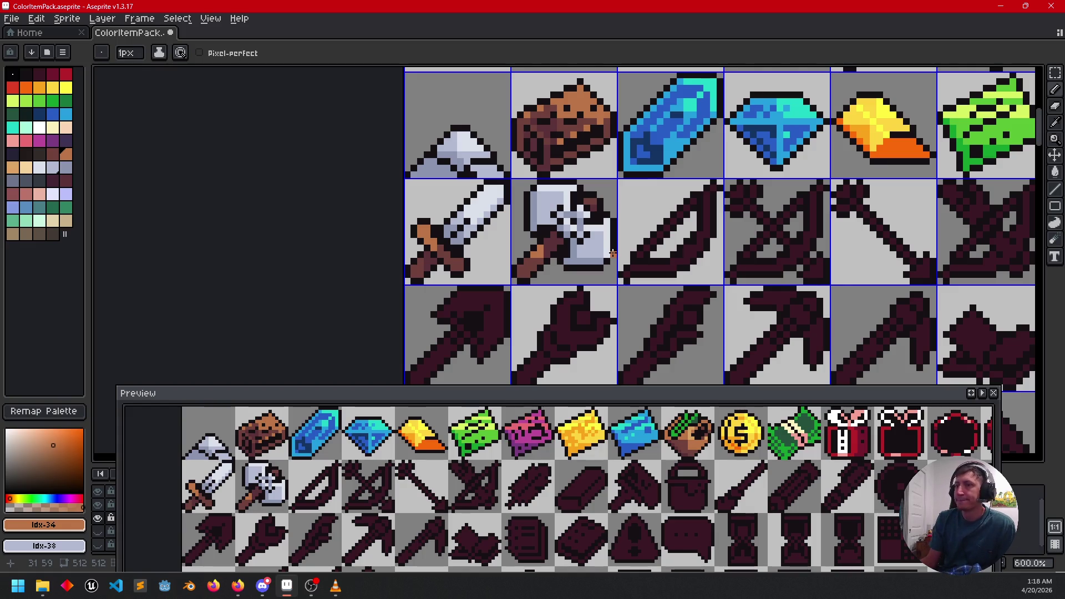
pyautogui.scroll(1, 646, 246)
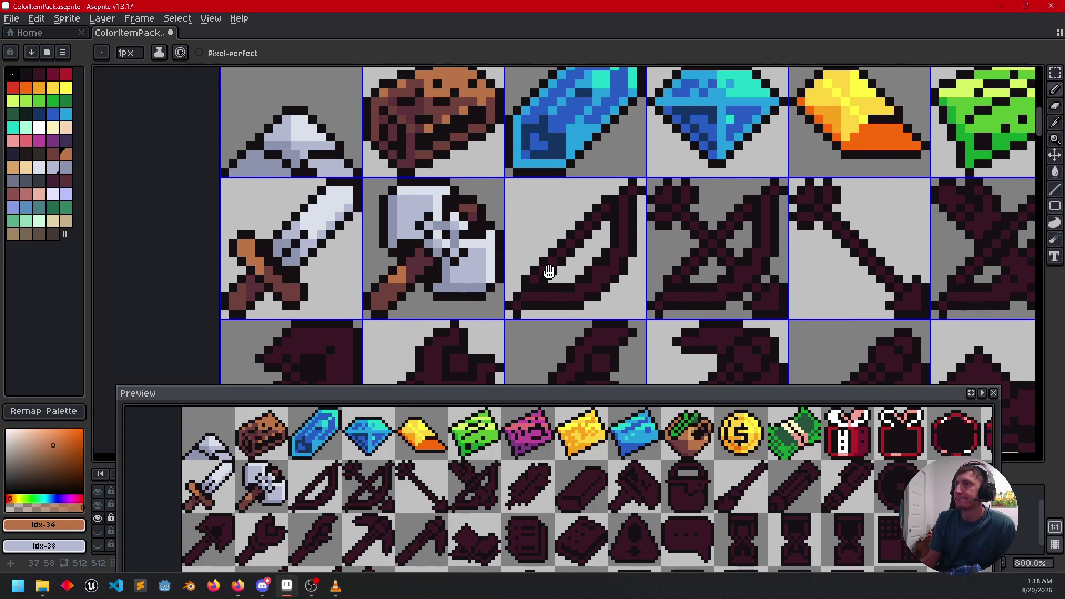
# Step: Draw a light grey-blue diagonal string across the bow with the line tool
pyautogui.keyDown('alt'); pyautogui.click(566, 239); pyautogui.keyUp('alt')
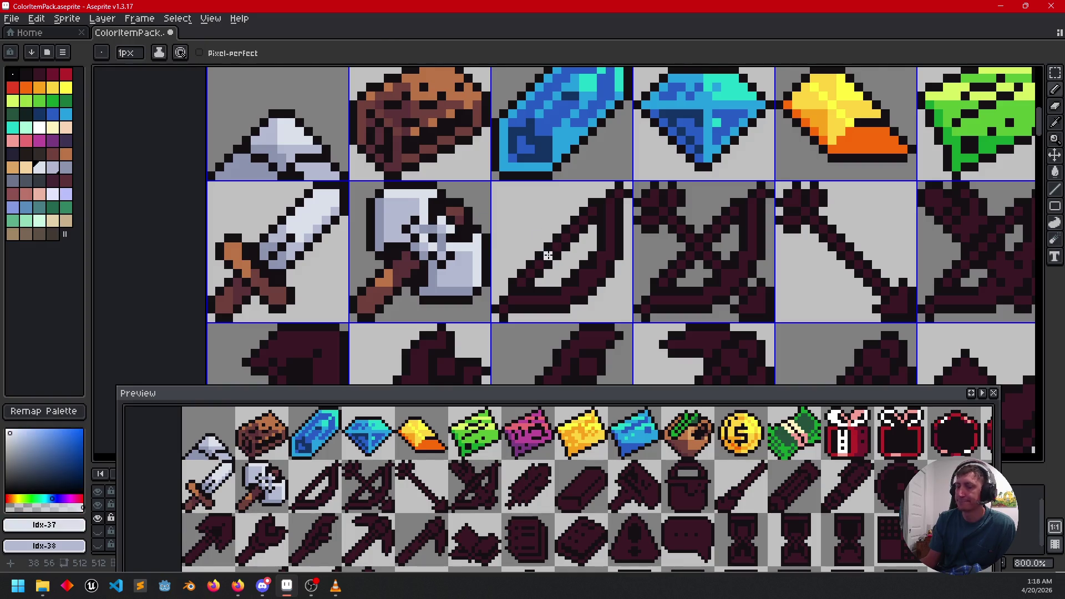
pyautogui.press('l')
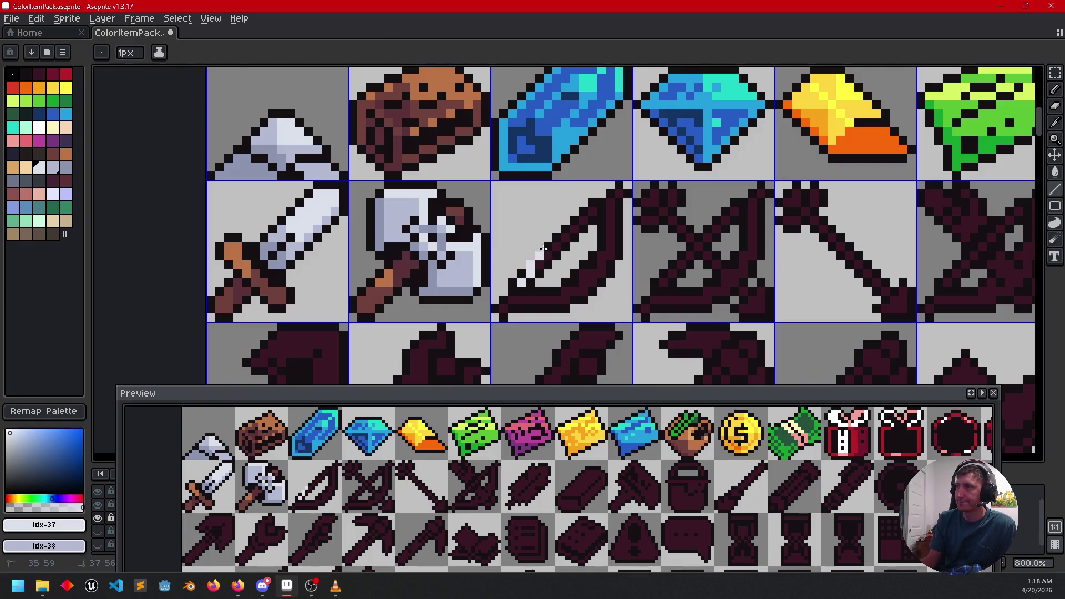
pyautogui.moveTo(543, 248); pyautogui.dragTo(585, 220)
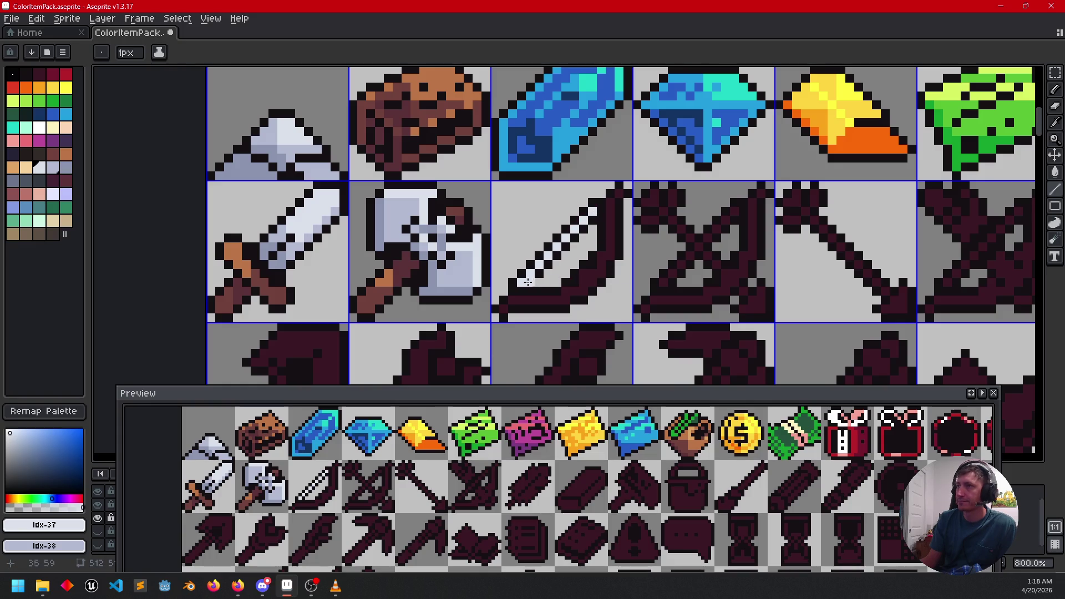
# Step: Flood-fill the dark bow body with brown and pick the darker brown
pyautogui.keyDown('alt'); pyautogui.click(364, 288); pyautogui.keyUp('alt')
pyautogui.press('g')
pyautogui.click(554, 300)
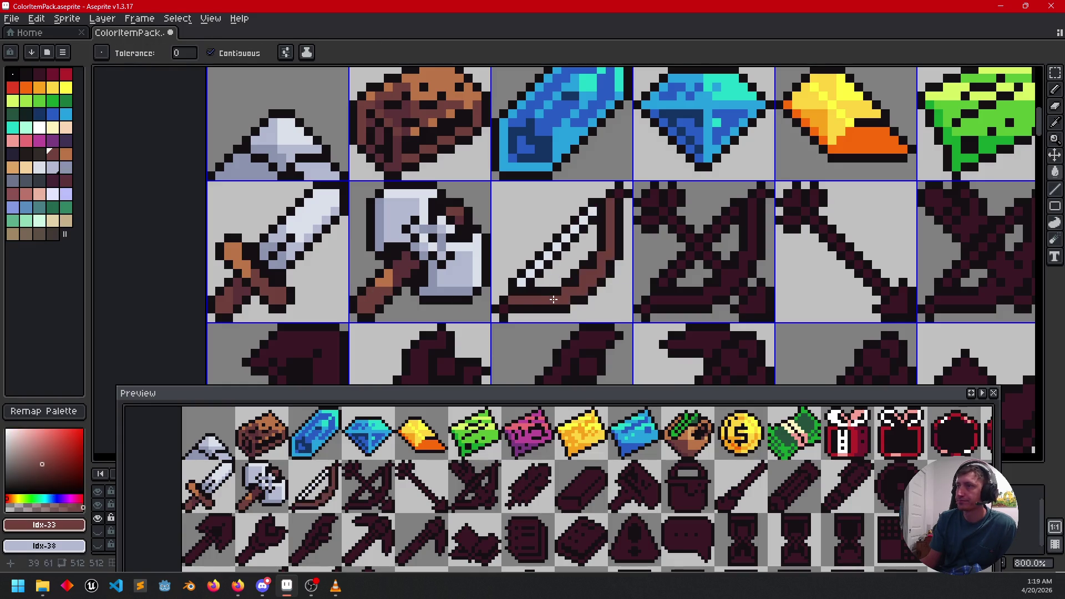
pyautogui.scroll(2, 496, 311)
pyautogui.keyDown('alt'); pyautogui.click(360, 255); pyautogui.keyUp('alt')
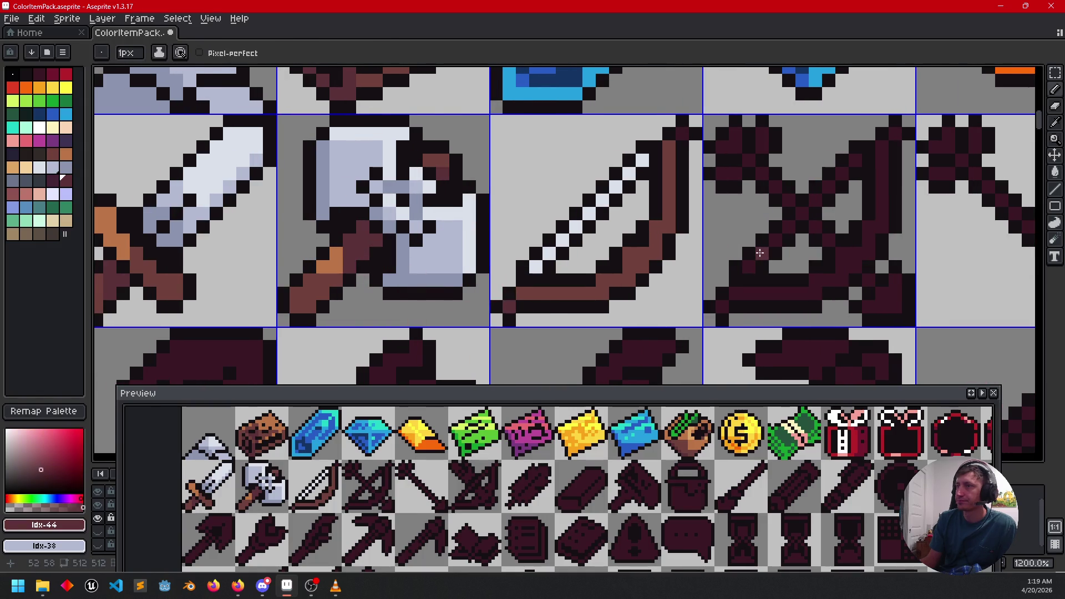
pyautogui.moveTo(705, 248); pyautogui.dragTo(704, 265)
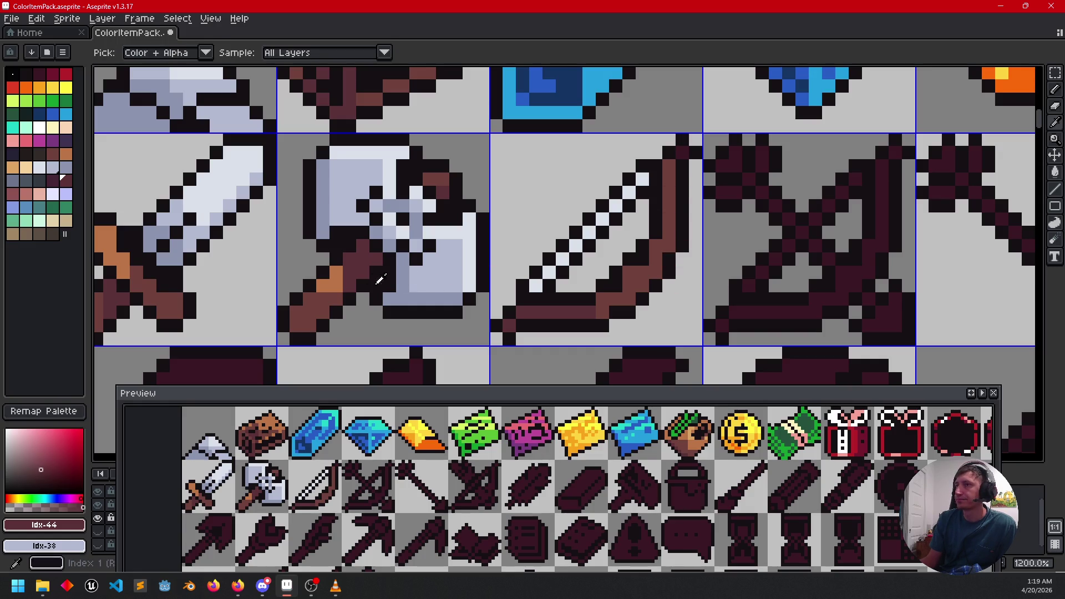
# Step: Add a short orange highlight and some dark maroon shading to the bow
pyautogui.keyDown('alt'); pyautogui.click(338, 279); pyautogui.keyUp('alt')
pyautogui.moveTo(669, 166); pyautogui.dragTo(669, 192)
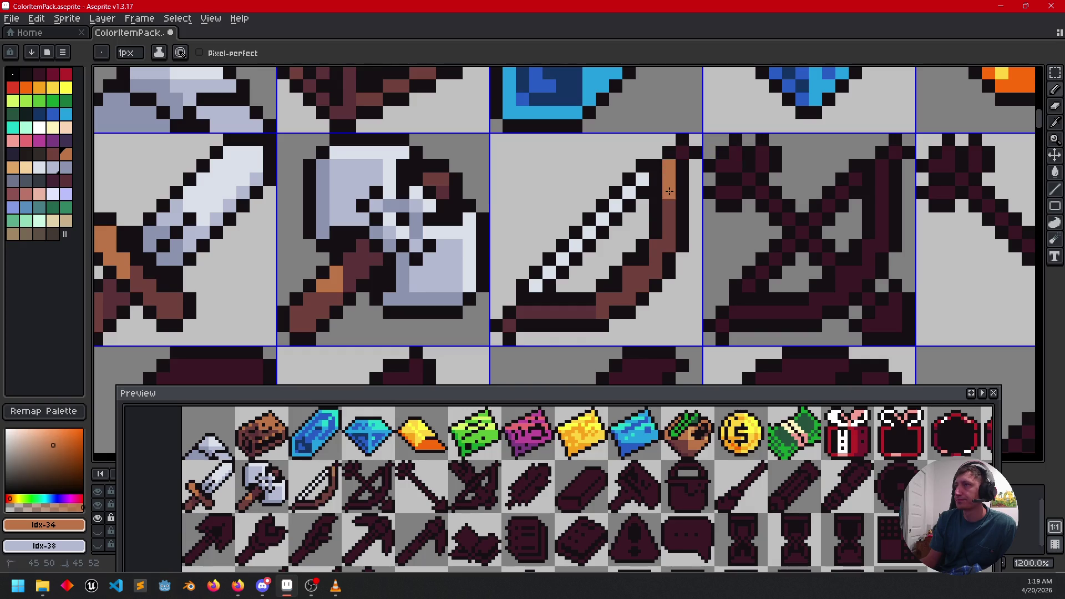
pyautogui.scroll(-2, 669, 228)
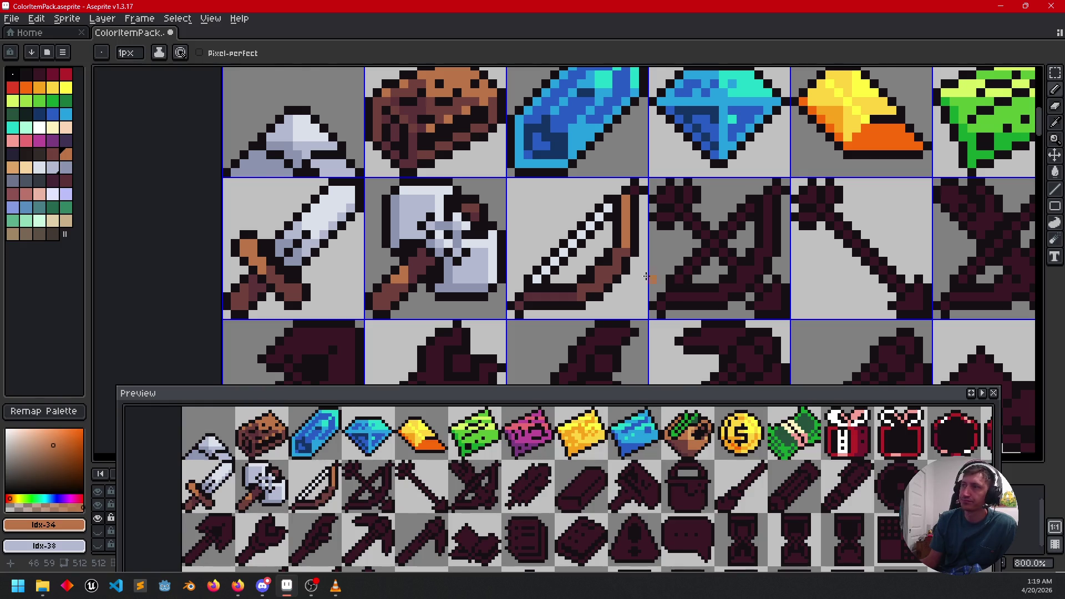
pyautogui.scroll(2, 593, 269)
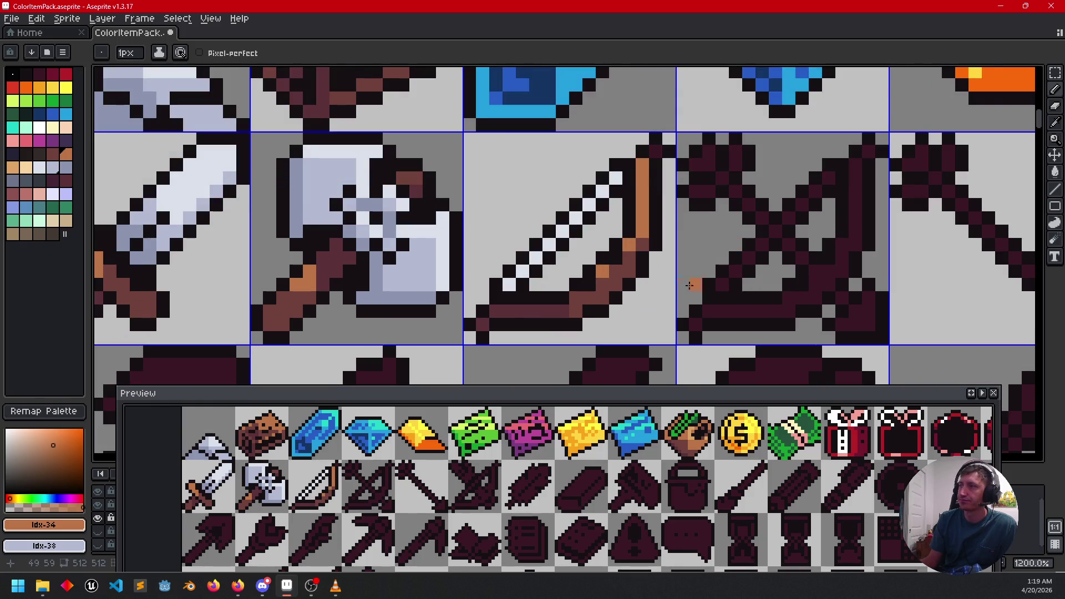
pyautogui.keyDown('alt'); pyautogui.click(587, 291); pyautogui.keyUp('alt')
pyautogui.moveTo(608, 291); pyautogui.dragTo(618, 285)
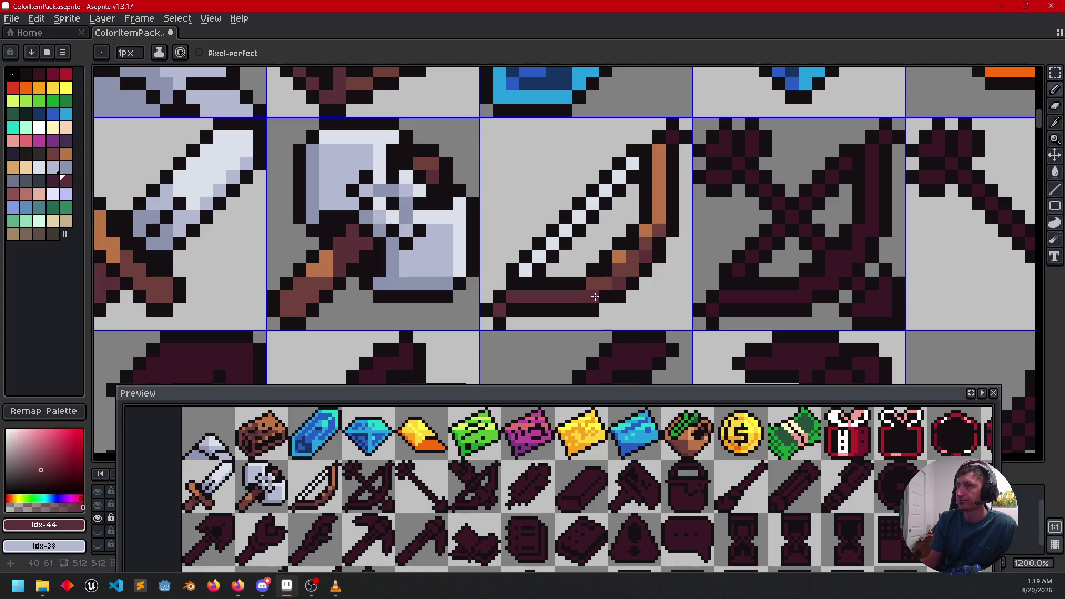
# Step: Repaint the bow's string in steel grey sampled from the axe
pyautogui.moveTo(721, 276)
pyautogui.mouseDown()
pyautogui.moveTo(730, 297)
pyautogui.moveTo(716, 286)
pyautogui.mouseUp()
pyautogui.scroll(1, 695, 291)
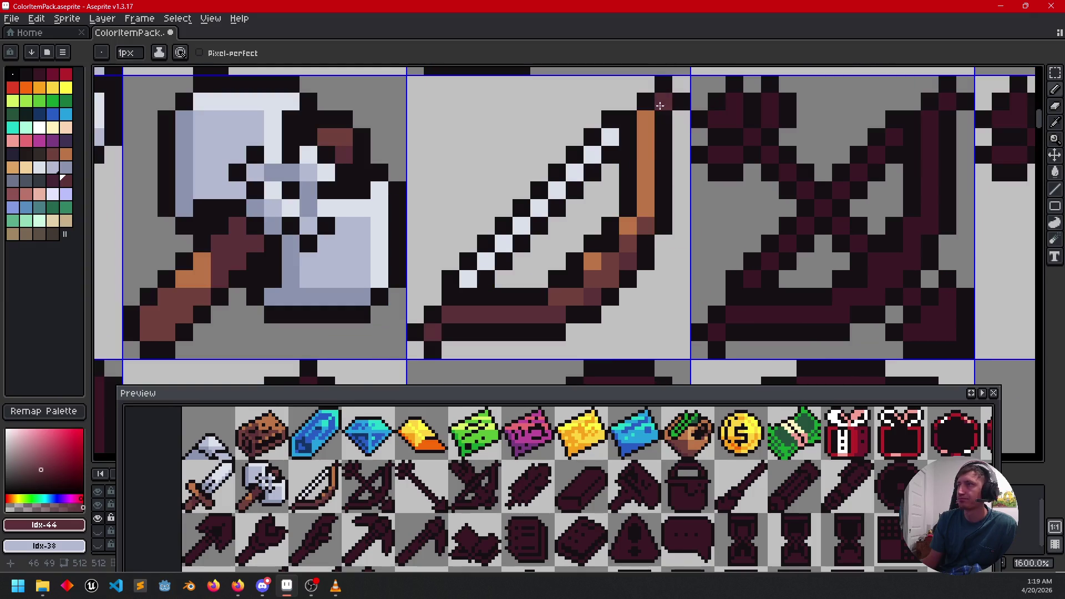
pyautogui.keyDown('alt'); pyautogui.click(646, 130); pyautogui.keyUp('alt')
pyautogui.scroll(-4, 699, 225)
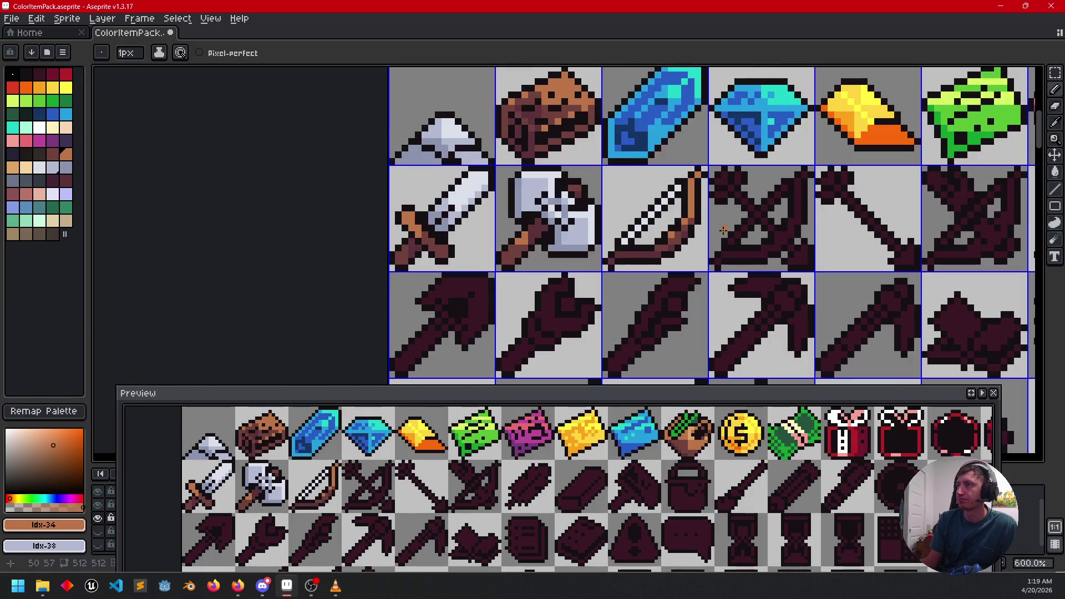
pyautogui.moveTo(383, 495); pyautogui.dragTo(390, 503)
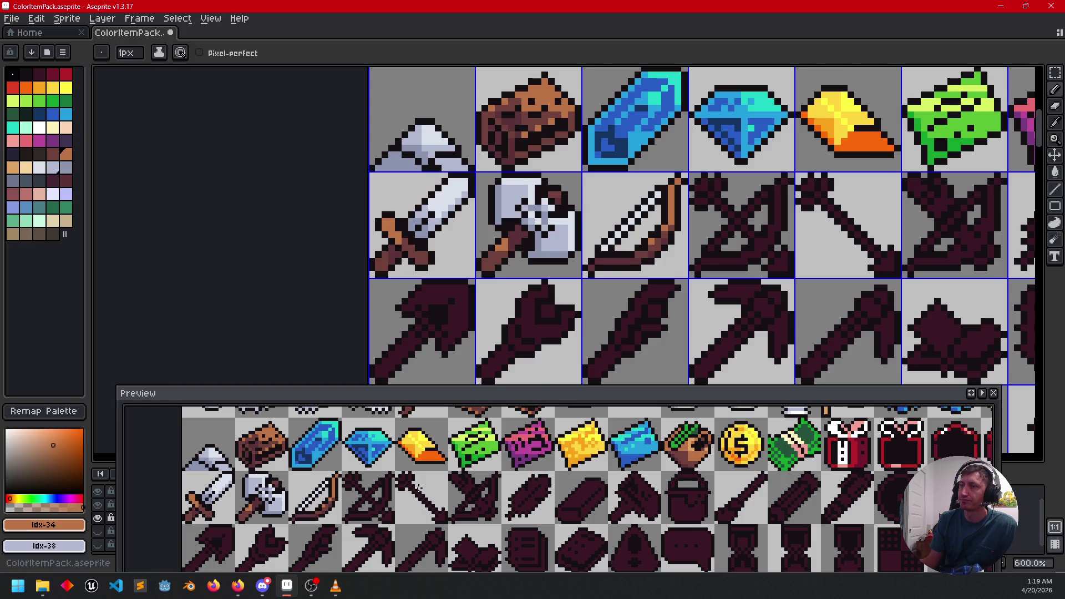
pyautogui.scroll(3, 585, 269)
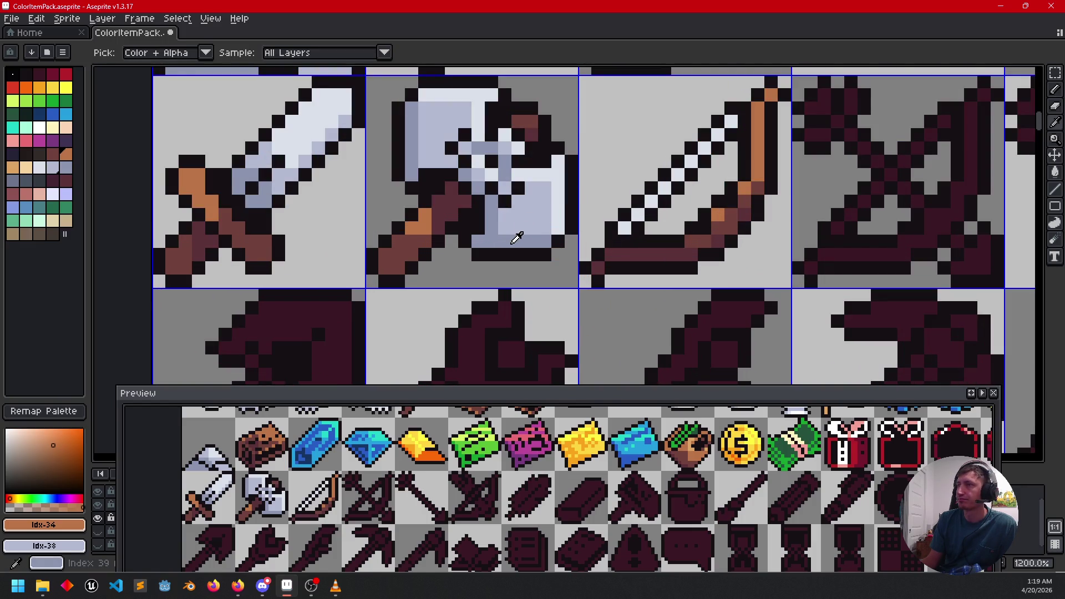
pyautogui.keyDown('alt'); pyautogui.click(514, 240); pyautogui.keyUp('alt')
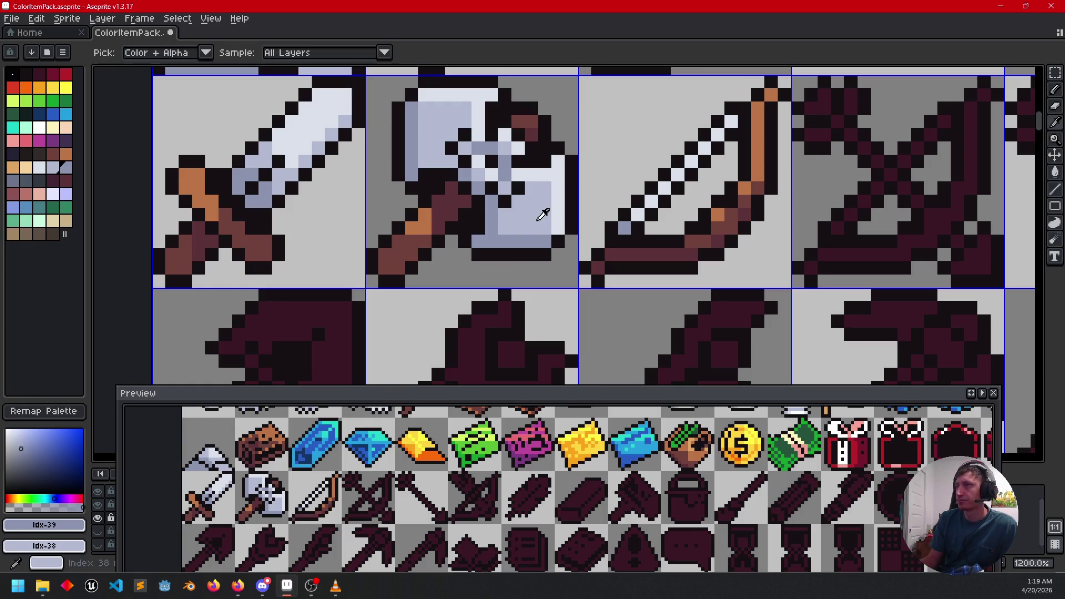
pyautogui.keyDown('alt'); pyautogui.click(649, 217); pyautogui.keyUp('alt')
pyautogui.moveTo(638, 217); pyautogui.dragTo(676, 178)
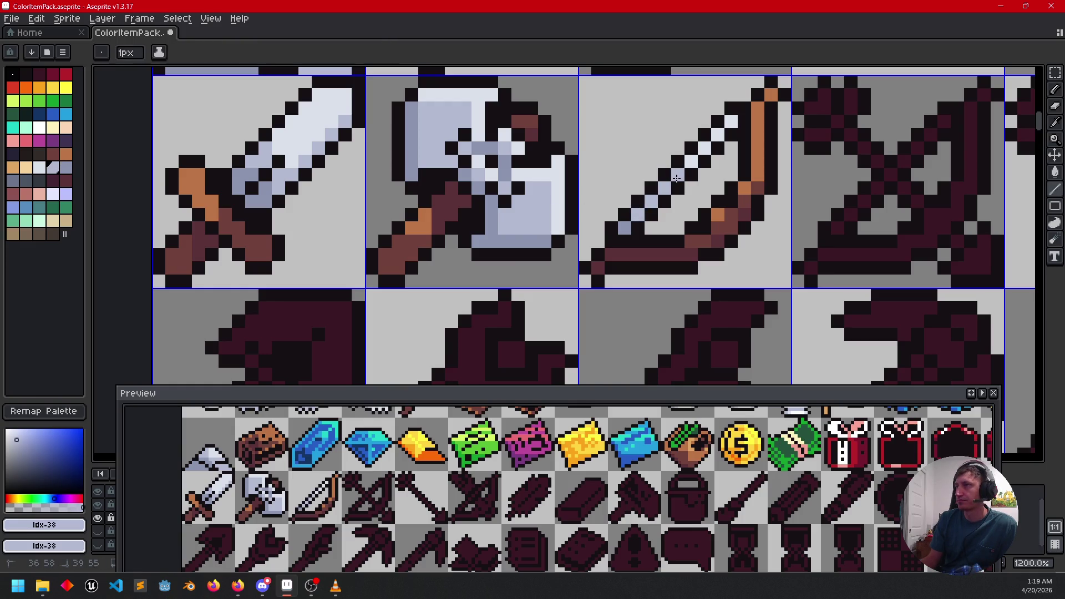
# Step: Start a steel grey bolt on the crossbow and pick the darker steel shade
pyautogui.scroll(-3, 793, 247)
pyautogui.scroll(1, 595, 294)
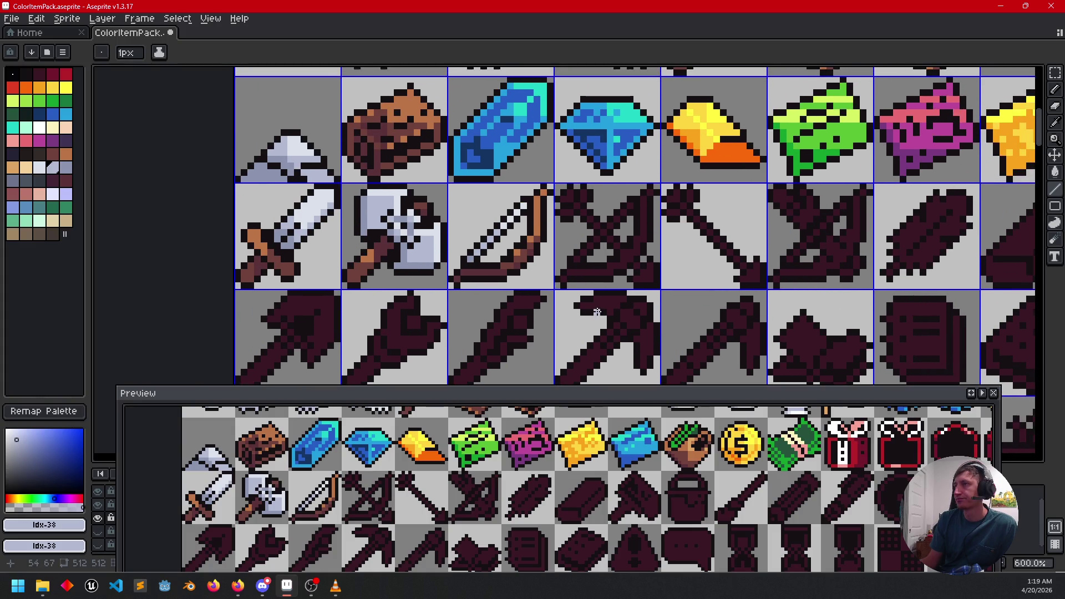
pyautogui.hscroll(2, 595, 294)
pyautogui.scroll(1, 595, 294)
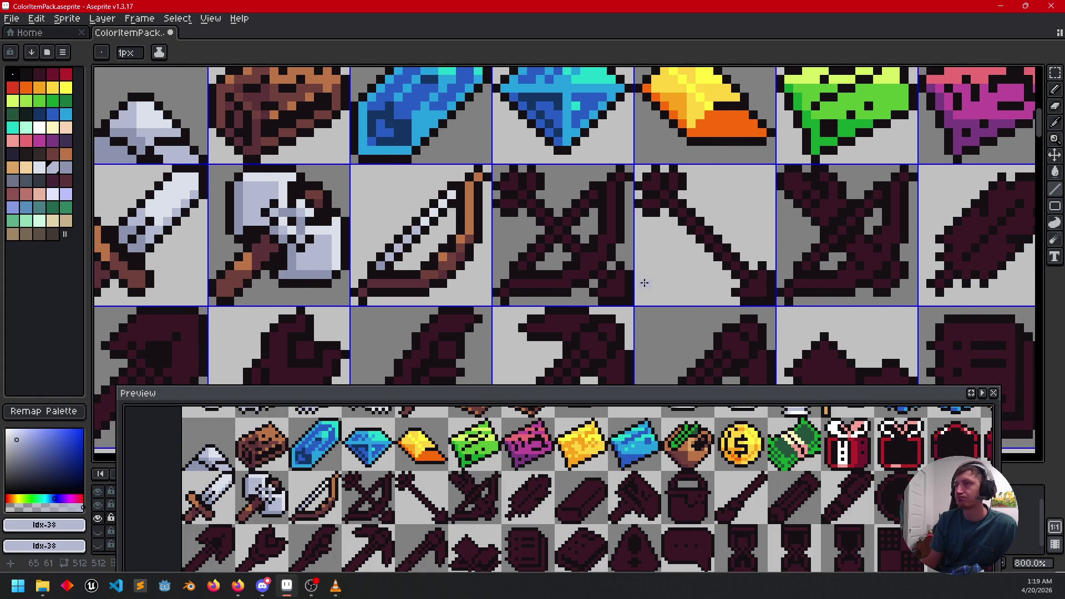
pyautogui.moveTo(550, 238); pyautogui.dragTo(531, 256)
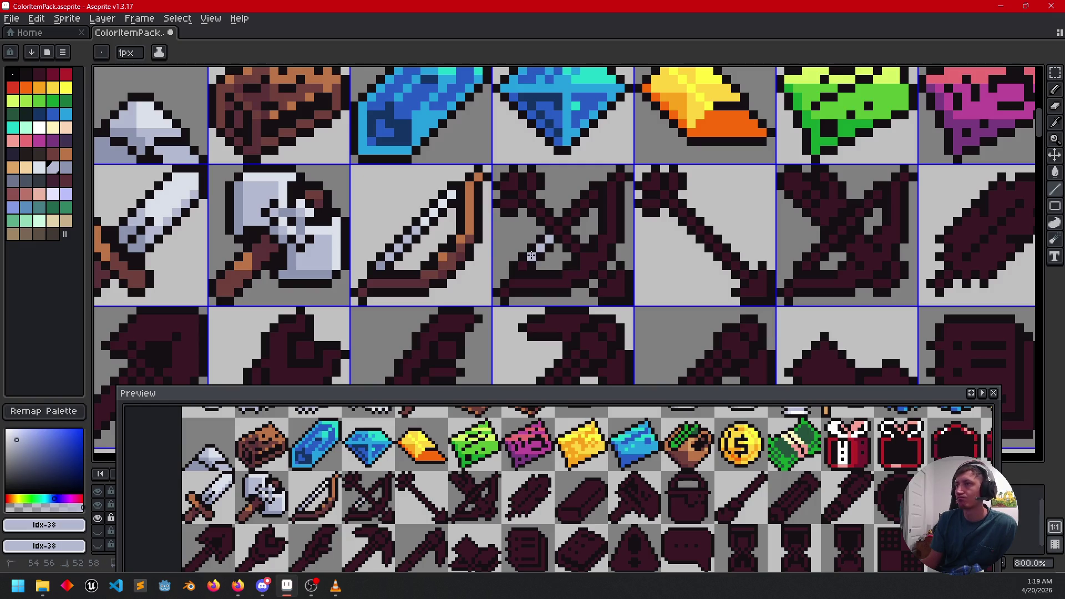
pyautogui.keyDown('alt'); pyautogui.click(386, 258); pyautogui.keyUp('alt')
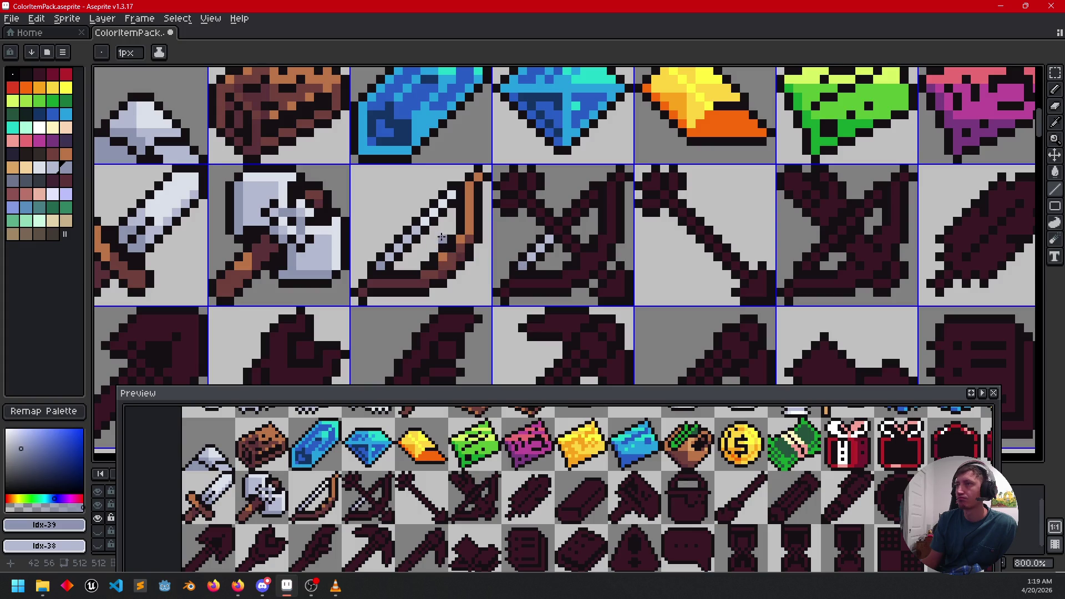
# Step: Paint the crossbow bolt's highlight in the lightest steel shade
pyautogui.keyDown('alt'); pyautogui.click(441, 211); pyautogui.keyUp('alt')
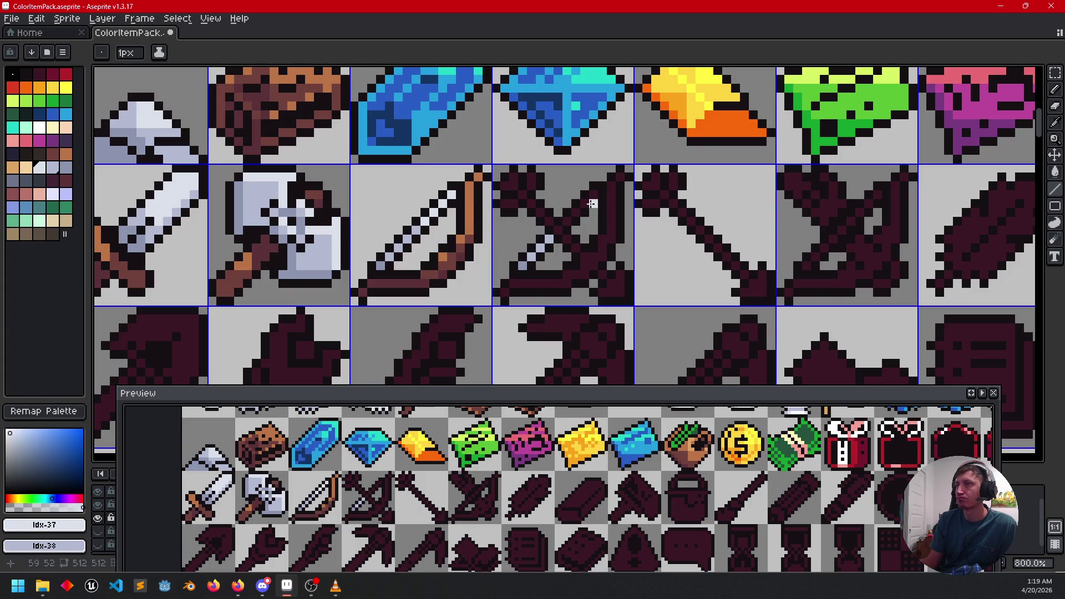
pyautogui.moveTo(592, 196); pyautogui.dragTo(565, 220)
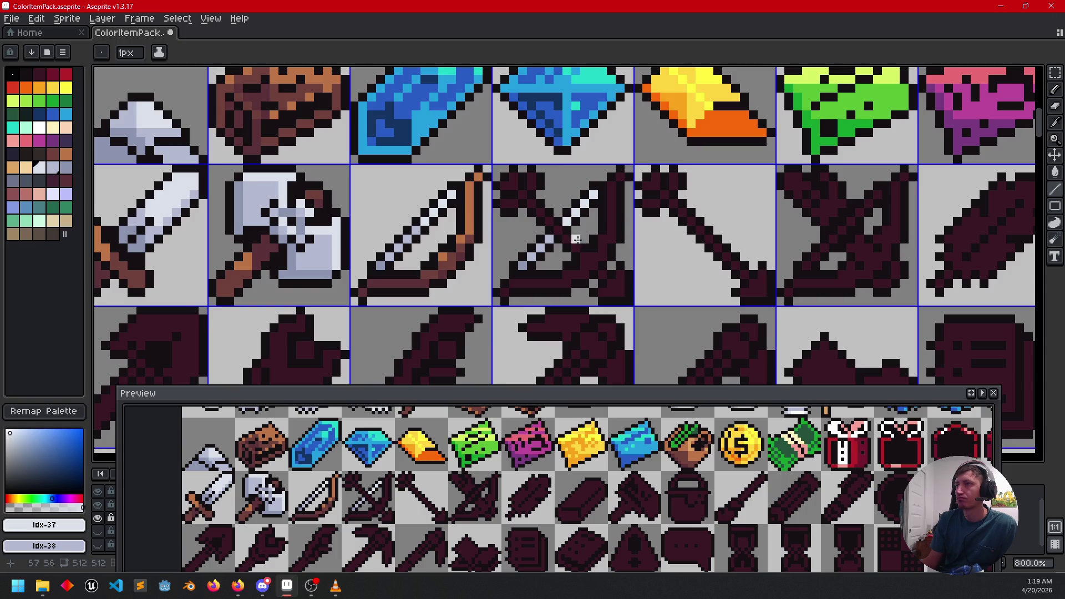
pyautogui.hscroll(-2, 638, 255)
# Step: Paint the crossbow's right limb orange-brown with a dark brown line along it
pyautogui.keyDown('alt'); pyautogui.click(498, 218); pyautogui.keyUp('alt')
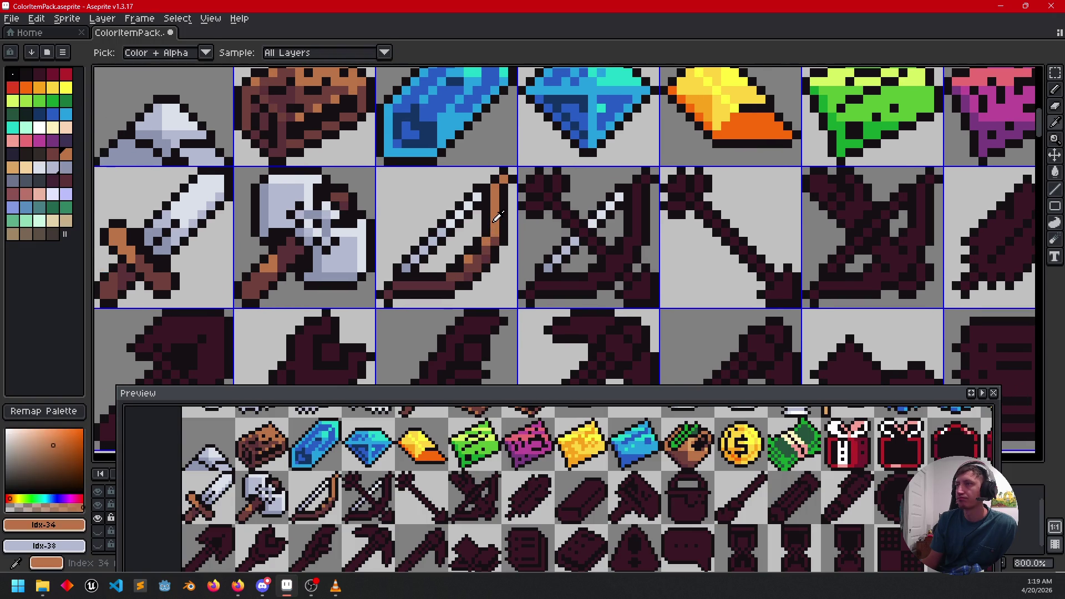
pyautogui.moveTo(640, 190); pyautogui.dragTo(636, 237)
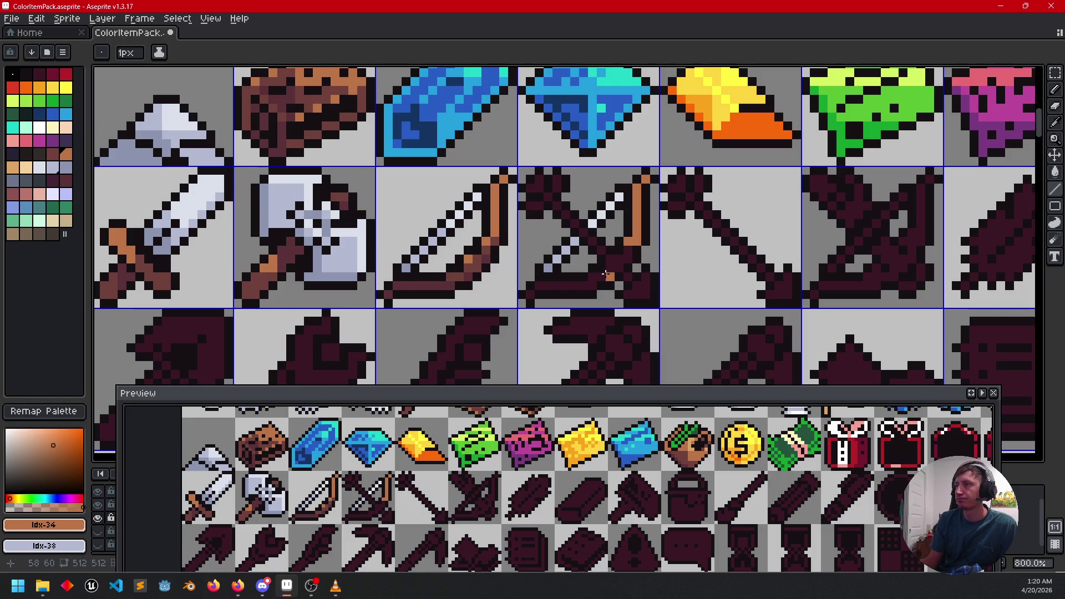
pyautogui.press('alt')
pyautogui.click(505, 237)
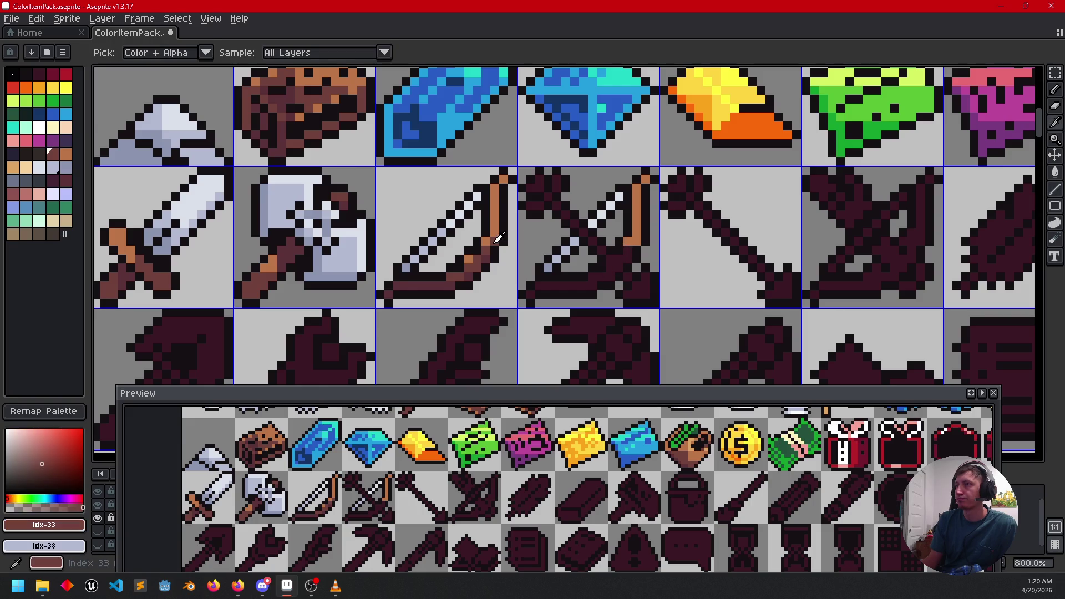
pyautogui.scroll(3, 527, 277)
pyautogui.click(744, 208)
pyautogui.moveTo(734, 217)
pyautogui.mouseDown()
pyautogui.moveTo(678, 271)
pyautogui.moveTo(659, 274)
pyautogui.mouseUp()
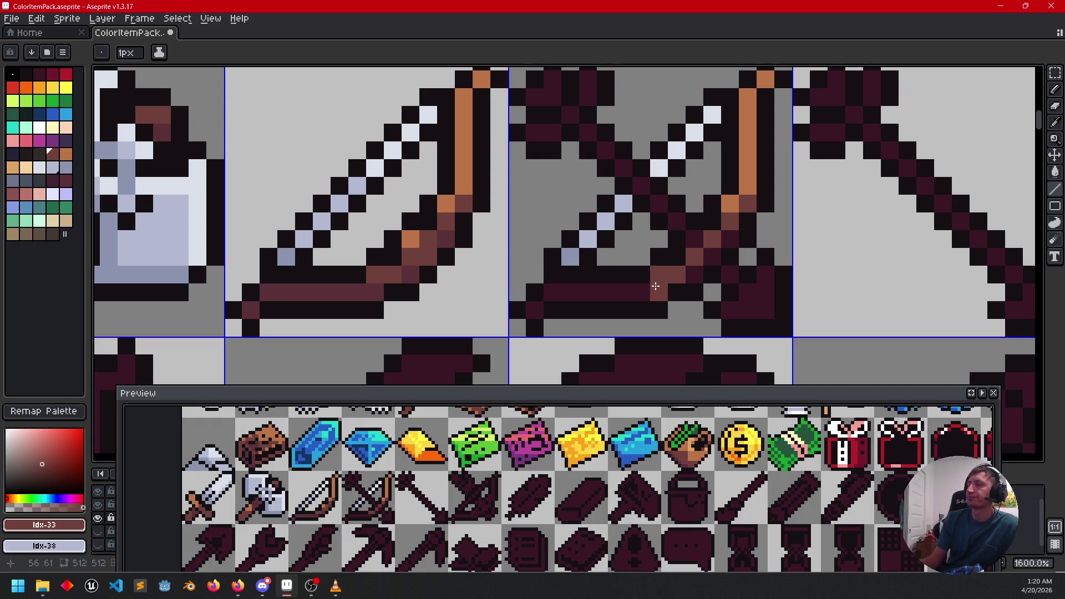
# Step: Paint a diagonal orange-brown stock across the crossbow and darken an outline pixel
pyautogui.press('alt')
pyautogui.click(474, 188)
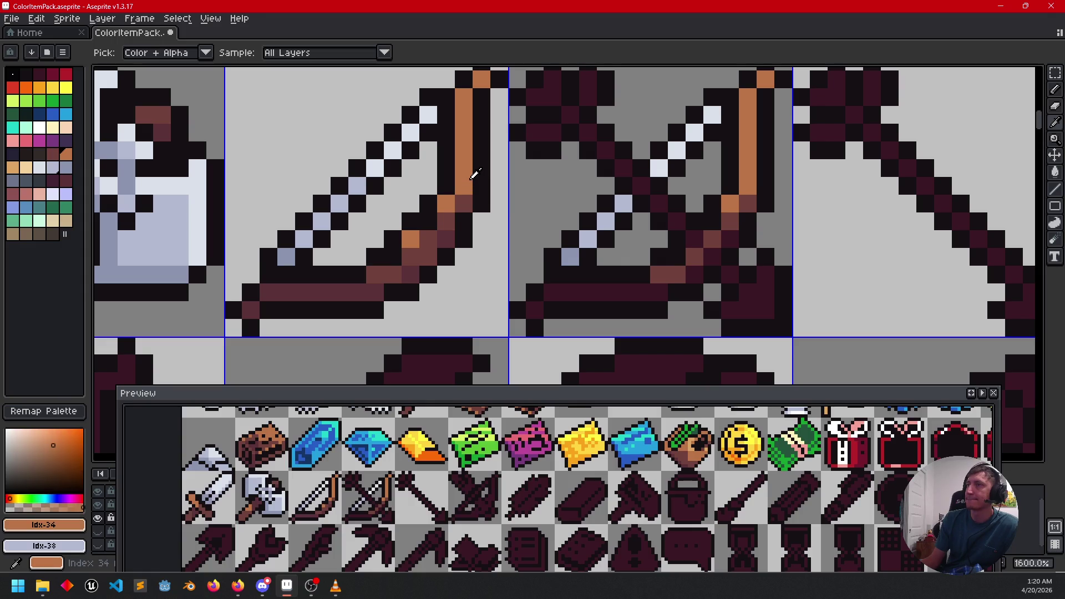
pyautogui.click(573, 120)
pyautogui.moveTo(573, 119); pyautogui.dragTo(725, 269)
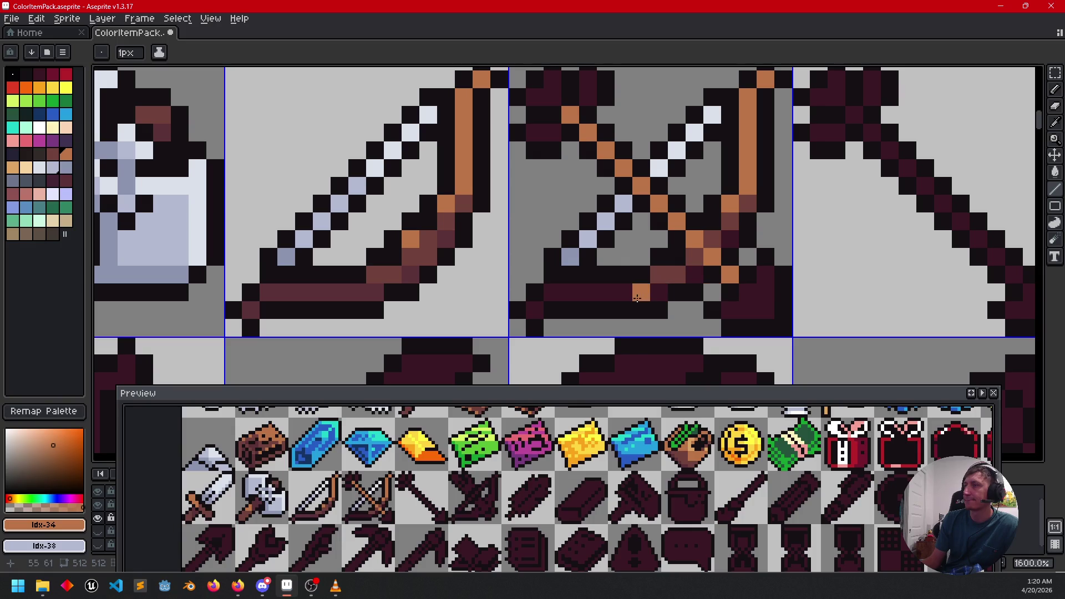
pyautogui.keyDown('alt'); pyautogui.click(692, 271); pyautogui.keyUp('alt')
pyautogui.click(694, 258)
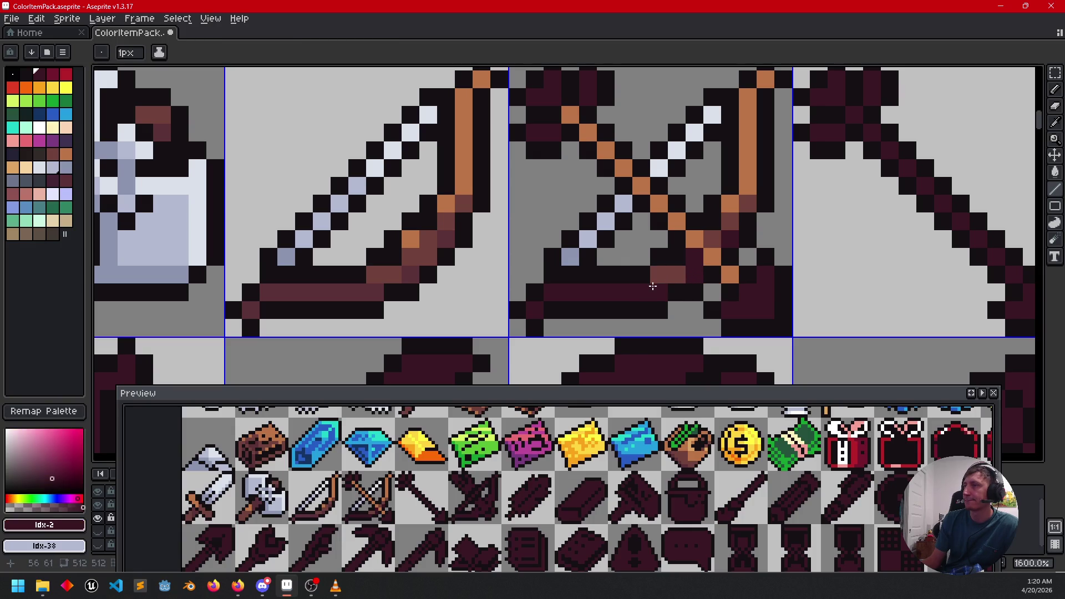
pyautogui.keyDown('alt'); pyautogui.click(418, 258); pyautogui.keyUp('alt')
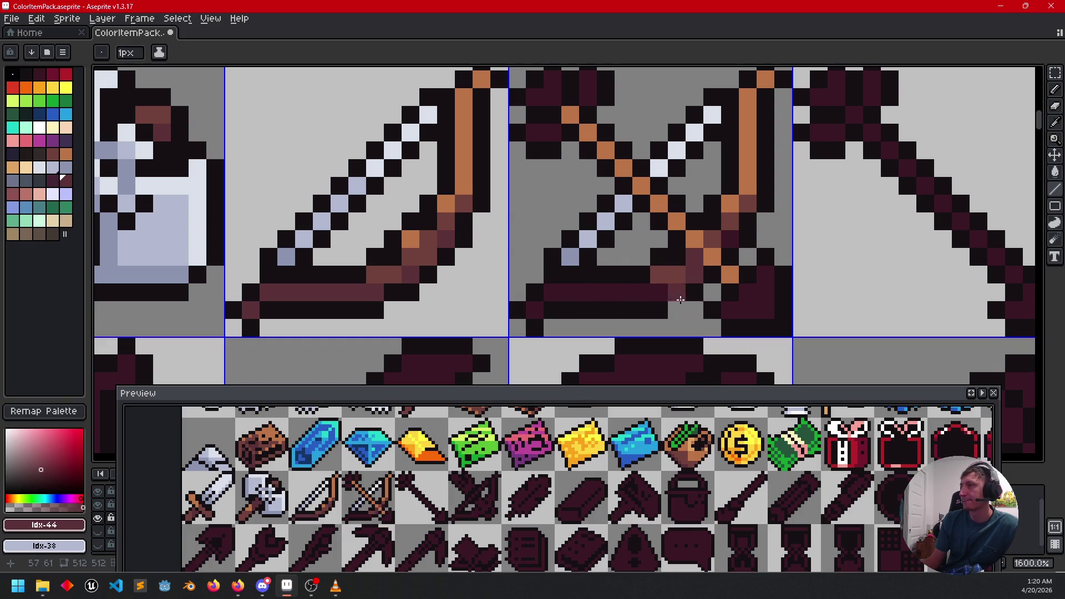
pyautogui.hscroll(1, 733, 237)
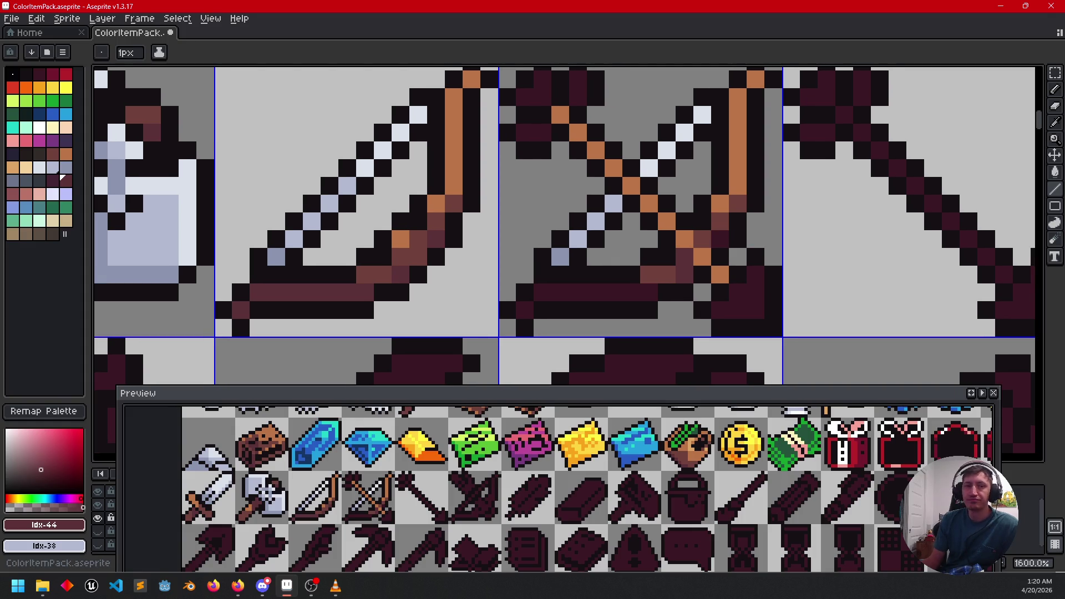
# Step: Recolour the crossbow's bottom bar and an adjacent outline pixel in lighter maroon
pyautogui.hotkey('alt', 'Tab')
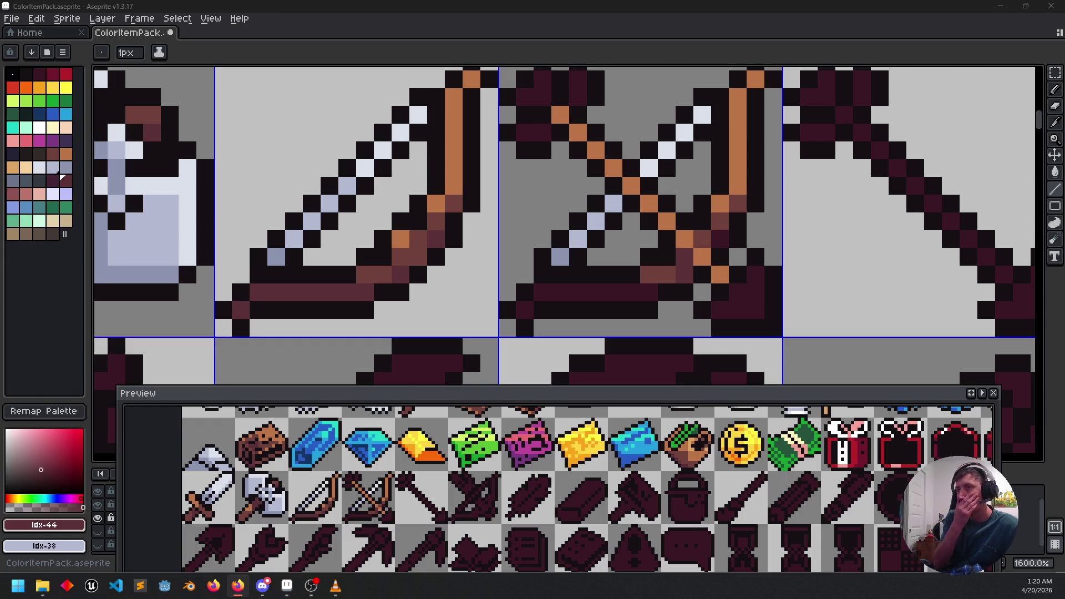
pyautogui.moveTo(594, 275)
pyautogui.mouseDown()
pyautogui.moveTo(516, 271)
pyautogui.moveTo(521, 259)
pyautogui.moveTo(508, 276)
pyautogui.moveTo(572, 280)
pyautogui.mouseUp()
pyautogui.press('i')
pyautogui.keyDown('alt'); pyautogui.click(296, 276); pyautogui.keyUp('alt')
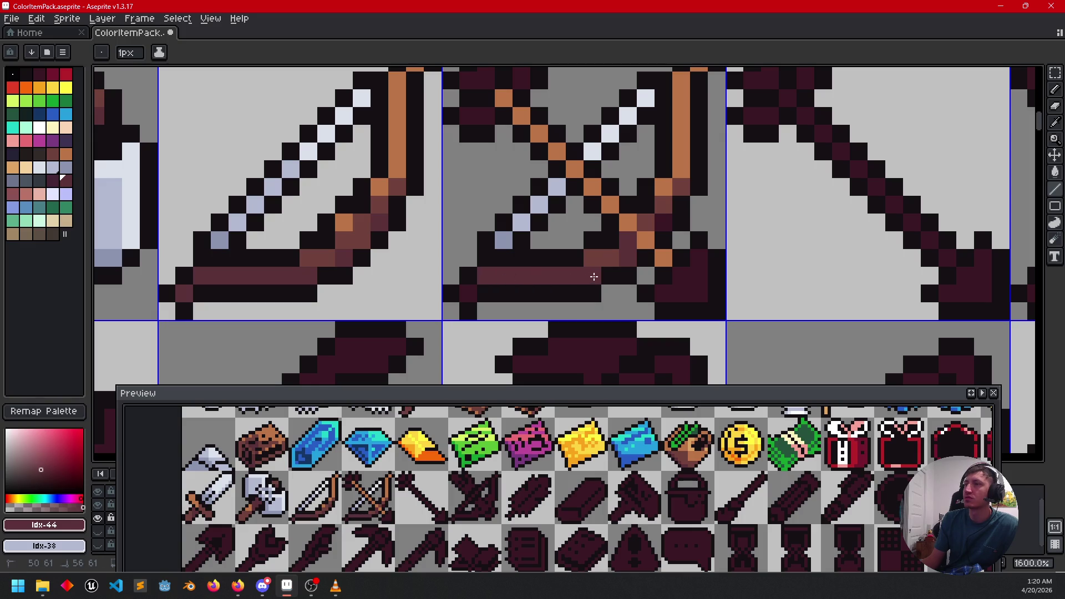
pyautogui.click(654, 268)
pyautogui.hotkey('ctrl', 'z')
pyautogui.click(640, 264)
pyautogui.scroll(-3, 716, 278)
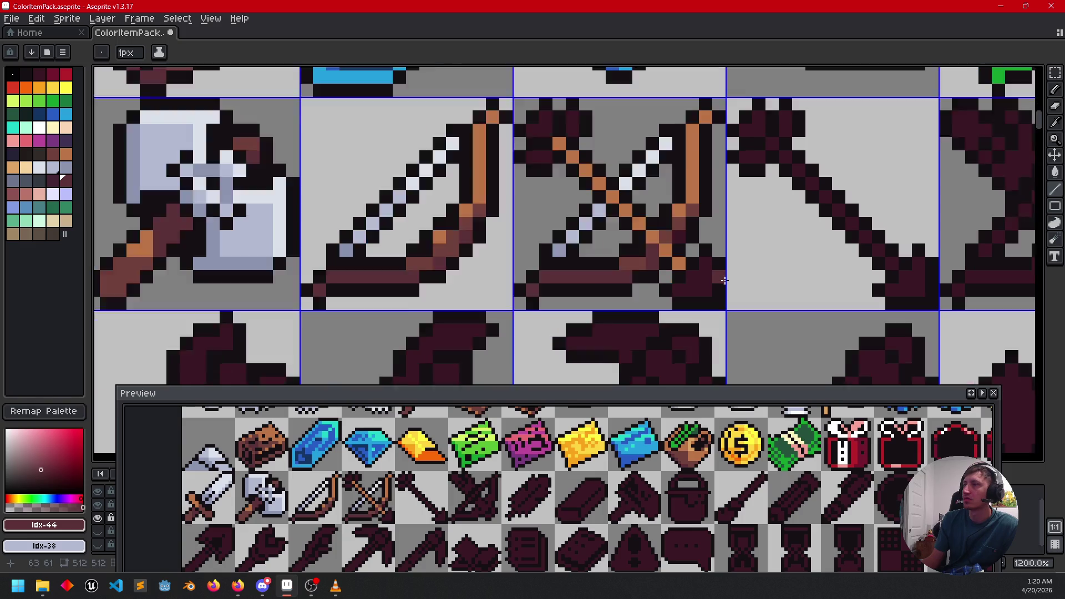
pyautogui.scroll(3, 711, 258)
pyautogui.moveTo(719, 261)
pyautogui.mouseDown()
pyautogui.moveTo(739, 274)
pyautogui.moveTo(751, 261)
pyautogui.moveTo(752, 291)
pyautogui.mouseUp()
# Step: Fill the crossbow tip, a bow string pixel and the arrow's tip with light steel grey
pyautogui.press('alt')
pyautogui.scroll(-1, 721, 261)
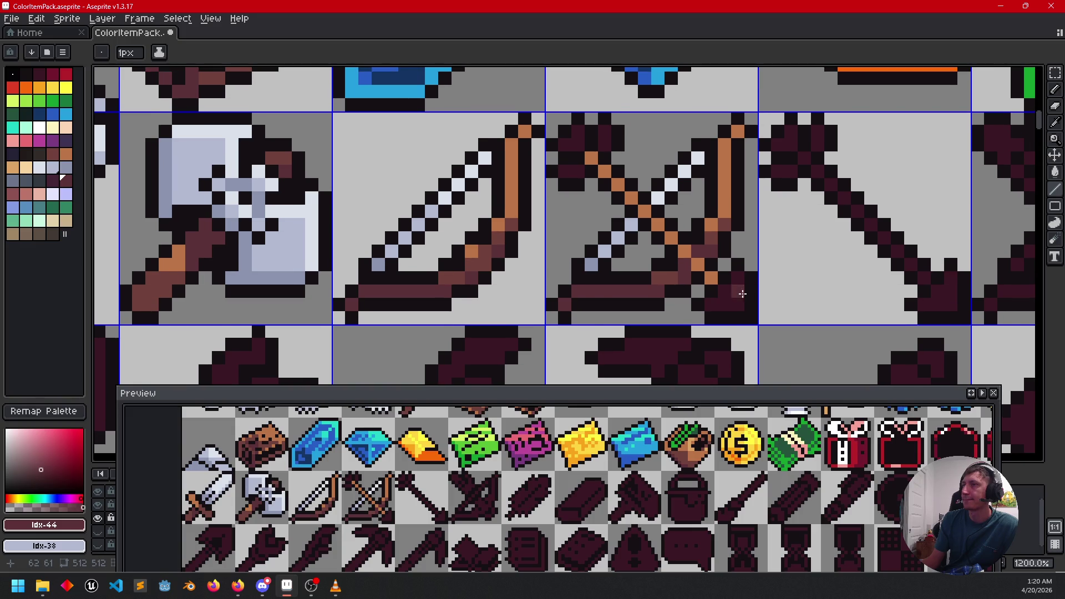
pyautogui.moveTo(677, 309)
pyautogui.mouseDown()
pyautogui.moveTo(683, 294)
pyautogui.moveTo(677, 302)
pyautogui.mouseUp()
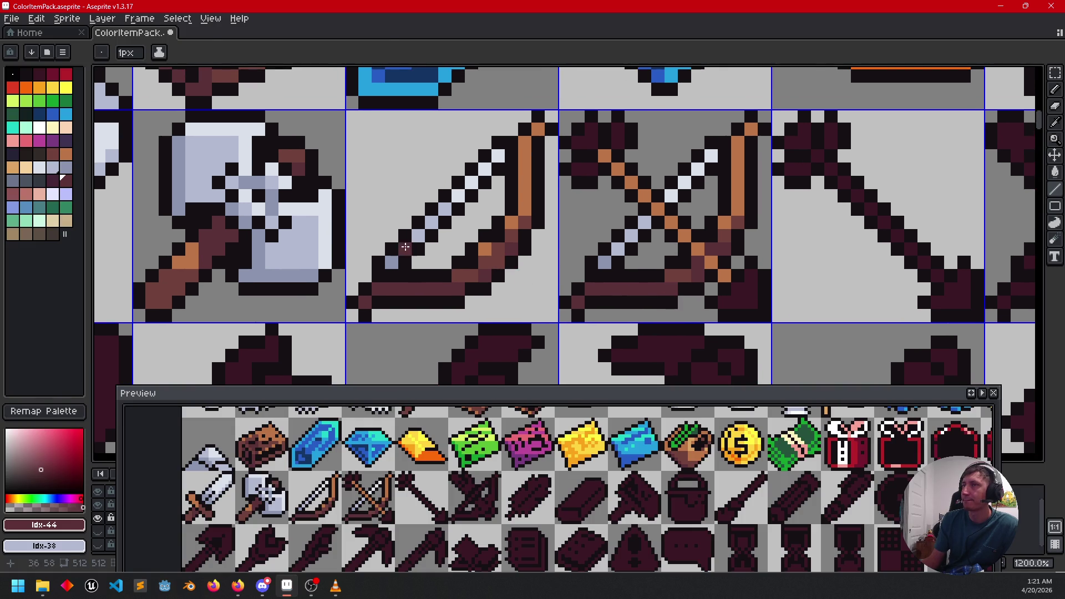
pyautogui.keyDown('alt'); pyautogui.click(312, 237); pyautogui.keyUp('alt')
pyautogui.press('g')
pyautogui.click(736, 294)
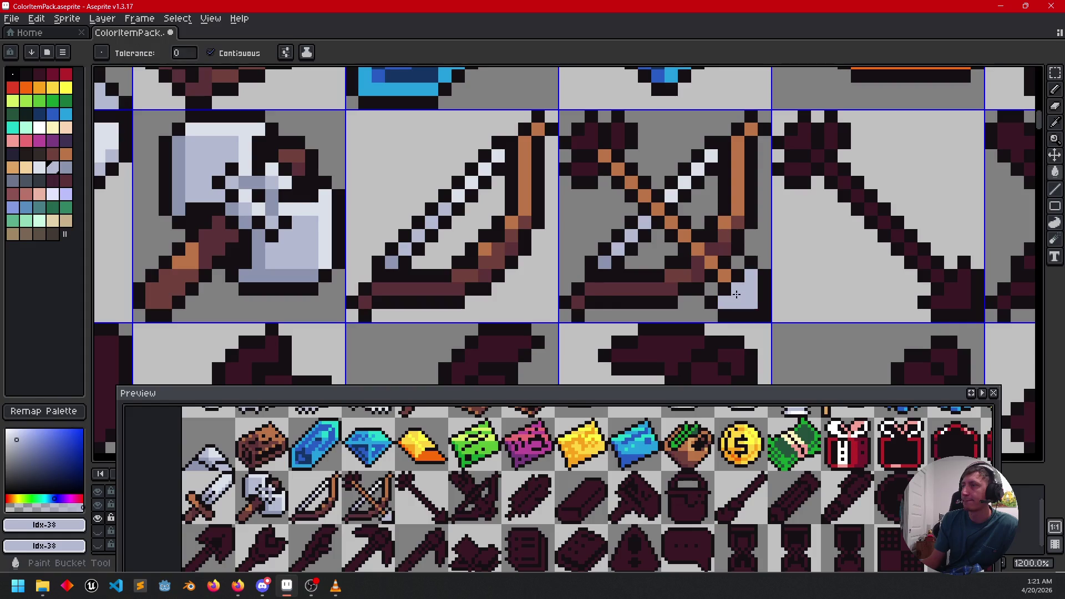
pyautogui.moveTo(572, 214); pyautogui.dragTo(549, 220)
pyautogui.click(503, 207)
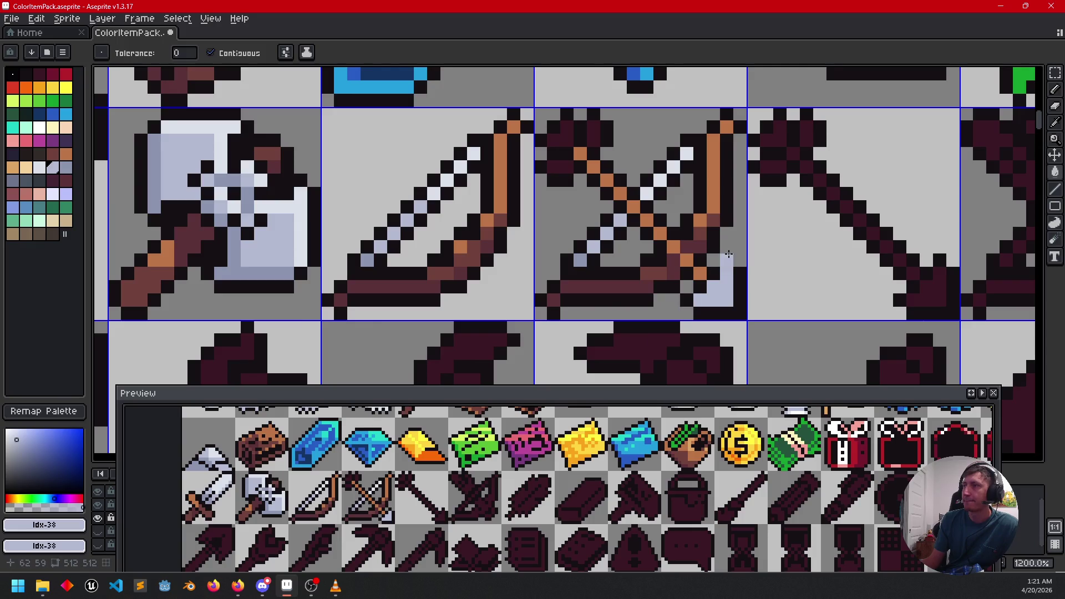
pyautogui.moveTo(727, 258); pyautogui.dragTo(595, 248)
pyautogui.click(807, 277)
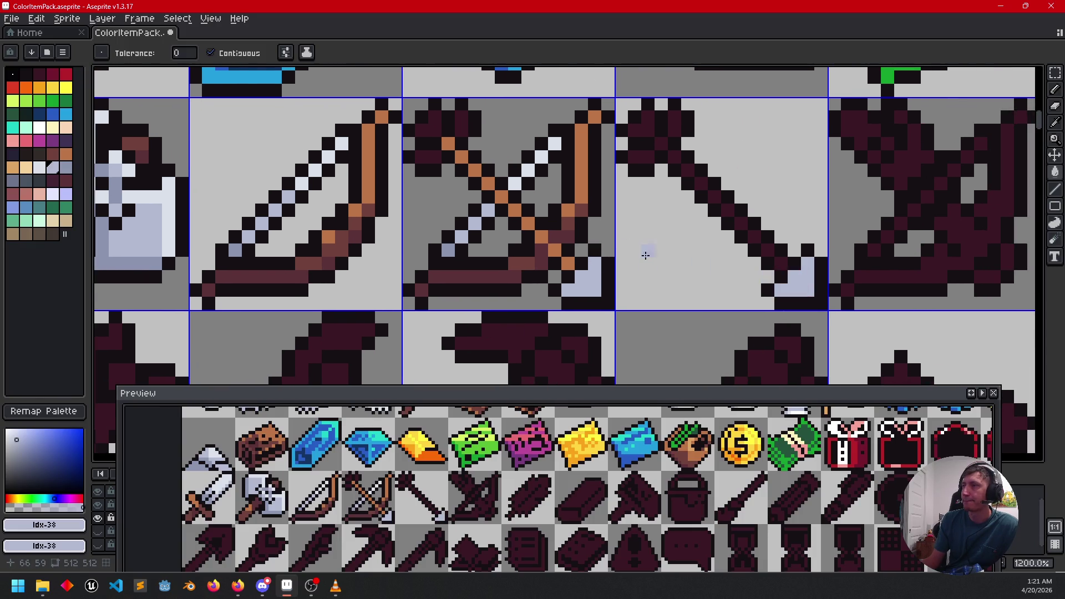
# Step: Paint the arrow icon's shaft in orange-brown wood colour
pyautogui.keyDown('alt'); pyautogui.click(562, 255); pyautogui.keyUp('alt')
pyautogui.click(782, 258)
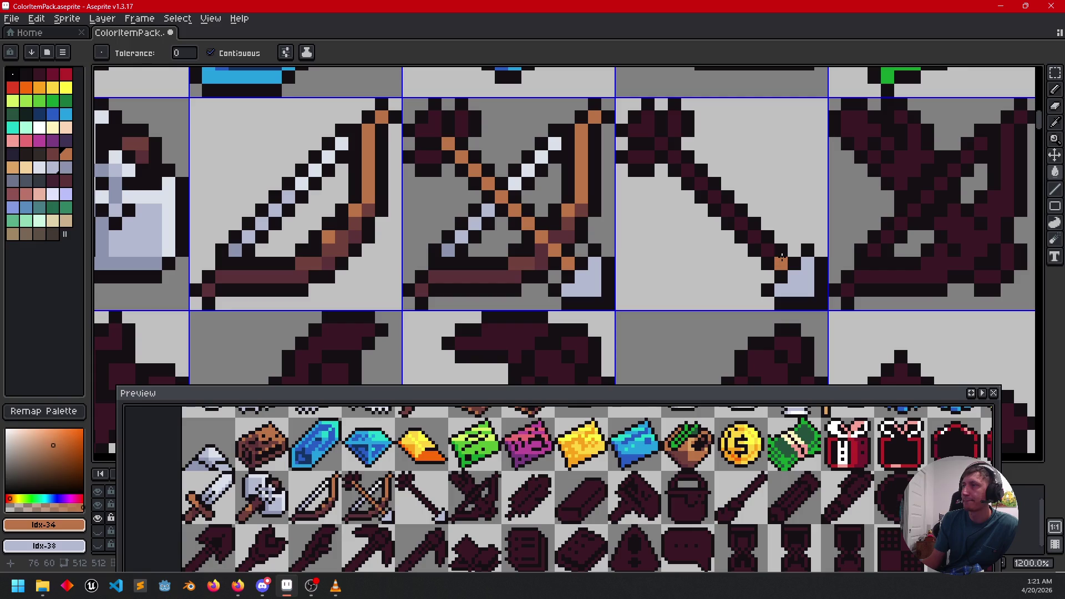
pyautogui.press('b')
pyautogui.moveTo(777, 257); pyautogui.dragTo(663, 147)
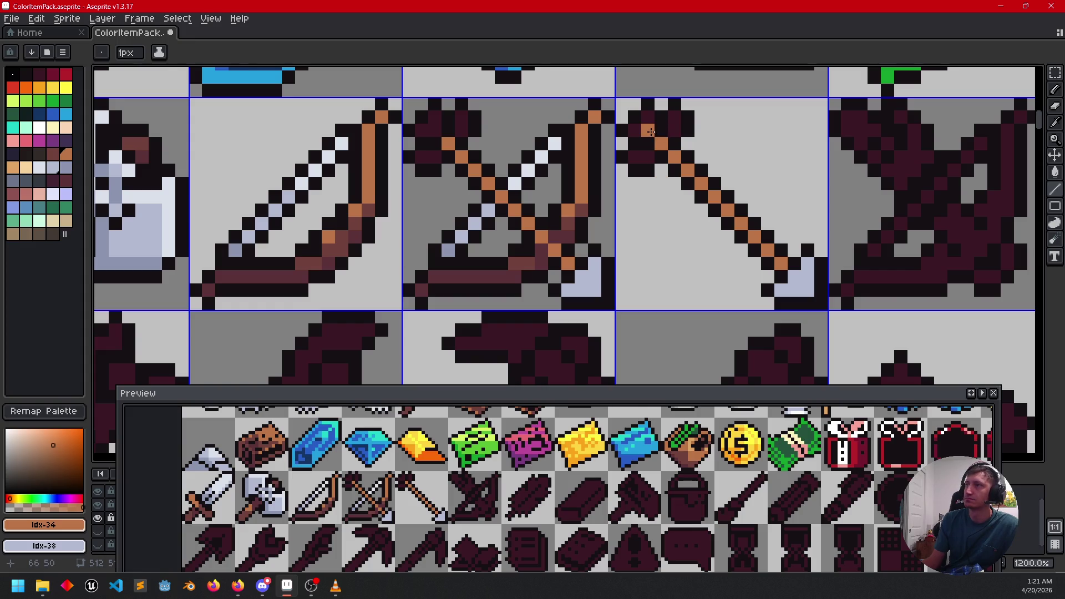
pyautogui.moveTo(580, 224); pyautogui.dragTo(622, 254)
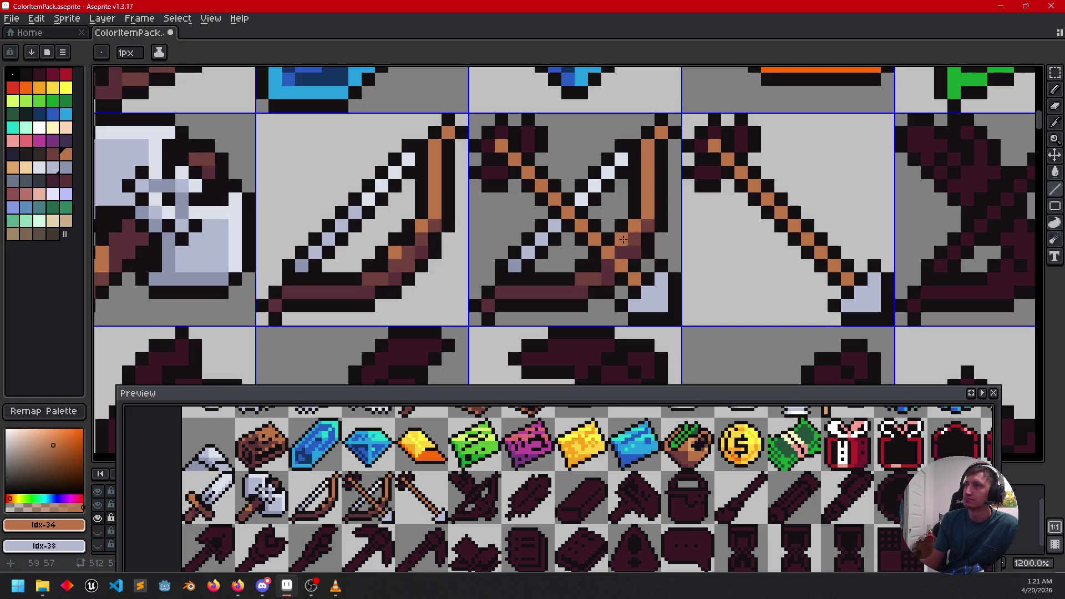
pyautogui.moveTo(576, 248); pyautogui.dragTo(575, 280)
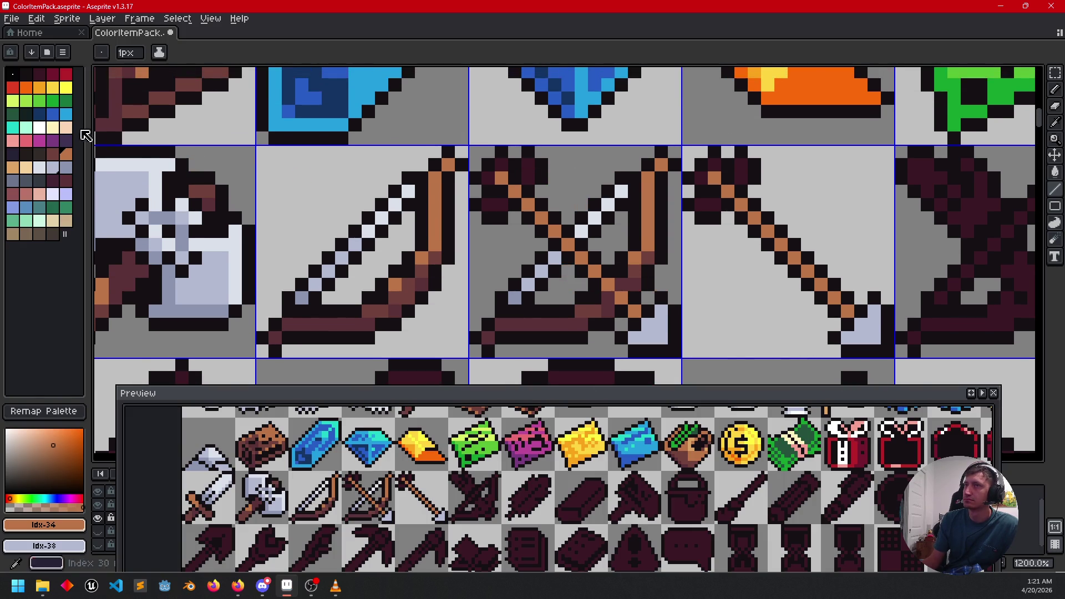
# Step: Paint the crossbow and arrow fletchings bright red, shaded with dark red pixels
pyautogui.click(66, 76)
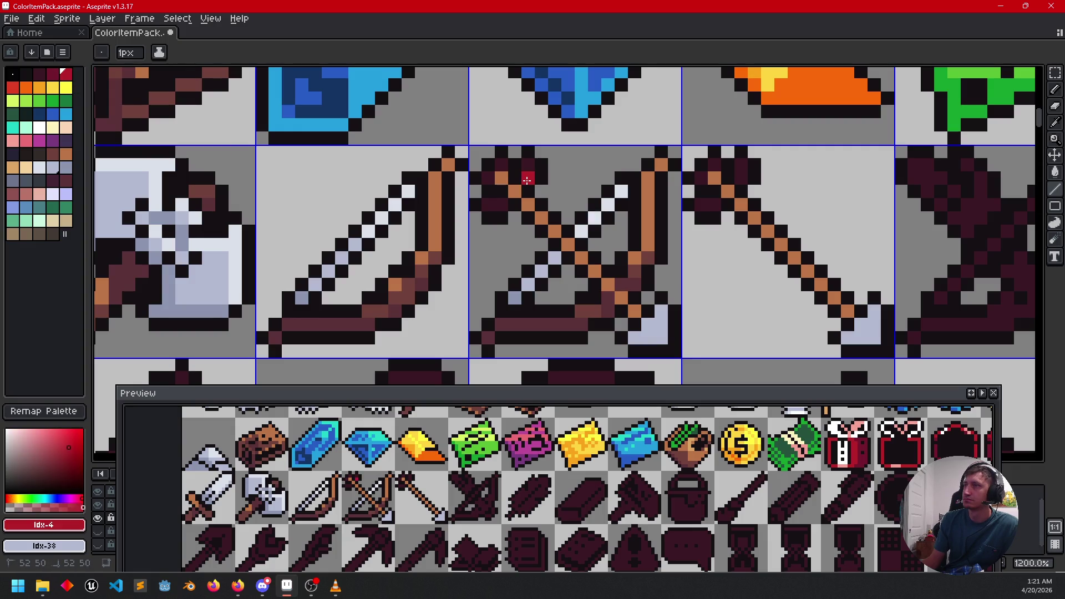
pyautogui.click(500, 202)
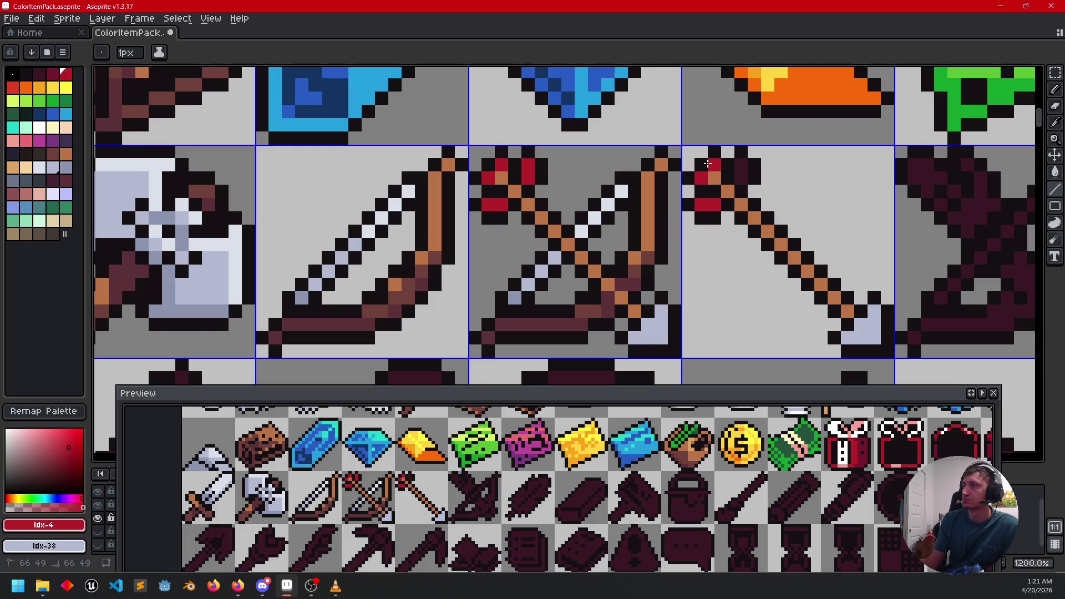
pyautogui.moveTo(742, 164); pyautogui.dragTo(742, 178)
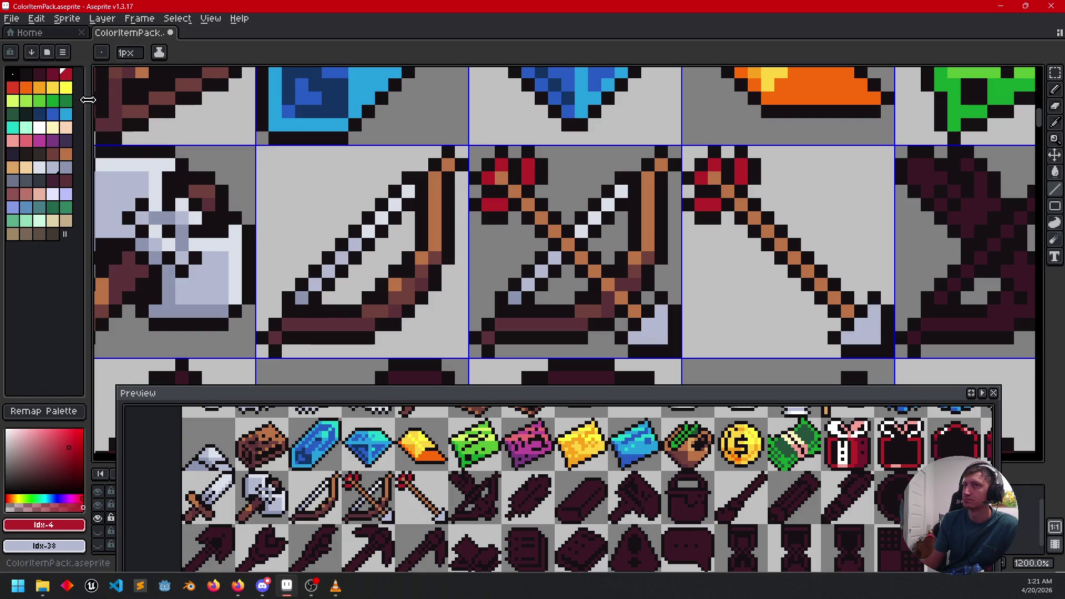
pyautogui.click(52, 73)
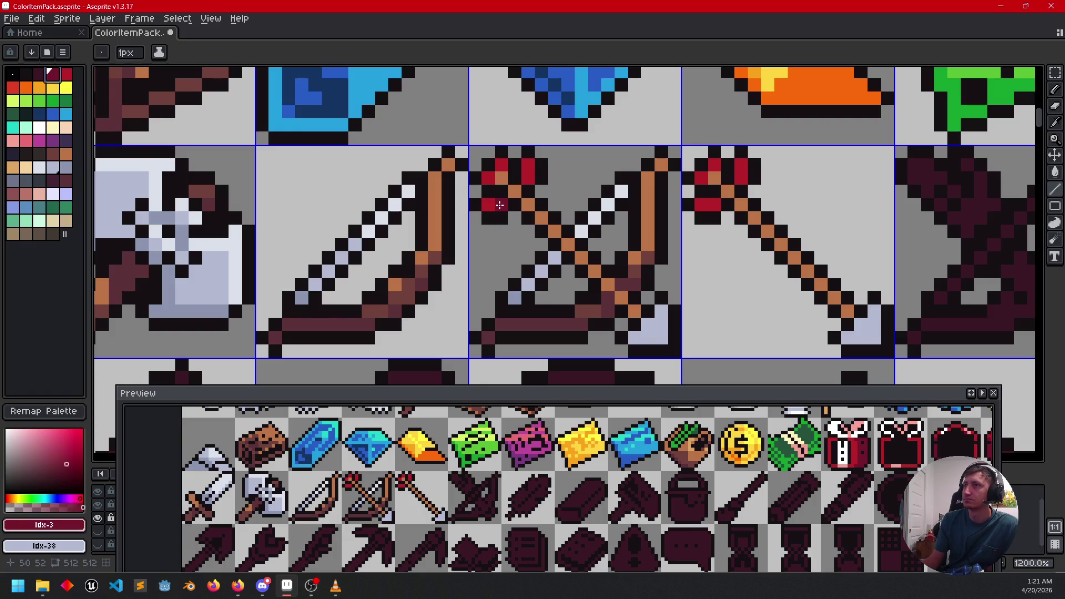
pyautogui.click(527, 182)
pyautogui.click(715, 203)
pyautogui.scroll(-1, 589, 221)
pyautogui.hscroll(1, 588, 222)
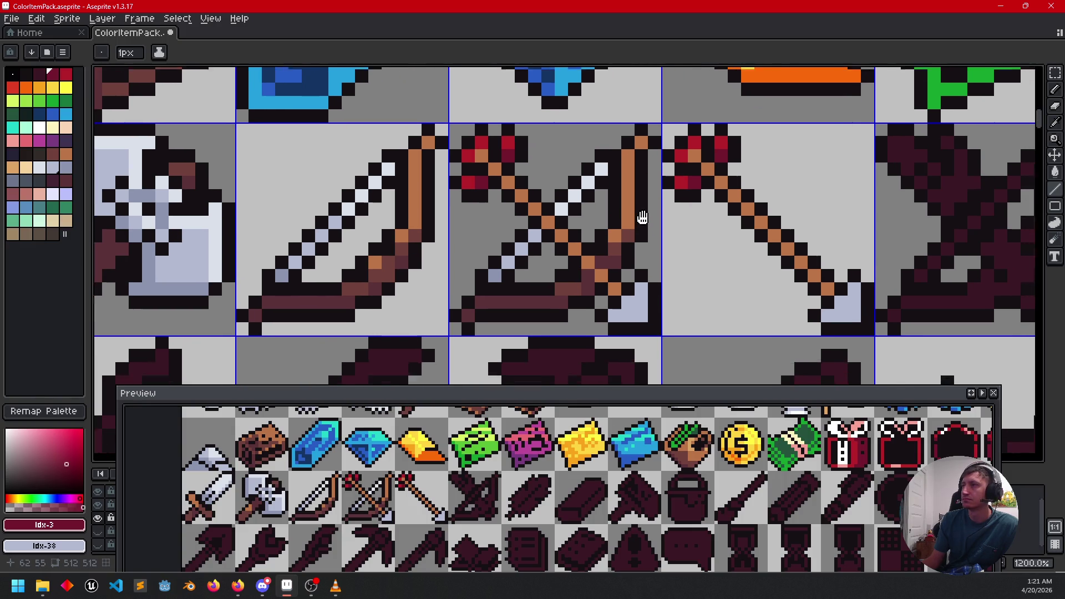
# Step: Pick the crossbow's dark brown as drawing colour and undo the stray line stroke
pyautogui.scroll(-5, 639, 212)
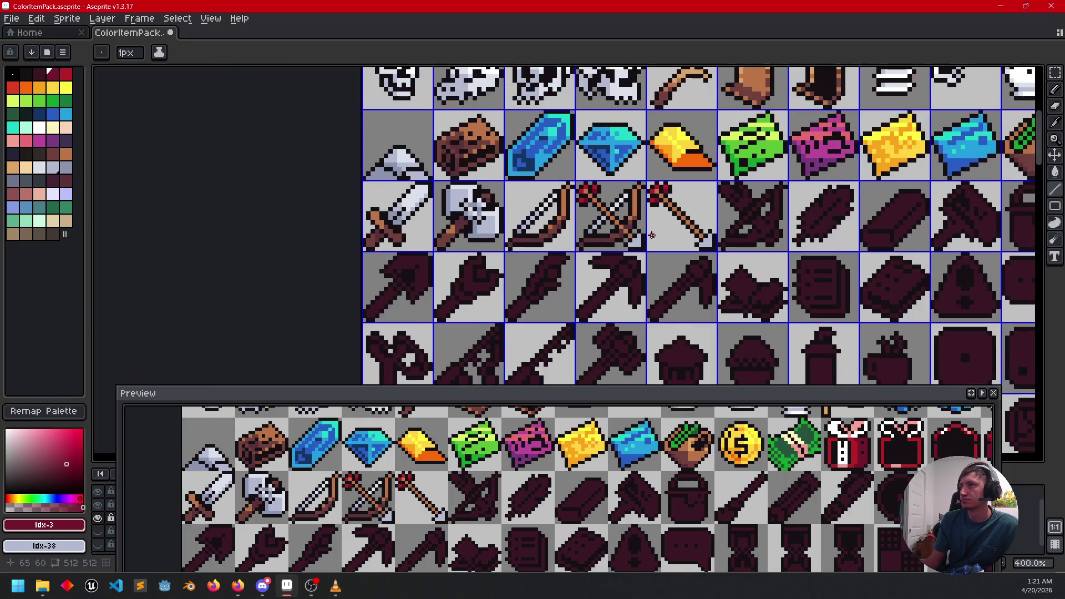
pyautogui.scroll(1, 610, 233)
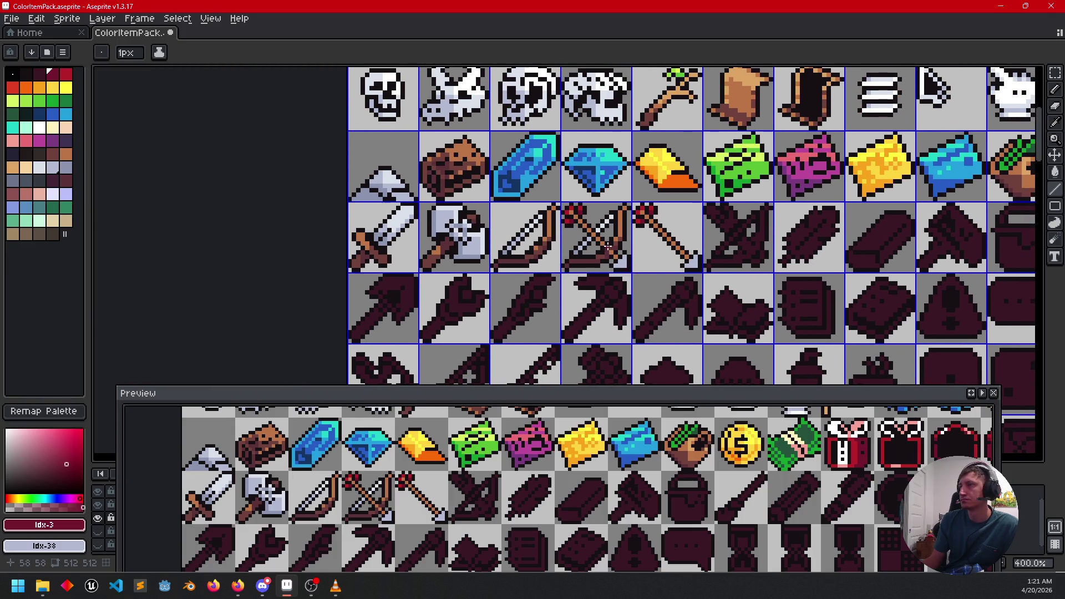
pyautogui.scroll(3, 608, 246)
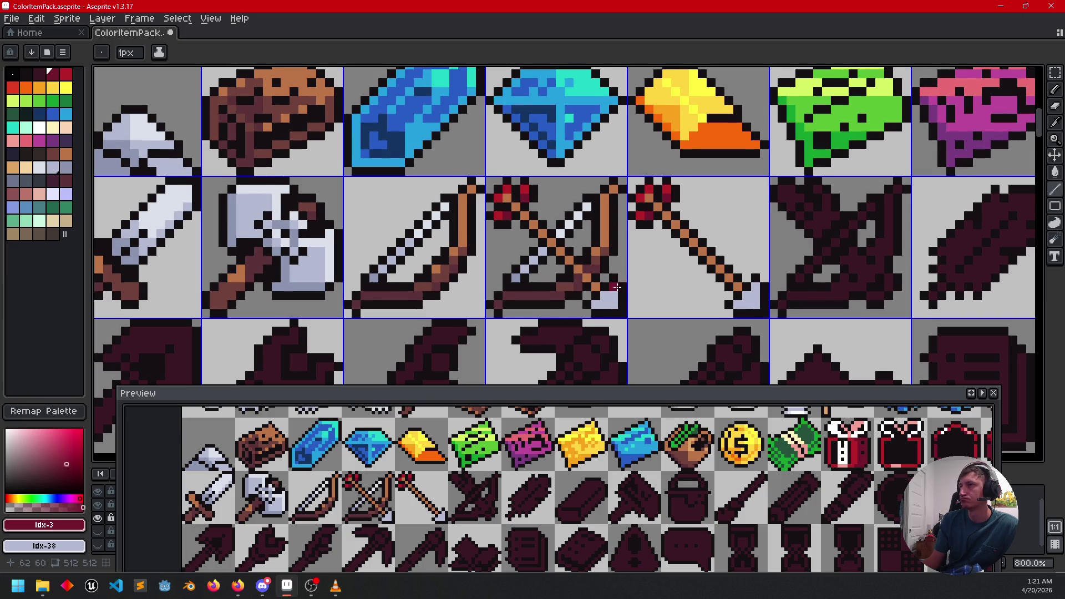
pyautogui.scroll(-1, 616, 283)
pyautogui.scroll(2, 648, 276)
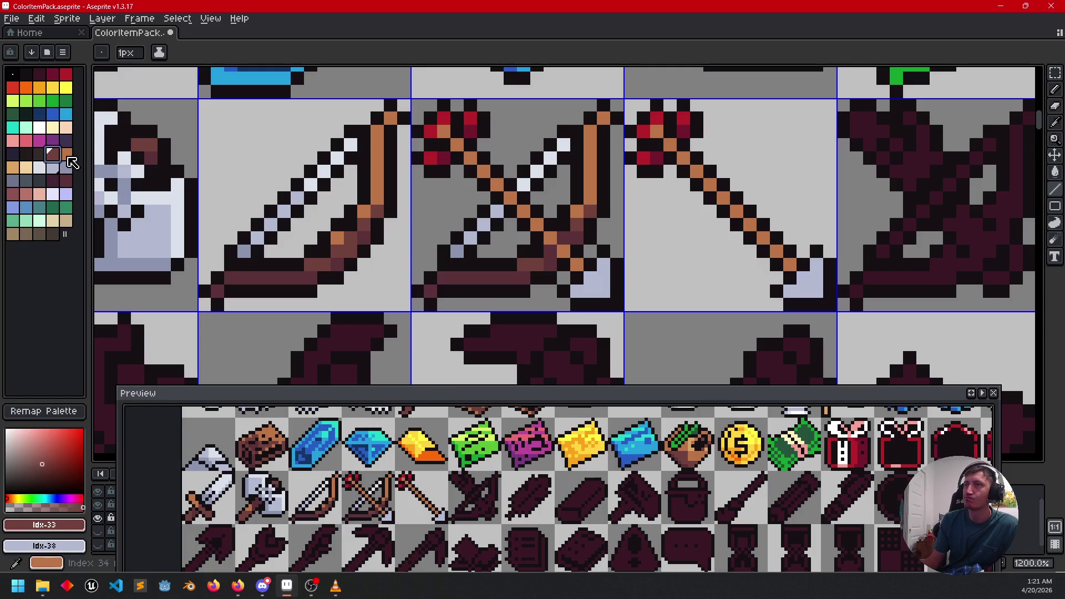
pyautogui.click(67, 156)
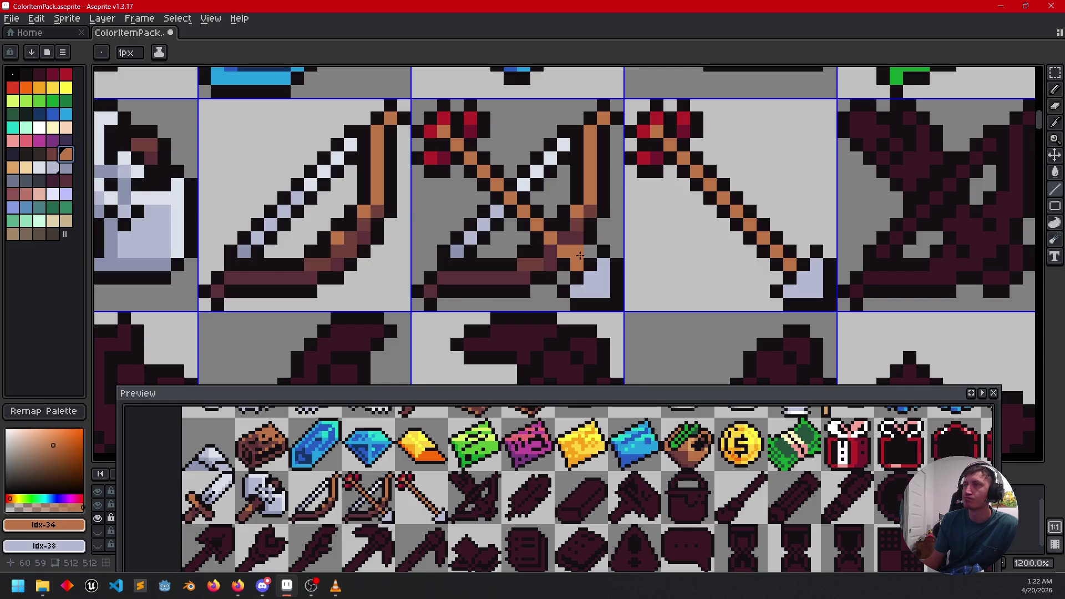
pyautogui.keyDown('alt'); pyautogui.click(582, 214); pyautogui.keyUp('alt')
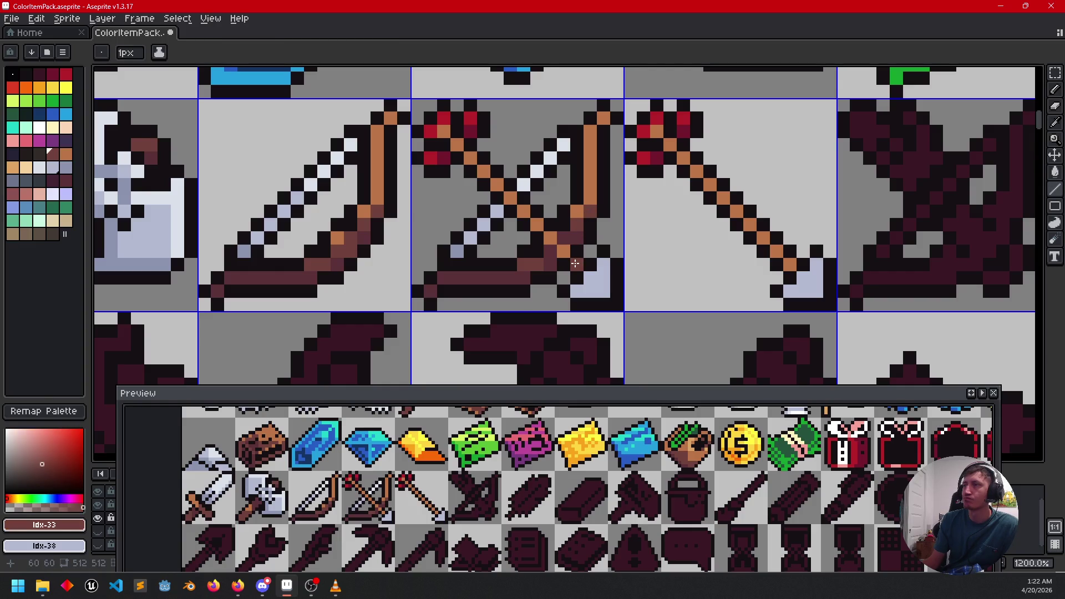
pyautogui.moveTo(668, 250); pyautogui.dragTo(614, 236)
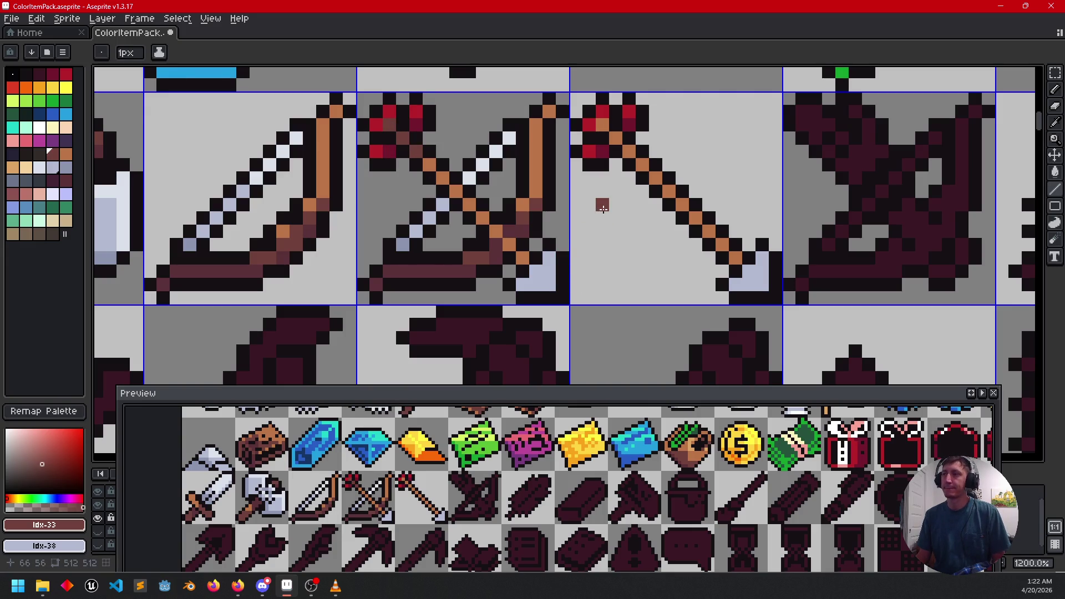
pyautogui.hotkey('ctrl', 'z')
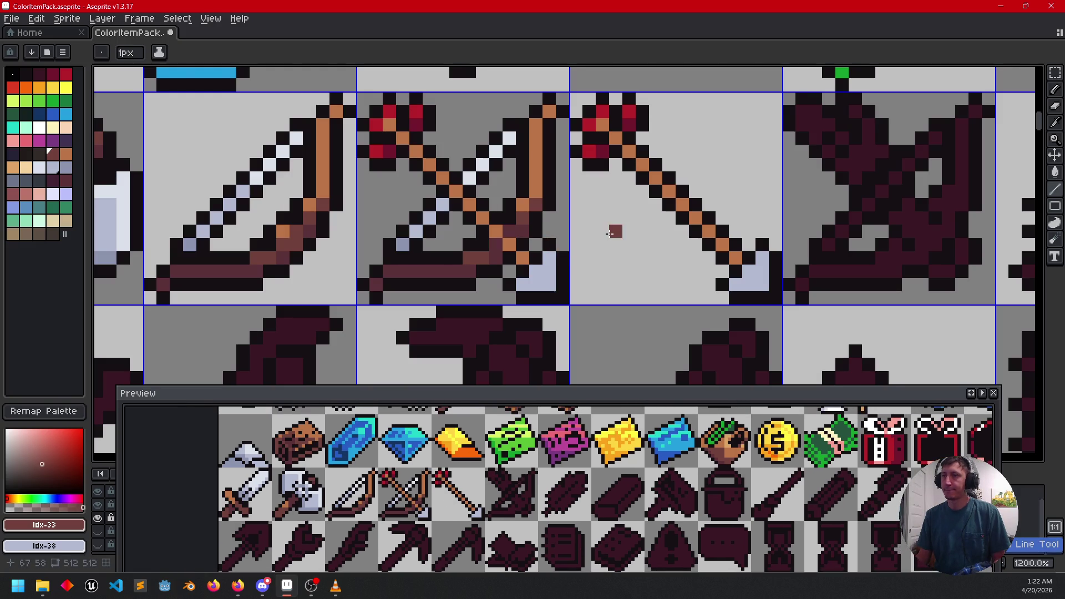
# Step: Draw an orange limb on the maroon bow tile beside the arrow
pyautogui.moveTo(610, 233); pyautogui.dragTo(538, 202)
pyautogui.scroll(-2, 592, 242)
pyautogui.moveTo(591, 242)
pyautogui.mouseDown()
pyautogui.moveTo(573, 230)
pyautogui.moveTo(509, 270)
pyautogui.moveTo(592, 247)
pyautogui.moveTo(462, 247)
pyautogui.mouseUp()
pyautogui.scroll(2, 556, 225)
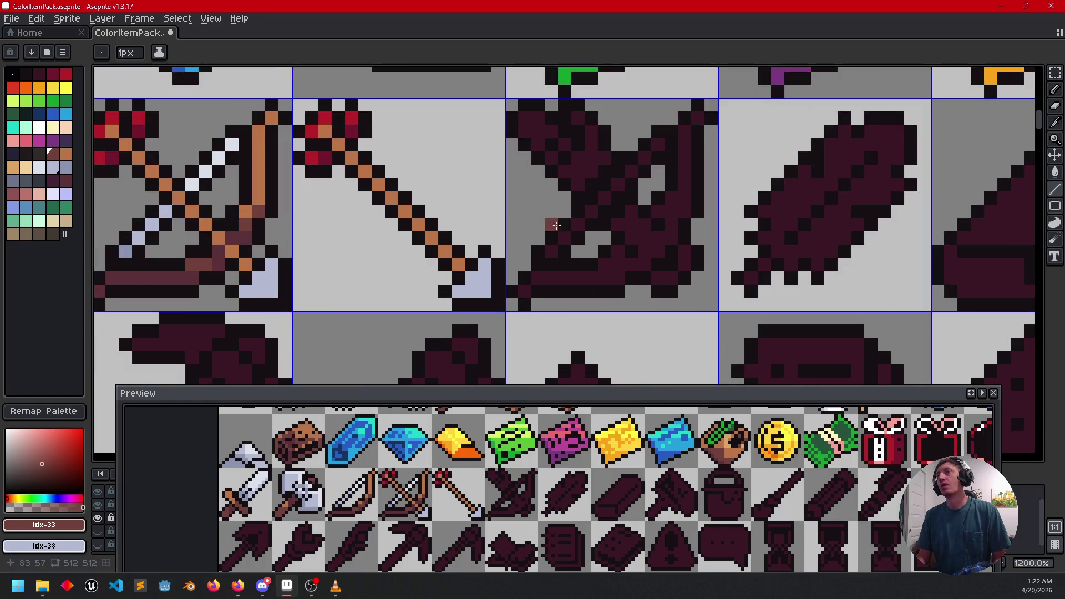
pyautogui.keyDown('alt'); pyautogui.click(261, 193); pyautogui.keyUp('alt')
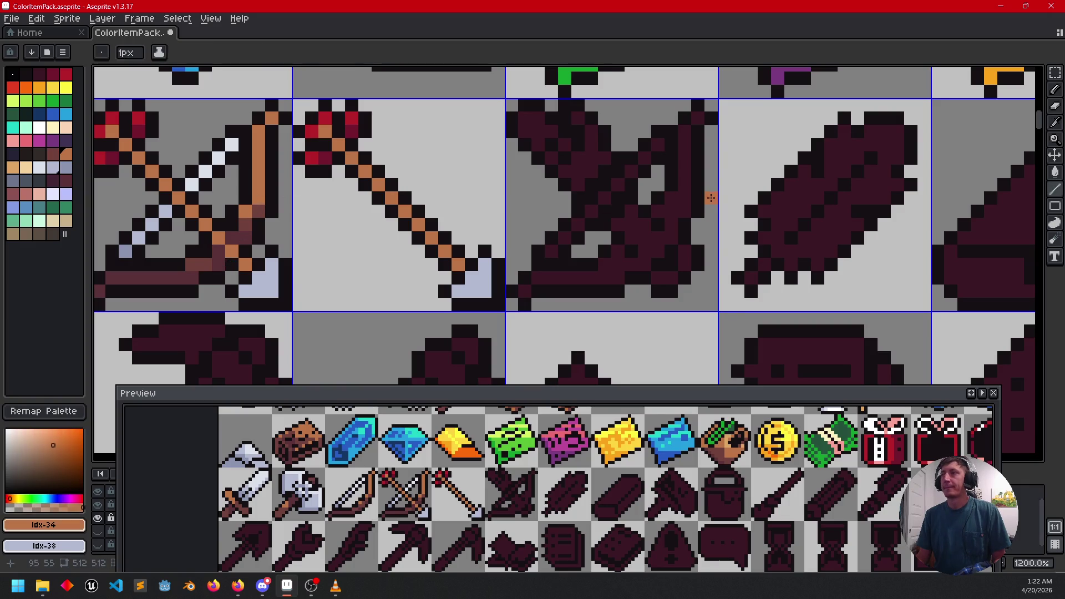
pyautogui.moveTo(711, 198); pyautogui.dragTo(755, 196)
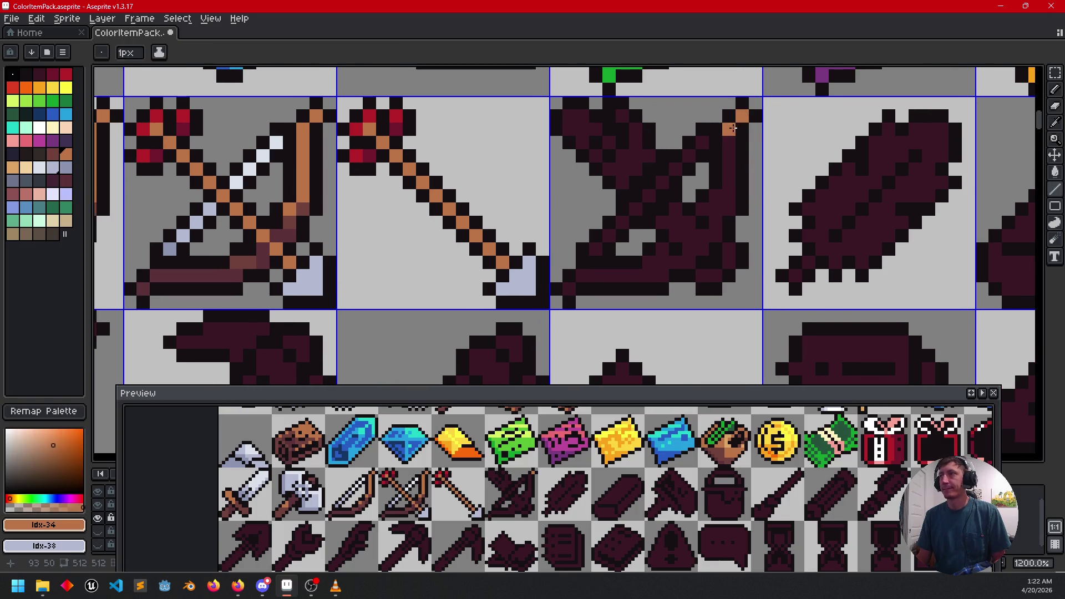
pyautogui.moveTo(730, 145)
pyautogui.mouseDown()
pyautogui.moveTo(734, 187)
pyautogui.moveTo(721, 192)
pyautogui.mouseUp()
# Step: Add dark brown shading to the bow's limb and a brown run along its base
pyautogui.press('i')
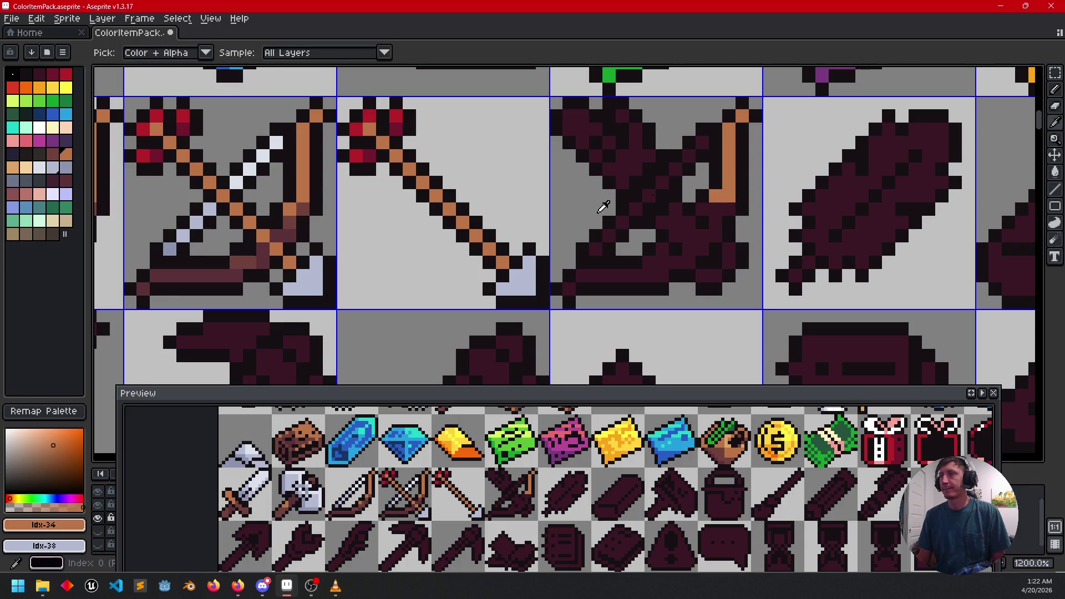
pyautogui.click(306, 207)
pyautogui.press('b')
pyautogui.click(729, 195)
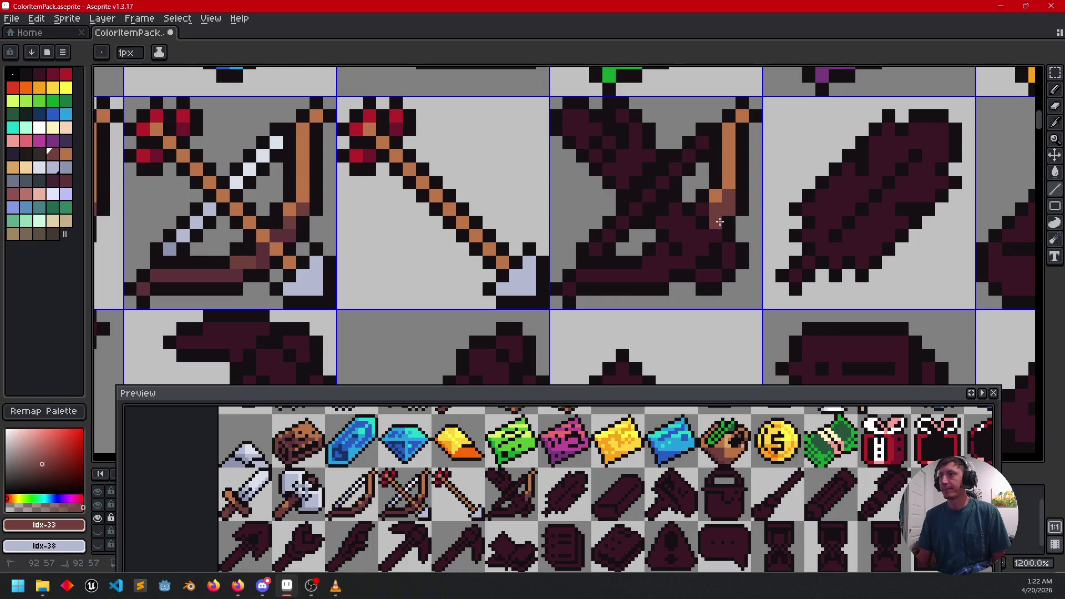
pyautogui.moveTo(711, 237); pyautogui.dragTo(702, 222)
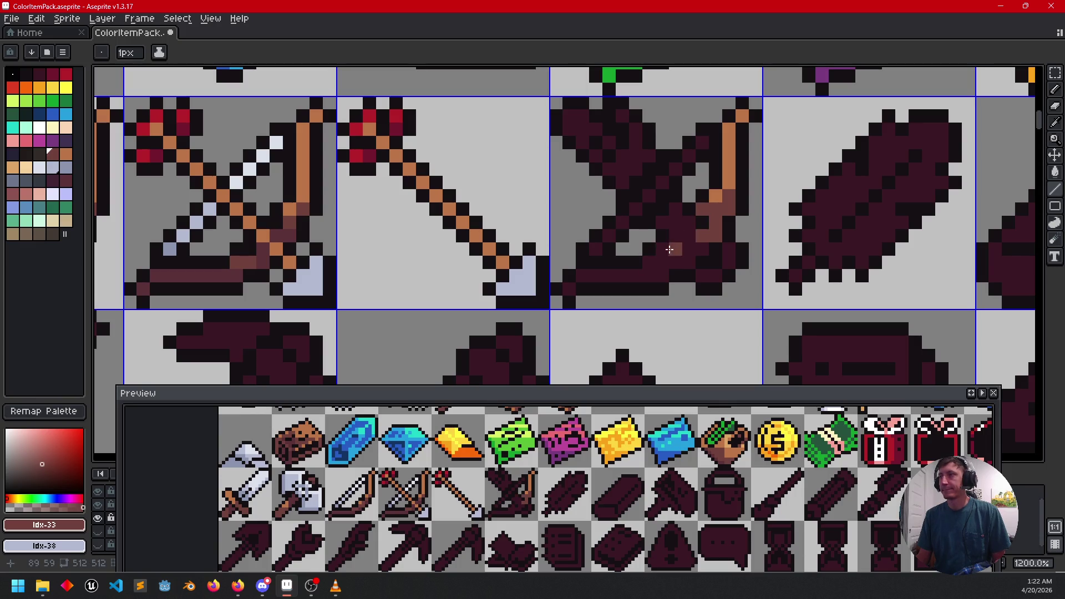
pyautogui.click(686, 260)
pyautogui.moveTo(686, 260); pyautogui.dragTo(664, 264)
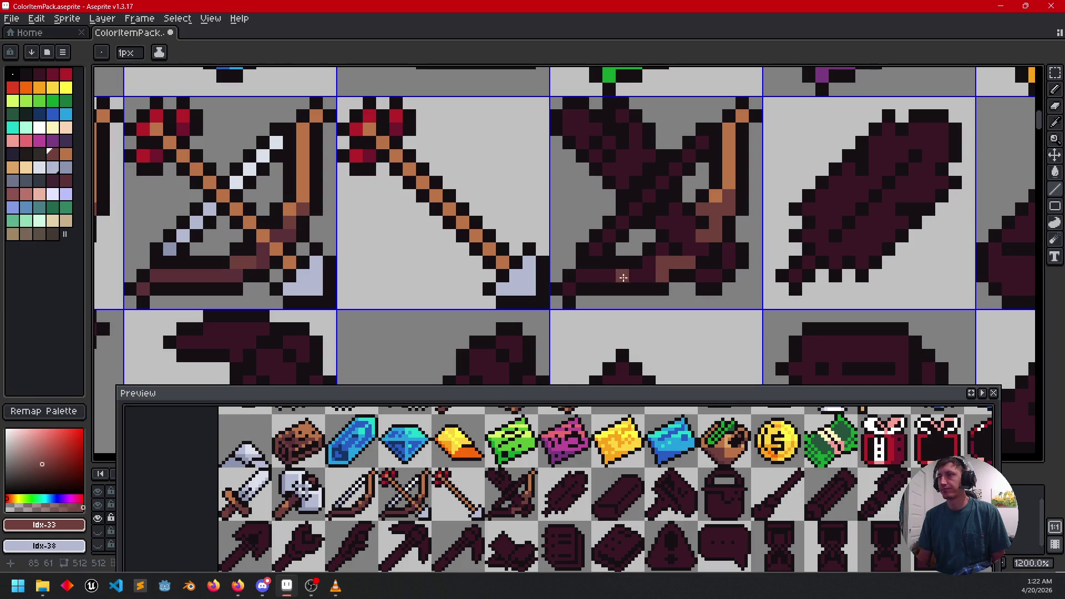
# Step: Repaint the maroon bow's lower band in reddish-brown
pyautogui.keyDown('alt'); pyautogui.click(222, 276); pyautogui.keyUp('alt')
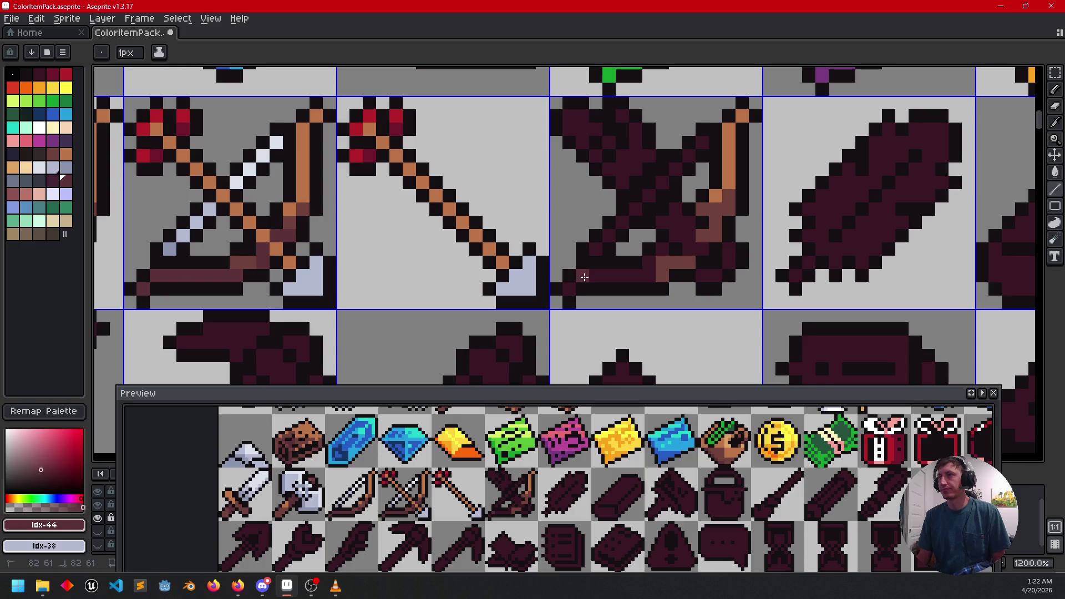
pyautogui.moveTo(580, 276); pyautogui.dragTo(649, 276)
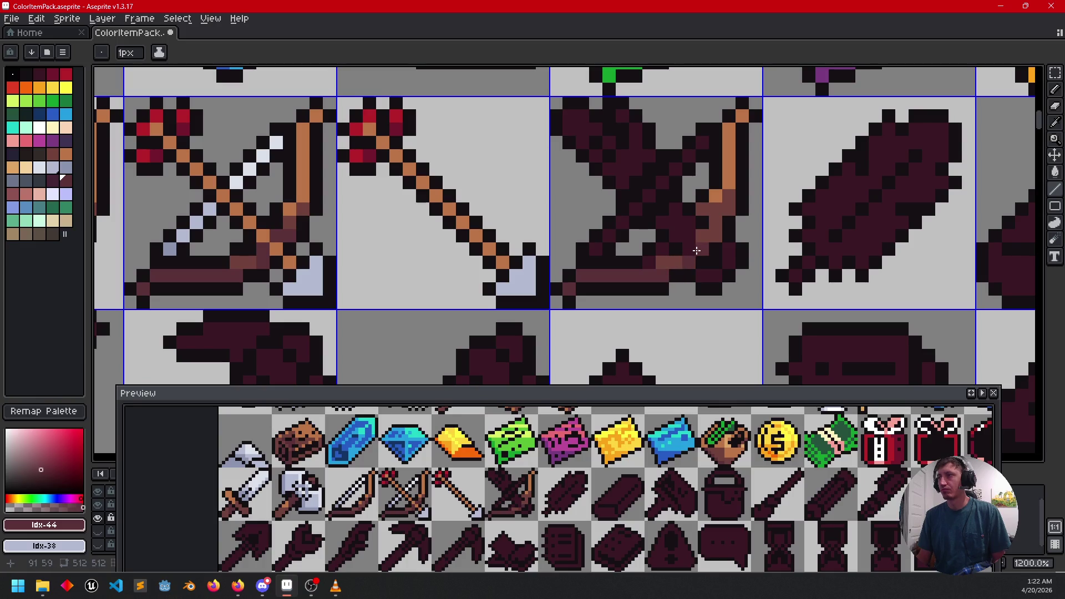
pyautogui.moveTo(683, 267); pyautogui.dragTo(726, 264)
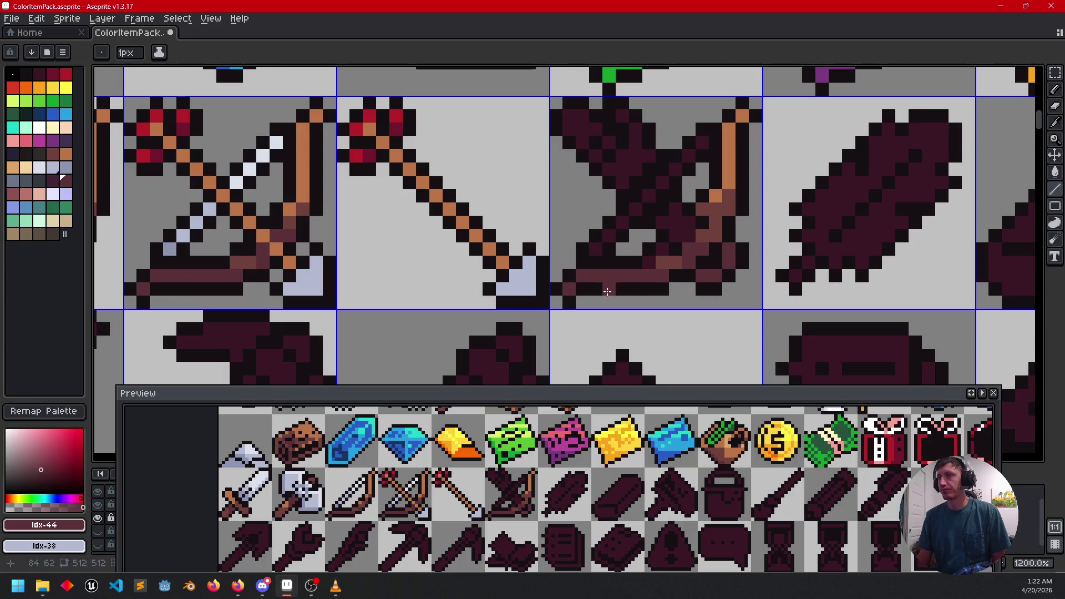
pyautogui.hscroll(-3, 639, 266)
pyautogui.moveTo(740, 245)
pyautogui.mouseDown()
pyautogui.moveTo(724, 268)
pyautogui.moveTo(744, 271)
pyautogui.mouseUp()
pyautogui.scroll(1, 752, 251)
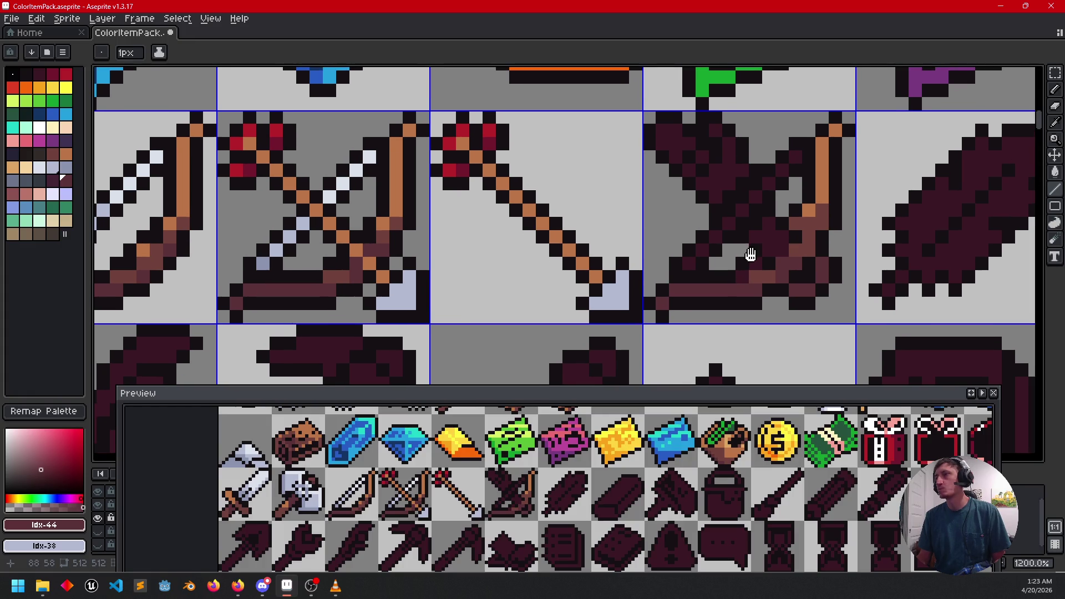
# Step: Sample light blade greys and place light pixels on the maroon tile's bolt
pyautogui.press('i')
pyautogui.click(266, 257)
pyautogui.click(266, 259)
pyautogui.click(278, 248)
pyautogui.press('b')
pyautogui.click(729, 224)
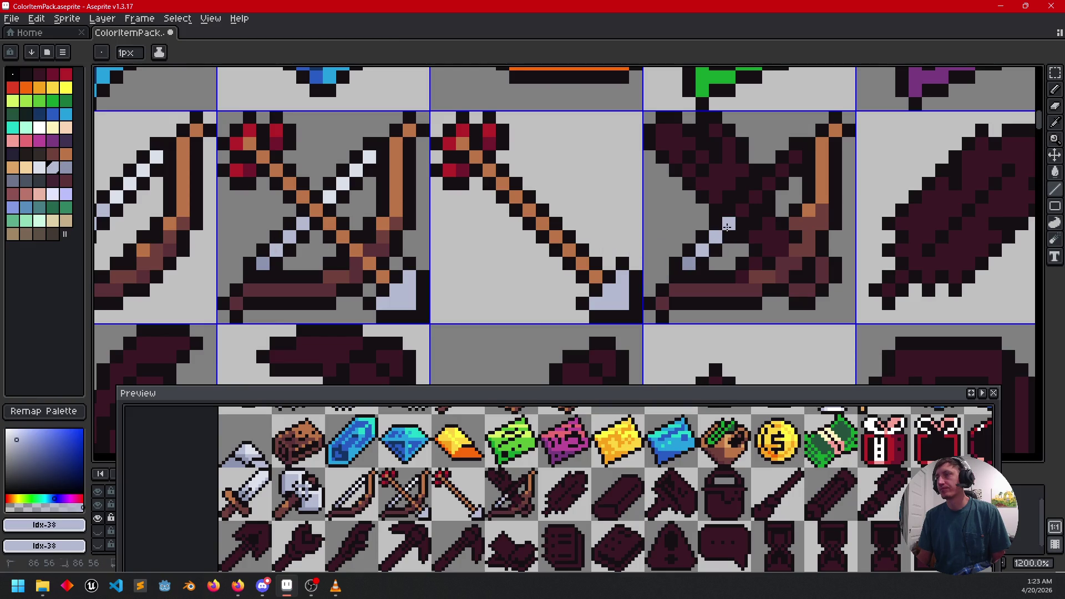
# Step: Add more light steel pixels along the bolt shaft, then pick the dark maroon
pyautogui.press('i')
pyautogui.click(340, 192)
pyautogui.press('b')
pyautogui.moveTo(373, 242); pyautogui.dragTo(472, 262)
pyautogui.click(853, 242)
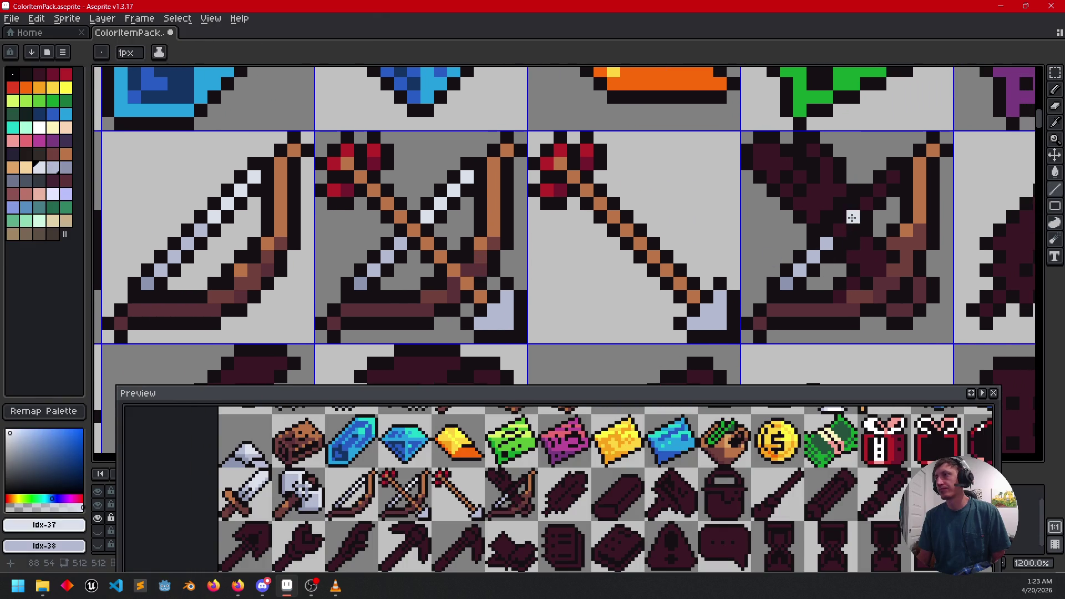
pyautogui.click(879, 190)
pyautogui.click(893, 176)
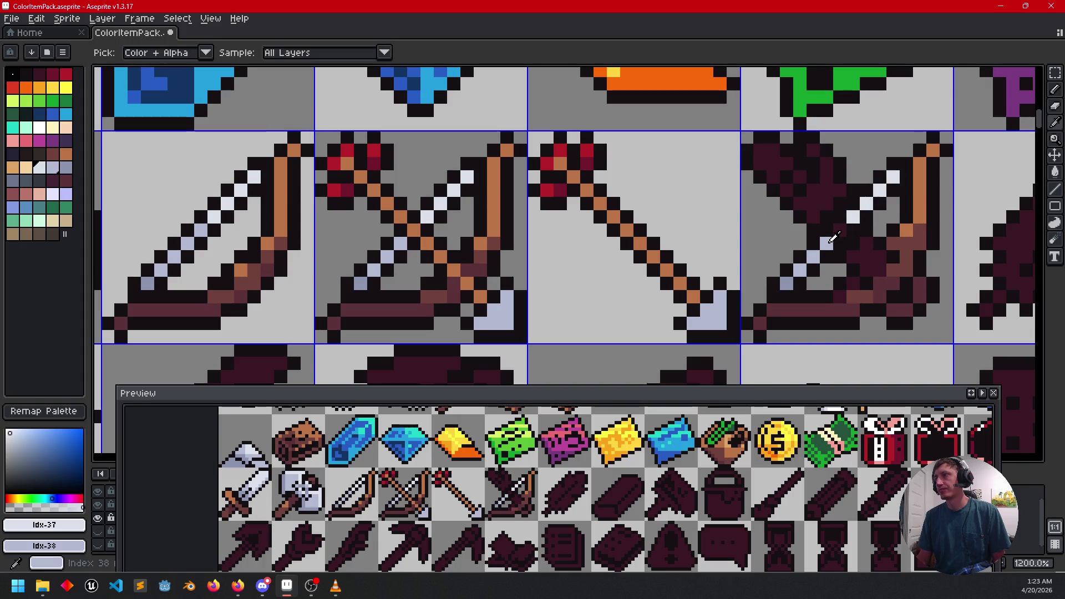
pyautogui.keyDown('alt'); pyautogui.click(838, 232); pyautogui.keyUp('alt')
pyautogui.moveTo(816, 280); pyautogui.dragTo(737, 313)
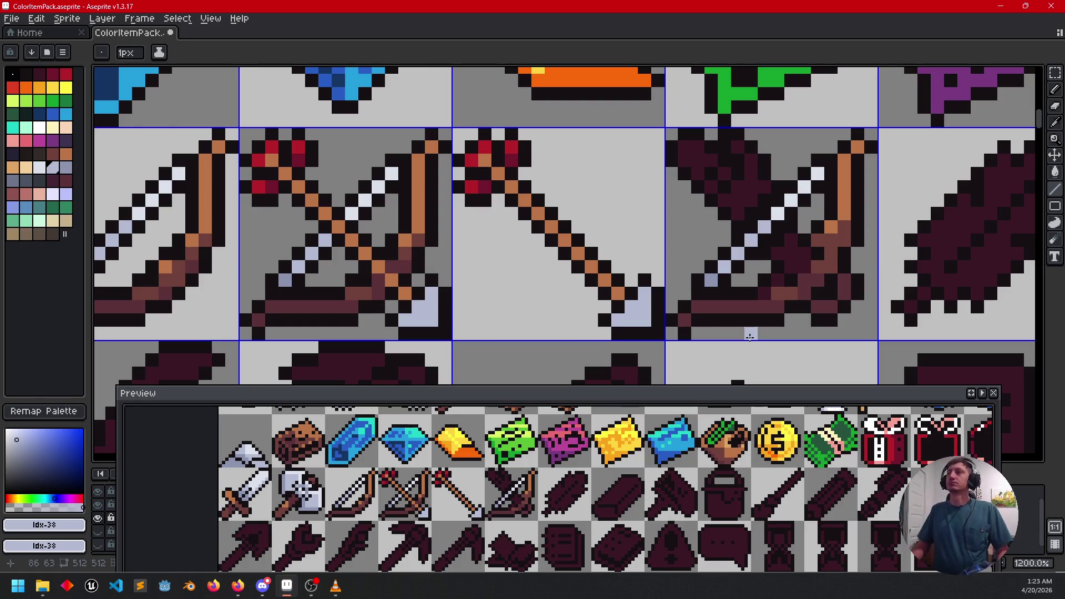
pyautogui.keyDown('alt'); pyautogui.click(813, 244); pyautogui.keyUp('alt')
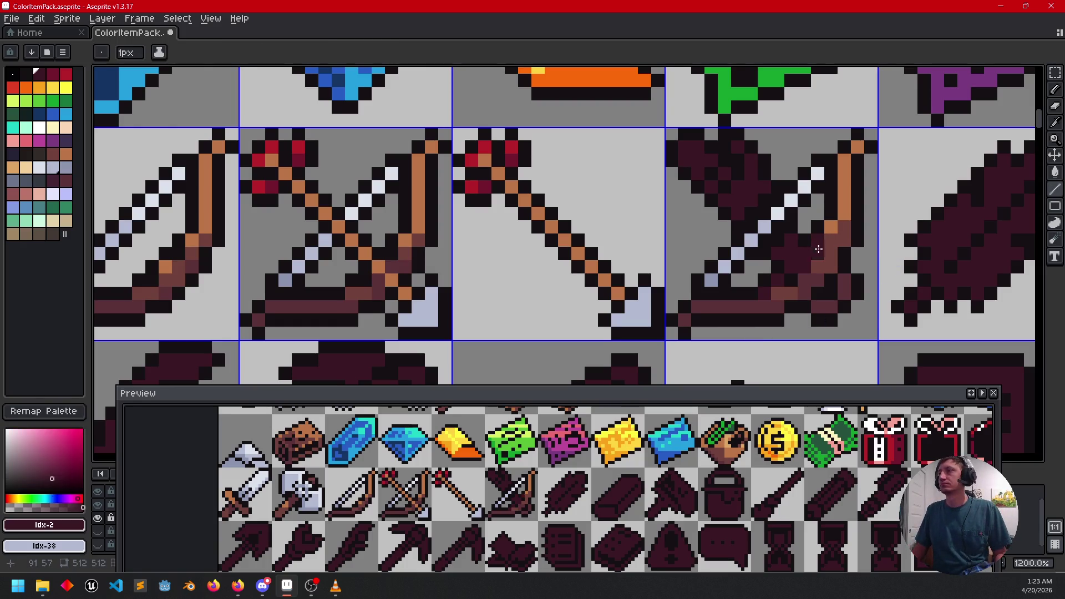
# Step: Sample the light steel colour from the blade and add a steel pixel at the icon's top
pyautogui.scroll(-2, 845, 290)
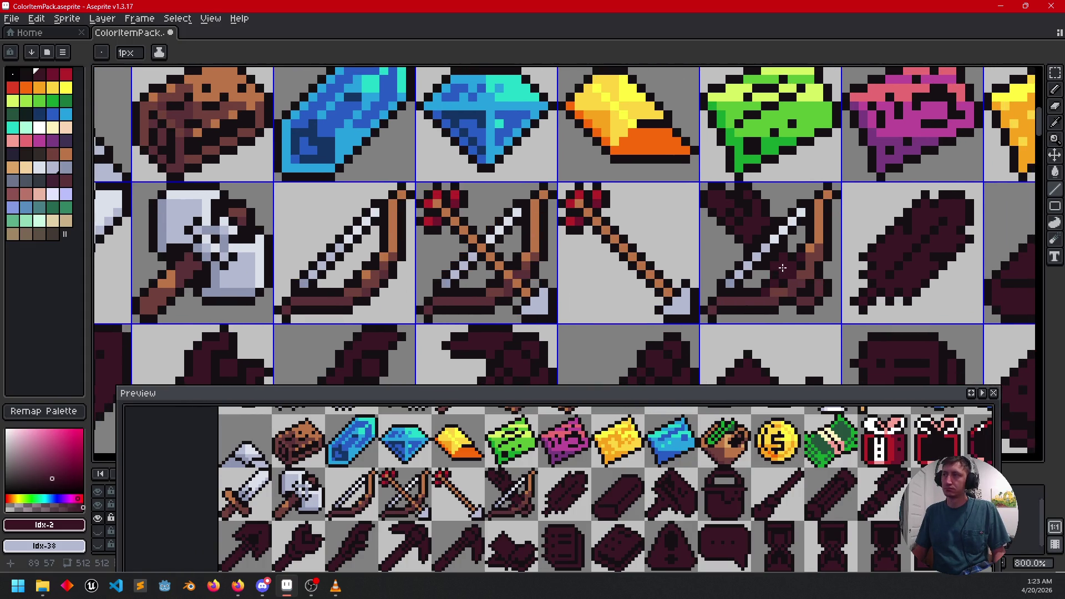
pyautogui.scroll(2, 753, 250)
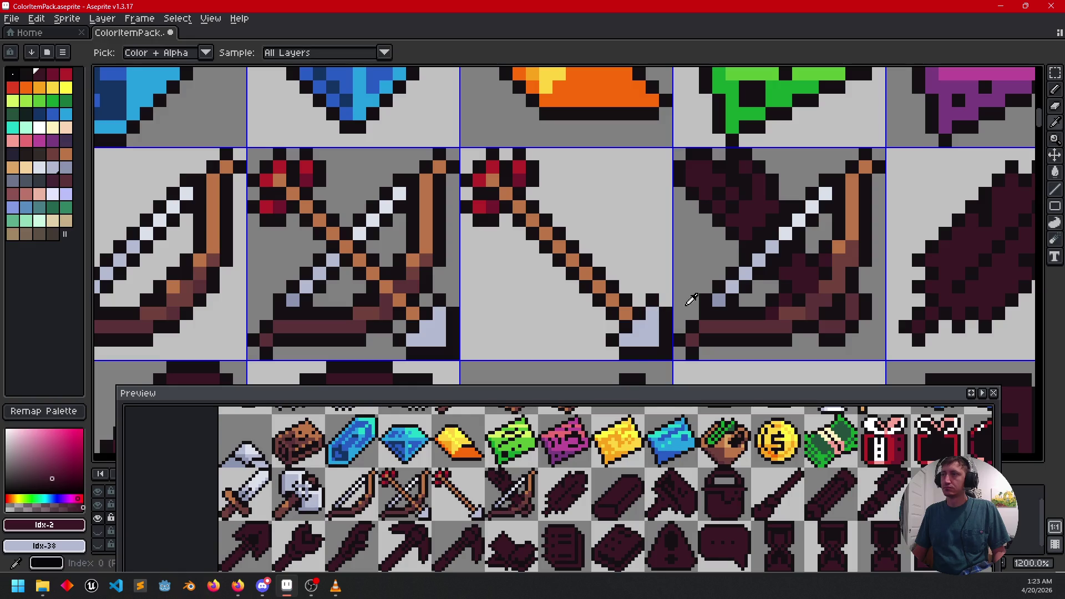
pyautogui.keyDown('alt'); pyautogui.click(734, 286); pyautogui.keyUp('alt')
pyautogui.click(743, 167)
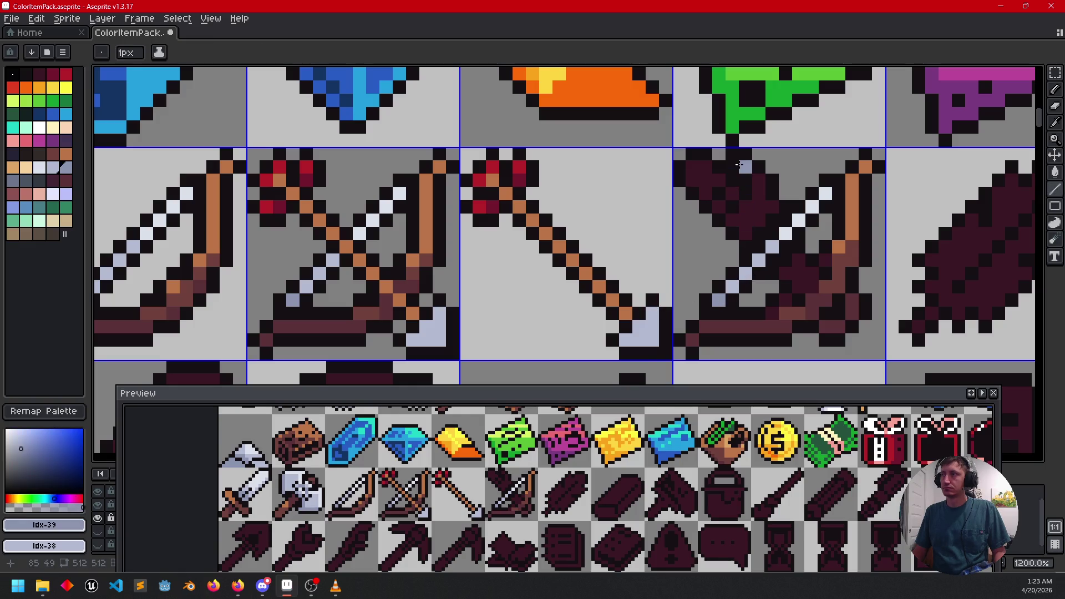
# Step: Try a dark maroon line across the bow, then undo it
pyautogui.scroll(-4, 823, 258)
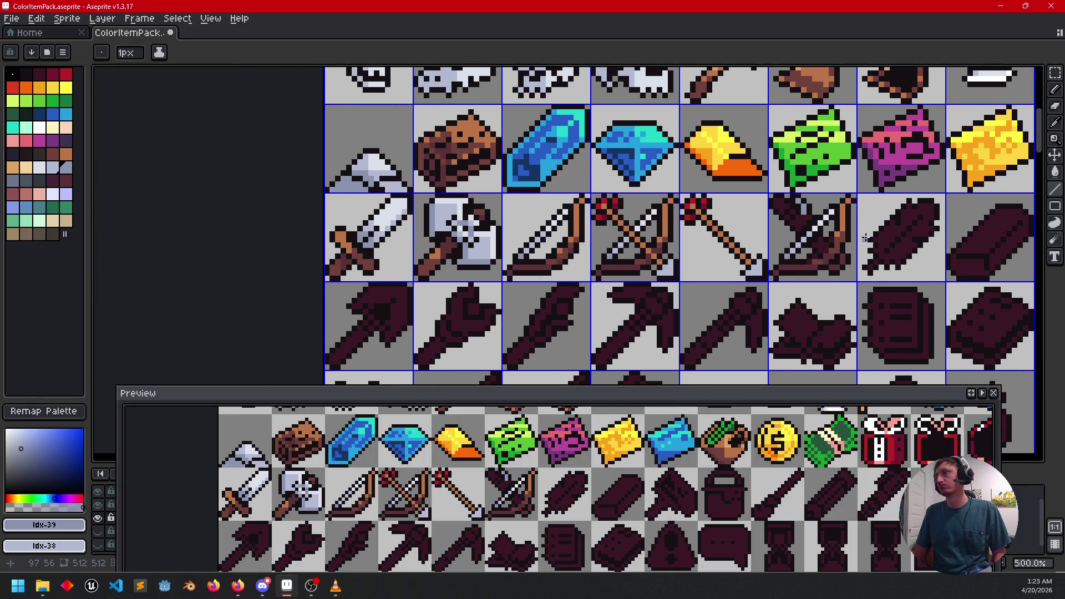
pyautogui.scroll(1, 751, 260)
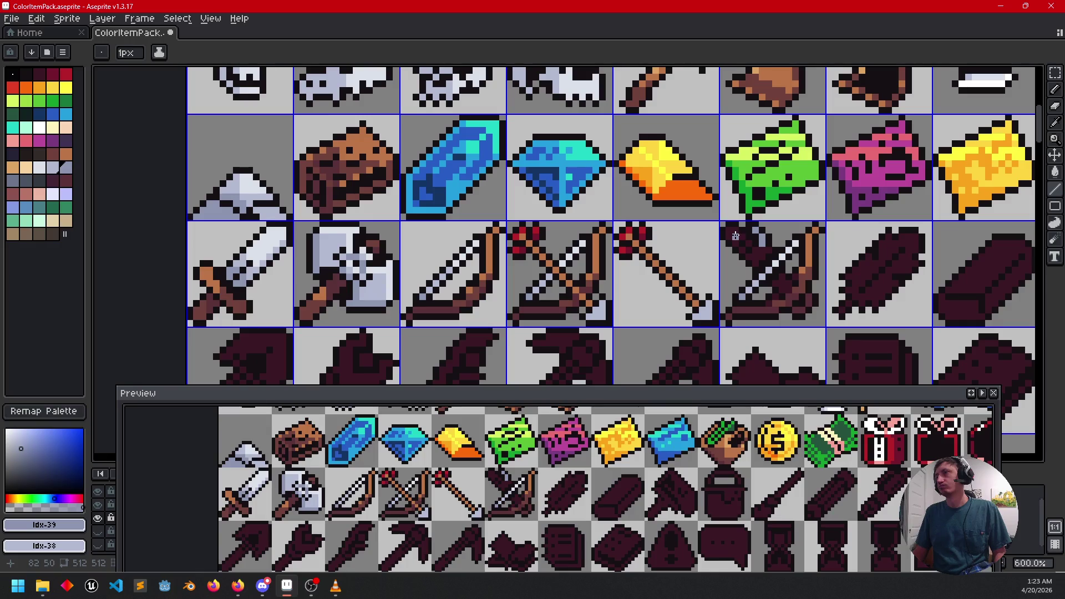
pyautogui.scroll(3, 728, 236)
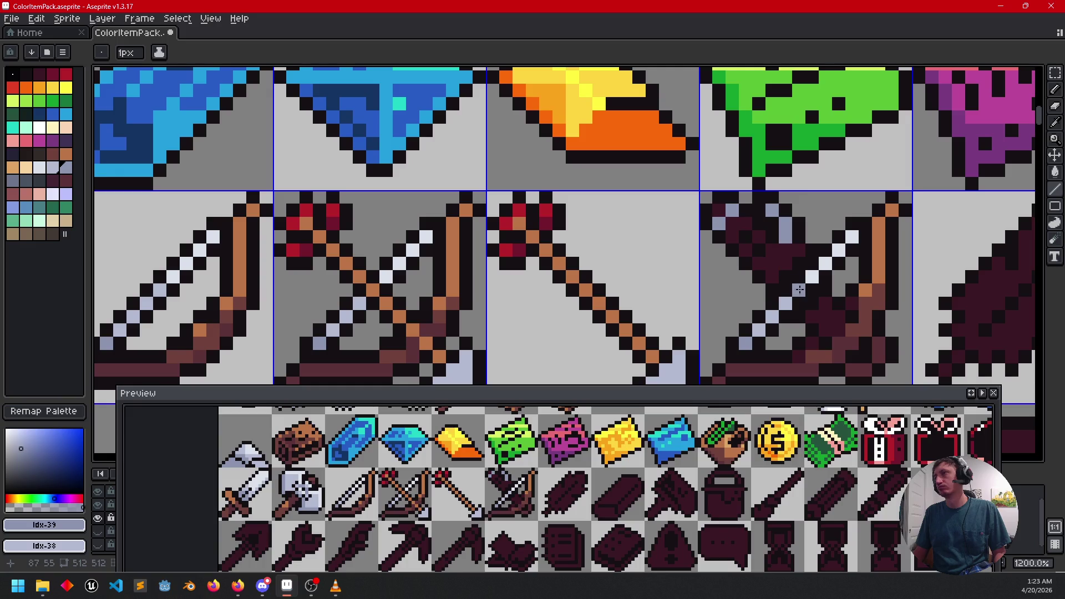
pyautogui.scroll(-2, 799, 289)
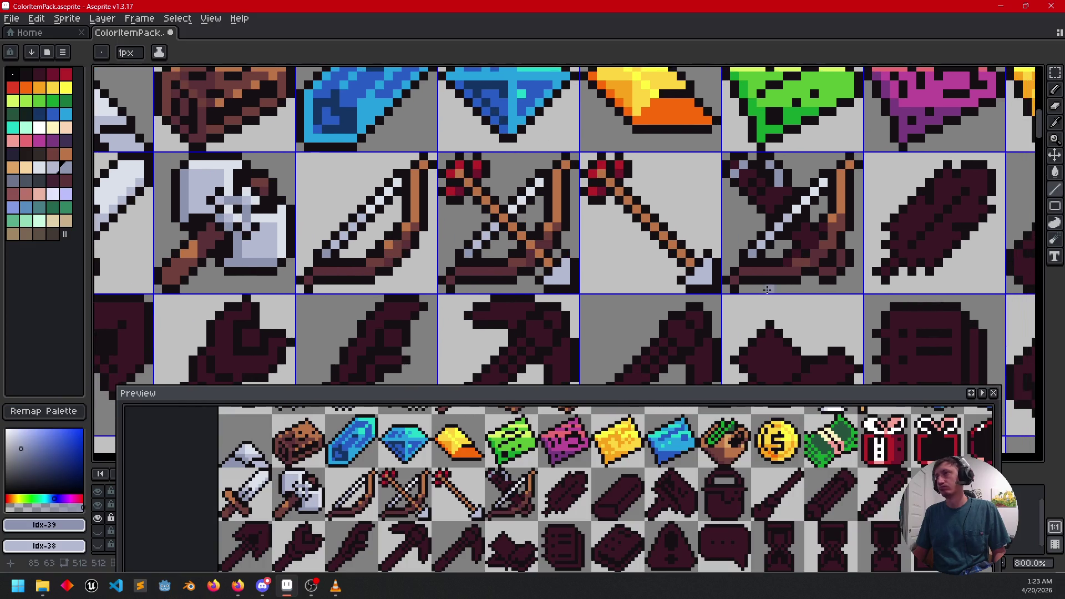
pyautogui.scroll(-2, 767, 290)
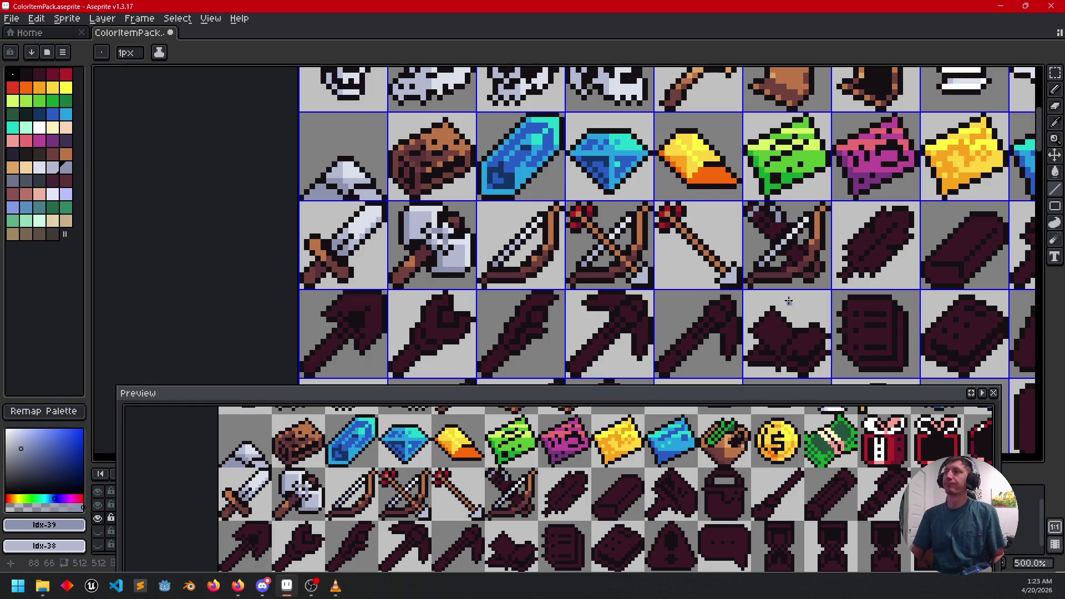
pyautogui.hscroll(3, 805, 251)
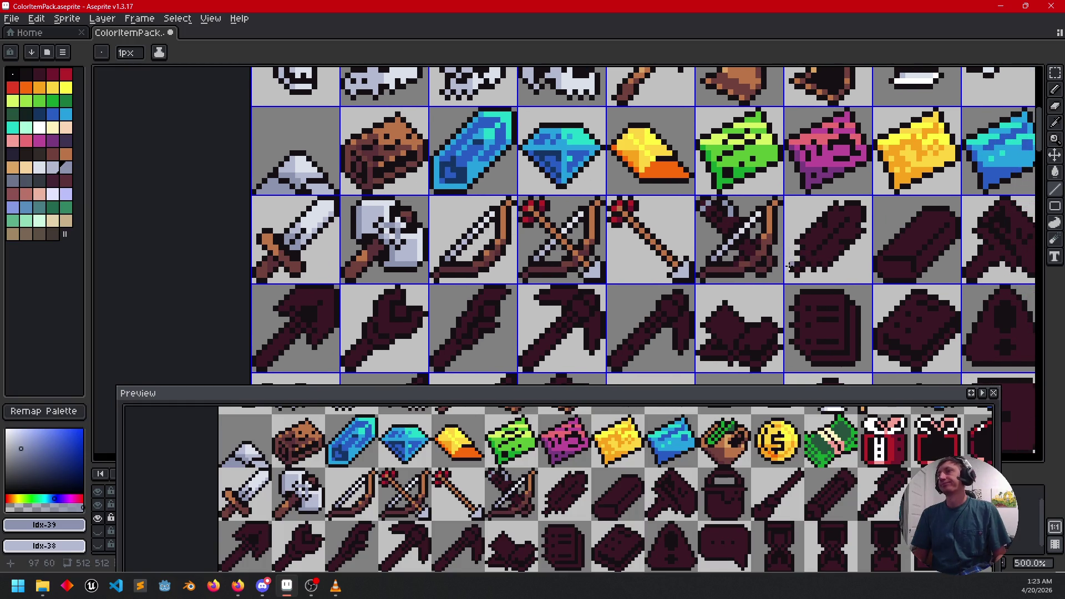
pyautogui.hscroll(3, 812, 278)
pyautogui.scroll(2, 770, 295)
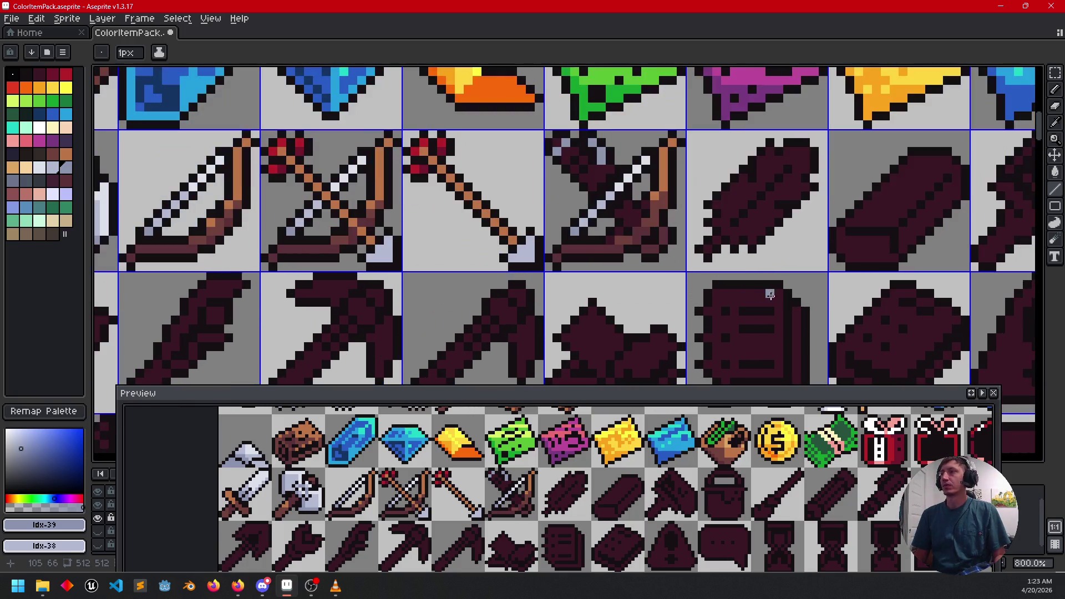
pyautogui.moveTo(775, 294); pyautogui.dragTo(773, 318)
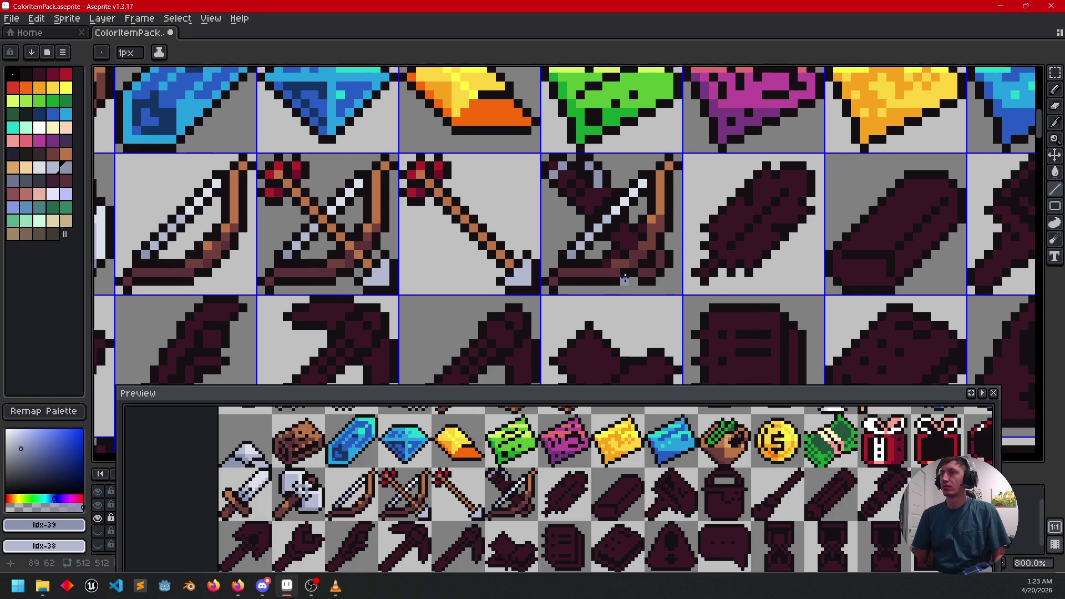
pyautogui.scroll(2, 625, 278)
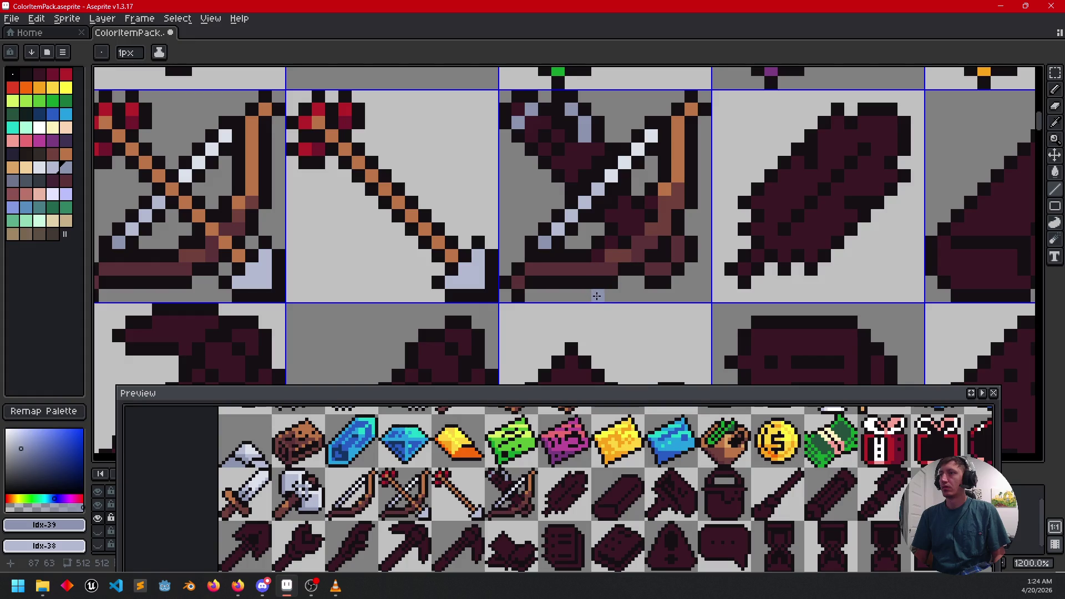
pyautogui.keyDown('alt'); pyautogui.click(598, 259); pyautogui.keyUp('alt')
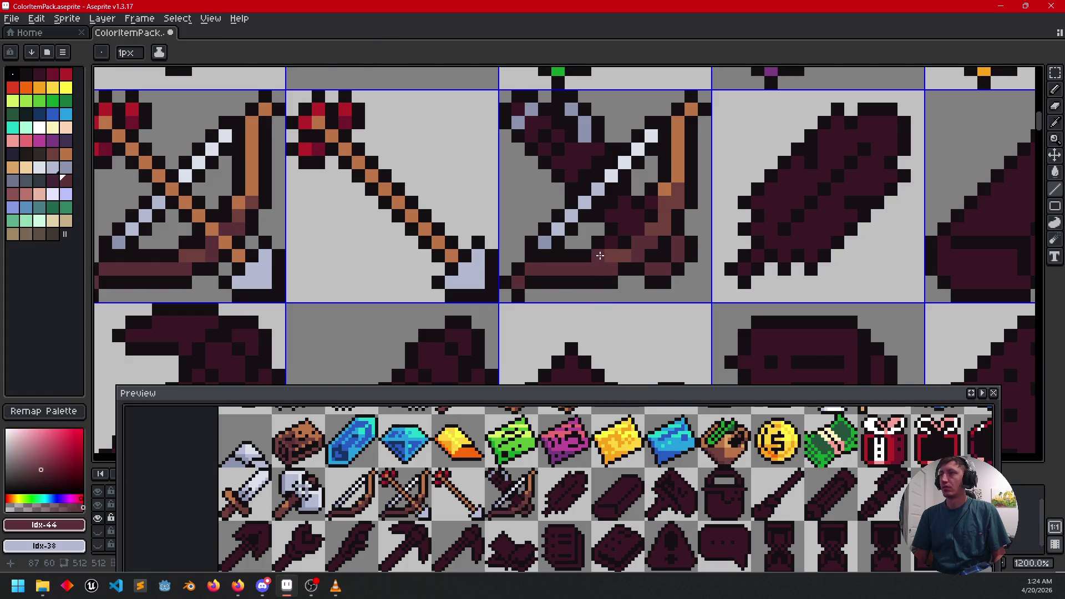
pyautogui.keyDown('alt'); pyautogui.click(609, 253); pyautogui.keyUp('alt')
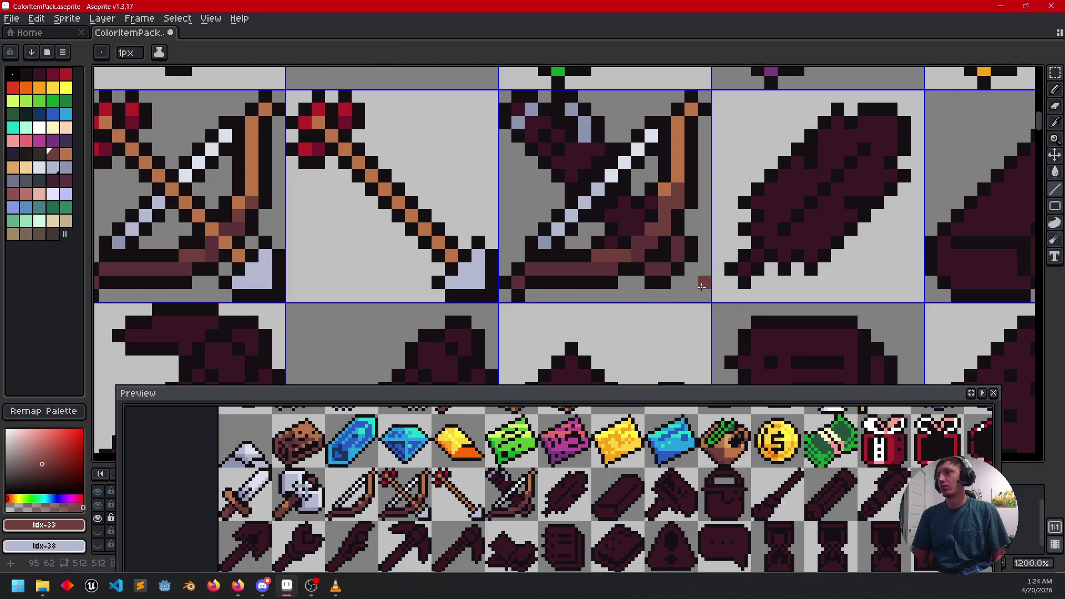
pyautogui.scroll(-3, 702, 286)
pyautogui.scroll(3, 675, 267)
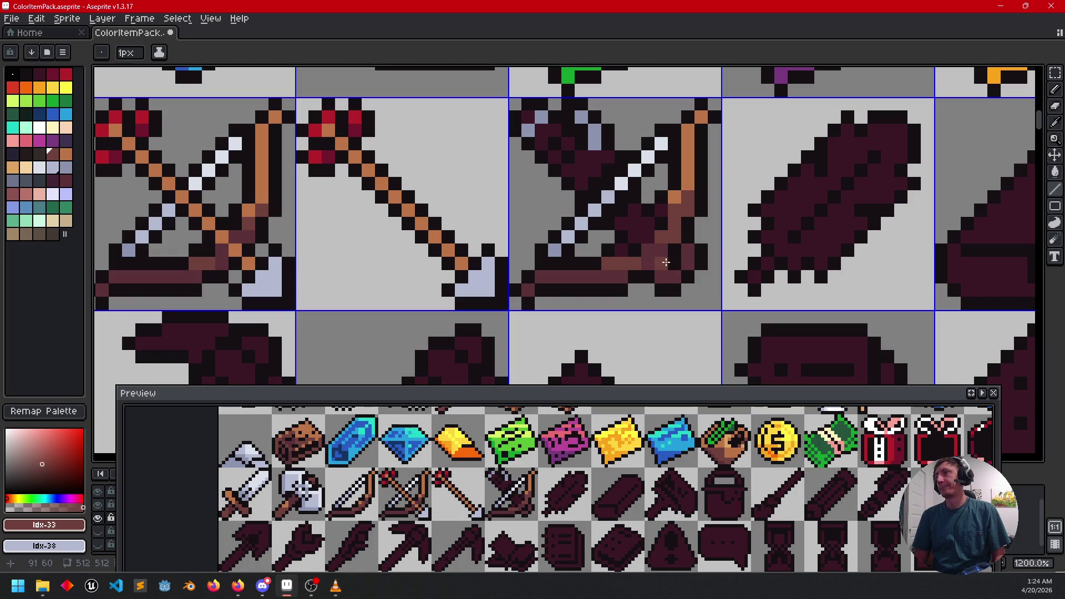
pyautogui.moveTo(667, 263); pyautogui.dragTo(652, 250)
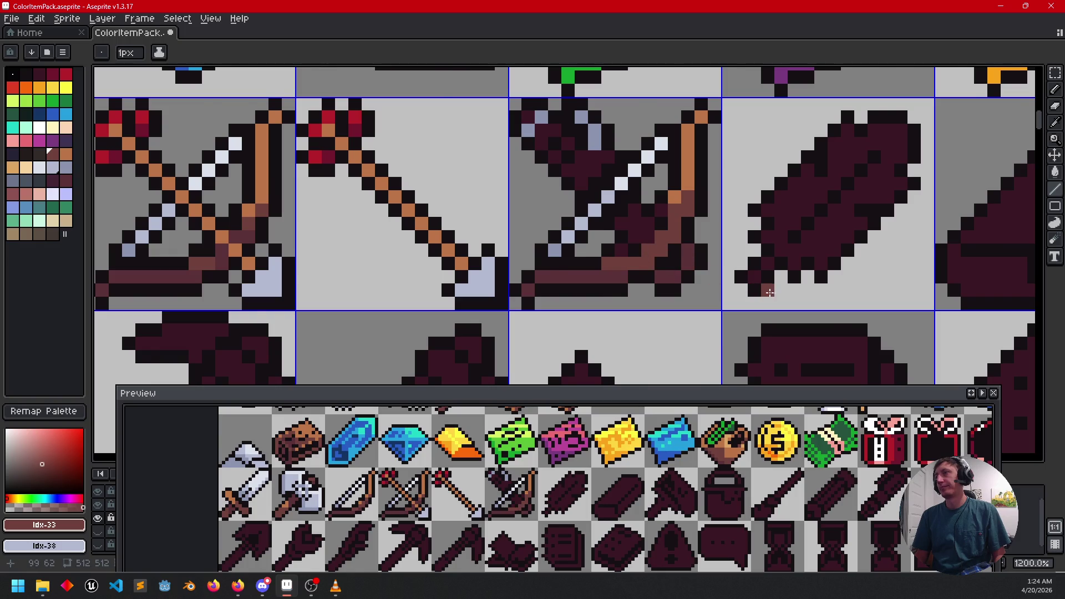
pyautogui.scroll(-3, 769, 293)
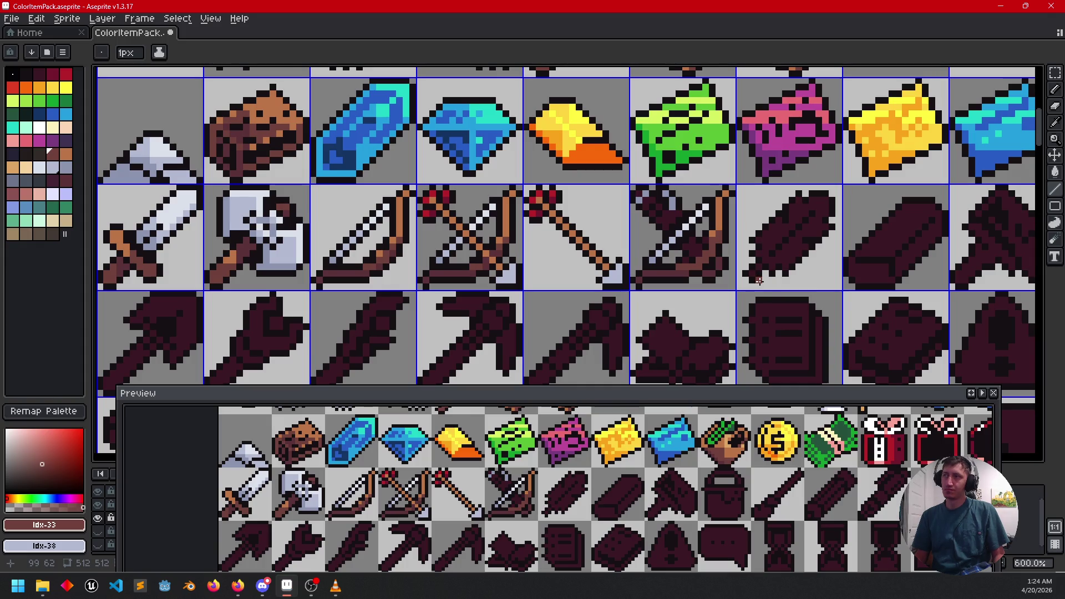
pyautogui.hotkey('ctrl', 'z')
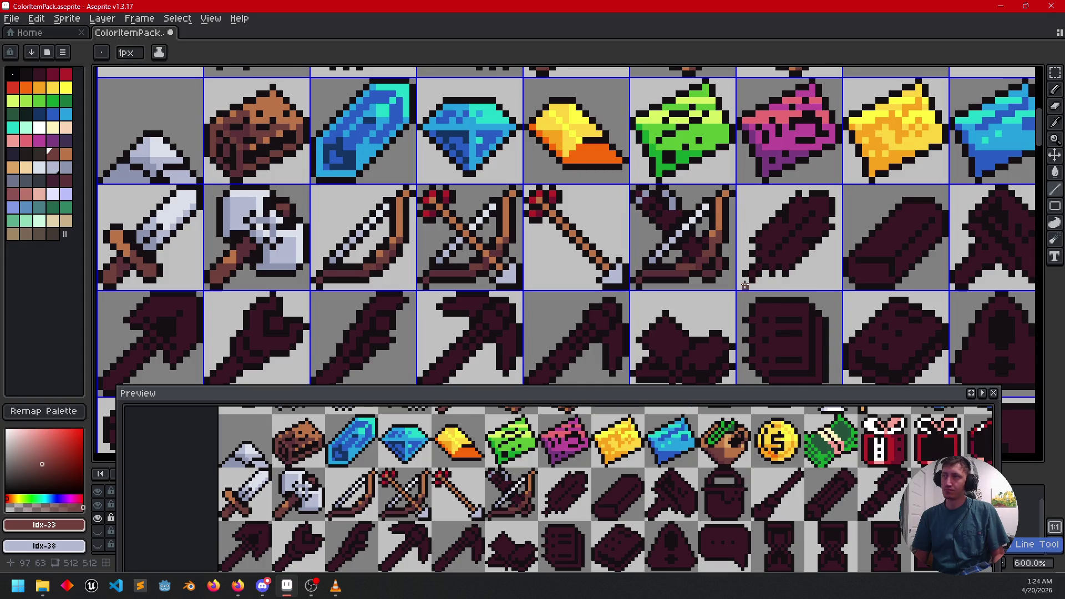
# Step: Sample the light steel colour again from a bolt pixel
pyautogui.hscroll(3, 738, 292)
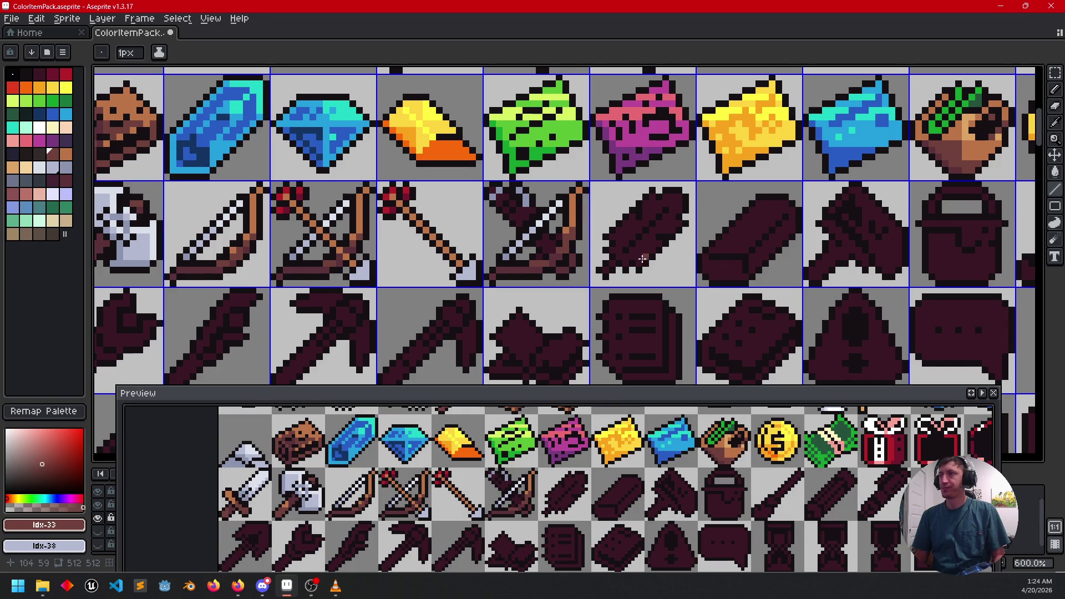
pyautogui.hscroll(1, 642, 259)
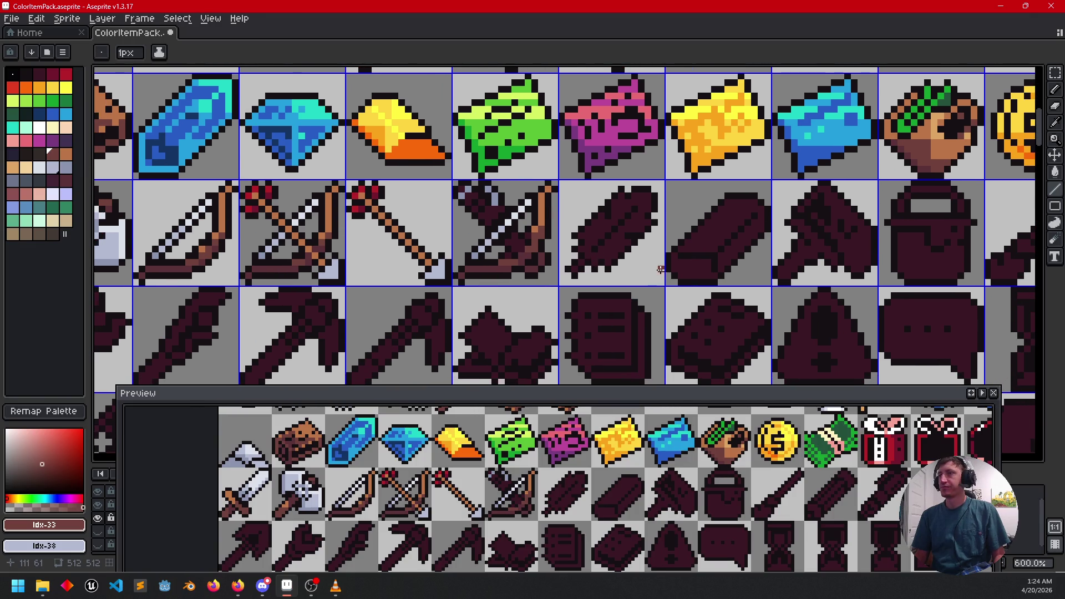
pyautogui.scroll(4, 577, 238)
pyautogui.keyDown('alt'); pyautogui.click(435, 203); pyautogui.keyUp('alt')
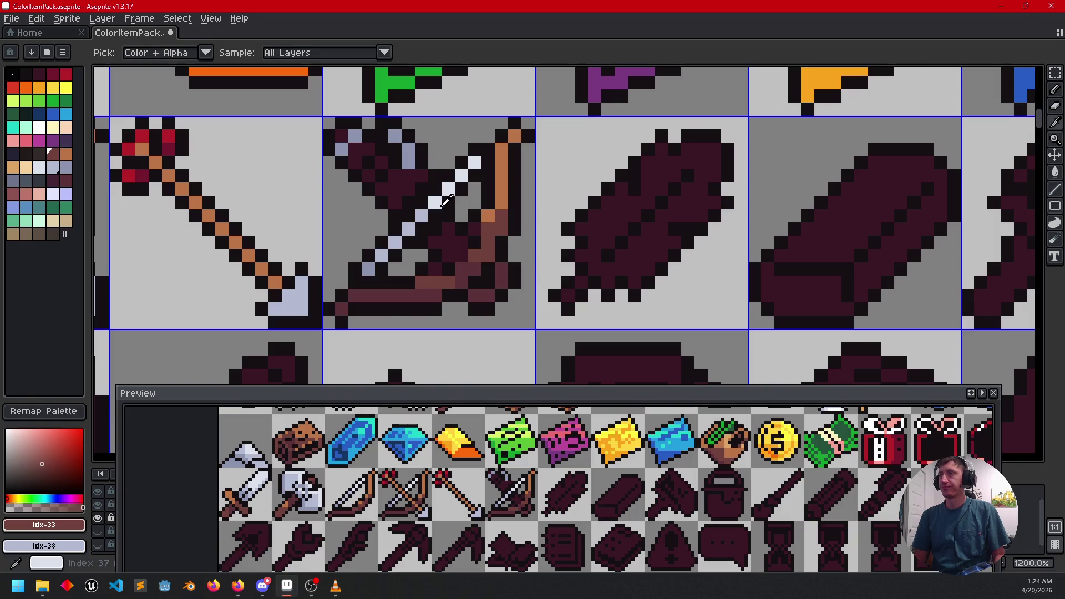
# Step: Fill the feather's interior light grey-white, discarding a trial blue-grey fill
pyautogui.press('g')
pyautogui.click(607, 214)
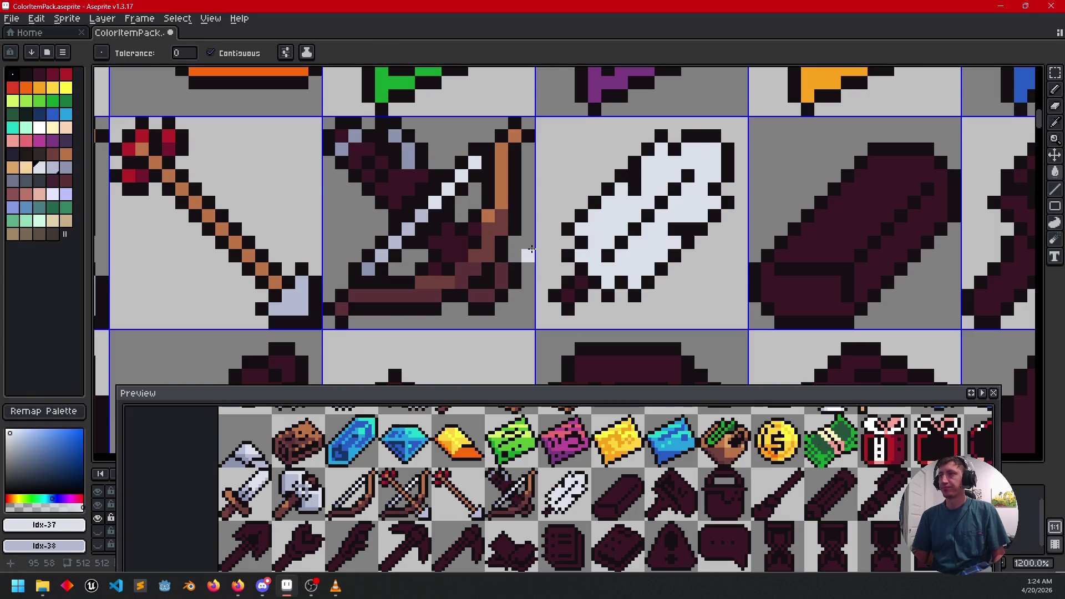
pyautogui.keyDown('alt'); pyautogui.click(369, 268); pyautogui.keyUp('alt')
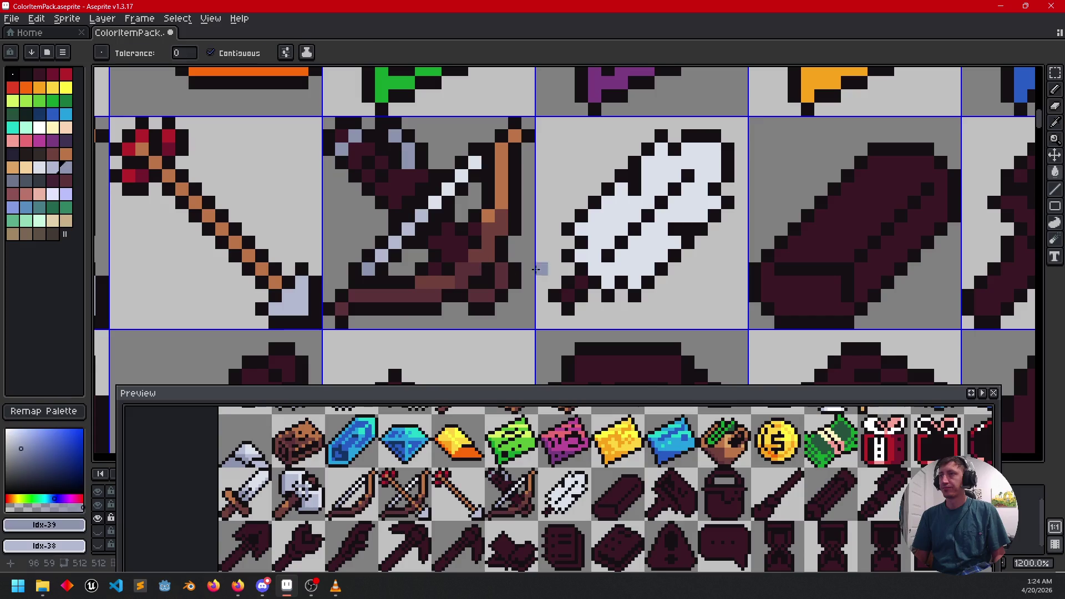
pyautogui.click(567, 296)
pyautogui.click(595, 269)
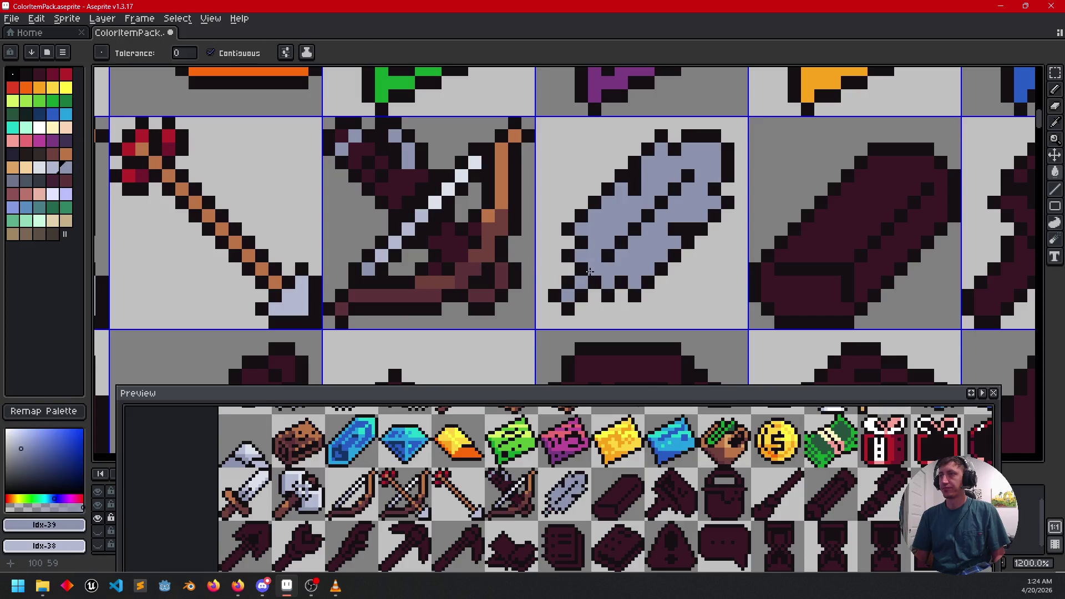
pyautogui.hotkey('ctrl', 'z')
# Step: Draw a short straight line on the feather
pyautogui.press('b')
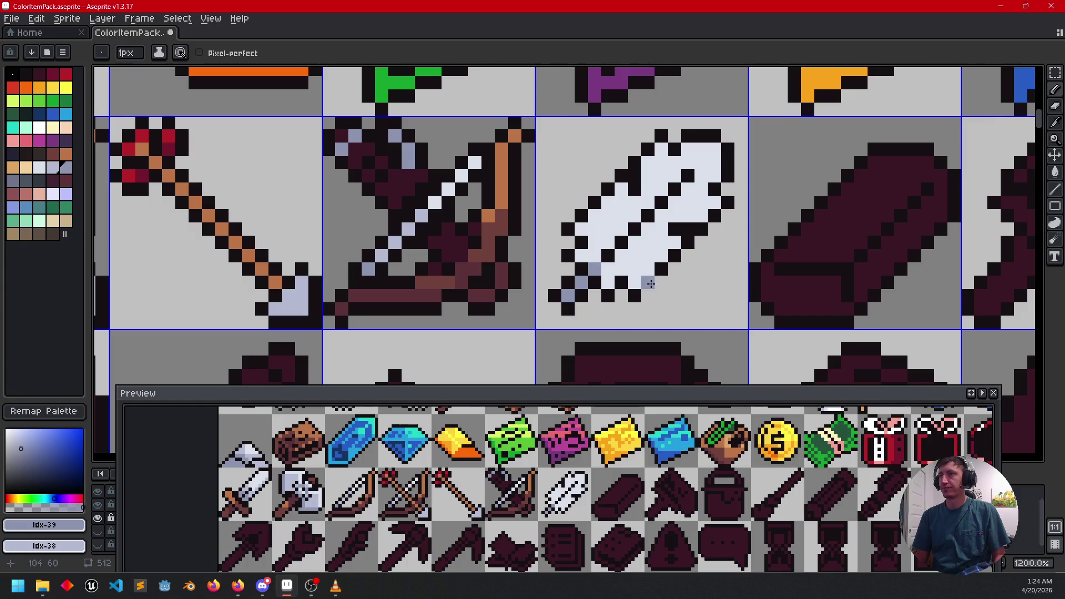
pyautogui.moveTo(649, 282); pyautogui.dragTo(697, 276)
pyautogui.press('l')
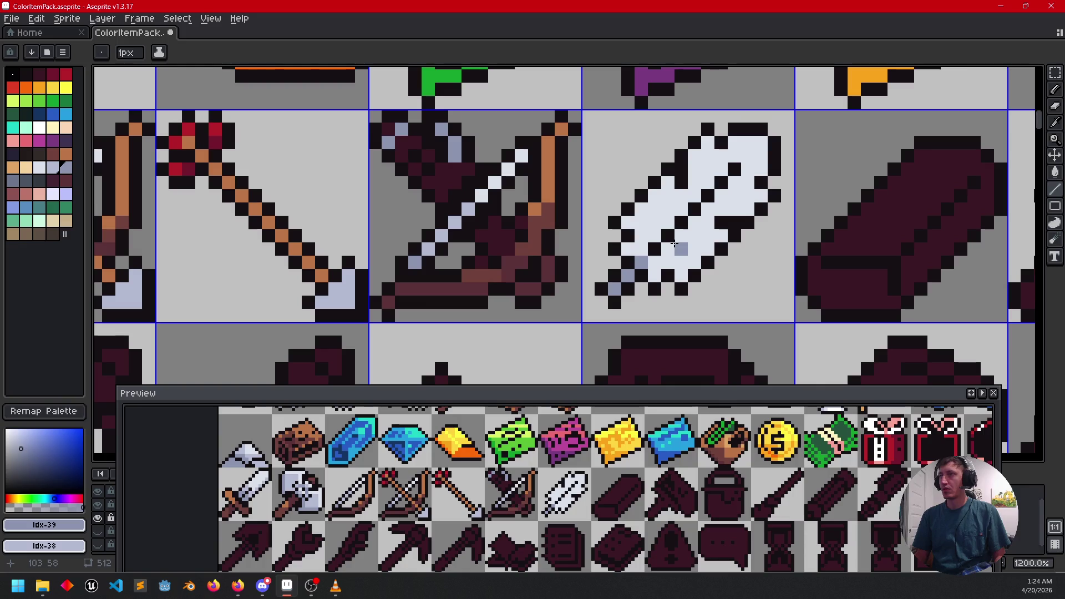
pyautogui.moveTo(657, 263)
pyautogui.mouseDown()
pyautogui.moveTo(656, 275)
pyautogui.moveTo(631, 250)
pyautogui.mouseUp()
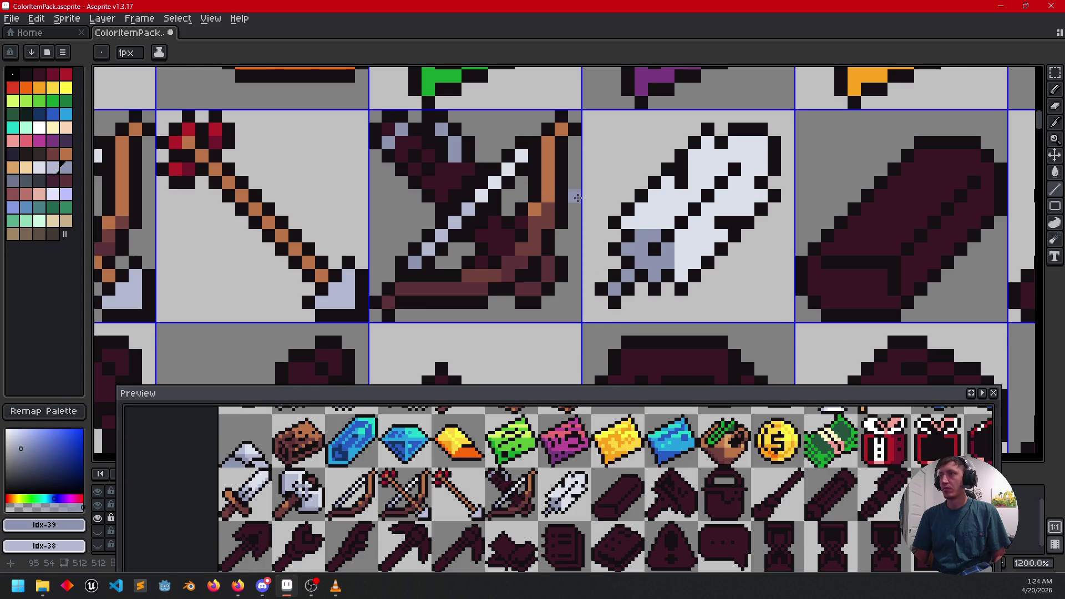
# Step: Shade the feather light blue with one pixel and fills of both white areas
pyautogui.keyDown('alt'); pyautogui.click(437, 238); pyautogui.keyUp('alt')
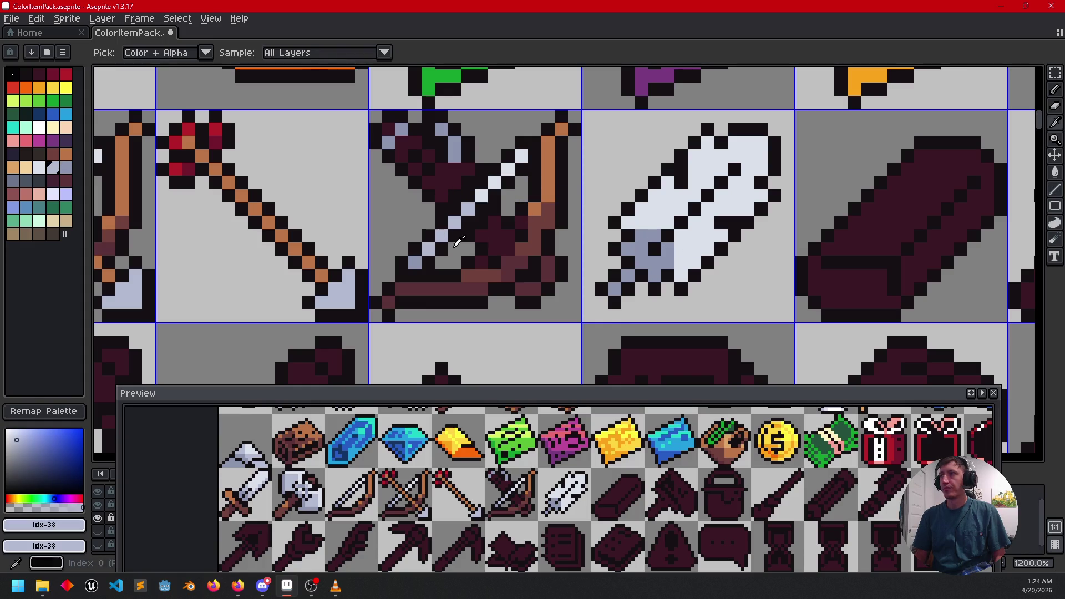
pyautogui.click(695, 223)
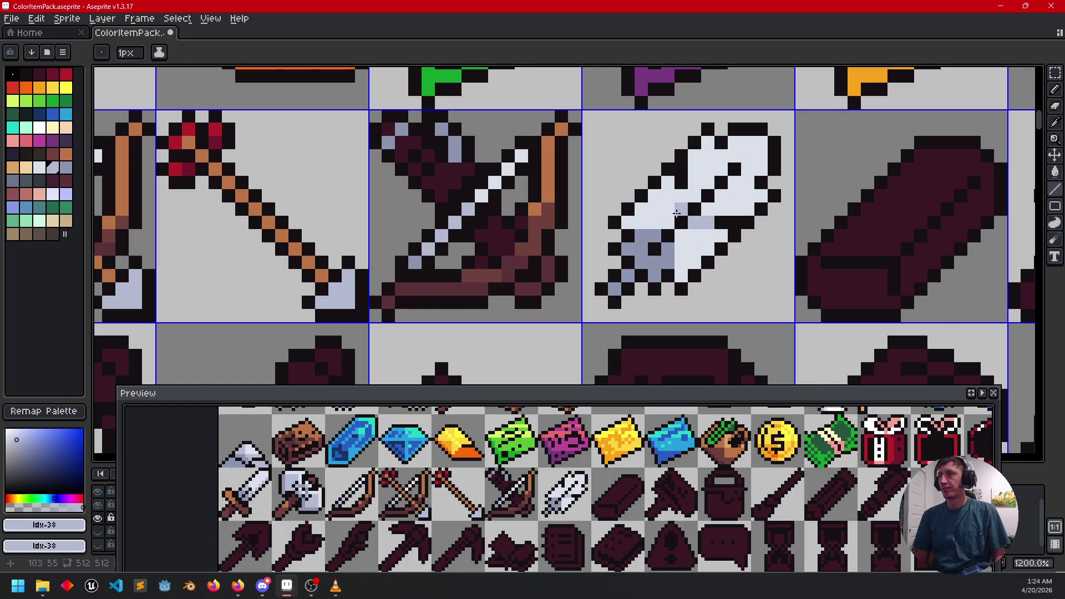
pyautogui.press('g')
pyautogui.click(663, 199)
pyautogui.click(694, 244)
pyautogui.scroll(1, 719, 242)
pyautogui.scroll(-4, 719, 243)
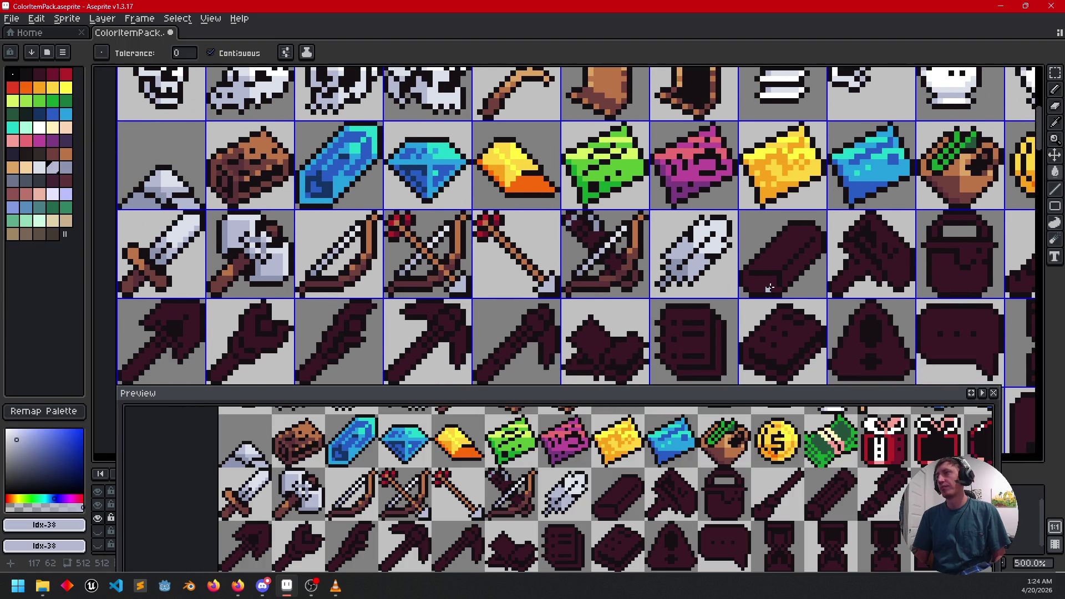
# Step: Bring the feather and dark block into view and save the sprite sheet
pyautogui.moveTo(807, 241); pyautogui.dragTo(786, 257)
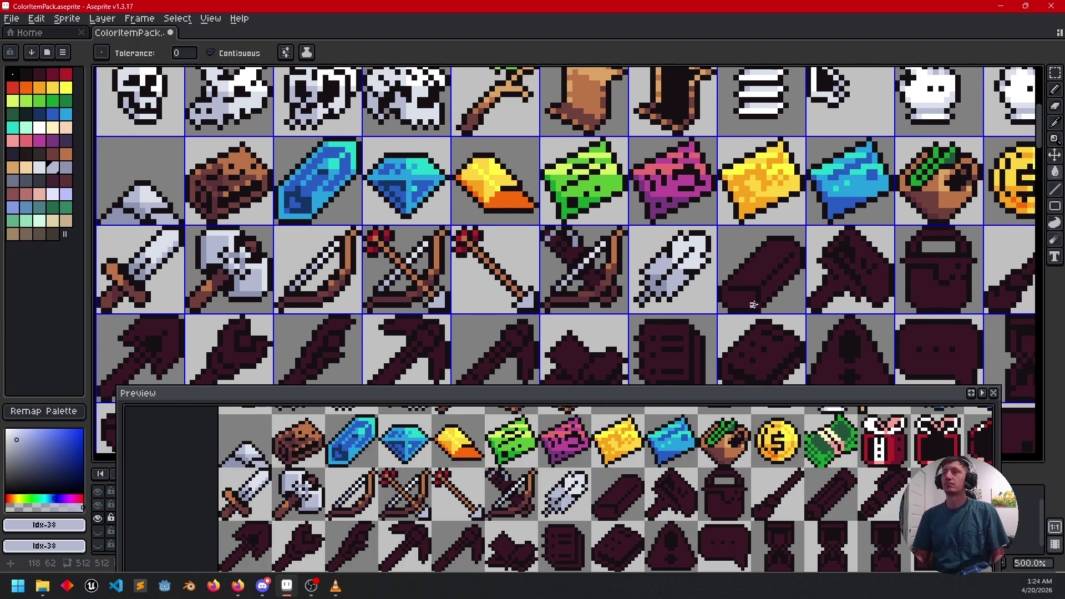
pyautogui.moveTo(633, 272); pyautogui.dragTo(659, 245)
pyautogui.moveTo(533, 269); pyautogui.dragTo(633, 215)
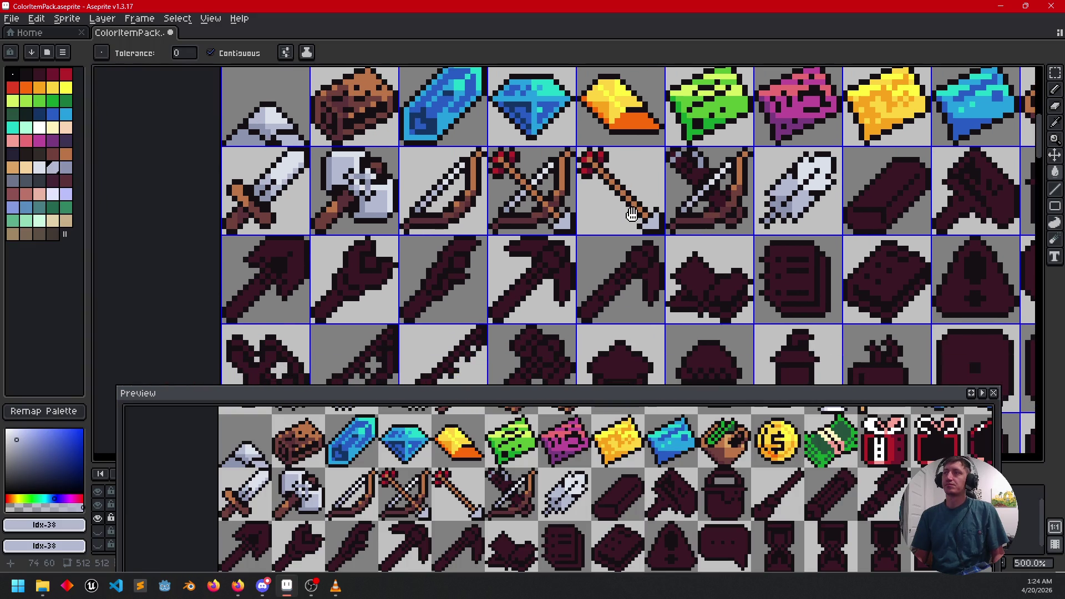
pyautogui.hotkey('ctrl', 's')
# Step: Zoom in and choose a light pink colour from the palette
pyautogui.hscroll(3, 544, 247)
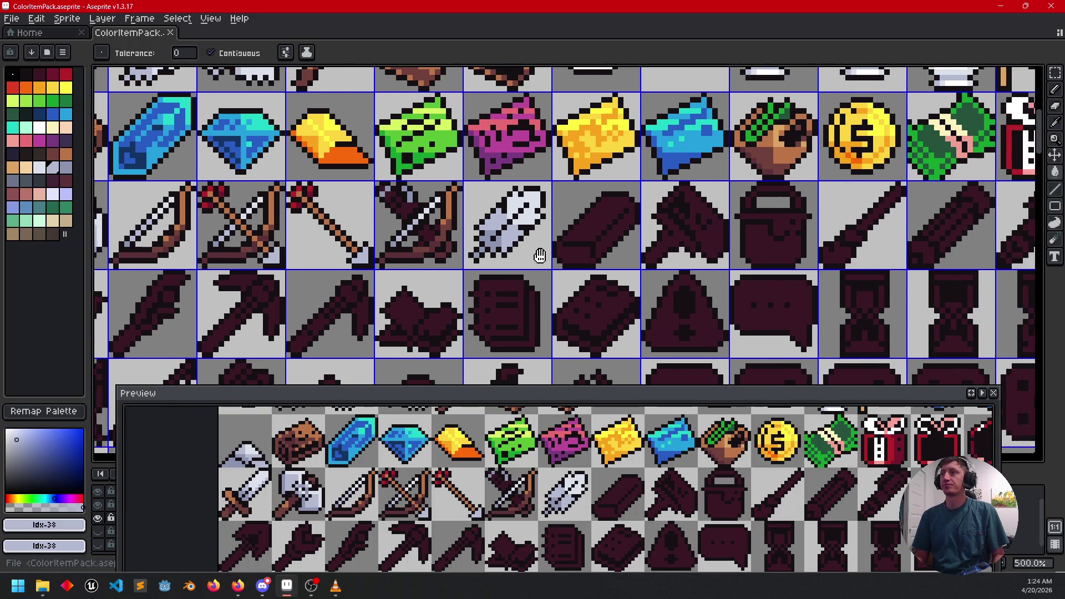
pyautogui.scroll(1, 614, 236)
pyautogui.scroll(1, 615, 236)
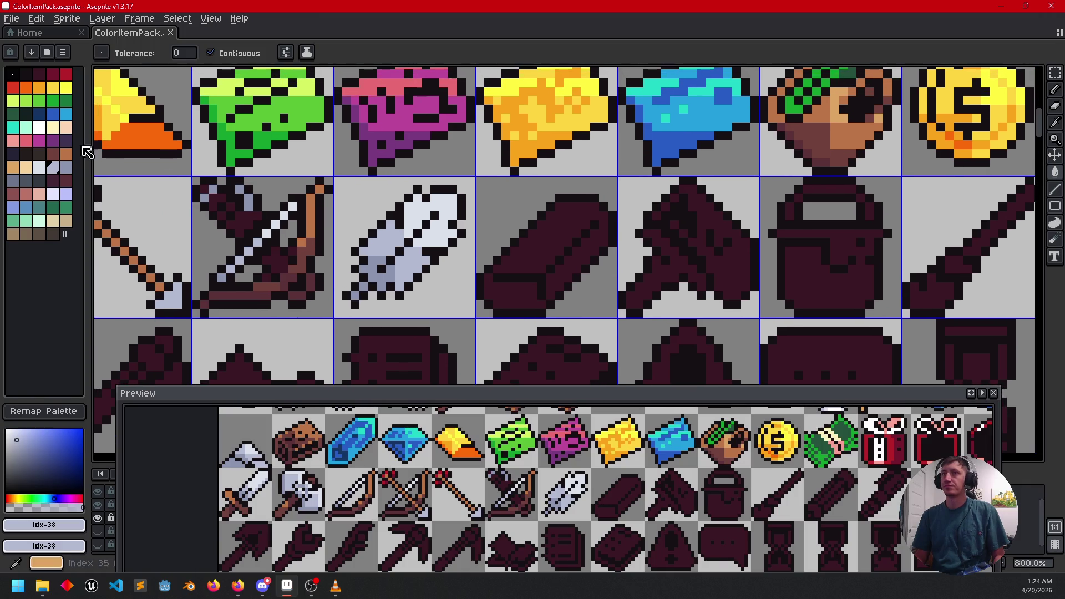
pyautogui.click(13, 142)
# Step: Fill the block's body light pink and its dark base a darker pink
pyautogui.click(522, 263)
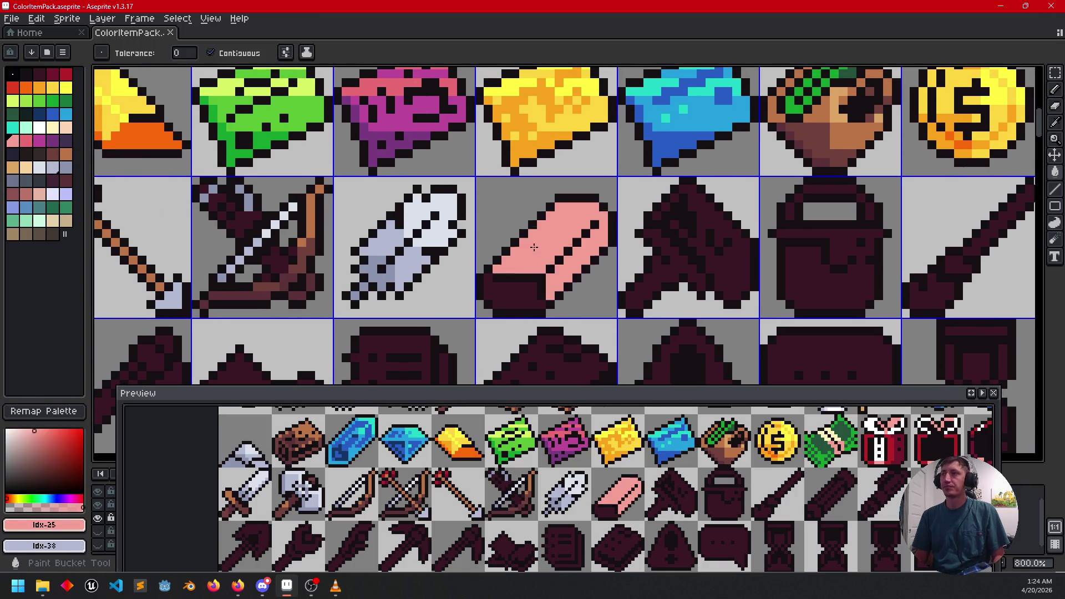
pyautogui.click(26, 142)
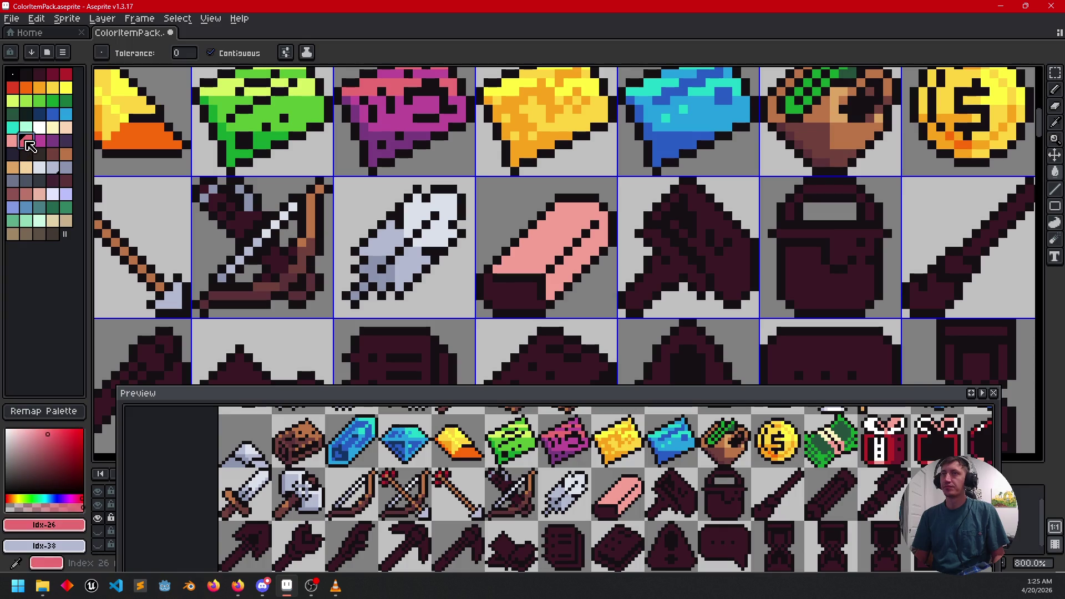
pyautogui.scroll(2, 578, 263)
pyautogui.click(565, 288)
# Step: Draw a diagonal dark-pink pencil line across the block
pyautogui.moveTo(666, 273)
pyautogui.mouseDown()
pyautogui.moveTo(697, 267)
pyautogui.moveTo(705, 235)
pyautogui.mouseUp()
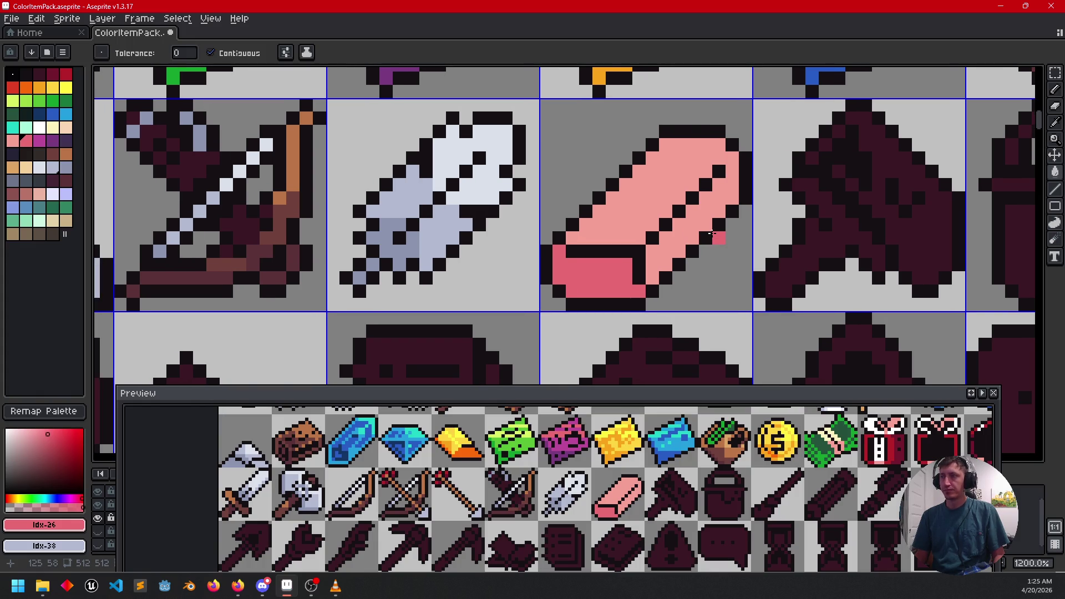
pyautogui.press('b')
pyautogui.click(652, 251)
pyautogui.keyDown('shift'); pyautogui.click(720, 186); pyautogui.keyUp('shift')
# Step: Add a peach highlight stroke and pixels, then fill the eraser's upper end peach
pyautogui.moveTo(759, 259); pyautogui.dragTo(789, 237)
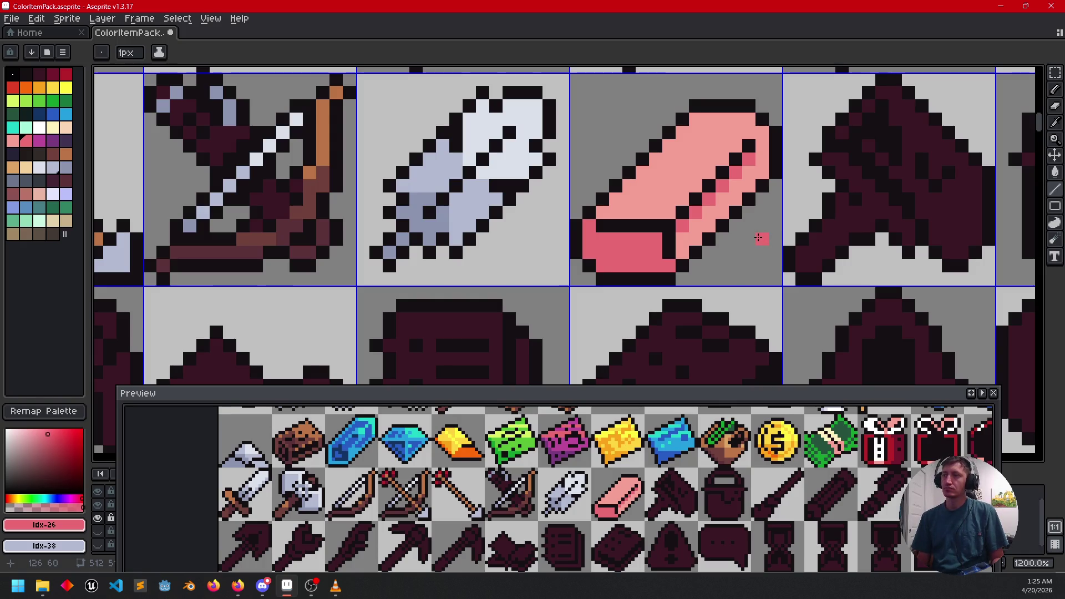
pyautogui.scroll(-1, 766, 236)
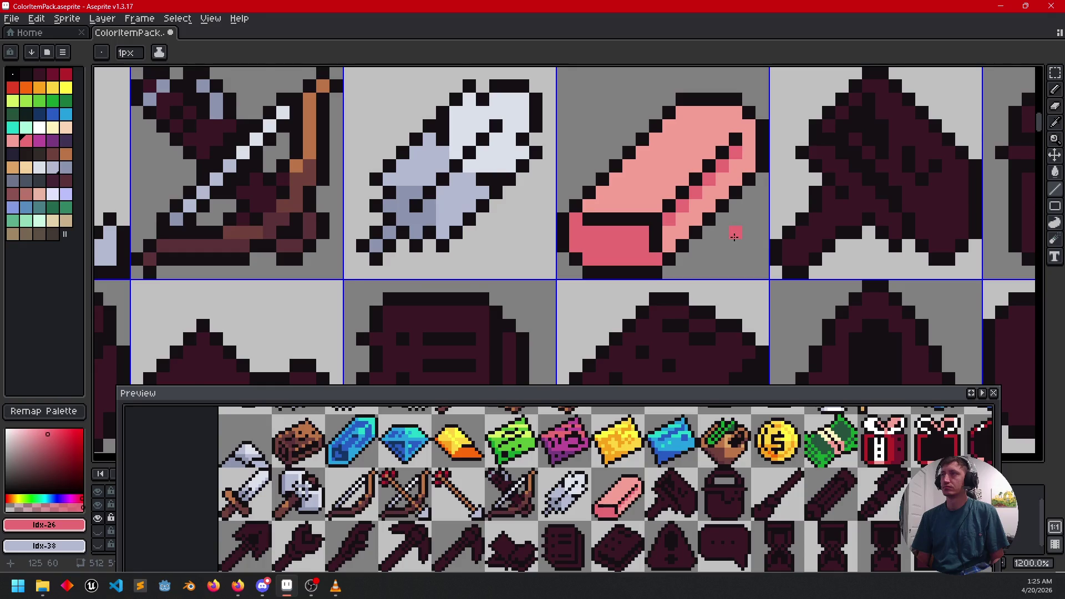
pyautogui.scroll(-2, 735, 237)
pyautogui.click(69, 129)
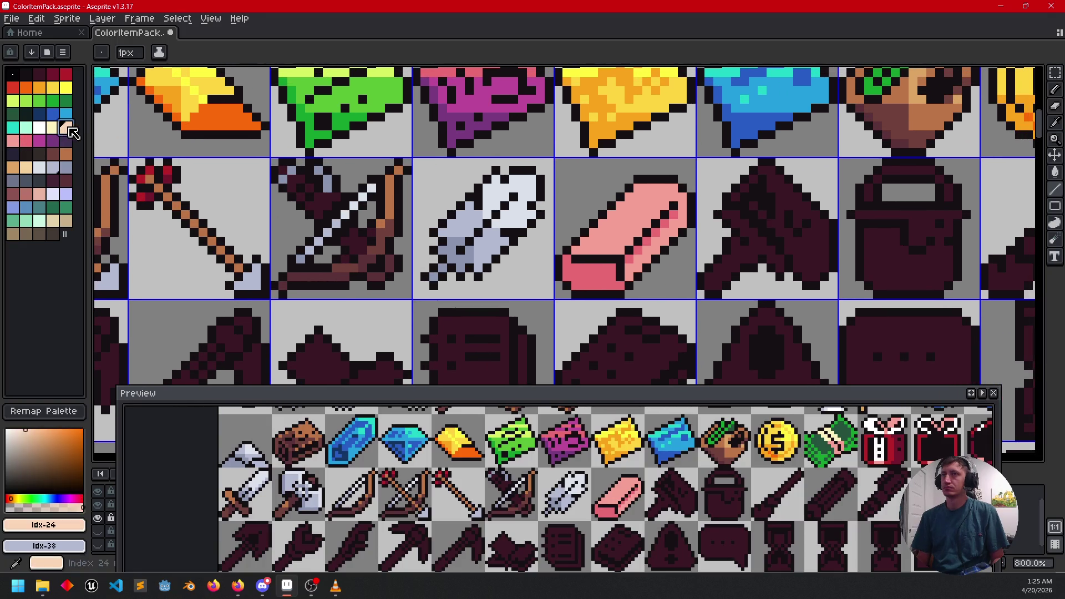
pyautogui.scroll(1, 634, 206)
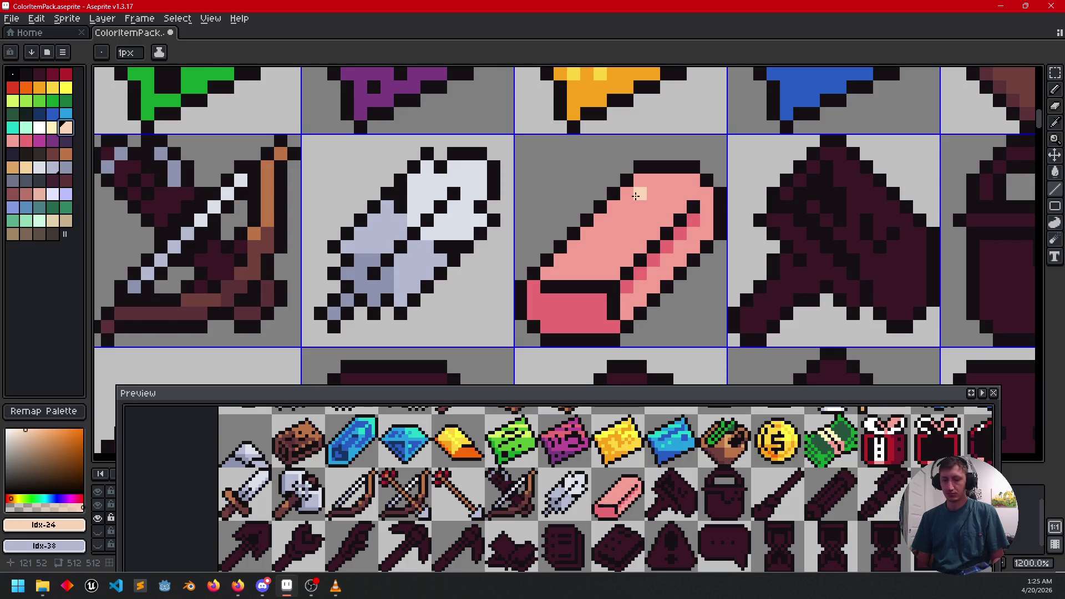
pyautogui.moveTo(640, 193)
pyautogui.mouseDown()
pyautogui.moveTo(637, 179)
pyautogui.moveTo(641, 226)
pyautogui.mouseUp()
pyautogui.click(649, 229)
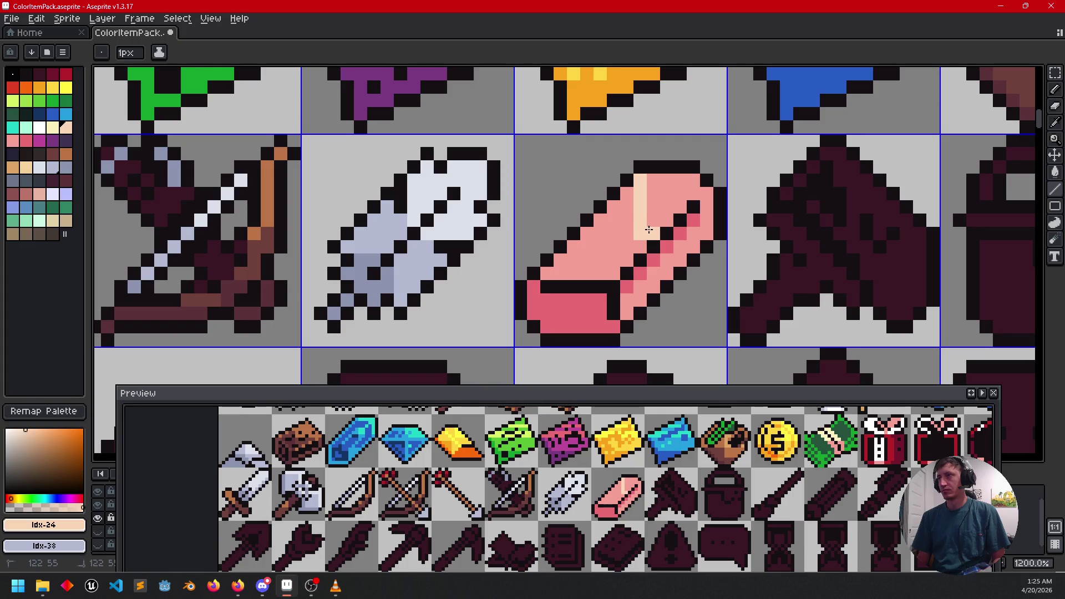
pyautogui.click(693, 220)
pyautogui.press('g')
pyautogui.click(706, 220)
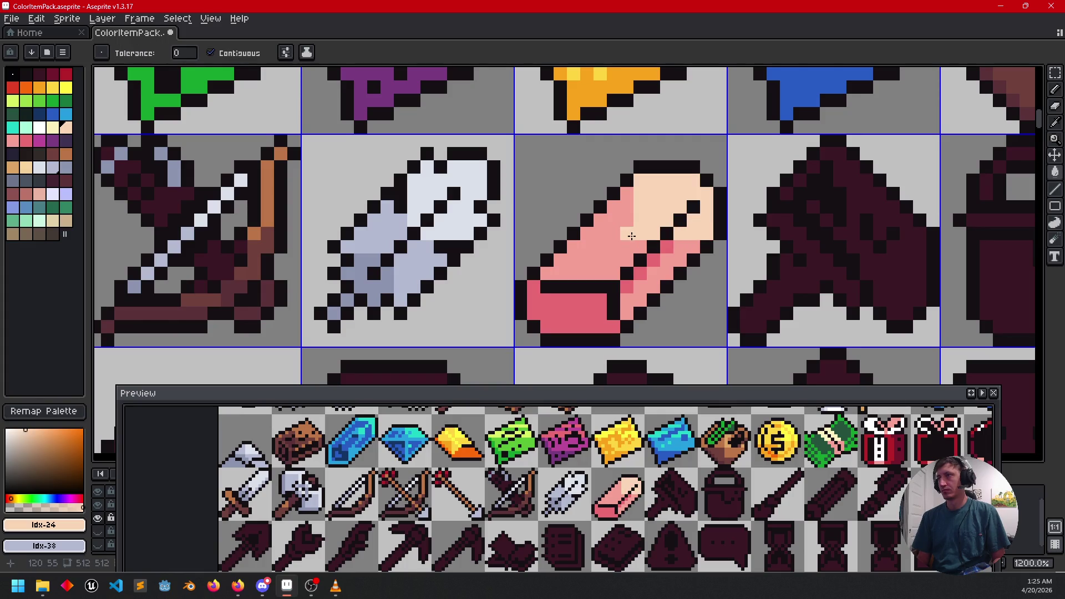
pyautogui.scroll(1, 798, 309)
pyautogui.scroll(-3, 738, 303)
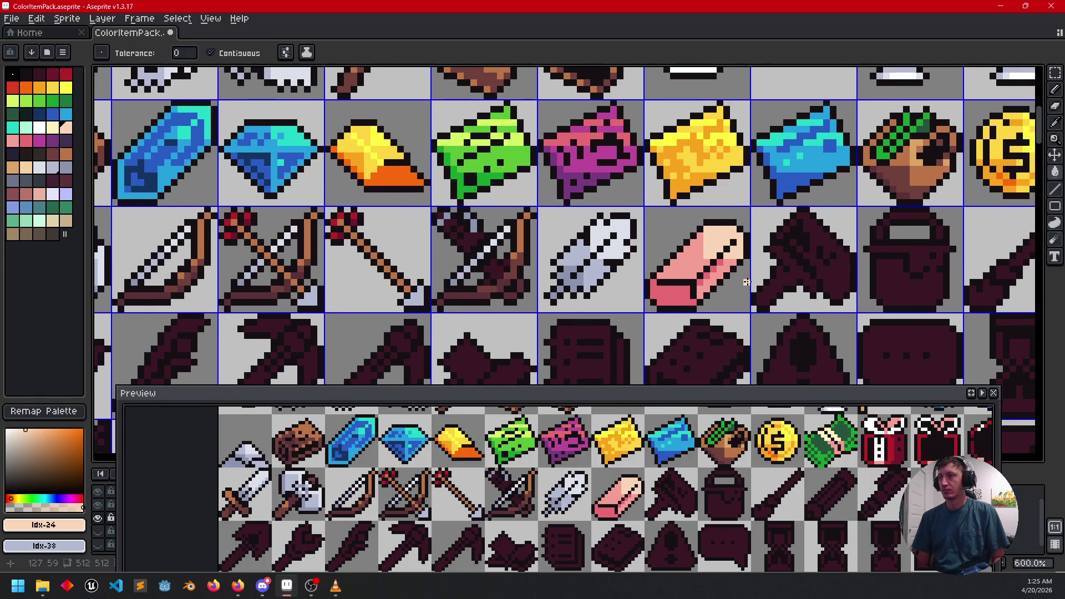
# Step: Sample the darker pink and draw a darker pink row across the eraser
pyautogui.scroll(1, 747, 282)
pyautogui.keyDown('alt'); pyautogui.click(585, 267); pyautogui.keyUp('alt')
pyautogui.press('b')
pyautogui.moveTo(585, 254)
pyautogui.mouseDown()
pyautogui.moveTo(636, 268)
pyautogui.moveTo(576, 268)
pyautogui.mouseUp()
# Step: Remove the stray pink pixel and fill the light-pink band dark pink
pyautogui.scroll(-3, 761, 310)
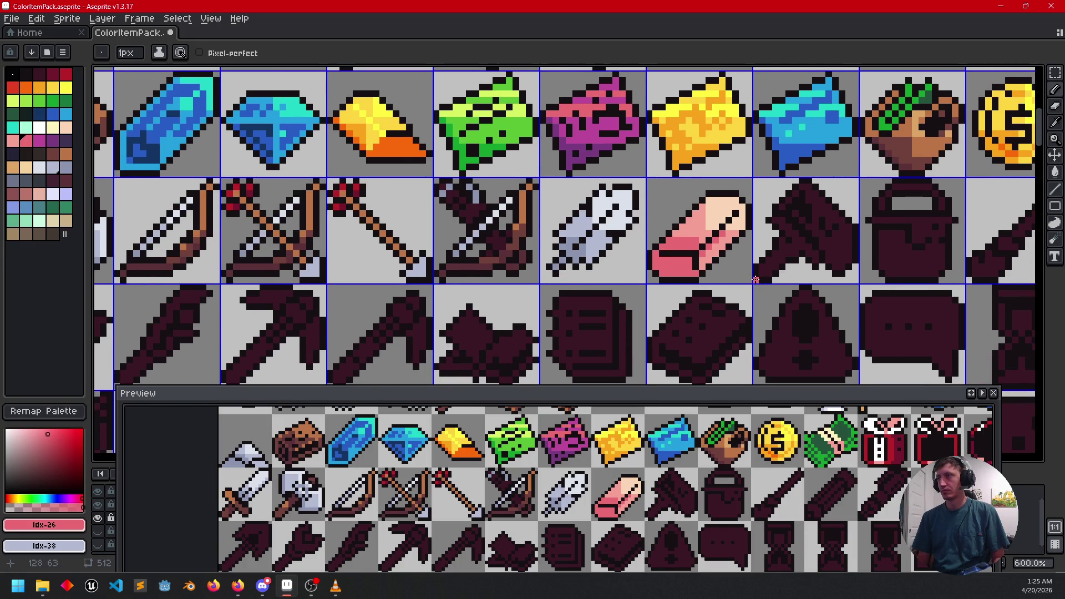
pyautogui.moveTo(715, 279)
pyautogui.mouseDown()
pyautogui.moveTo(705, 254)
pyautogui.moveTo(766, 274)
pyautogui.moveTo(777, 293)
pyautogui.mouseUp()
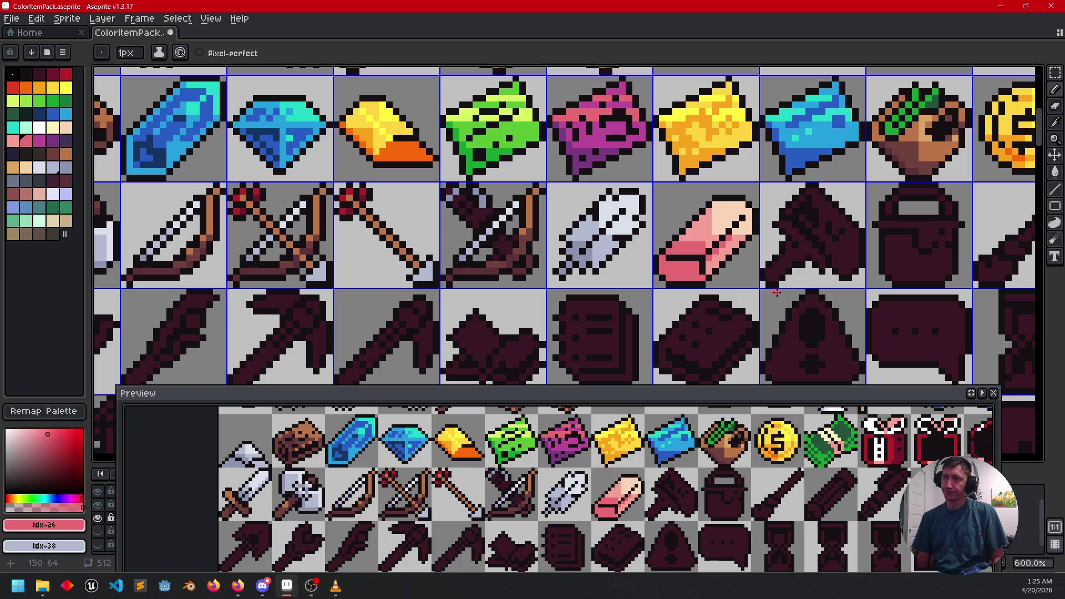
pyautogui.scroll(3, 729, 245)
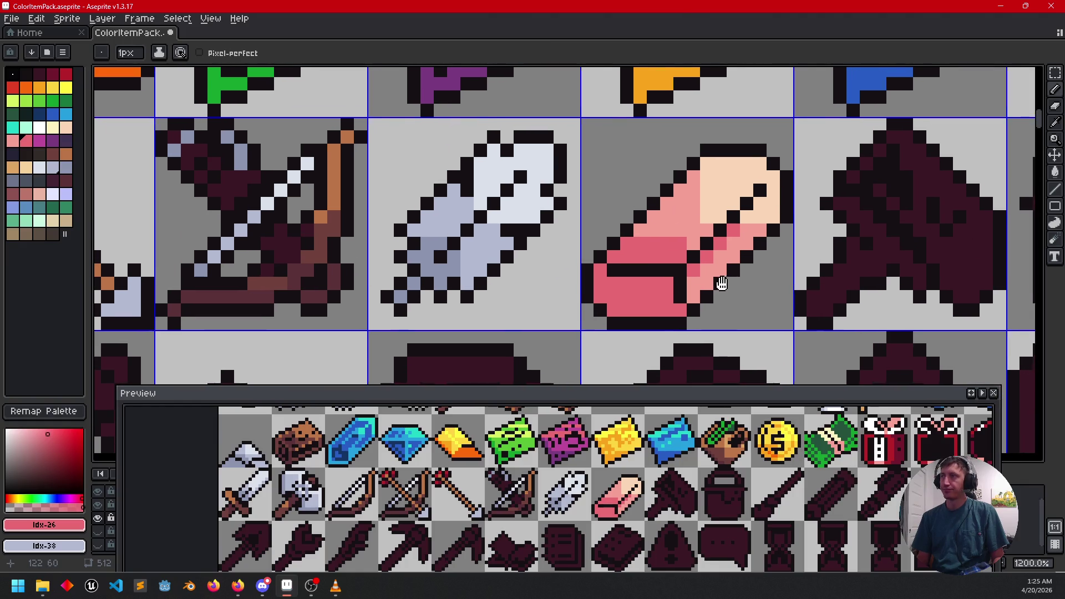
pyautogui.moveTo(738, 299); pyautogui.dragTo(729, 273)
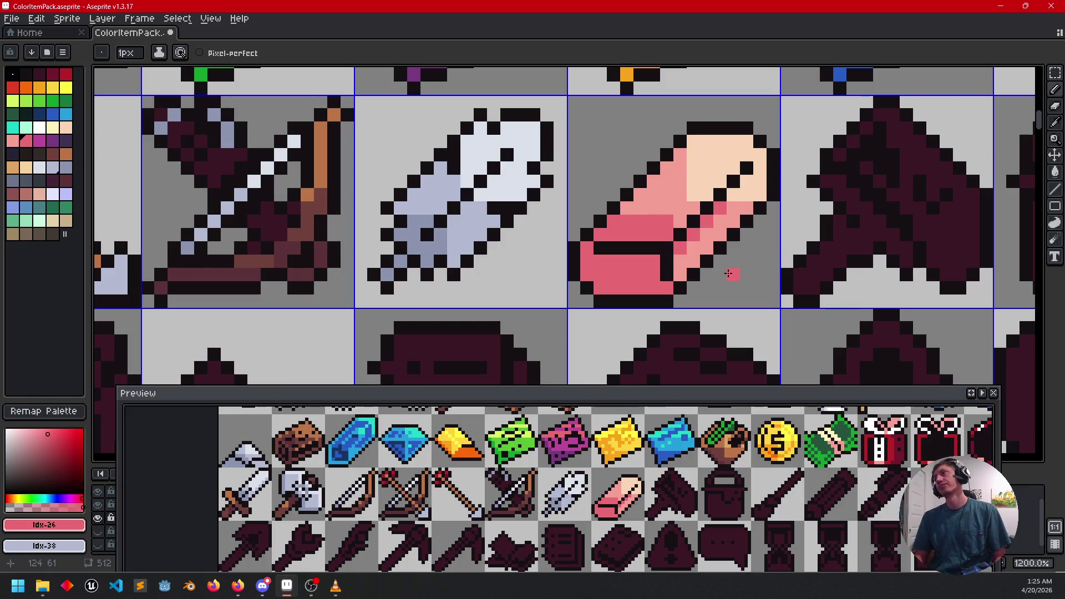
pyautogui.moveTo(758, 253)
pyautogui.mouseDown()
pyautogui.moveTo(668, 255)
pyautogui.moveTo(702, 282)
pyautogui.moveTo(727, 255)
pyautogui.mouseUp()
pyautogui.hotkey('ctrl', 'z')
pyautogui.press('g')
pyautogui.click(613, 253)
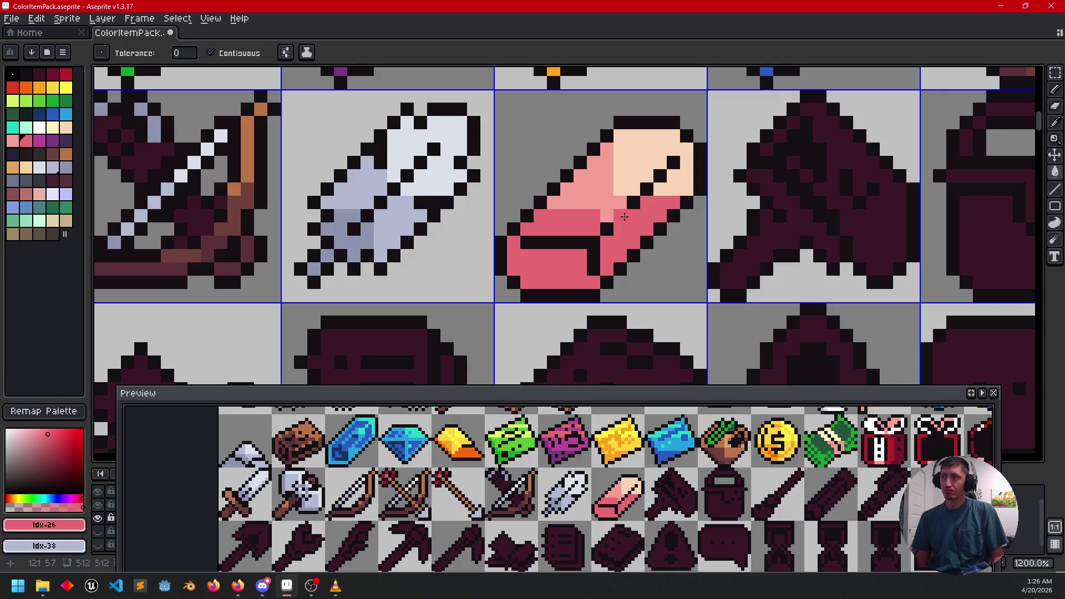
# Step: Undo the last pencil stroke on the eraser
pyautogui.press('b')
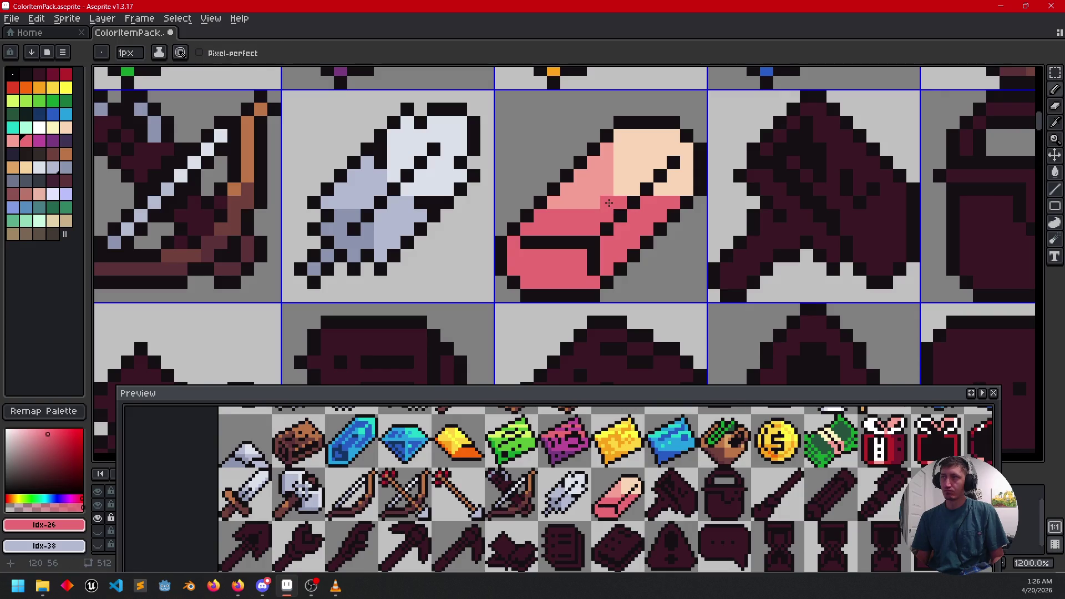
pyautogui.moveTo(712, 269); pyautogui.dragTo(722, 254)
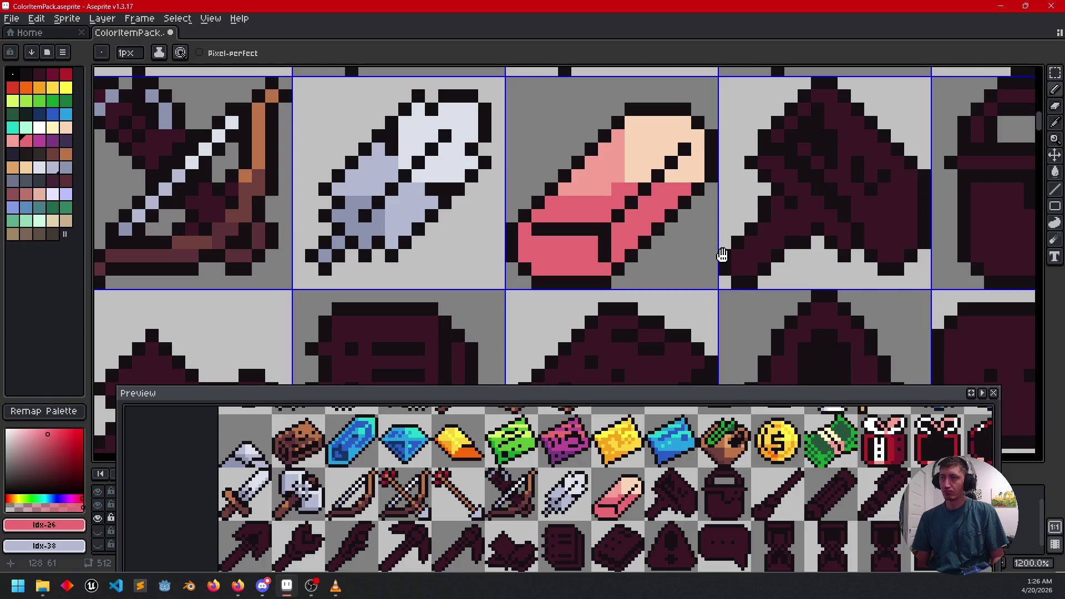
pyautogui.hotkey('ctrl', 'z')
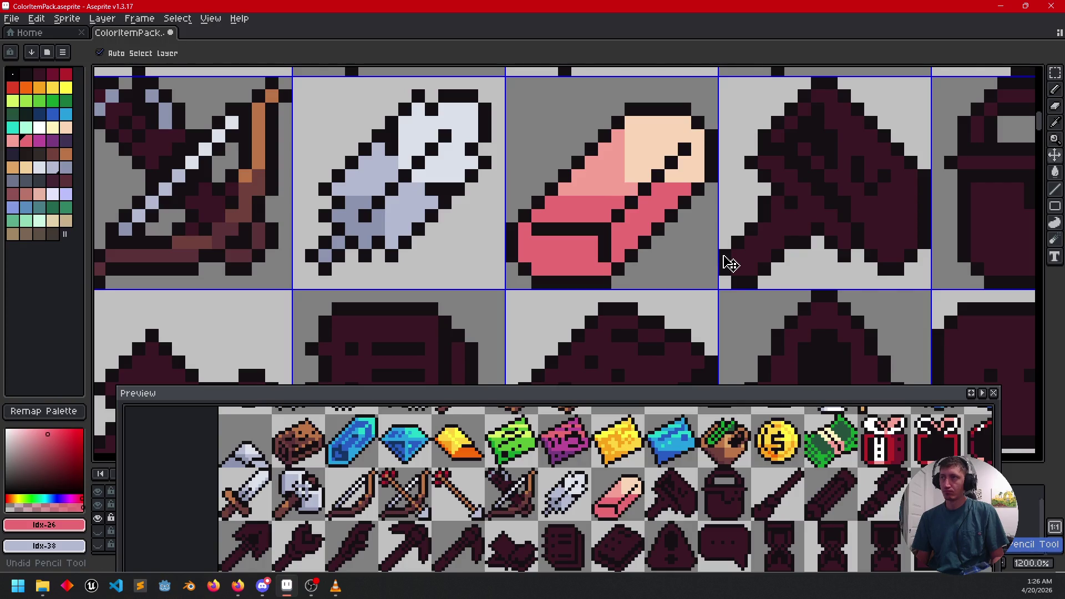
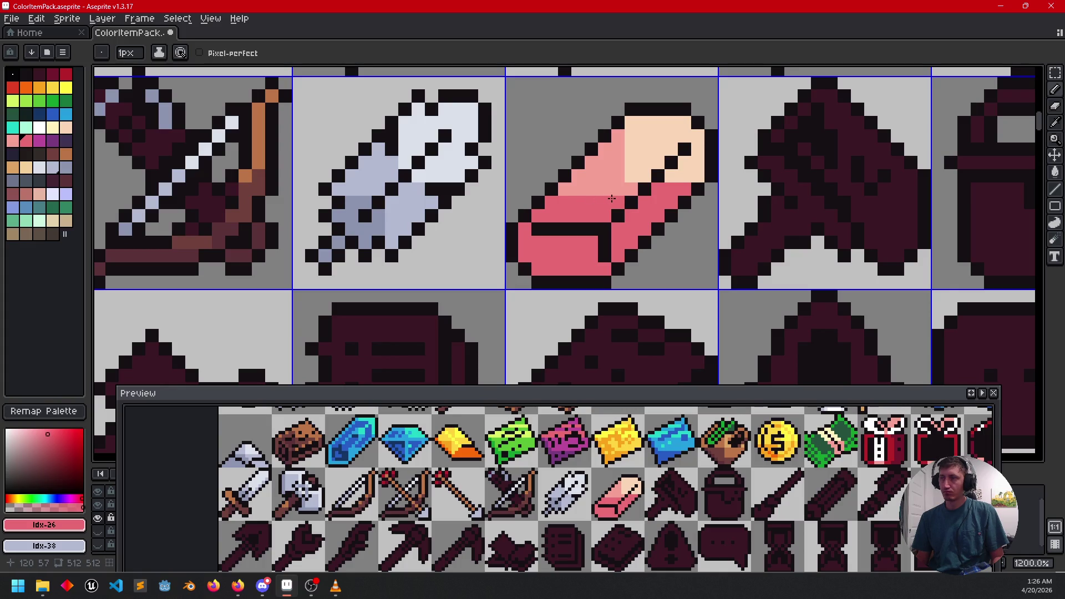
# Step: Undo and redo the last fill so the pink item keeps its dark stripe
pyautogui.hotkey('ctrl', 'z')
pyautogui.hotkey('ctrl', 'z')
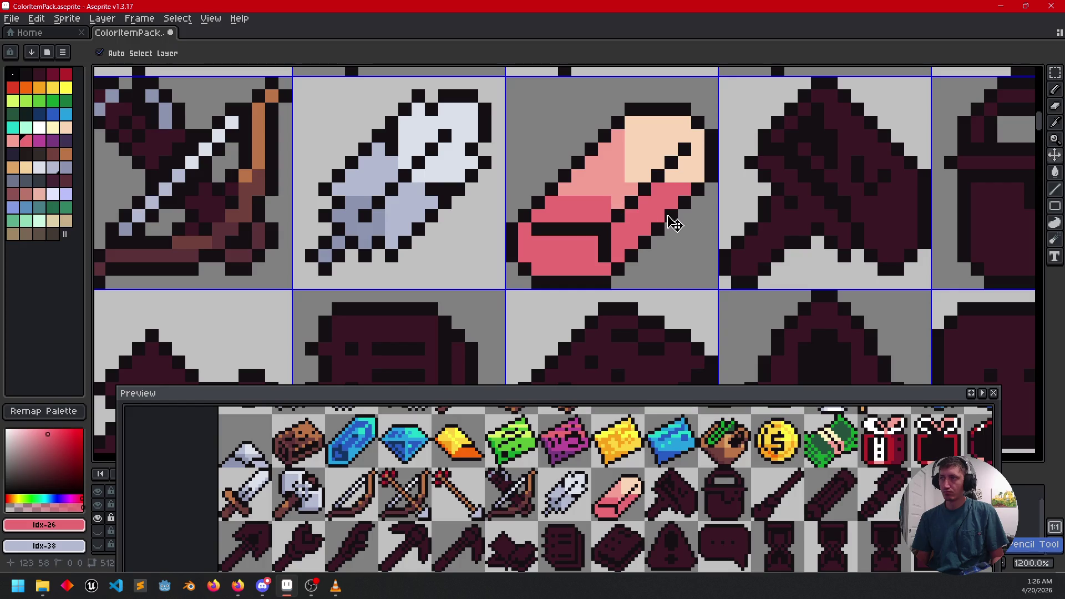
pyautogui.hotkey('ctrl', 'y')
pyautogui.moveTo(722, 233)
pyautogui.mouseDown()
pyautogui.moveTo(587, 246)
pyautogui.moveTo(616, 280)
pyautogui.moveTo(590, 304)
pyautogui.mouseUp()
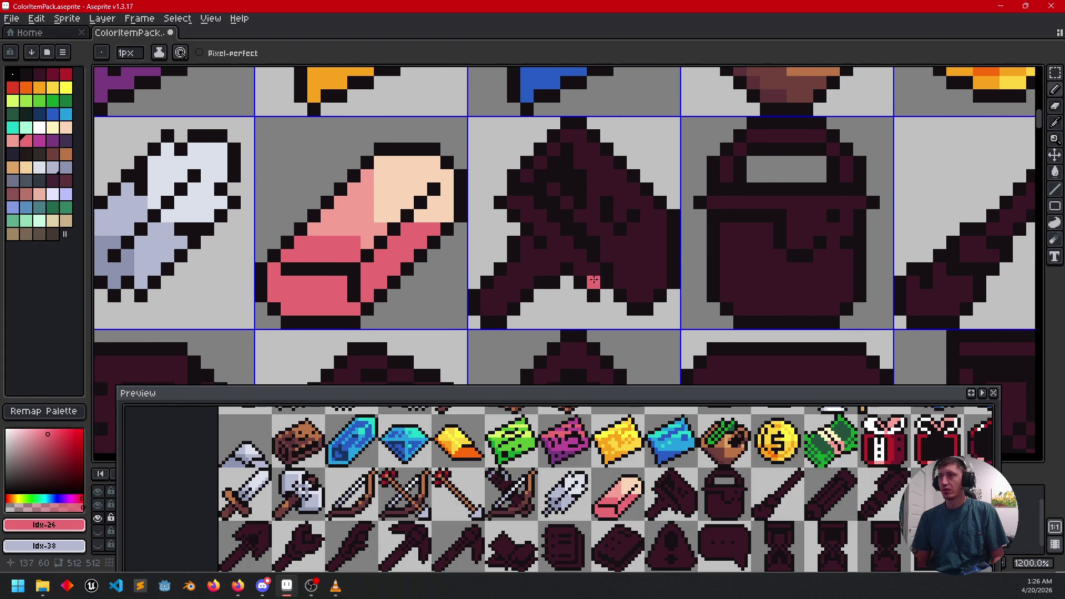
pyautogui.scroll(-4, 509, 210)
pyautogui.scroll(1, 509, 209)
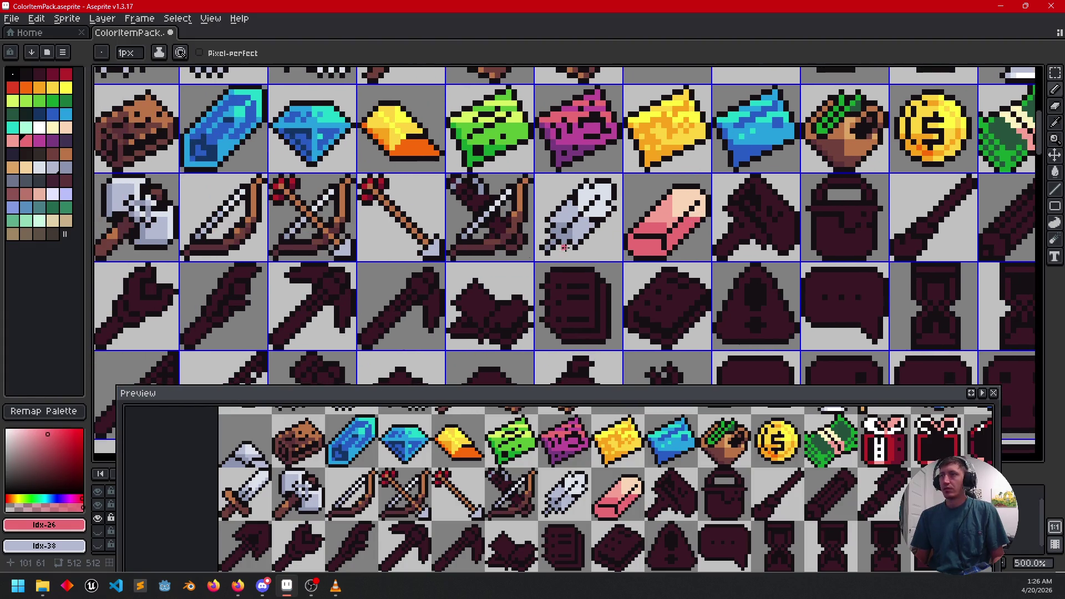
# Step: Sample a brown from a neighbouring icon and place the first brown pixel on the hammer
pyautogui.press('alt')
pyautogui.keyDown('alt'); pyautogui.click(521, 198); pyautogui.keyUp('alt')
pyautogui.scroll(4, 683, 252)
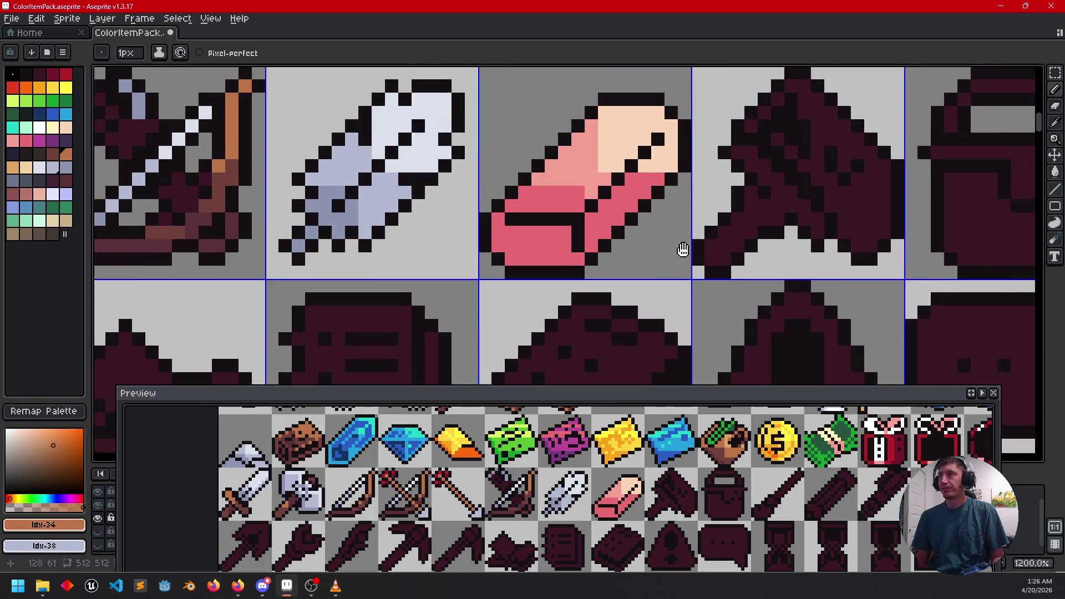
pyautogui.click(532, 294)
pyautogui.scroll(1, 573, 294)
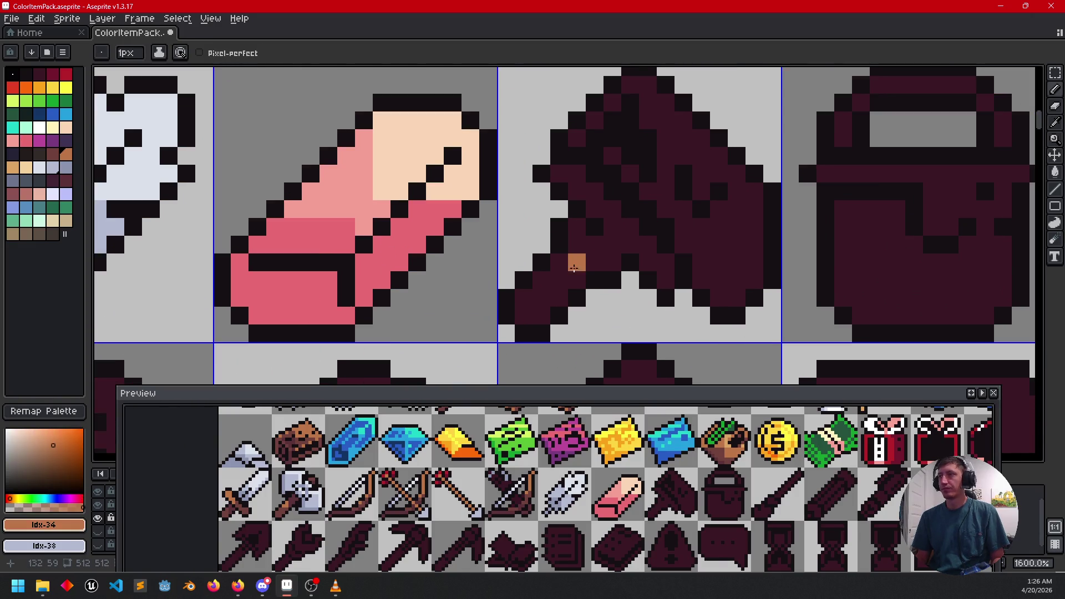
# Step: Bucket-fill the hammer handle with brown
pyautogui.press('g')
pyautogui.click(573, 264)
pyautogui.scroll(-2, 573, 264)
pyautogui.moveTo(589, 302)
pyautogui.mouseDown()
pyautogui.moveTo(573, 290)
pyautogui.moveTo(604, 293)
pyautogui.moveTo(596, 317)
pyautogui.mouseUp()
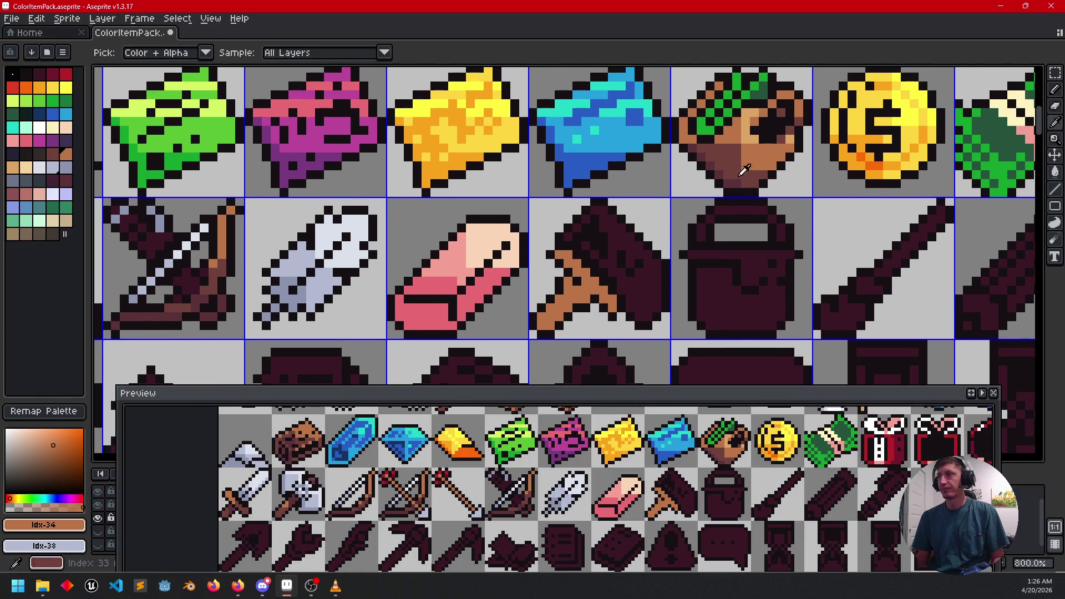
# Step: Pencil two handle pixels in the hammer head's dark maroon
pyautogui.keyDown('alt'); pyautogui.click(644, 252); pyautogui.keyUp('alt')
pyautogui.scroll(2, 600, 287)
pyautogui.press('b')
pyautogui.click(537, 275)
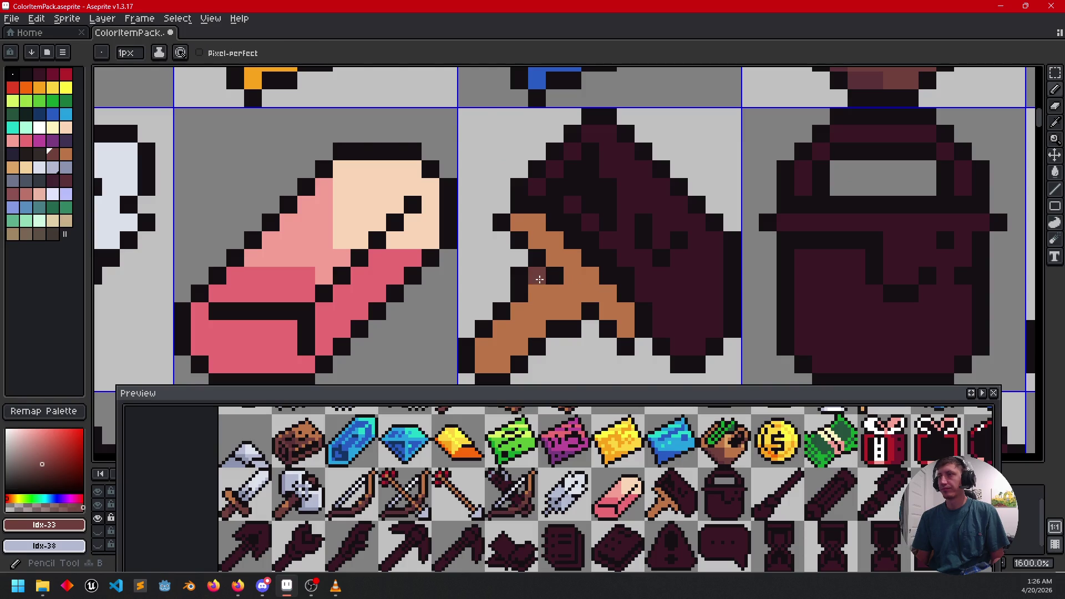
pyautogui.click(555, 292)
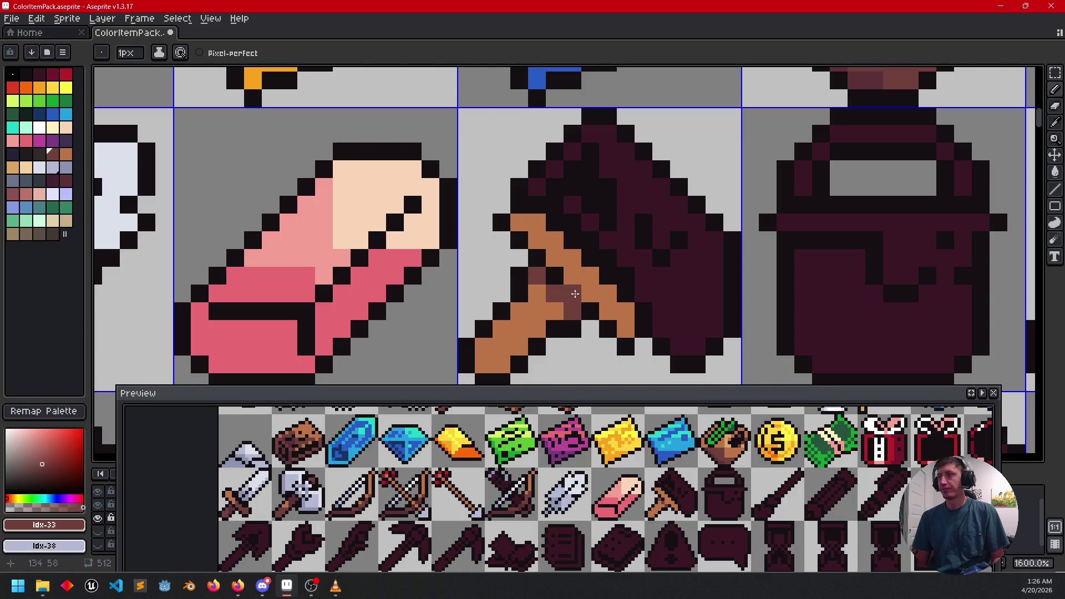
pyautogui.scroll(-1, 576, 294)
pyautogui.moveTo(575, 295); pyautogui.dragTo(552, 331)
# Step: Darken the bottom end of the hammer handle with a deeper maroon shade
pyautogui.keyDown('alt'); pyautogui.click(756, 152); pyautogui.keyUp('alt')
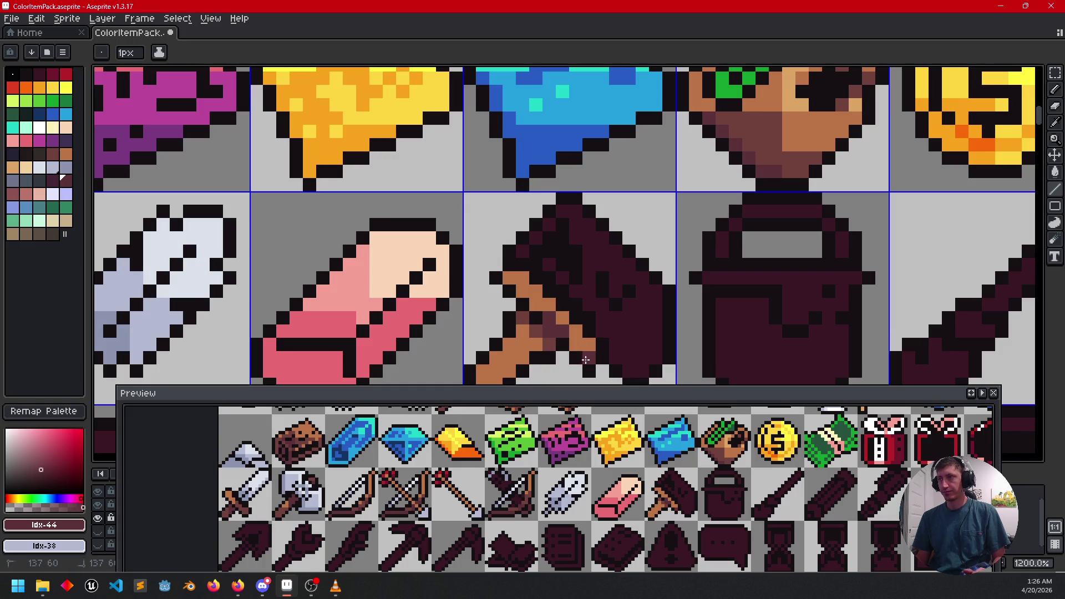
pyautogui.keyDown('shift'); pyautogui.click(516, 287); pyautogui.keyUp('shift')
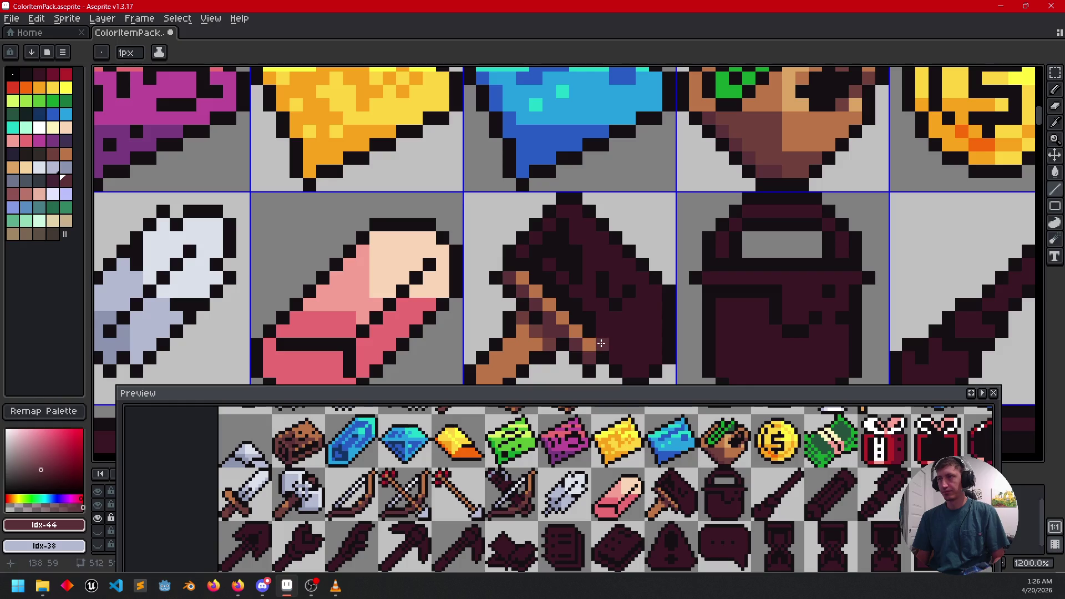
pyautogui.hotkey('ctrl', 'z')
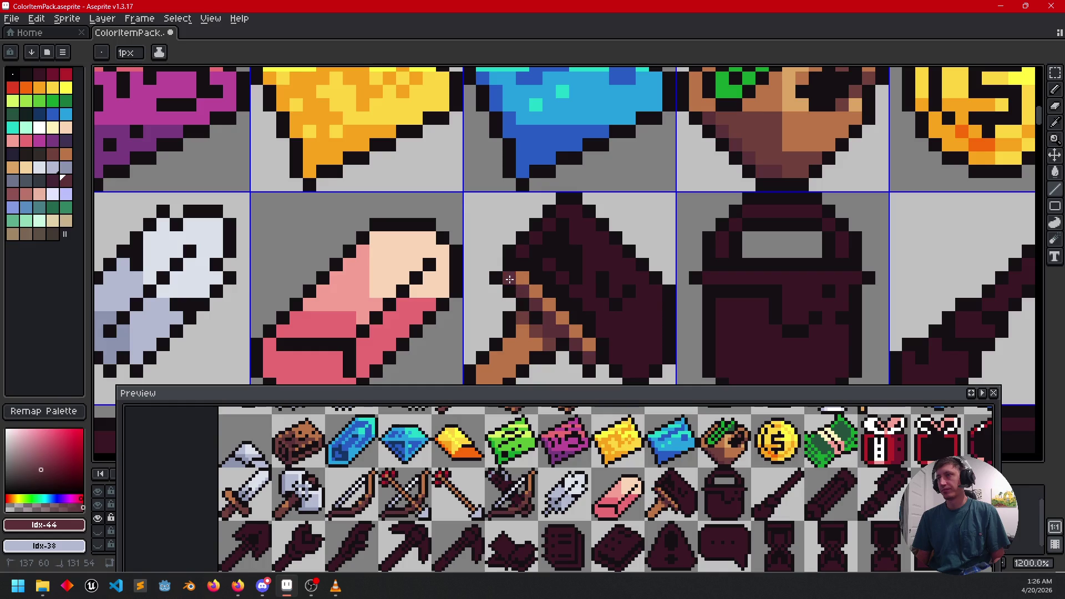
pyautogui.hscroll(-2, 611, 317)
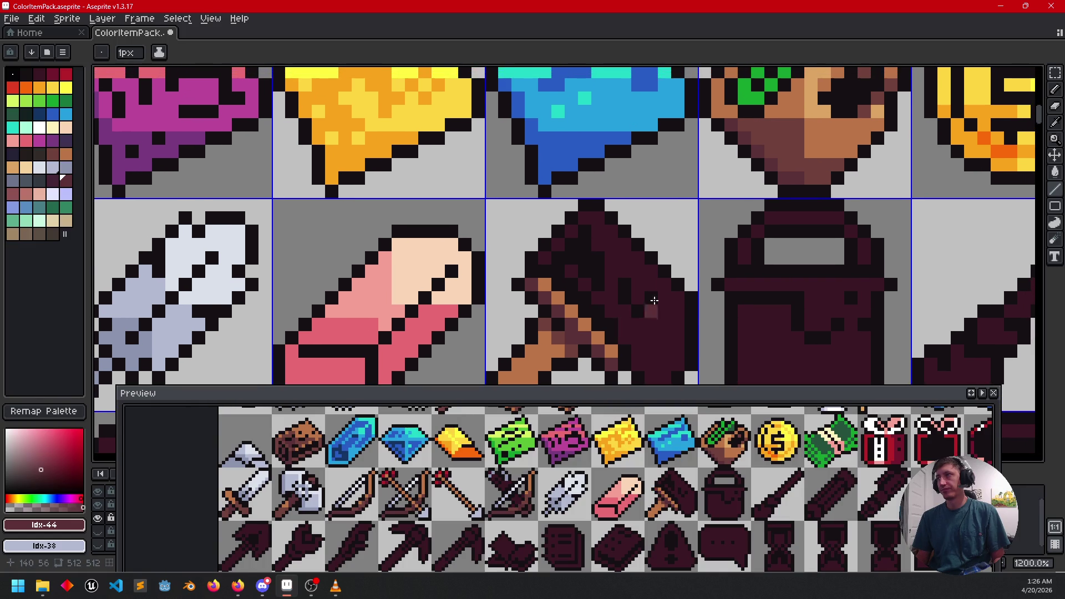
pyautogui.keyDown('alt'); pyautogui.click(792, 131); pyautogui.keyUp('alt')
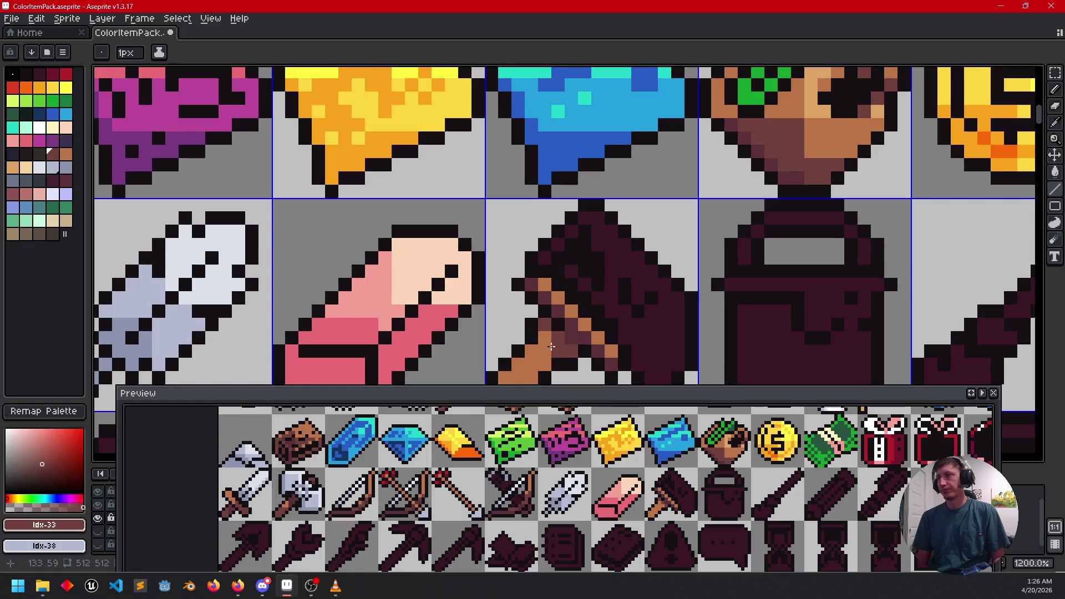
pyautogui.moveTo(552, 347); pyautogui.dragTo(585, 294)
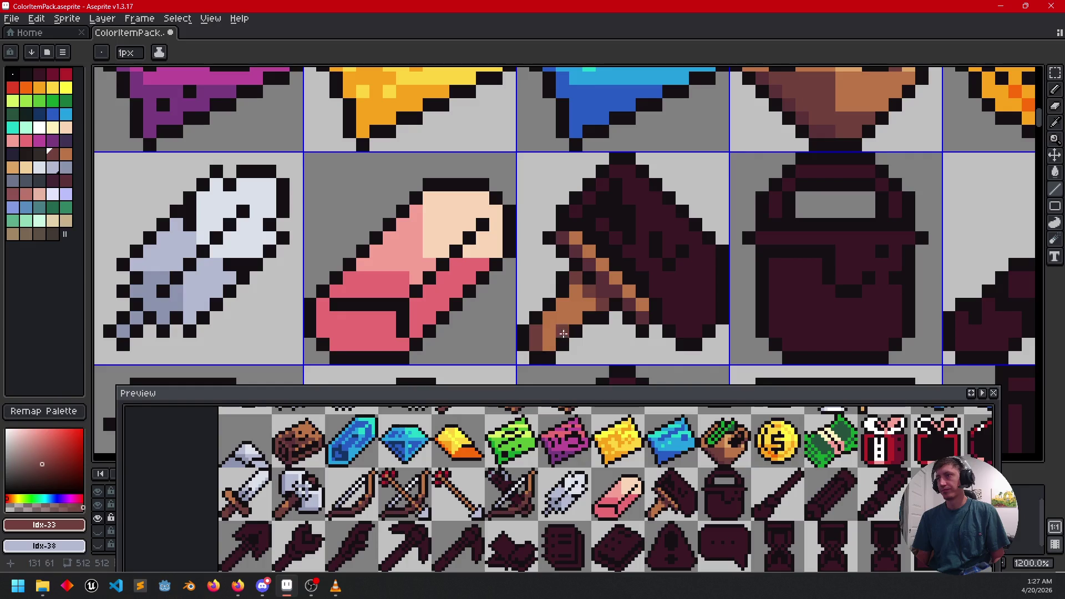
pyautogui.keyDown('alt'); pyautogui.click(602, 292); pyautogui.keyUp('alt')
pyautogui.moveTo(549, 329)
pyautogui.mouseDown()
pyautogui.moveTo(536, 343)
pyautogui.moveTo(561, 327)
pyautogui.mouseUp()
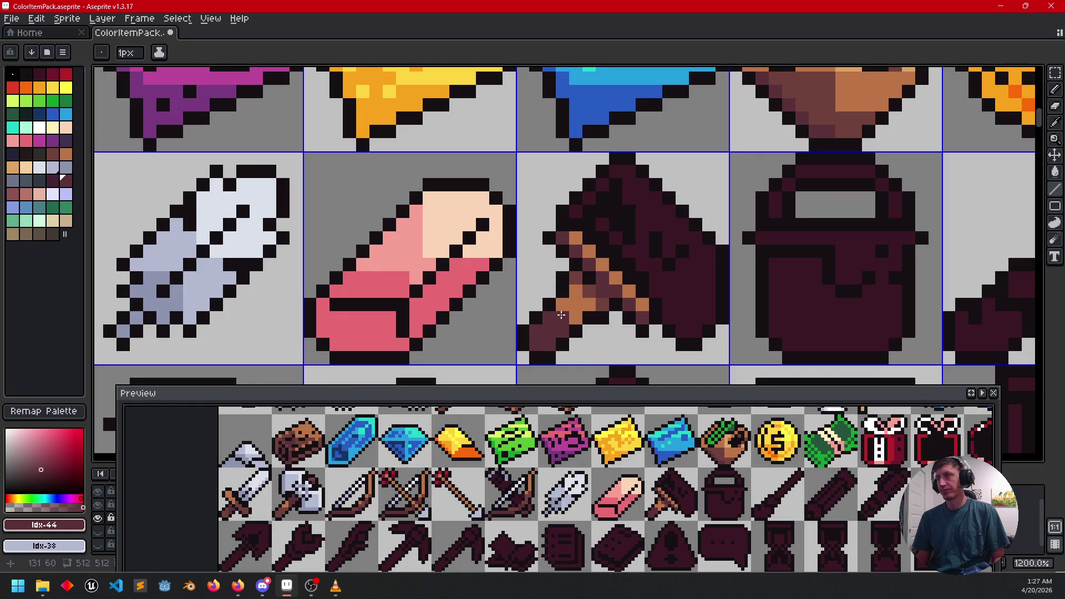
# Step: Add a brown handle pixel and darken two neighbouring handle pixels to dark maroon
pyautogui.press('alt')
pyautogui.keyDown('alt'); pyautogui.click(608, 299); pyautogui.keyUp('alt')
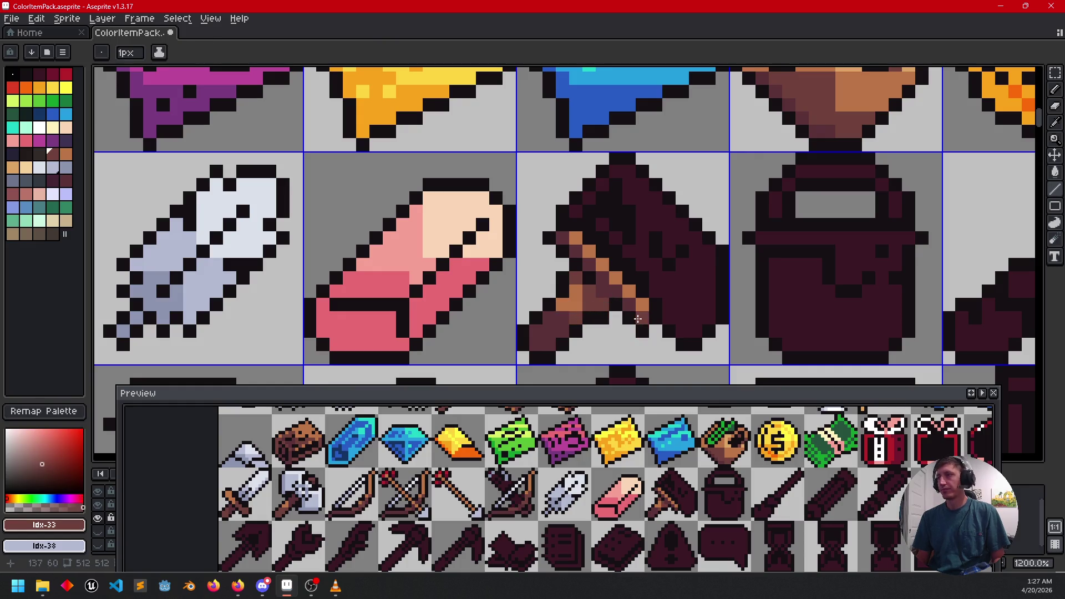
pyautogui.press('alt')
pyautogui.keyDown('alt'); pyautogui.click(579, 292); pyautogui.keyUp('alt')
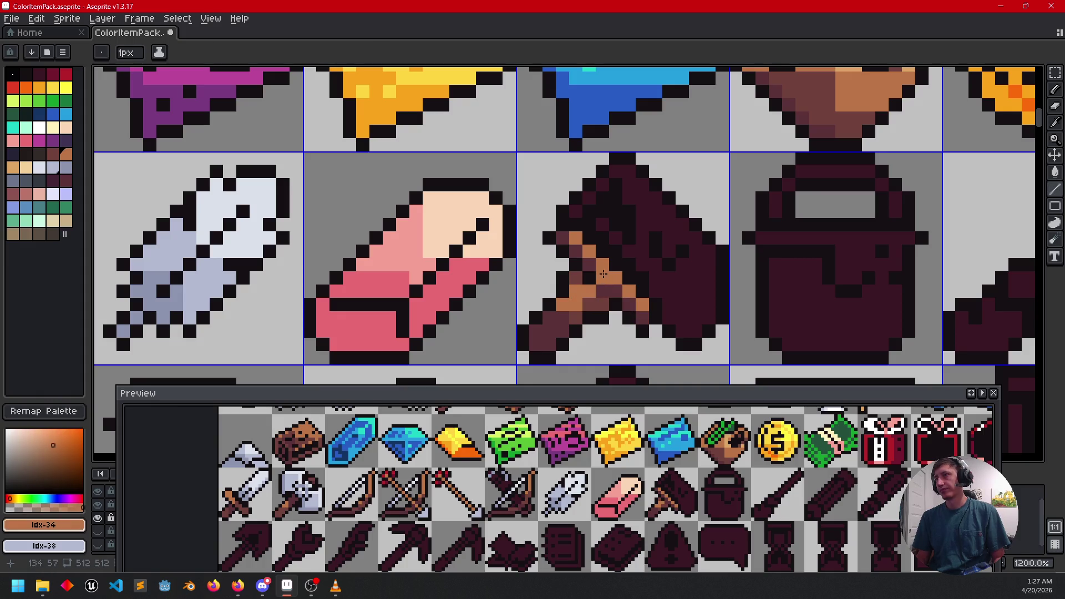
pyautogui.moveTo(566, 239); pyautogui.dragTo(579, 252)
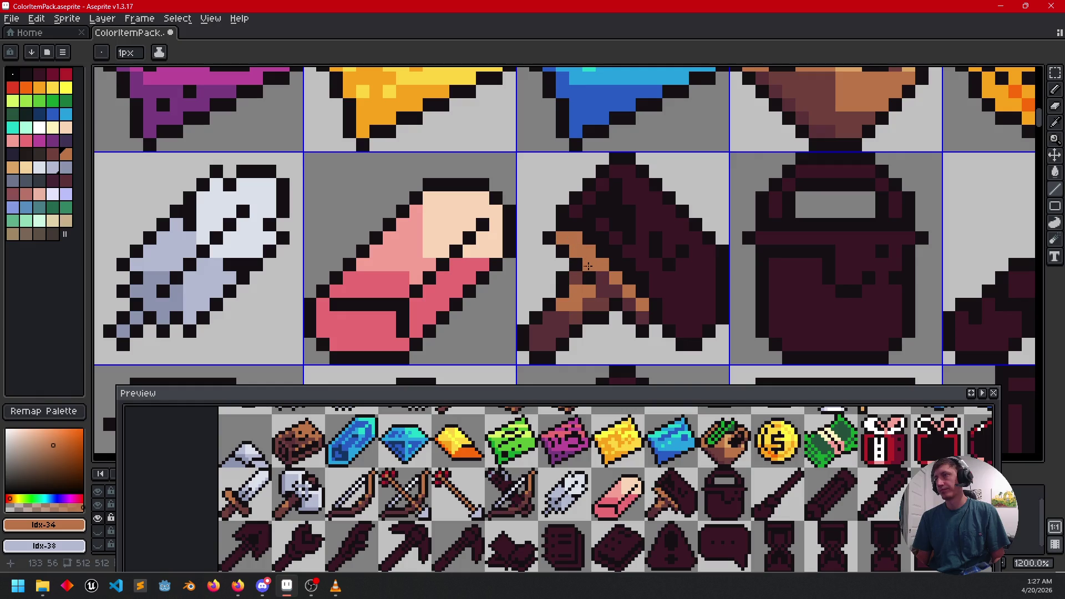
pyautogui.keyDown('alt'); pyautogui.click(587, 266); pyautogui.keyUp('alt')
pyautogui.click(576, 238)
pyautogui.click(562, 238)
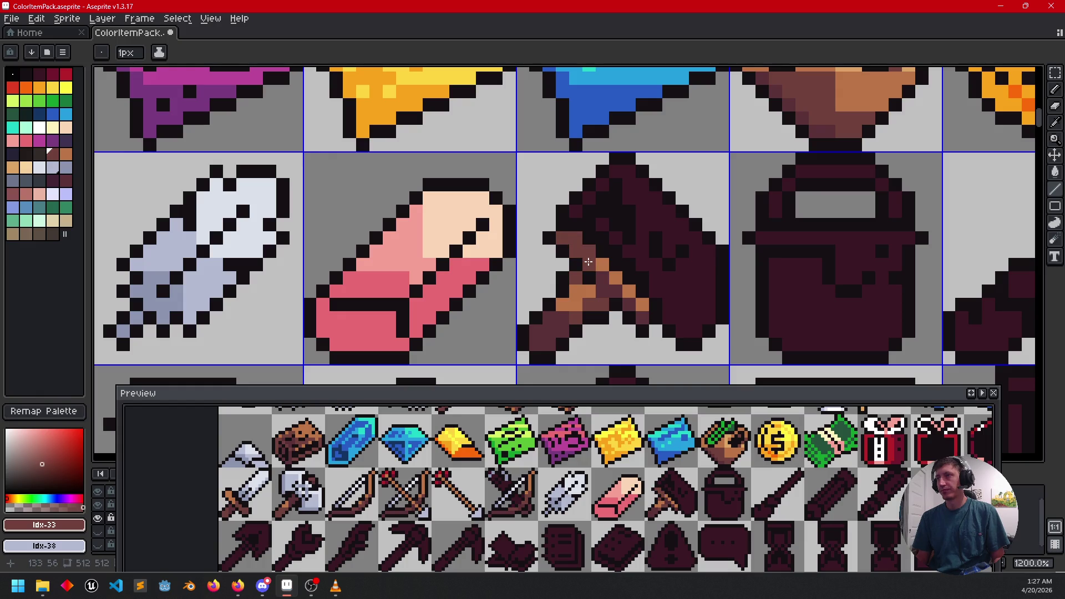
# Step: Extend the brown handle into the hammer head and along its edge
pyautogui.keyDown('alt'); pyautogui.click(613, 279); pyautogui.keyUp('alt')
pyautogui.click(607, 278)
pyautogui.click(610, 291)
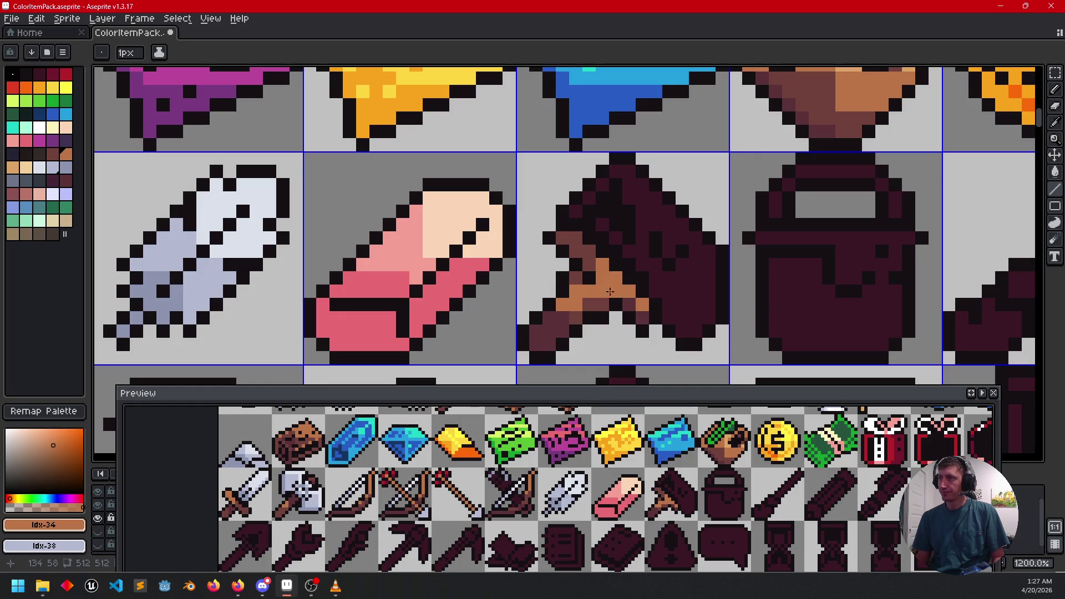
pyautogui.click(646, 318)
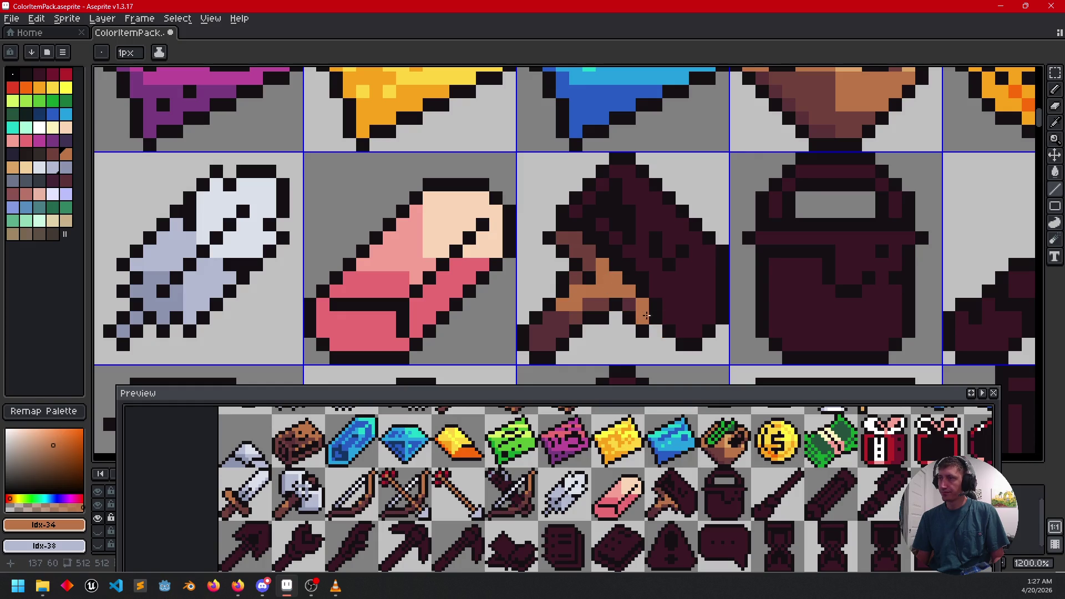
# Step: Turn an orange handle pixel dark maroon and repaint a hammer pixel medium maroon
pyautogui.keyDown('alt'); pyautogui.click(601, 293); pyautogui.keyUp('alt')
pyautogui.keyDown('alt'); pyautogui.click(594, 292); pyautogui.keyUp('alt')
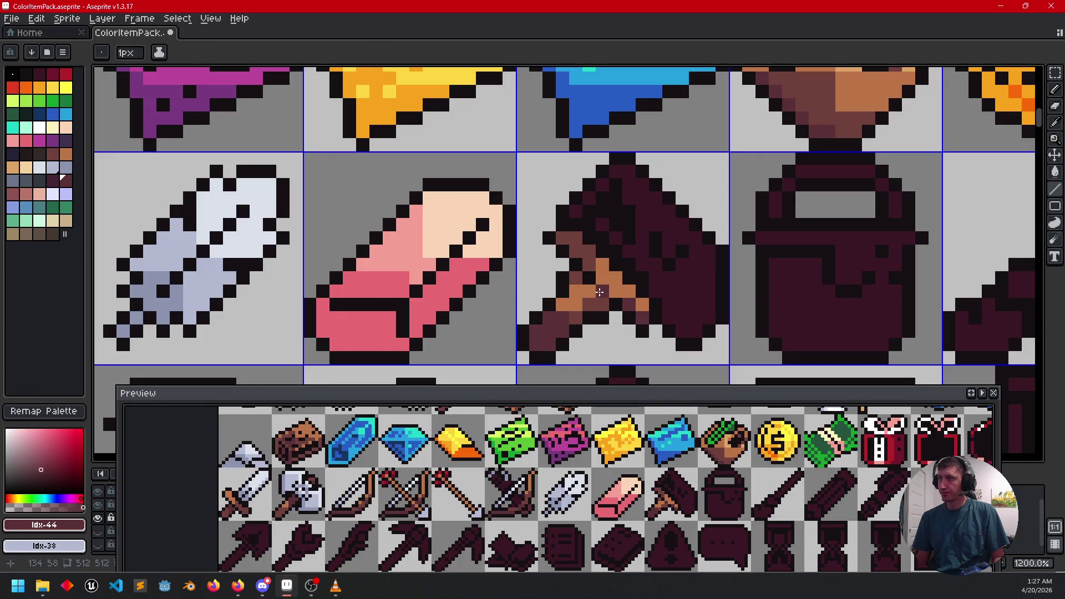
pyautogui.scroll(-4, 600, 293)
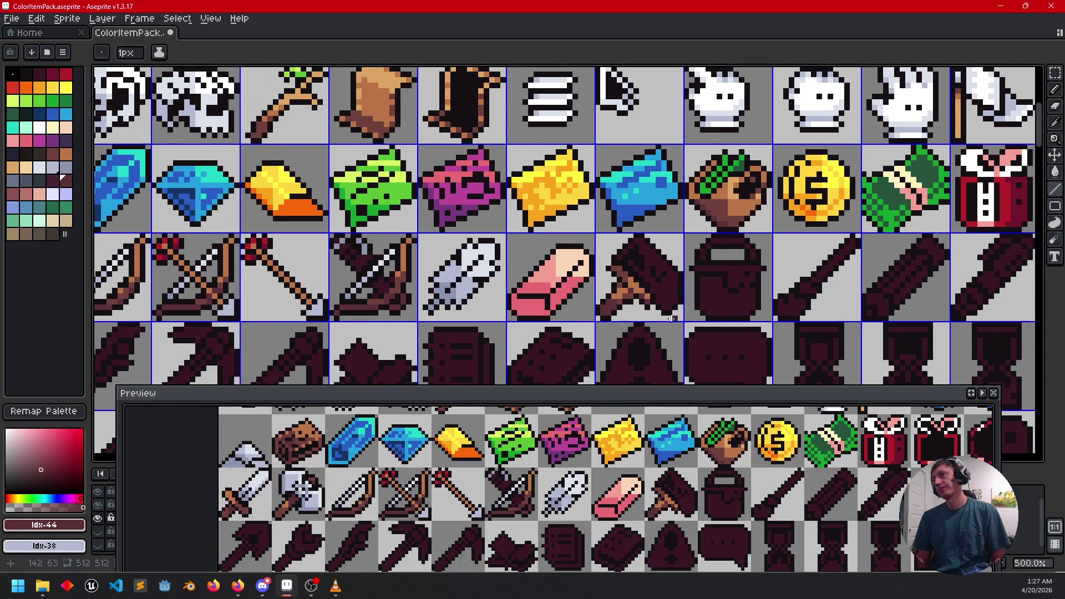
pyautogui.scroll(5, 672, 319)
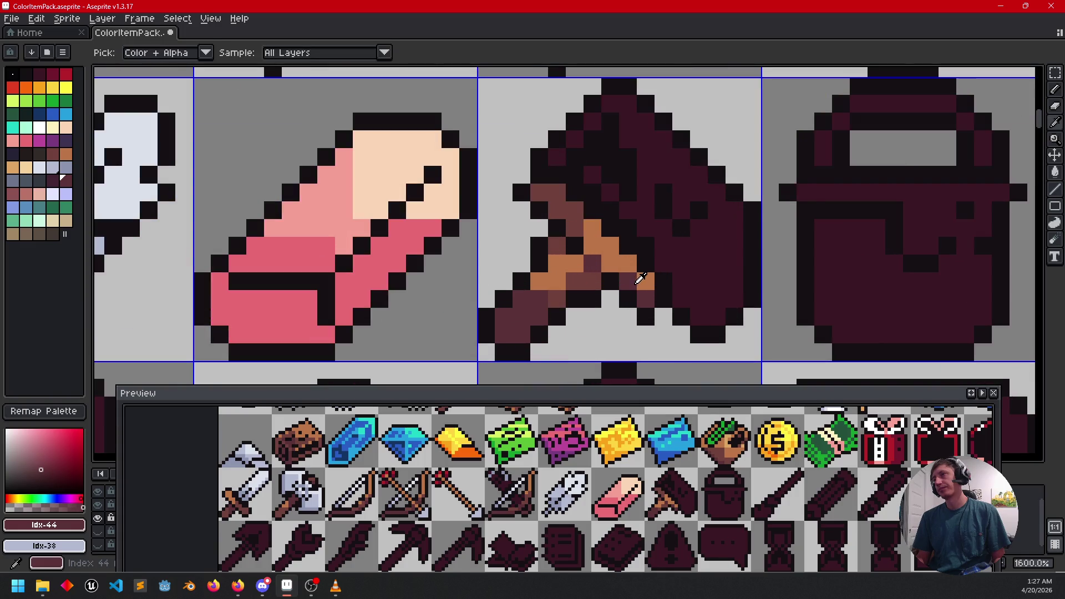
pyautogui.press('alt')
pyautogui.click(644, 280)
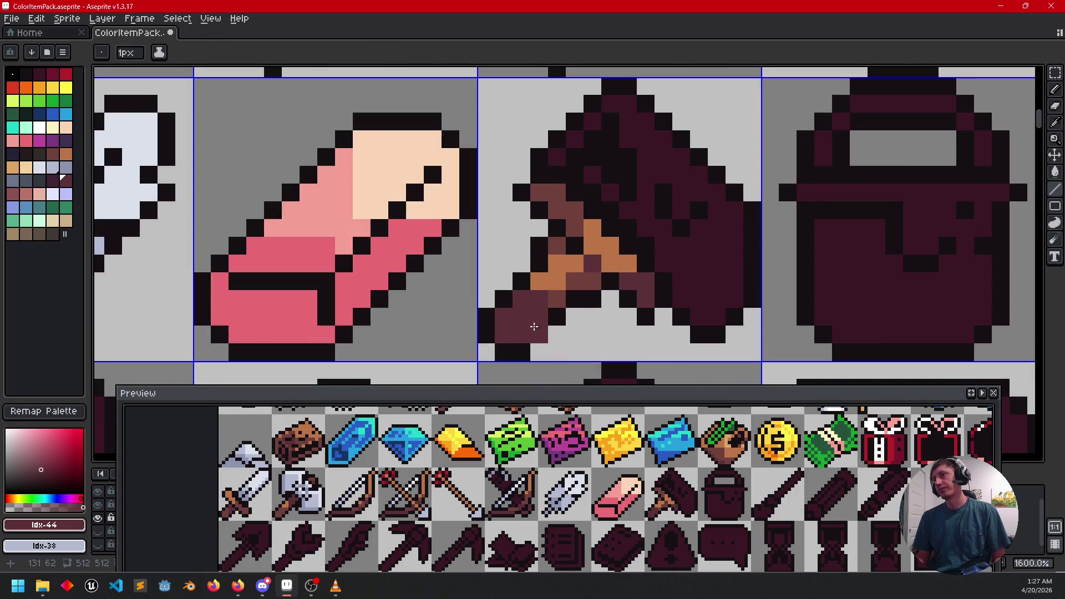
pyautogui.keyDown('alt'); pyautogui.click(566, 216); pyautogui.keyUp('alt')
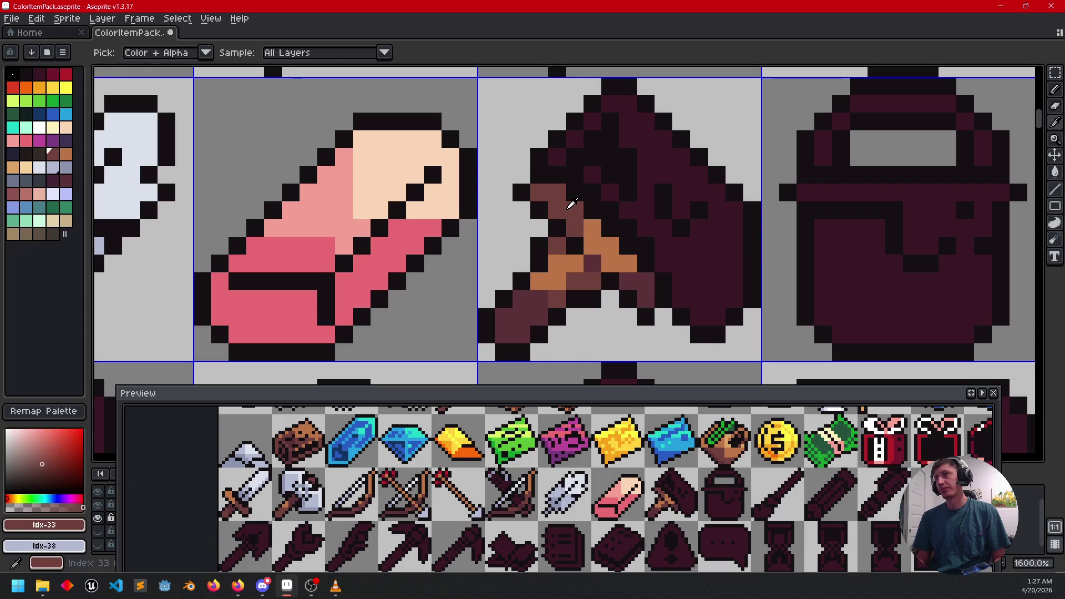
pyautogui.click(634, 283)
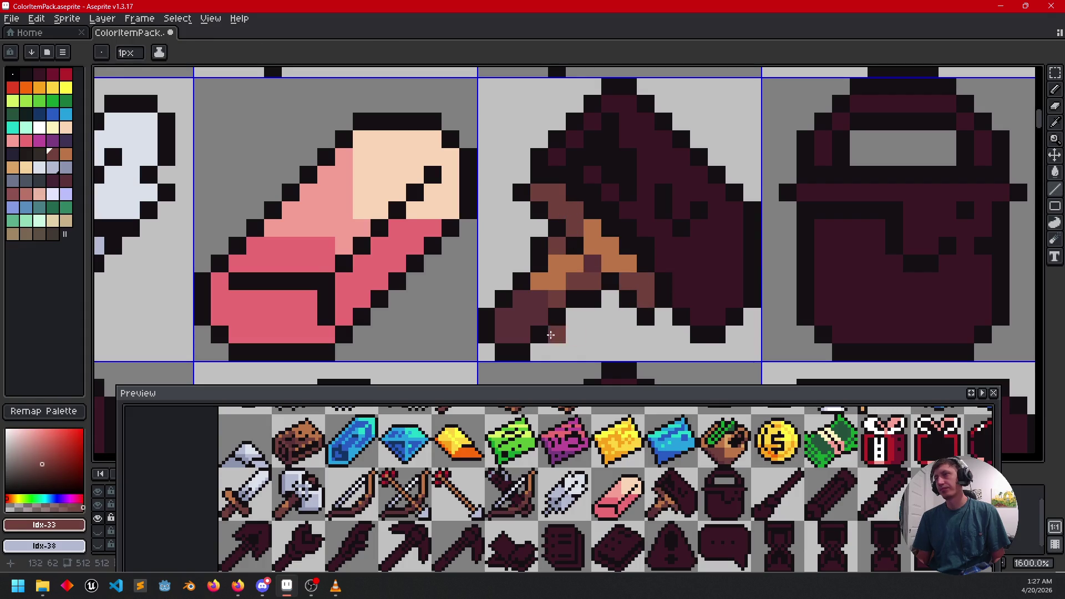
pyautogui.scroll(-1, 681, 298)
pyautogui.moveTo(678, 312); pyautogui.dragTo(685, 303)
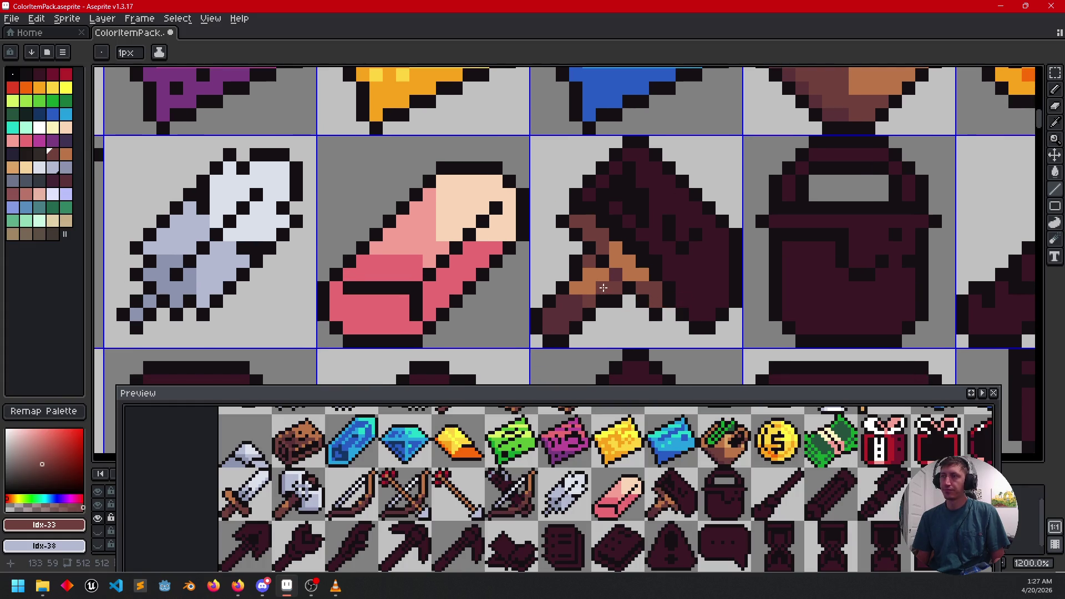
# Step: Fill the axe blade red, undoing a stray red fill
pyautogui.moveTo(705, 289)
pyautogui.mouseDown()
pyautogui.moveTo(696, 309)
pyautogui.moveTo(706, 290)
pyautogui.moveTo(638, 285)
pyautogui.moveTo(615, 258)
pyautogui.moveTo(617, 241)
pyautogui.mouseUp()
pyautogui.scroll(-2, 638, 285)
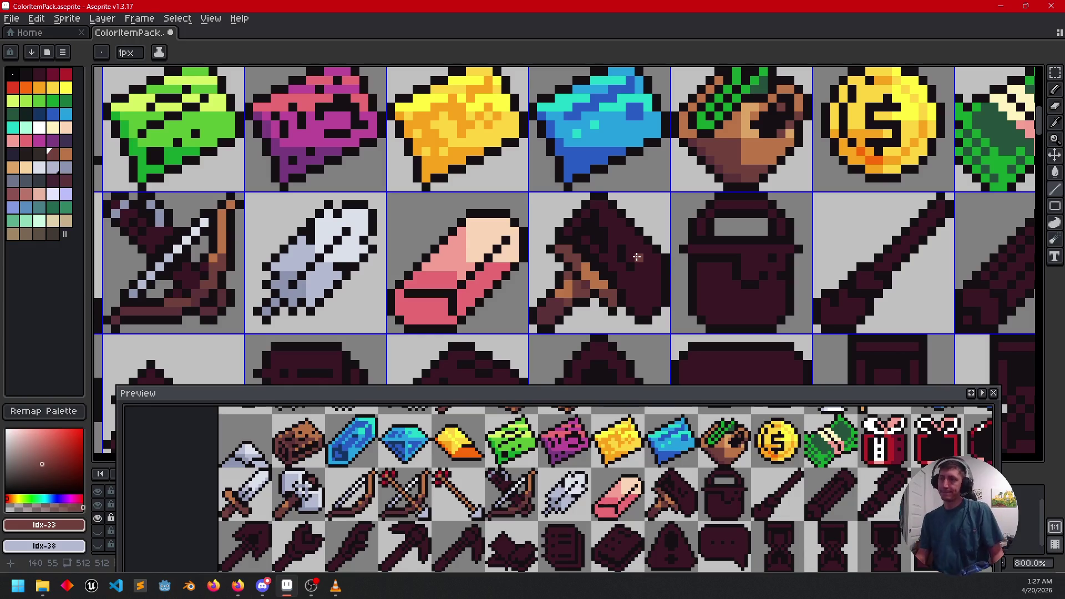
pyautogui.click(66, 73)
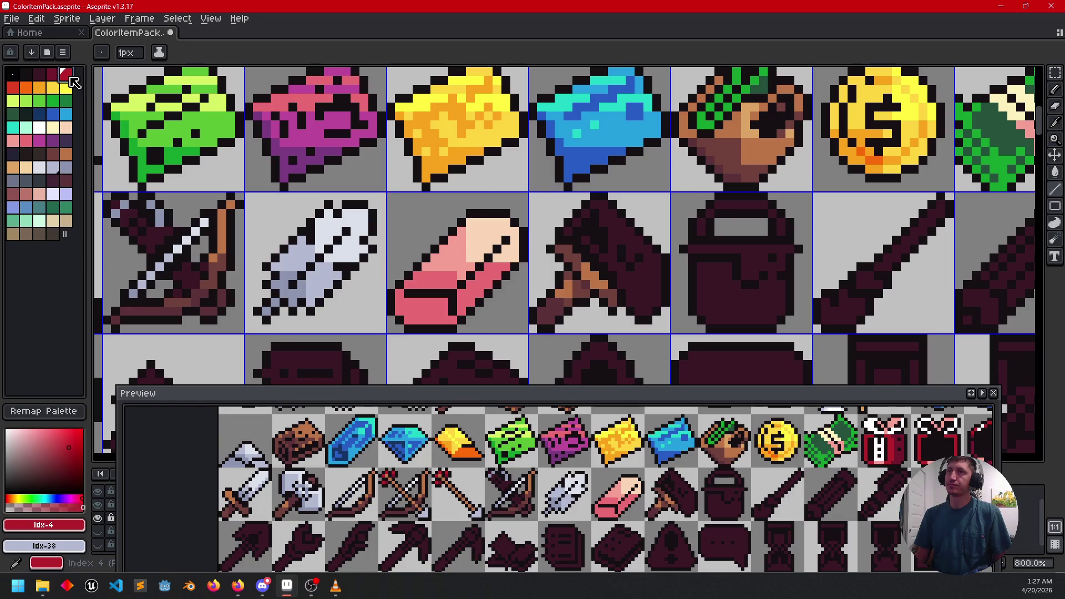
pyautogui.scroll(2, 647, 287)
pyautogui.press('g')
pyautogui.click(644, 276)
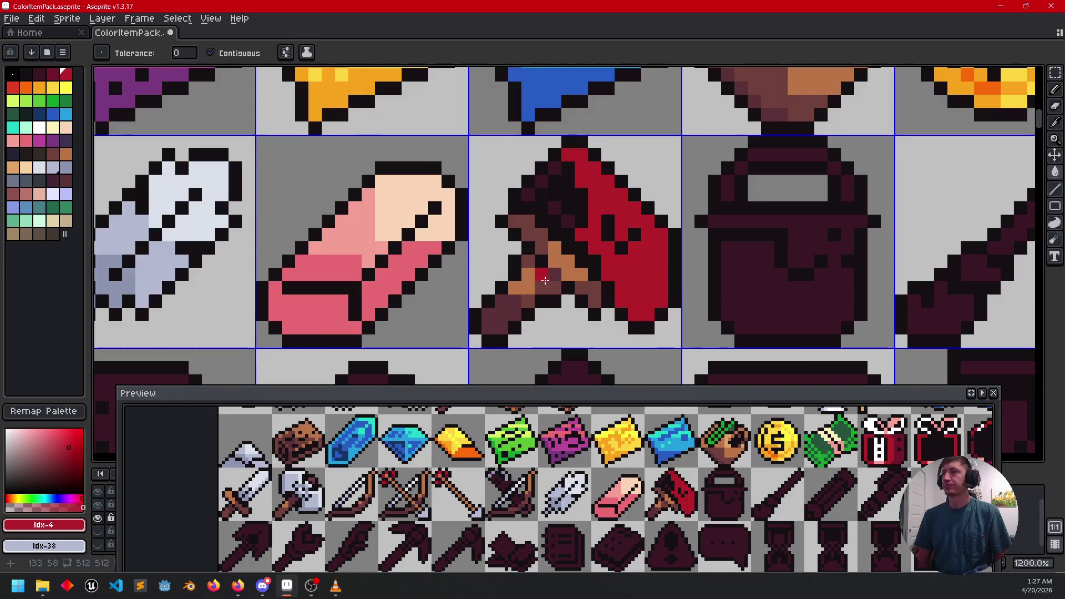
pyautogui.click(580, 277)
pyautogui.hotkey('ctrl', 'z')
# Step: Fill four dark pixels on the axe head with light grey
pyautogui.keyDown('alt'); pyautogui.click(232, 218); pyautogui.keyUp('alt')
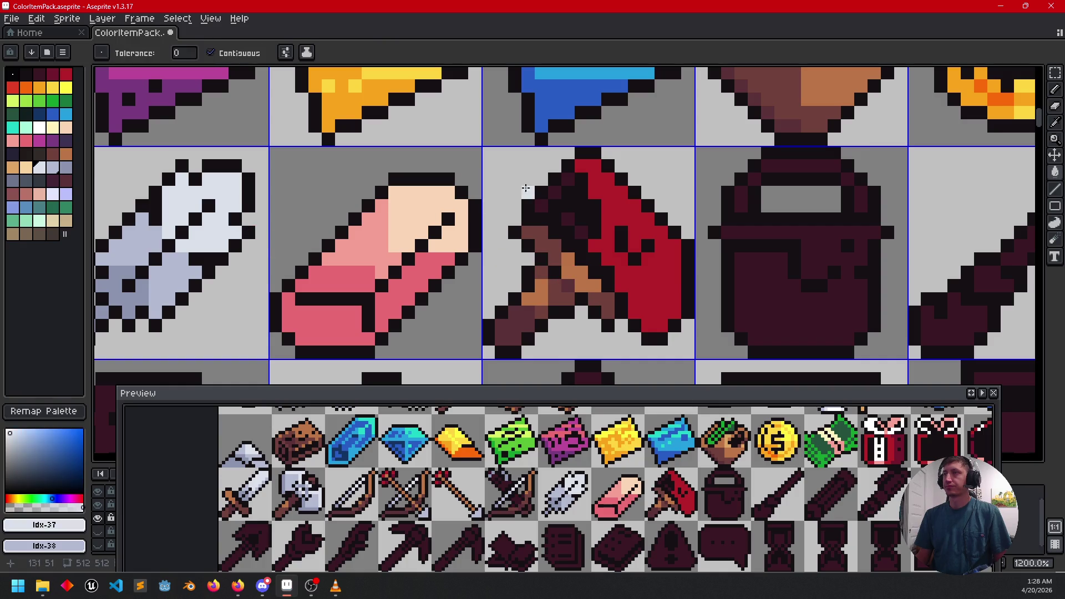
pyautogui.click(559, 191)
pyautogui.click(543, 206)
pyautogui.click(569, 219)
pyautogui.click(582, 232)
pyautogui.hscroll(-2, 708, 298)
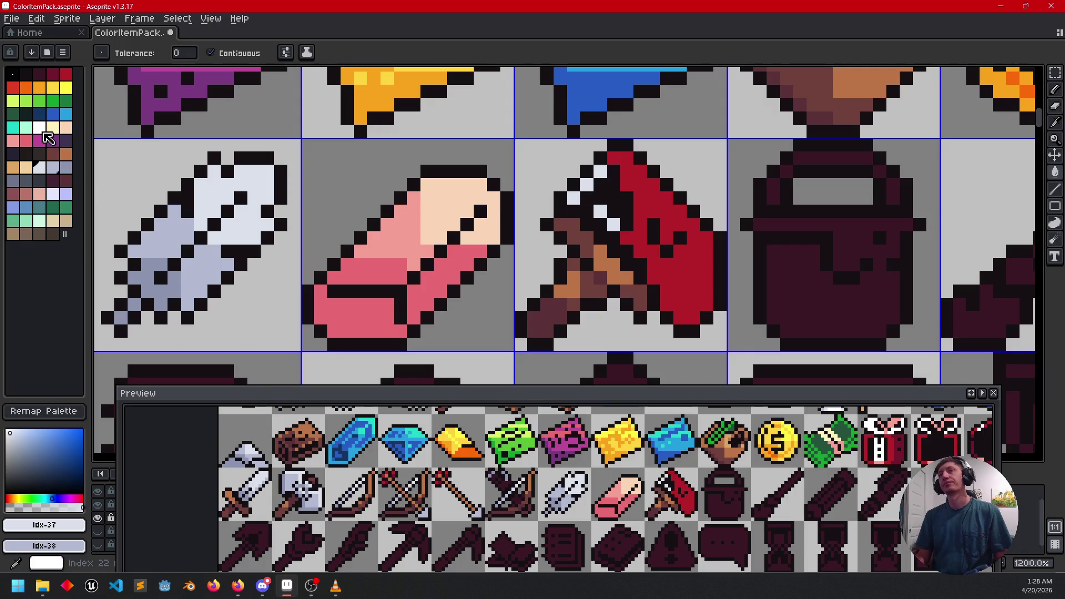
# Step: Draw a diagonal cream highlight along the axe head's upper edge
pyautogui.click(53, 127)
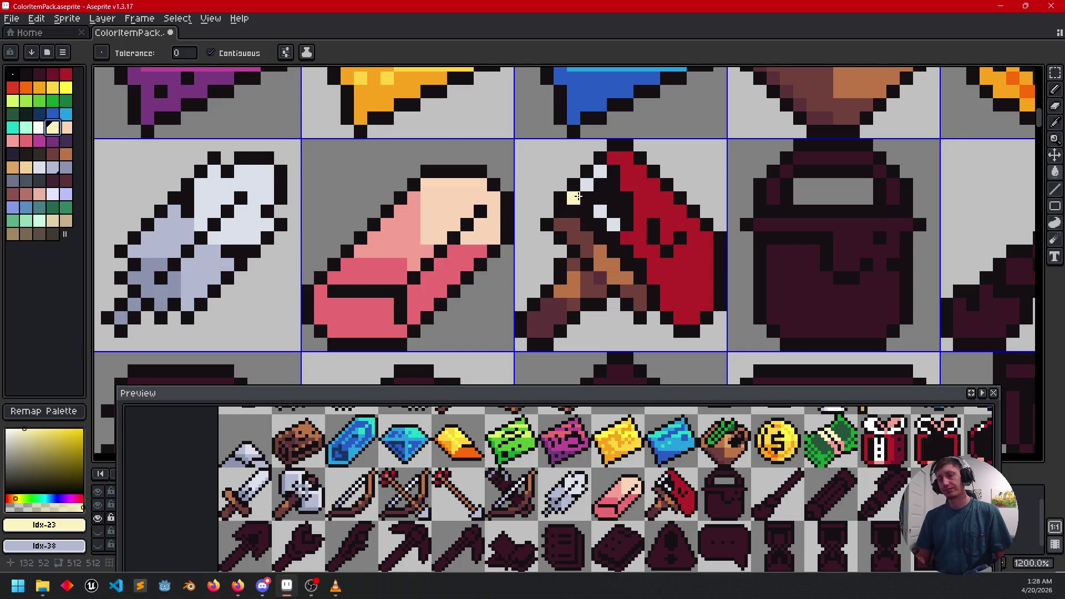
pyautogui.press('b')
pyautogui.moveTo(574, 197); pyautogui.dragTo(600, 170)
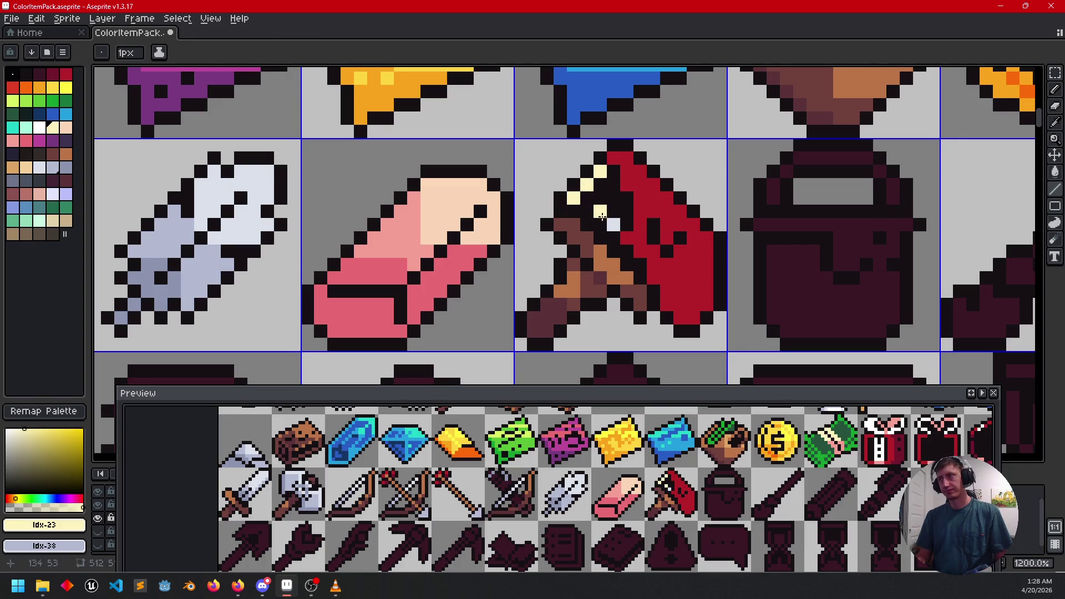
pyautogui.scroll(-4, 641, 252)
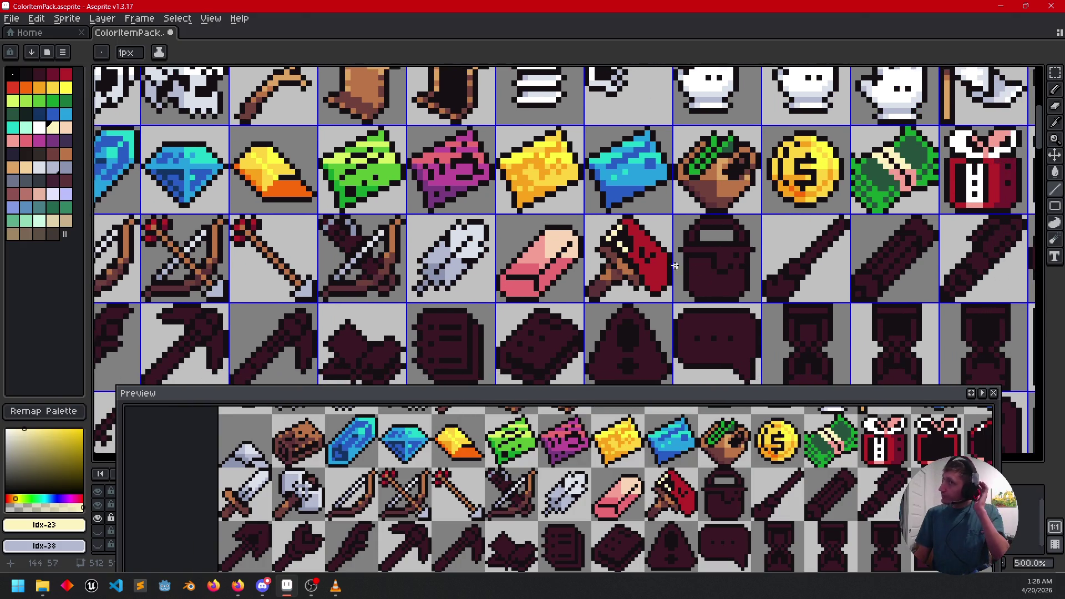
# Step: Add three pink highlight pixels on the red axe blade
pyautogui.click(26, 142)
pyautogui.scroll(2, 634, 268)
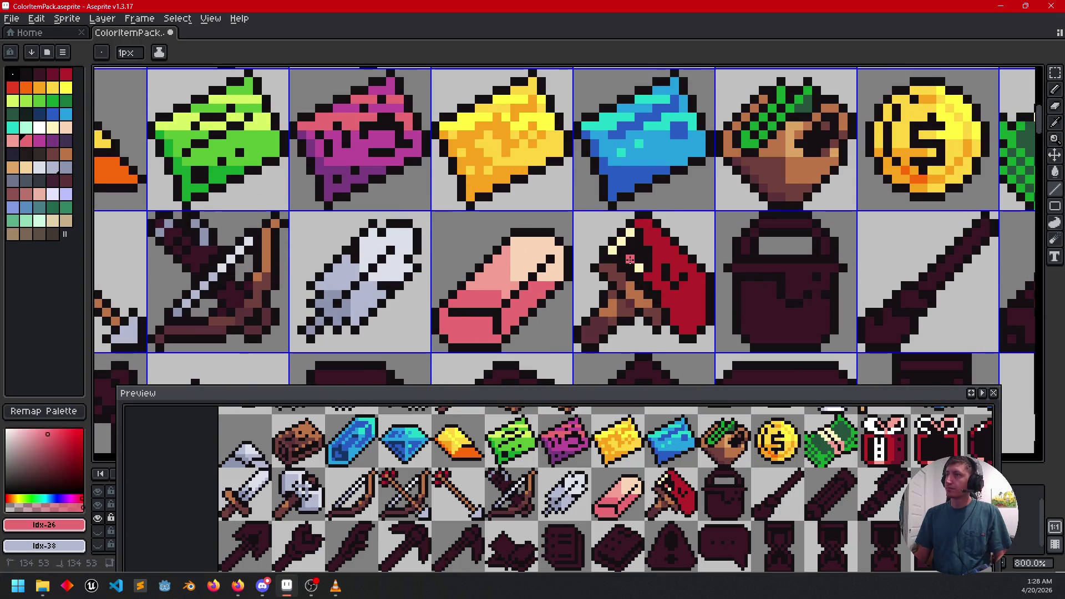
pyautogui.scroll(-2, 660, 255)
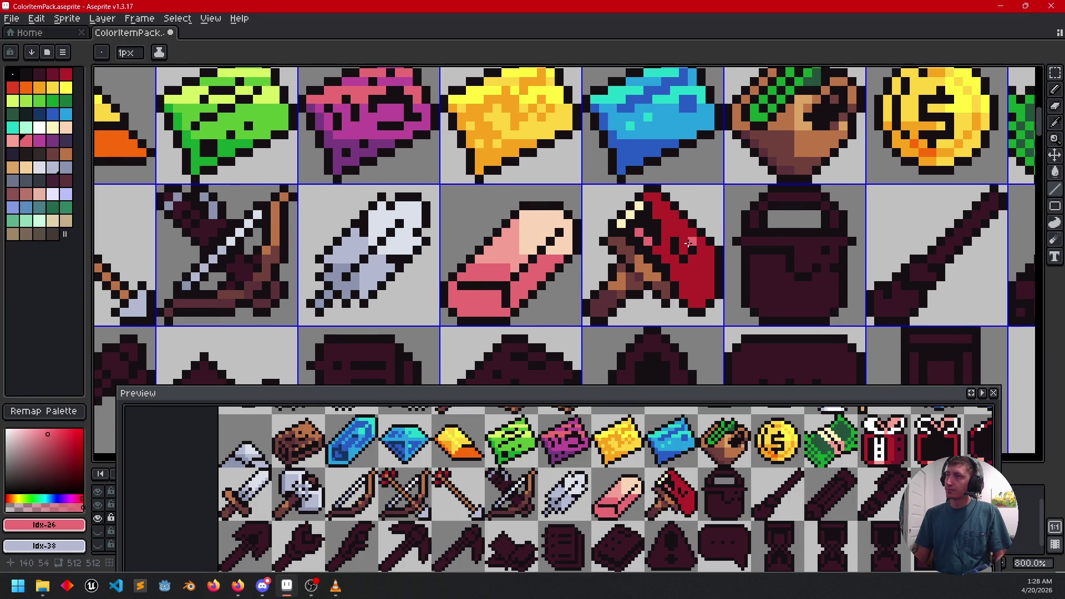
pyautogui.hscroll(1, 661, 244)
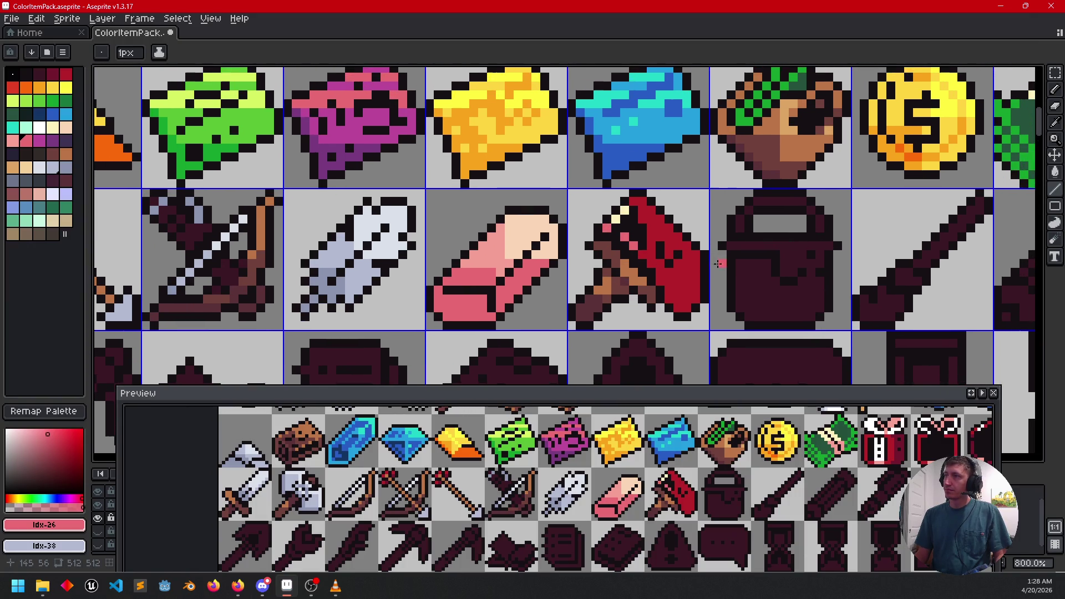
pyautogui.moveTo(718, 261); pyautogui.dragTo(723, 245)
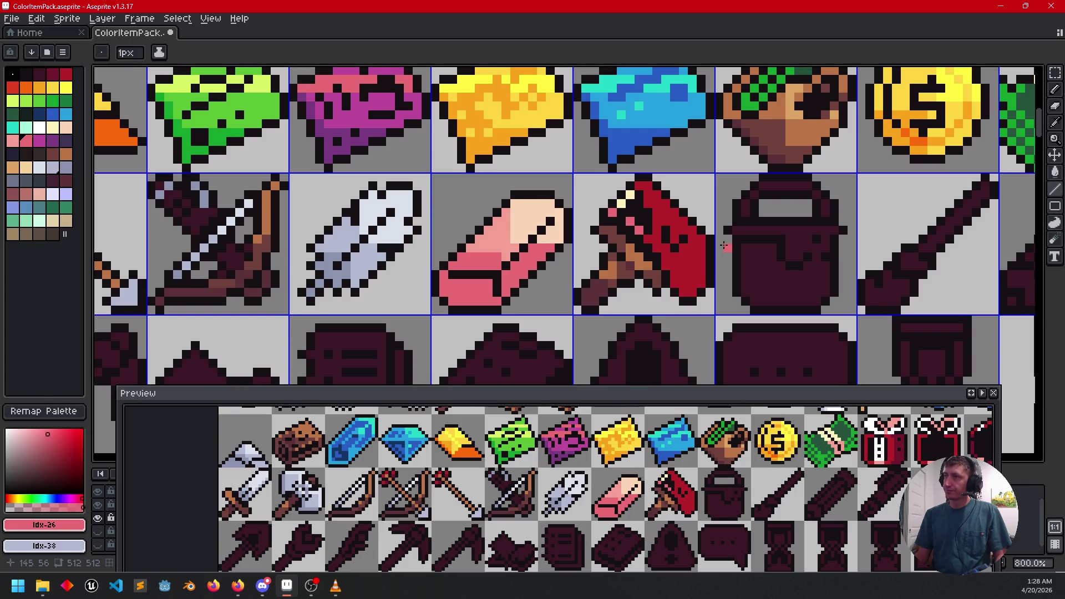
pyautogui.scroll(-1, 724, 246)
pyautogui.scroll(1, 716, 245)
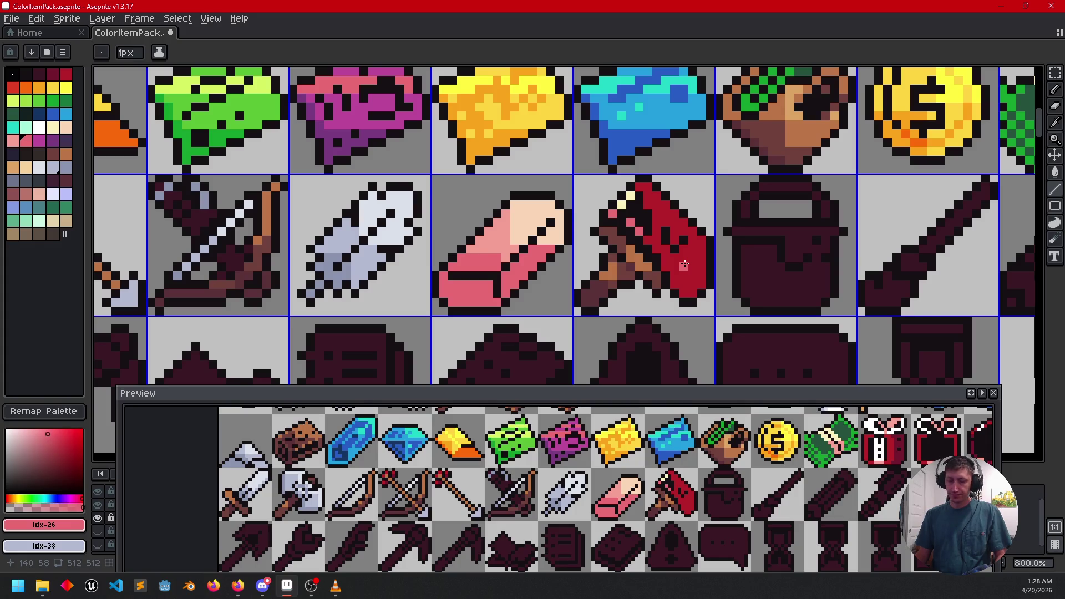
pyautogui.press('l')
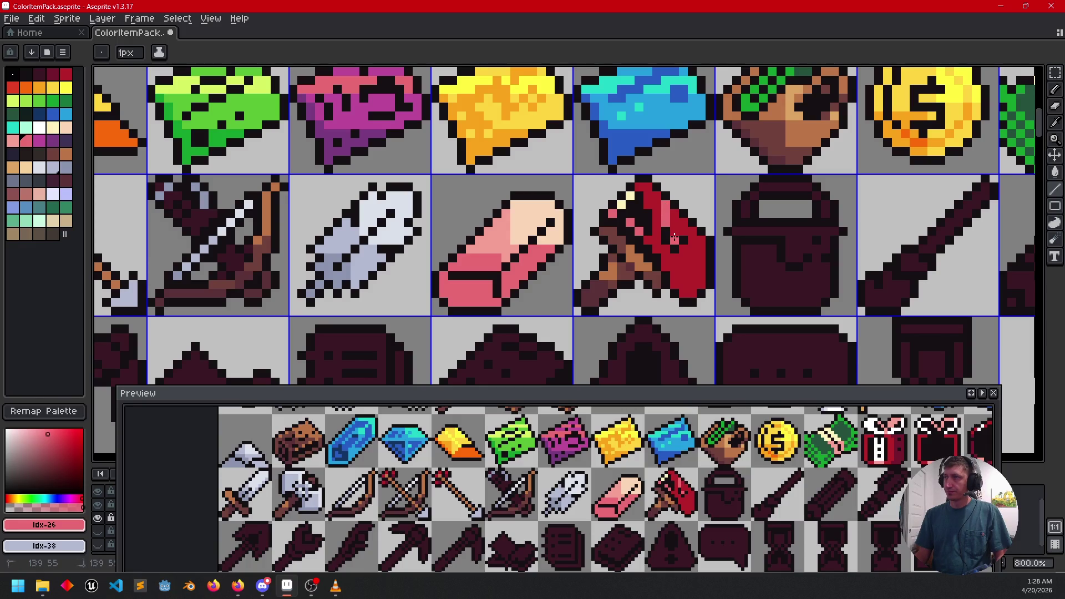
pyautogui.click(682, 230)
pyautogui.click(690, 238)
pyautogui.click(697, 241)
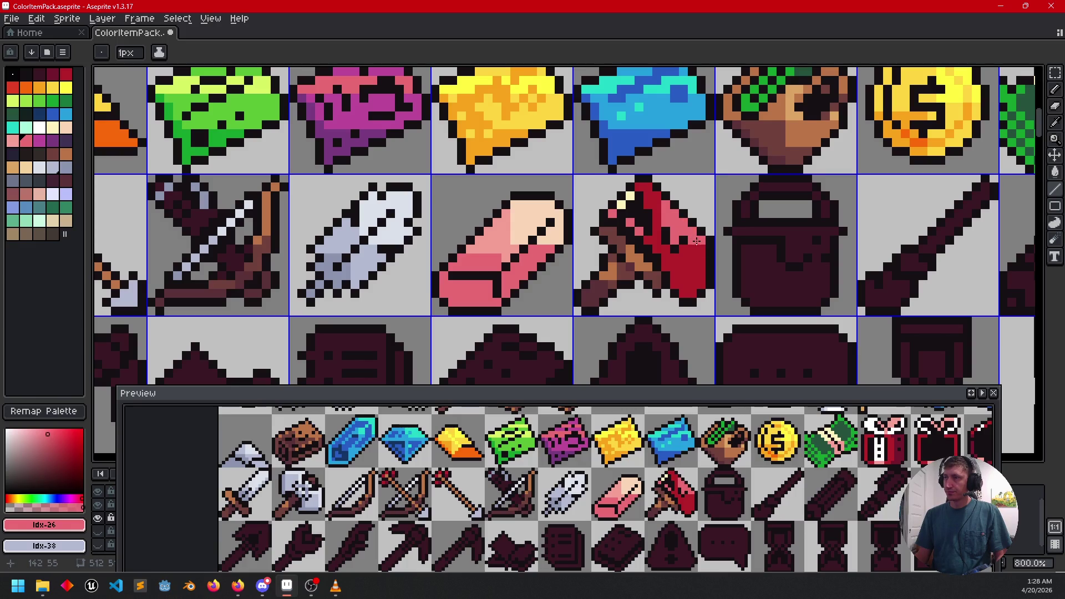
# Step: Shade the axe blade with a vertical dark-red column and one extra pixel
pyautogui.hscroll(-2, 719, 293)
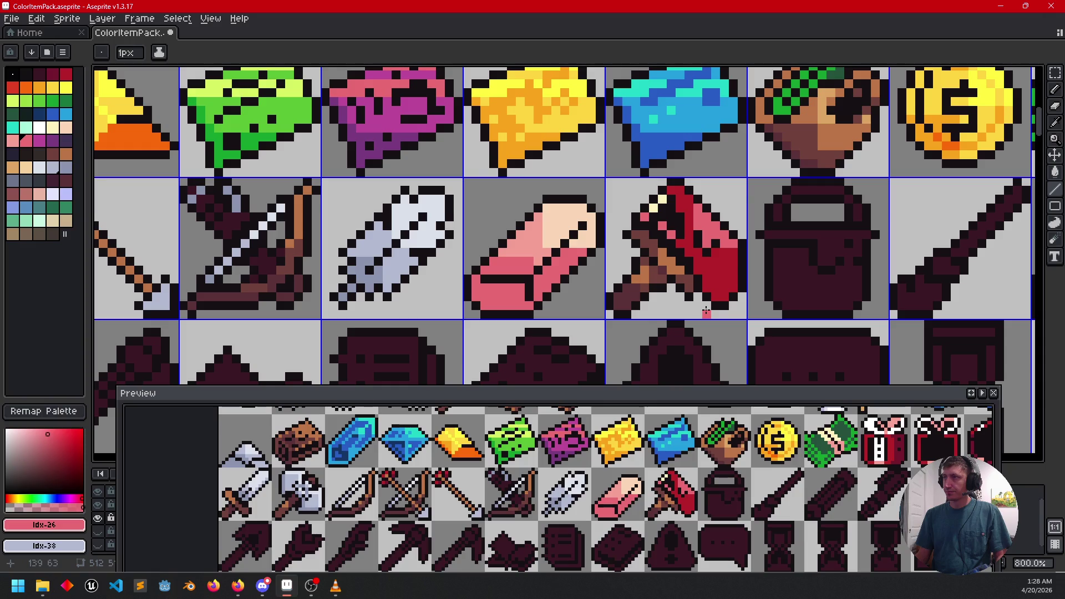
pyautogui.hscroll(1, 716, 299)
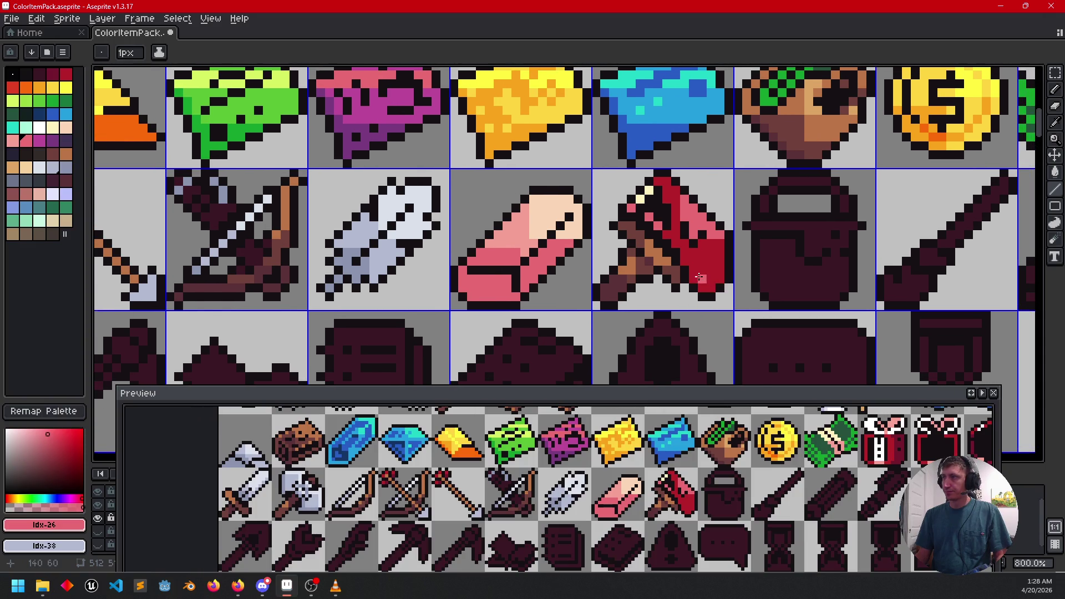
pyautogui.scroll(1, 699, 276)
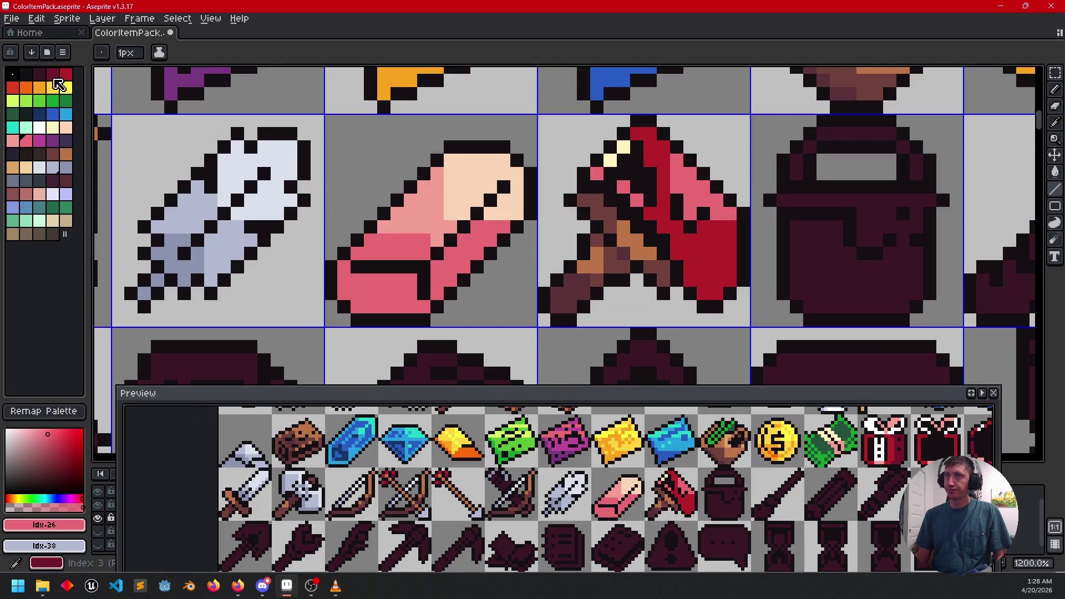
pyautogui.click(53, 76)
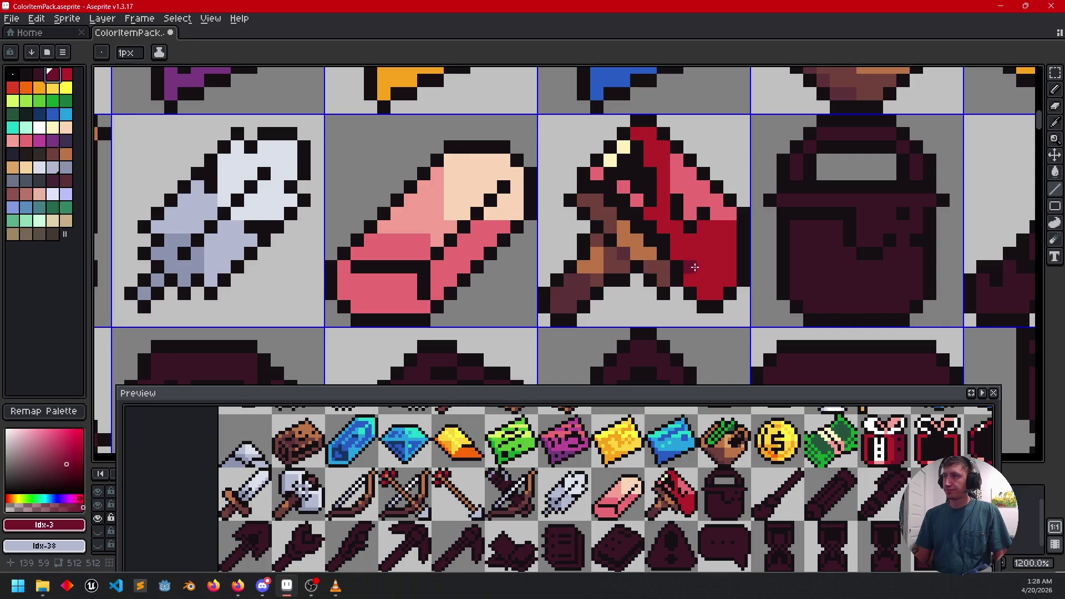
pyautogui.moveTo(696, 276); pyautogui.dragTo(695, 244)
pyautogui.click(679, 248)
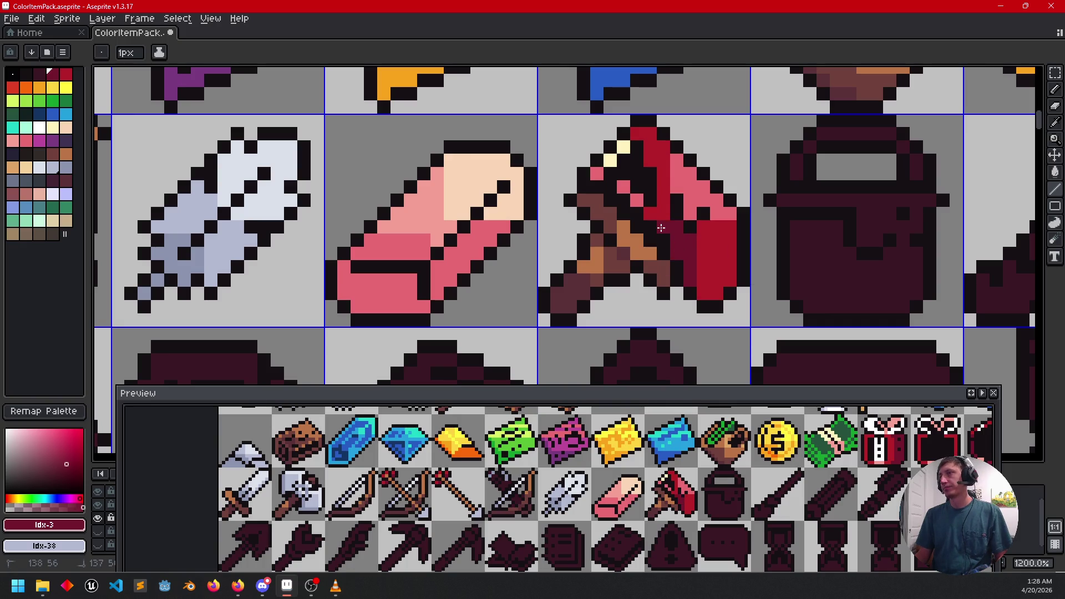
# Step: Paint a pink pixel at the axe's bottom edge
pyautogui.scroll(-2, 780, 281)
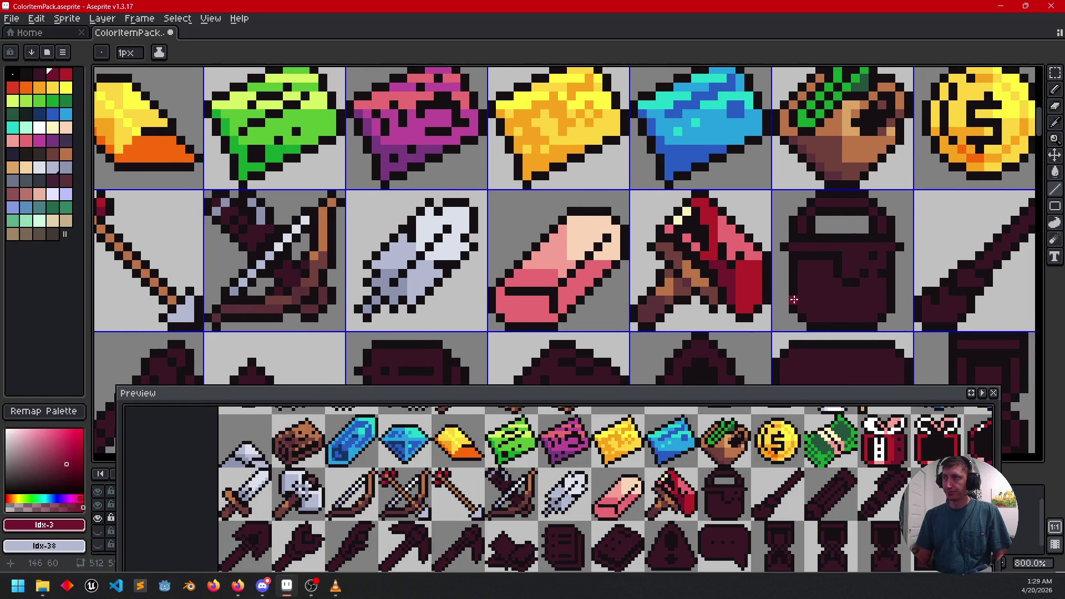
pyautogui.moveTo(696, 480); pyautogui.dragTo(673, 474)
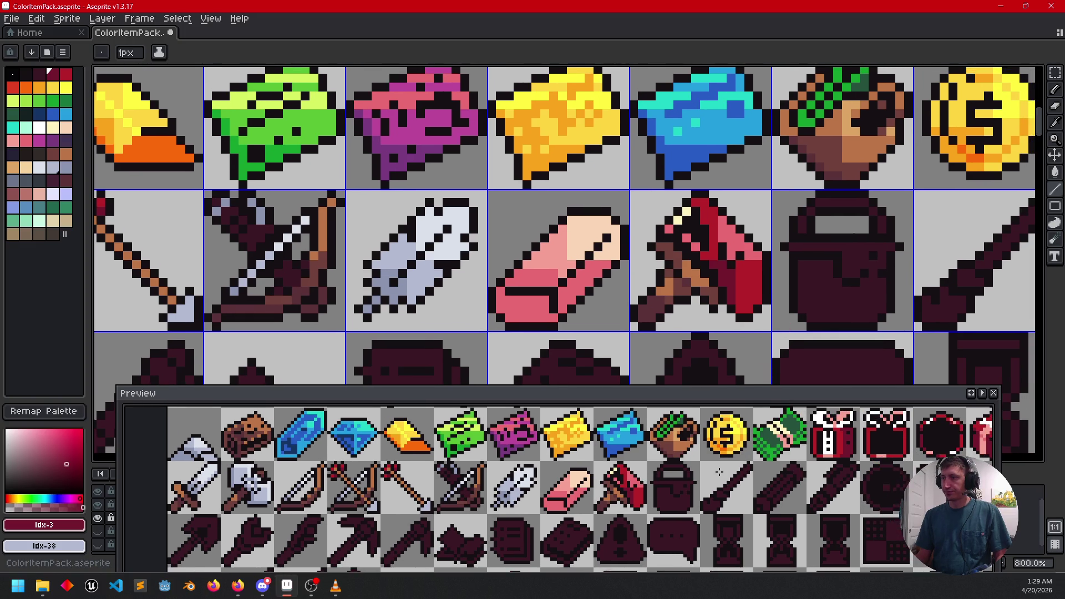
pyautogui.scroll(3, 722, 292)
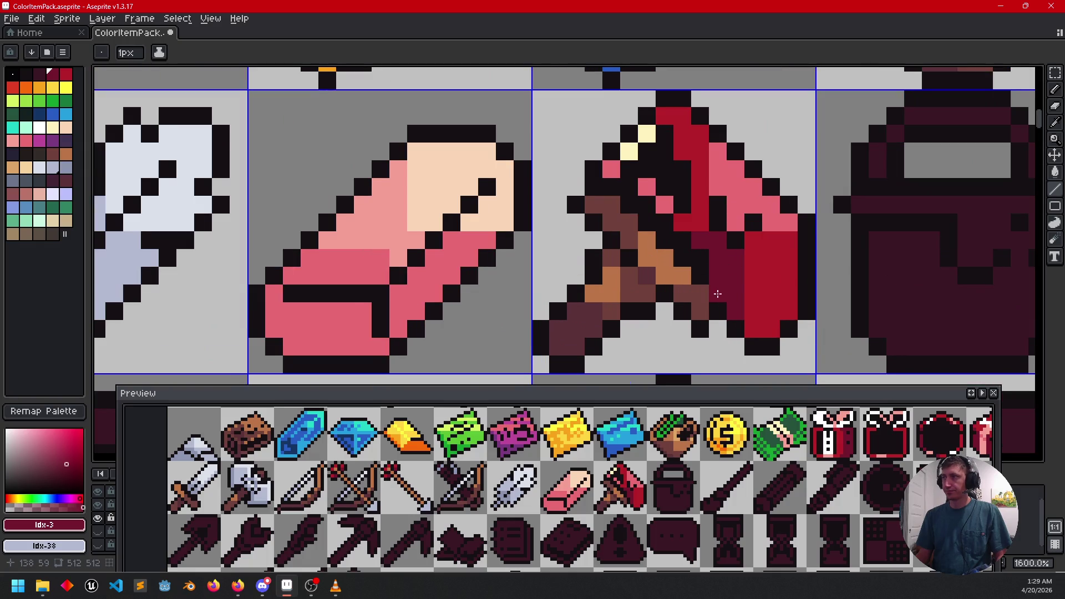
pyautogui.moveTo(722, 292); pyautogui.dragTo(663, 277)
pyautogui.keyDown('alt'); pyautogui.click(721, 186); pyautogui.keyUp('alt')
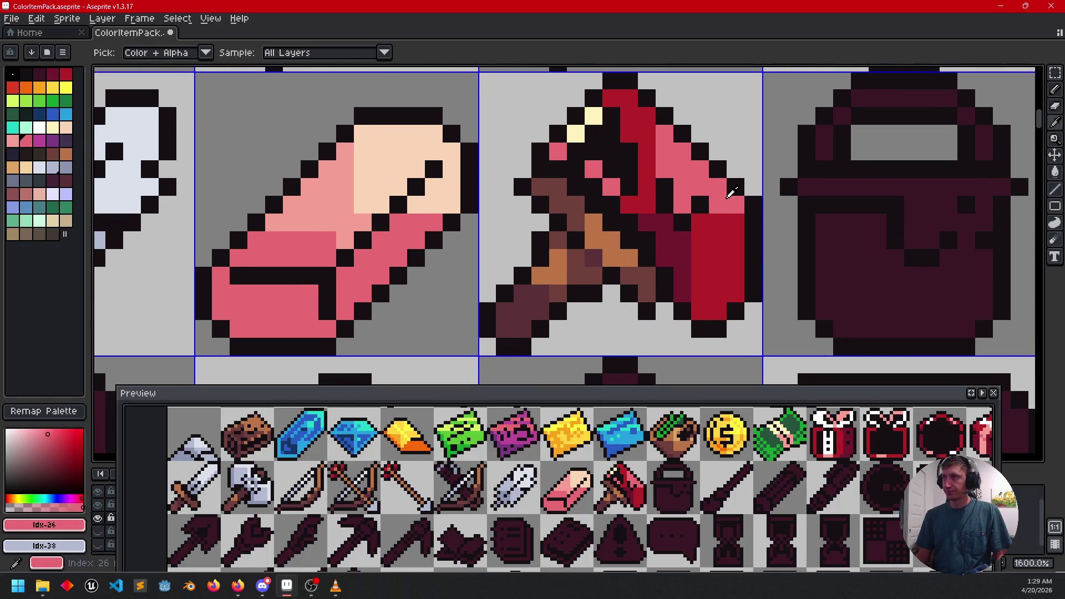
pyautogui.click(723, 307)
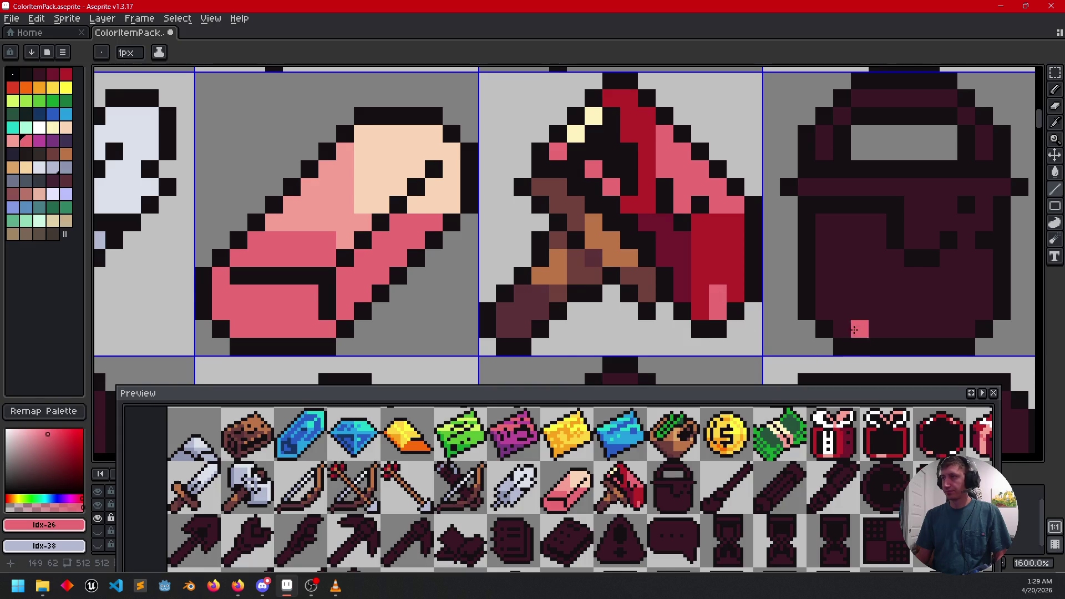
pyautogui.scroll(-3, 846, 313)
pyautogui.moveTo(843, 310); pyautogui.dragTo(803, 292)
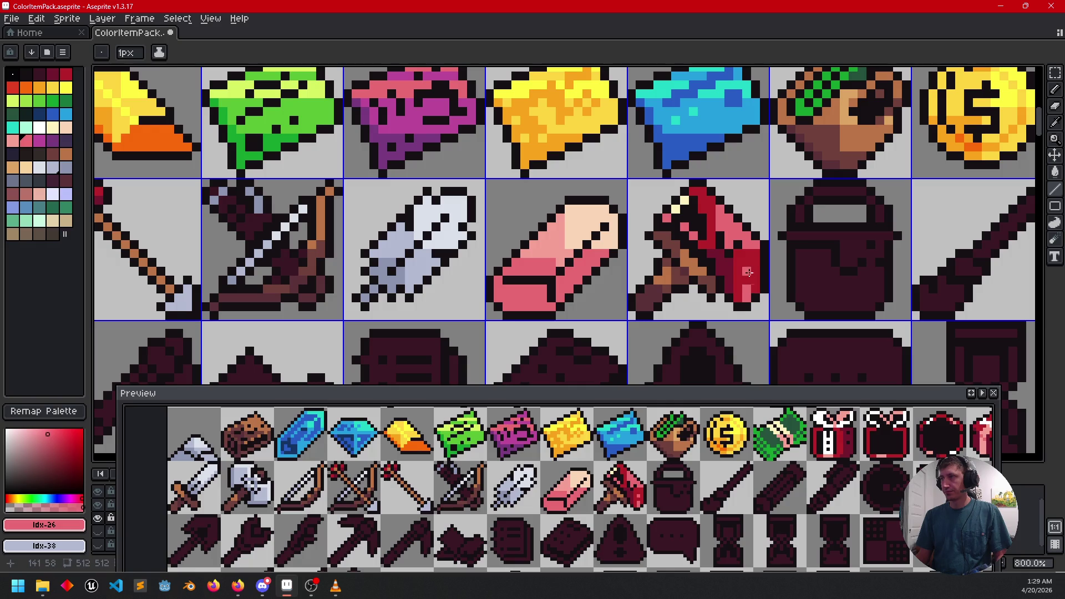
pyautogui.hscroll(2, 804, 283)
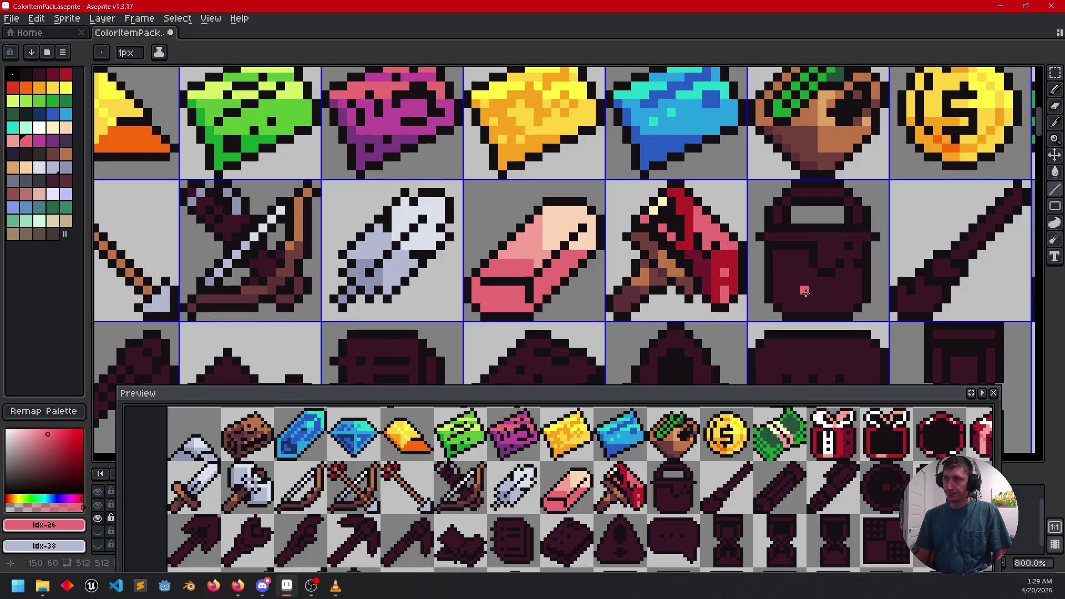
pyautogui.scroll(2, 744, 259)
pyautogui.keyDown('alt'); pyautogui.click(722, 255); pyautogui.keyUp('alt')
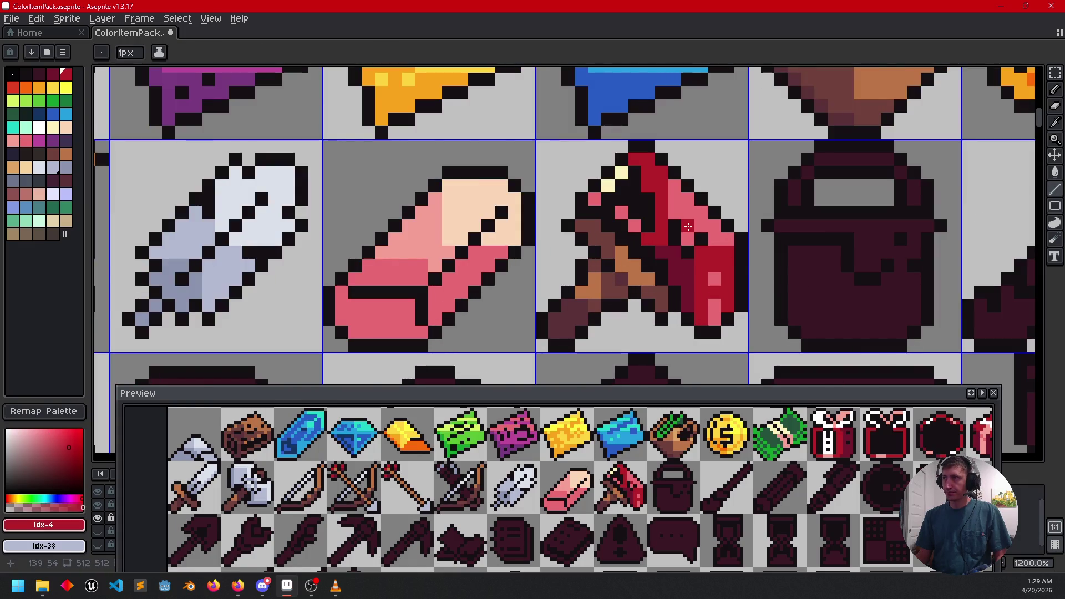
pyautogui.scroll(1, 809, 280)
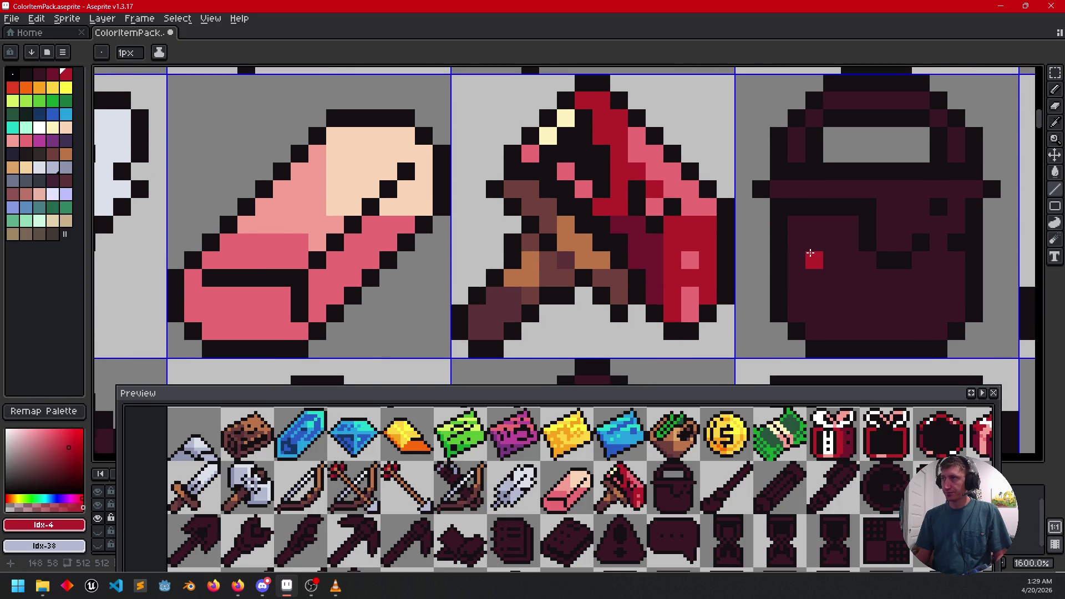
pyautogui.scroll(-2, 825, 281)
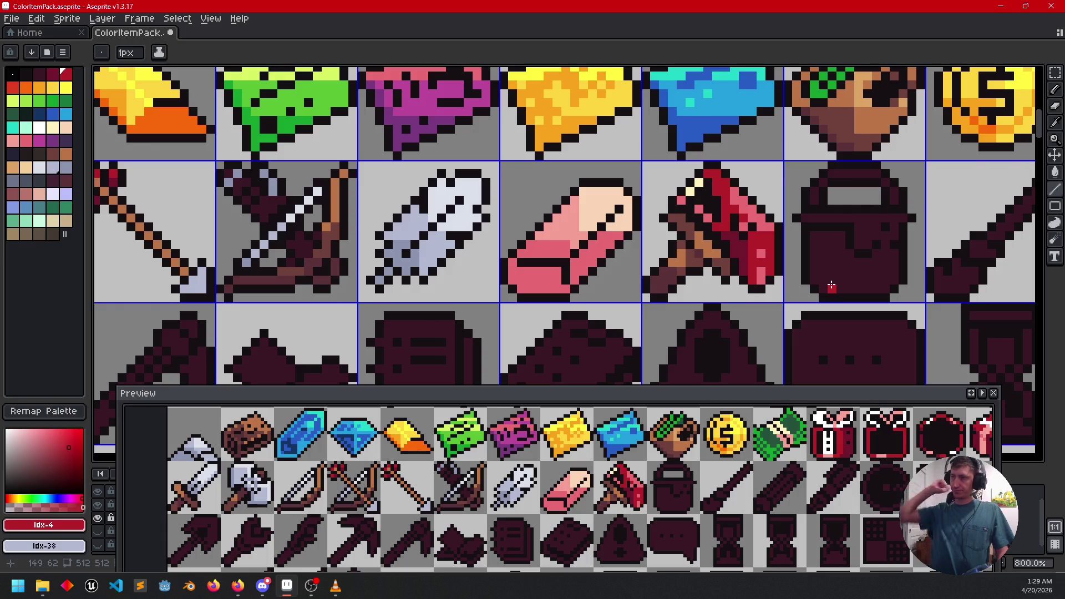
pyautogui.scroll(3, 761, 211)
# Step: Replace a stray pink blade pixel with dark red
pyautogui.press('alt')
pyautogui.keyDown('alt'); pyautogui.click(747, 206); pyautogui.keyUp('alt')
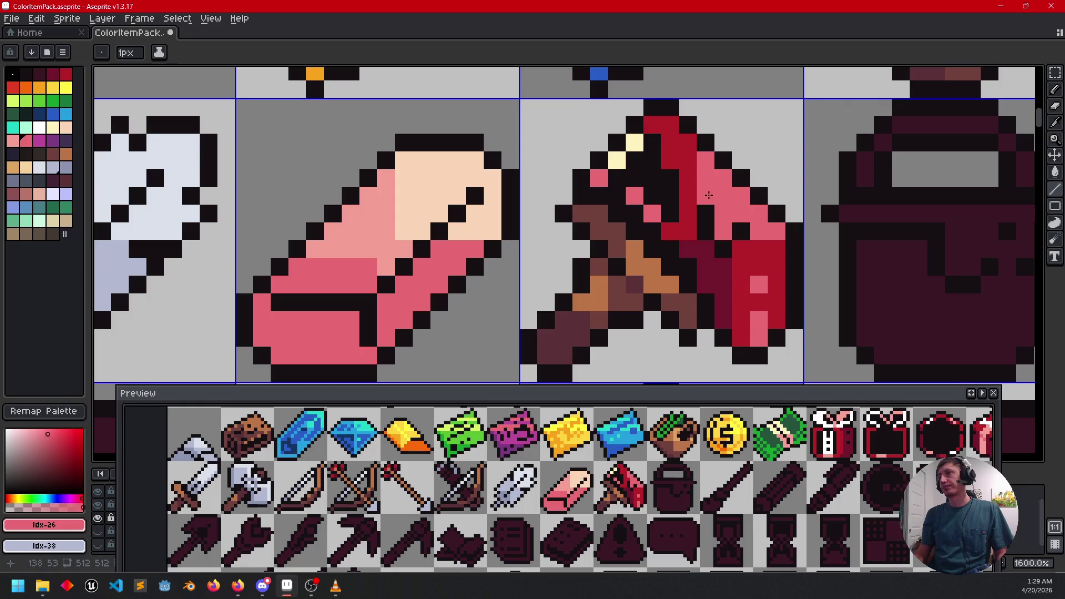
pyautogui.click(795, 285)
pyautogui.moveTo(795, 286)
pyautogui.mouseDown()
pyautogui.moveTo(782, 261)
pyautogui.moveTo(829, 260)
pyautogui.mouseUp()
pyautogui.hotkey('ctrl', 'z')
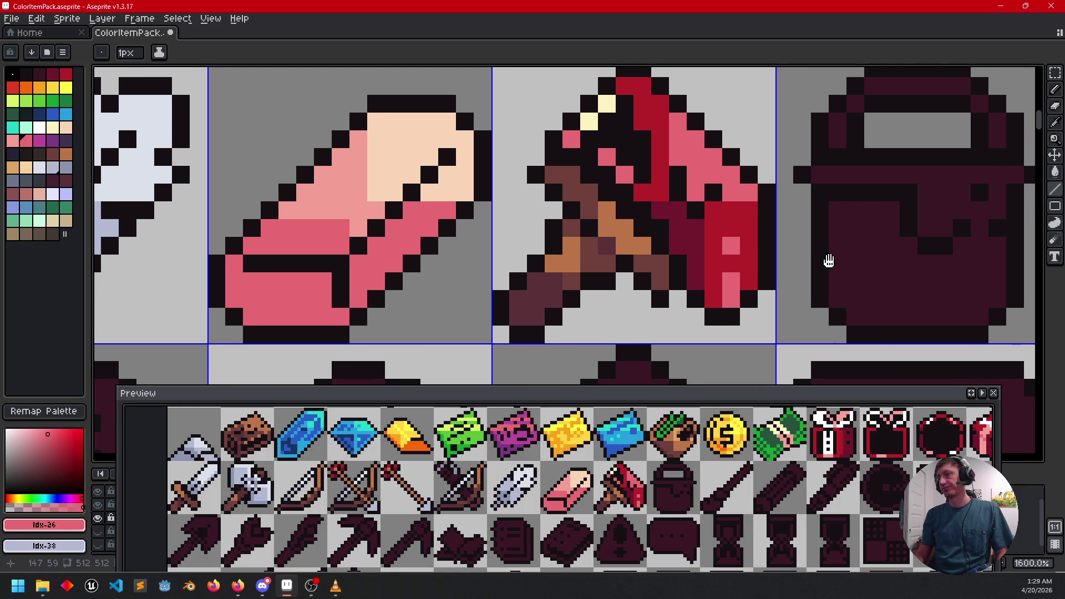
pyautogui.keyDown('alt'); pyautogui.click(749, 264); pyautogui.keyUp('alt')
pyautogui.click(726, 245)
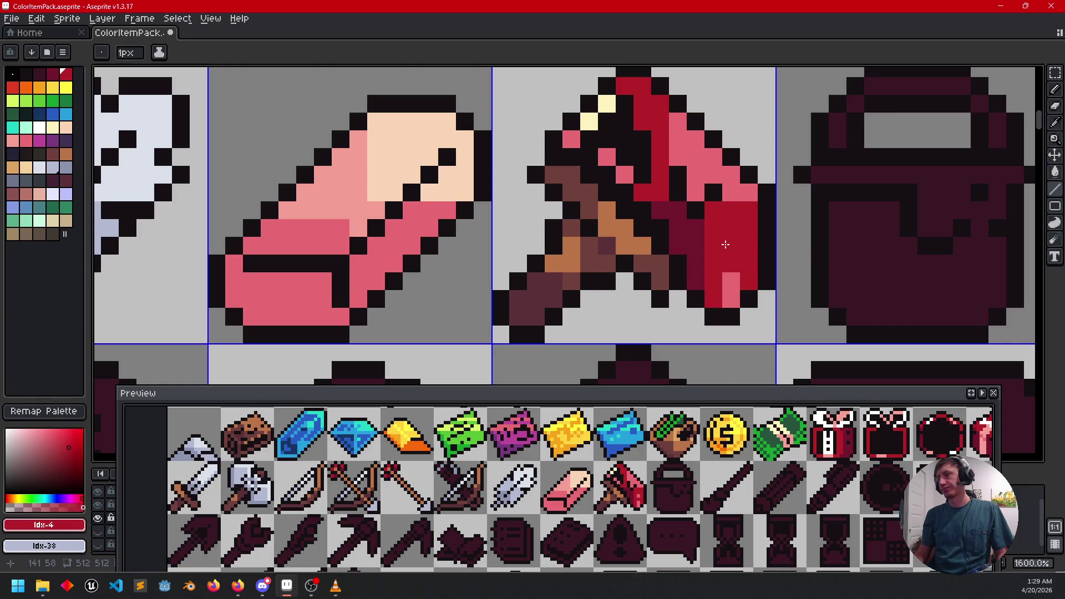
# Step: Paint a dark-red stroke along the neighbouring pot's rim
pyautogui.scroll(-1, 804, 311)
pyautogui.moveTo(761, 309); pyautogui.dragTo(624, 309)
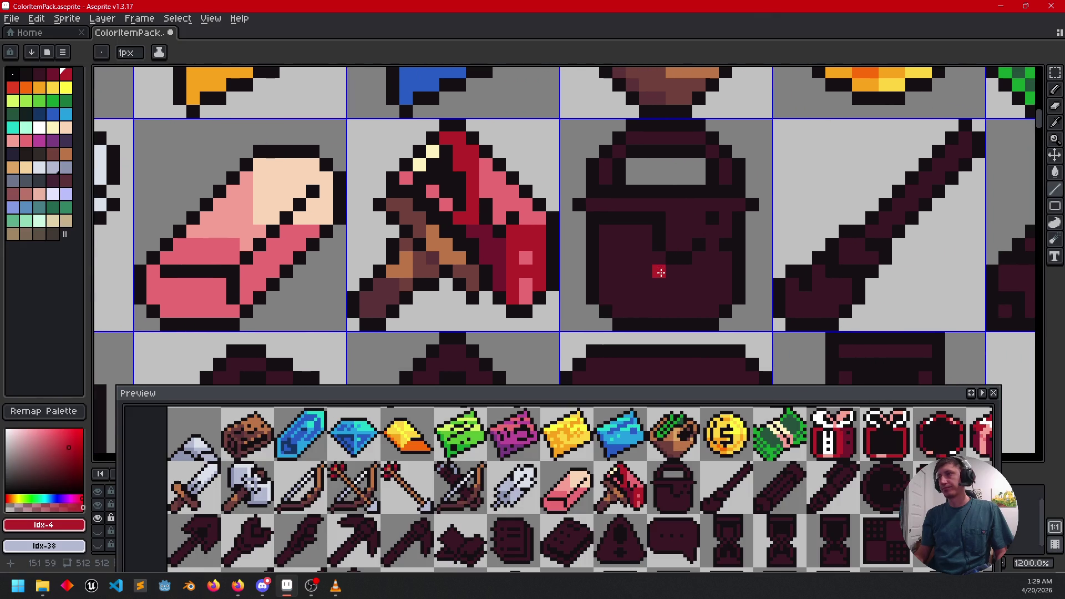
pyautogui.moveTo(624, 203)
pyautogui.mouseDown()
pyautogui.moveTo(704, 200)
pyautogui.moveTo(673, 233)
pyautogui.moveTo(687, 243)
pyautogui.mouseUp()
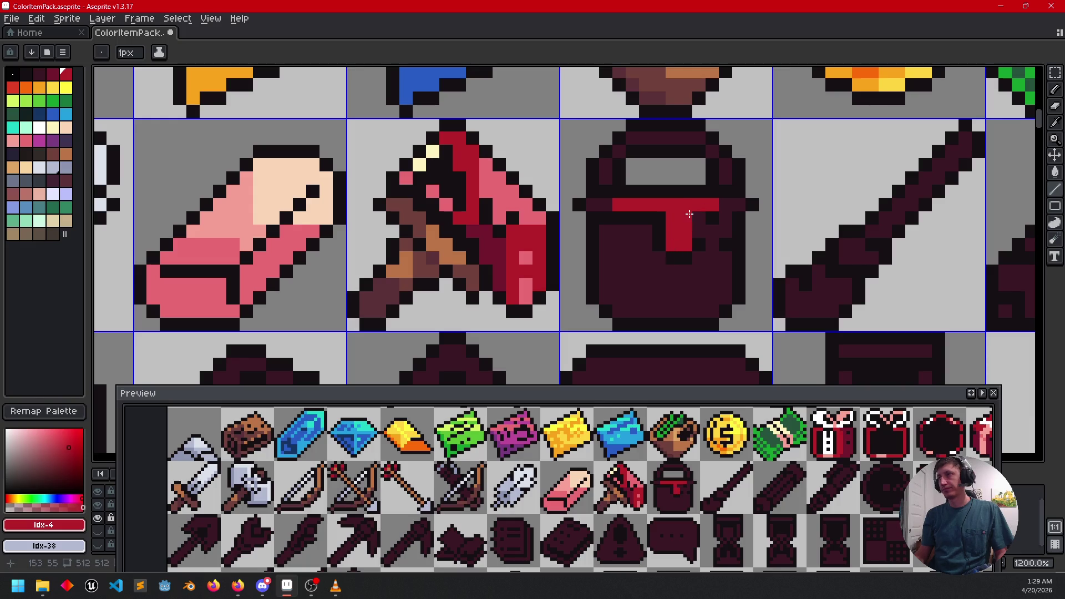
# Step: Trim the red drip's tip and fill the bucket body light blue-grey
pyautogui.click(669, 257)
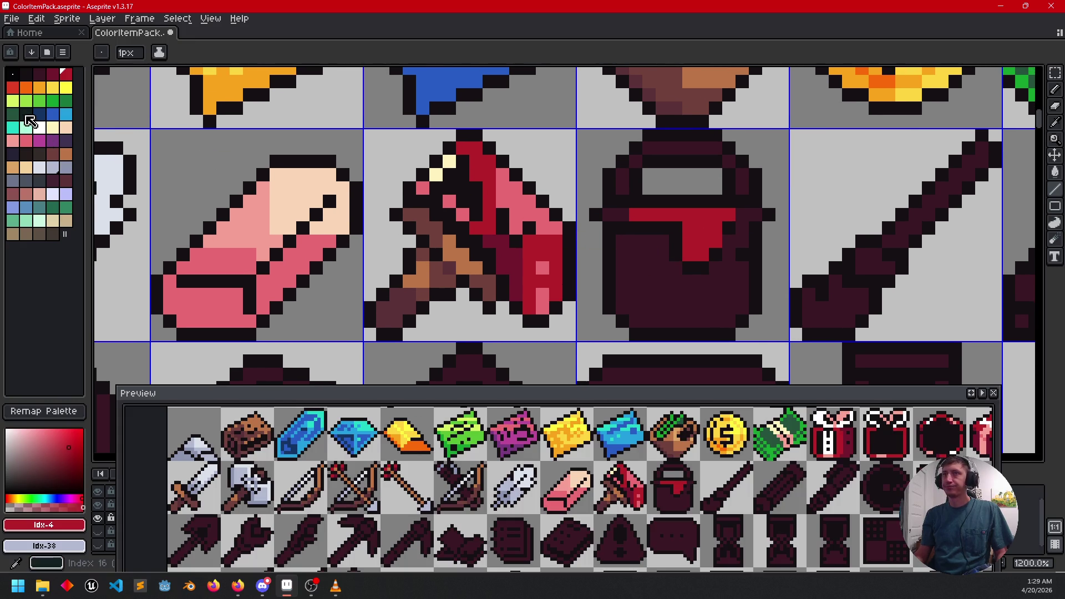
pyautogui.click(53, 168)
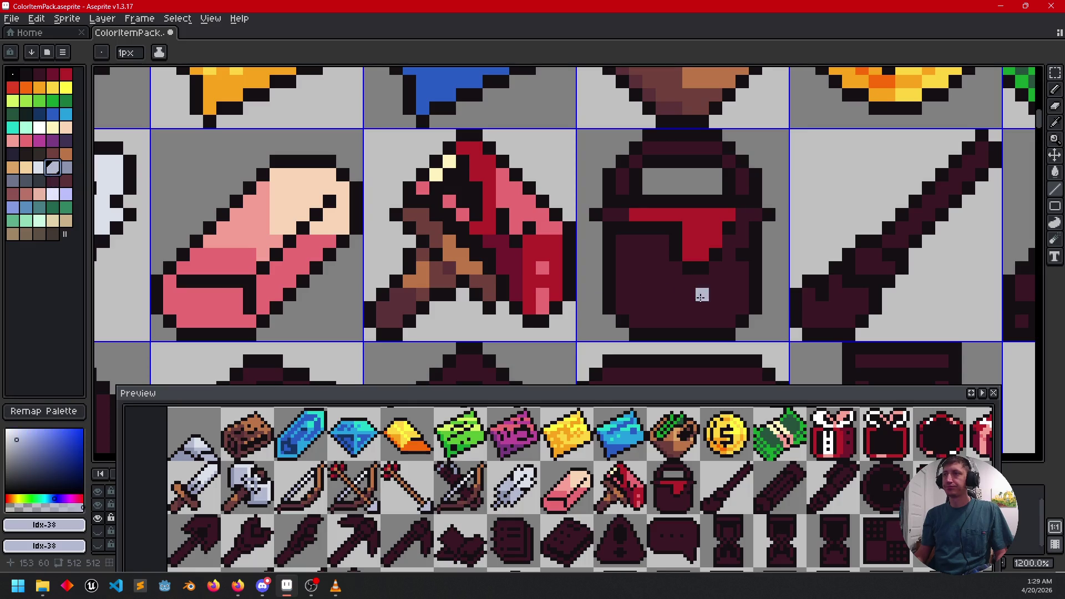
pyautogui.press('g')
pyautogui.click(689, 297)
pyautogui.click(623, 228)
pyautogui.click(609, 216)
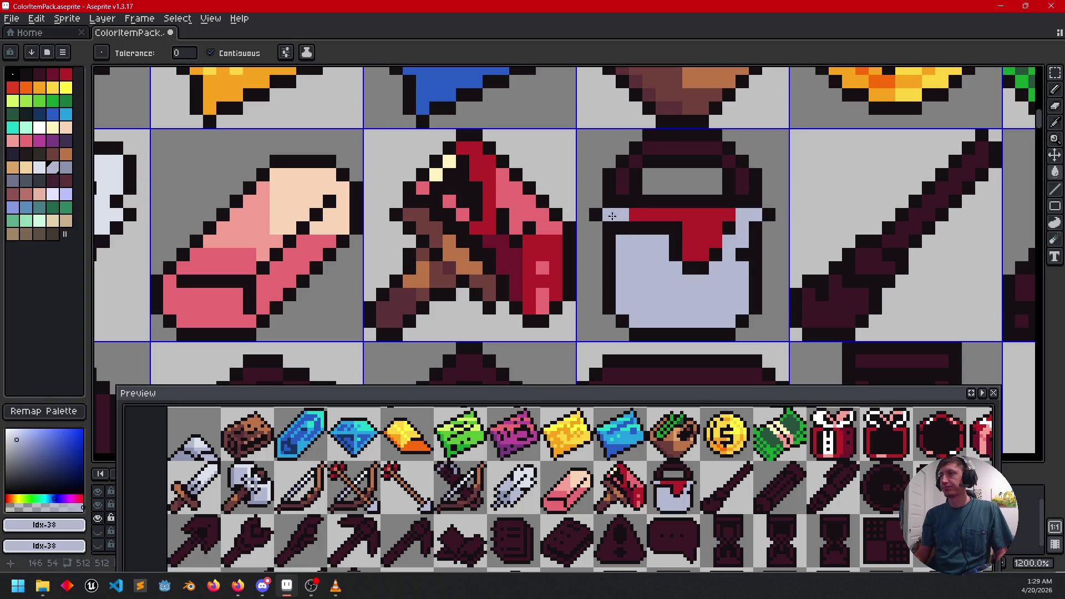
# Step: Fill both sides of the bucket's top band with light blue-grey
pyautogui.click(668, 149)
pyautogui.click(701, 149)
pyautogui.click(729, 160)
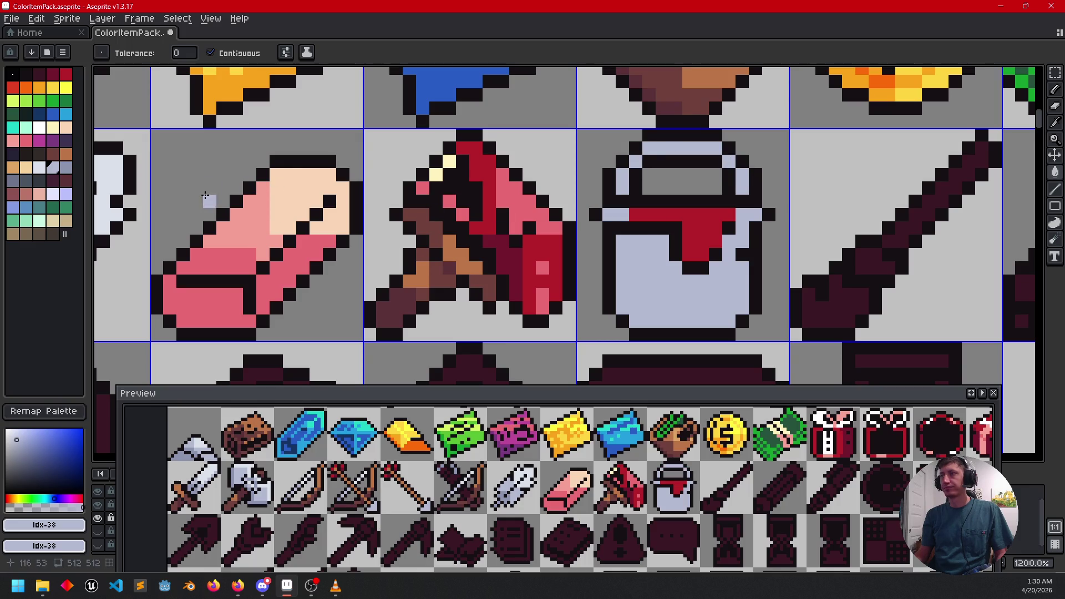
pyautogui.click(66, 167)
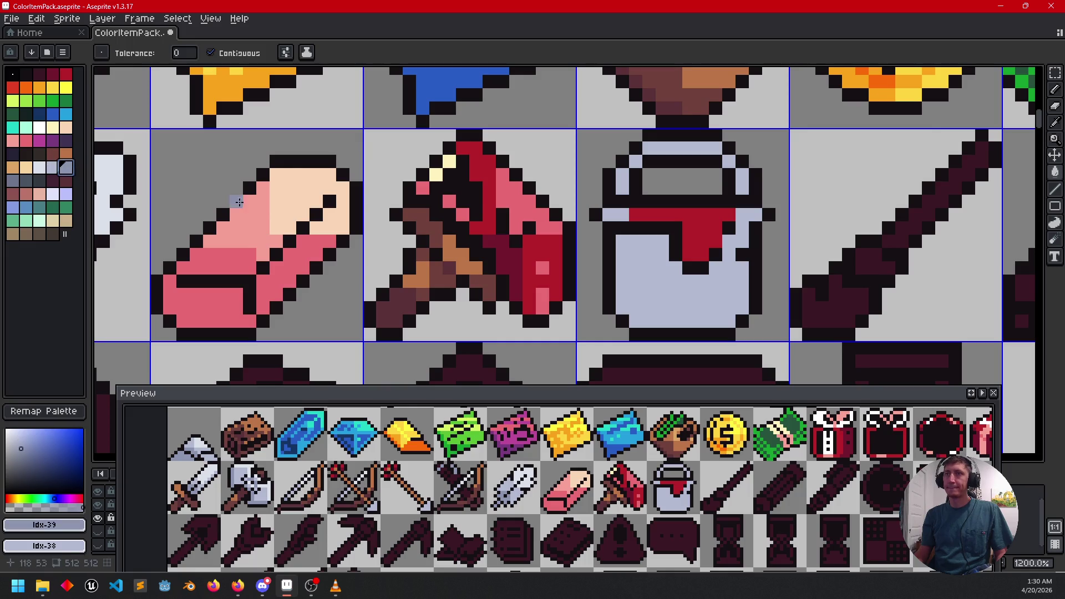
# Step: Paint a pink highlight down the bucket's red drip
pyautogui.press('b')
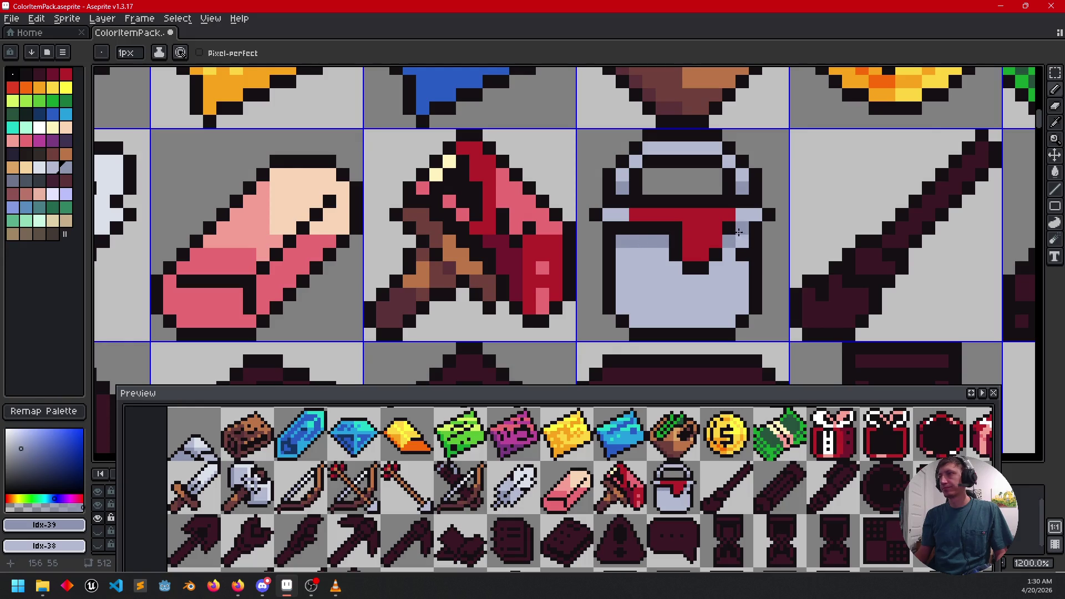
pyautogui.scroll(2, 735, 278)
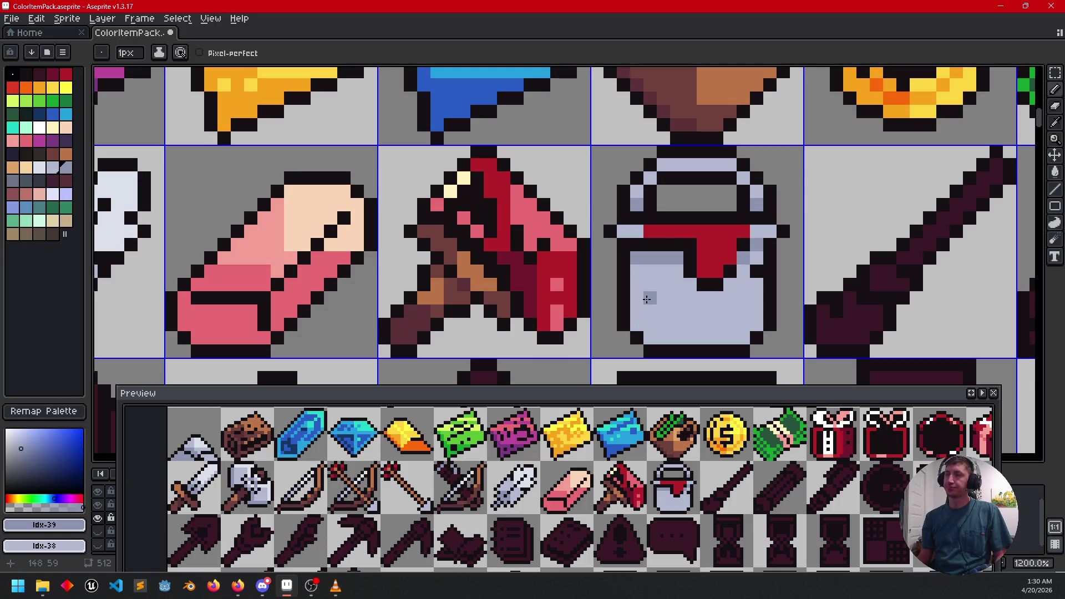
pyautogui.keyDown('alt'); pyautogui.click(561, 306); pyautogui.keyUp('alt')
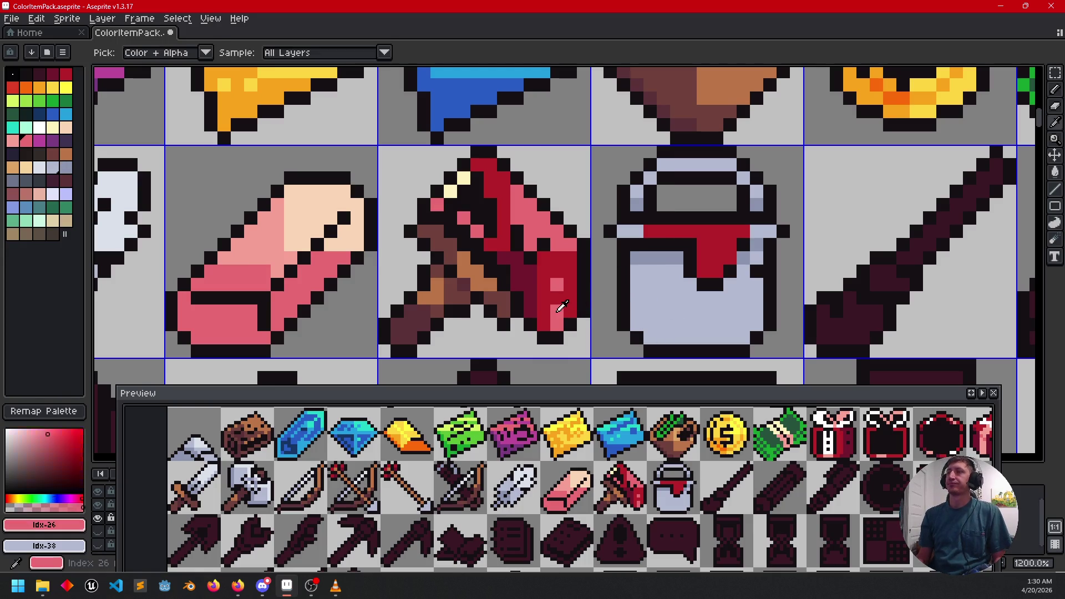
pyautogui.moveTo(717, 262); pyautogui.dragTo(718, 243)
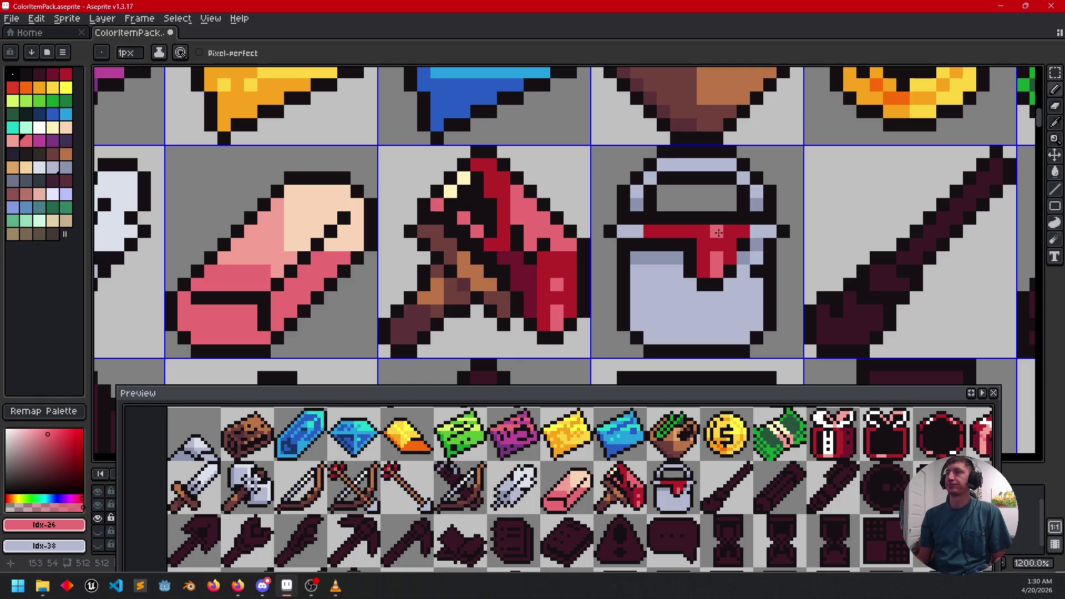
pyautogui.moveTo(877, 324)
pyautogui.mouseDown()
pyautogui.moveTo(792, 305)
pyautogui.moveTo(785, 316)
pyautogui.moveTo(763, 286)
pyautogui.mouseUp()
# Step: Draw a shading line across the bucket body and fill its left side darker
pyautogui.keyDown('alt'); pyautogui.click(668, 232); pyautogui.keyUp('alt')
pyautogui.moveTo(651, 269)
pyautogui.mouseDown()
pyautogui.moveTo(694, 270)
pyautogui.moveTo(699, 302)
pyautogui.mouseUp()
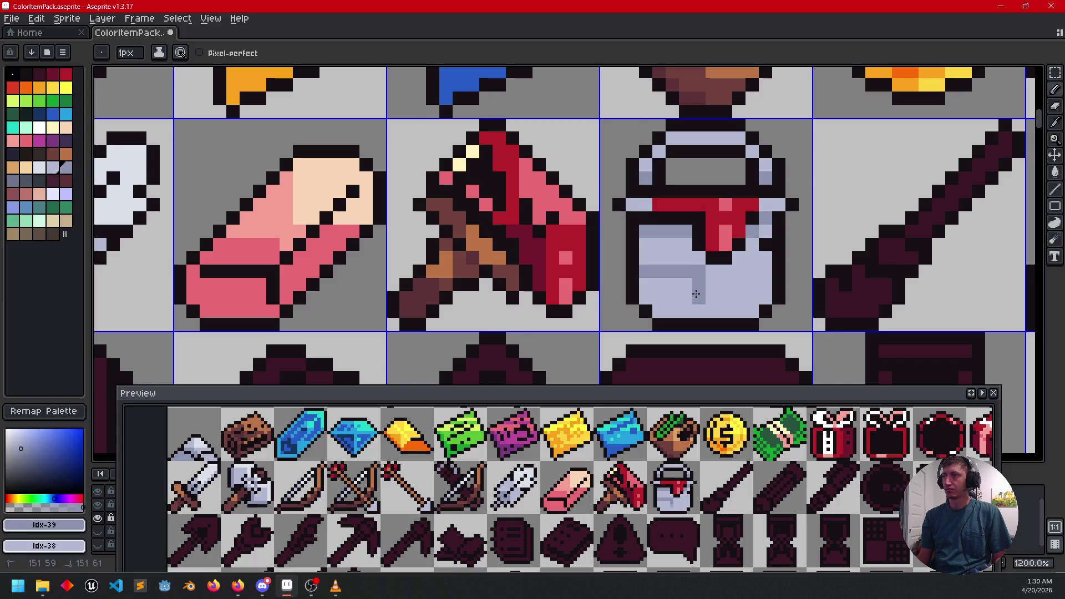
pyautogui.press('g')
pyautogui.click(672, 300)
pyautogui.moveTo(748, 265)
pyautogui.mouseDown()
pyautogui.moveTo(722, 279)
pyautogui.moveTo(724, 290)
pyautogui.mouseUp()
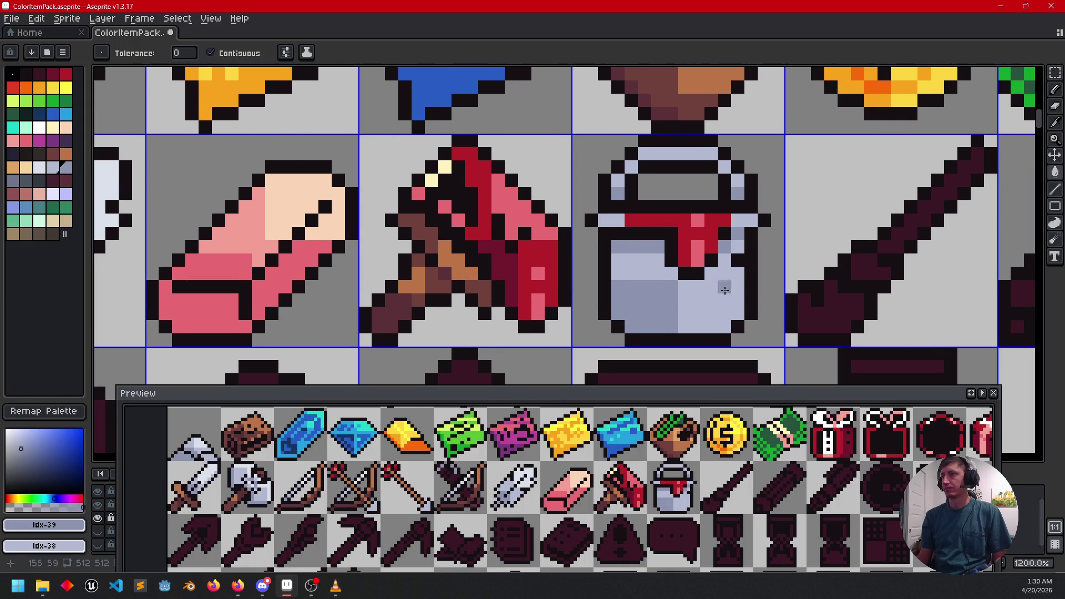
# Step: Add small light highlight pixels to the bucket's top band
pyautogui.click(40, 168)
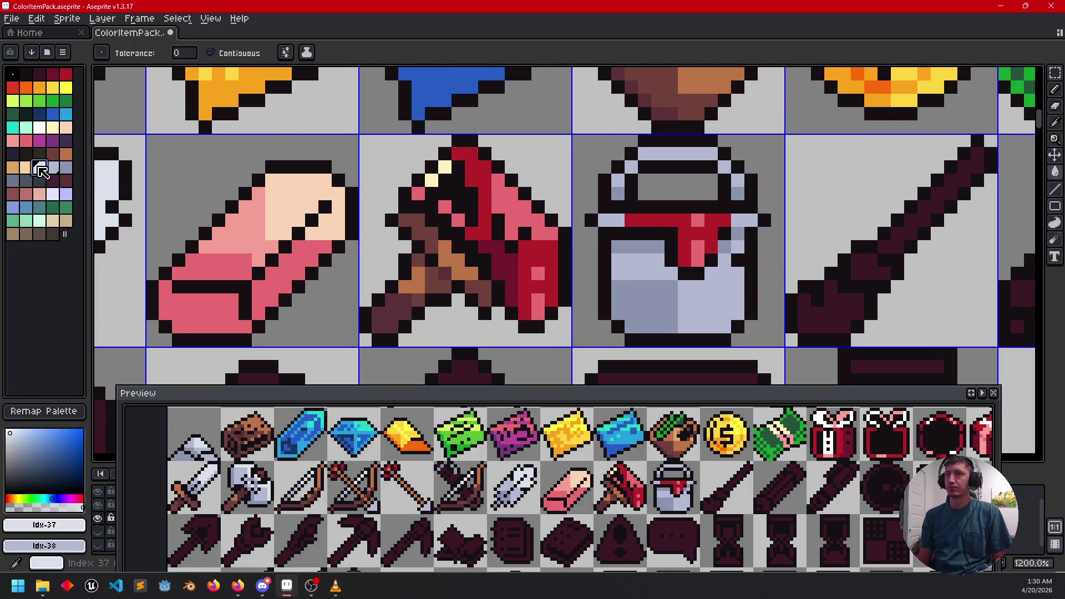
pyautogui.click(688, 158)
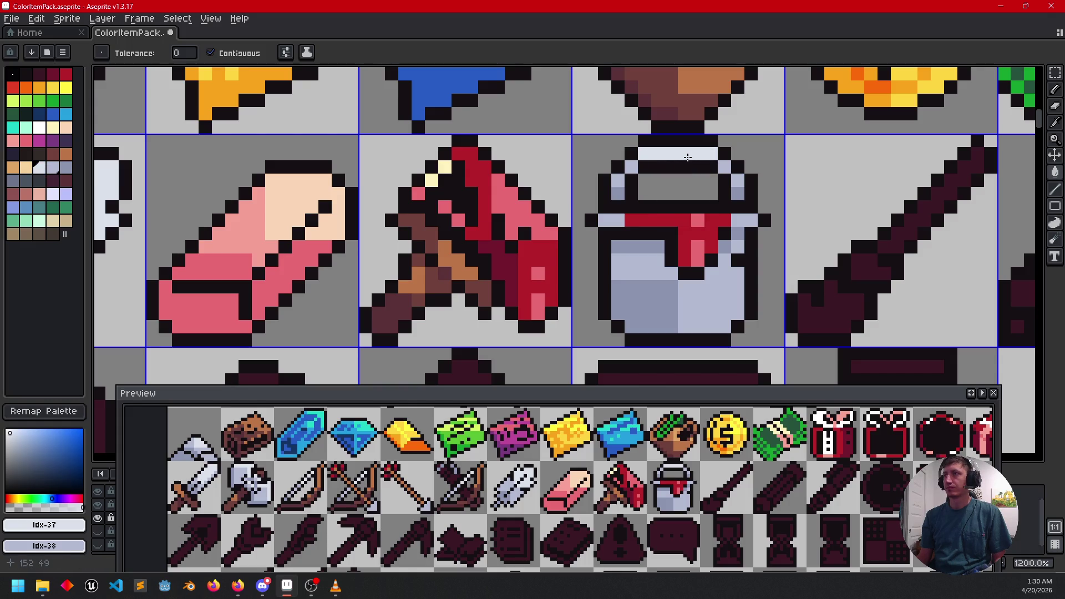
pyautogui.hotkey('ctrl', 'z')
pyautogui.press('b')
pyautogui.moveTo(684, 153); pyautogui.dragTo(703, 153)
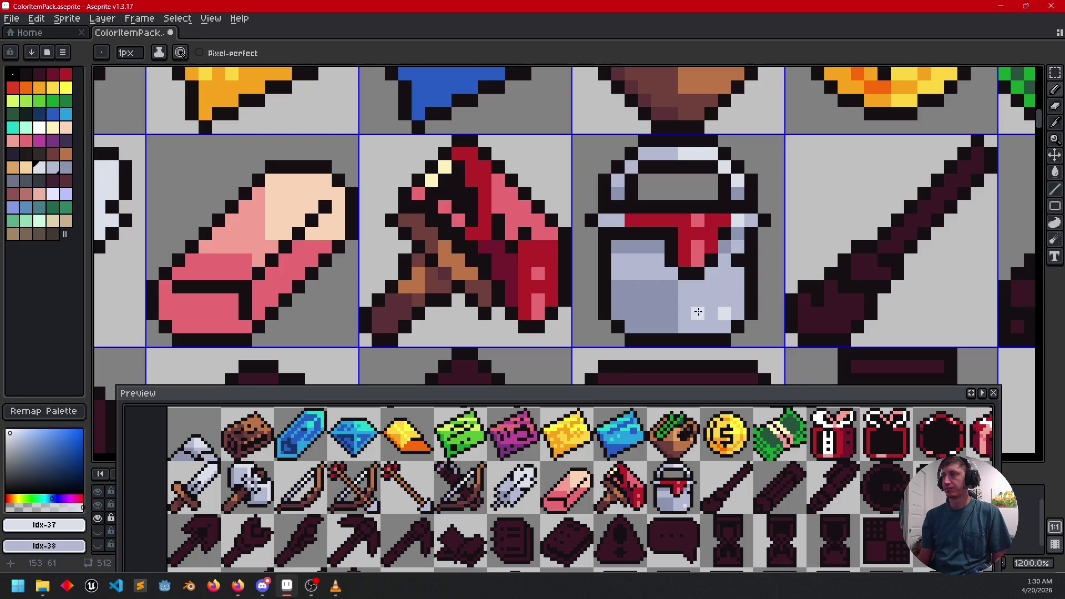
pyautogui.scroll(-3, 832, 324)
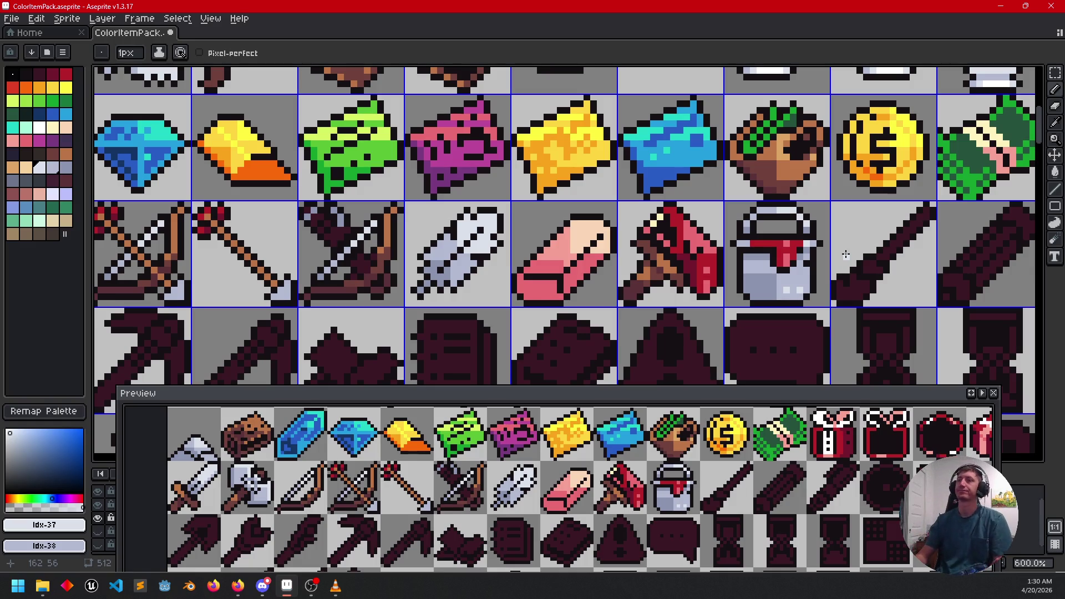
pyautogui.moveTo(819, 410); pyautogui.dragTo(774, 527)
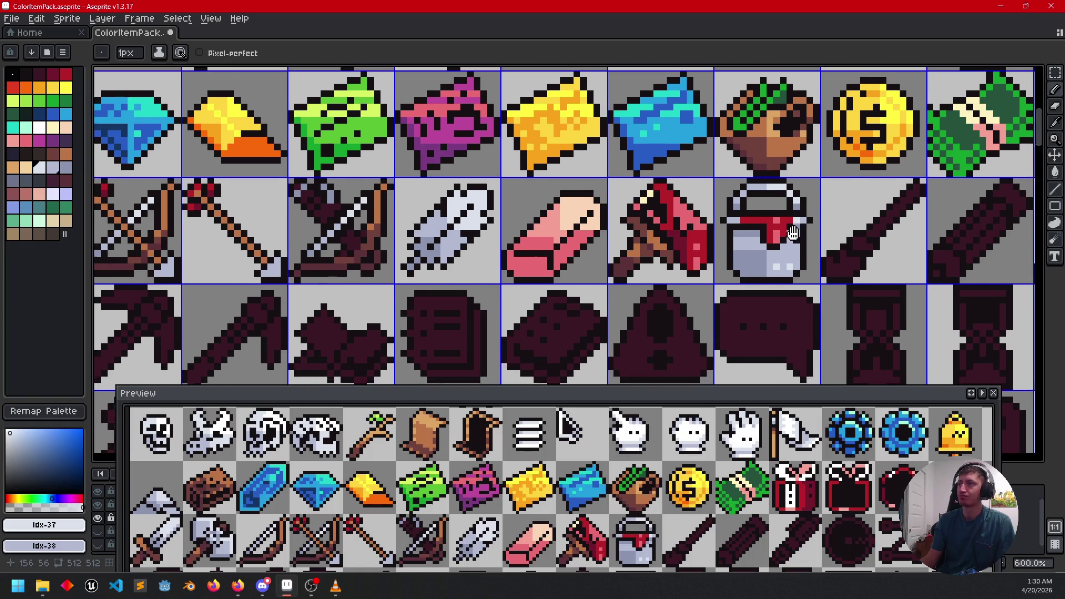
pyautogui.moveTo(805, 262)
pyautogui.mouseDown()
pyautogui.moveTo(796, 240)
pyautogui.moveTo(677, 244)
pyautogui.mouseUp()
pyautogui.scroll(1, 677, 244)
pyautogui.press('b')
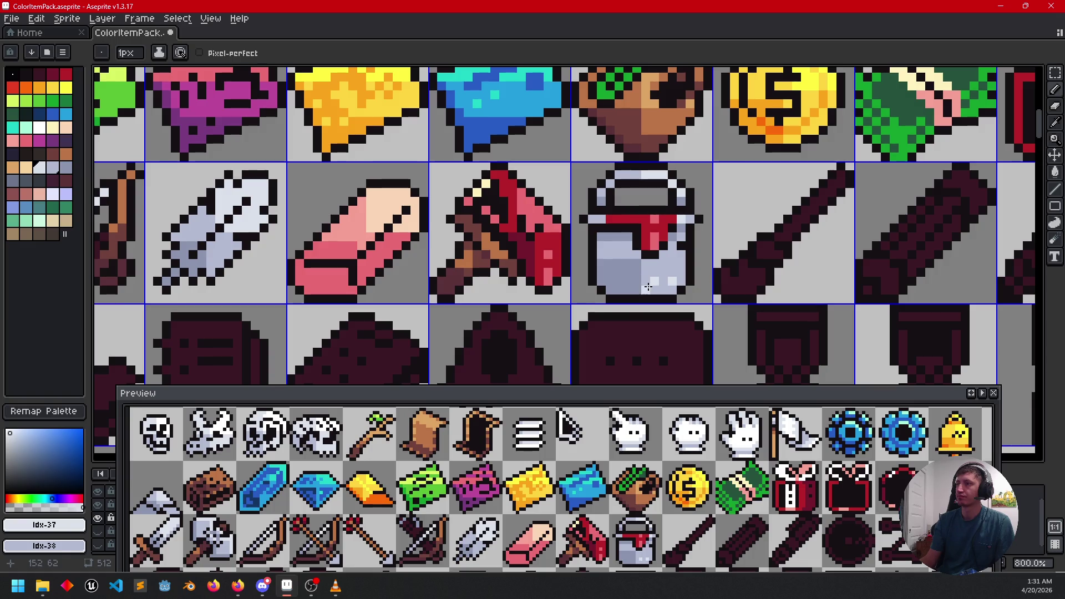
pyautogui.keyDown('alt'); pyautogui.click(648, 287); pyautogui.keyUp('alt')
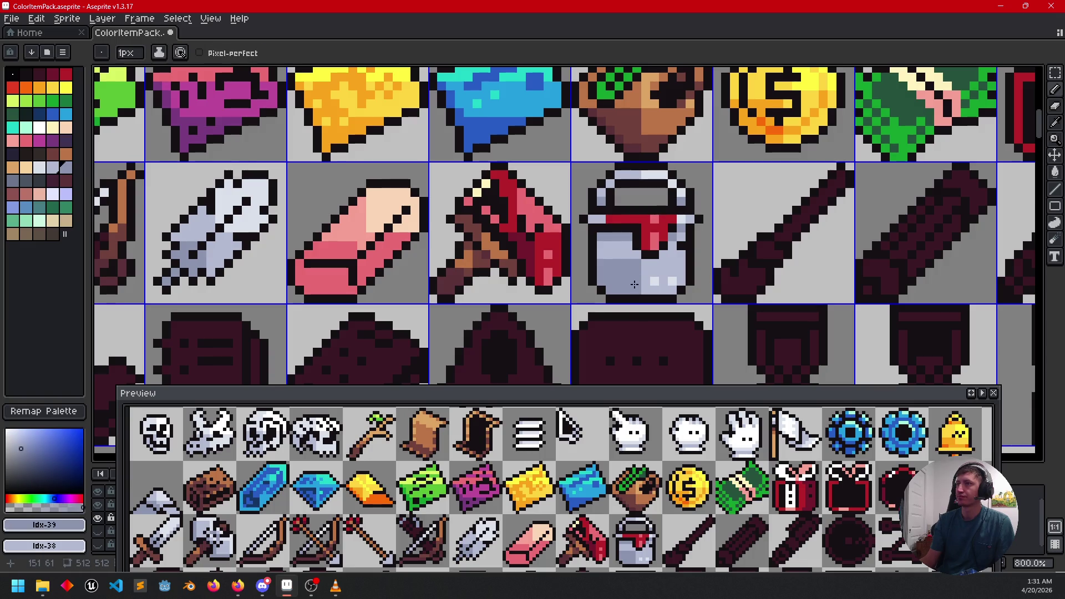
pyautogui.hscroll(-2, 724, 267)
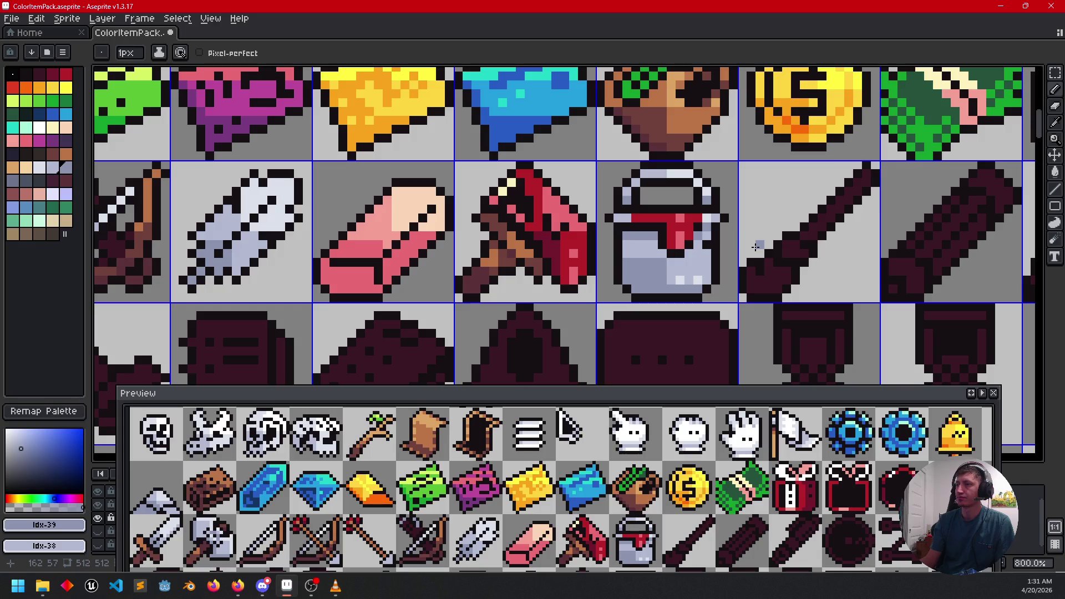
pyautogui.scroll(2, 721, 247)
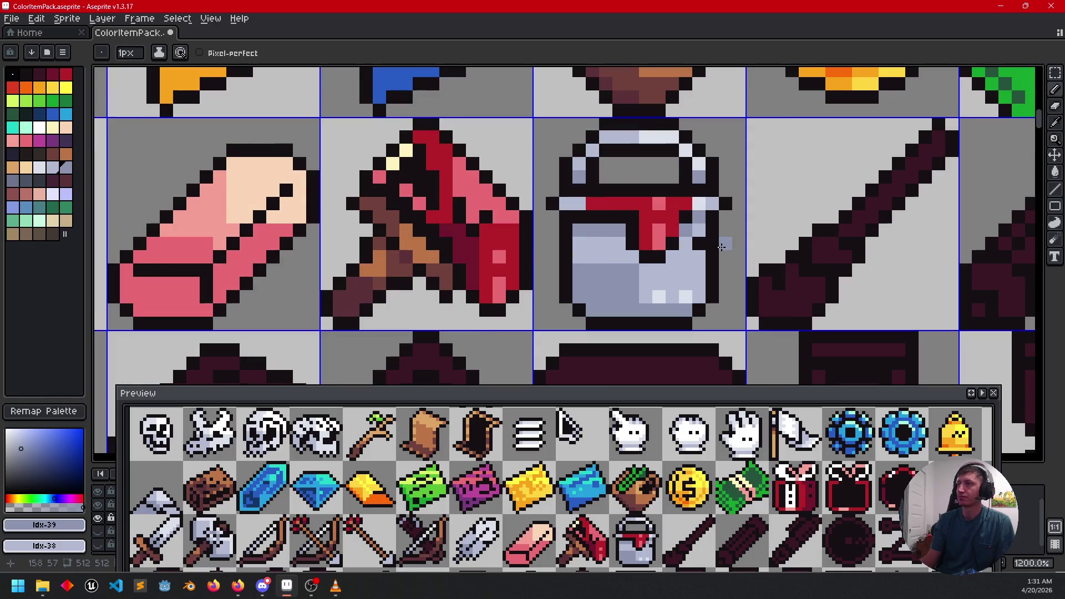
pyautogui.hscroll(3, 721, 269)
pyautogui.moveTo(745, 271); pyautogui.dragTo(673, 294)
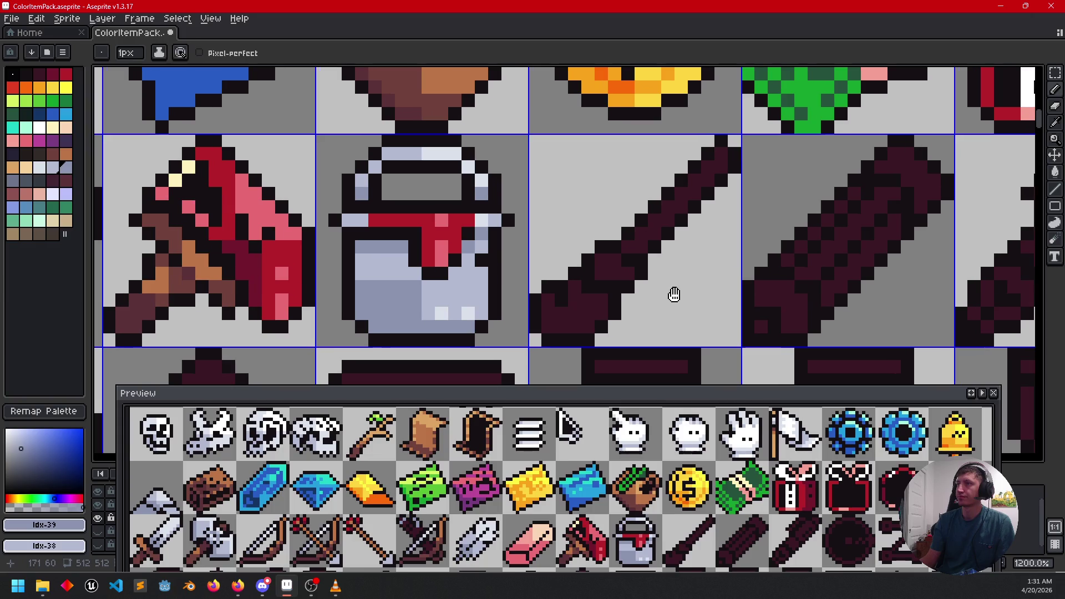
# Step: Fill the broom's stick and handle with browns sampled from the axe handle
pyautogui.press('i')
pyautogui.click(210, 270)
pyautogui.press('g')
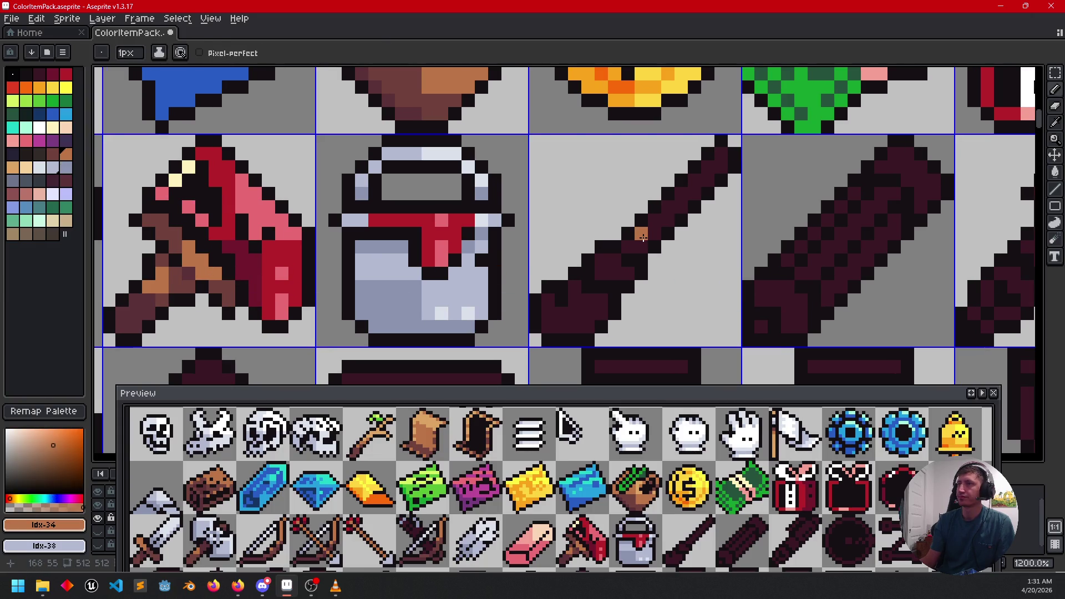
pyautogui.click(624, 244)
pyautogui.moveTo(532, 261); pyautogui.dragTo(577, 247)
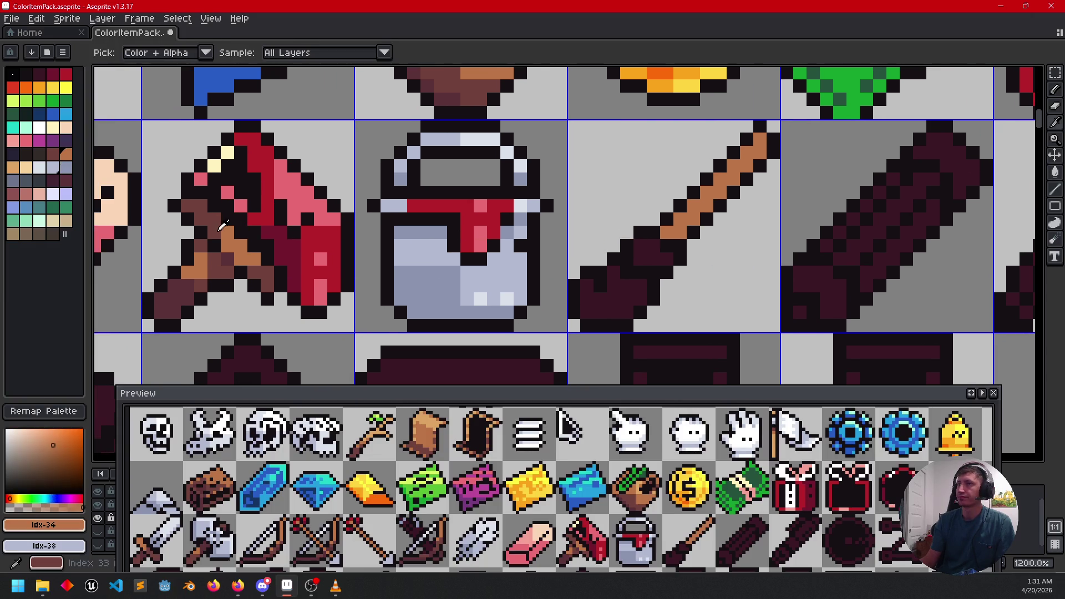
pyautogui.keyDown('alt'); pyautogui.click(211, 215); pyautogui.keyUp('alt')
pyautogui.press('b')
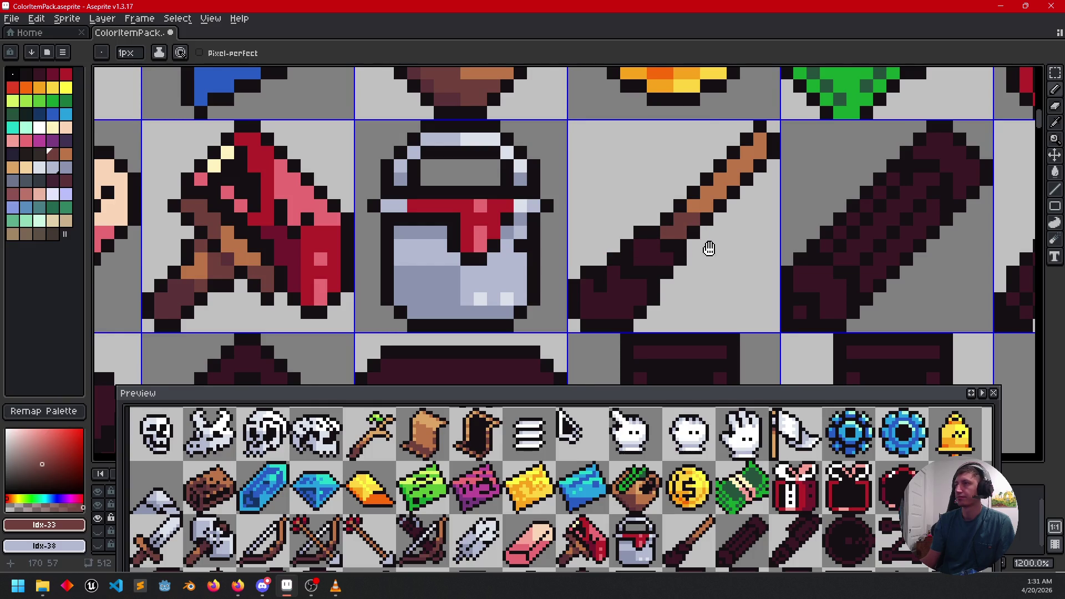
pyautogui.moveTo(706, 245); pyautogui.dragTo(723, 251)
pyautogui.click(181, 243)
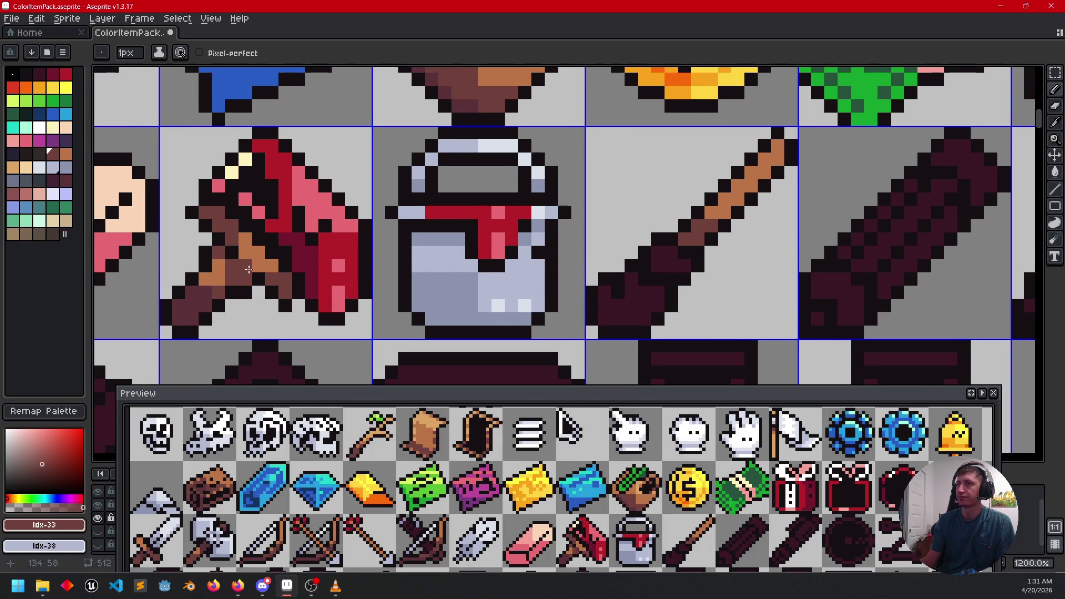
pyautogui.keyDown('alt'); pyautogui.click(192, 301); pyautogui.keyUp('alt')
pyautogui.press('g')
pyautogui.click(633, 274)
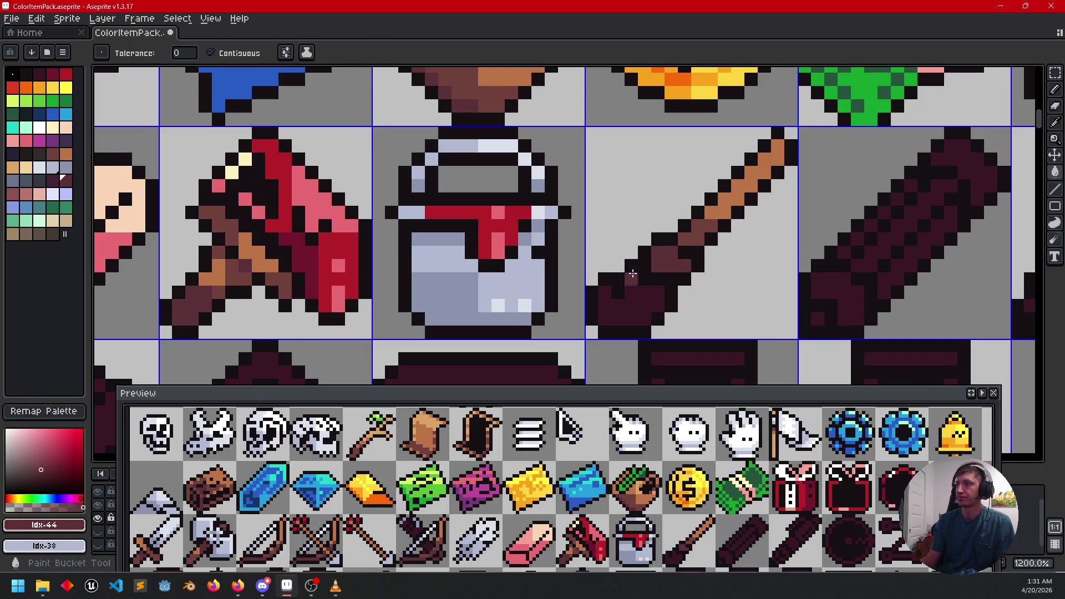
# Step: Fill the broom's dark bottom and brush tip red, then add a pink highlight pixel
pyautogui.moveTo(724, 265); pyautogui.dragTo(751, 260)
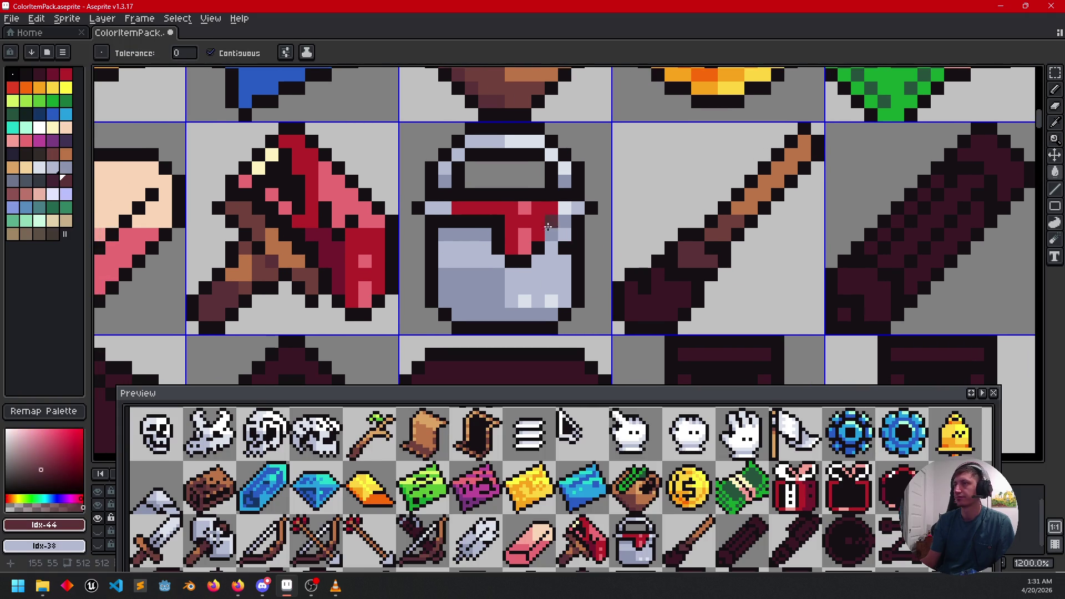
pyautogui.keyDown('alt'); pyautogui.click(524, 216); pyautogui.keyUp('alt')
pyautogui.click(697, 311)
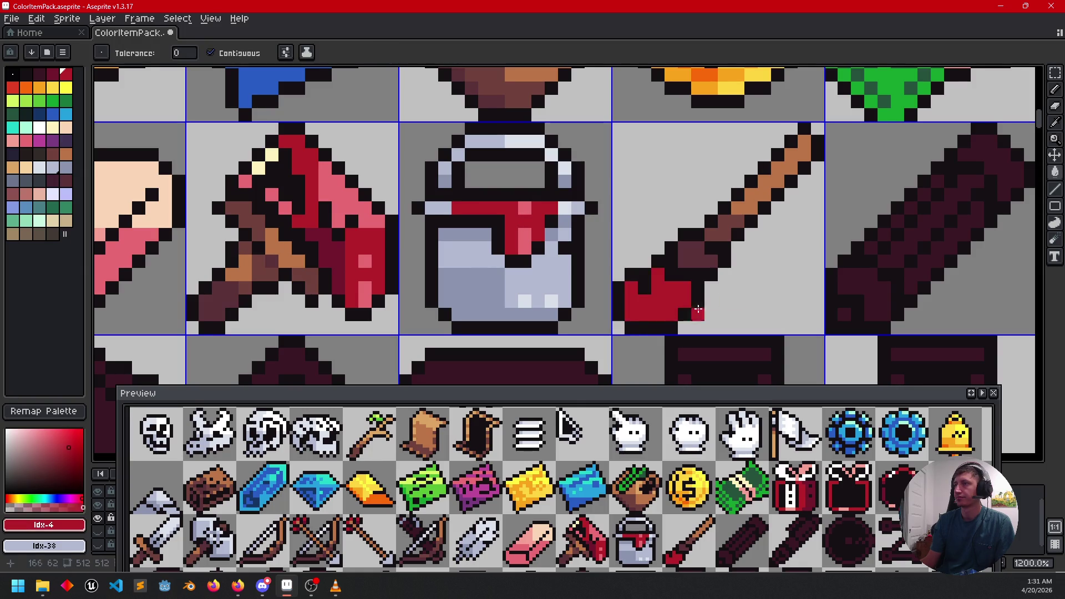
pyautogui.scroll(-1, 742, 288)
pyautogui.keyDown('alt'); pyautogui.click(525, 219); pyautogui.keyUp('alt')
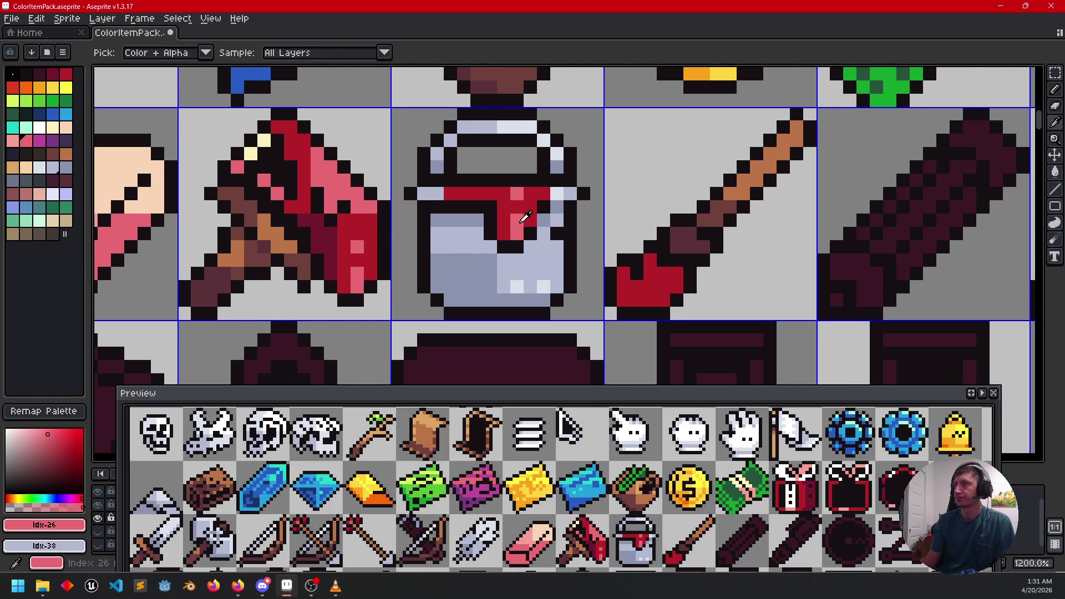
pyautogui.click(651, 286)
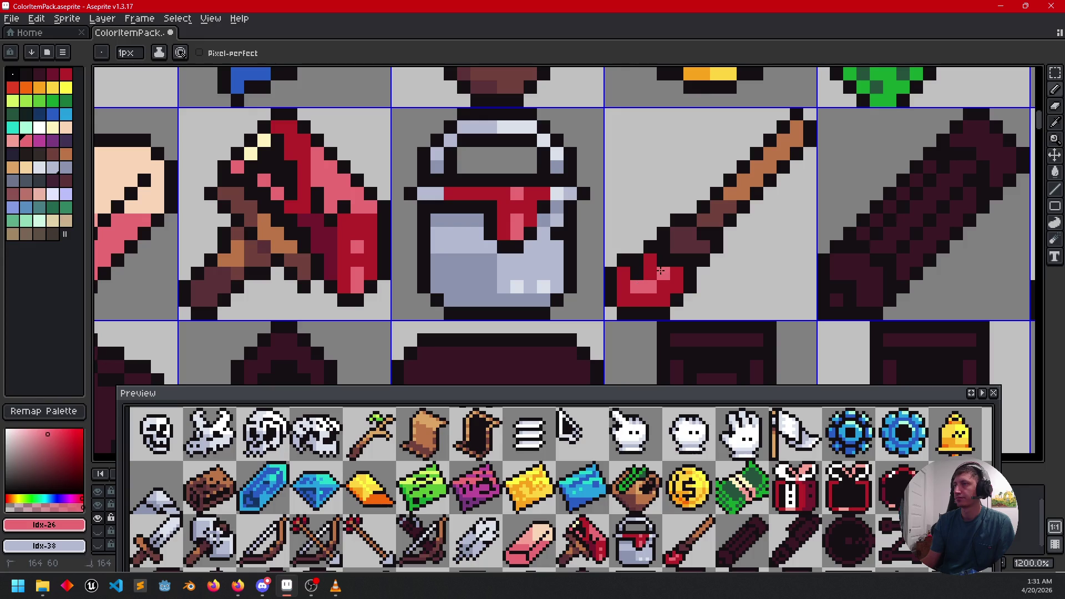
# Step: Undo the misplaced pink pixels and redraw the pink highlight one pixel to the right
pyautogui.scroll(1, 768, 285)
pyautogui.moveTo(782, 269); pyautogui.dragTo(780, 257)
pyautogui.hotkey('ctrl', 'z')
pyautogui.press('v')
pyautogui.hotkey('ctrl', 'z')
pyautogui.hotkey('ctrl', 'z')
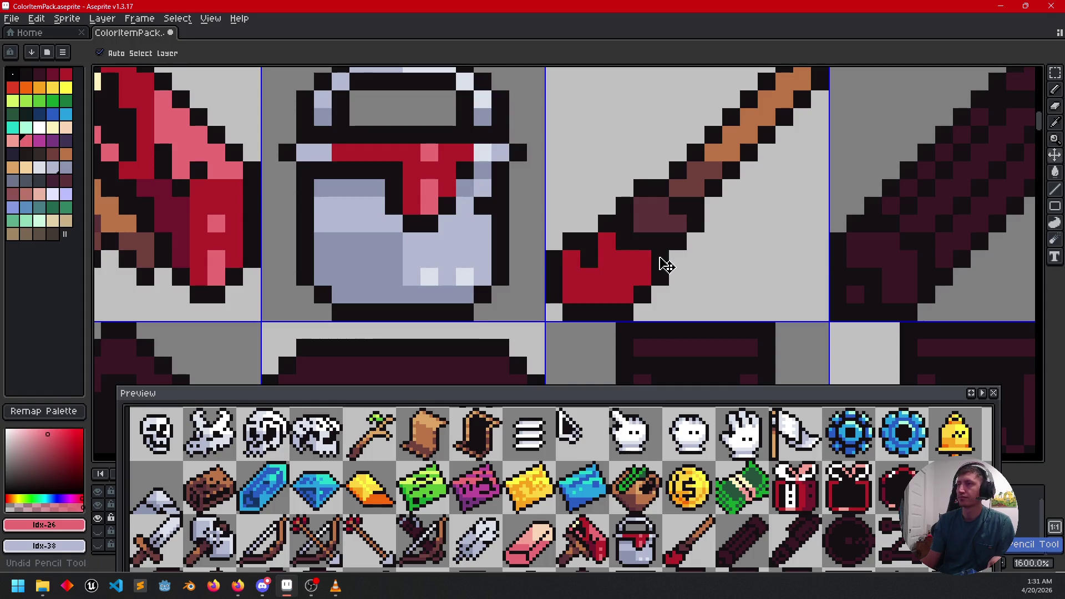
pyautogui.press('b')
pyautogui.moveTo(572, 269); pyautogui.dragTo(591, 287)
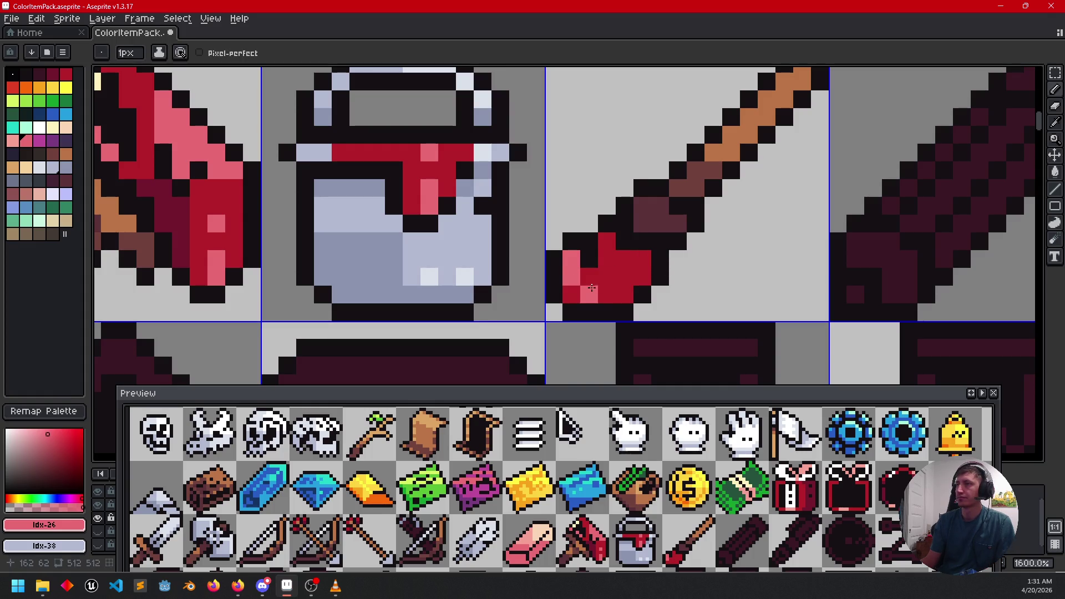
pyautogui.hotkey('ctrl', 'z')
pyautogui.click(607, 295)
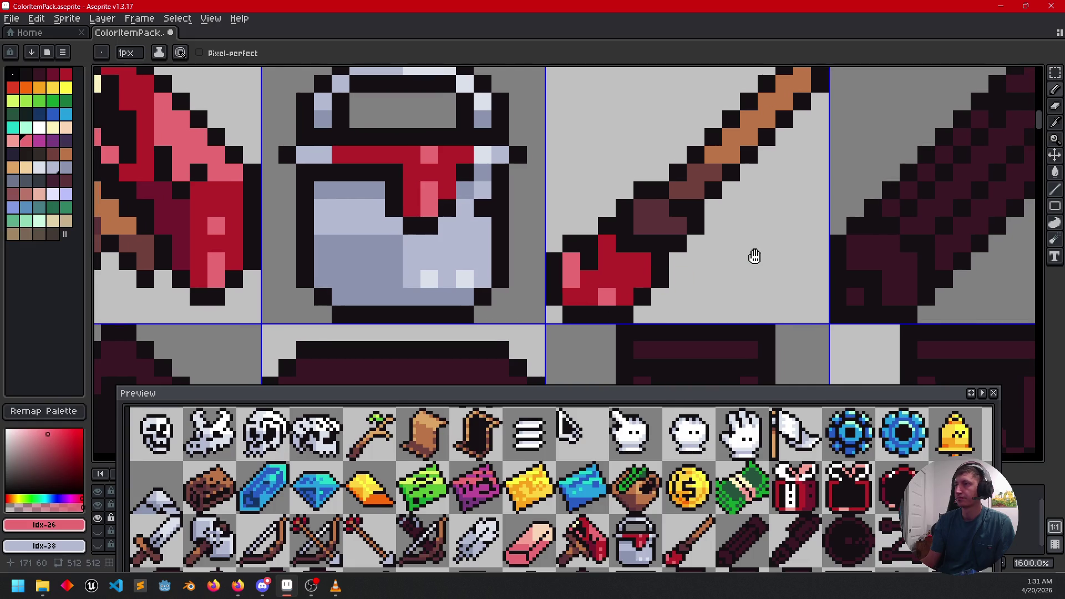
# Step: Turn two red brush-tip pixels pink and remove the stray test pixel
pyautogui.moveTo(727, 478); pyautogui.dragTo(680, 463)
pyautogui.click(593, 268)
pyautogui.click(613, 268)
pyautogui.click(704, 314)
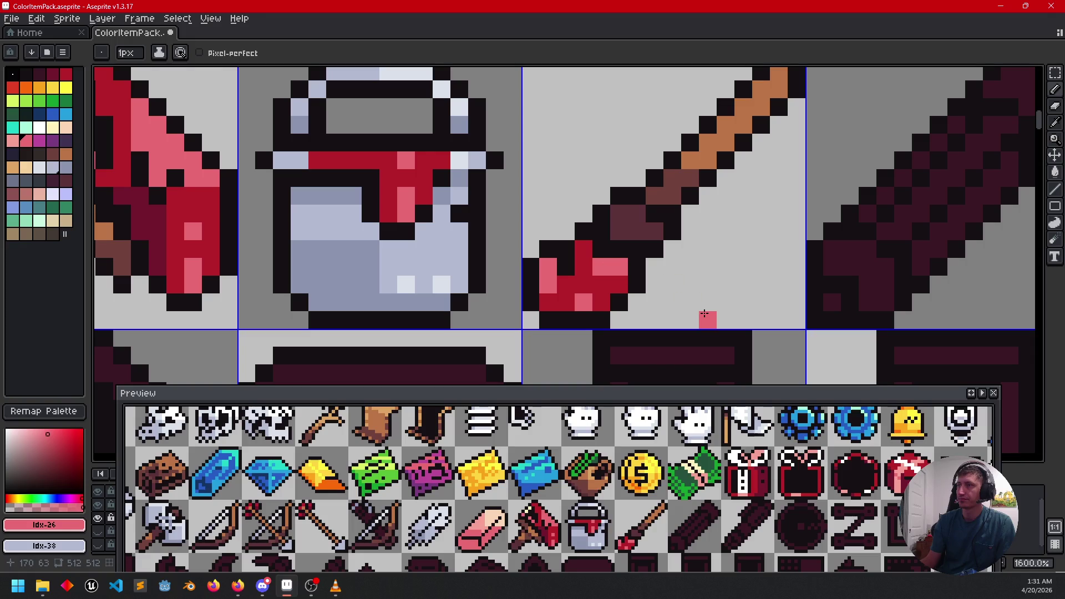
pyautogui.hotkey('ctrl', 'z')
# Step: Paint the brush head's top edge and the red pixels below it dark maroon
pyautogui.keyDown('alt'); pyautogui.click(594, 280); pyautogui.keyUp('alt')
pyautogui.click(690, 313)
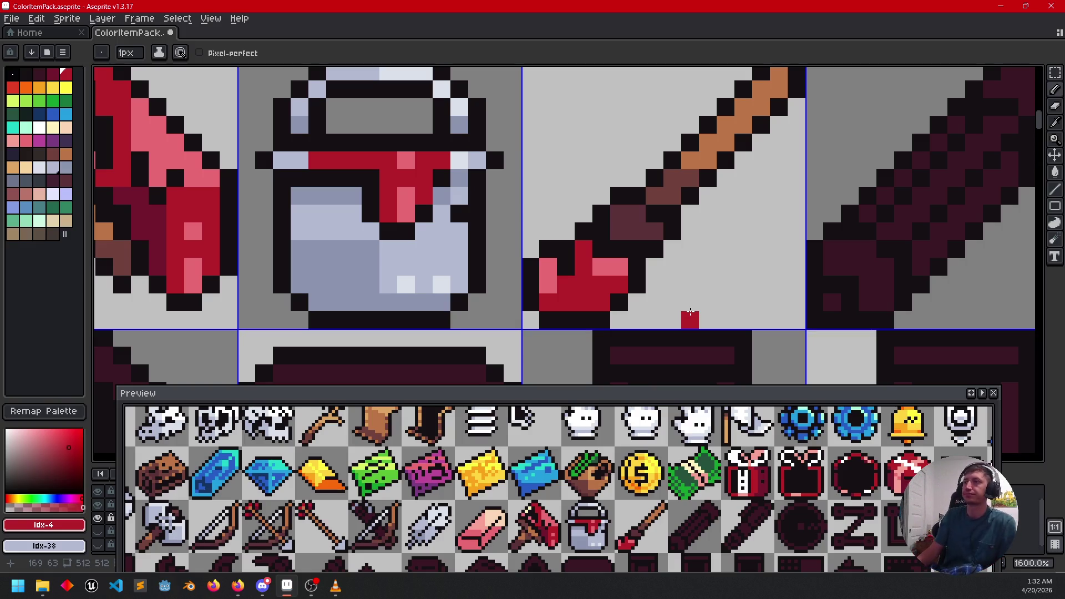
pyautogui.click(51, 73)
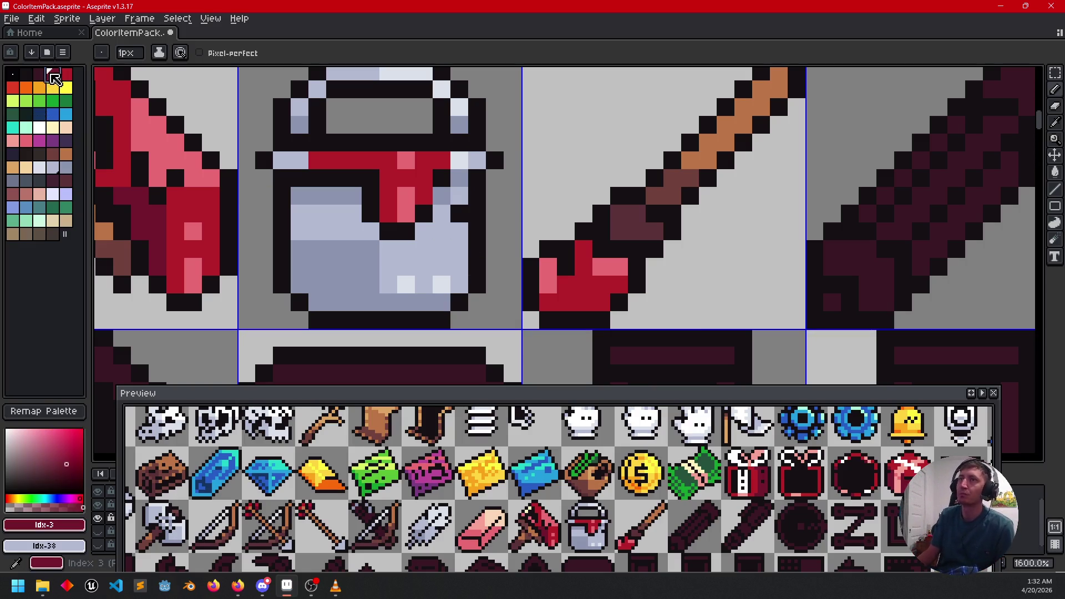
pyautogui.moveTo(602, 267); pyautogui.dragTo(619, 267)
pyautogui.click(609, 281)
pyautogui.click(602, 302)
# Step: Pan across the sheet to centre the dark pencil silhouette
pyautogui.moveTo(721, 302); pyautogui.dragTo(687, 307)
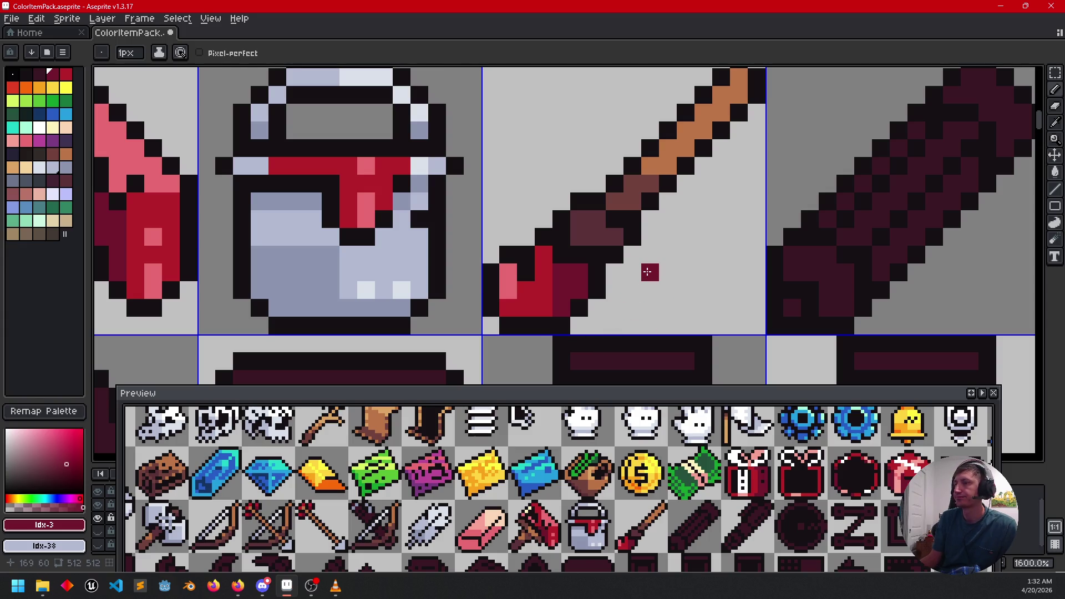
pyautogui.moveTo(633, 252); pyautogui.dragTo(606, 259)
pyautogui.moveTo(677, 234); pyautogui.dragTo(663, 256)
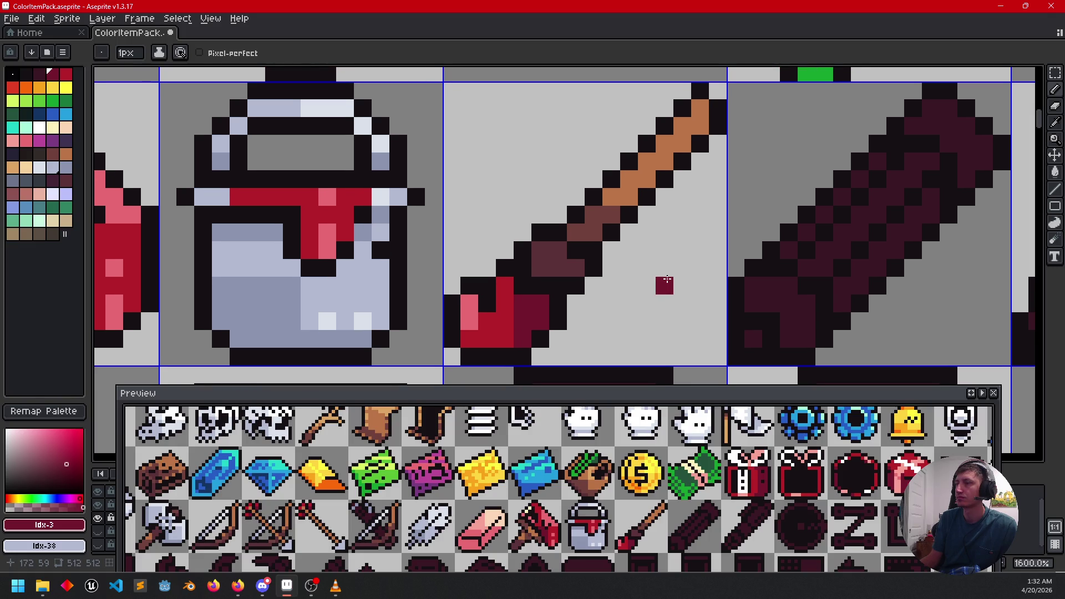
pyautogui.moveTo(686, 269); pyautogui.dragTo(473, 242)
pyautogui.moveTo(568, 252); pyautogui.dragTo(536, 280)
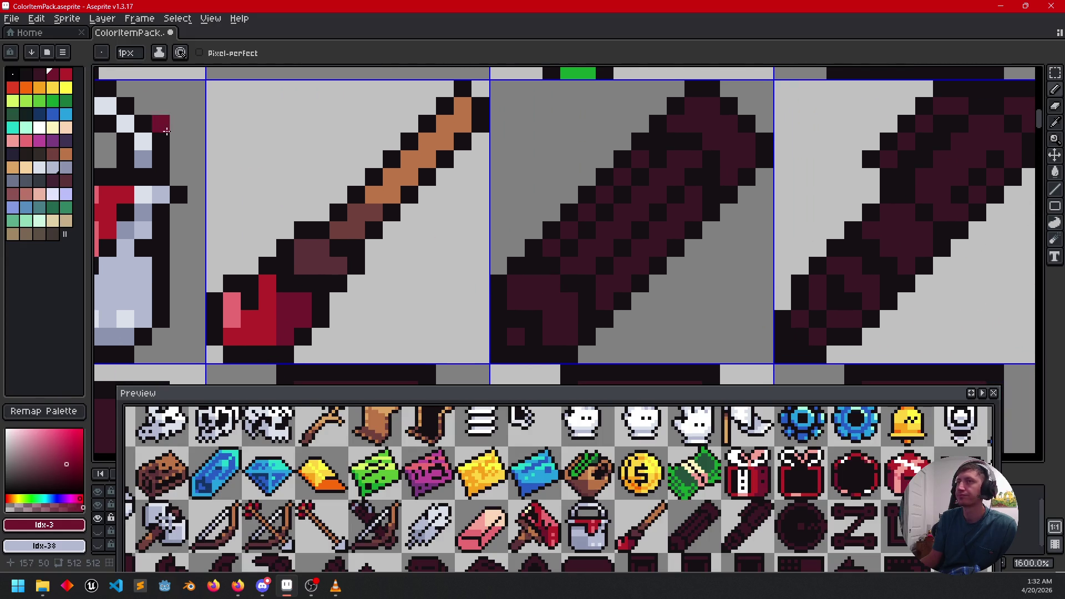
# Step: Fill the pencil's eraser end pink and shade it with light and darker pink pixels
pyautogui.click(26, 140)
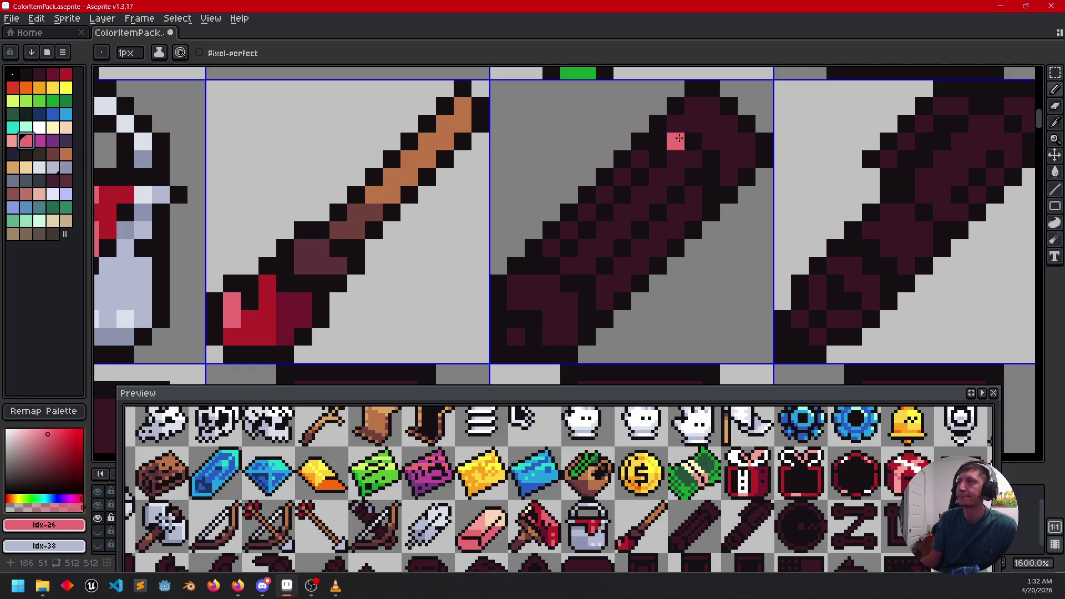
pyautogui.press('g')
pyautogui.click(712, 133)
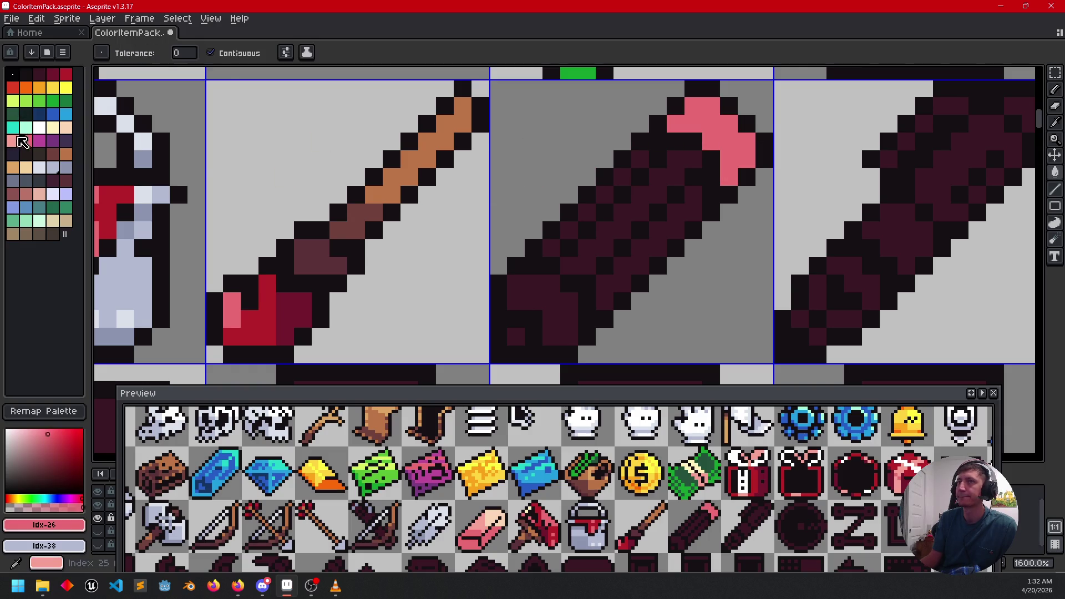
pyautogui.click(12, 143)
pyautogui.press('b')
pyautogui.click(712, 106)
pyautogui.click(714, 128)
pyautogui.click(724, 129)
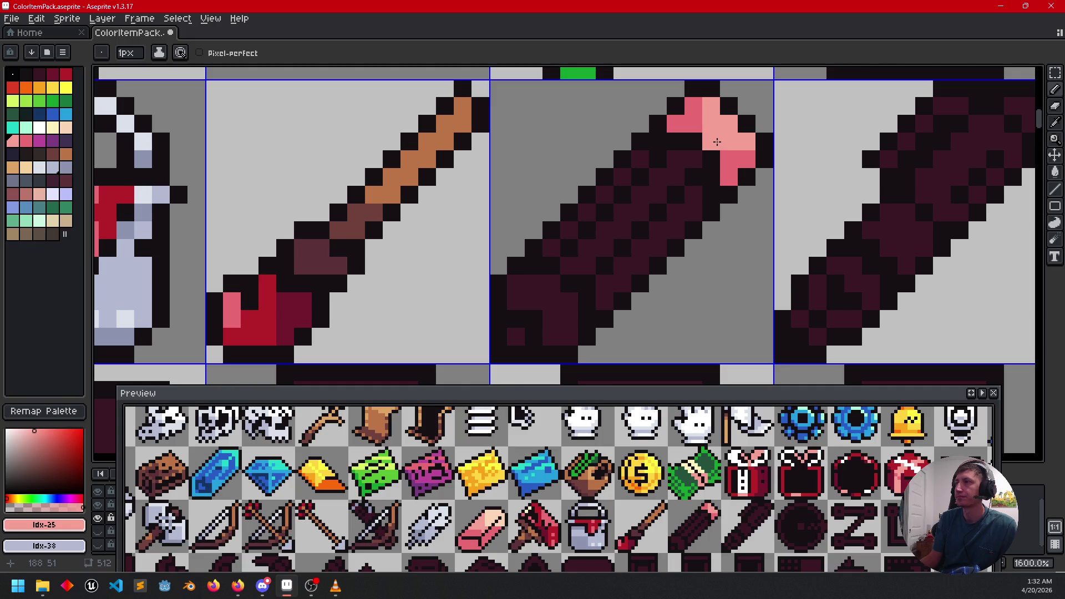
pyautogui.keyDown('alt'); pyautogui.click(699, 119); pyautogui.keyUp('alt')
pyautogui.moveTo(711, 123); pyautogui.dragTo(709, 105)
pyautogui.click(712, 141)
pyautogui.moveTo(795, 255)
pyautogui.mouseDown()
pyautogui.moveTo(808, 248)
pyautogui.moveTo(804, 262)
pyautogui.mouseUp()
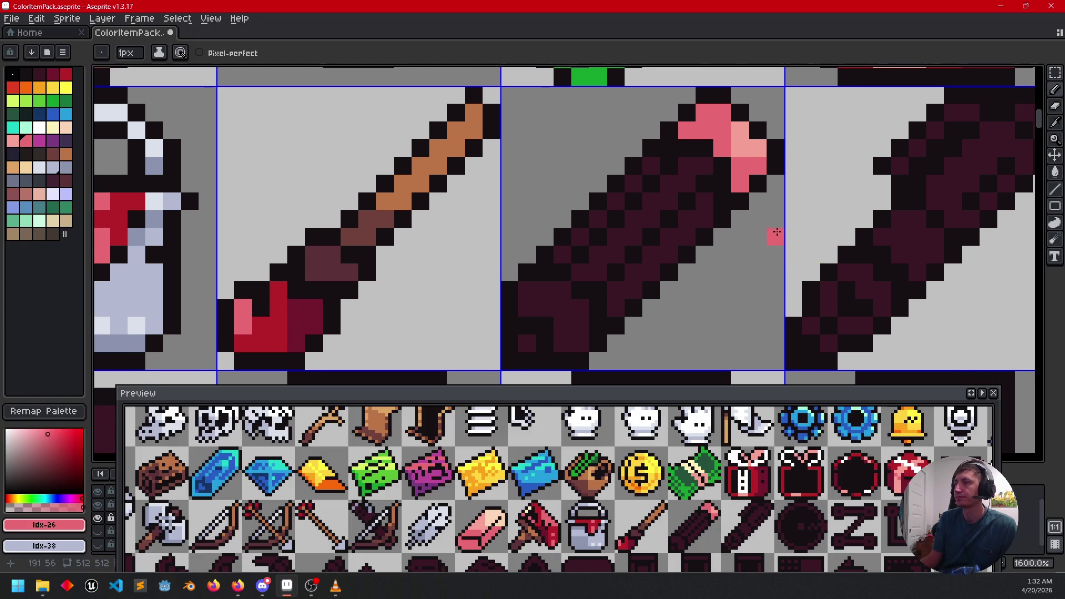
# Step: Fill the pencil's centre stripe yellow and both flanking stripes orange
pyautogui.click(53, 87)
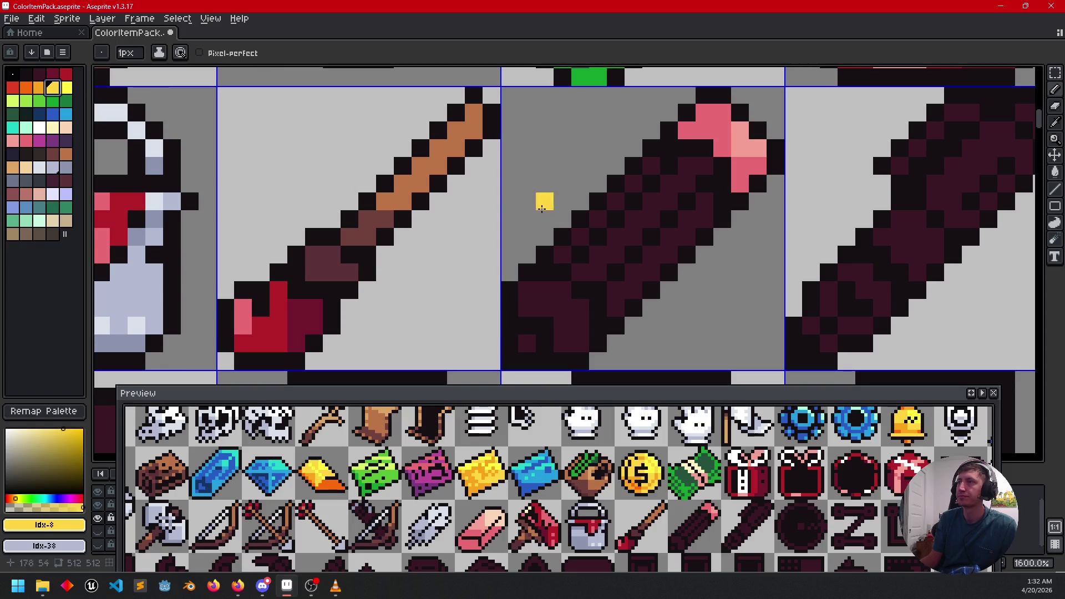
pyautogui.press('g')
pyautogui.click(619, 230)
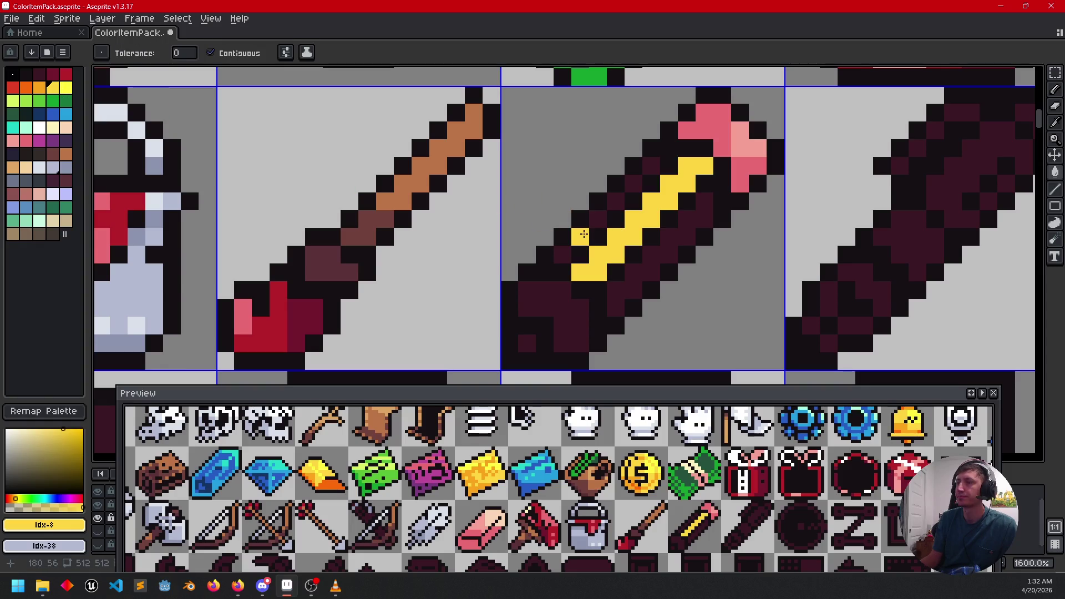
pyautogui.press('b')
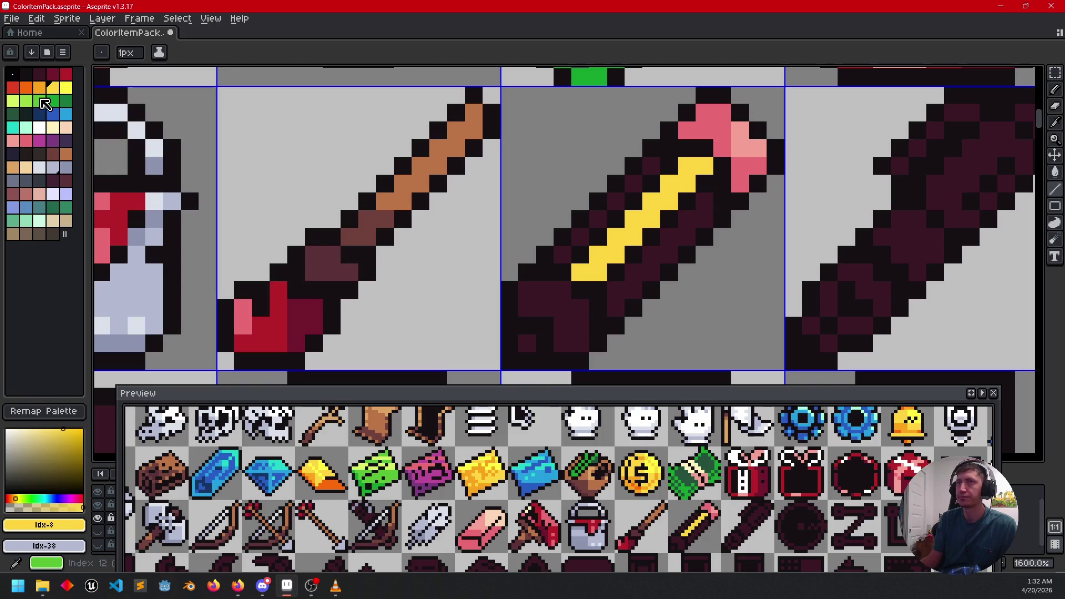
pyautogui.click(39, 87)
pyautogui.moveTo(562, 253); pyautogui.dragTo(651, 166)
pyautogui.click(616, 289)
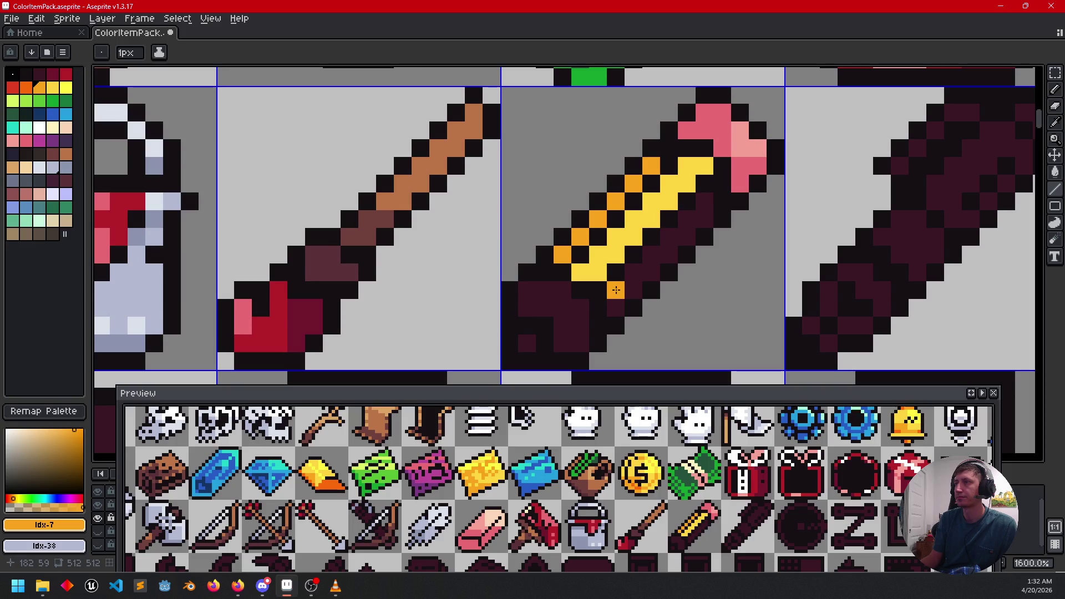
pyautogui.press('g')
pyautogui.click(616, 308)
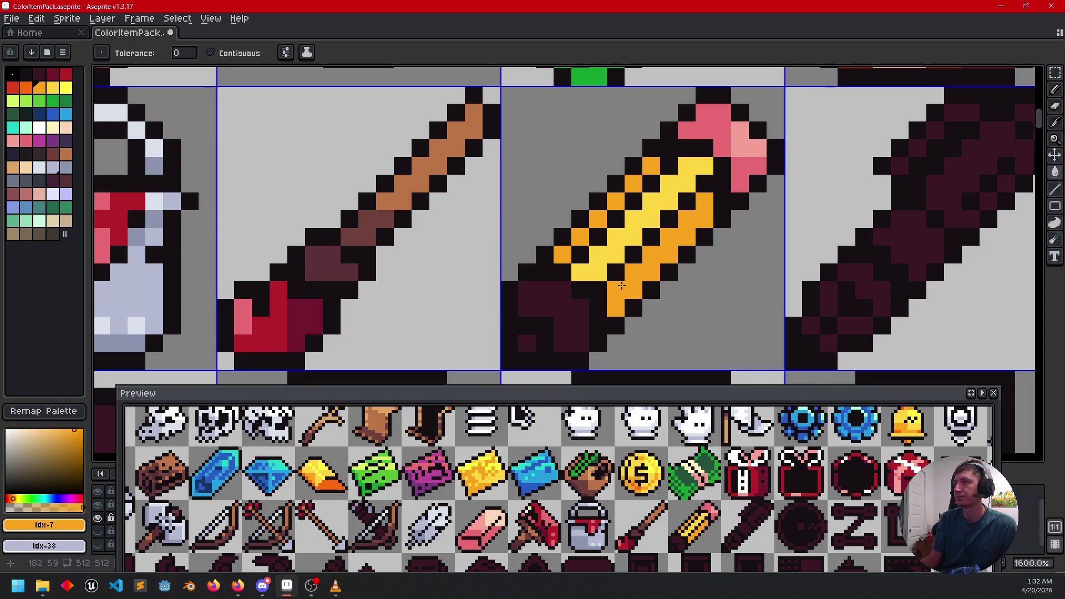
pyautogui.moveTo(621, 285); pyautogui.dragTo(660, 267)
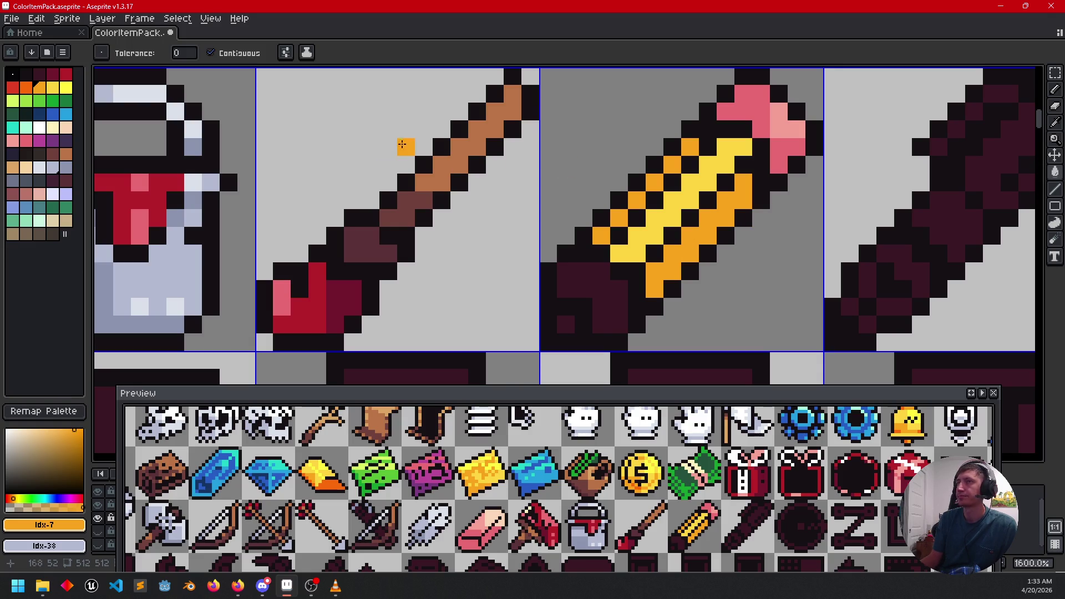
# Step: Fill the pencil's sharpened tip peach and colour its lead pixel brown
pyautogui.click(66, 128)
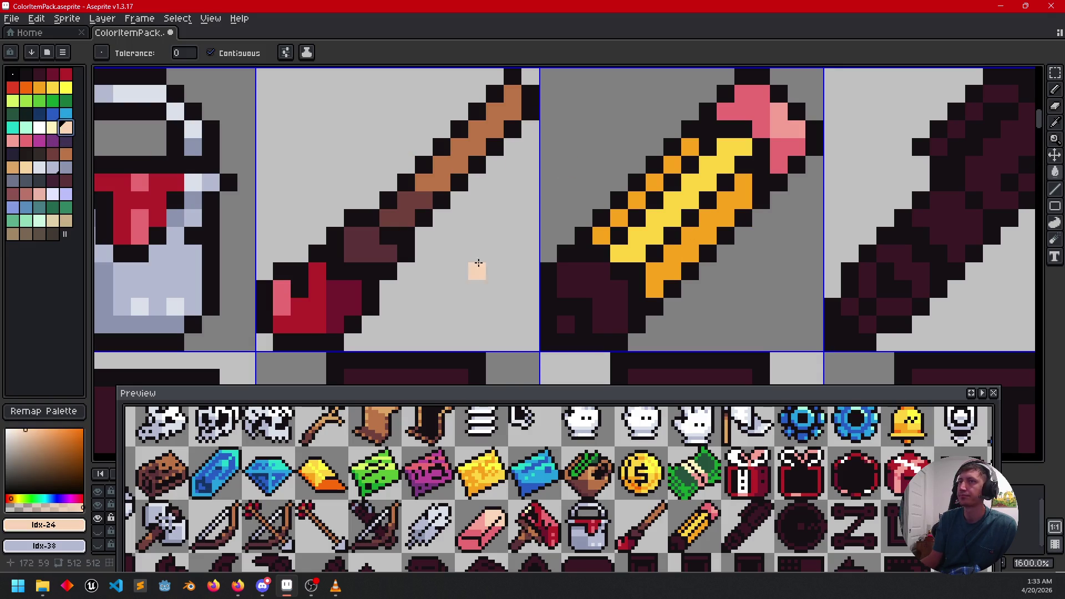
pyautogui.click(618, 289)
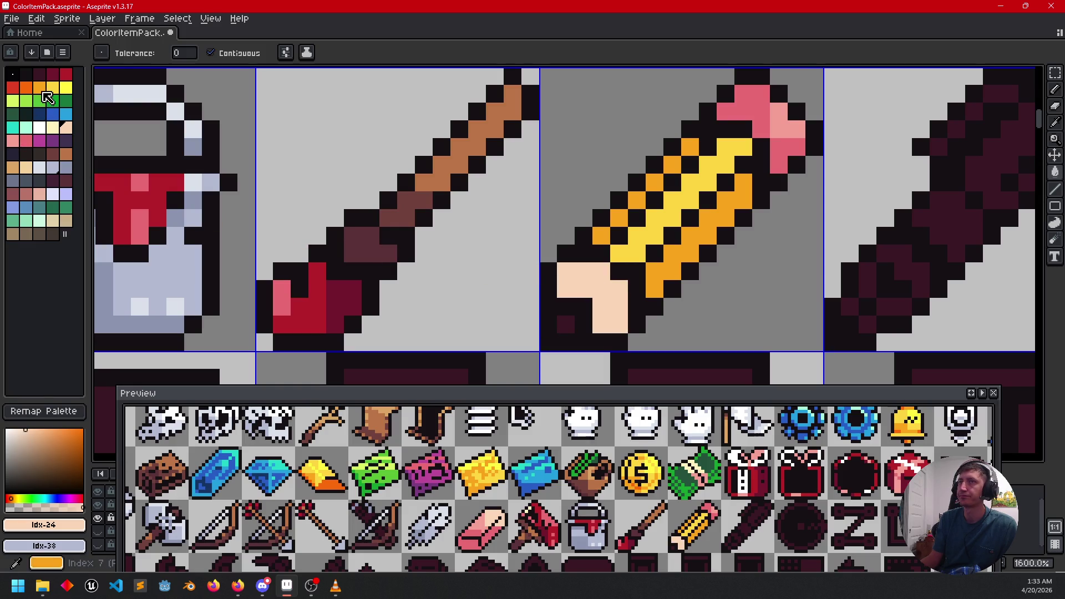
pyautogui.click(53, 154)
pyautogui.click(572, 317)
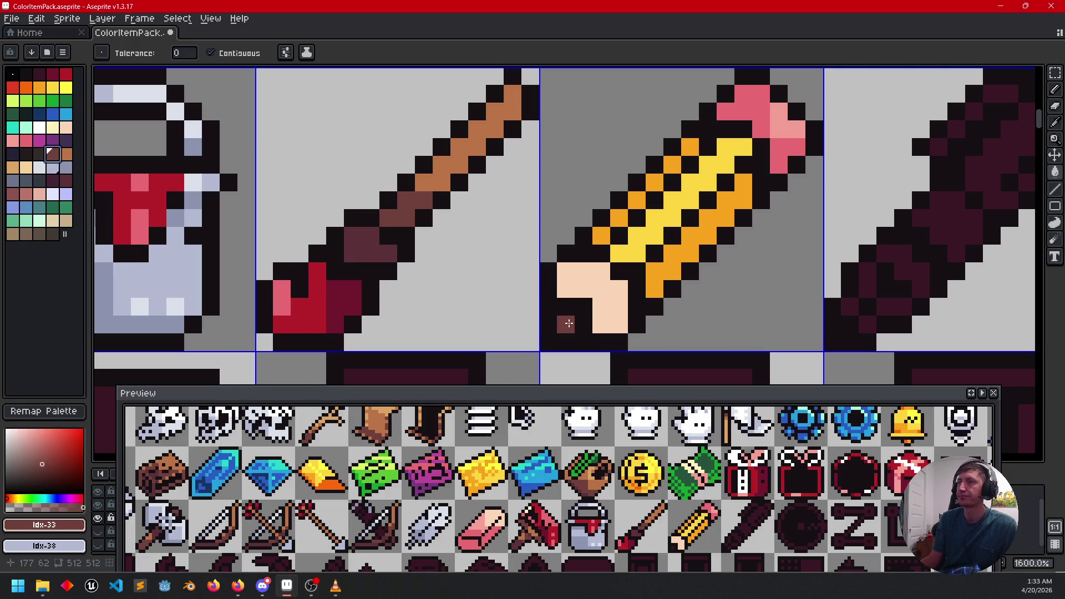
pyautogui.hscroll(3, 682, 281)
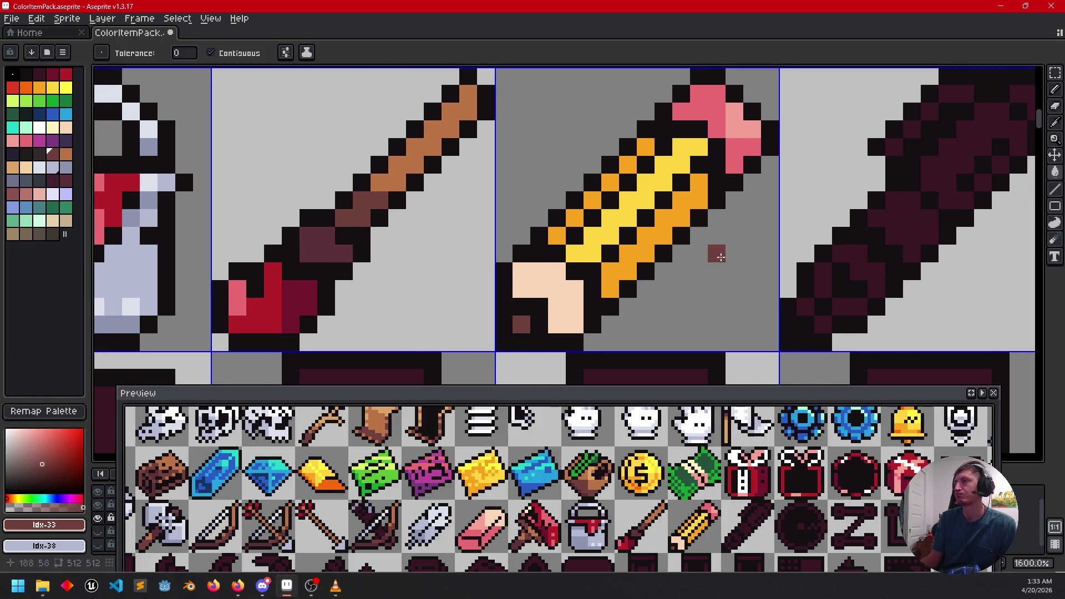
pyautogui.scroll(1, 720, 267)
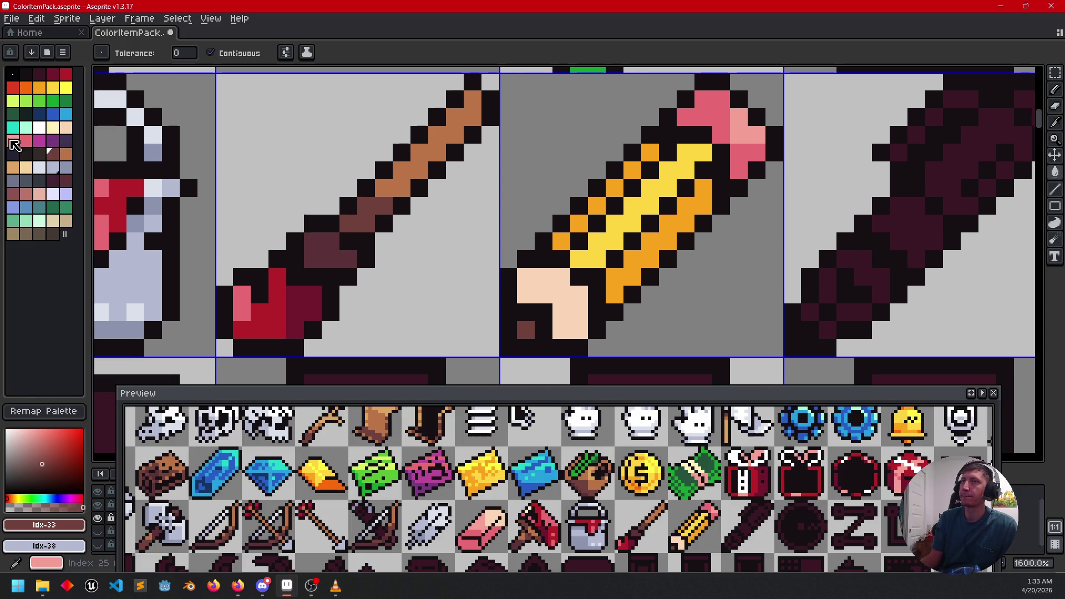
# Step: Shade the tip with salmon-pink pixels and add a peach pixel beside it
pyautogui.click(13, 140)
pyautogui.press('b')
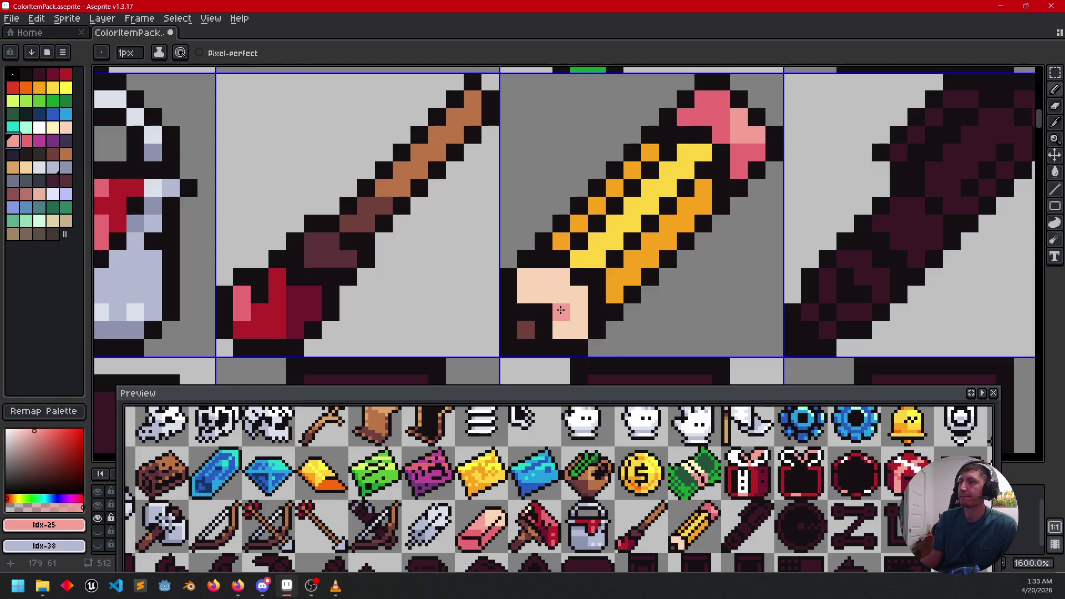
pyautogui.moveTo(558, 328)
pyautogui.mouseDown()
pyautogui.moveTo(579, 312)
pyautogui.moveTo(579, 331)
pyautogui.mouseUp()
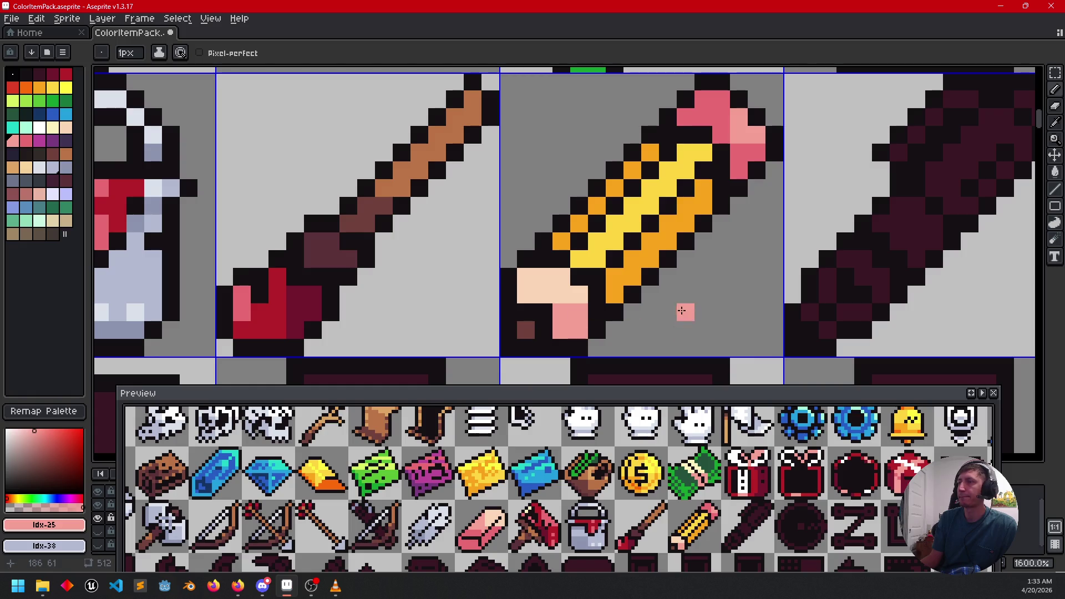
pyautogui.moveTo(690, 283); pyautogui.dragTo(701, 268)
pyautogui.click(701, 268)
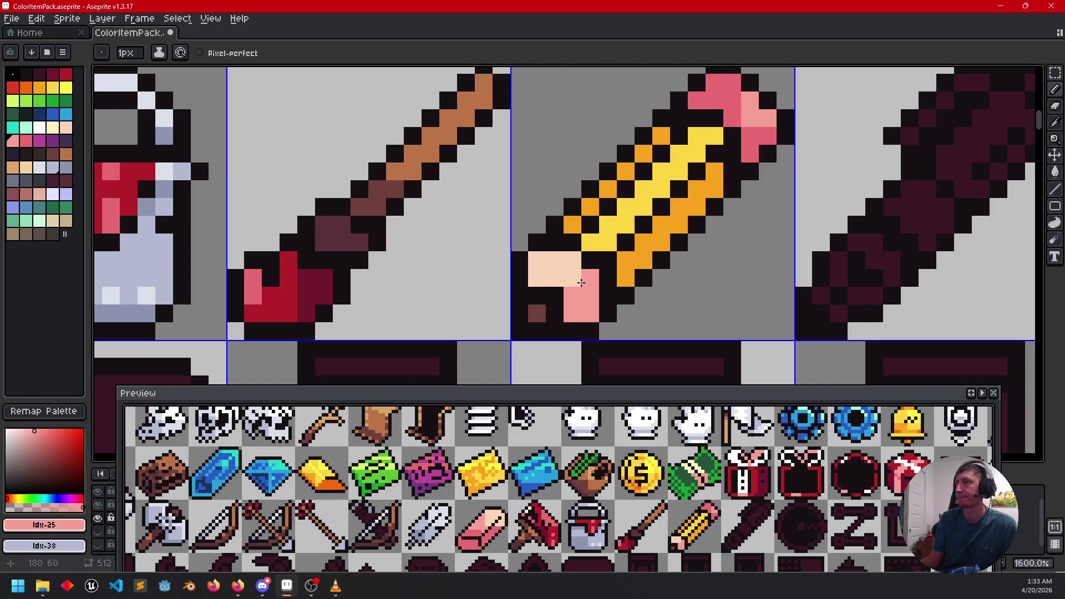
pyautogui.click(575, 283)
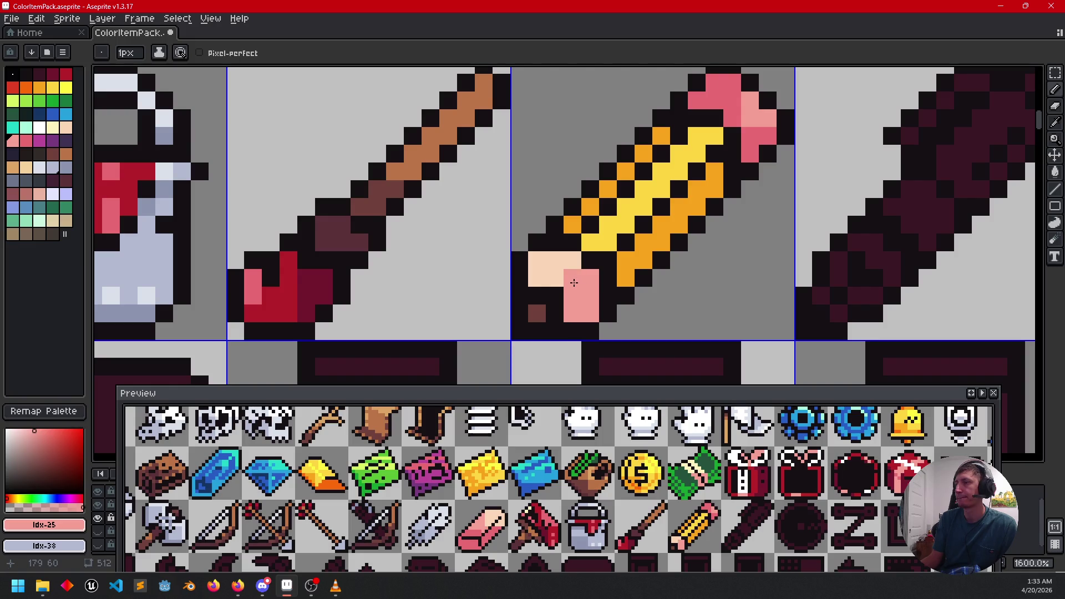
pyautogui.moveTo(738, 280); pyautogui.dragTo(732, 272)
pyautogui.click(622, 272)
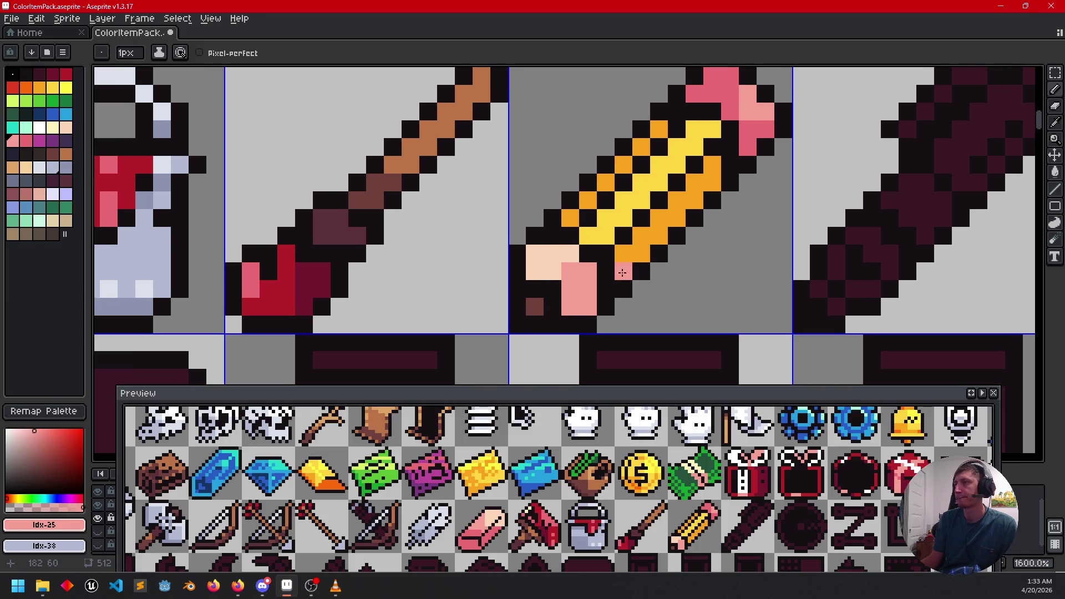
pyautogui.keyDown('alt'); pyautogui.click(561, 252); pyautogui.keyUp('alt')
pyautogui.moveTo(670, 289)
pyautogui.mouseDown()
pyautogui.moveTo(685, 311)
pyautogui.moveTo(657, 317)
pyautogui.mouseUp()
pyautogui.scroll(-1, 670, 311)
pyautogui.click(670, 301)
# Step: Shade two pixels on the pencil's body dark orange
pyautogui.keyDown('alt'); pyautogui.click(562, 294); pyautogui.keyUp('alt')
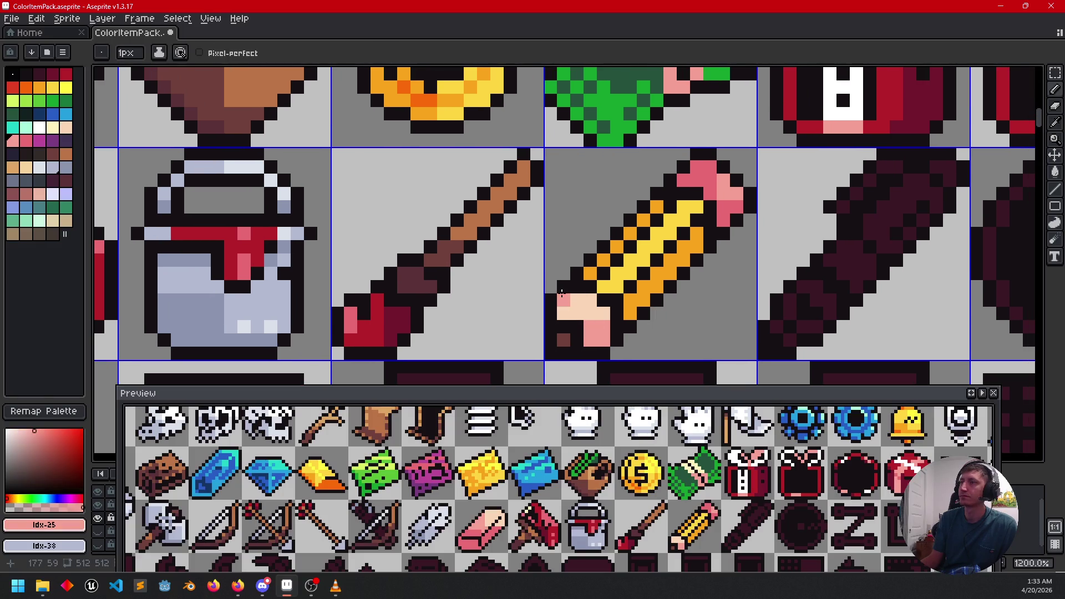
pyautogui.moveTo(694, 314)
pyautogui.mouseDown()
pyautogui.moveTo(704, 299)
pyautogui.moveTo(691, 306)
pyautogui.mouseUp()
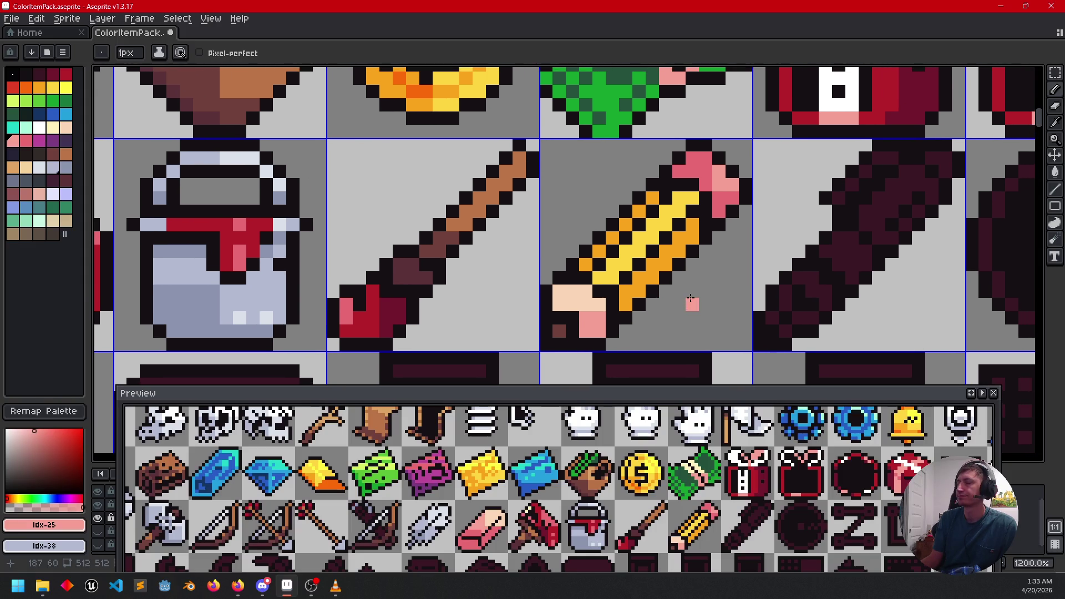
pyautogui.click(25, 88)
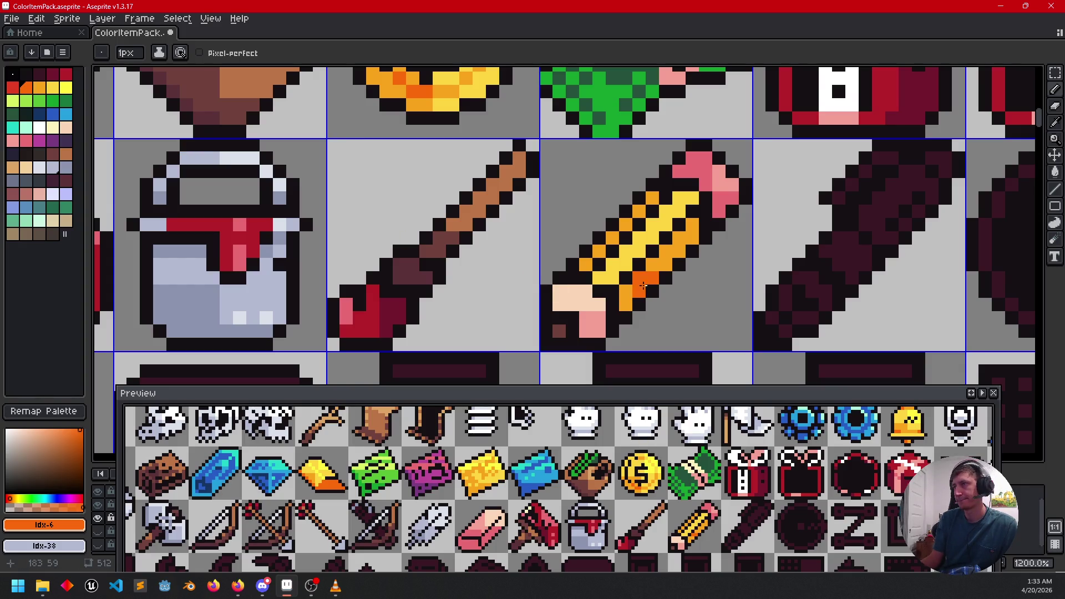
pyautogui.click(586, 265)
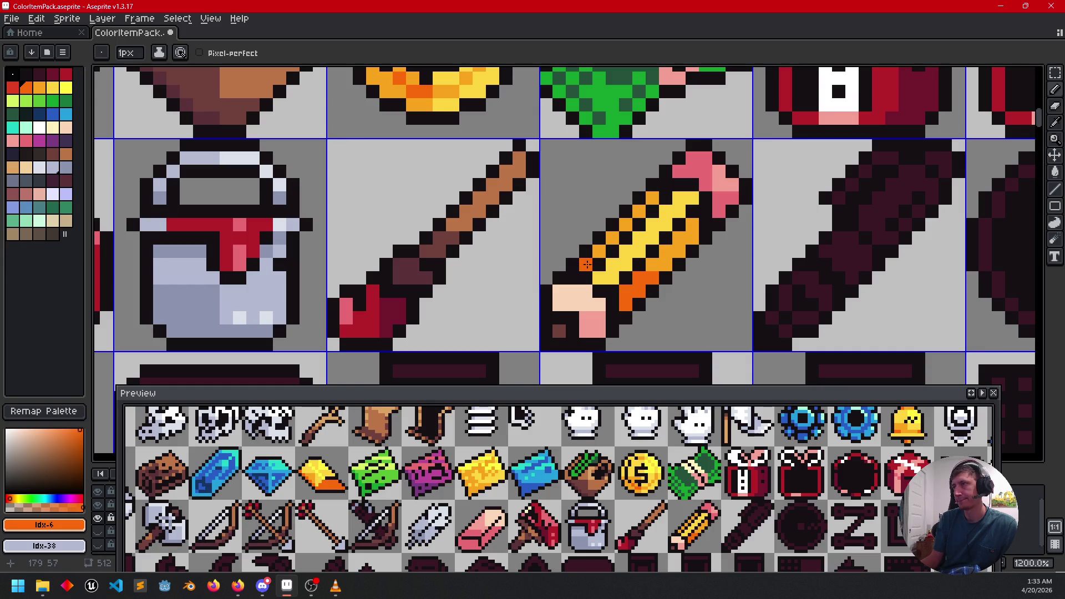
pyautogui.click(640, 265)
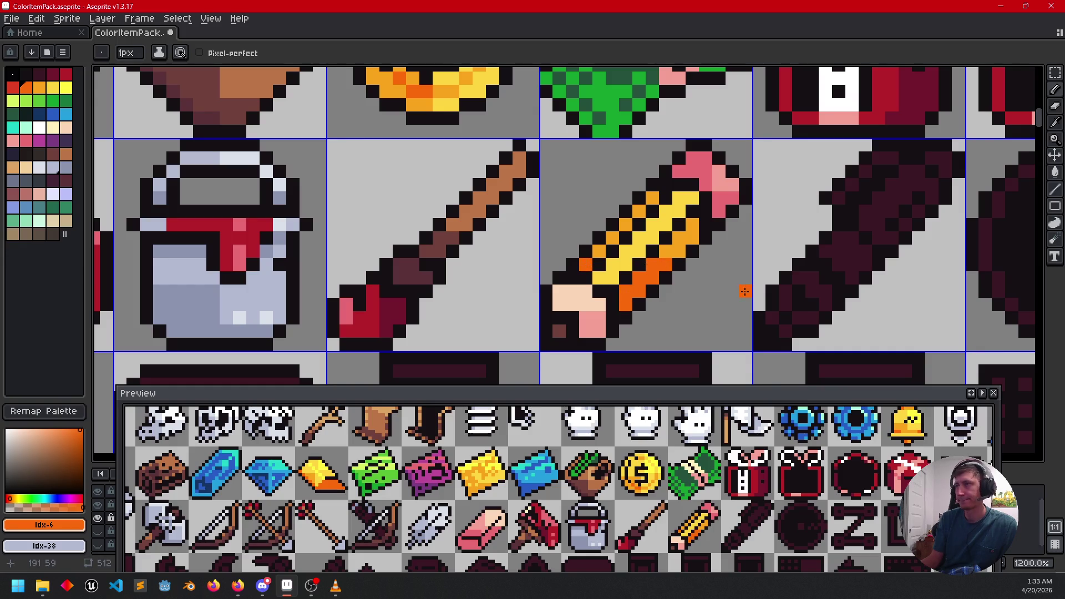
pyautogui.moveTo(745, 292); pyautogui.dragTo(768, 282)
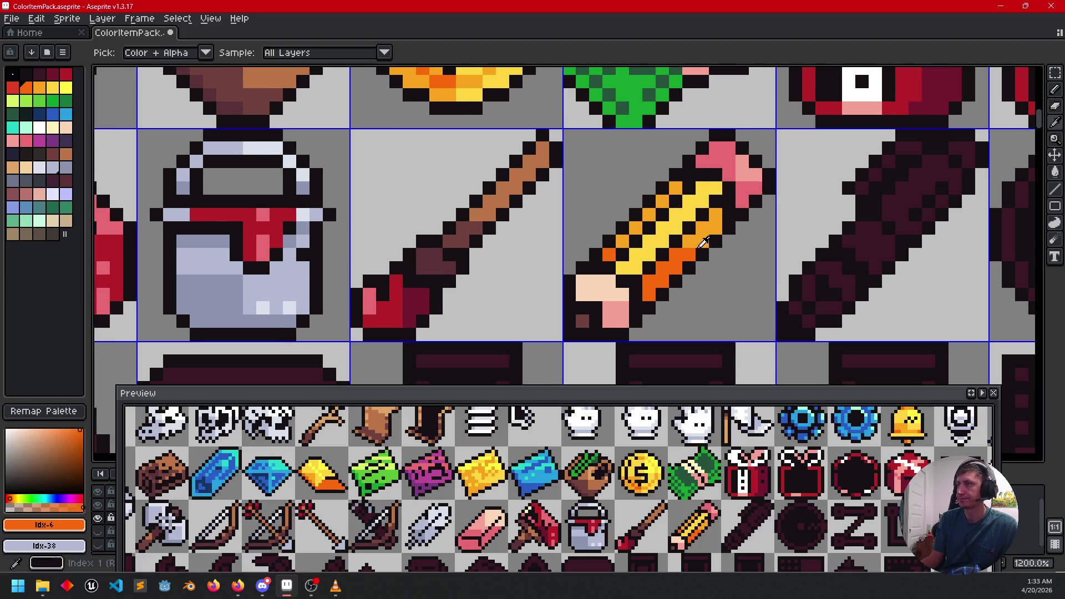
# Step: Paint a magenta shading pixel on the pencil's eraser end
pyautogui.keyDown('alt'); pyautogui.click(704, 238); pyautogui.keyUp('alt')
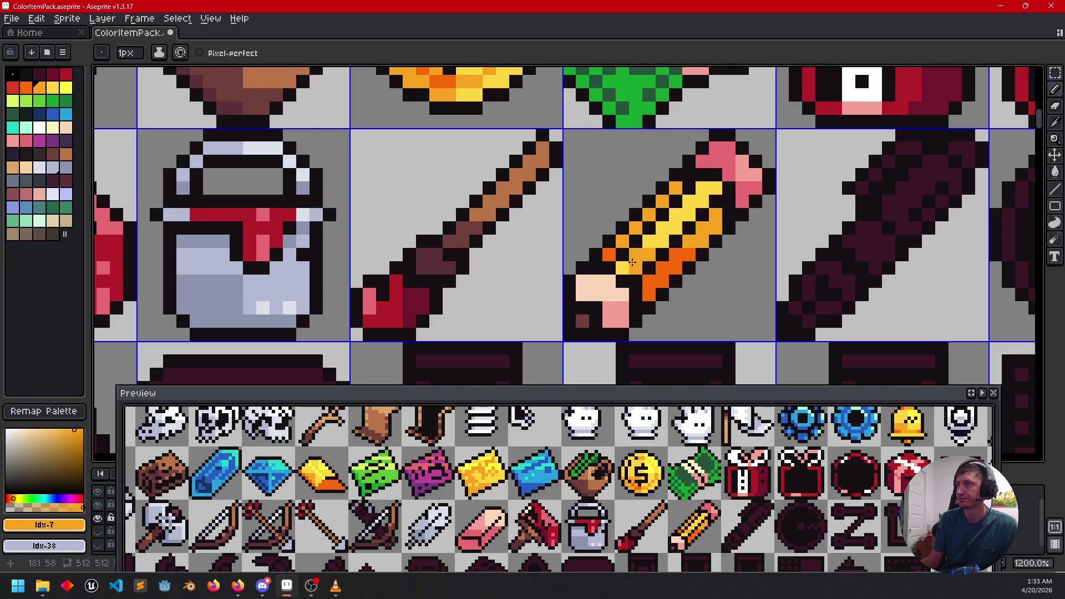
pyautogui.moveTo(731, 302); pyautogui.dragTo(740, 294)
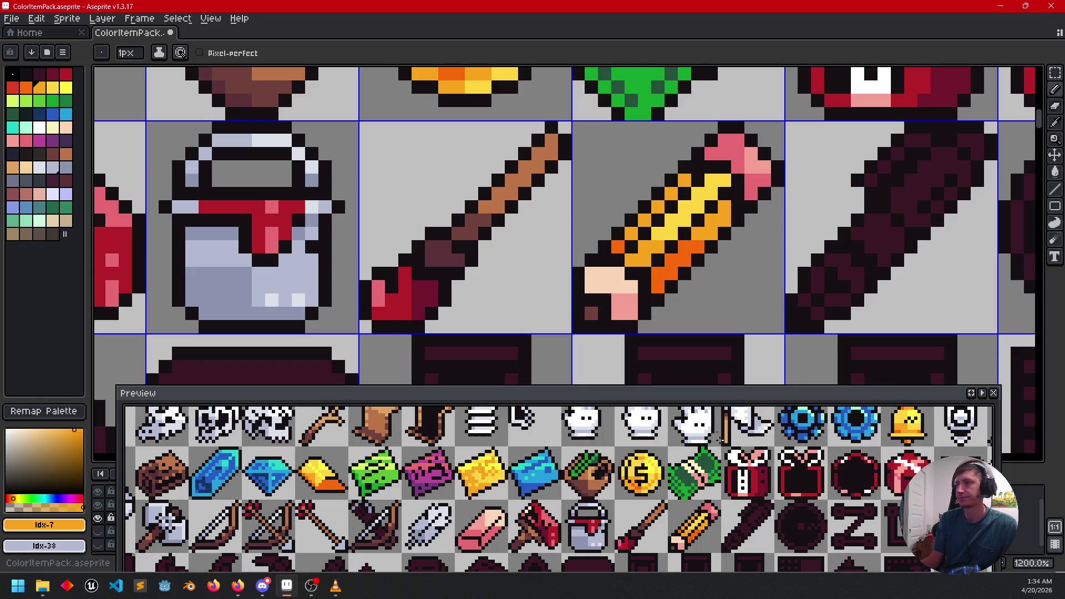
pyautogui.hscroll(3, 702, 509)
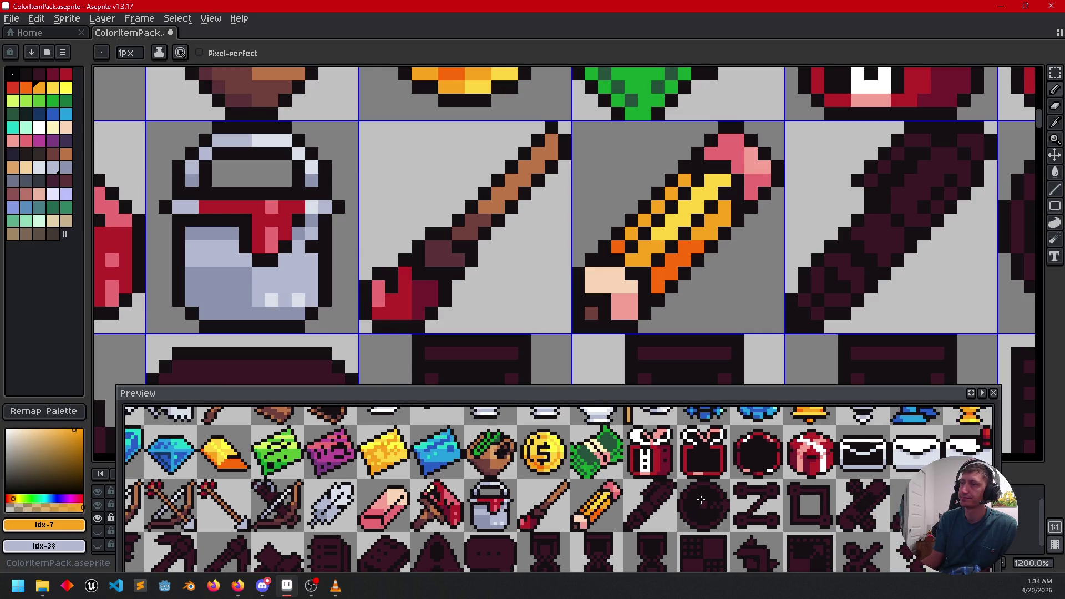
pyautogui.hscroll(1, 680, 342)
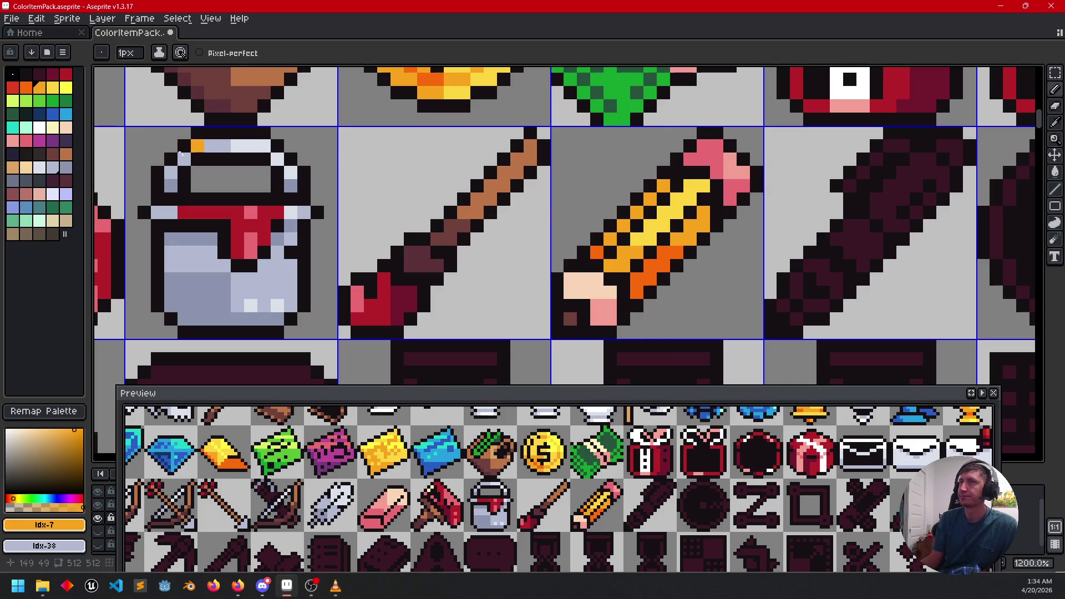
pyautogui.click(43, 145)
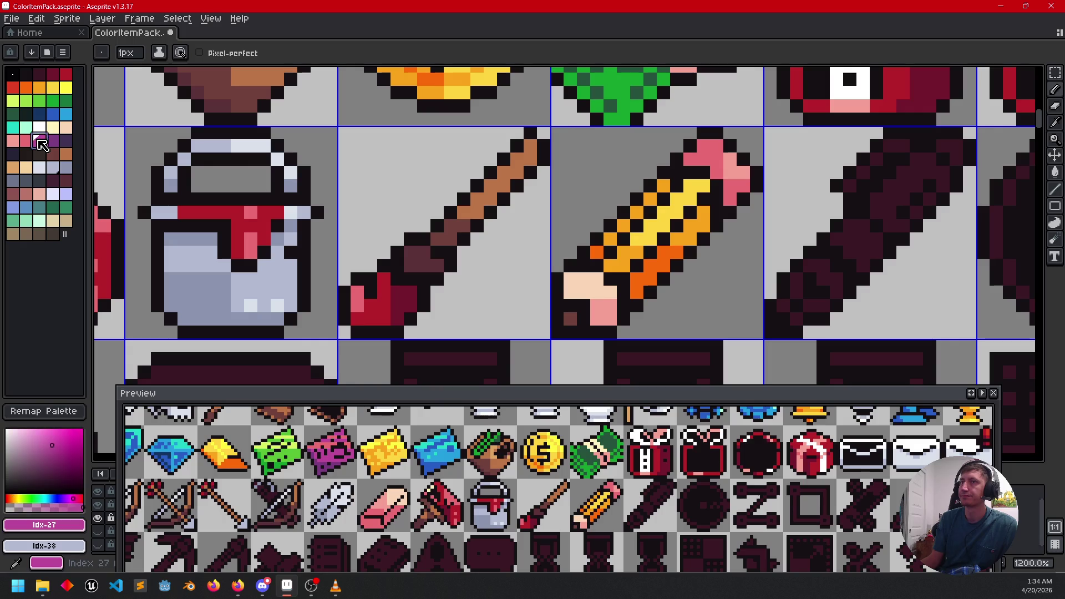
pyautogui.click(739, 182)
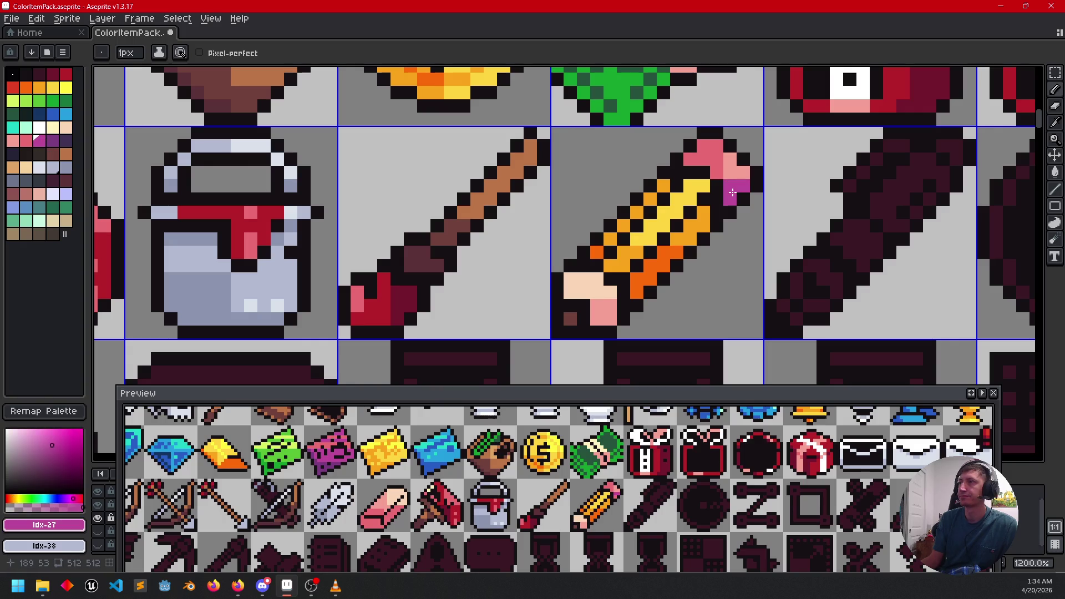
# Step: Bring the dark pen and circle sprites into view and save ColorItemPack.aseprite
pyautogui.moveTo(771, 284); pyautogui.dragTo(777, 282)
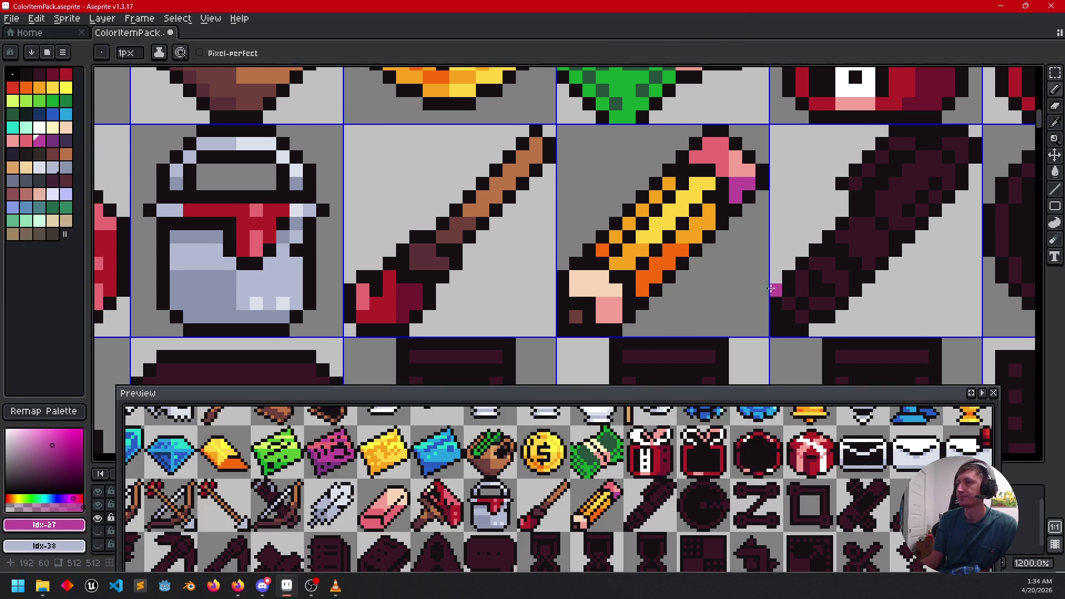
pyautogui.hscroll(2, 654, 491)
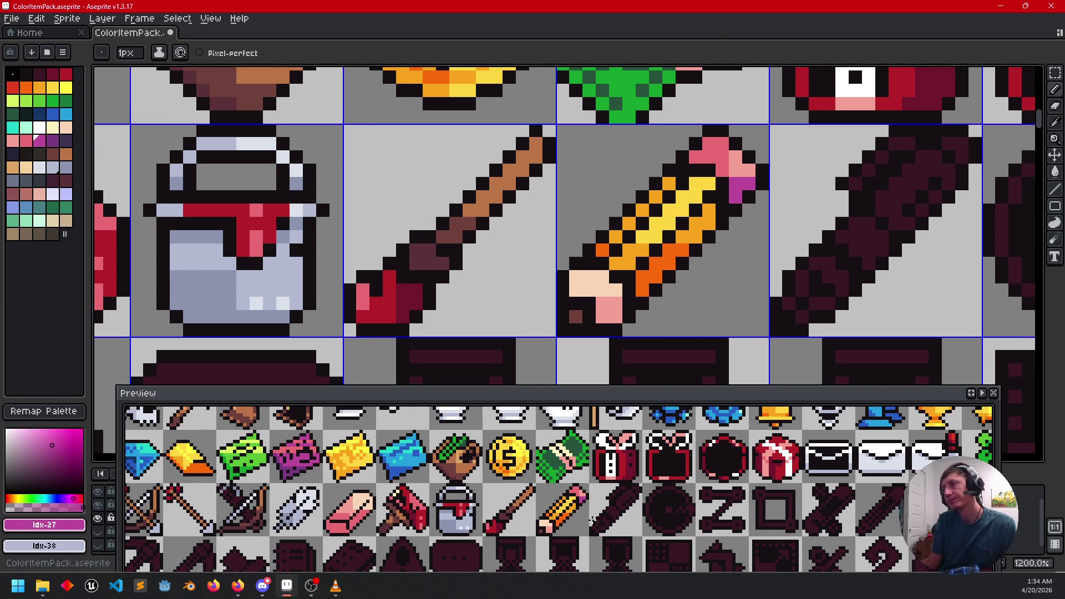
pyautogui.moveTo(664, 486); pyautogui.dragTo(595, 486)
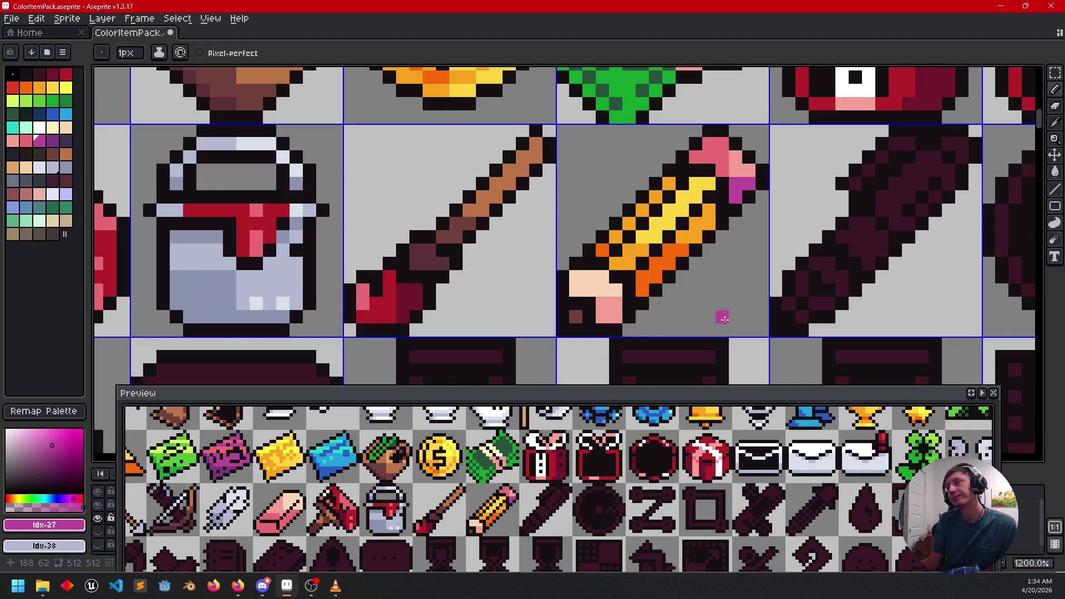
pyautogui.moveTo(730, 287)
pyautogui.mouseDown()
pyautogui.moveTo(582, 293)
pyautogui.moveTo(574, 276)
pyautogui.moveTo(538, 263)
pyautogui.mouseUp()
pyautogui.hotkey('ctrl', 's')
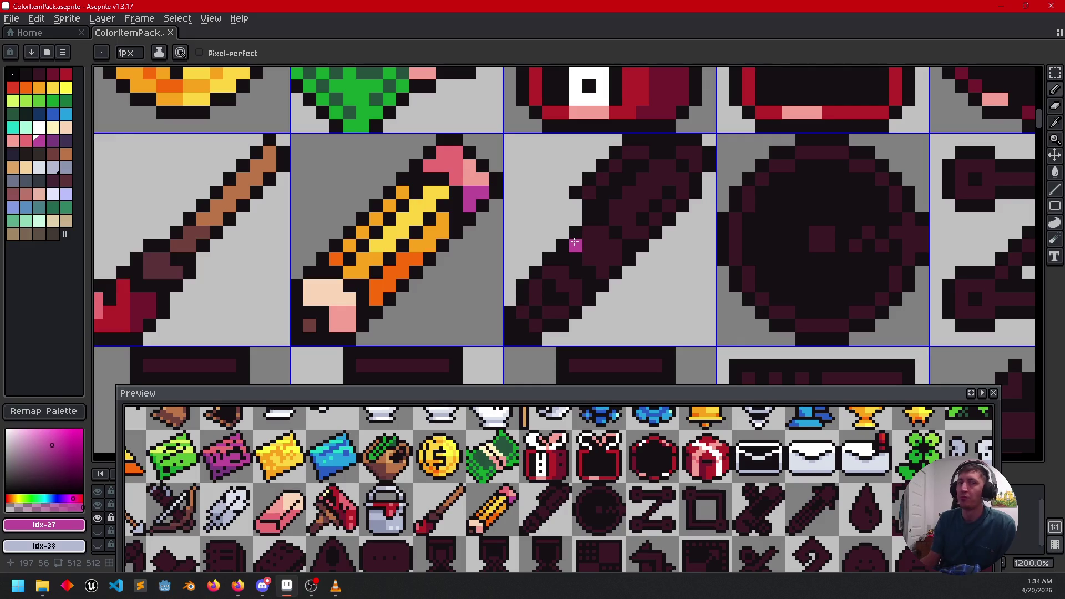
# Step: Bucket-fill the upper and lower parts of the dark pen's body blue
pyautogui.moveTo(681, 254)
pyautogui.mouseDown()
pyautogui.moveTo(712, 268)
pyautogui.moveTo(700, 262)
pyautogui.mouseUp()
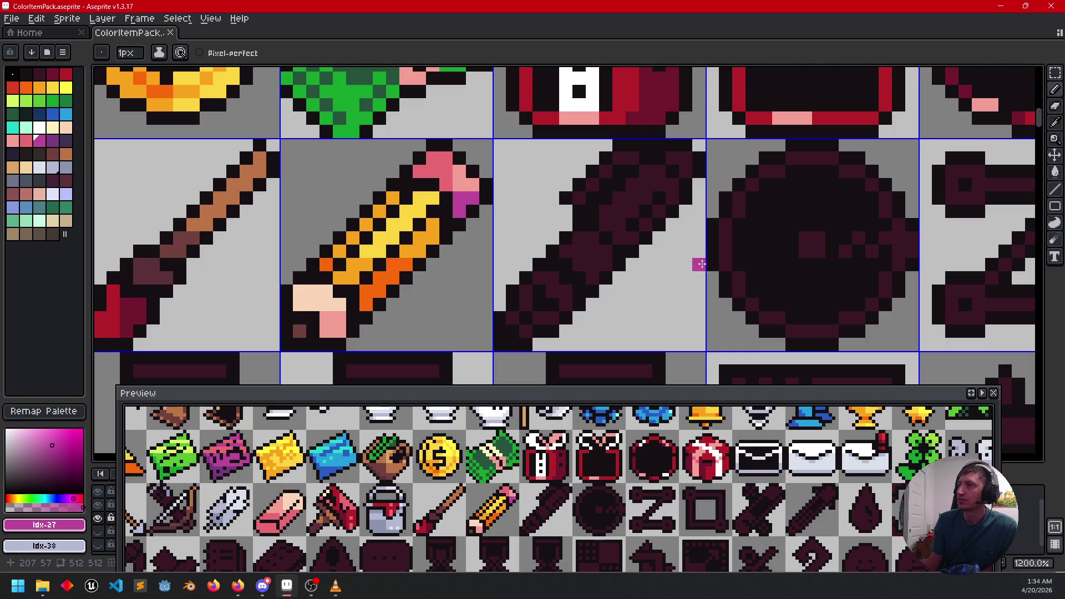
pyautogui.click(53, 114)
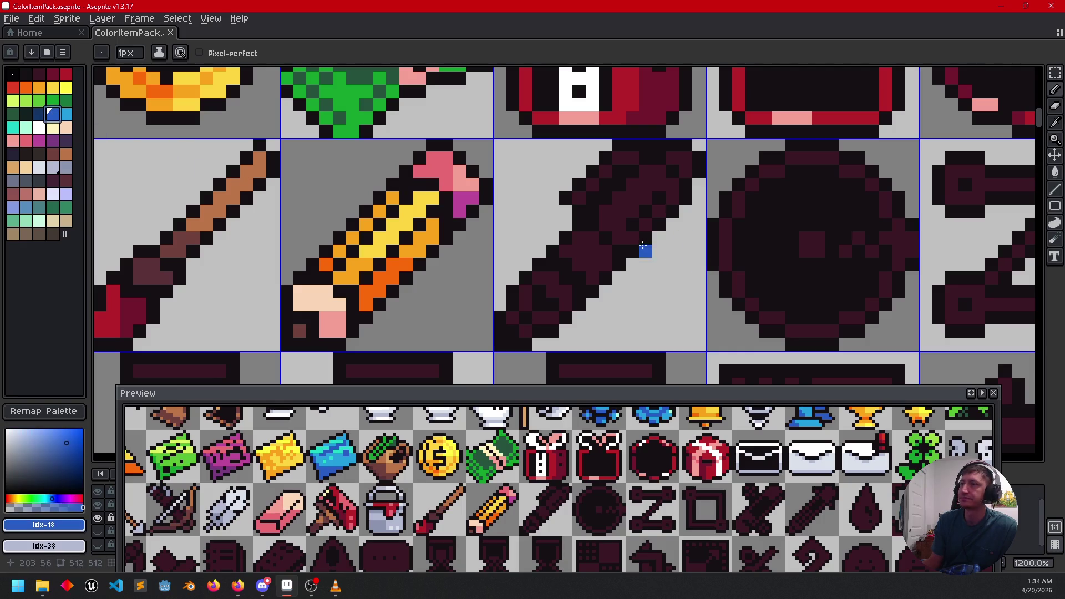
pyautogui.press('g')
pyautogui.click(619, 221)
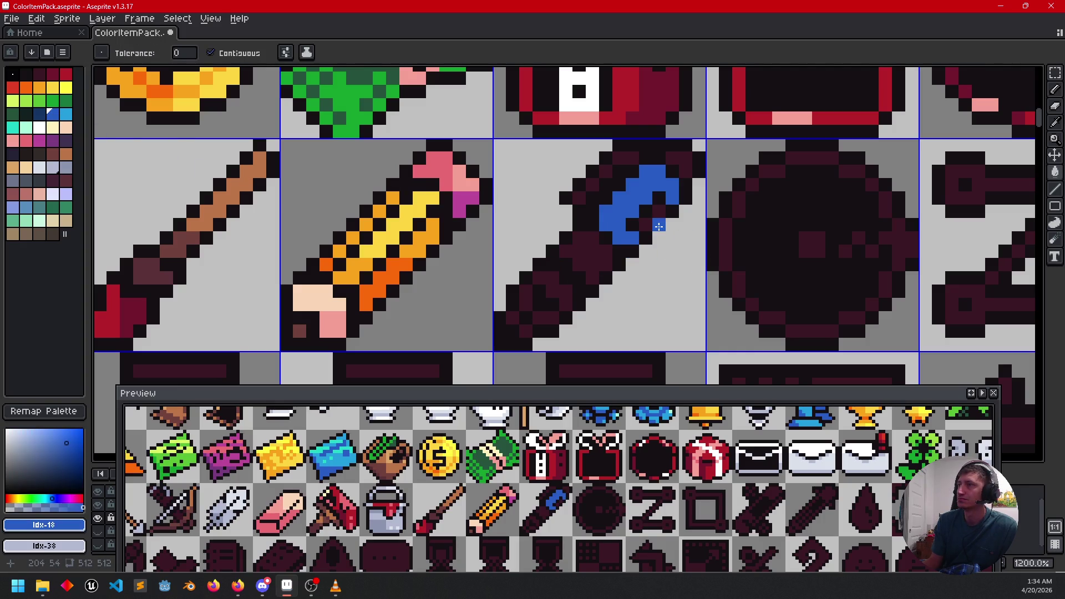
pyautogui.click(586, 259)
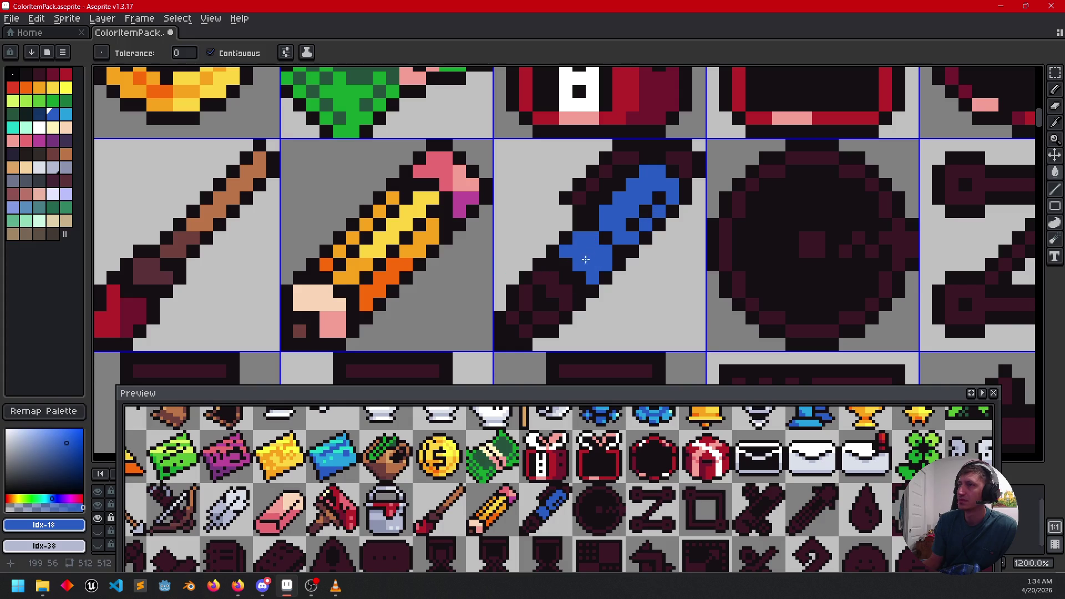
# Step: Shade one blue pen pixel dark navy and fill the pen's handle grey-blue
pyautogui.click(39, 114)
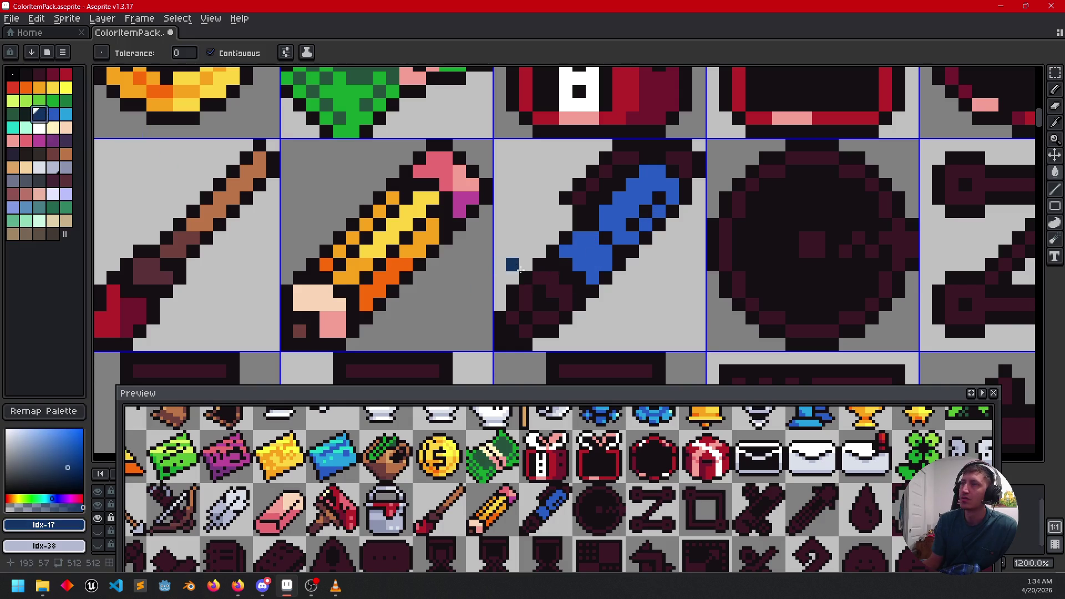
pyautogui.press('b')
pyautogui.click(594, 277)
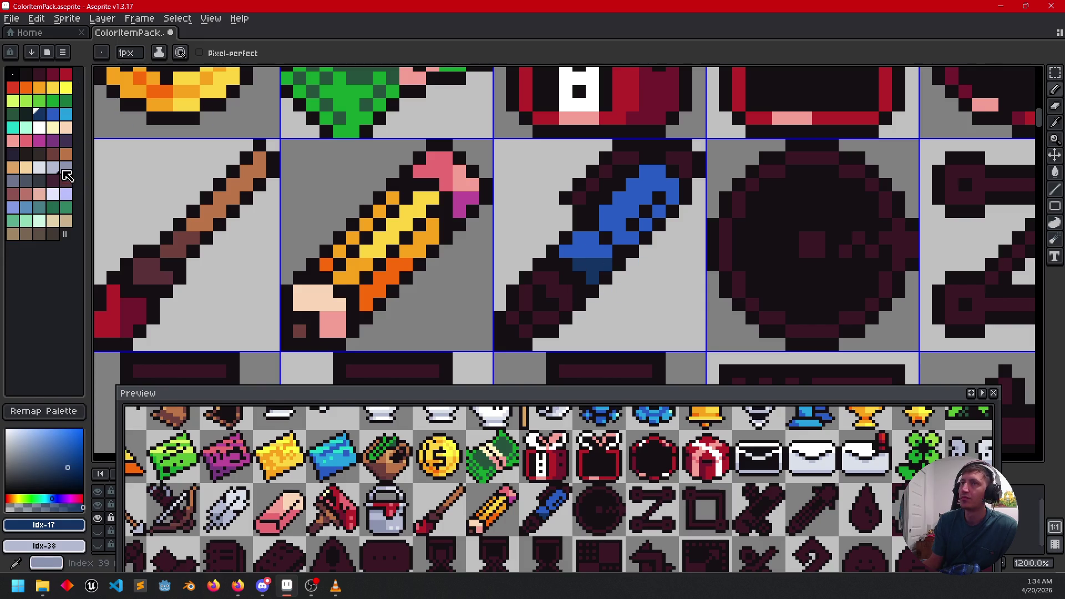
pyautogui.click(66, 168)
pyautogui.click(231, 201)
pyautogui.hotkey('ctrl', 'z')
pyautogui.press('g')
pyautogui.click(547, 296)
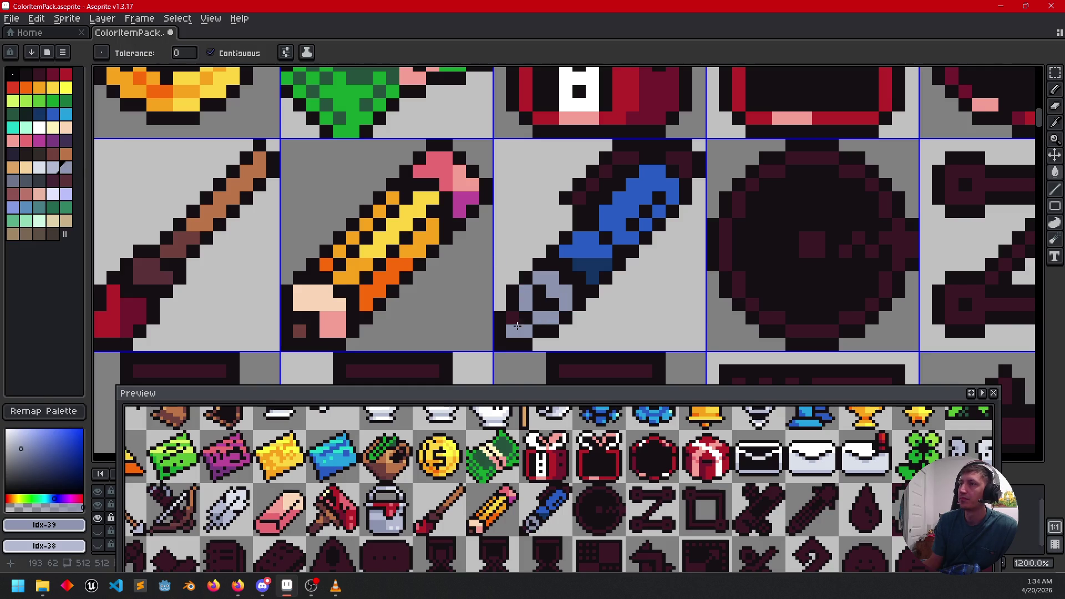
# Step: Add light grey highlights to the handle and darker grey-blue pixels at its bottom-left
pyautogui.click(45, 171)
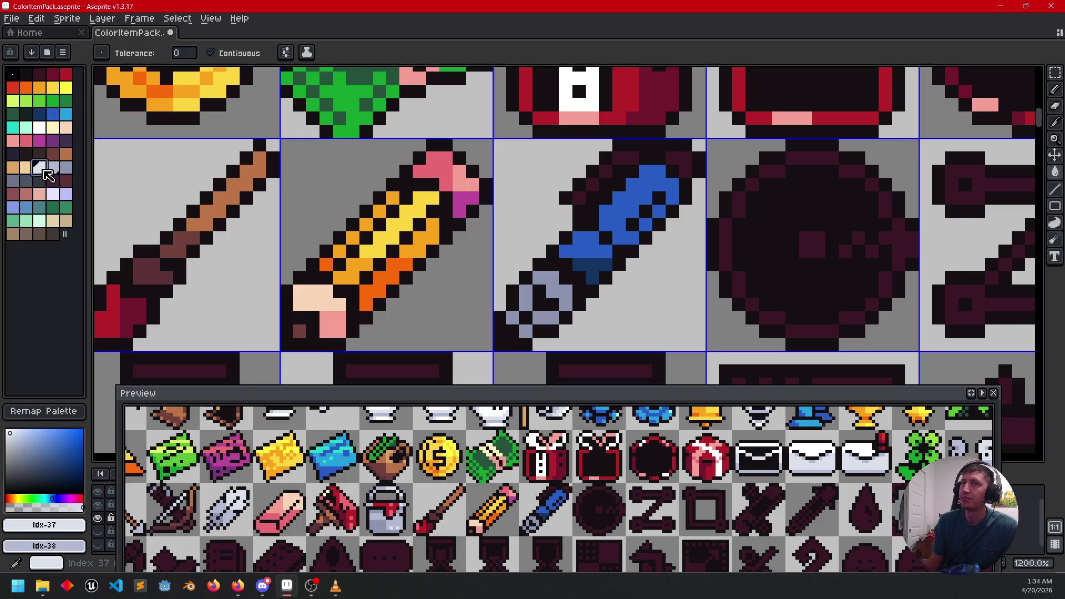
pyautogui.click(548, 284)
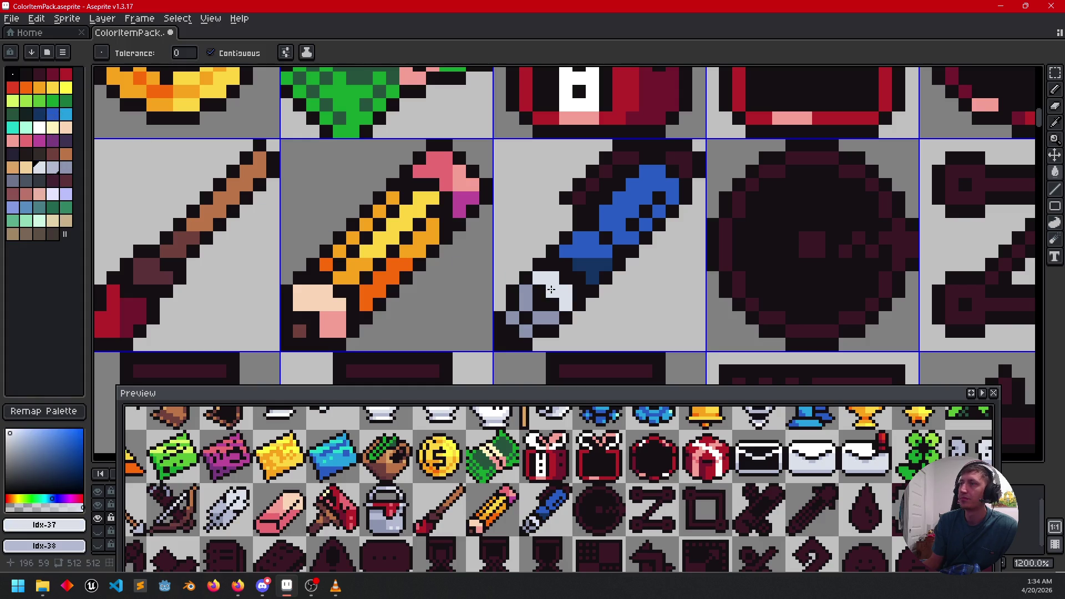
pyautogui.hotkey('ctrl', 'z')
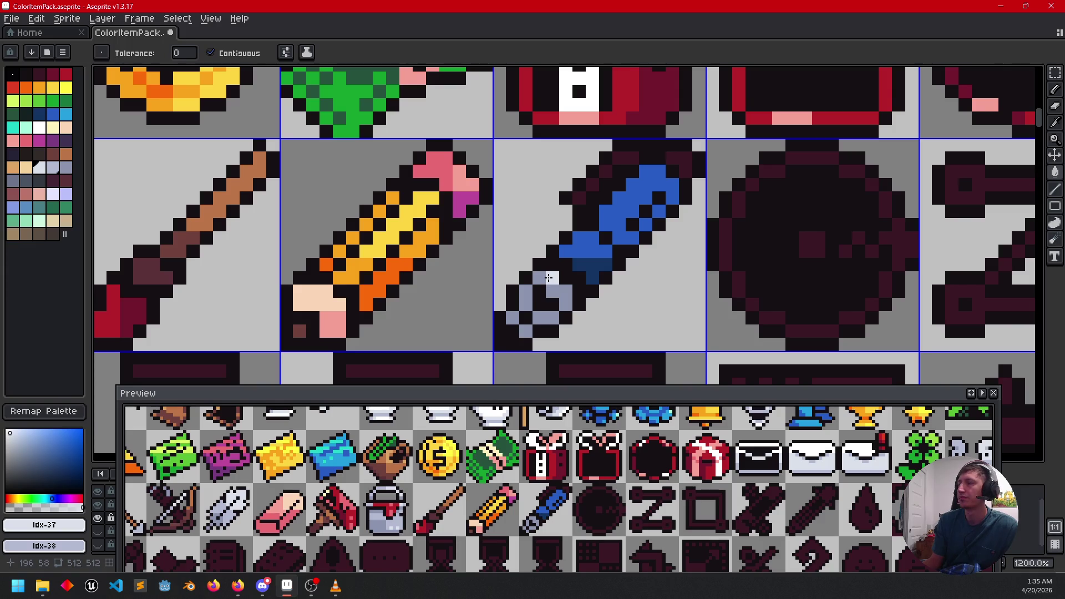
pyautogui.press('b')
pyautogui.moveTo(552, 283); pyautogui.dragTo(560, 289)
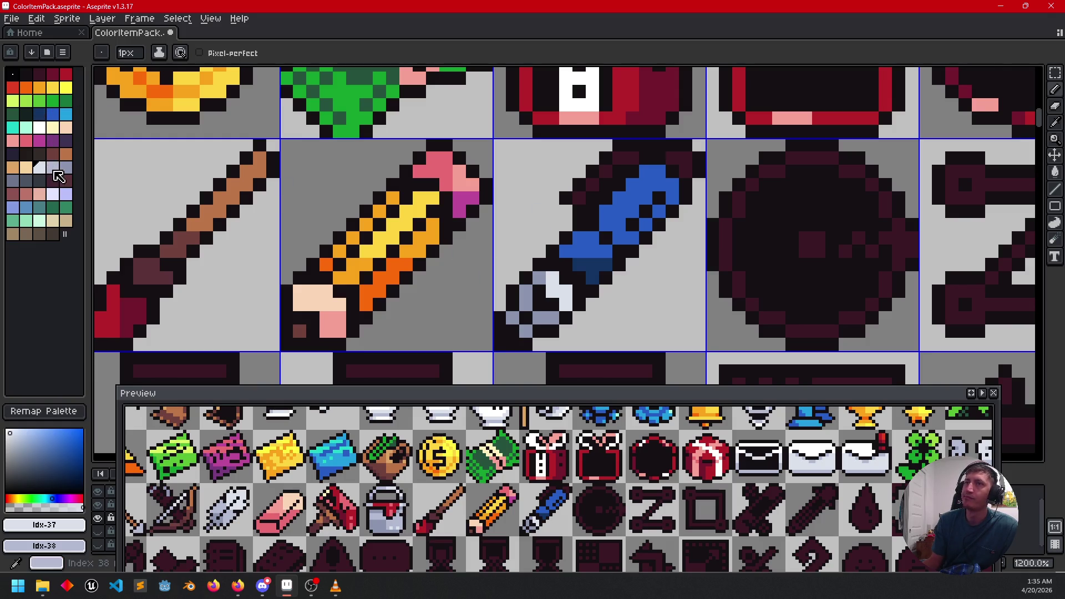
pyautogui.click(17, 181)
pyautogui.moveTo(552, 329); pyautogui.dragTo(531, 330)
pyautogui.press(']')
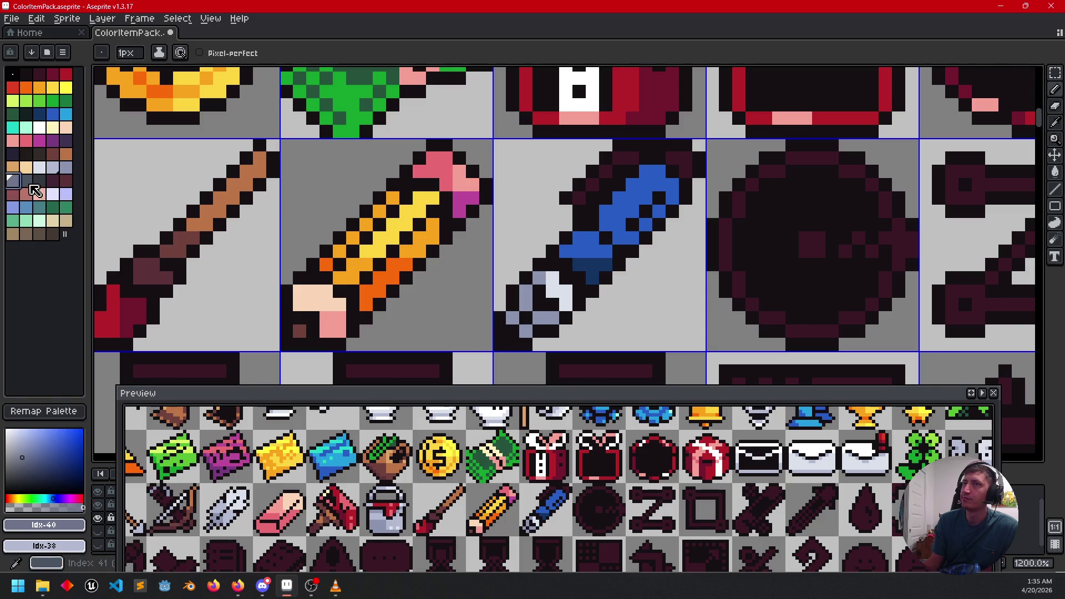
pyautogui.moveTo(512, 318)
pyautogui.mouseDown()
pyautogui.moveTo(531, 327)
pyautogui.moveTo(526, 313)
pyautogui.mouseUp()
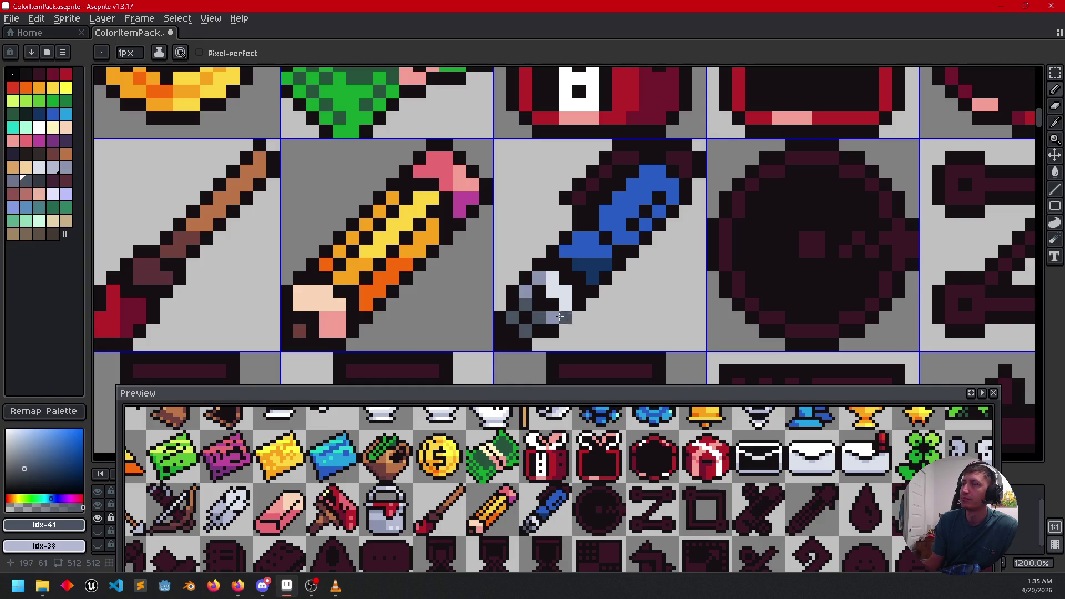
pyautogui.scroll(-3, 683, 319)
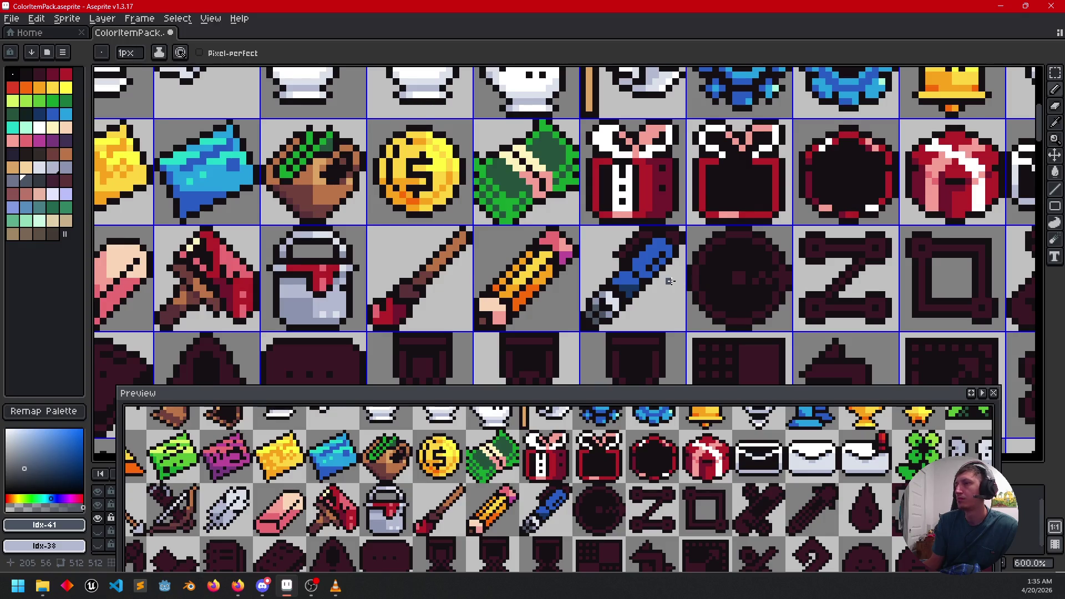
# Step: Add light grey and near-white pixels along the pen's top edge, sampled from the nib
pyautogui.scroll(3, 670, 281)
pyautogui.press('alt')
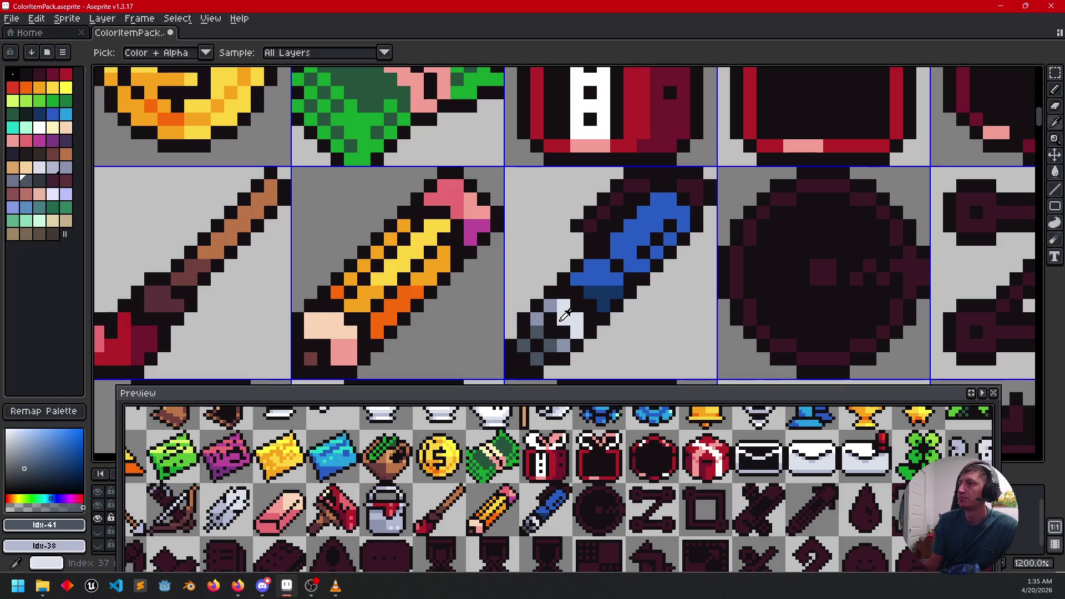
pyautogui.click(565, 315)
pyautogui.click(590, 224)
pyautogui.click(603, 211)
pyautogui.click(617, 199)
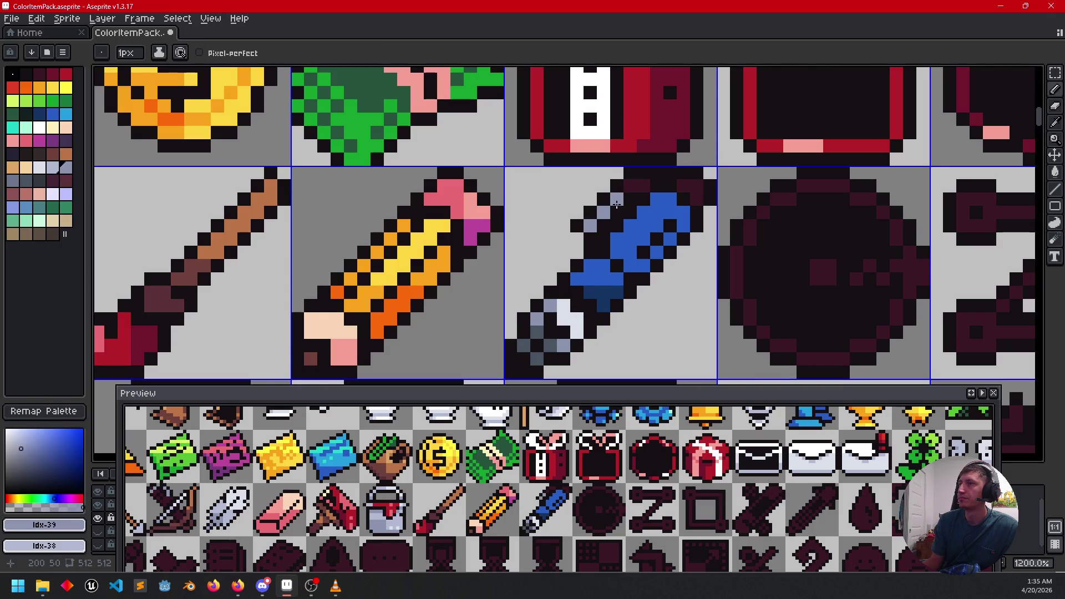
pyautogui.click(637, 185)
pyautogui.keyDown('alt'); pyautogui.click(577, 330); pyautogui.keyUp('alt')
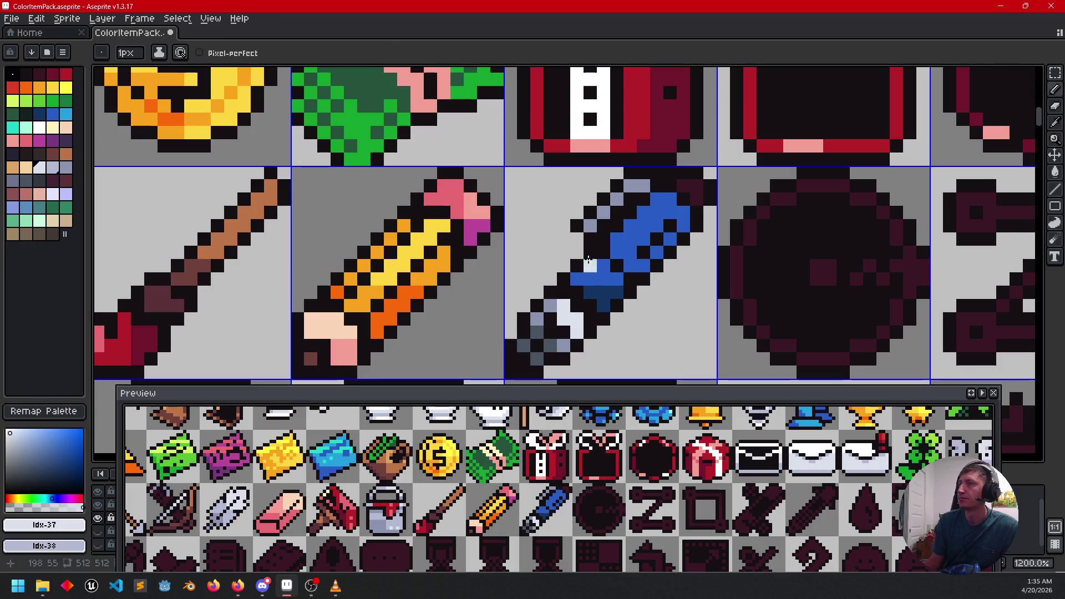
pyautogui.click(679, 190)
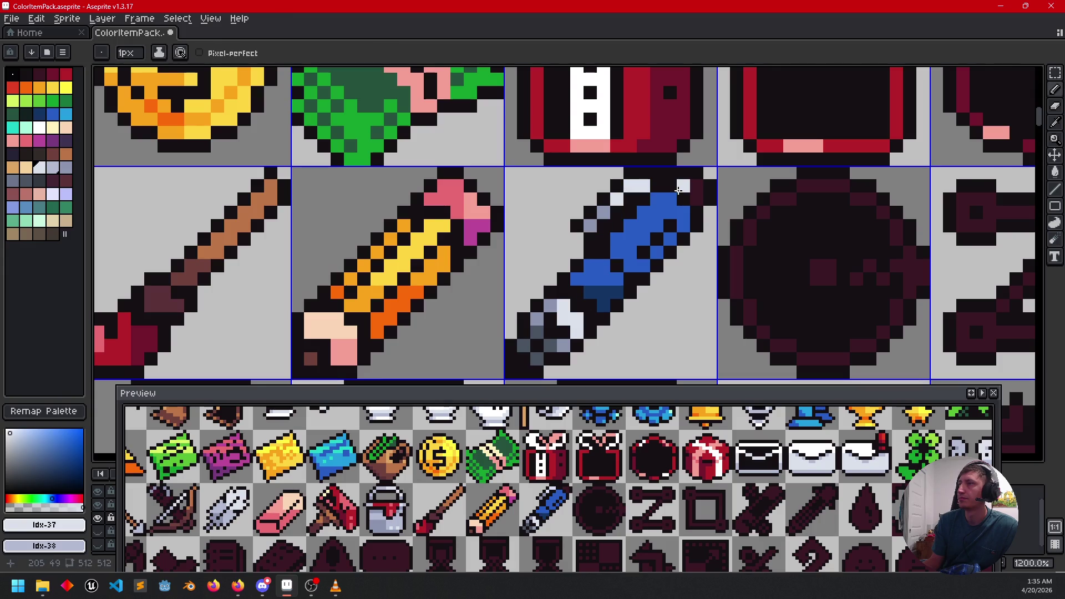
pyautogui.click(695, 198)
# Step: Set a top-right pixel light grey and draw a light blue highlight on the pen barrel
pyautogui.moveTo(681, 330); pyautogui.dragTo(688, 300)
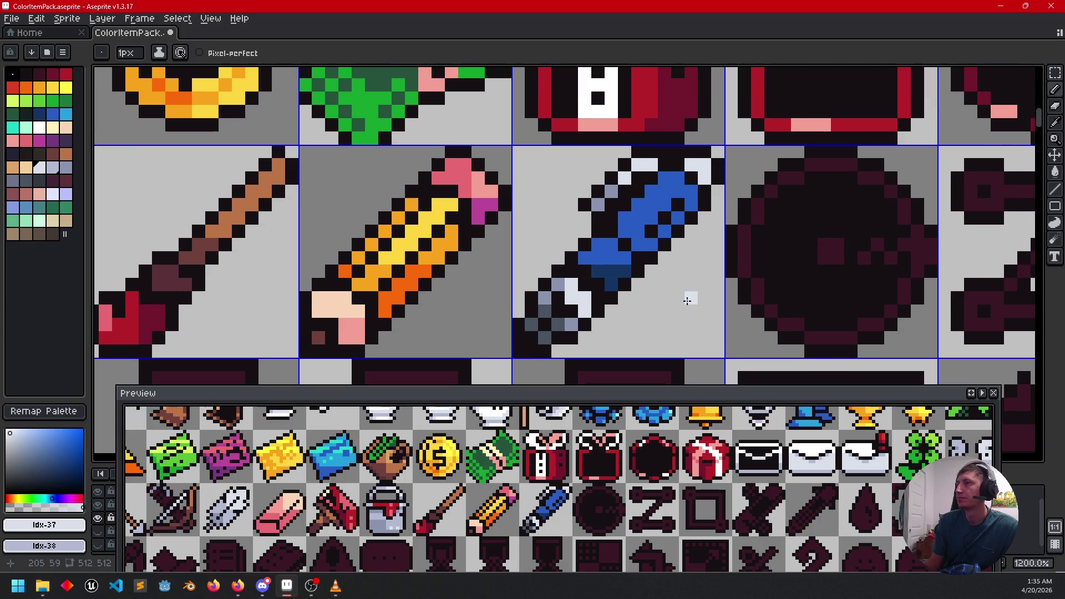
pyautogui.keyDown('alt'); pyautogui.click(574, 322); pyautogui.keyUp('alt')
pyautogui.click(702, 178)
pyautogui.moveTo(680, 278); pyautogui.dragTo(680, 276)
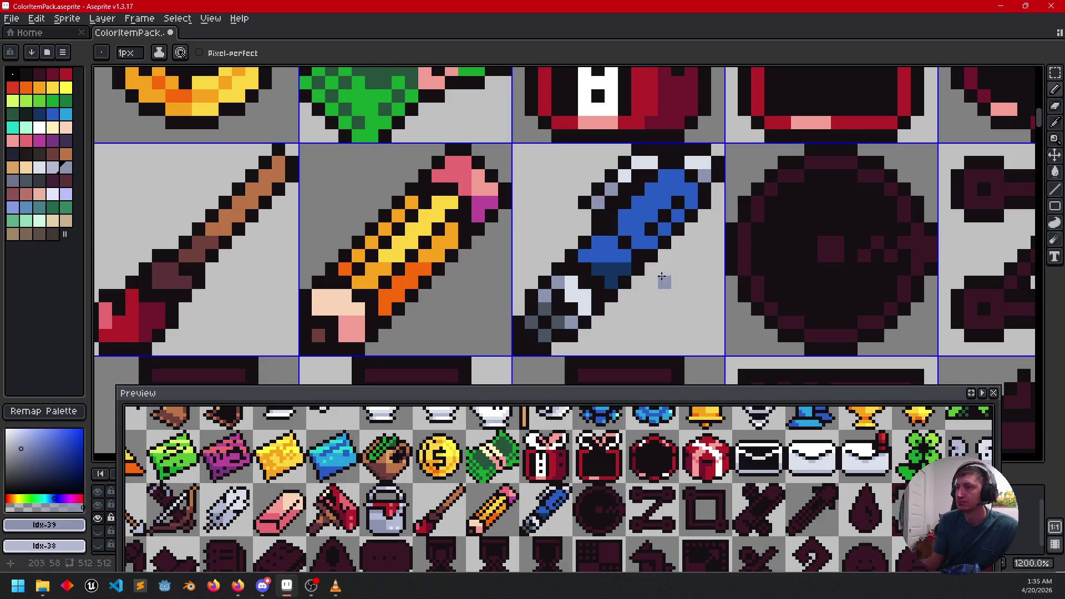
pyautogui.click(66, 115)
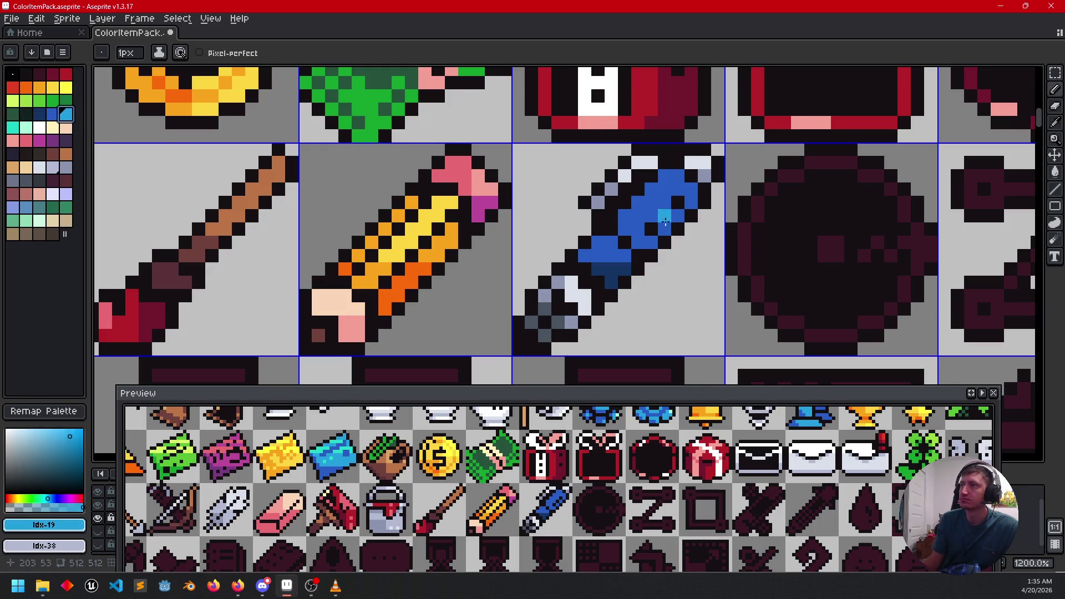
pyautogui.moveTo(665, 175)
pyautogui.mouseDown()
pyautogui.moveTo(665, 201)
pyautogui.moveTo(680, 177)
pyautogui.mouseUp()
pyautogui.moveTo(661, 289)
pyautogui.mouseDown()
pyautogui.moveTo(721, 290)
pyautogui.moveTo(702, 297)
pyautogui.mouseUp()
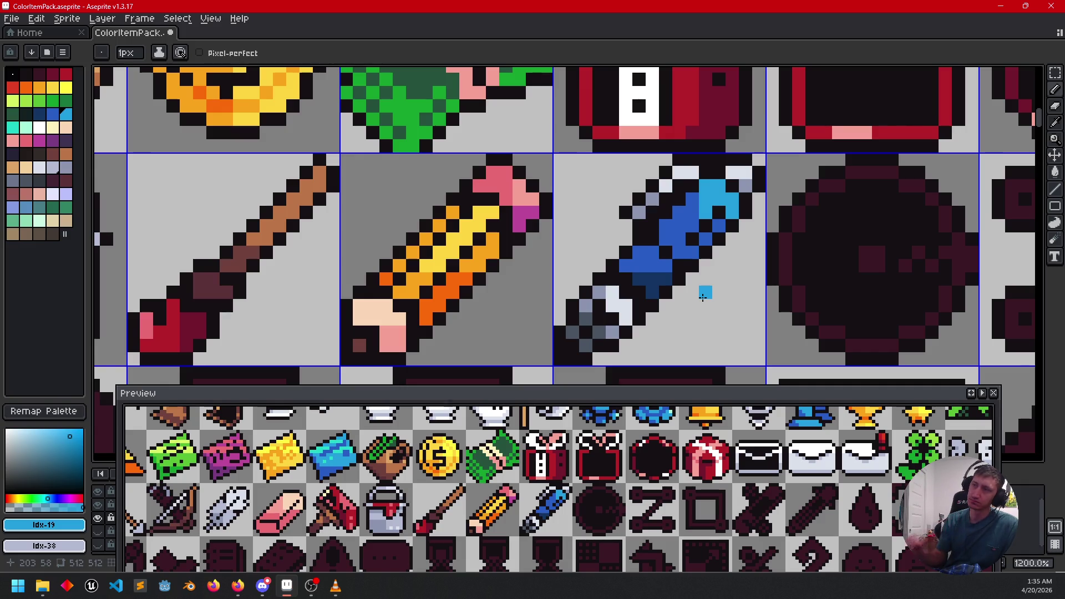
# Step: Paint dark blue pixels on the pen and repaint its lower barrel dark navy
pyautogui.press('i')
pyautogui.click(659, 275)
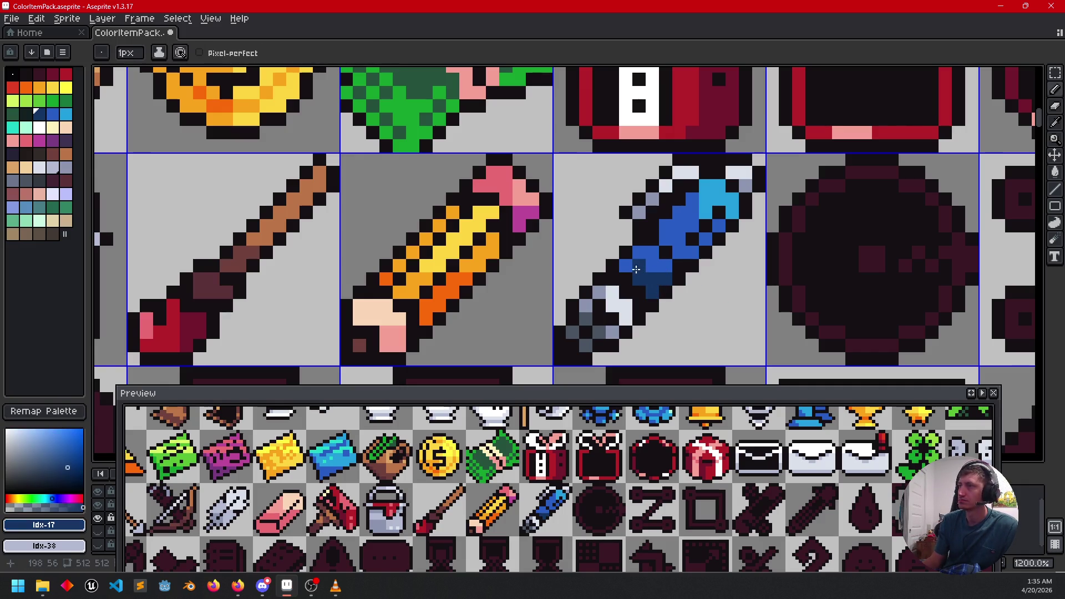
pyautogui.click(673, 274)
pyautogui.click(626, 265)
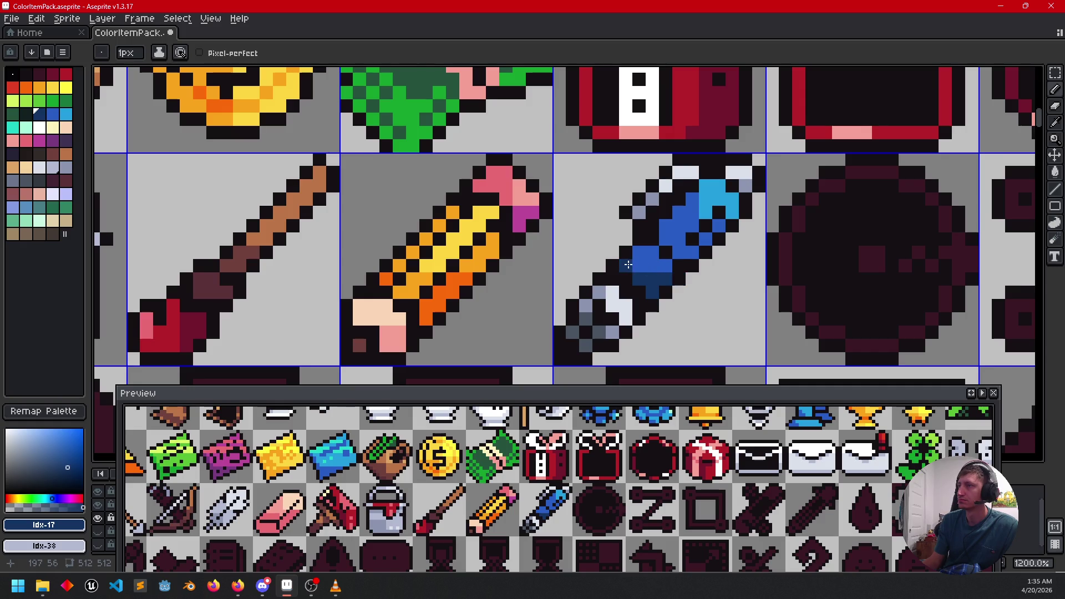
pyautogui.press('b')
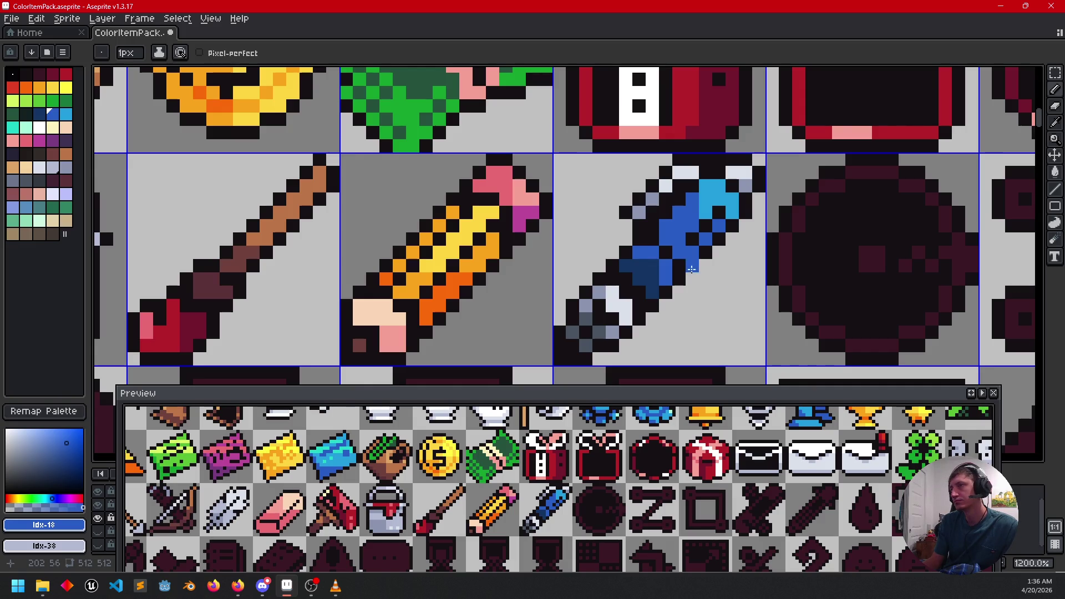
pyautogui.keyDown('alt'); pyautogui.click(644, 266); pyautogui.keyUp('alt')
pyautogui.moveTo(639, 253)
pyautogui.mouseDown()
pyautogui.moveTo(664, 234)
pyautogui.moveTo(680, 253)
pyautogui.moveTo(665, 272)
pyautogui.mouseUp()
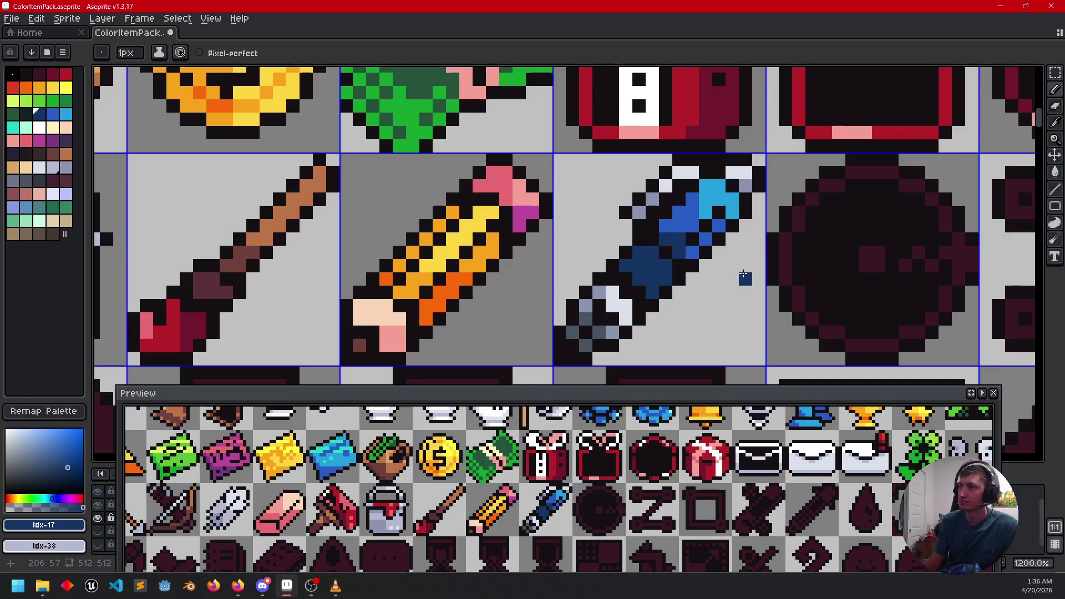
# Step: Add a mid-blue pixel to the pen barrel and save the sprite sheet
pyautogui.moveTo(743, 272); pyautogui.dragTo(739, 264)
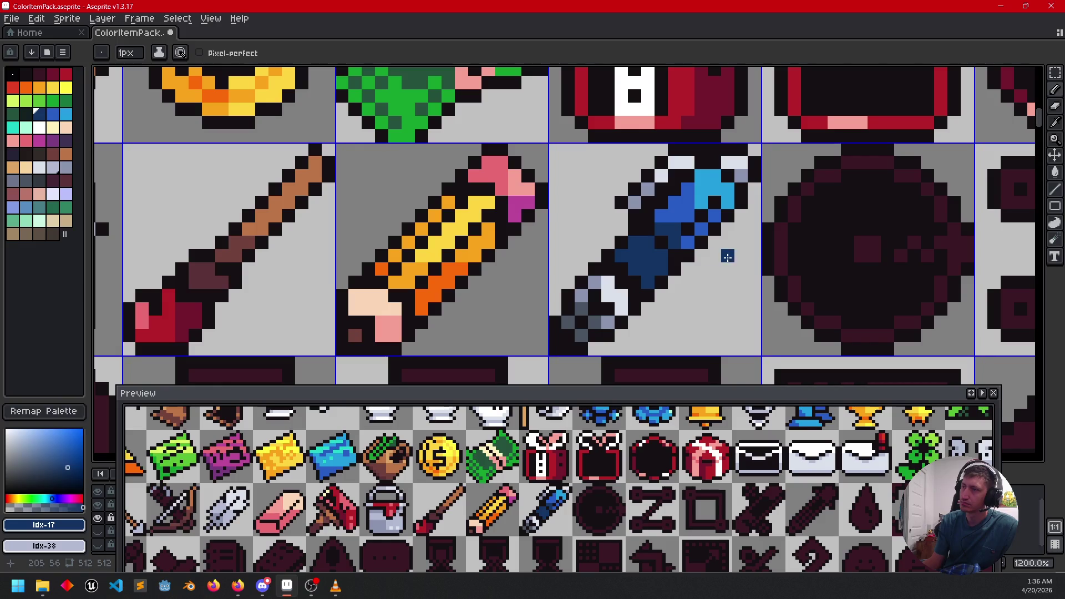
pyautogui.keyDown('alt'); pyautogui.click(691, 206); pyautogui.keyUp('alt')
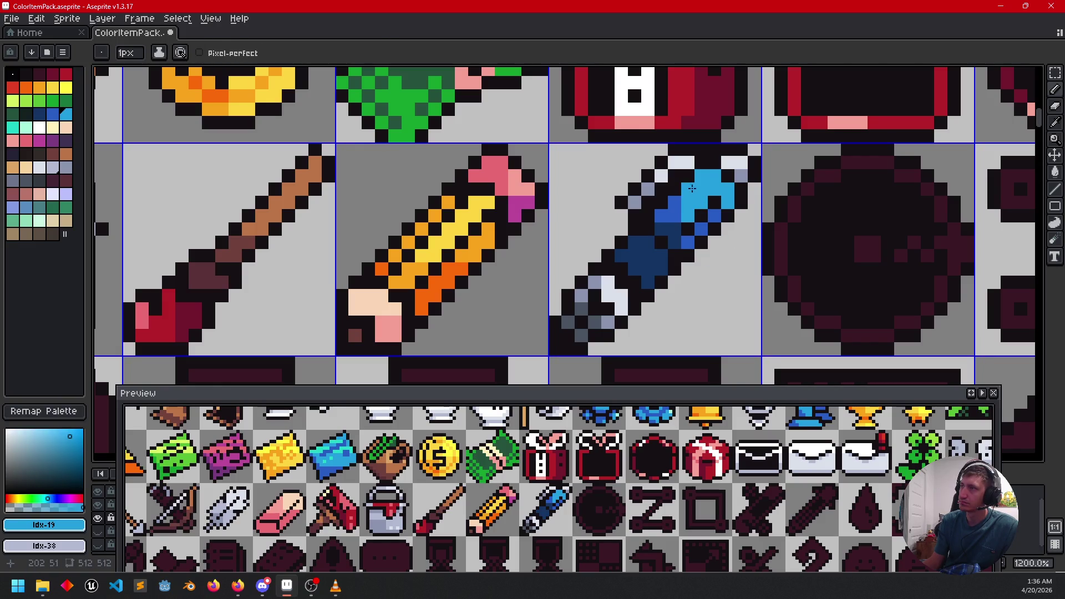
pyautogui.moveTo(748, 296); pyautogui.dragTo(768, 287)
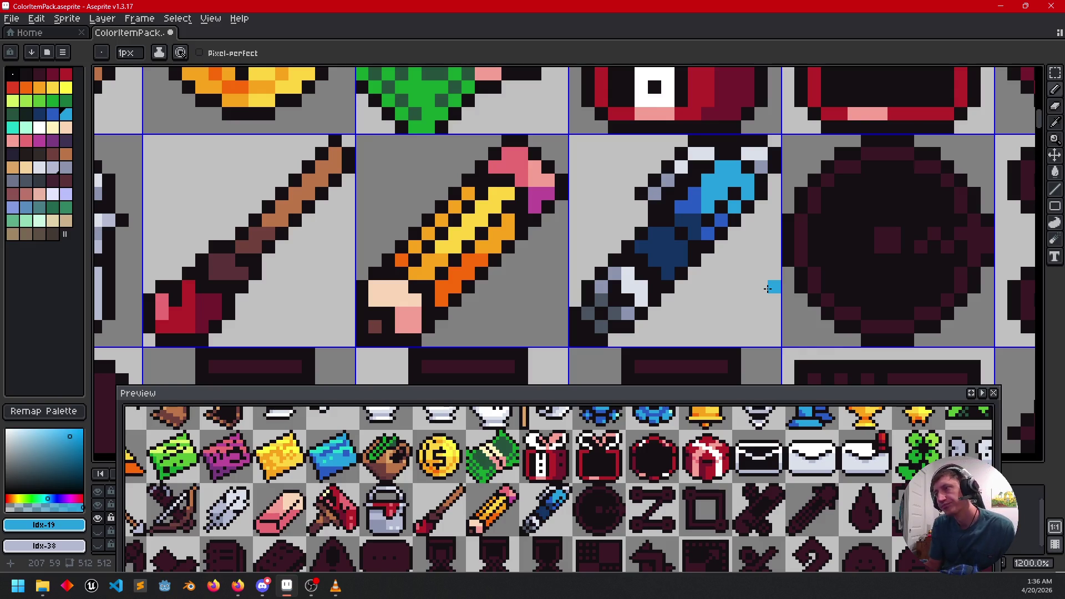
pyautogui.moveTo(708, 290); pyautogui.dragTo(713, 287)
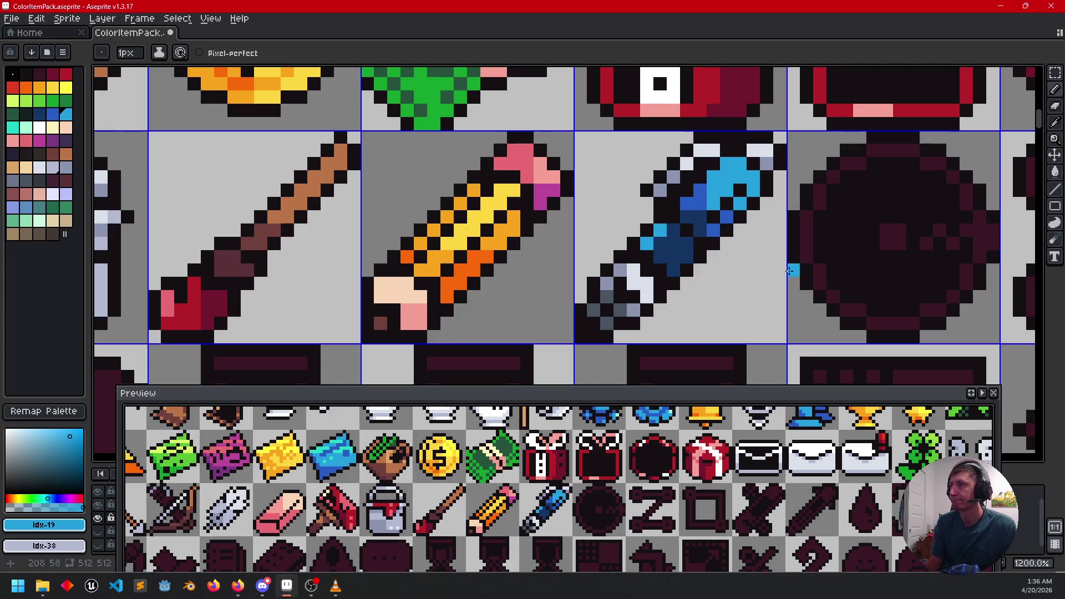
pyautogui.moveTo(744, 282); pyautogui.dragTo(753, 278)
pyautogui.keyDown('alt'); pyautogui.click(725, 214); pyautogui.keyUp('alt')
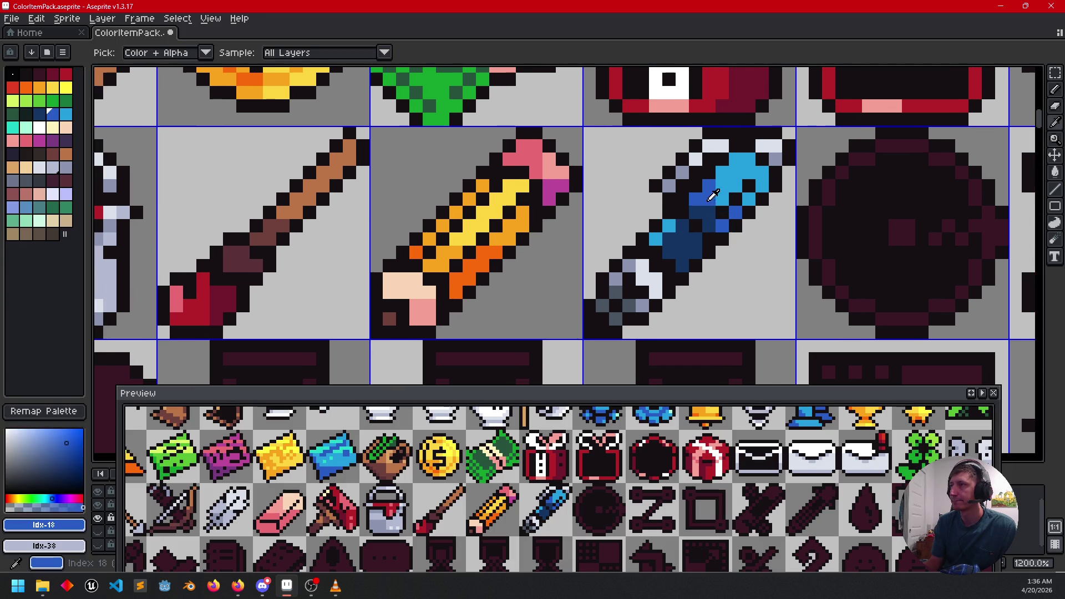
pyautogui.click(672, 228)
pyautogui.moveTo(750, 305); pyautogui.dragTo(752, 309)
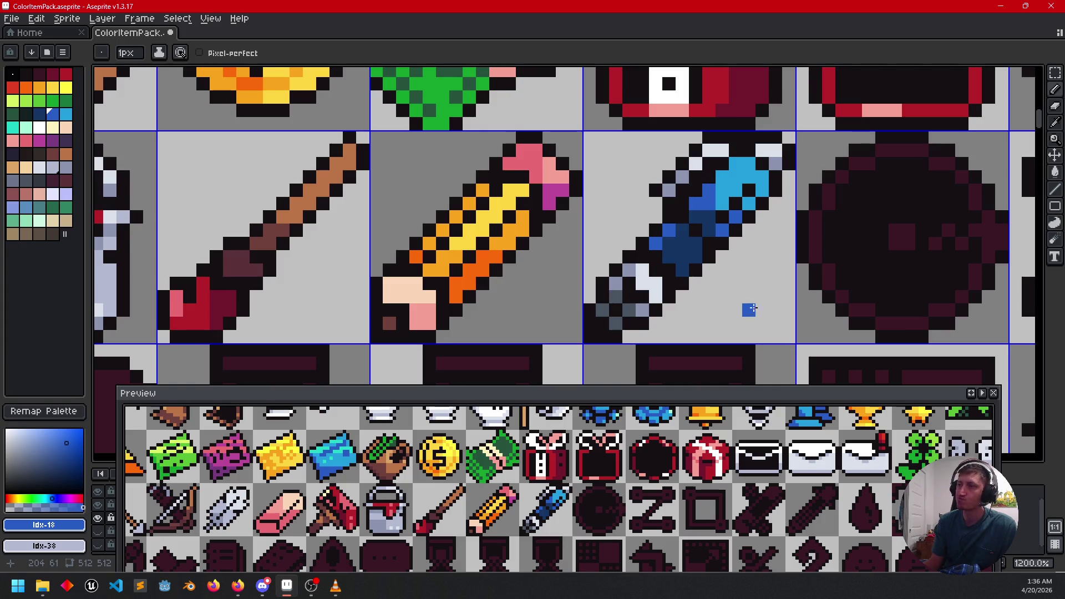
pyautogui.moveTo(756, 278); pyautogui.dragTo(725, 253)
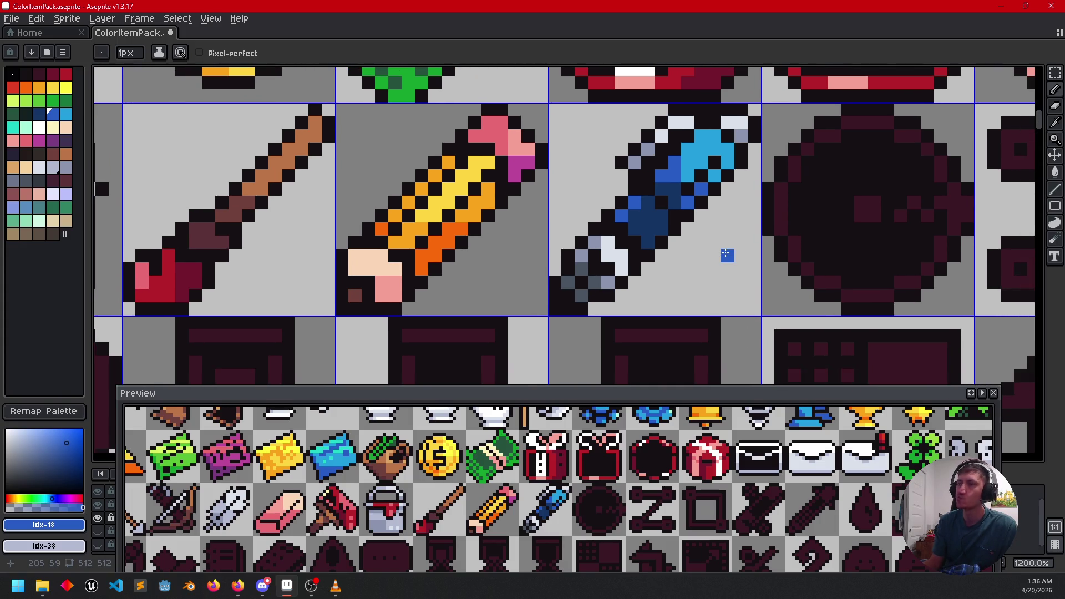
pyautogui.hscroll(5, 727, 255)
pyautogui.hotkey('ctrl', 's')
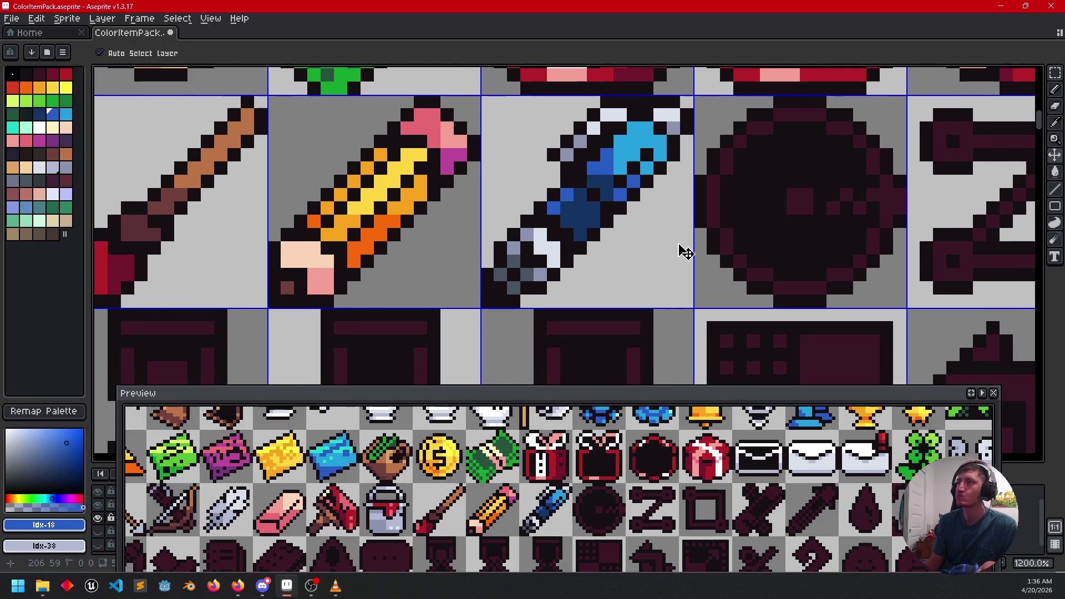
# Step: Fill the disc's outline pixels white with the Paint Bucket
pyautogui.hscroll(2, 654, 291)
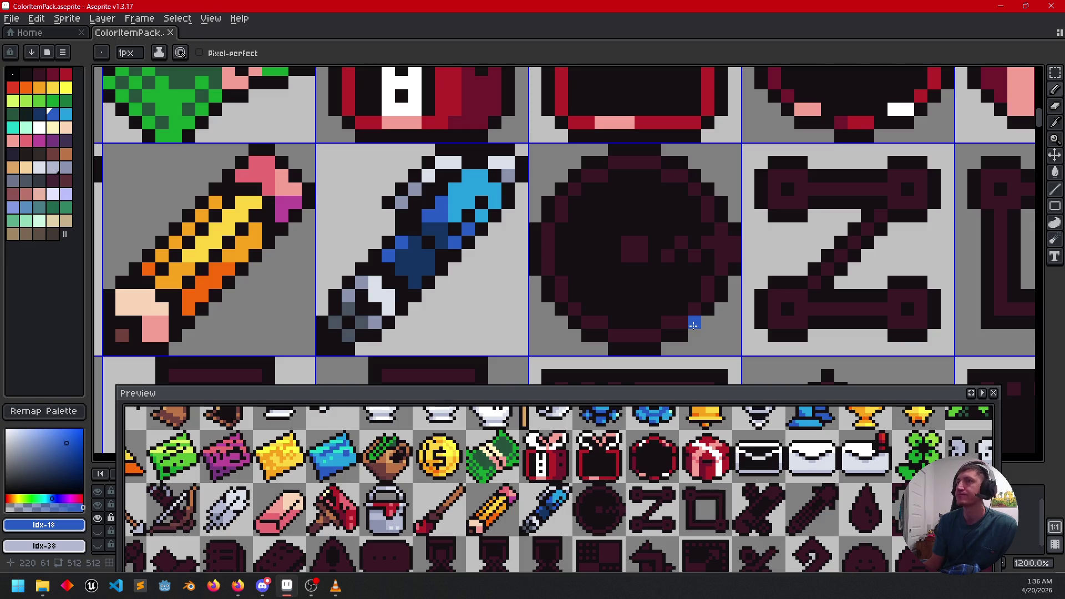
pyautogui.hscroll(1, 689, 311)
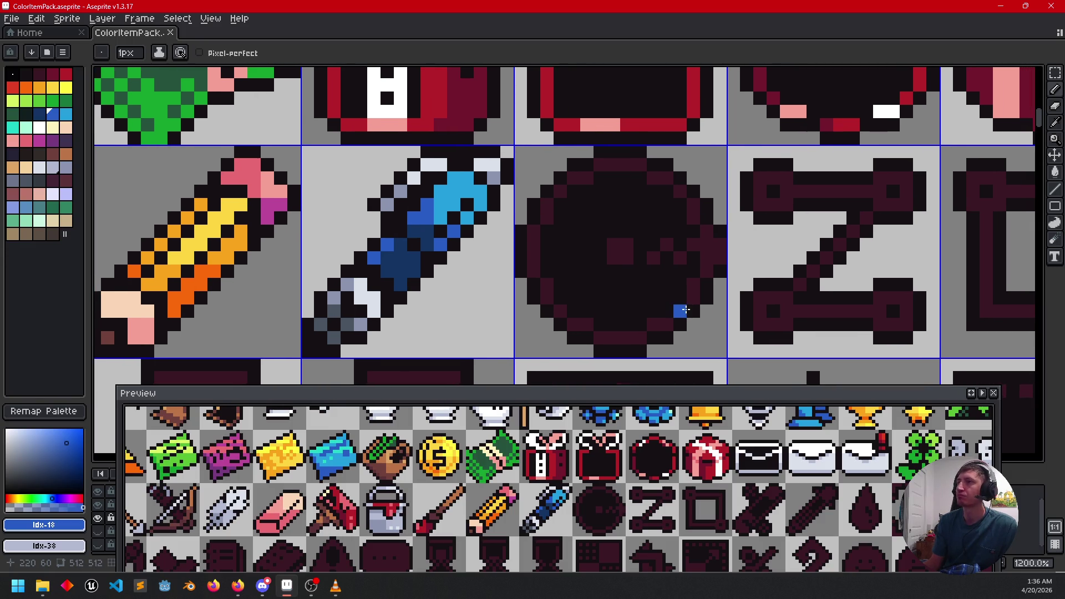
pyautogui.click(38, 128)
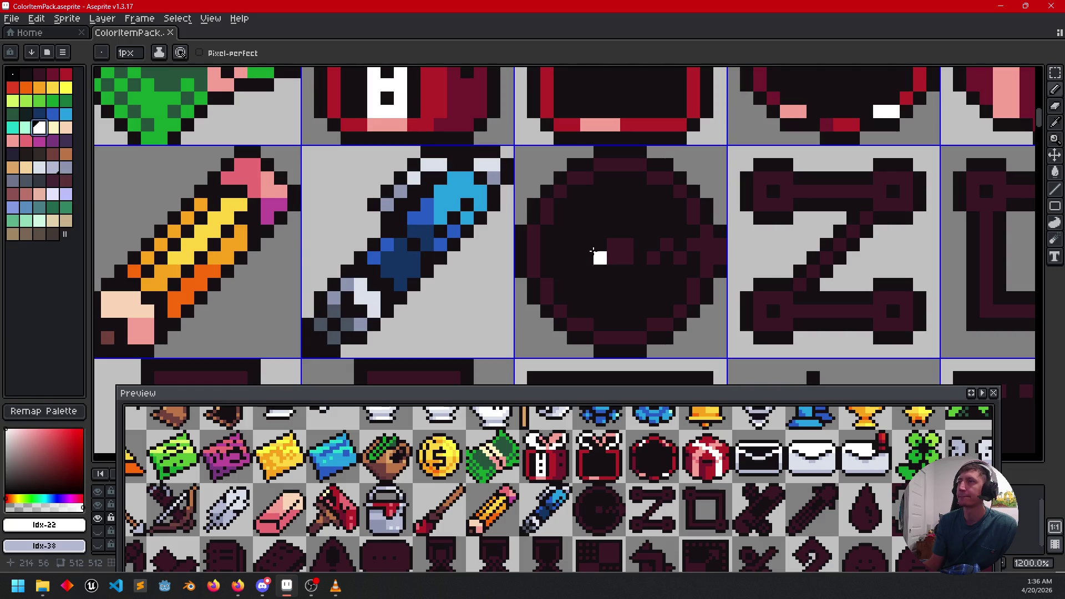
pyautogui.press('g')
pyautogui.click(586, 179)
pyautogui.click(561, 191)
pyautogui.click(547, 208)
pyautogui.click(598, 193)
# Step: Whiten the disc's top and right edges, a right-side mark, centre square and left column
pyautogui.click(624, 165)
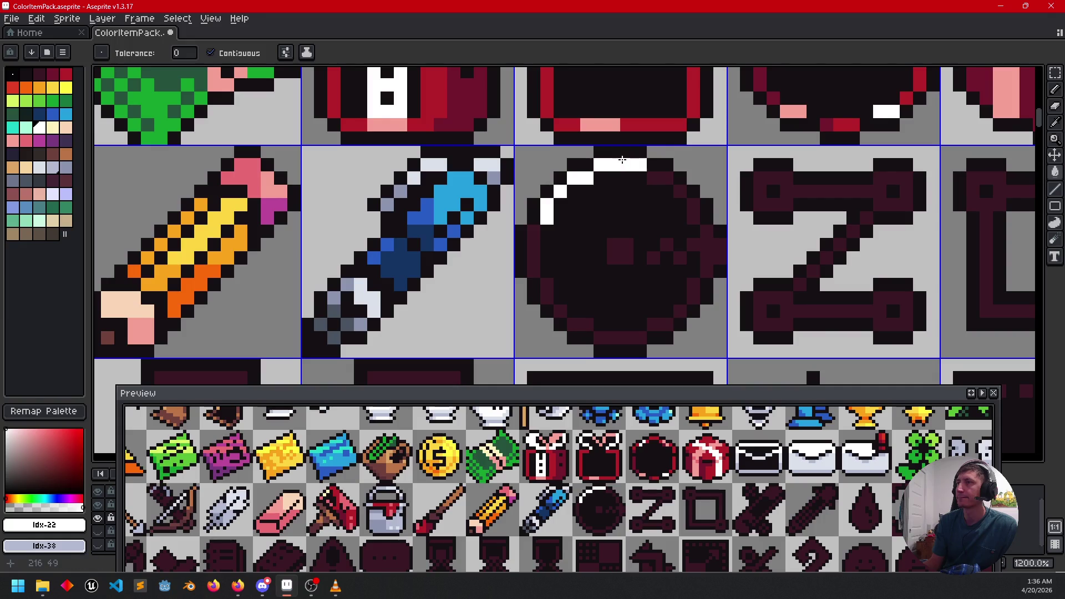
pyautogui.click(679, 191)
pyautogui.click(693, 204)
pyautogui.click(694, 218)
pyautogui.click(707, 232)
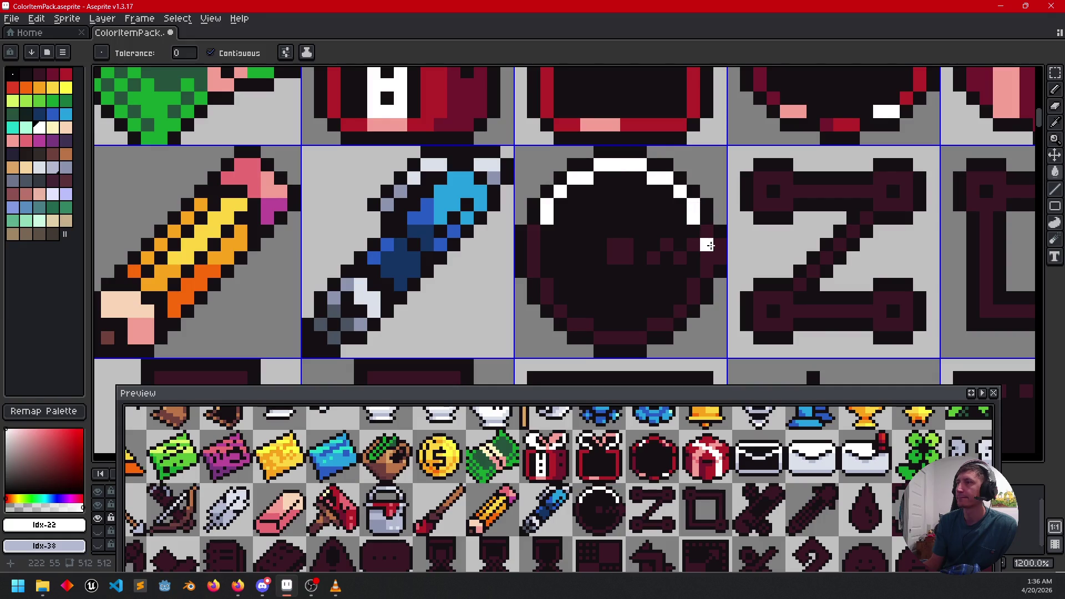
pyautogui.click(709, 248)
pyautogui.click(654, 258)
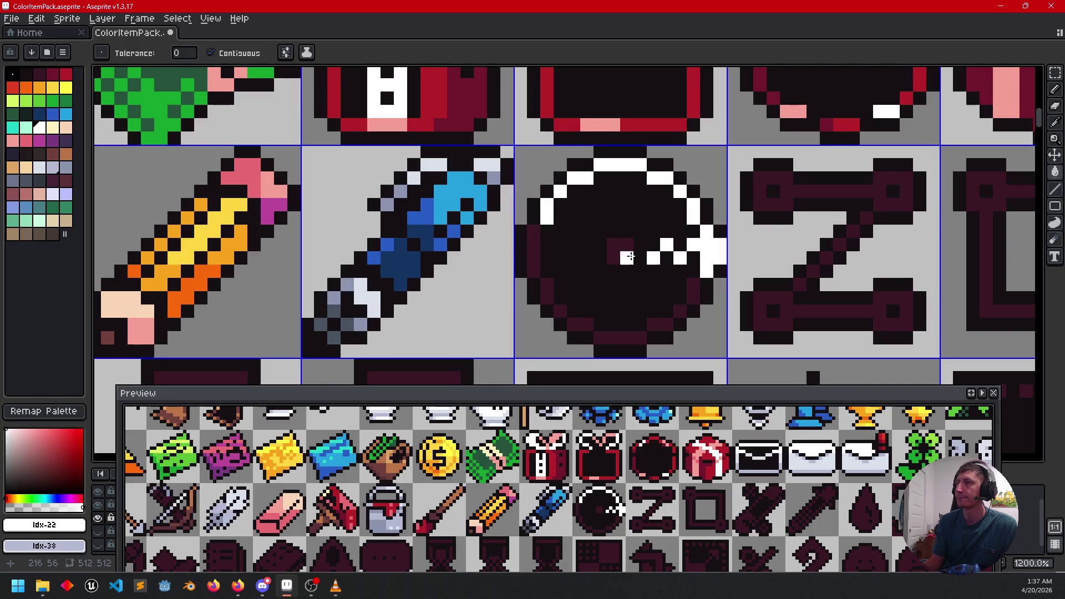
pyautogui.click(621, 252)
pyautogui.click(533, 245)
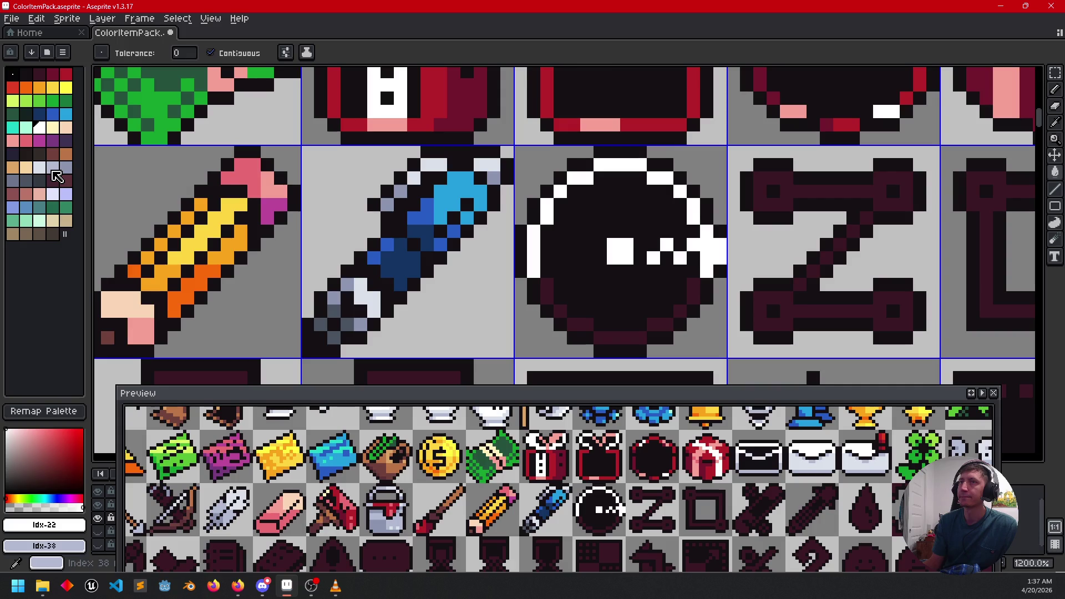
# Step: Fill the disc's lower-left rim light grey, undoing the grey on its right edge
pyautogui.click(52, 169)
pyautogui.click(547, 285)
pyautogui.click(560, 300)
pyautogui.click(706, 298)
pyautogui.click(706, 285)
pyautogui.press('v')
pyautogui.hotkey('ctrl', 'z')
pyautogui.press('g')
# Step: Fill the disc's lower-right and bottom-left rim pixels light grey
pyautogui.click(693, 298)
pyautogui.click(694, 285)
pyautogui.click(680, 311)
pyautogui.click(666, 325)
pyautogui.click(653, 325)
pyautogui.click(638, 326)
pyautogui.hotkey('ctrl', 'z')
pyautogui.click(587, 324)
pyautogui.click(573, 324)
pyautogui.click(560, 311)
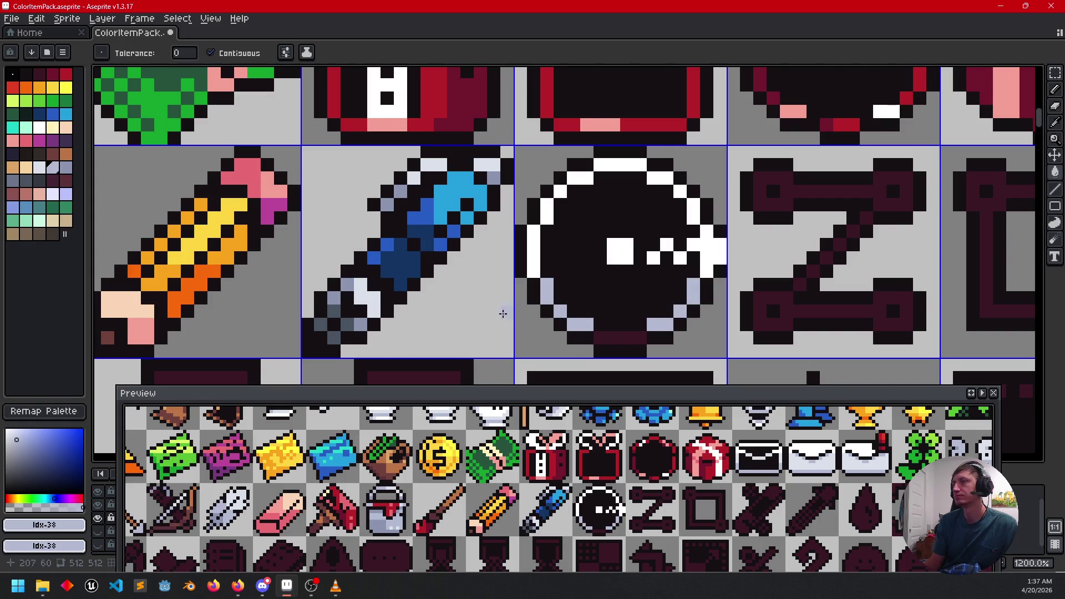
# Step: Turn the disc's lower white eye pixels light grey with the Pencil
pyautogui.press('b')
pyautogui.click(613, 258)
pyautogui.click(627, 258)
pyautogui.click(627, 271)
pyautogui.hotkey('ctrl', 'z')
pyautogui.click(653, 258)
pyautogui.click(674, 258)
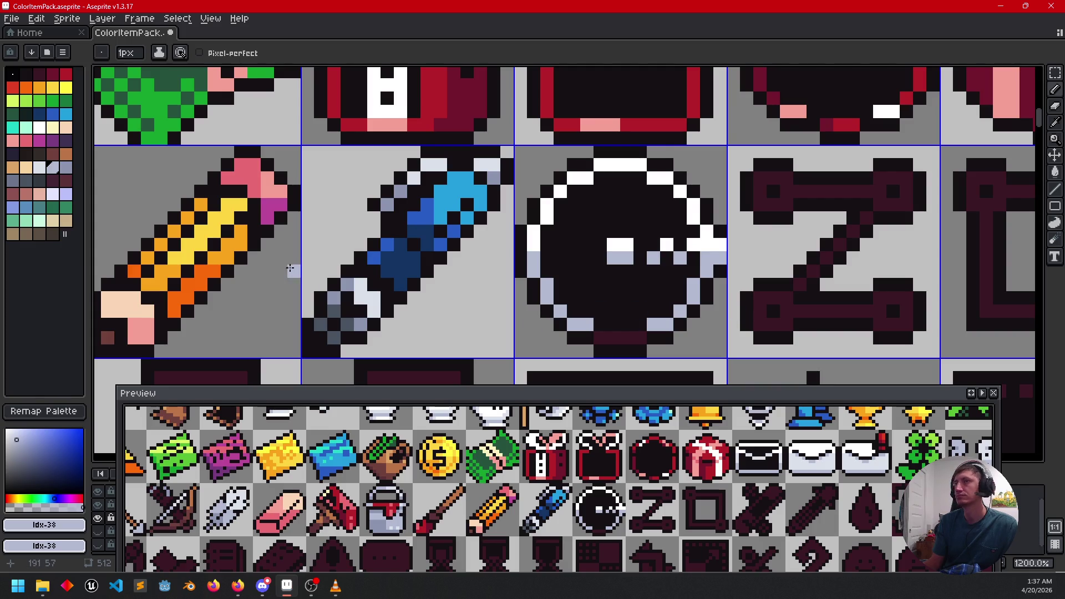
# Step: Repaint the disc's bottom, left, upper-left and top rim pixels light grey-blue
pyautogui.click(66, 167)
pyautogui.moveTo(601, 339); pyautogui.dragTo(614, 343)
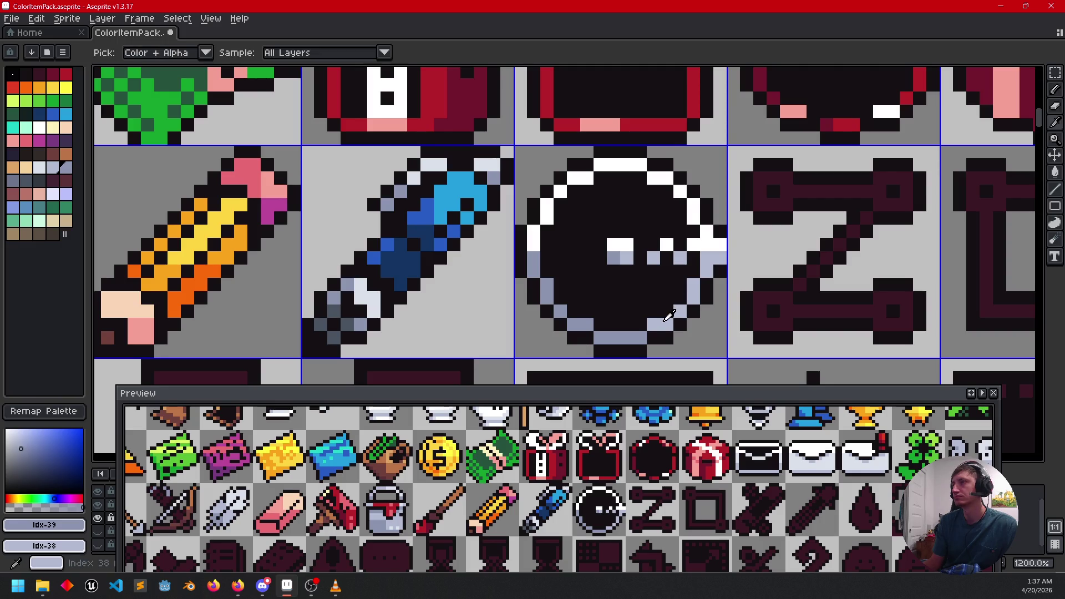
pyautogui.keyDown('alt'); pyautogui.click(653, 301); pyautogui.keyUp('alt')
pyautogui.click(536, 243)
pyautogui.moveTo(534, 233); pyautogui.dragTo(549, 204)
pyautogui.click(575, 179)
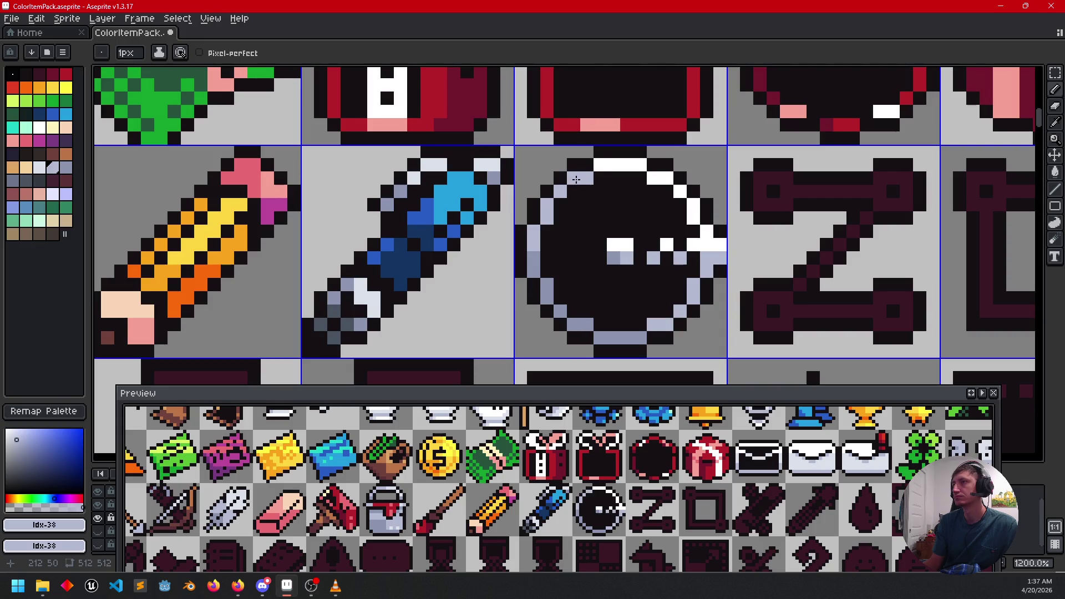
pyautogui.click(609, 165)
pyautogui.click(642, 283)
pyautogui.hotkey('ctrl', 'z')
pyautogui.click(612, 249)
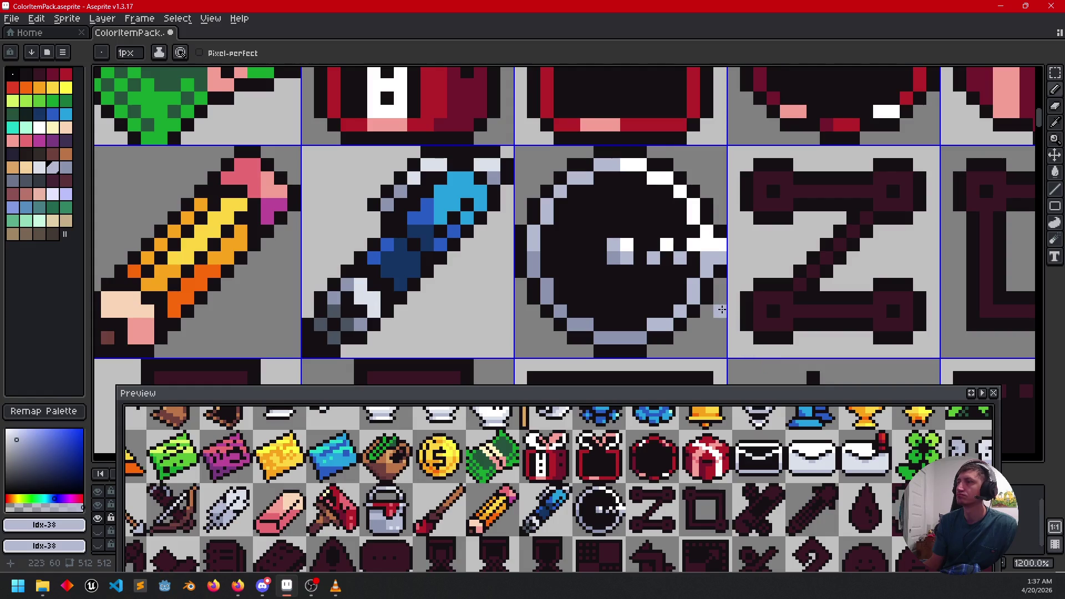
# Step: Zoom and pan across the icon sheet to review the recoloured disc
pyautogui.scroll(-4, 721, 310)
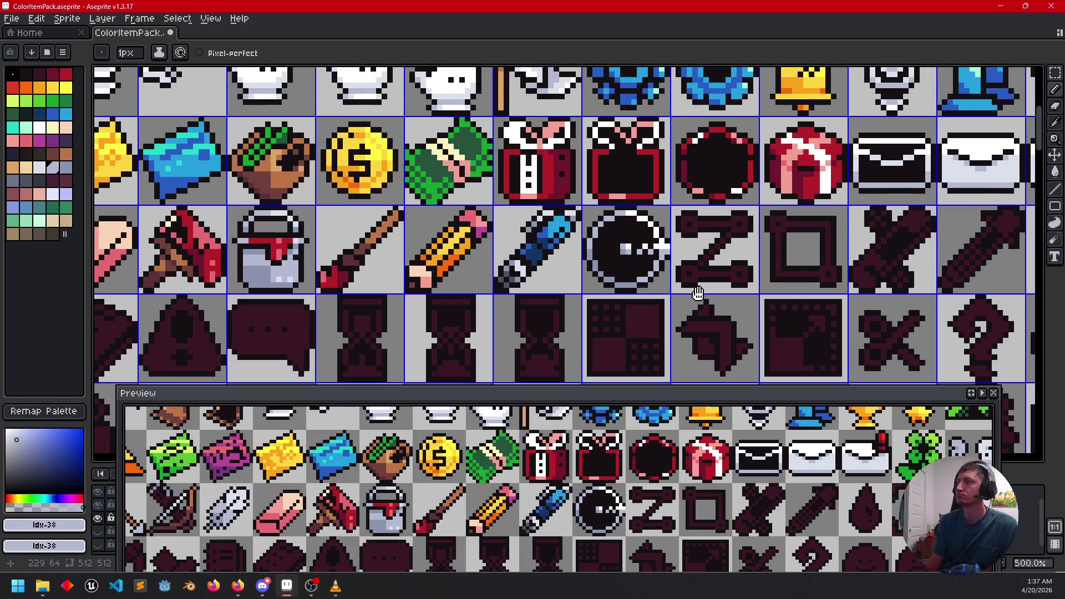
pyautogui.moveTo(698, 293); pyautogui.dragTo(692, 325)
pyautogui.scroll(4, 692, 324)
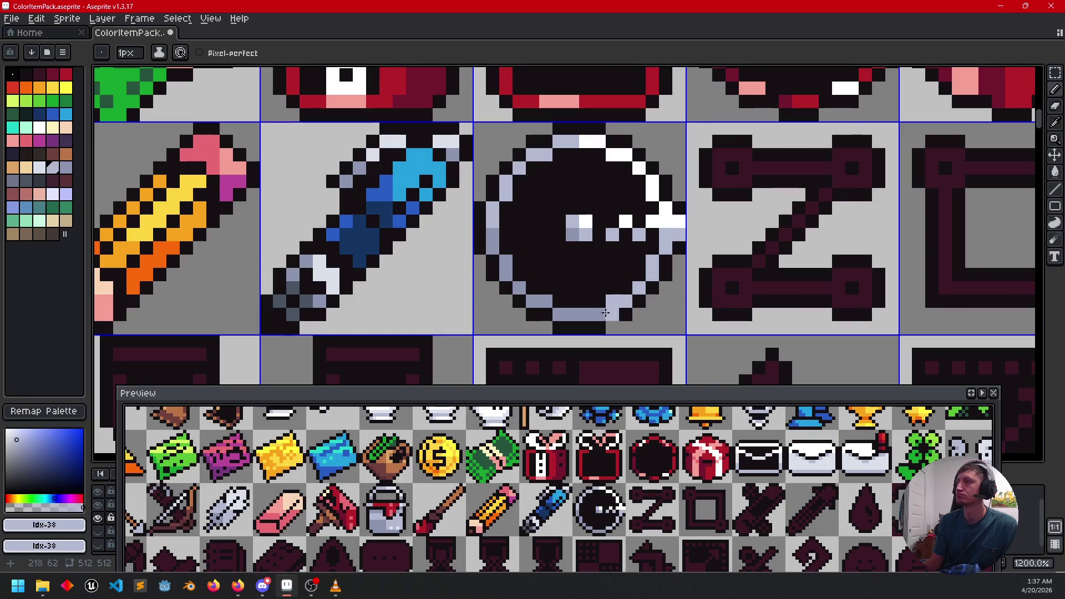
pyautogui.scroll(-3, 658, 305)
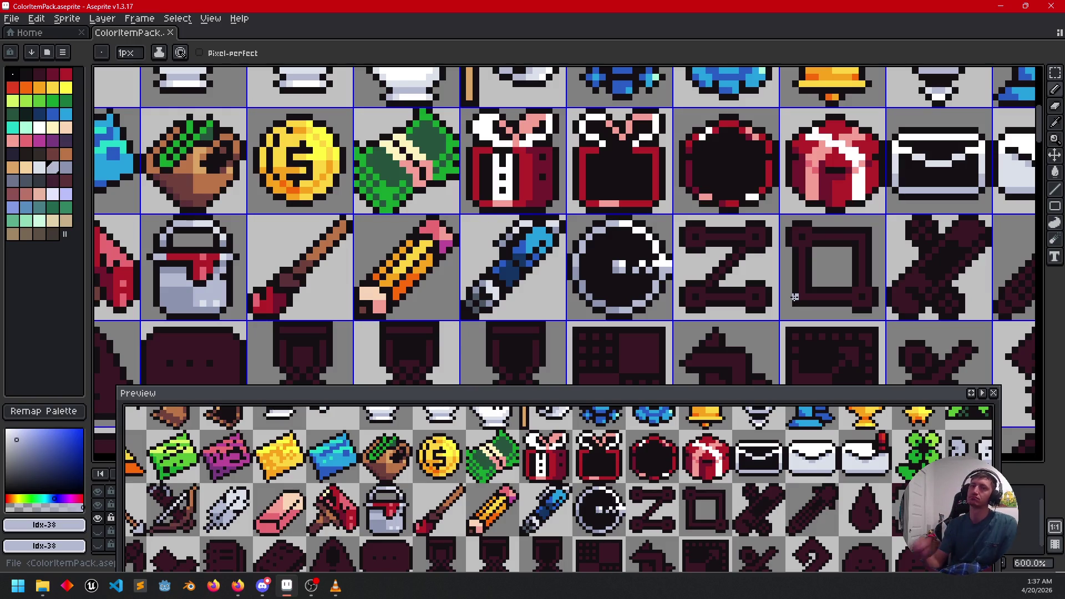
pyautogui.hscroll(2, 771, 250)
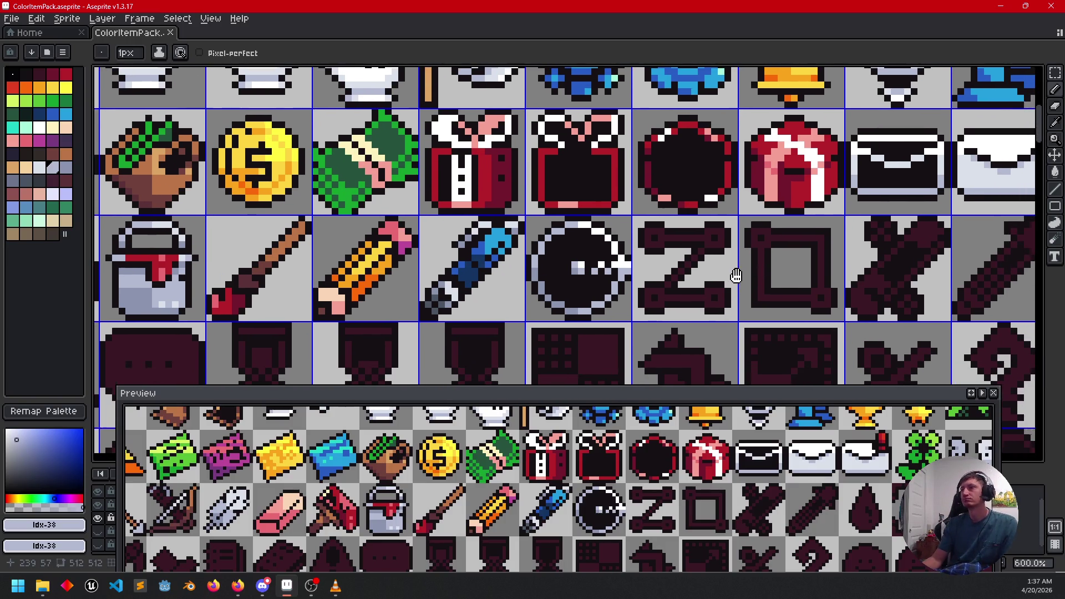
pyautogui.scroll(3, 718, 271)
pyautogui.scroll(-1, 683, 285)
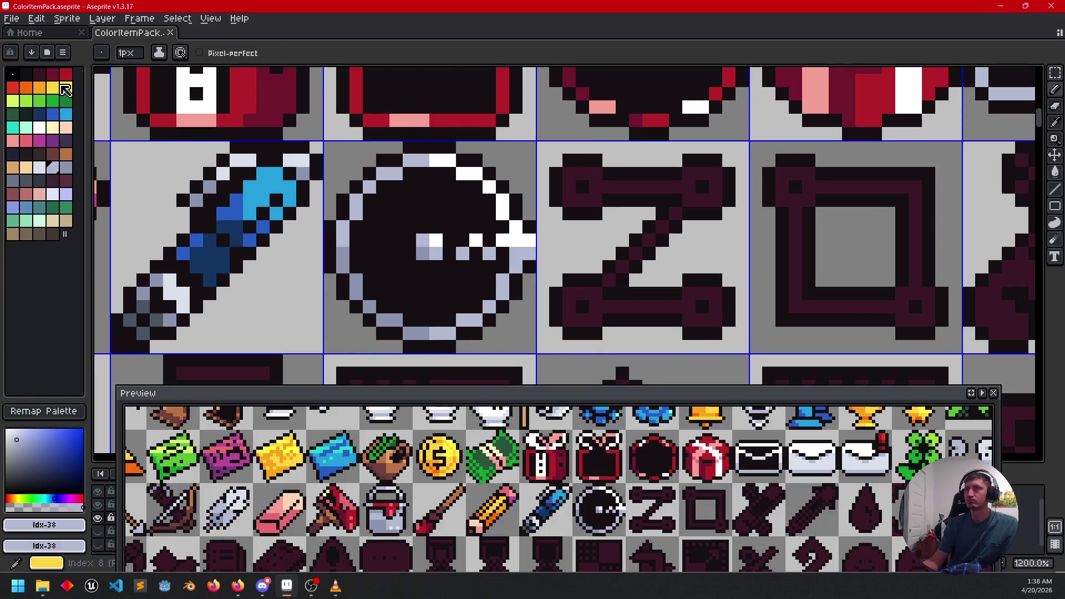
# Step: Paint both disc eye spots yellow with a bright-yellow highlight and orange shading
pyautogui.click(59, 86)
pyautogui.click(423, 240)
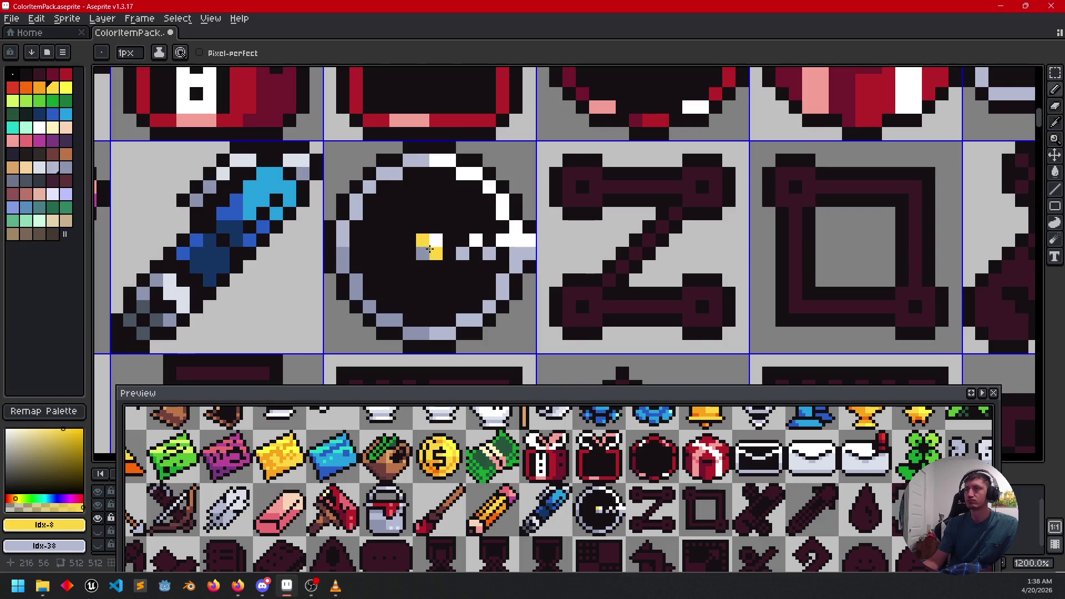
pyautogui.click(65, 88)
pyautogui.click(422, 258)
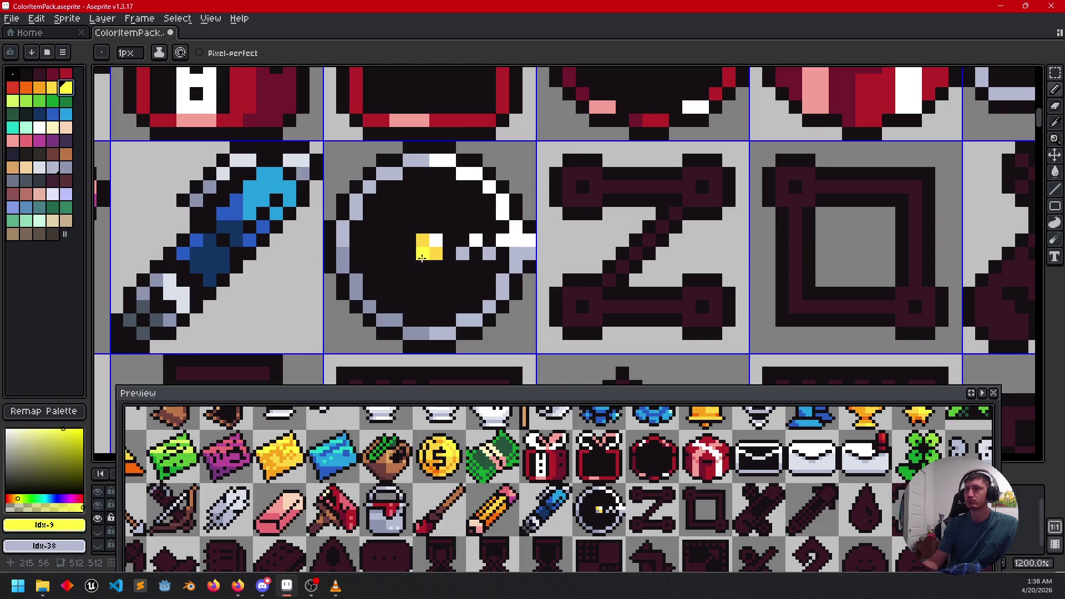
pyautogui.click(39, 87)
pyautogui.click(423, 253)
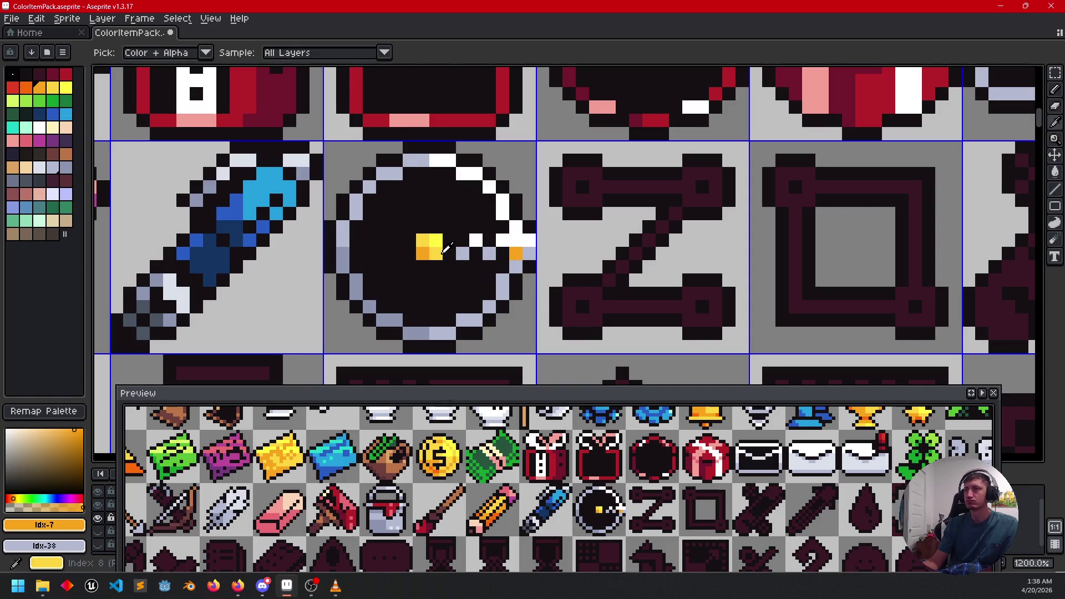
pyautogui.keyDown('alt'); pyautogui.click(517, 254); pyautogui.keyUp('alt')
pyautogui.click(516, 240)
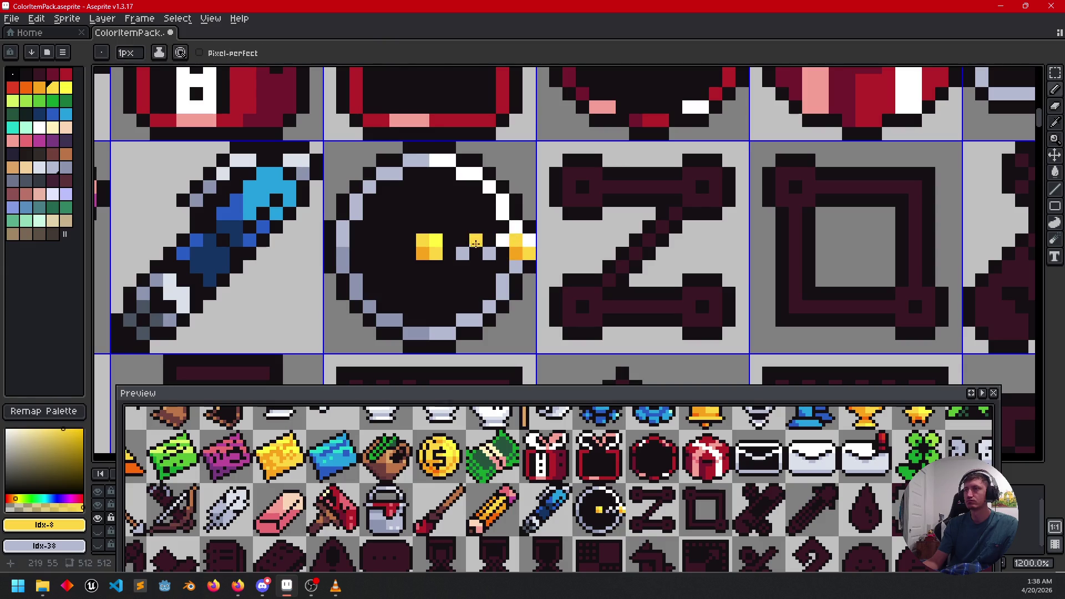
pyautogui.keyDown('alt'); pyautogui.click(433, 239); pyautogui.keyUp('alt')
pyautogui.click(530, 240)
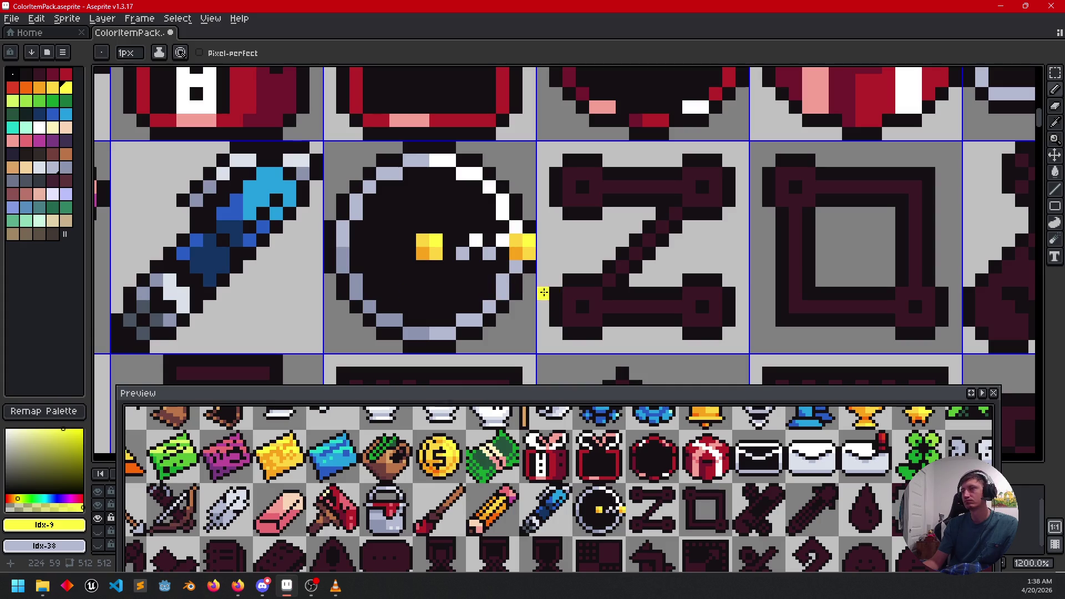
pyautogui.moveTo(531, 291); pyautogui.dragTo(523, 310)
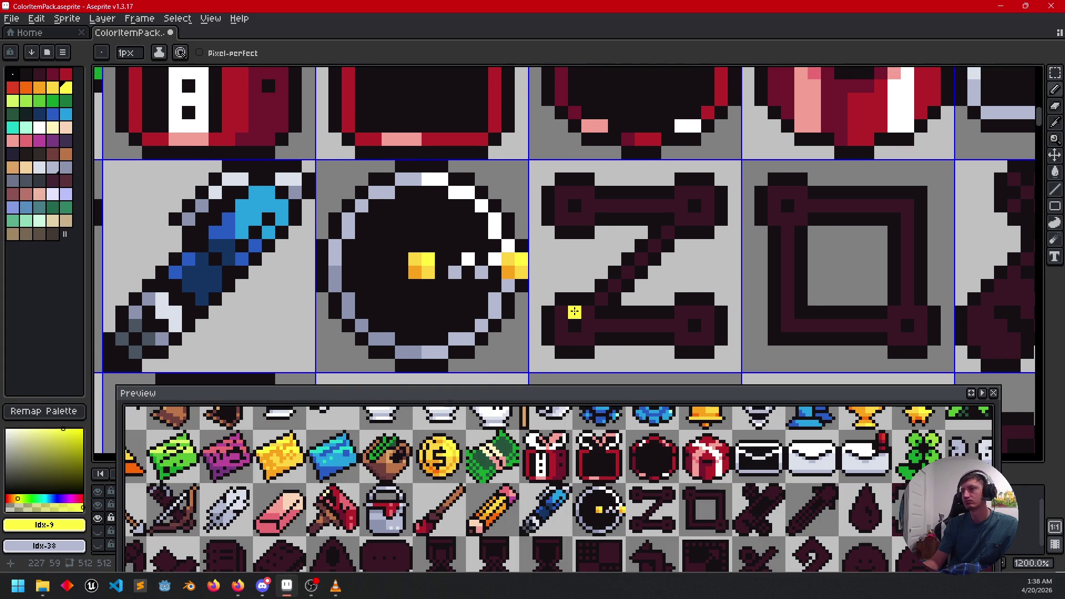
# Step: Colour the Z icon's top-left node yellow
pyautogui.moveTo(657, 487); pyautogui.dragTo(603, 473)
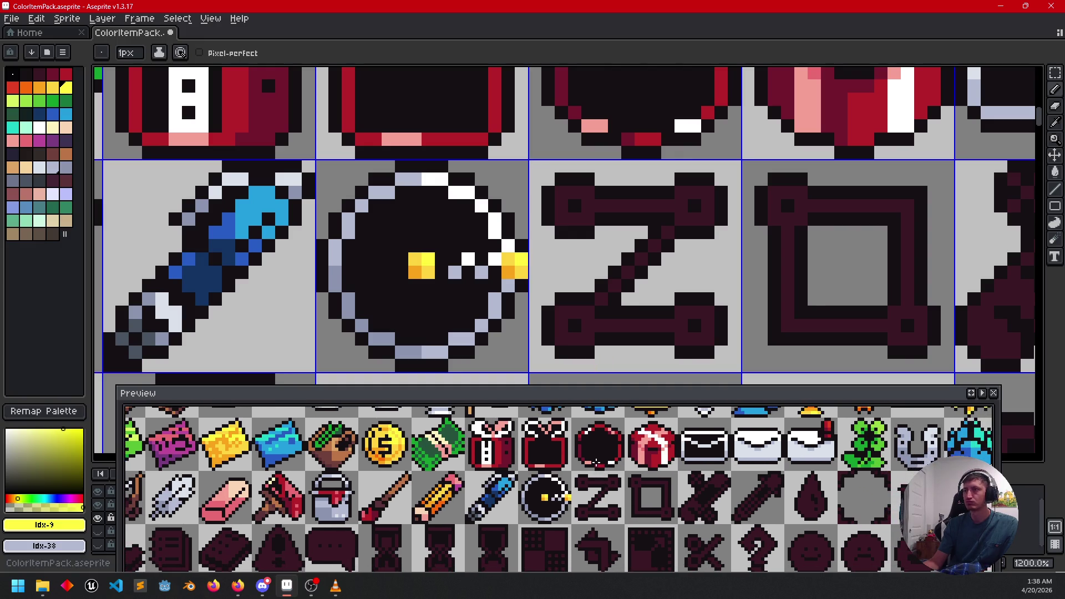
pyautogui.moveTo(552, 322)
pyautogui.mouseDown()
pyautogui.moveTo(542, 305)
pyautogui.moveTo(542, 314)
pyautogui.mouseUp()
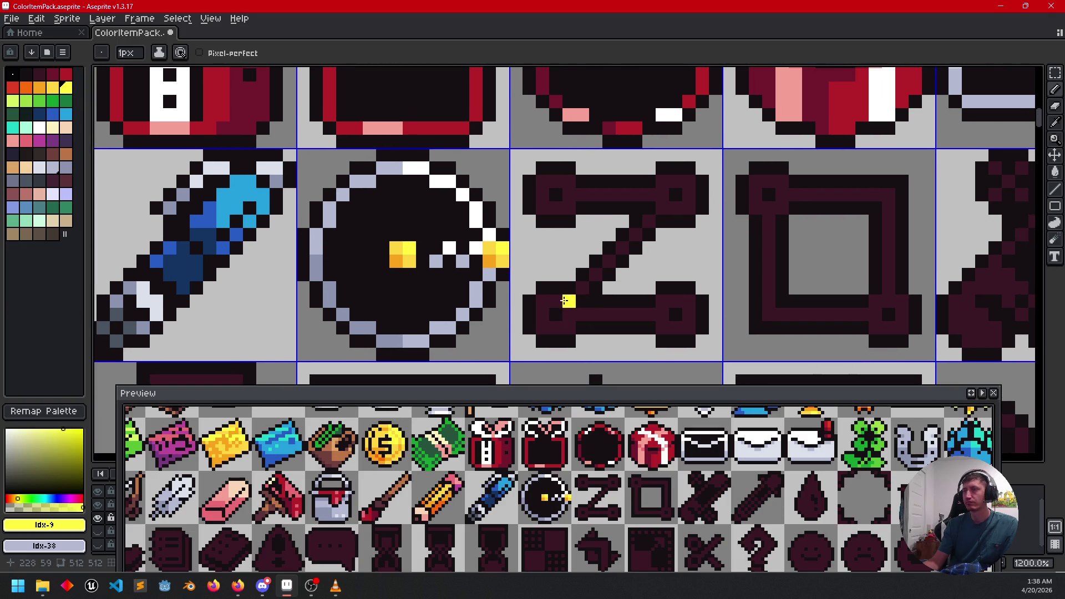
pyautogui.moveTo(609, 276)
pyautogui.mouseDown()
pyautogui.moveTo(573, 274)
pyautogui.moveTo(589, 259)
pyautogui.mouseUp()
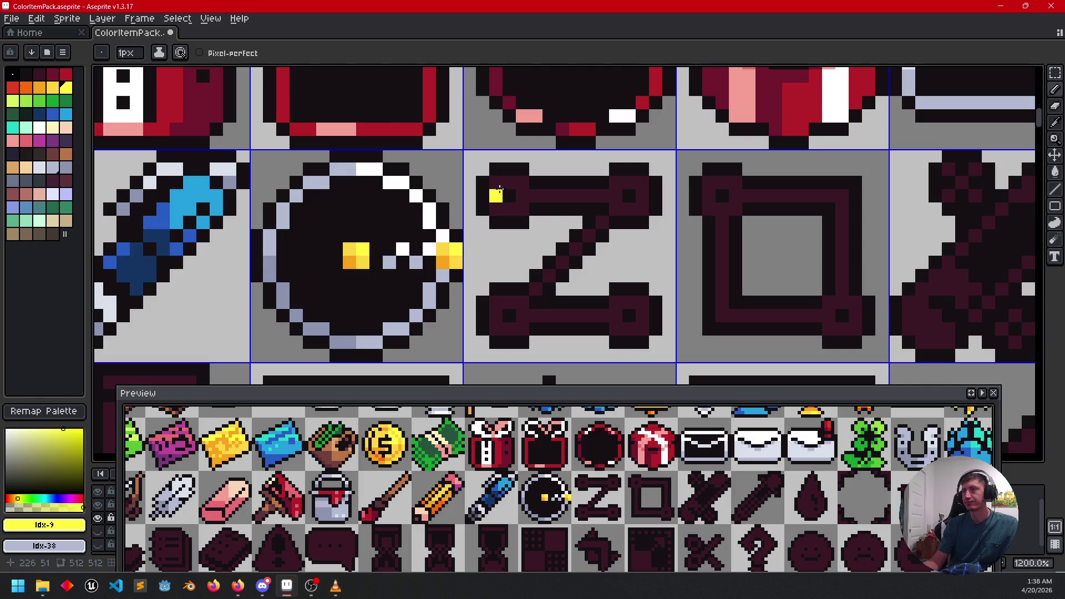
pyautogui.click(522, 182)
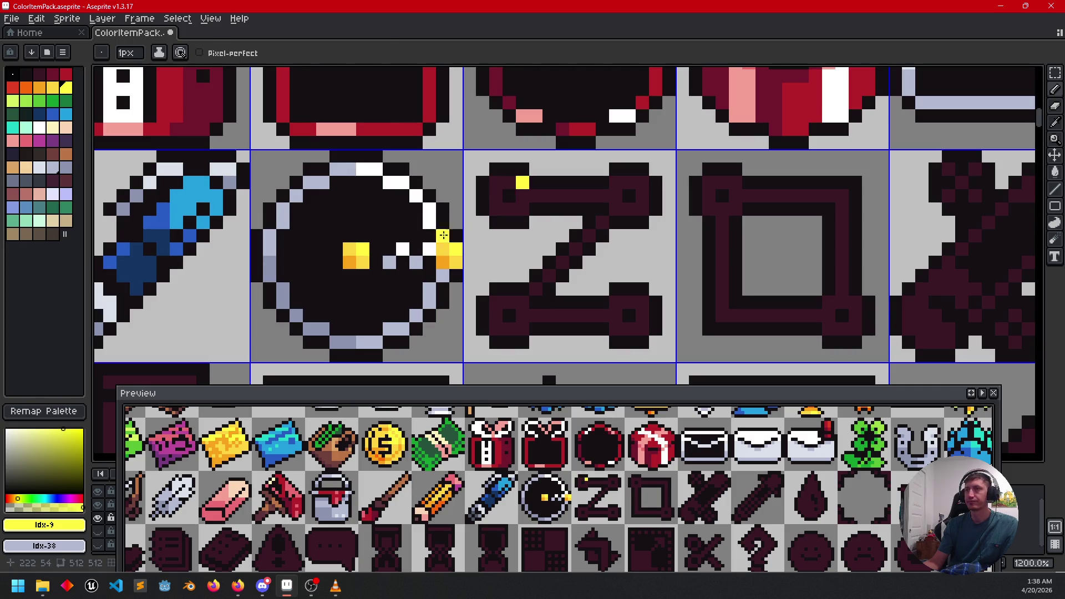
pyautogui.press('i')
pyautogui.click(454, 244)
pyautogui.press('b')
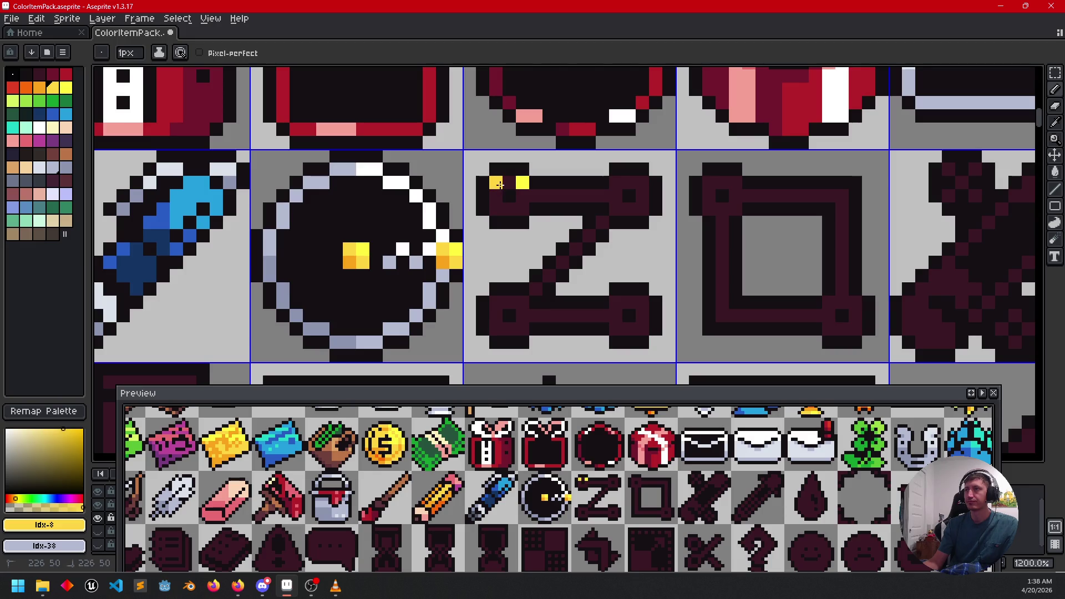
pyautogui.moveTo(522, 211)
pyautogui.mouseDown()
pyautogui.moveTo(522, 198)
pyautogui.moveTo(496, 195)
pyautogui.mouseUp()
pyautogui.click(509, 209)
# Step: Shade the top-left and top-right nodes with orange sampled from the coin icon
pyautogui.press('i')
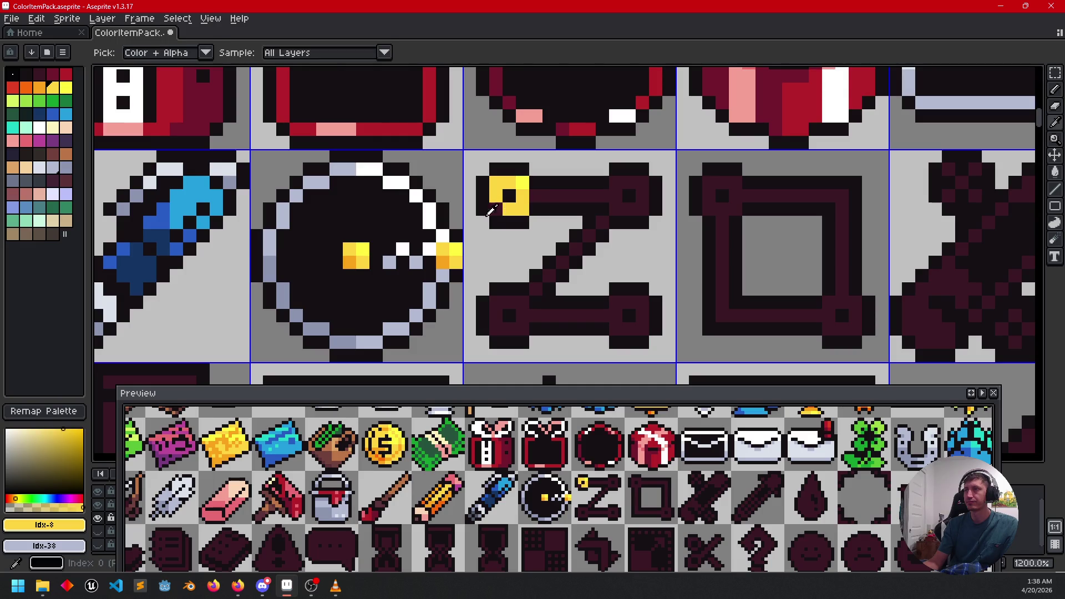
pyautogui.click(450, 257)
pyautogui.press('b')
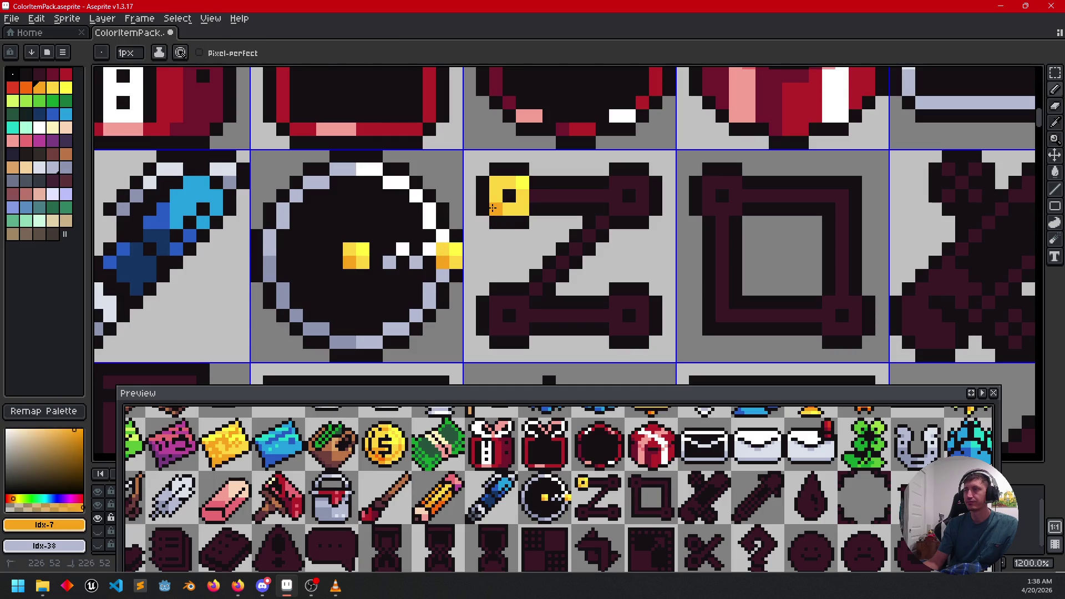
pyautogui.click(592, 199)
pyautogui.click(616, 209)
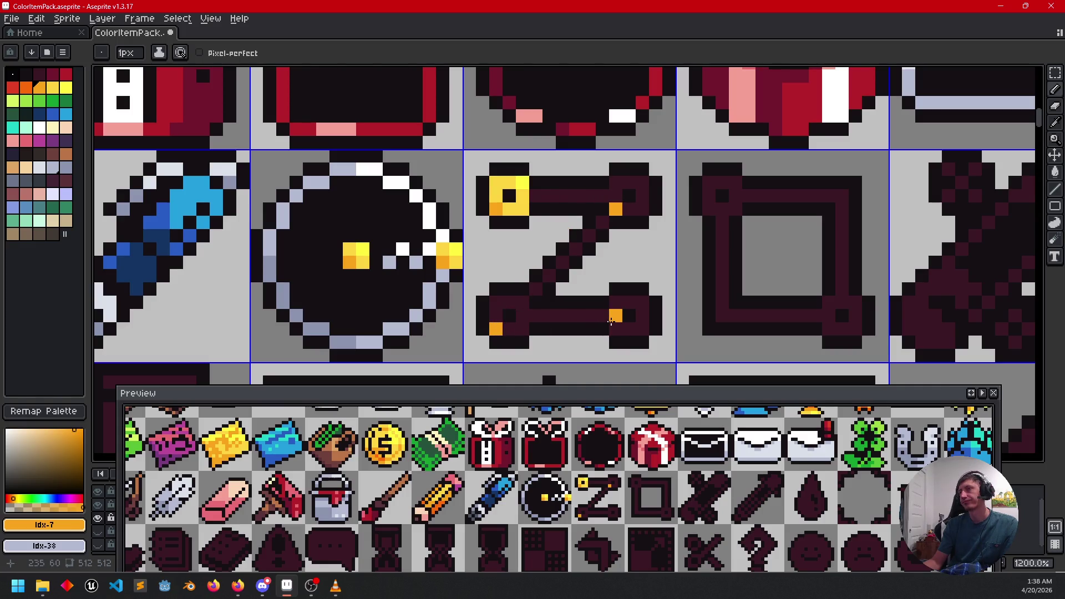
# Step: Colour the lower-left and lower-right nodes yellow
pyautogui.keyDown('alt'); pyautogui.click(523, 209); pyautogui.keyUp('alt')
pyautogui.click(498, 305)
pyautogui.click(496, 317)
pyautogui.click(509, 303)
pyautogui.moveTo(510, 329); pyautogui.dragTo(517, 329)
pyautogui.moveTo(632, 330)
pyautogui.mouseDown()
pyautogui.moveTo(643, 330)
pyautogui.moveTo(625, 302)
pyautogui.mouseUp()
pyautogui.click(641, 317)
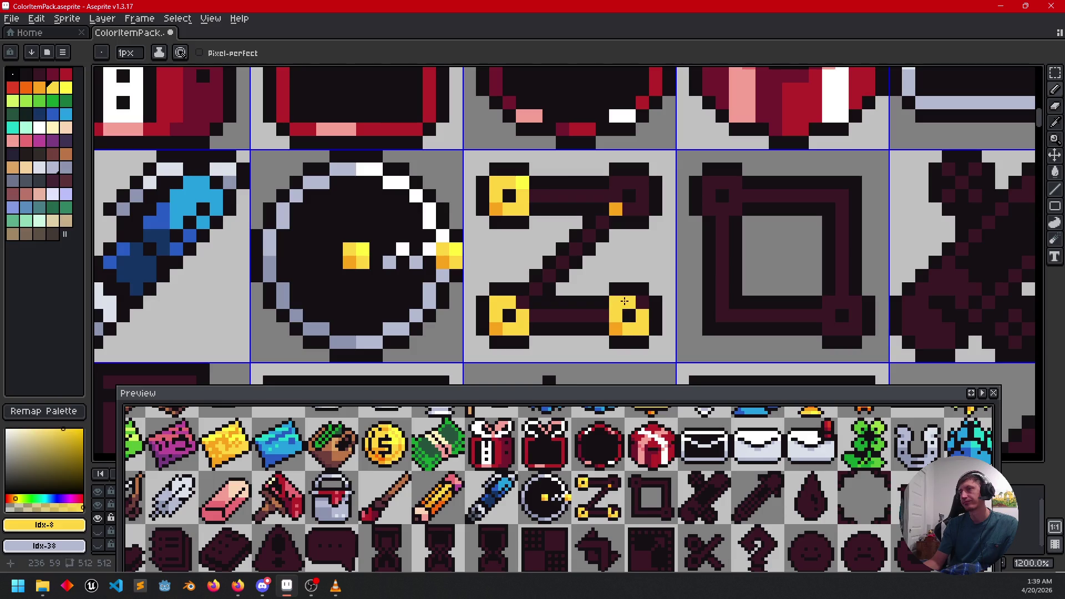
# Step: Colour the upper-right node yellow with a bright-yellow highlight
pyautogui.moveTo(631, 206); pyautogui.dragTo(640, 204)
pyautogui.click(627, 183)
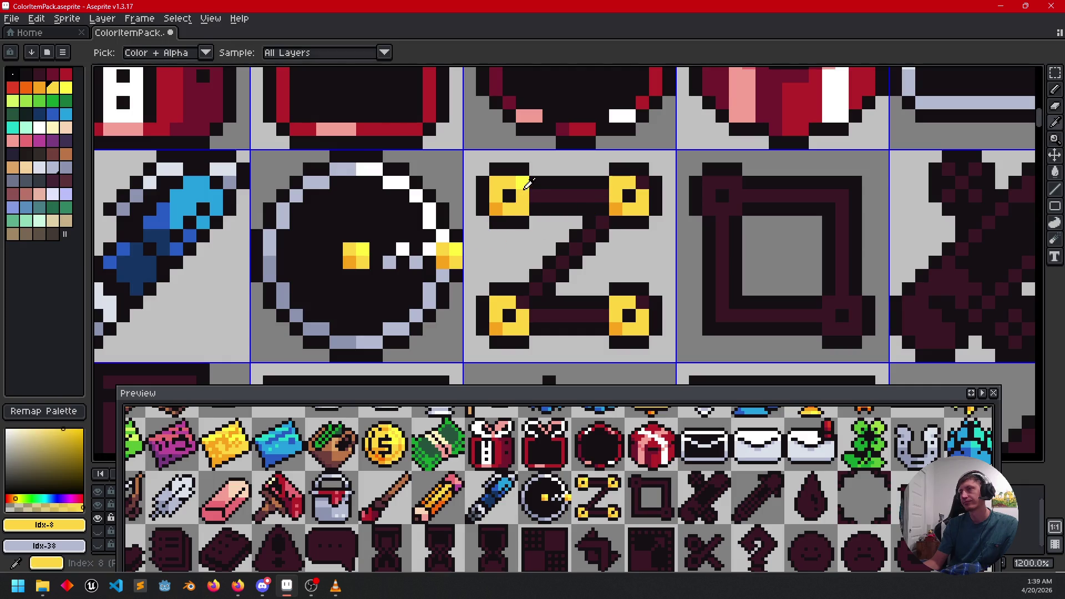
pyautogui.keyDown('alt'); pyautogui.click(524, 182); pyautogui.keyUp('alt')
pyautogui.moveTo(630, 183); pyautogui.dragTo(642, 184)
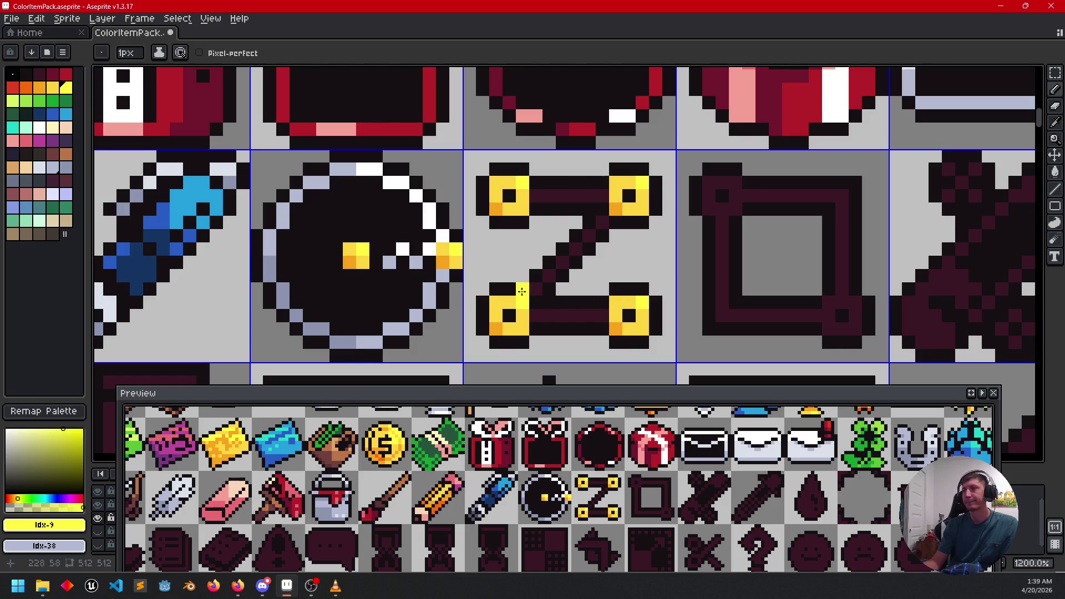
pyautogui.hscroll(-1, 480, 294)
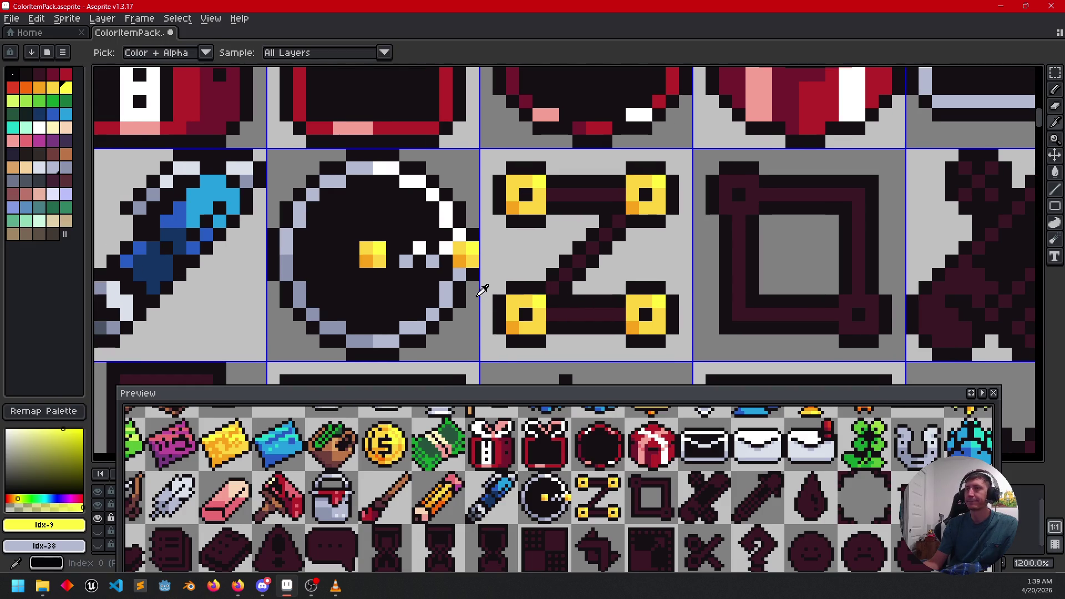
# Step: Paint the Z's top bar, diagonal and lower bar white
pyautogui.keyDown('alt'); pyautogui.click(450, 208); pyautogui.keyUp('alt')
pyautogui.press('g')
pyautogui.click(566, 193)
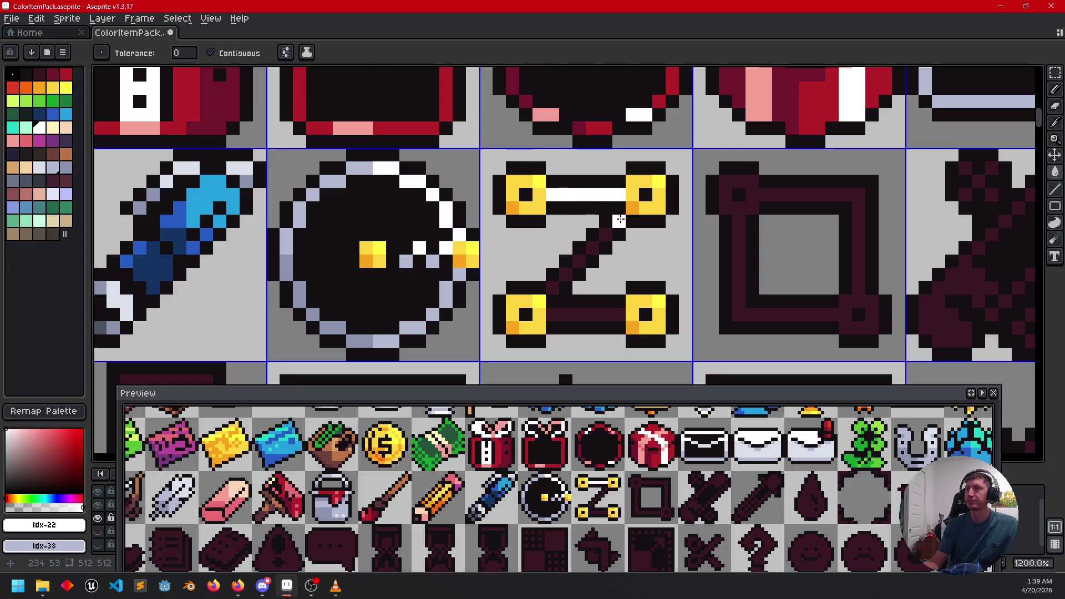
pyautogui.press('b')
pyautogui.moveTo(620, 220); pyautogui.dragTo(556, 284)
pyautogui.moveTo(570, 314); pyautogui.dragTo(613, 314)
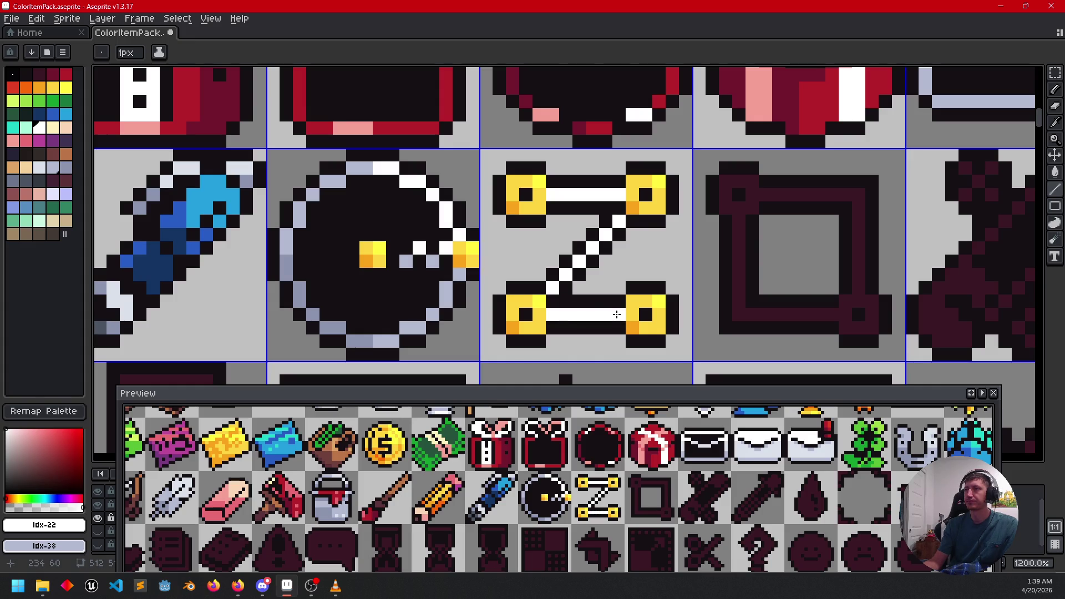
pyautogui.moveTo(630, 299); pyautogui.dragTo(662, 317)
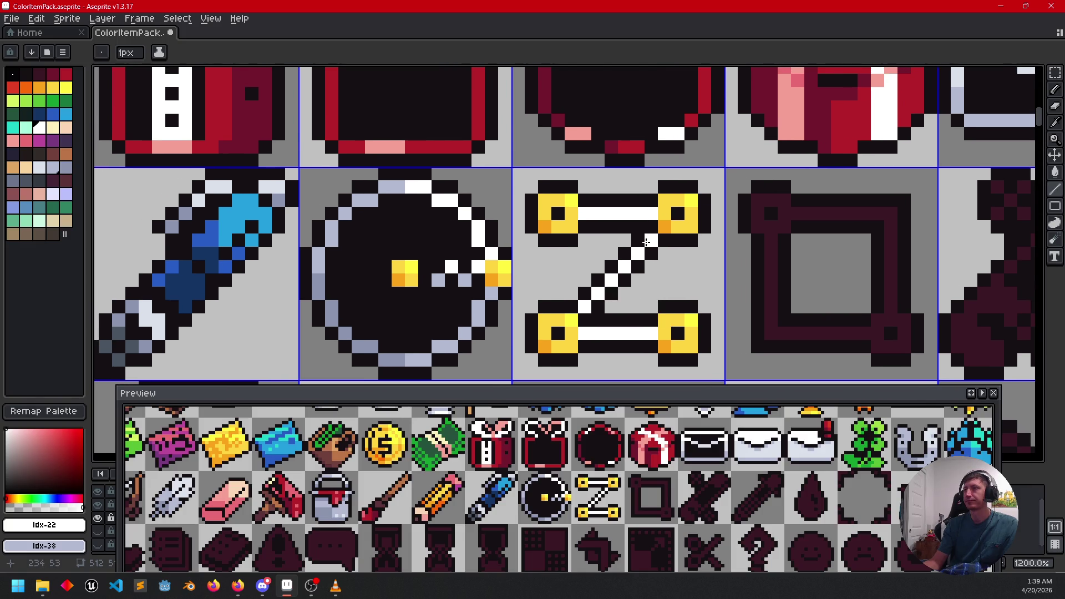
# Step: Shade the bar ends beside the right-hand nodes light grey-blue
pyautogui.keyDown('alt'); pyautogui.click(585, 213); pyautogui.keyUp('alt')
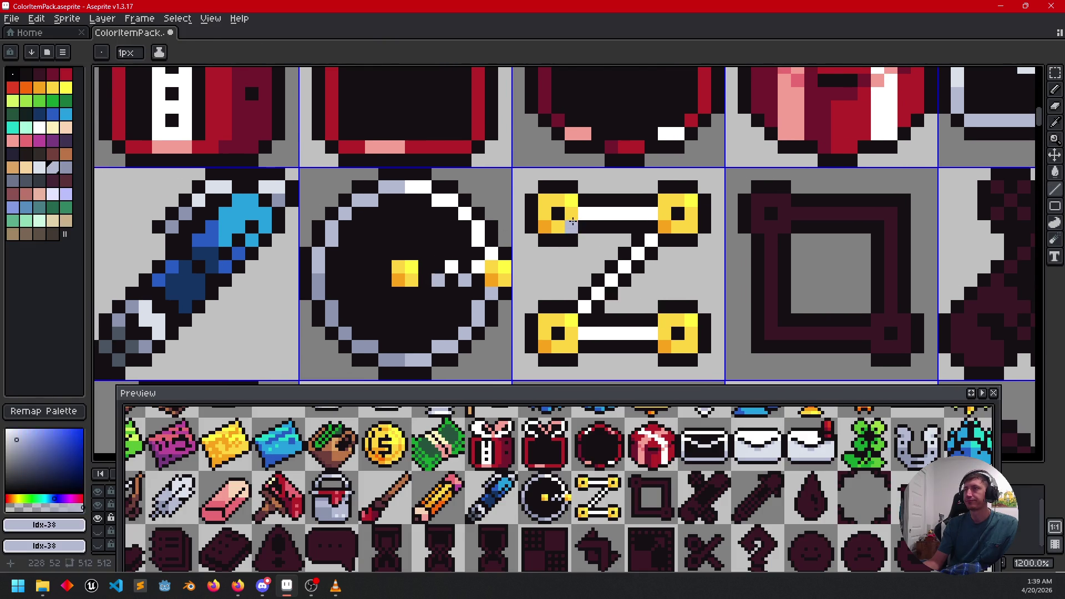
pyautogui.click(652, 334)
pyautogui.click(652, 214)
pyautogui.click(653, 228)
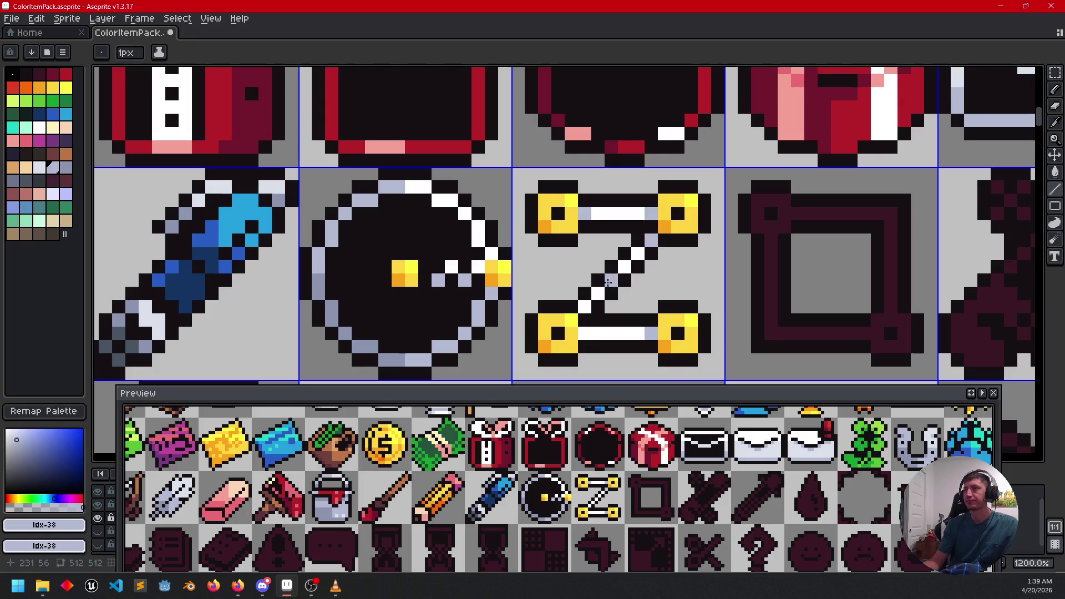
pyautogui.hscroll(-2, 733, 306)
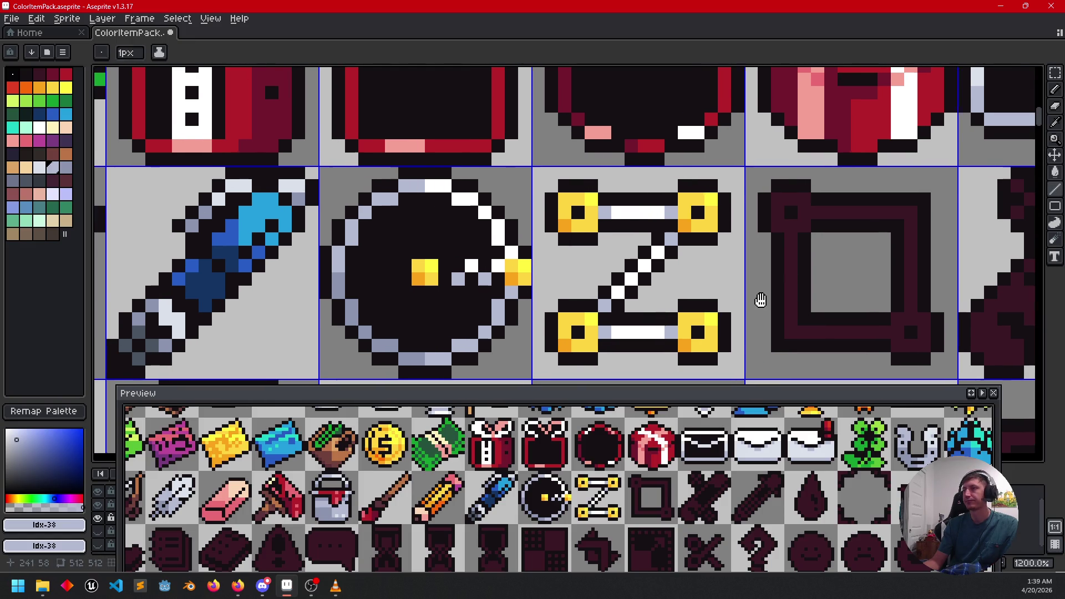
pyautogui.scroll(-3, 747, 287)
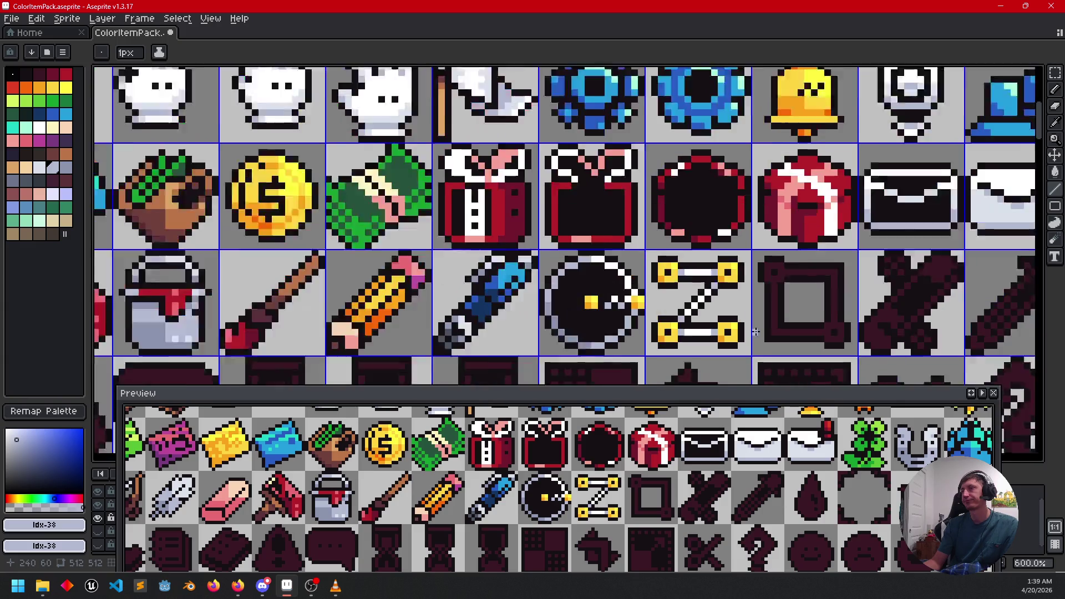
pyautogui.moveTo(747, 286); pyautogui.dragTo(723, 296)
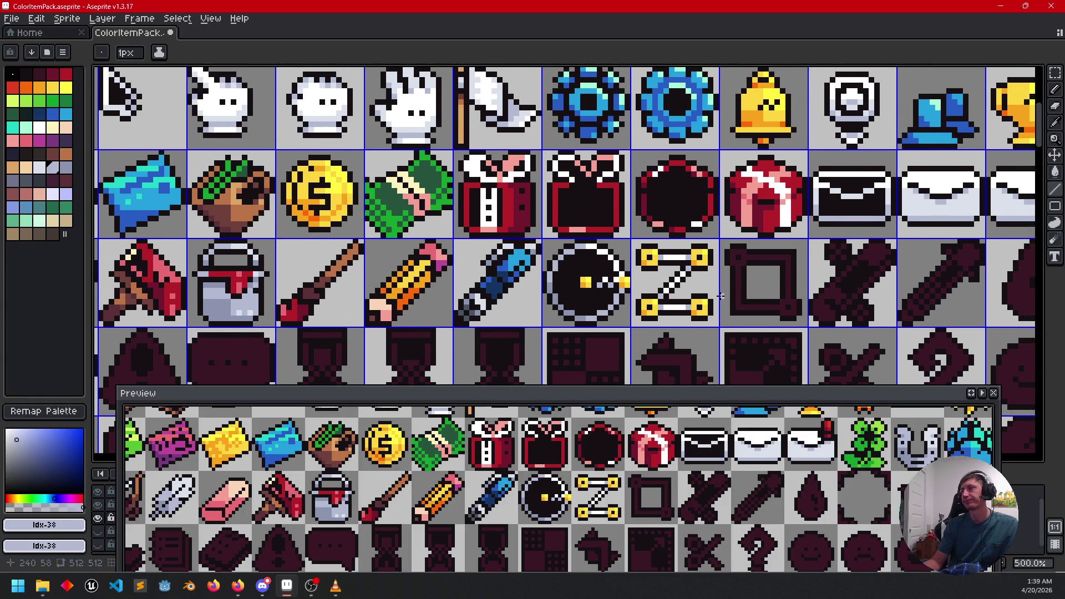
pyautogui.scroll(3, 764, 279)
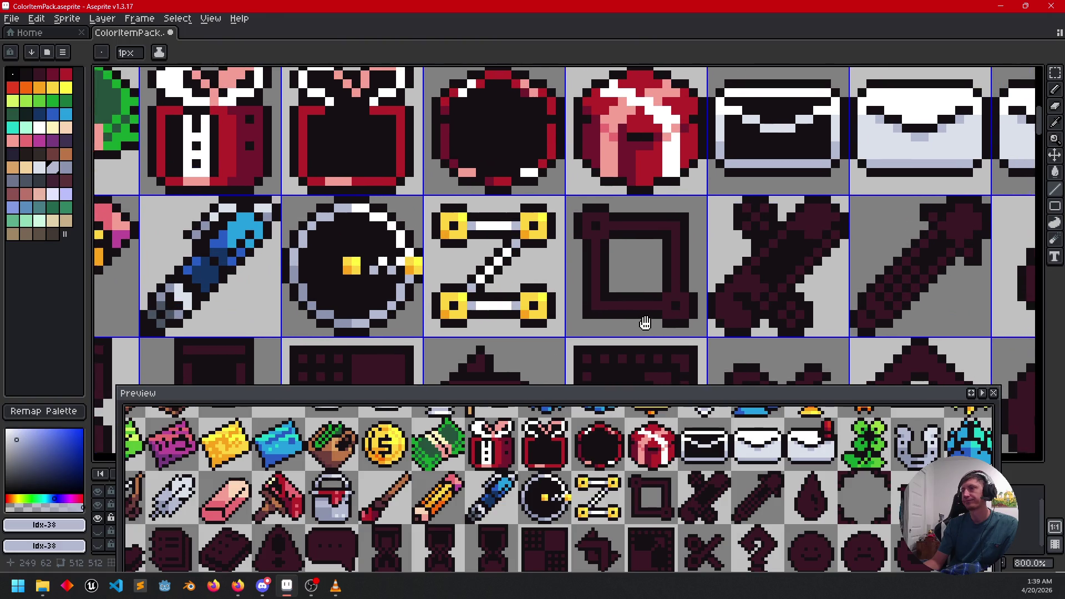
pyautogui.scroll(2, 628, 309)
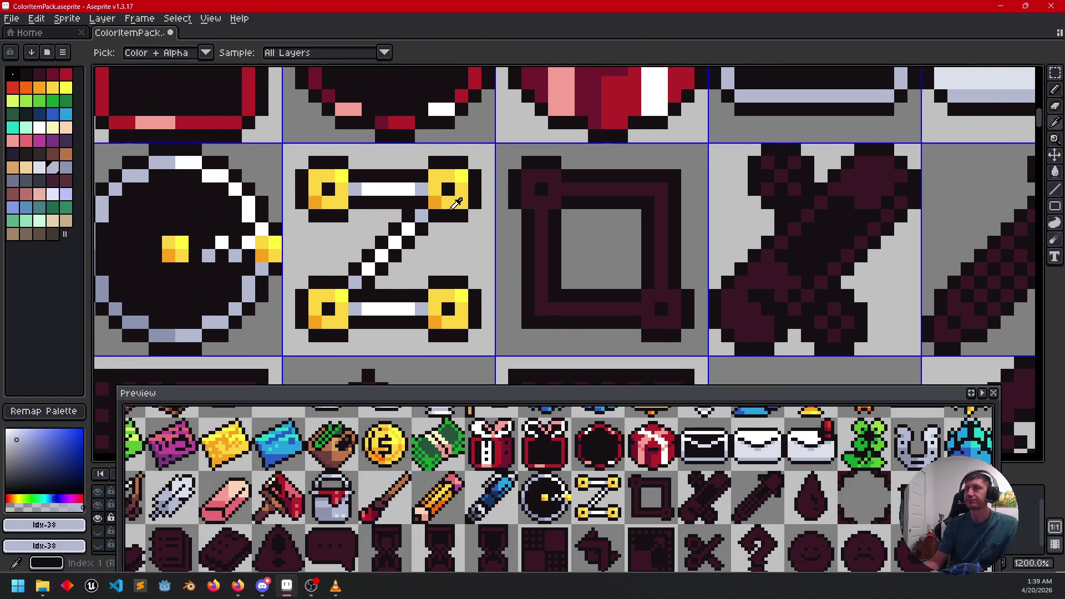
# Step: Paint yellow nodes at the square's top-left and lower-right corners, shaded with orange
pyautogui.keyDown('alt'); pyautogui.click(490, 203); pyautogui.keyUp('alt')
pyautogui.click(530, 188)
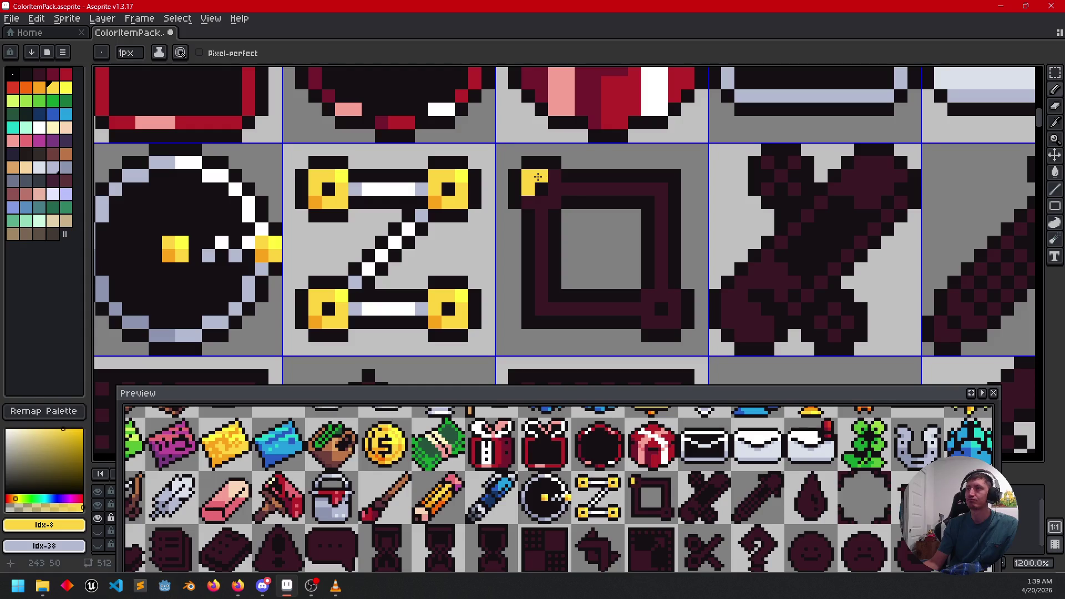
pyautogui.hotkey('ctrl', 'z')
pyautogui.click(549, 200)
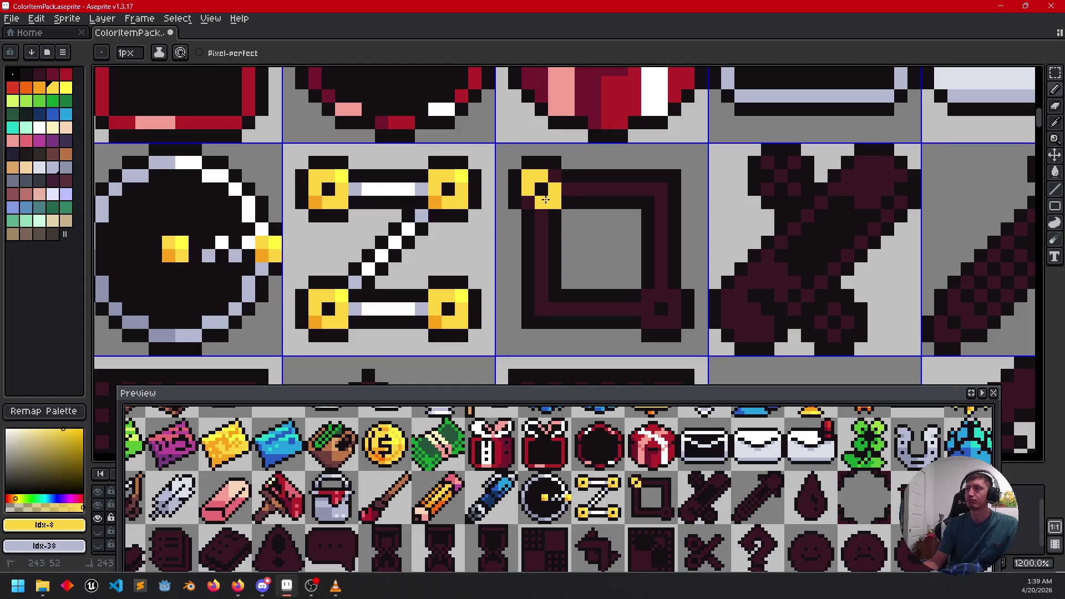
pyautogui.moveTo(648, 308)
pyautogui.mouseDown()
pyautogui.moveTo(648, 295)
pyautogui.moveTo(661, 296)
pyautogui.moveTo(674, 309)
pyautogui.mouseUp()
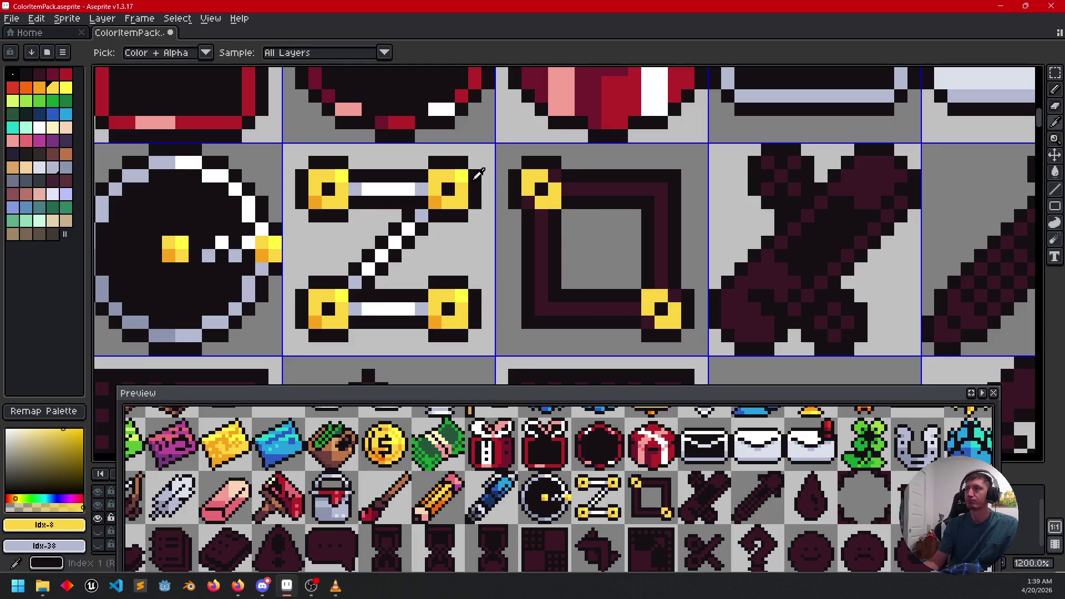
pyautogui.keyDown('alt'); pyautogui.click(469, 175); pyautogui.keyUp('alt')
pyautogui.keyDown('alt'); pyautogui.rightClick(436, 201); pyautogui.keyUp('alt')
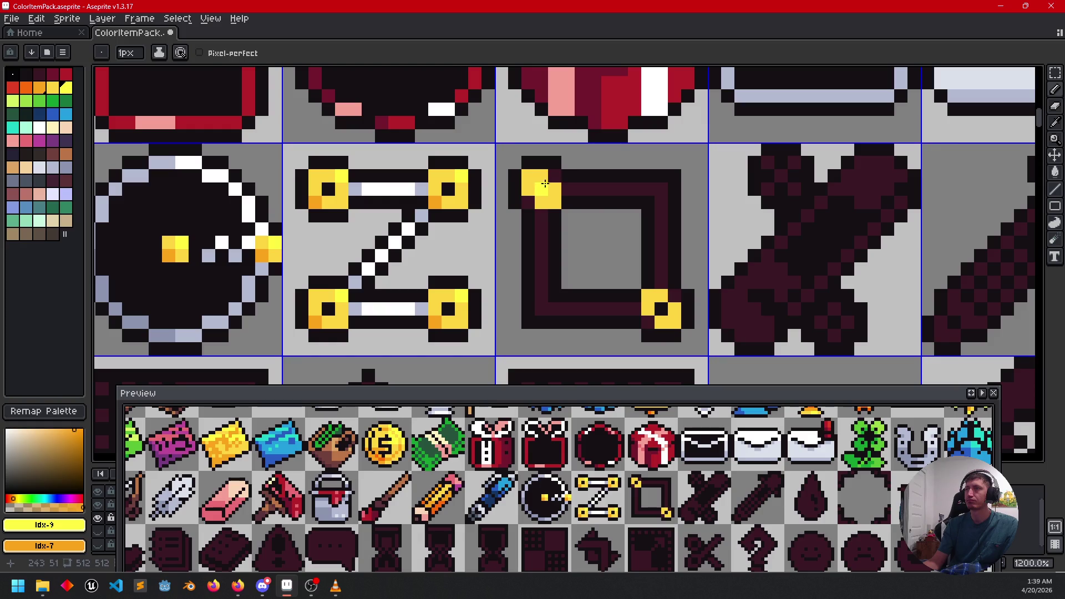
pyautogui.rightClick(528, 203)
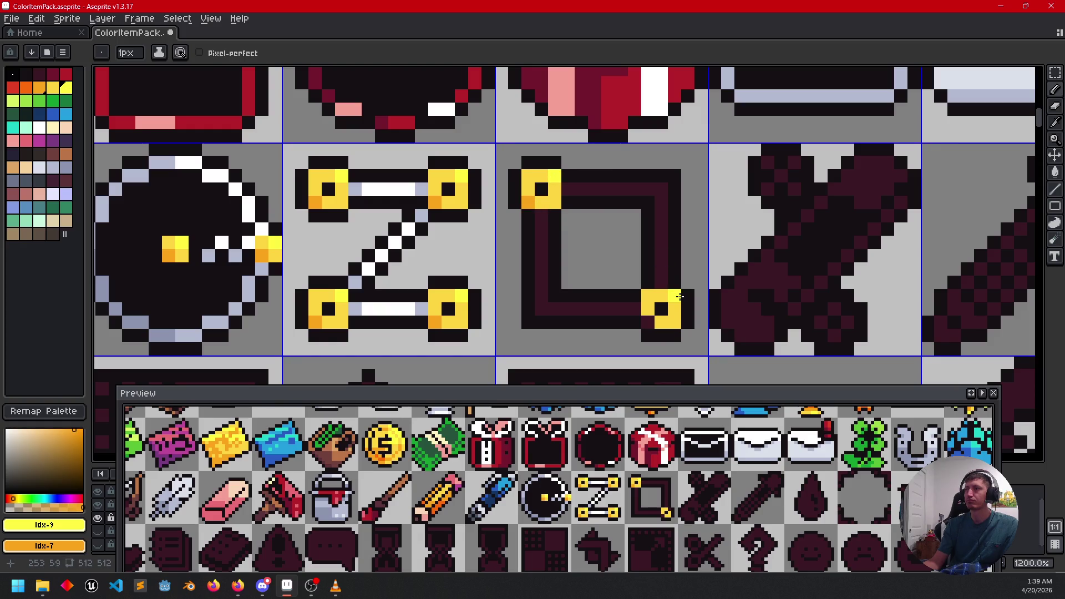
pyautogui.rightClick(648, 322)
# Step: Draw white lines down the square's left side and along its bottom, tipped in lavender
pyautogui.moveTo(543, 270); pyautogui.dragTo(560, 263)
pyautogui.keyDown('alt'); pyautogui.click(439, 258); pyautogui.keyUp('alt')
pyautogui.keyDown('alt'); pyautogui.rightClick(436, 303); pyautogui.keyUp('alt')
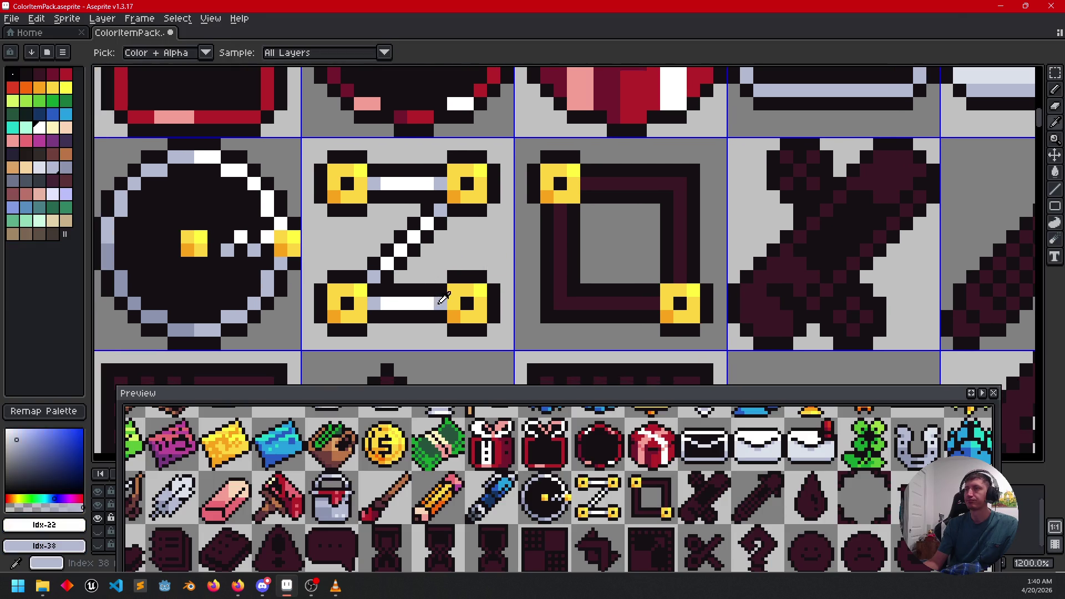
pyautogui.click(560, 223)
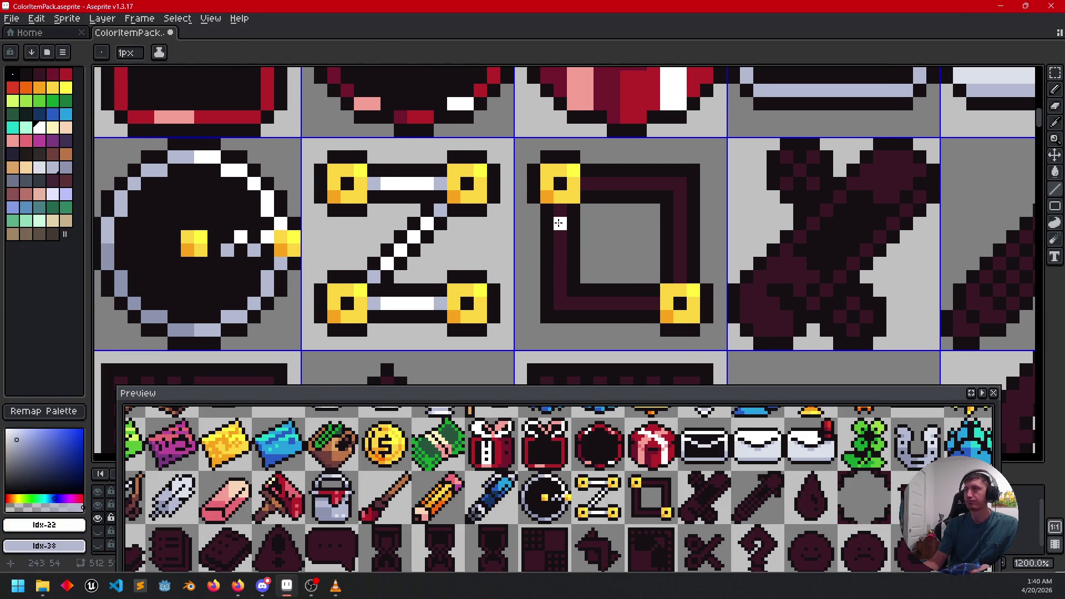
pyautogui.keyDown('shift'); pyautogui.click(557, 287); pyautogui.keyUp('shift')
pyautogui.moveTo(560, 298); pyautogui.dragTo(622, 299)
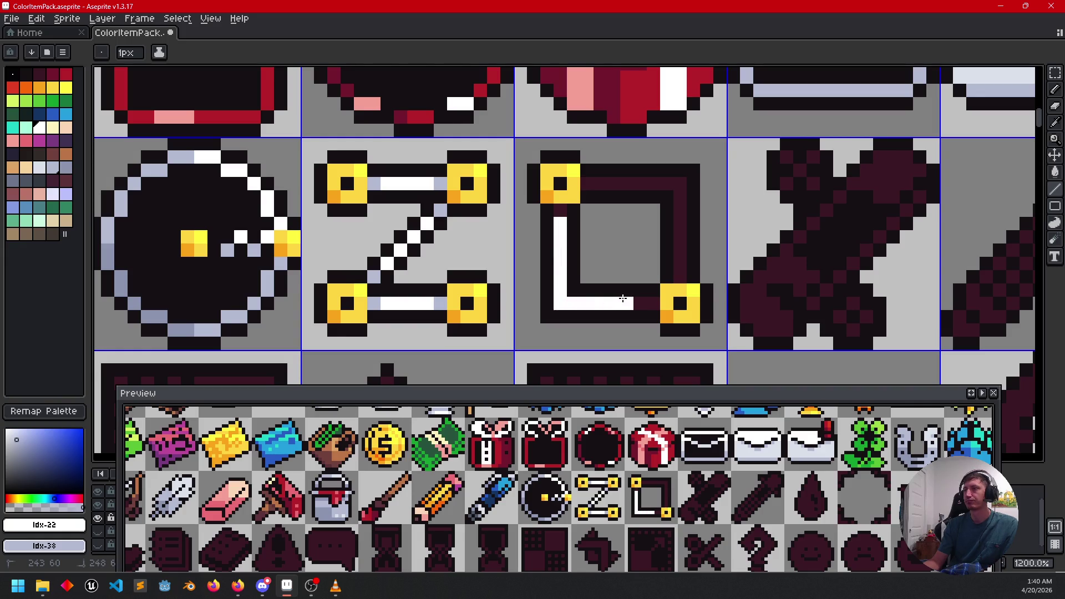
pyautogui.rightClick(654, 303)
pyautogui.rightClick(560, 211)
# Step: Draw the white line along the square's top edge, with a lavender tip beside the node
pyautogui.click(600, 198)
pyautogui.hotkey('ctrl', 'z')
pyautogui.click(591, 178)
pyautogui.rightClick(590, 179)
pyautogui.click(595, 178)
pyautogui.moveTo(622, 178)
pyautogui.mouseDown()
pyautogui.moveTo(676, 179)
pyautogui.moveTo(678, 278)
pyautogui.mouseUp()
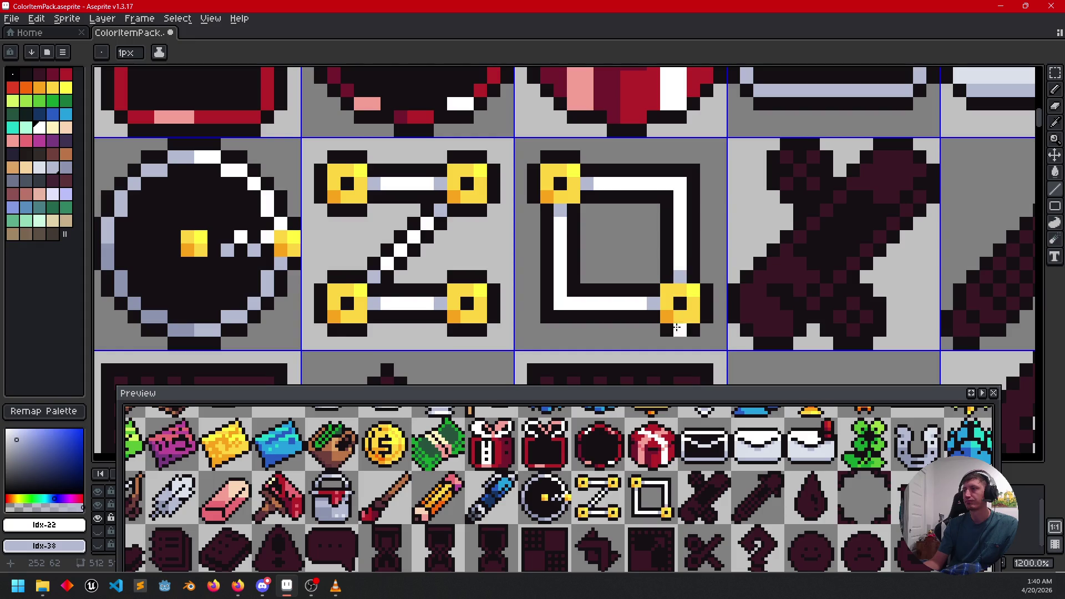
pyautogui.scroll(-3, 572, 294)
pyautogui.hscroll(-3, 572, 294)
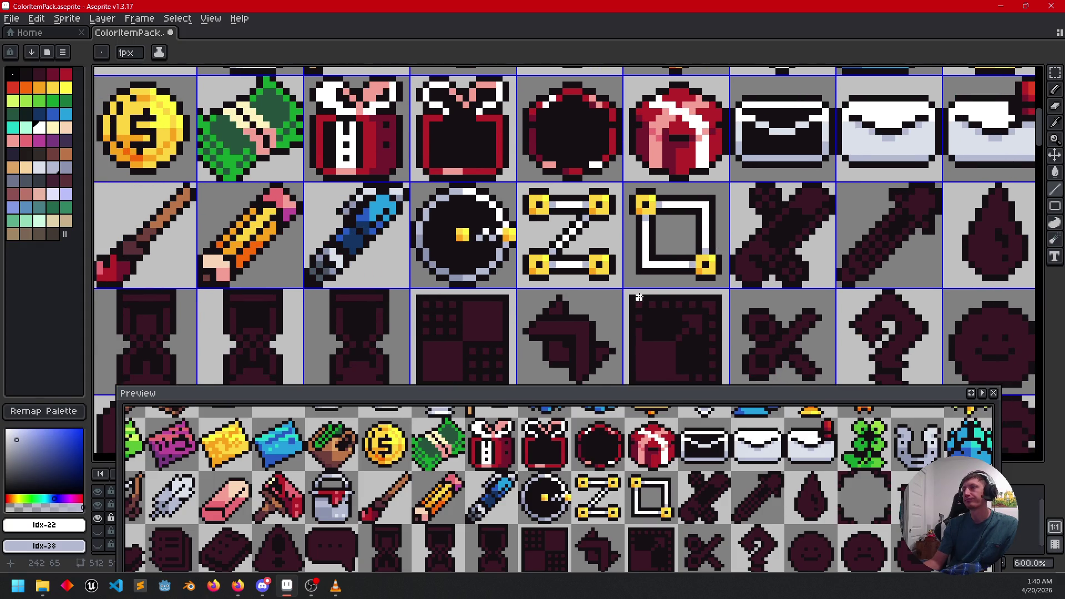
pyautogui.hscroll(4, 663, 288)
pyautogui.moveTo(659, 290); pyautogui.dragTo(761, 306)
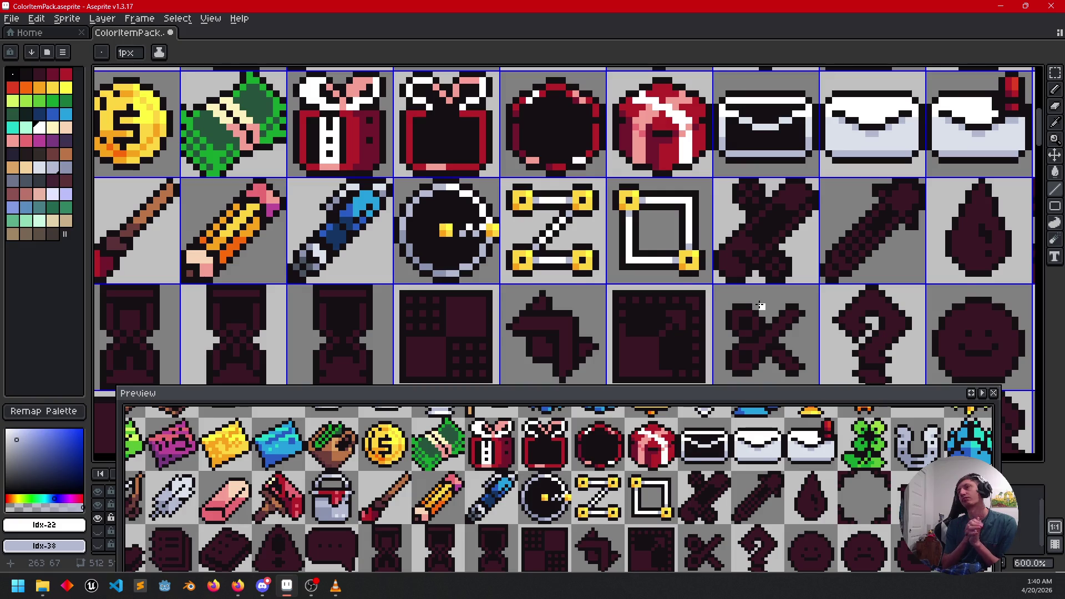
pyautogui.hscroll(3, 689, 283)
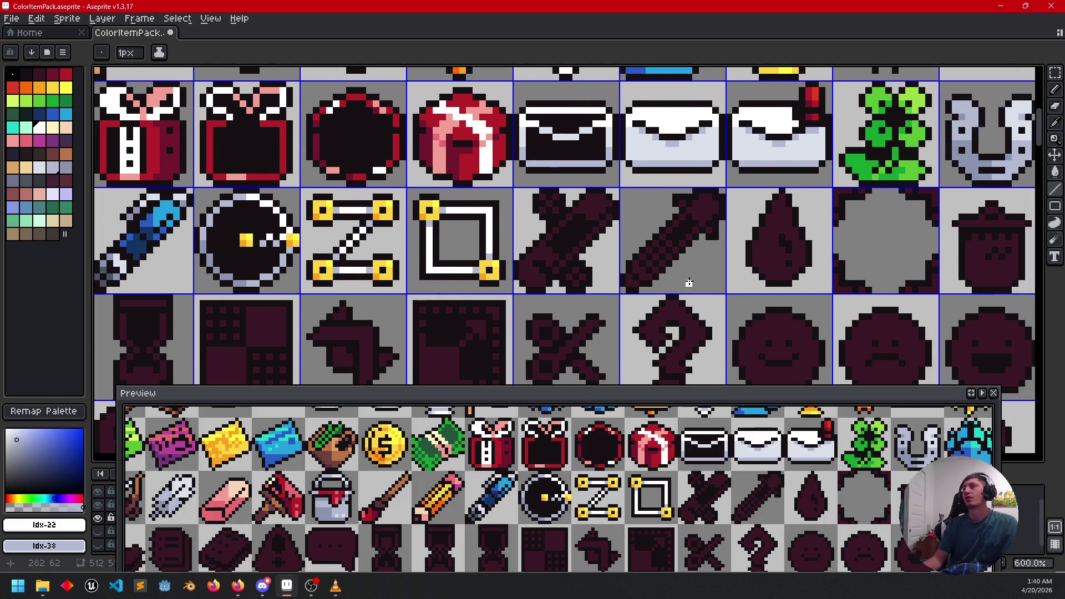
pyautogui.scroll(1, 689, 283)
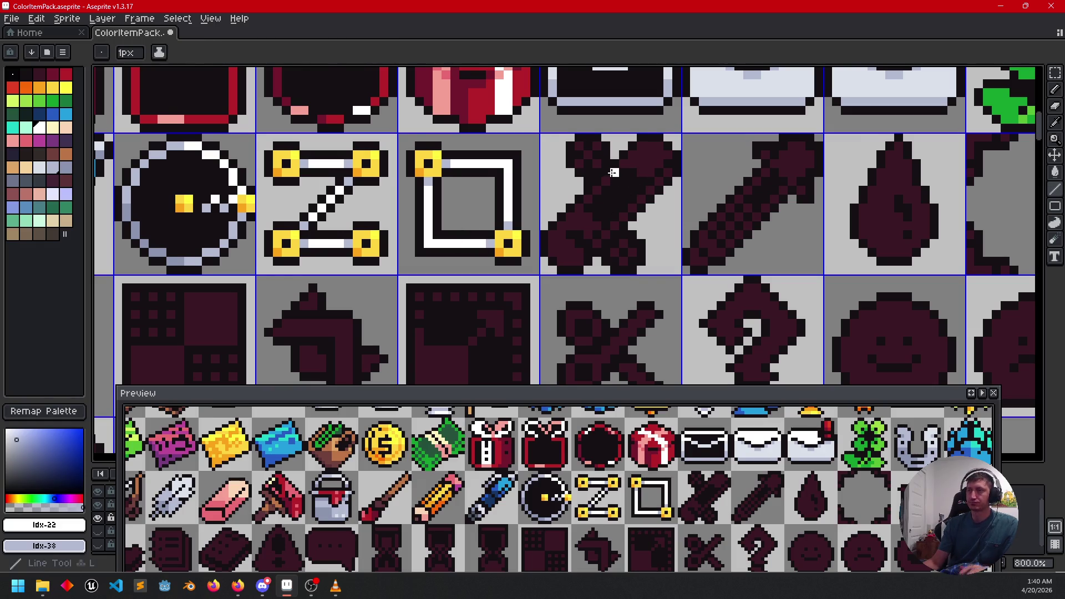
pyautogui.scroll(2, 607, 183)
pyautogui.moveTo(516, 269); pyautogui.dragTo(664, 136)
# Step: Outline the X's diagonal bar in white and bucket-fill its enclosed areas white
pyautogui.click(676, 136)
pyautogui.press('g')
pyautogui.click(663, 162)
pyautogui.click(539, 293)
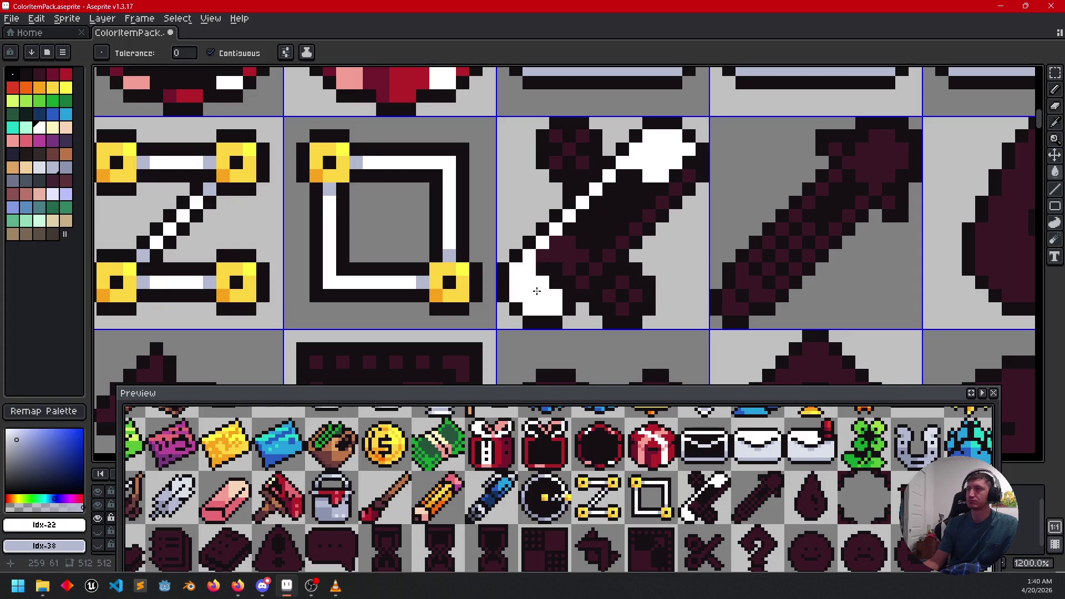
pyautogui.click(556, 244)
pyautogui.click(609, 294)
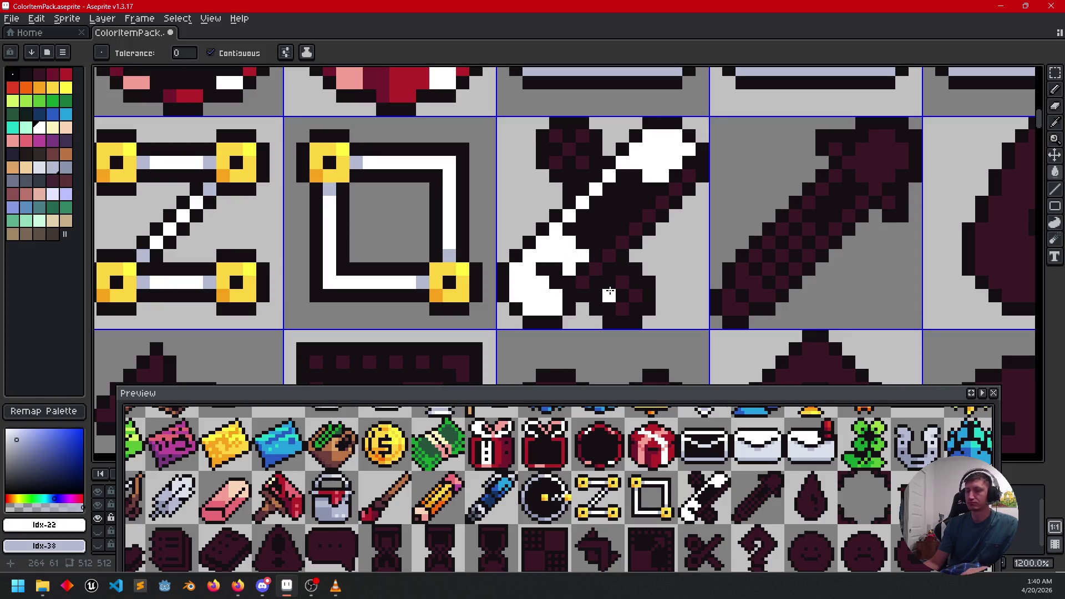
# Step: Undo the last fill, draw a white diagonal along the bar, and add a light grey shading pixel
pyautogui.press('b')
pyautogui.hotkey('ctrl', 'z')
pyautogui.moveTo(582, 283); pyautogui.dragTo(687, 178)
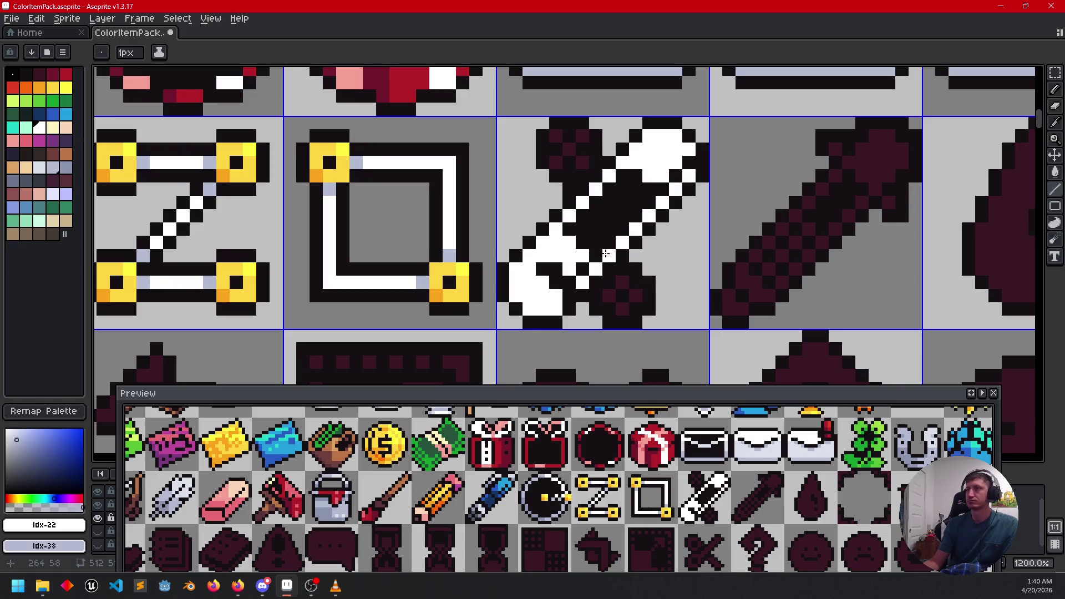
pyautogui.click(38, 167)
pyautogui.click(587, 281)
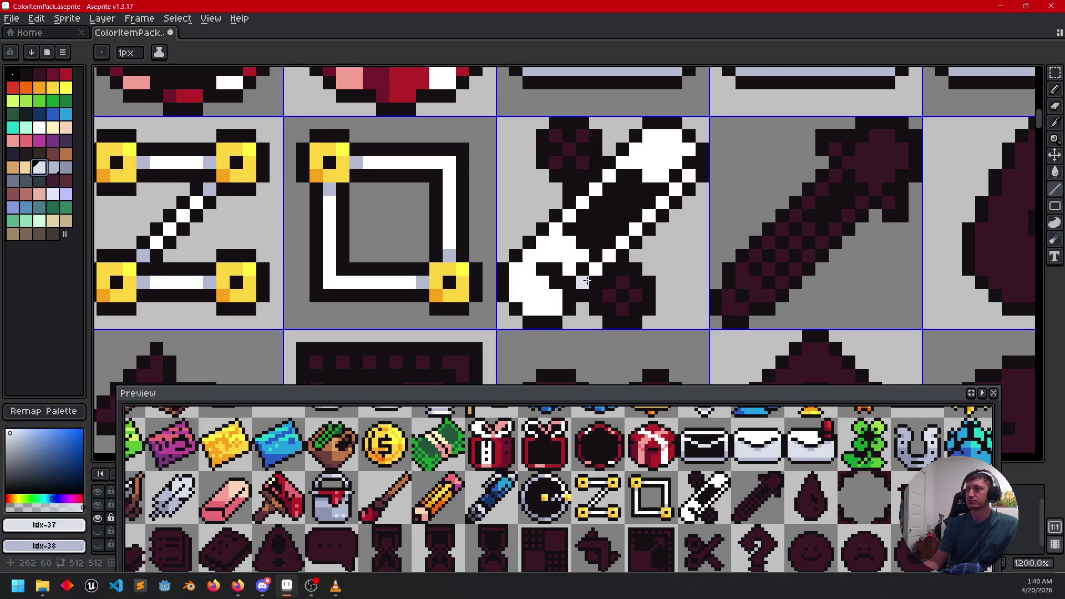
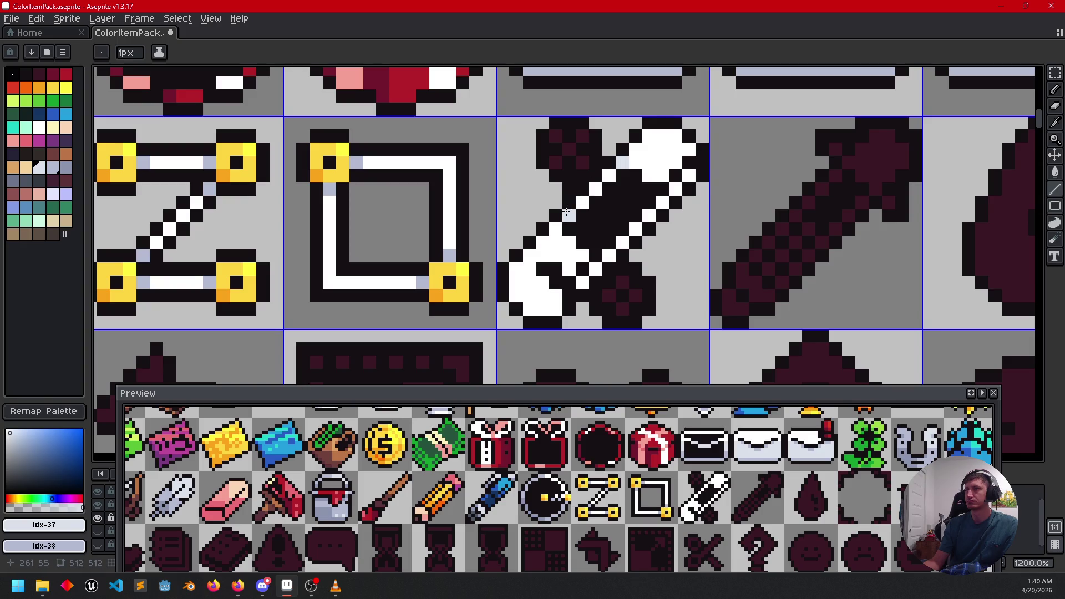
# Step: Paint the sword's diagonal highlight and bucket-fill its white lower-left area and leftover pixels light grey
pyautogui.moveTo(575, 205); pyautogui.dragTo(611, 174)
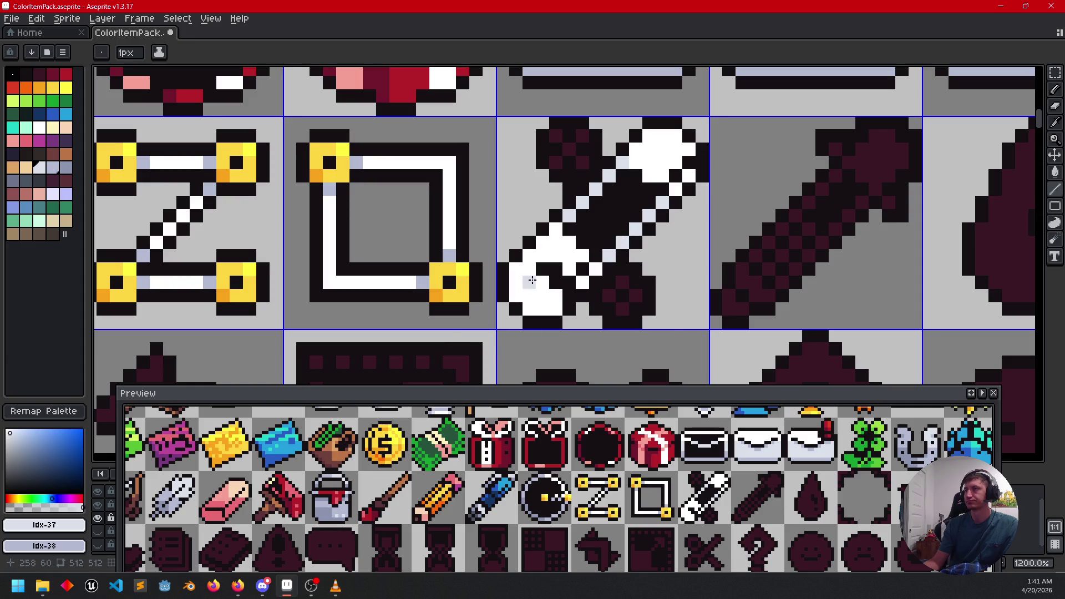
pyautogui.click(53, 169)
pyautogui.press('g')
pyautogui.click(549, 252)
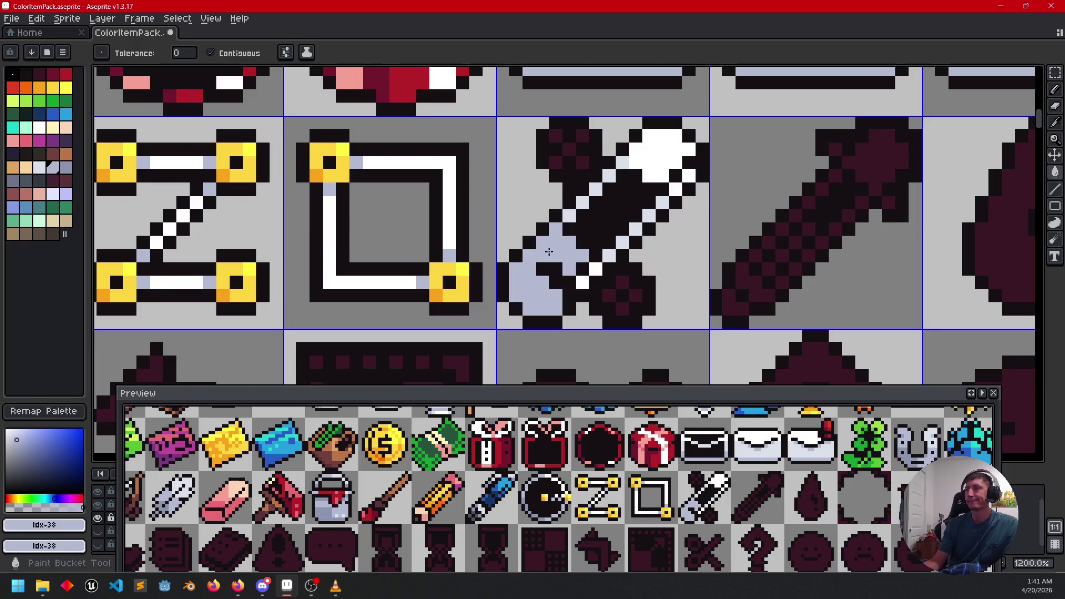
pyautogui.click(583, 281)
pyautogui.click(592, 273)
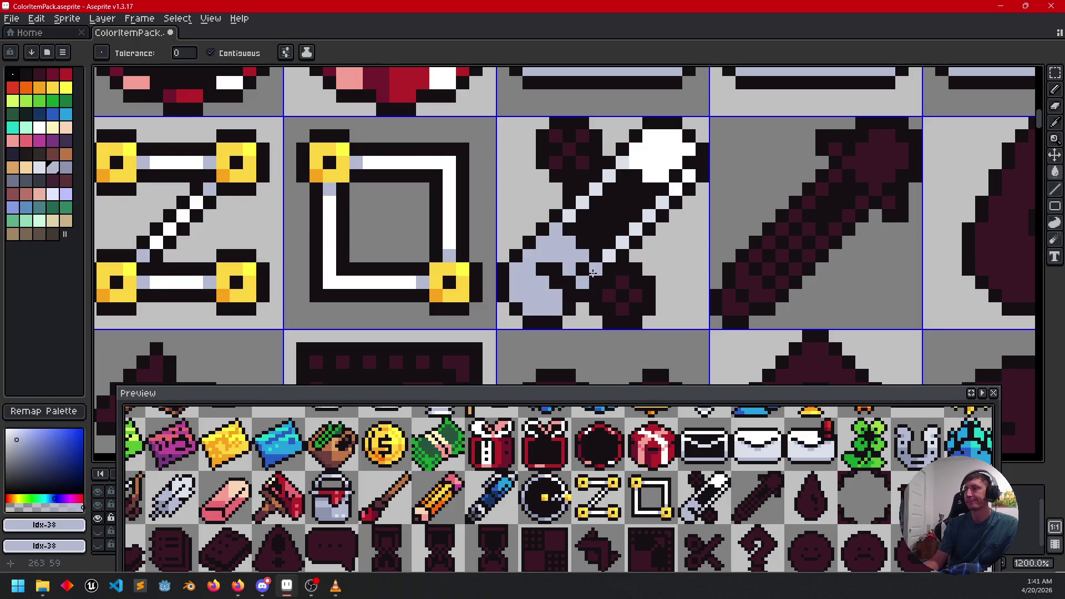
# Step: Recentre the view on the sword icon and sample white from the canvas
pyautogui.scroll(1, 674, 260)
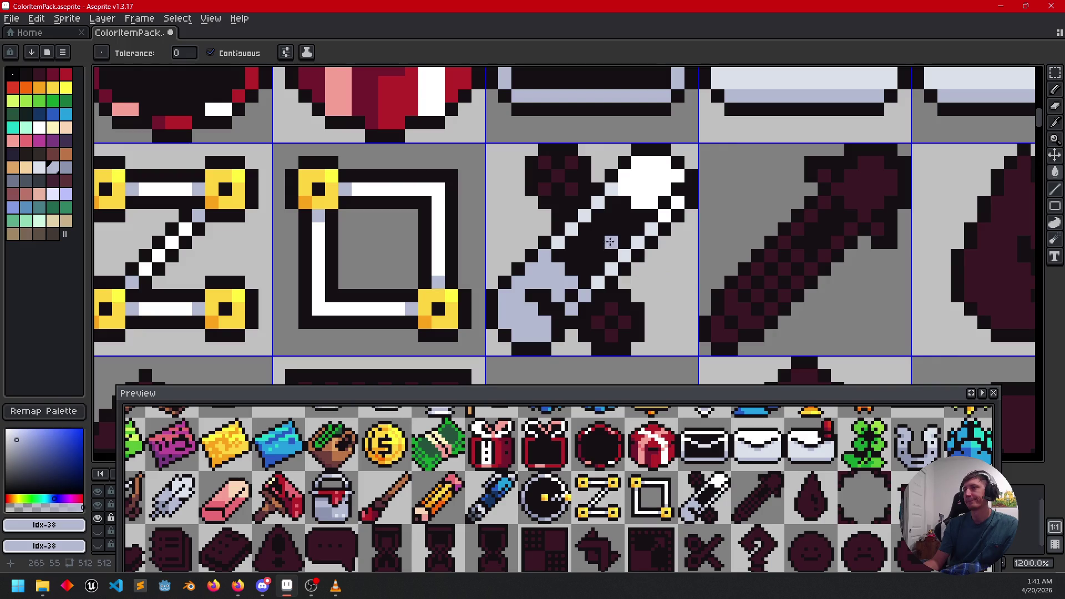
pyautogui.moveTo(670, 237); pyautogui.dragTo(680, 195)
pyautogui.moveTo(651, 255); pyautogui.dragTo(648, 269)
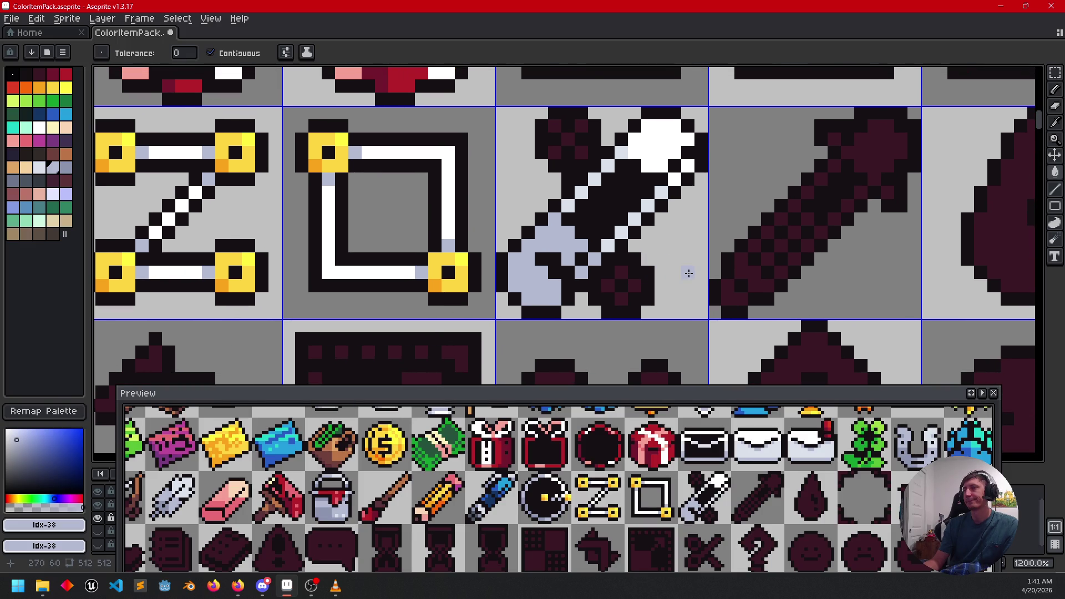
pyautogui.scroll(-4, 688, 273)
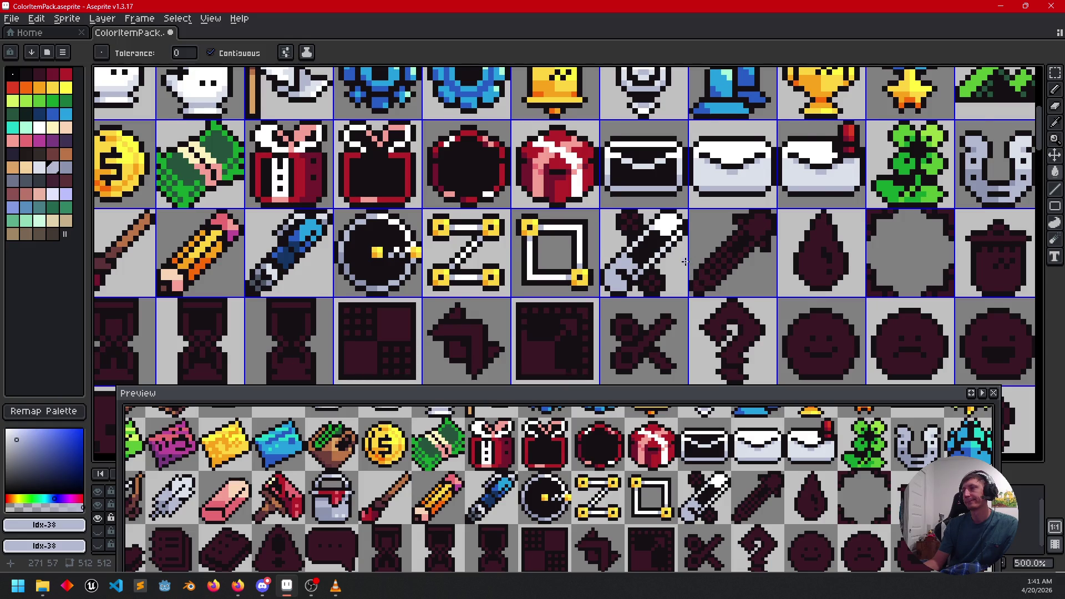
pyautogui.scroll(2, 686, 261)
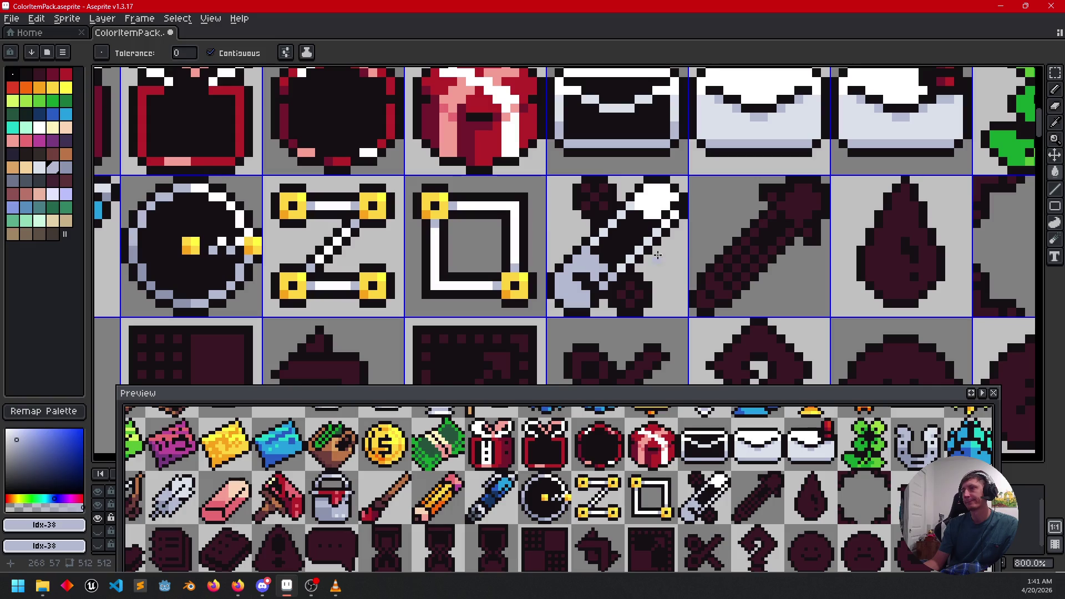
pyautogui.keyDown('alt'); pyautogui.click(663, 198); pyautogui.keyUp('alt')
# Step: Draw a straight white diagonal pencil line along the sword's dark end
pyautogui.press('b')
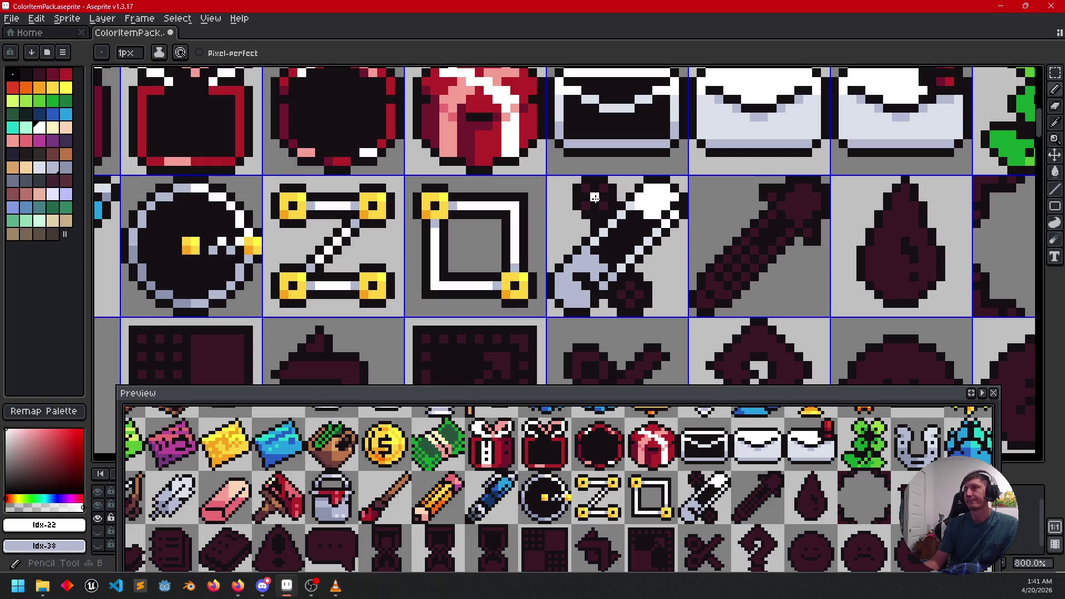
pyautogui.press('shift')
pyautogui.moveTo(588, 190); pyautogui.dragTo(604, 206)
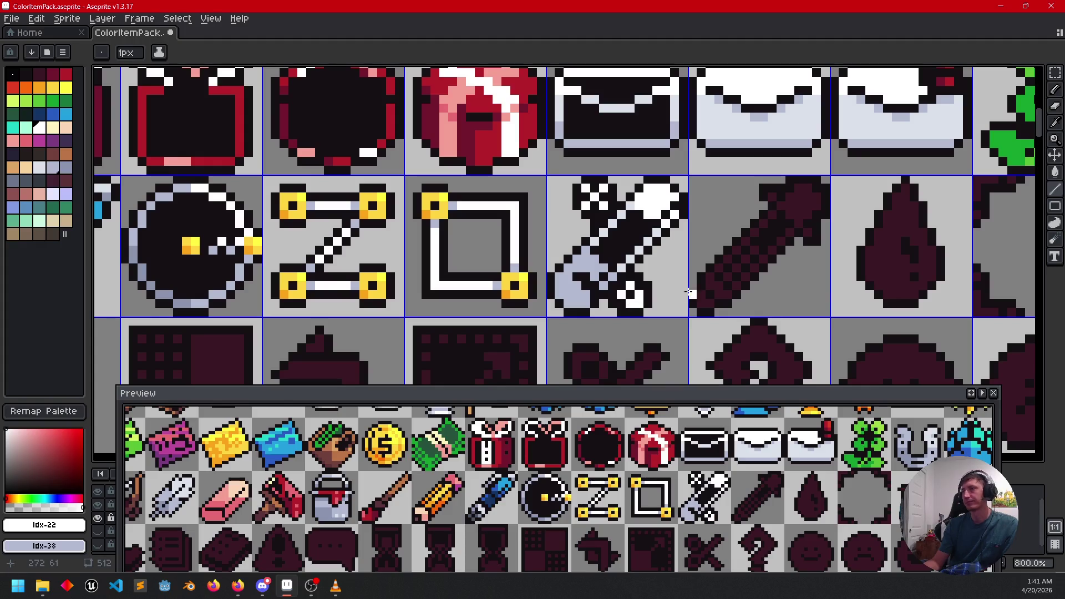
pyautogui.press('shift')
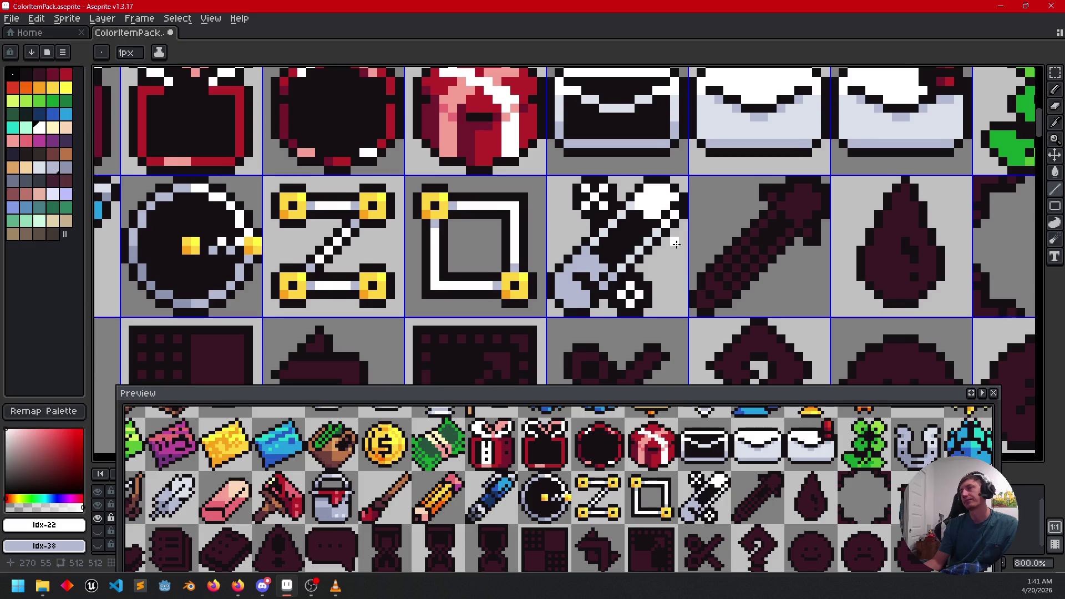
pyautogui.hscroll(-2, 660, 294)
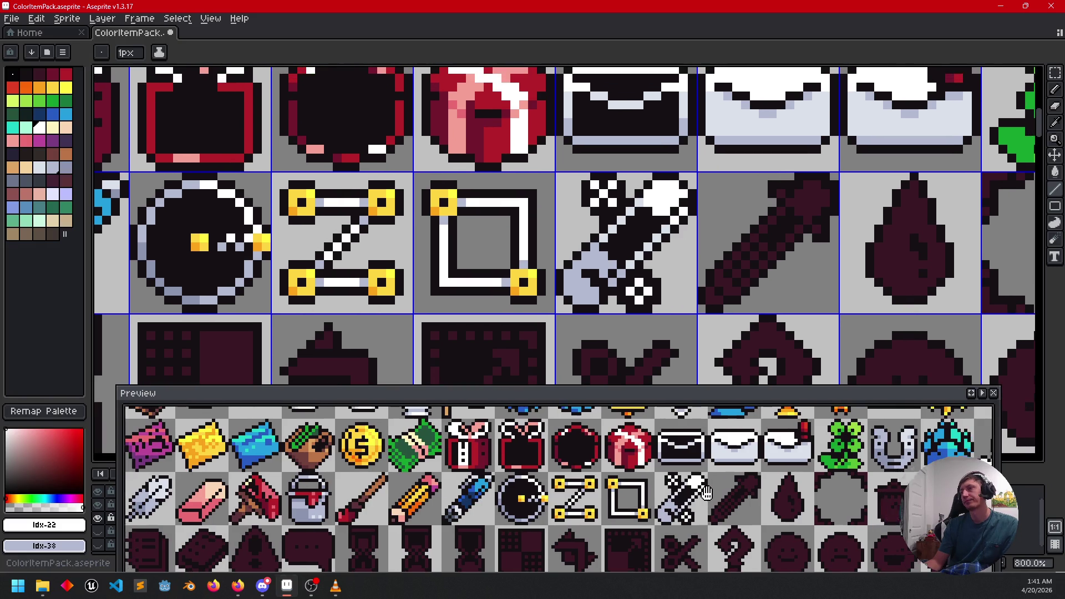
pyautogui.scroll(1, 695, 242)
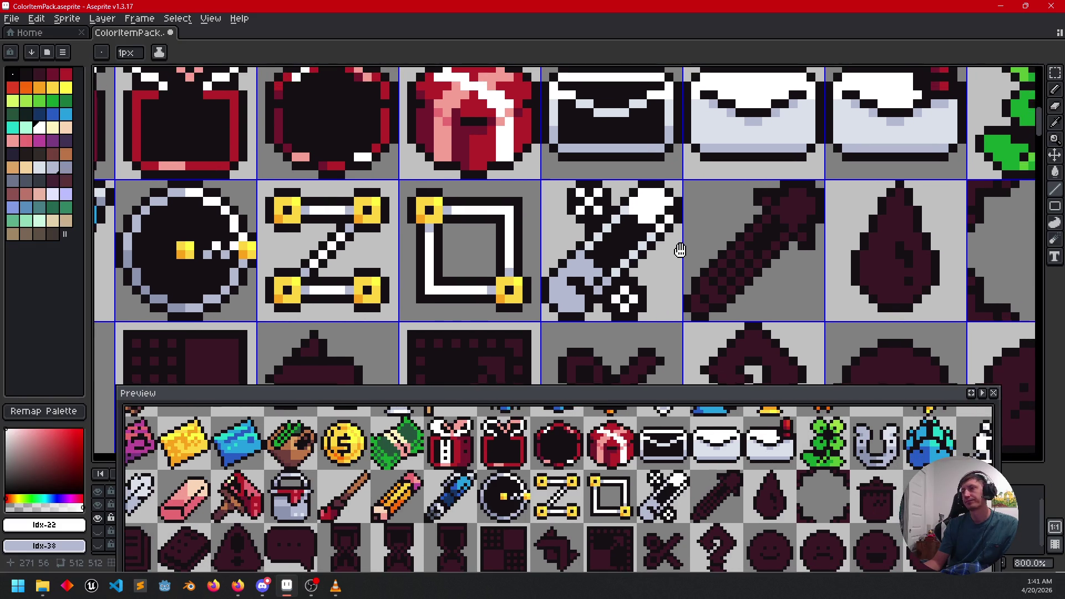
pyautogui.scroll(1, 595, 261)
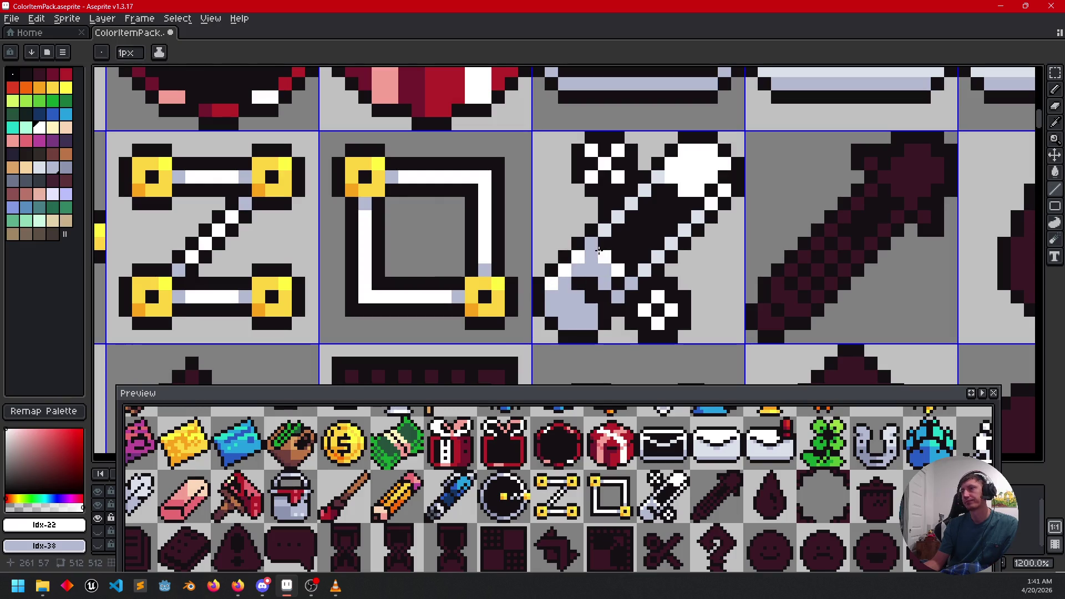
pyautogui.scroll(-2, 699, 269)
pyautogui.moveTo(725, 266)
pyautogui.mouseDown()
pyautogui.moveTo(772, 221)
pyautogui.moveTo(736, 242)
pyautogui.mouseUp()
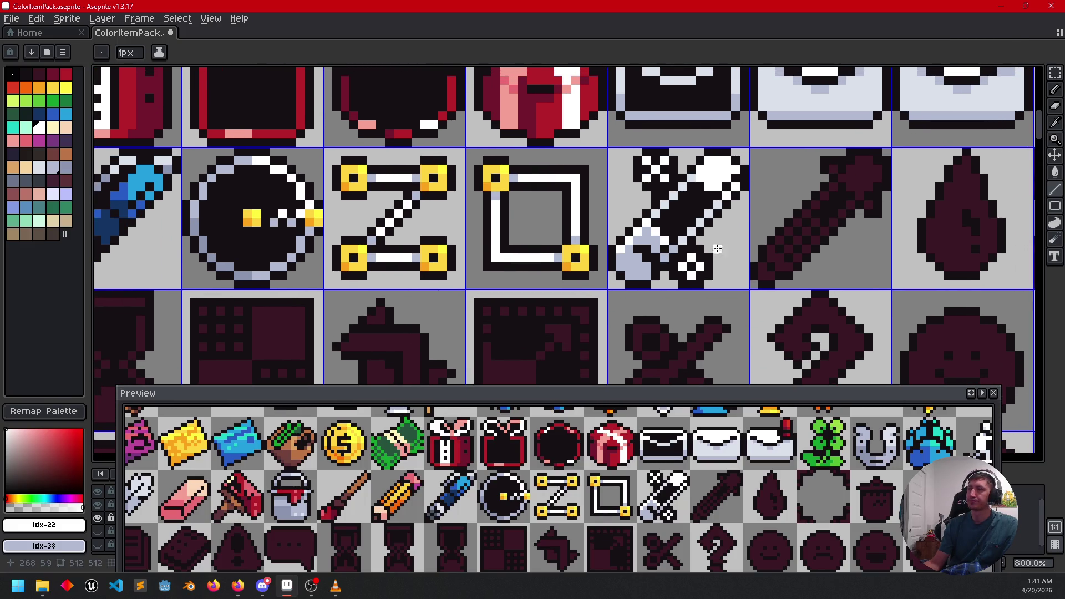
pyautogui.moveTo(727, 492); pyautogui.dragTo(722, 496)
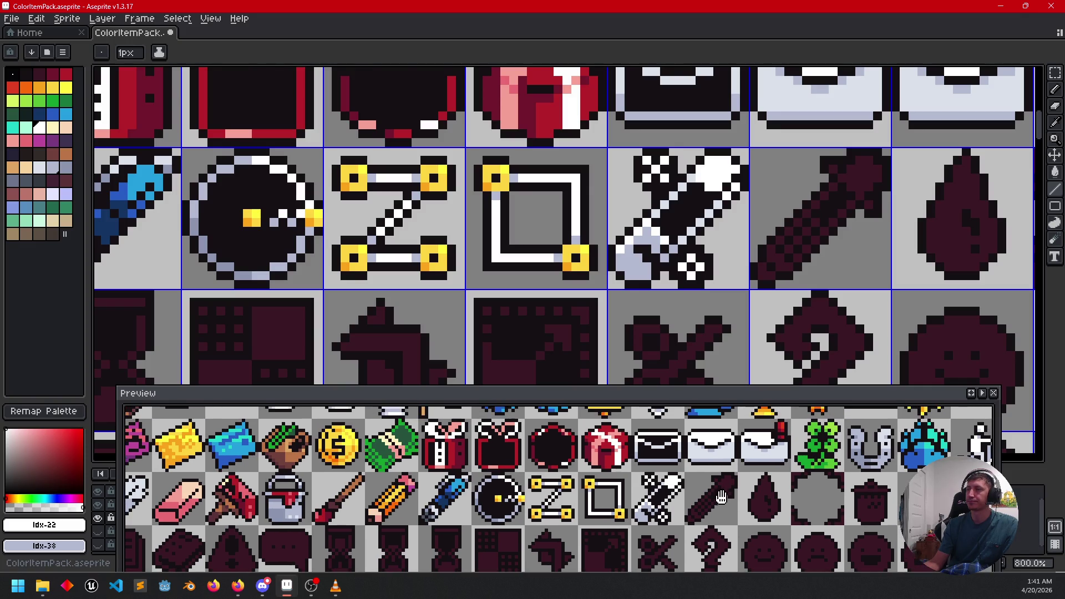
pyautogui.scroll(3, 713, 305)
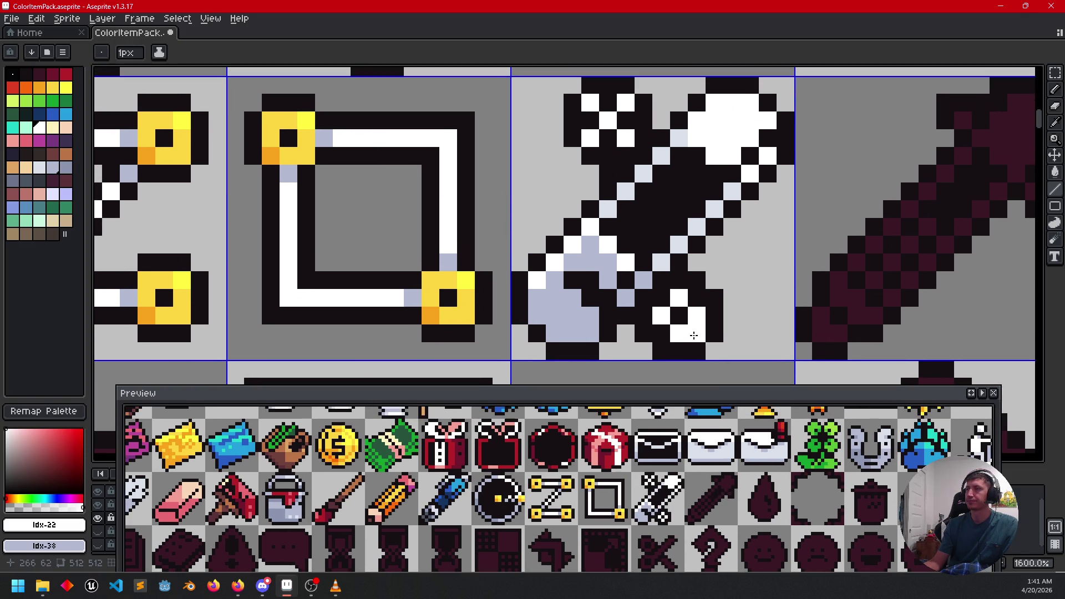
# Step: Eyedrop the light blue-grey and turn two white sword pixels blue-grey
pyautogui.press('i')
pyautogui.click(638, 302)
pyautogui.press('b')
pyautogui.click(679, 298)
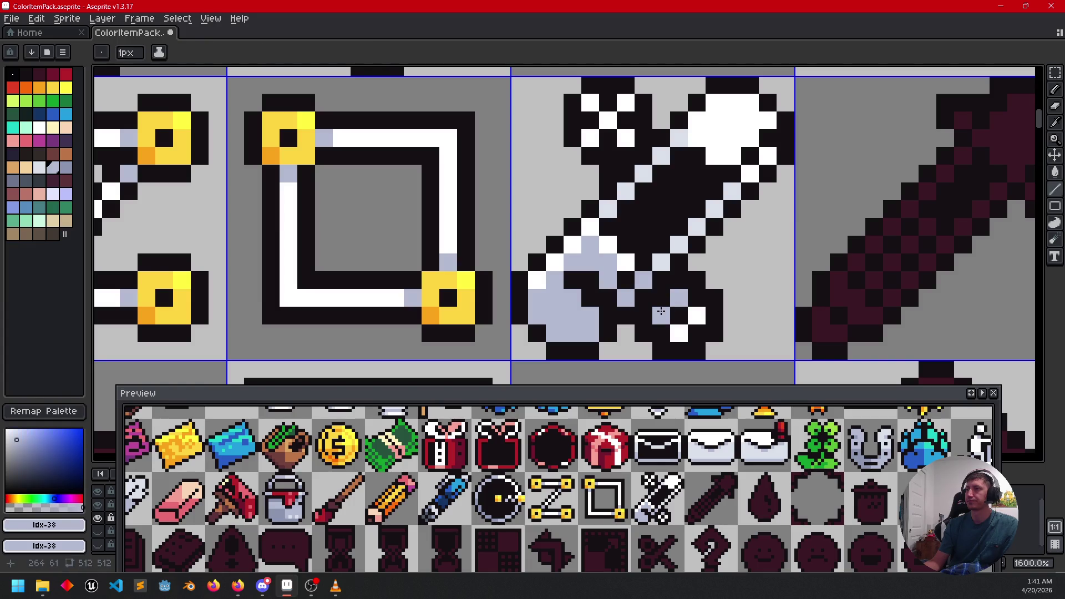
pyautogui.click(661, 310)
# Step: Eyedrop a slightly different light blue-grey and recolour three pixels at the sword's top end
pyautogui.press('i')
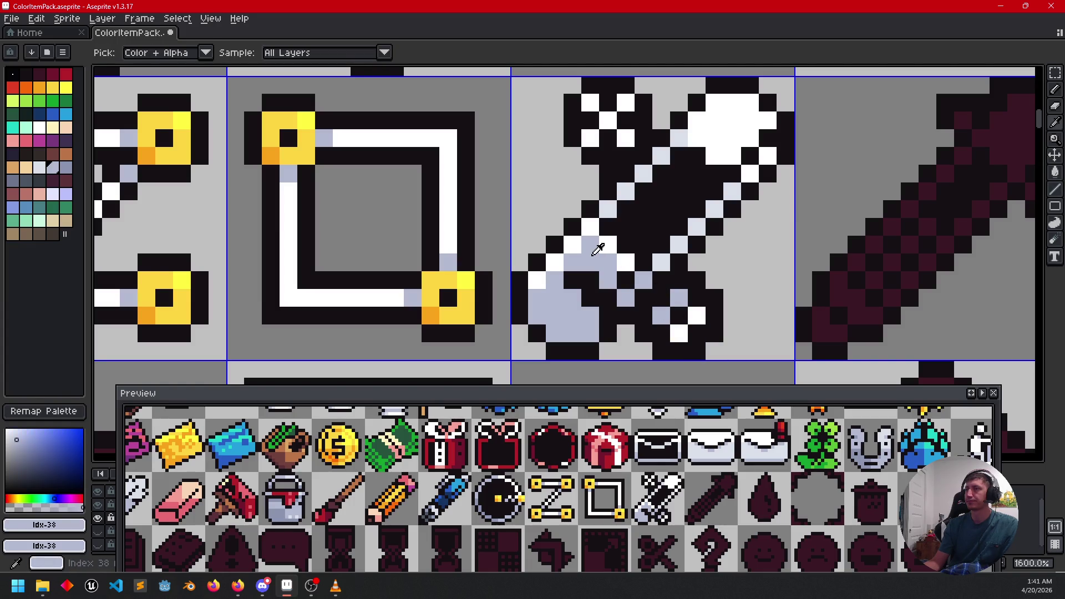
pyautogui.click(613, 195)
pyautogui.press('b')
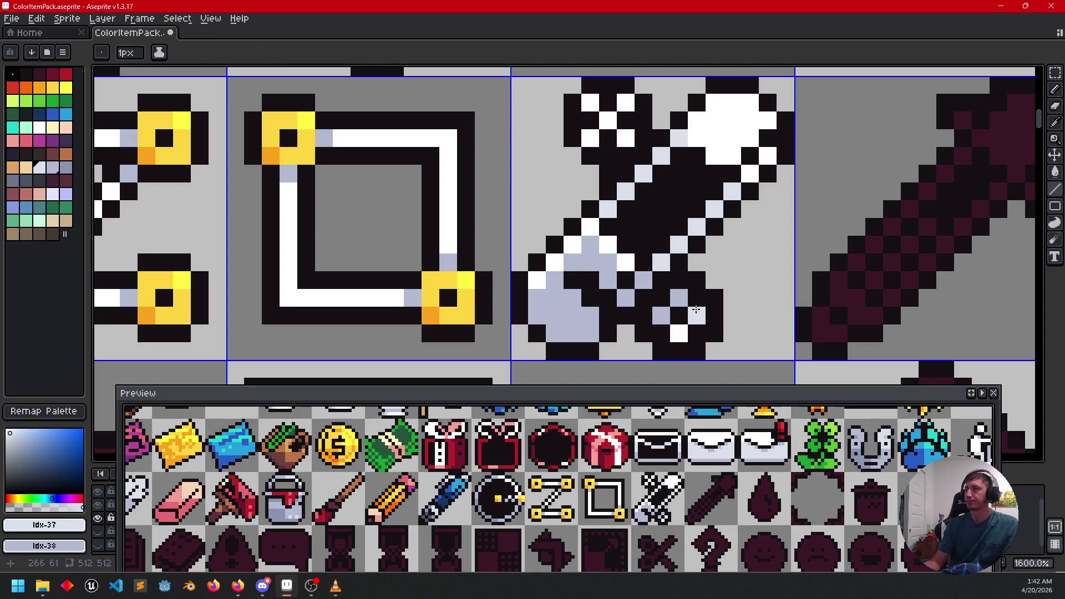
pyautogui.press('i')
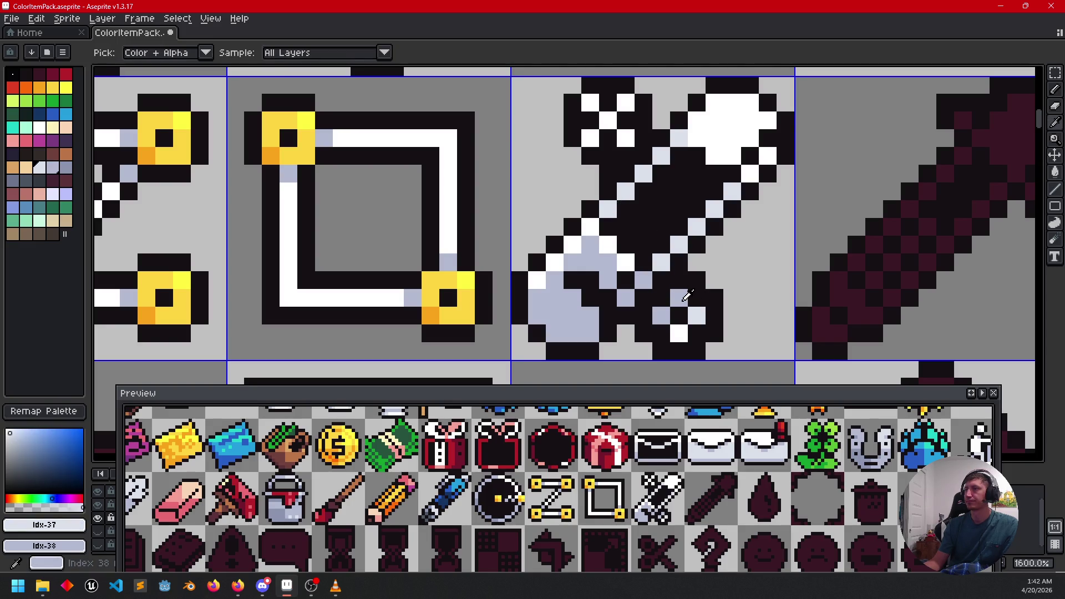
pyautogui.press('b')
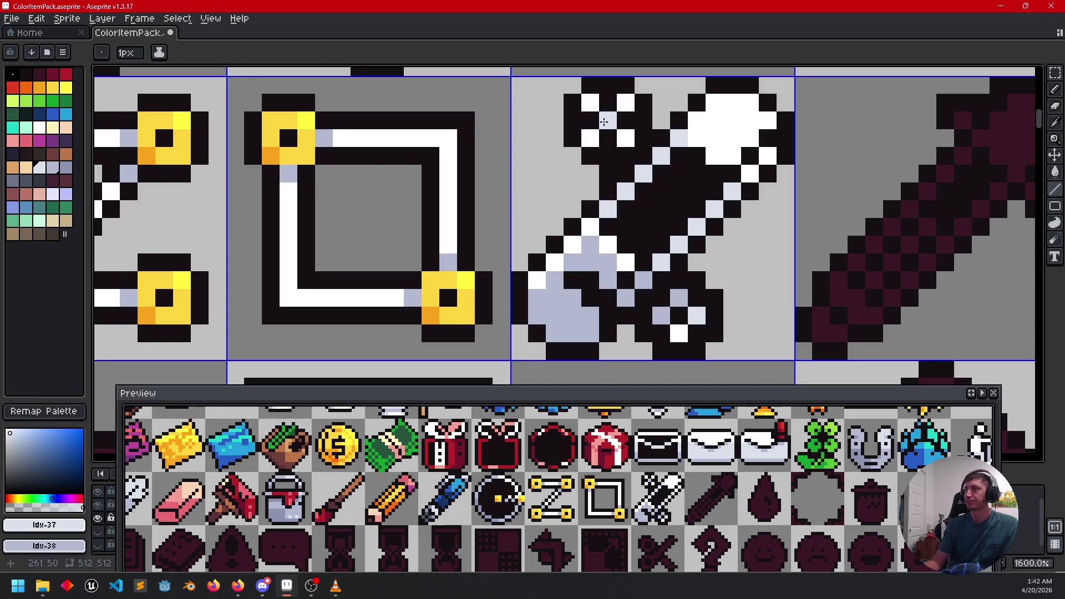
pyautogui.click(626, 139)
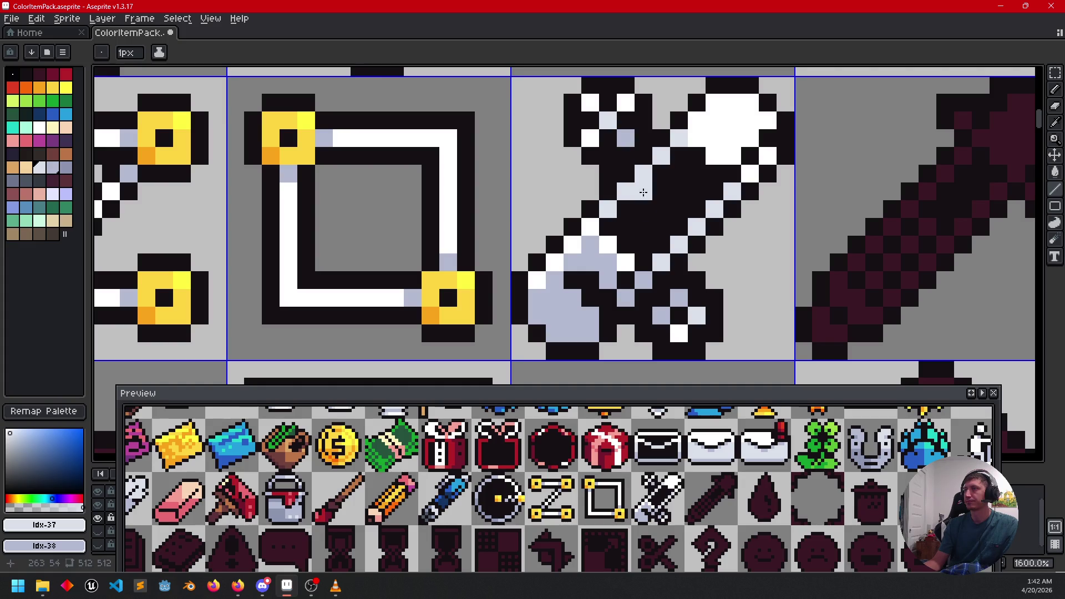
pyautogui.click(599, 142)
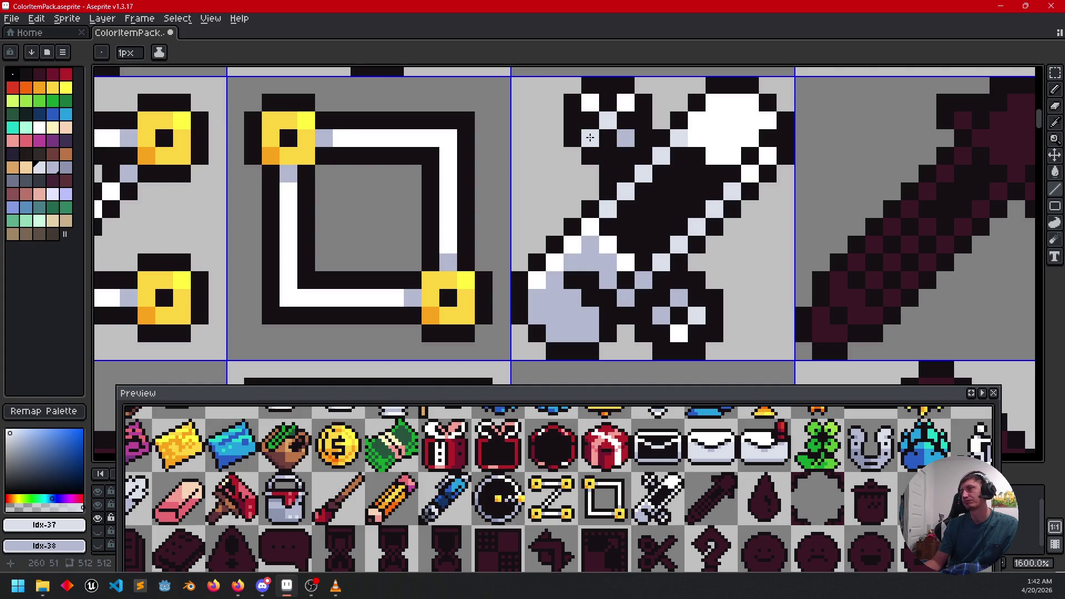
pyautogui.click(626, 103)
# Step: Pan across the icon sheet to bring the next icons into view
pyautogui.scroll(-3, 643, 261)
pyautogui.moveTo(689, 268)
pyautogui.mouseDown()
pyautogui.moveTo(697, 243)
pyautogui.moveTo(659, 245)
pyautogui.mouseUp()
pyautogui.moveTo(707, 272)
pyautogui.mouseDown()
pyautogui.moveTo(685, 245)
pyautogui.moveTo(623, 262)
pyautogui.moveTo(611, 279)
pyautogui.mouseUp()
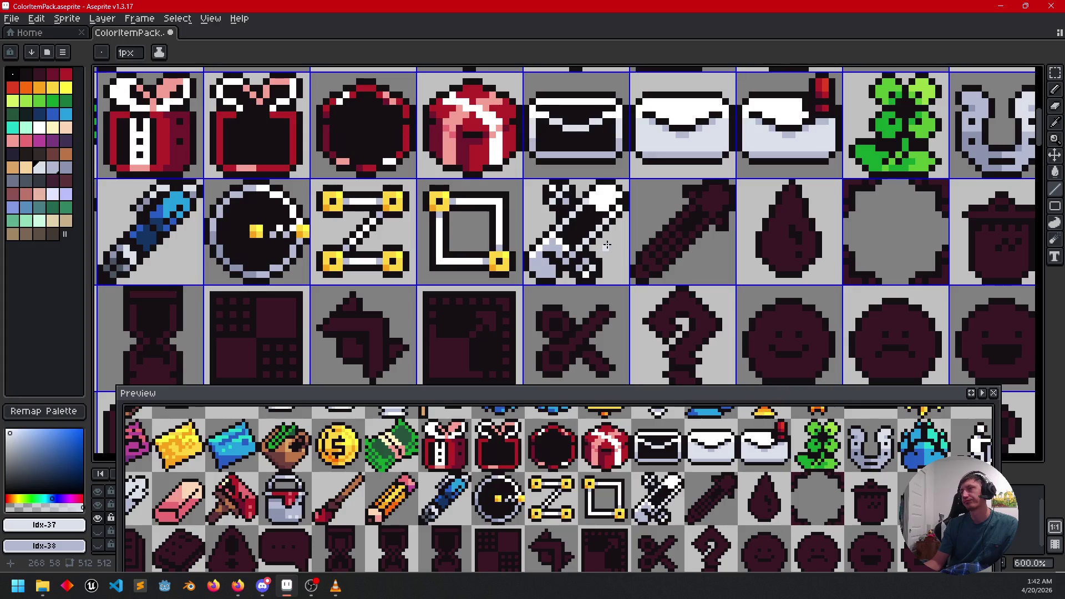
pyautogui.scroll(-2, 610, 255)
pyautogui.press('v')
pyautogui.press('b')
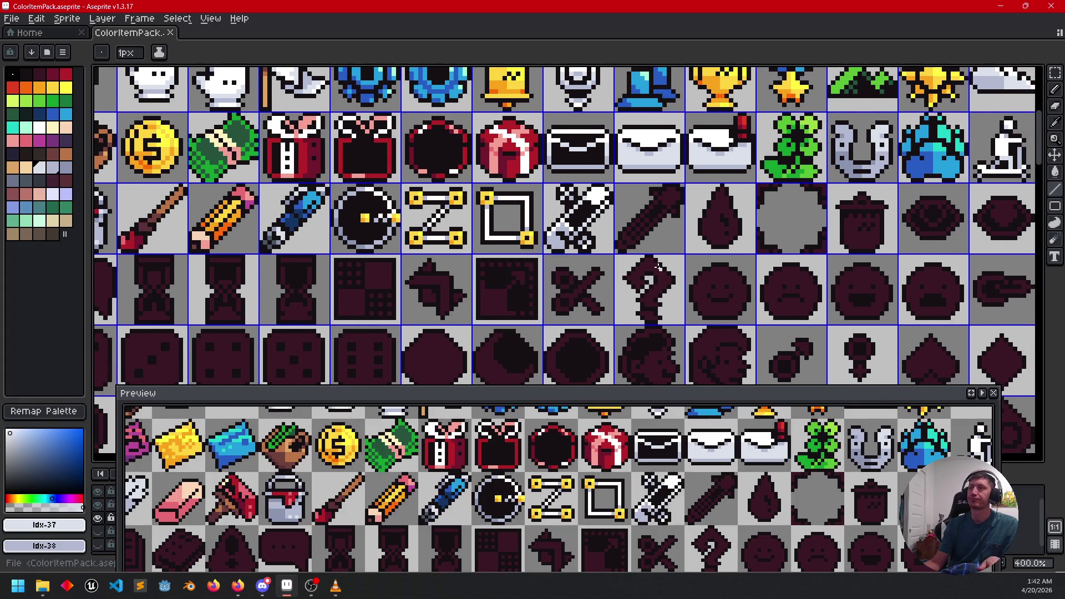
pyautogui.scroll(2, 605, 272)
pyautogui.scroll(2, 621, 272)
pyautogui.moveTo(621, 275)
pyautogui.mouseDown()
pyautogui.moveTo(606, 294)
pyautogui.moveTo(620, 279)
pyautogui.mouseUp()
pyautogui.scroll(1, 607, 296)
# Step: Fill the top end of the next dark icon white and draw a white diagonal highlight line
pyautogui.press('i')
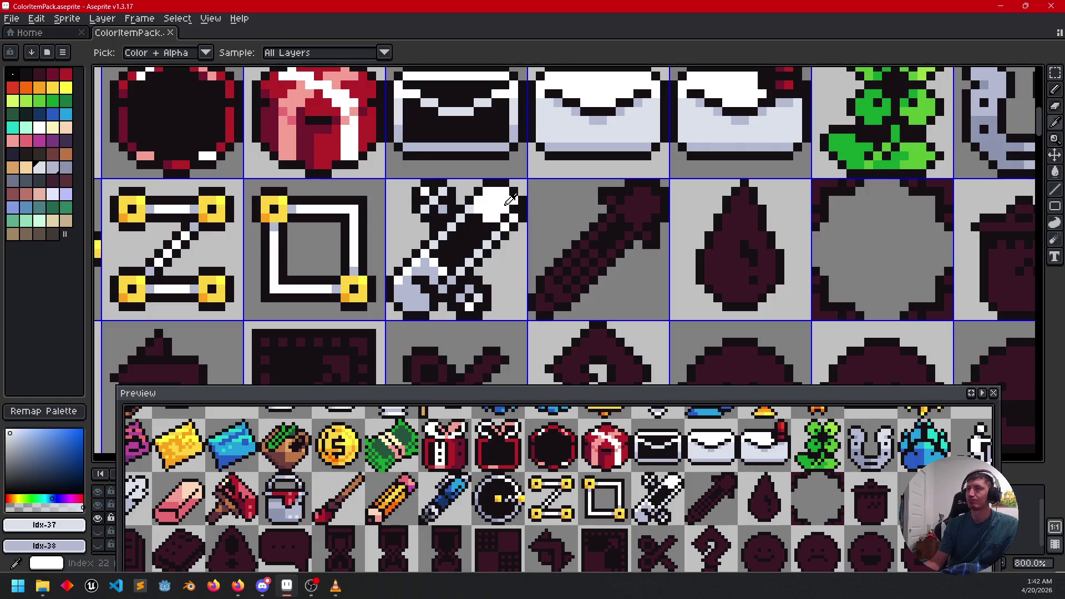
pyautogui.click(499, 197)
pyautogui.press('g')
pyautogui.click(638, 209)
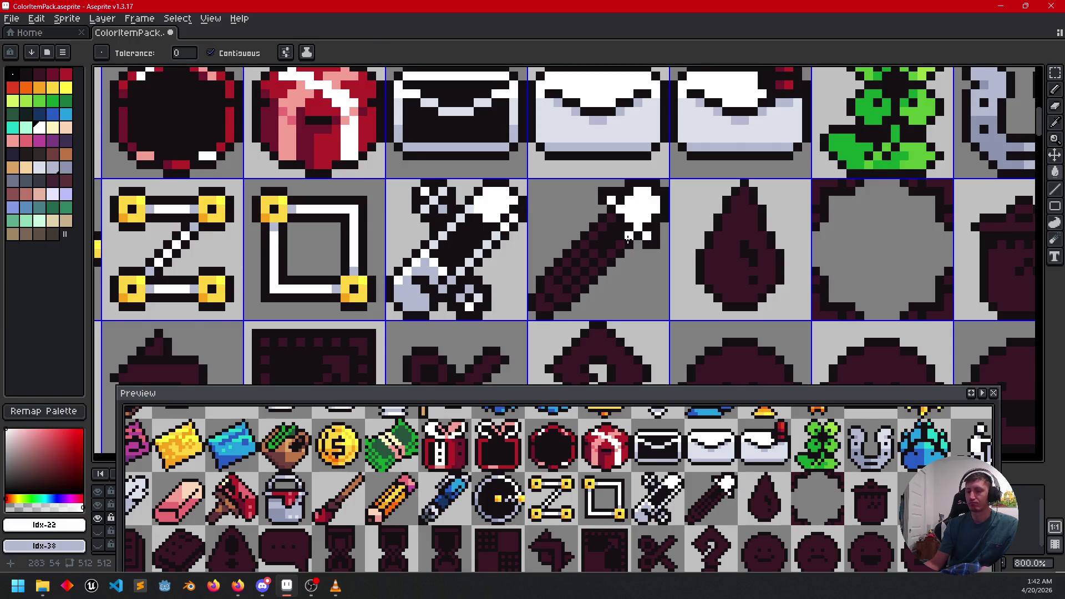
pyautogui.press('l')
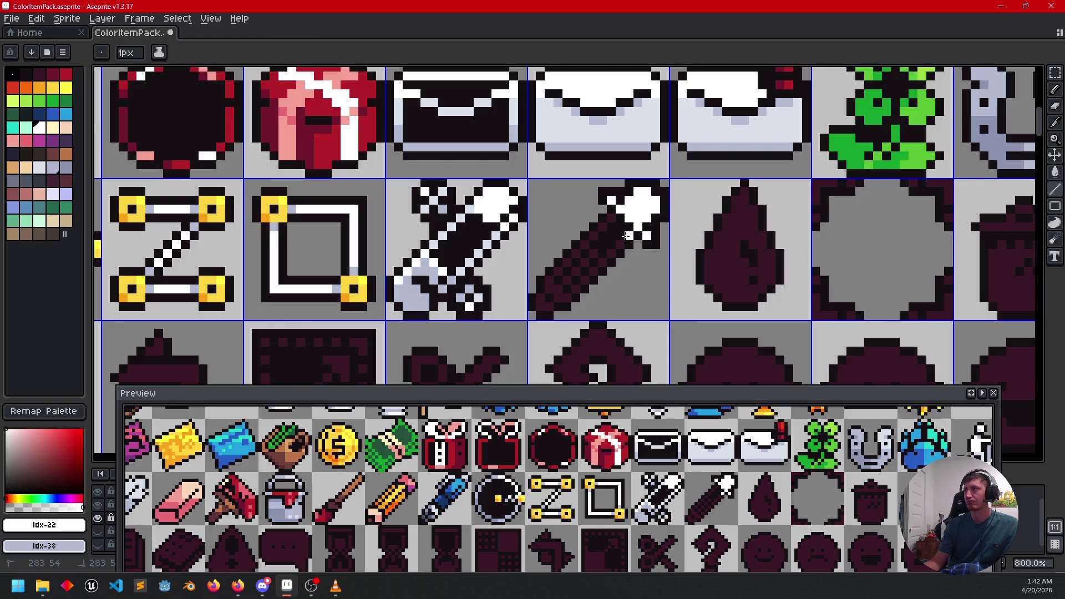
pyautogui.moveTo(626, 235)
pyautogui.mouseDown()
pyautogui.moveTo(584, 258)
pyautogui.moveTo(564, 291)
pyautogui.moveTo(613, 218)
pyautogui.mouseUp()
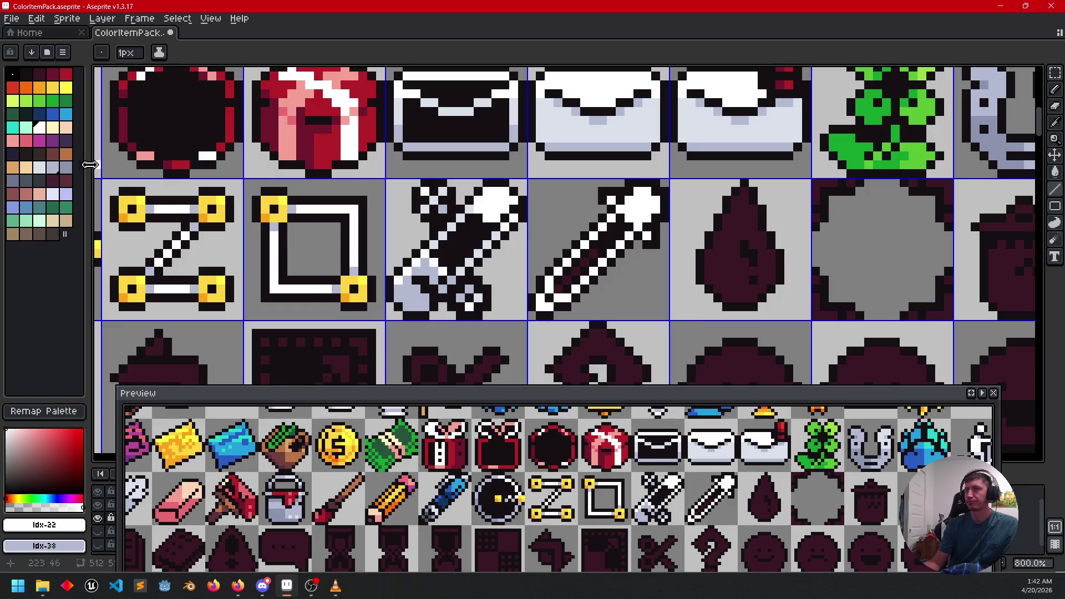
# Step: Paint a blue stripe of pixels along the centre of the blade
pyautogui.click(53, 113)
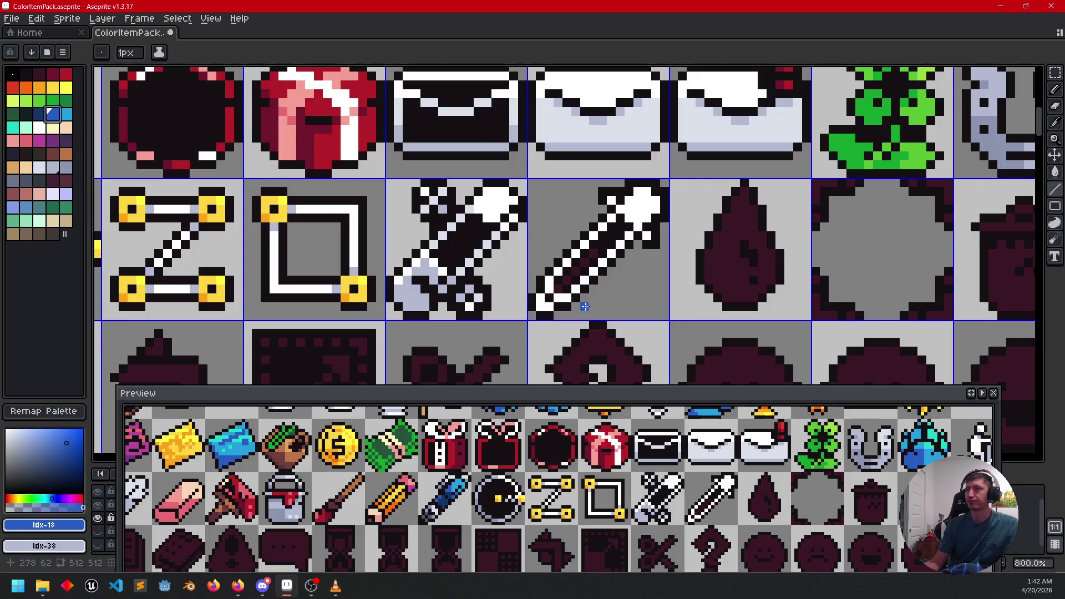
pyautogui.click(567, 276)
pyautogui.click(594, 254)
pyautogui.hscroll(-2, 621, 281)
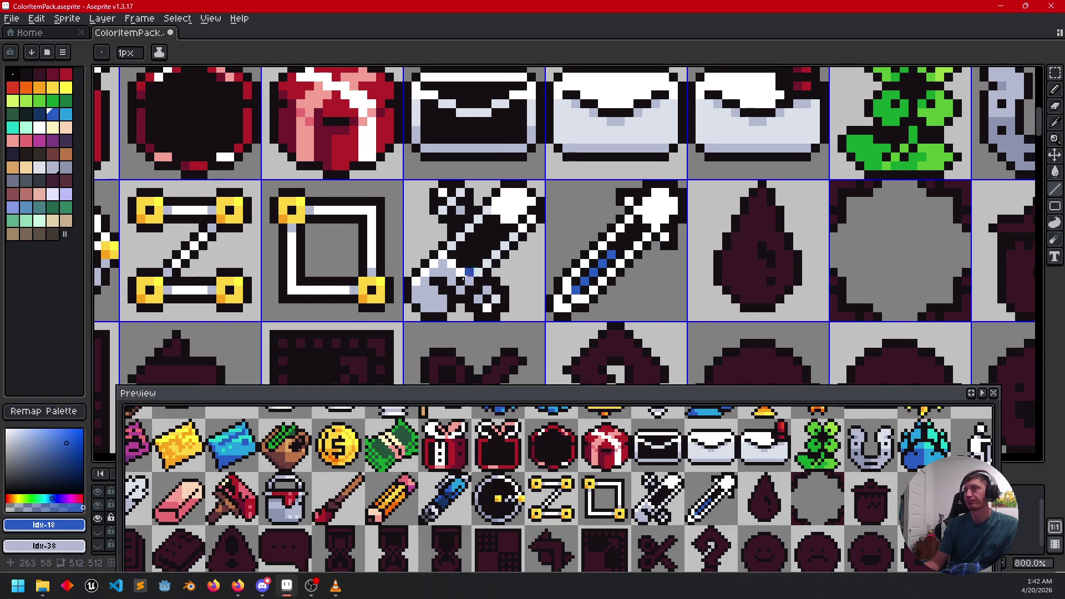
pyautogui.keyDown('alt'); pyautogui.click(650, 204); pyautogui.keyUp('alt')
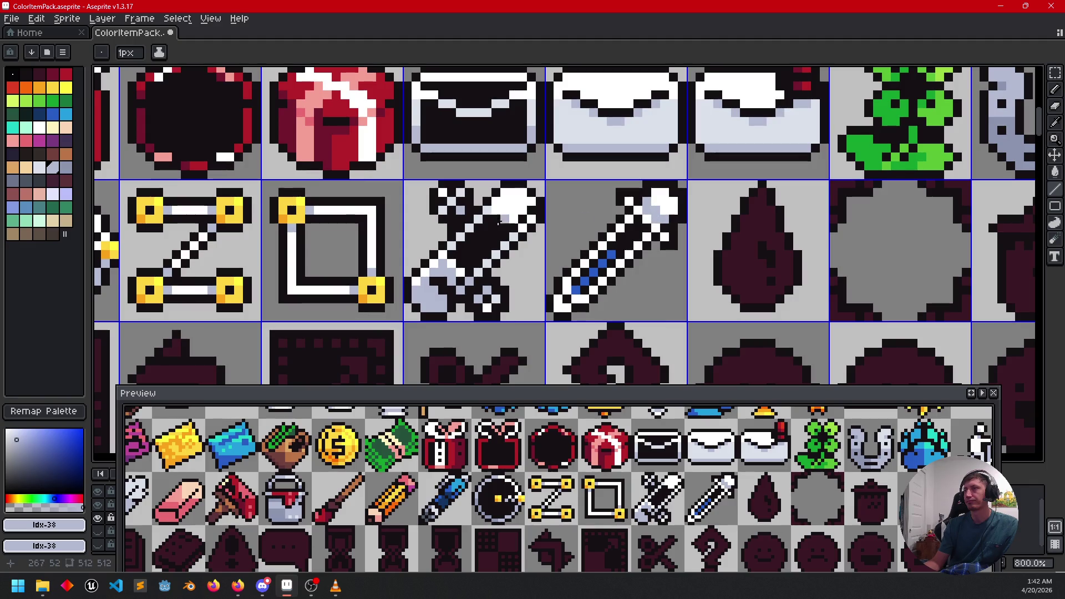
pyautogui.keyDown('alt'); pyautogui.click(456, 241); pyautogui.keyUp('alt')
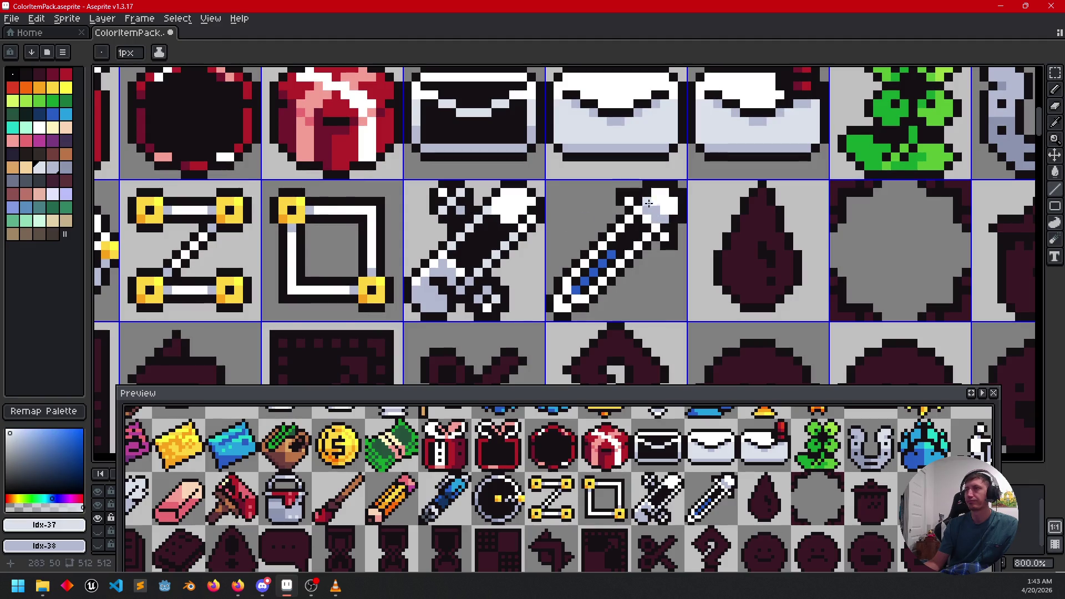
pyautogui.scroll(3, 673, 199)
pyautogui.scroll(-3, 729, 236)
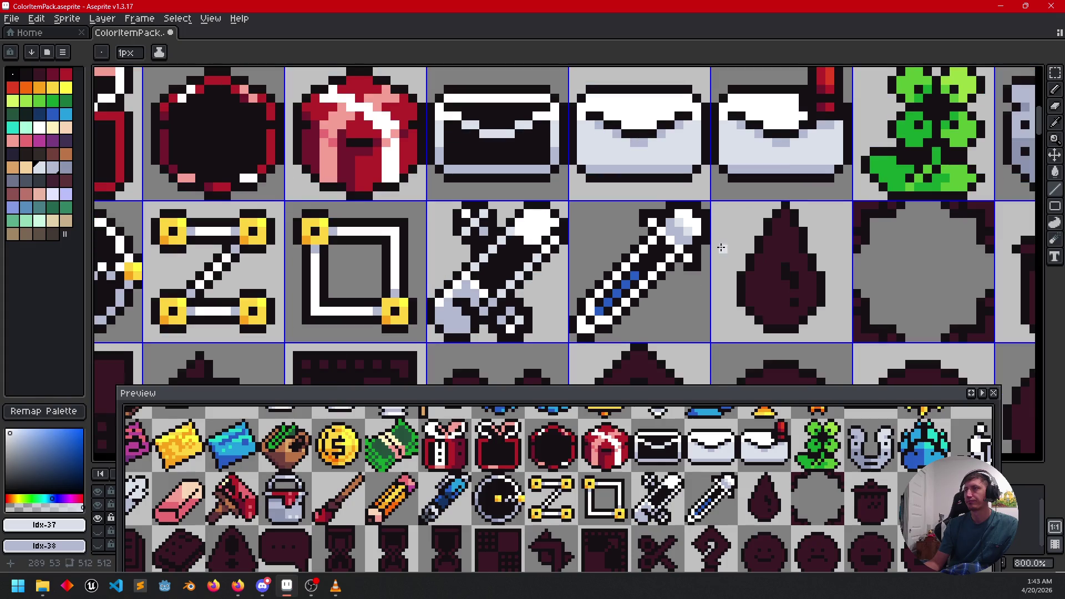
pyautogui.moveTo(691, 270); pyautogui.dragTo(707, 265)
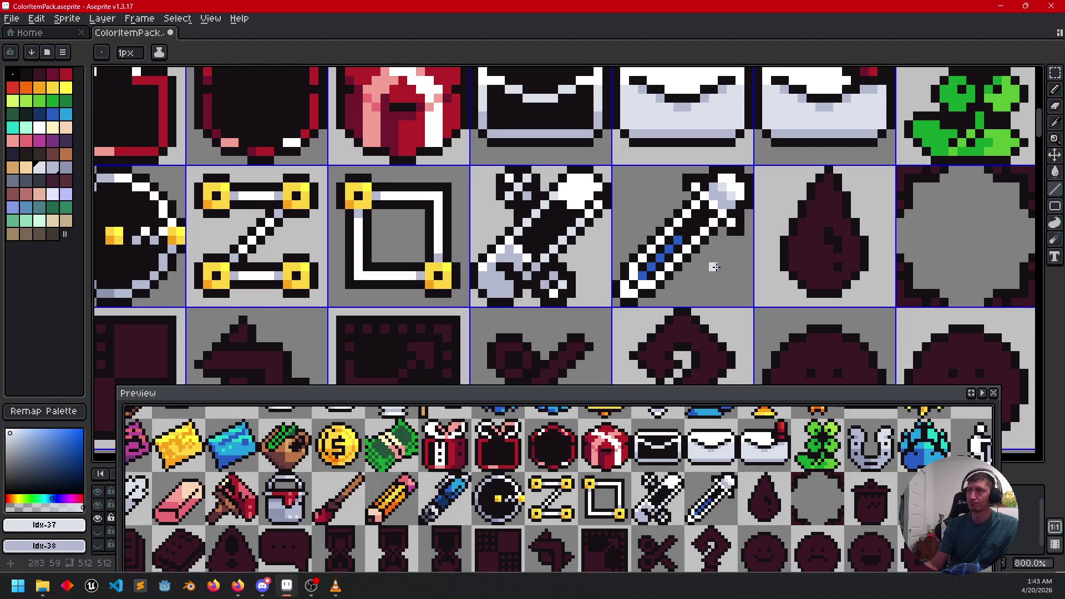
pyautogui.scroll(3, 697, 197)
pyautogui.keyDown('alt'); pyautogui.click(698, 195); pyautogui.keyUp('alt')
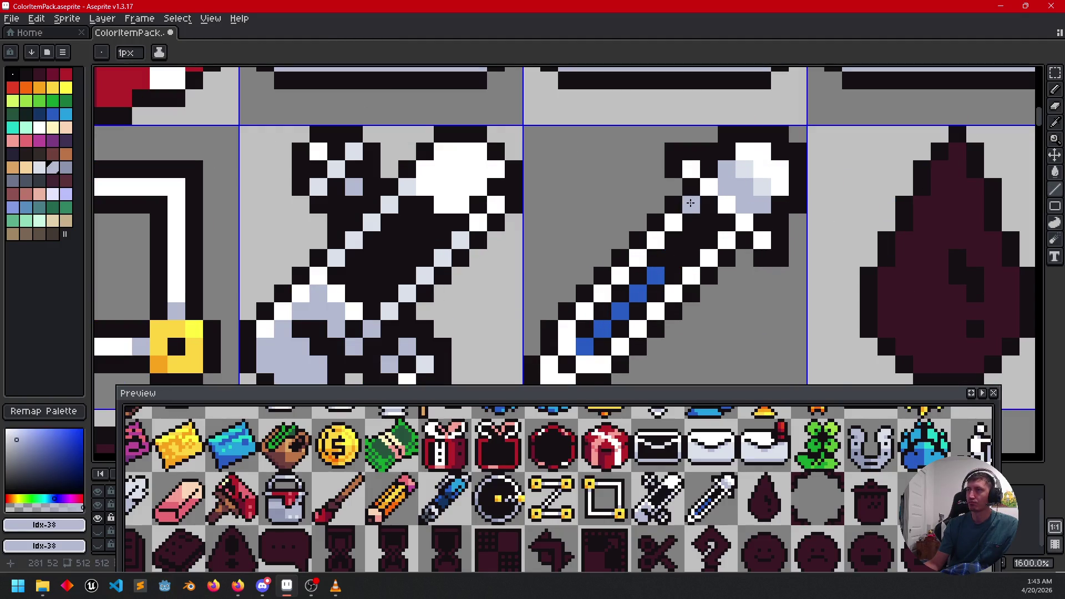
pyautogui.scroll(-2, 805, 248)
pyautogui.moveTo(804, 248); pyautogui.dragTo(797, 258)
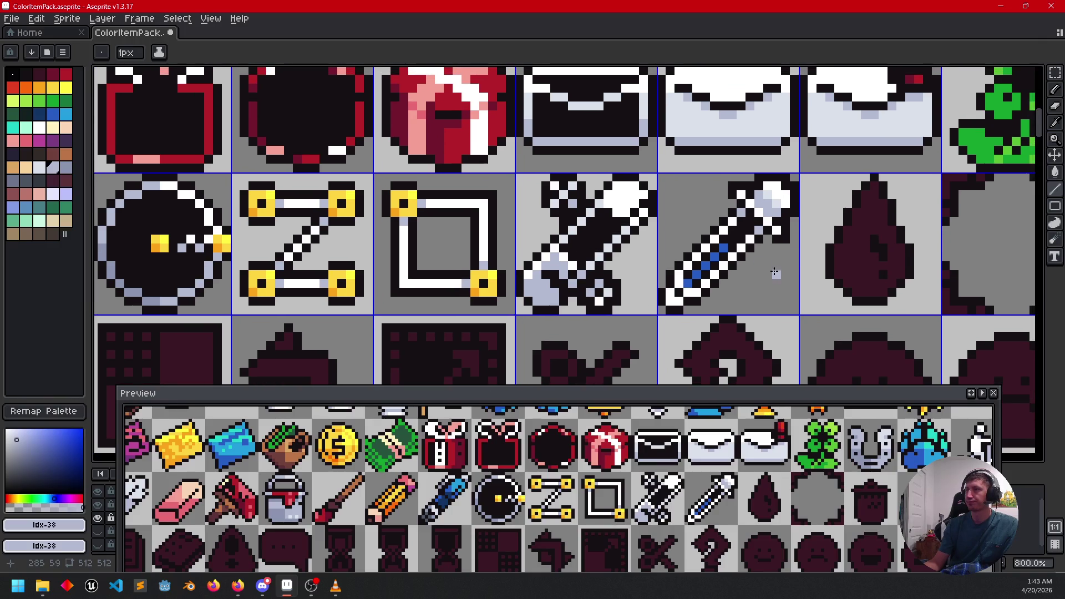
pyautogui.scroll(-2, 775, 273)
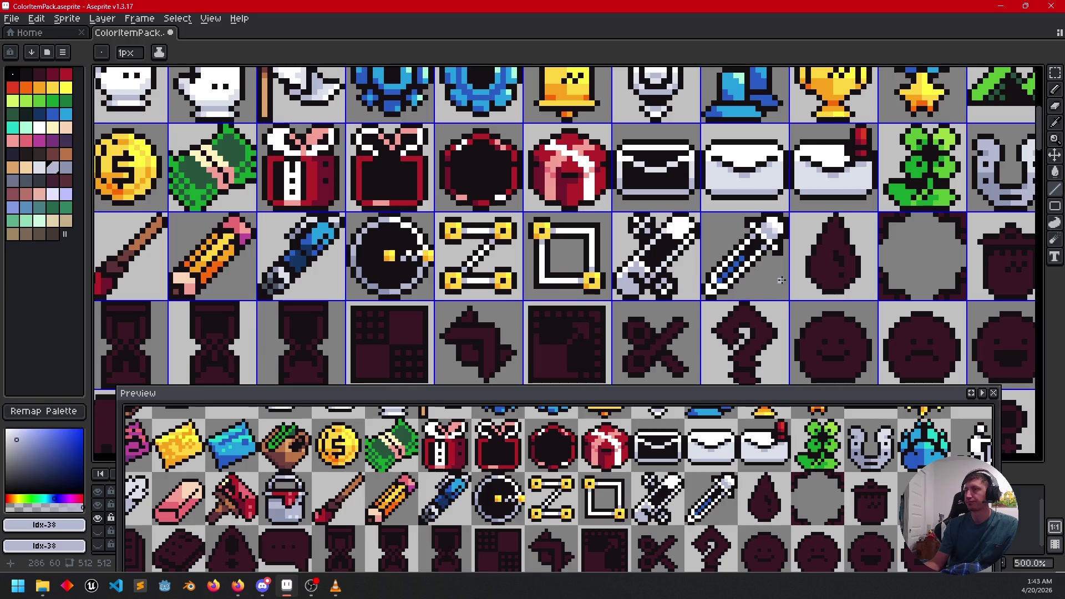
pyautogui.moveTo(774, 278); pyautogui.dragTo(754, 278)
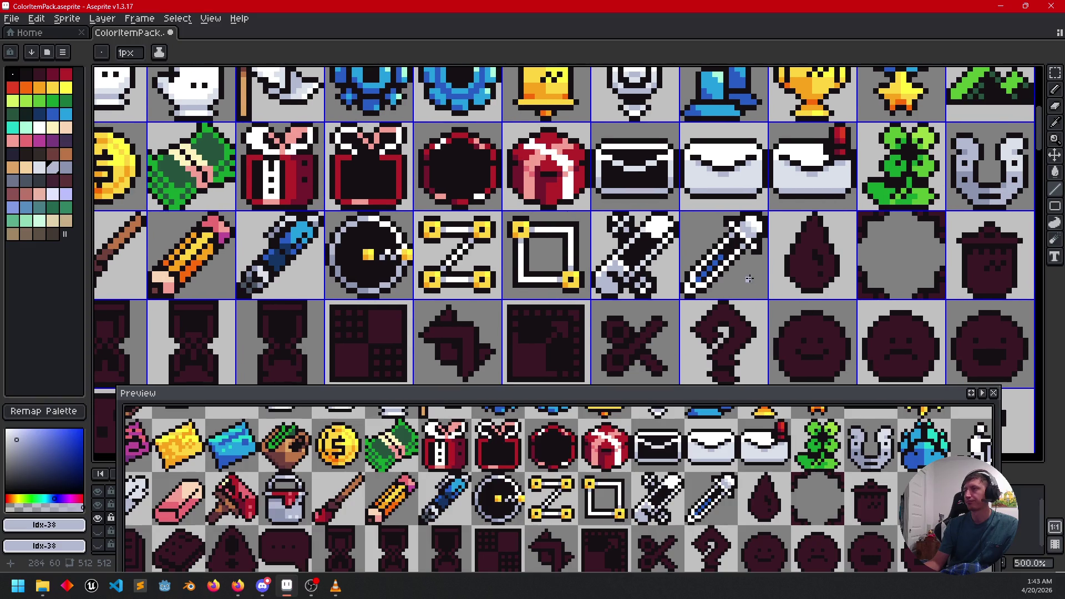
pyautogui.scroll(2, 749, 279)
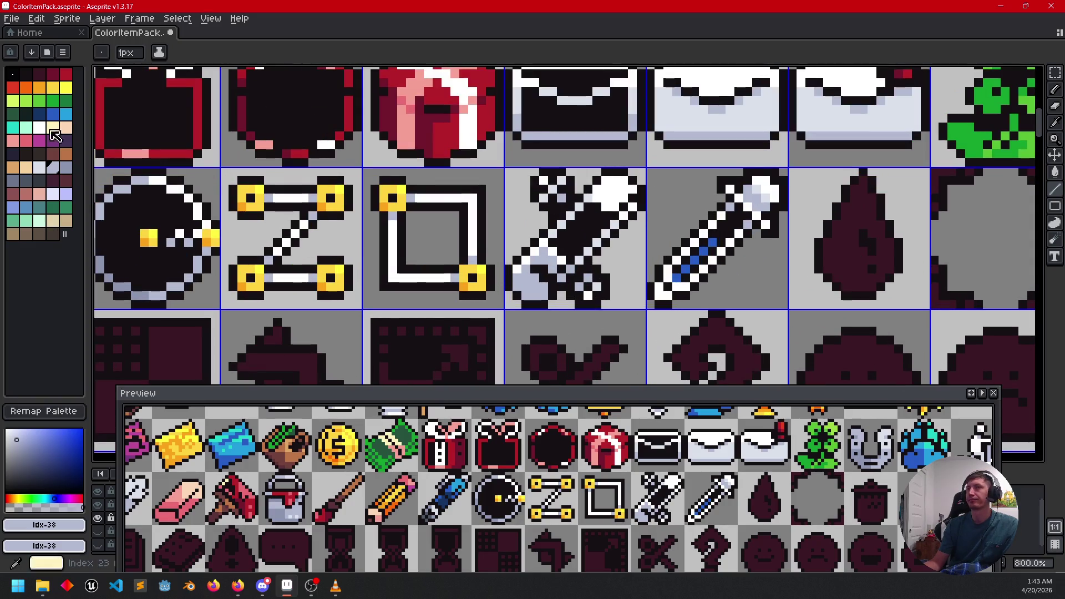
pyautogui.click(66, 115)
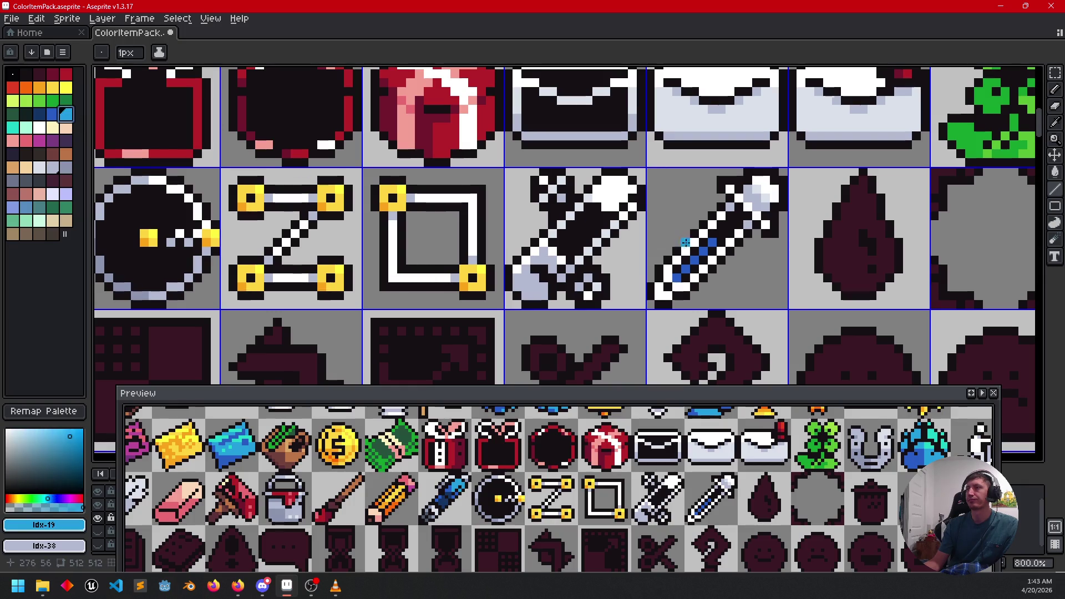
pyautogui.scroll(-2, 793, 261)
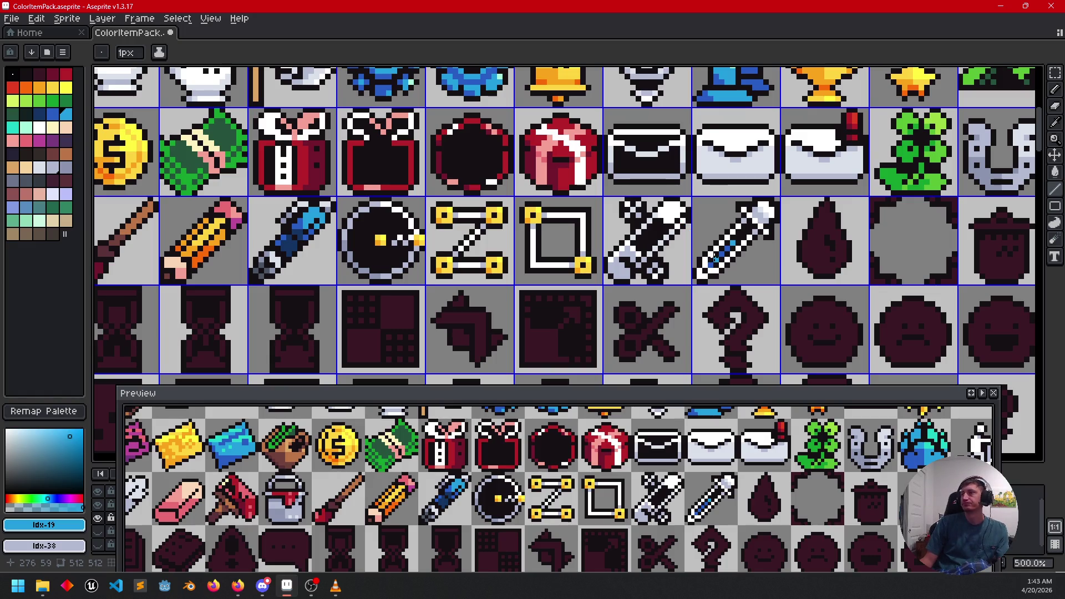
pyautogui.hscroll(2, 770, 267)
# Step: Save the sheet and bucket-fill the maroon droplet blue
pyautogui.hotkey('ctrl', 's')
pyautogui.scroll(1, 641, 287)
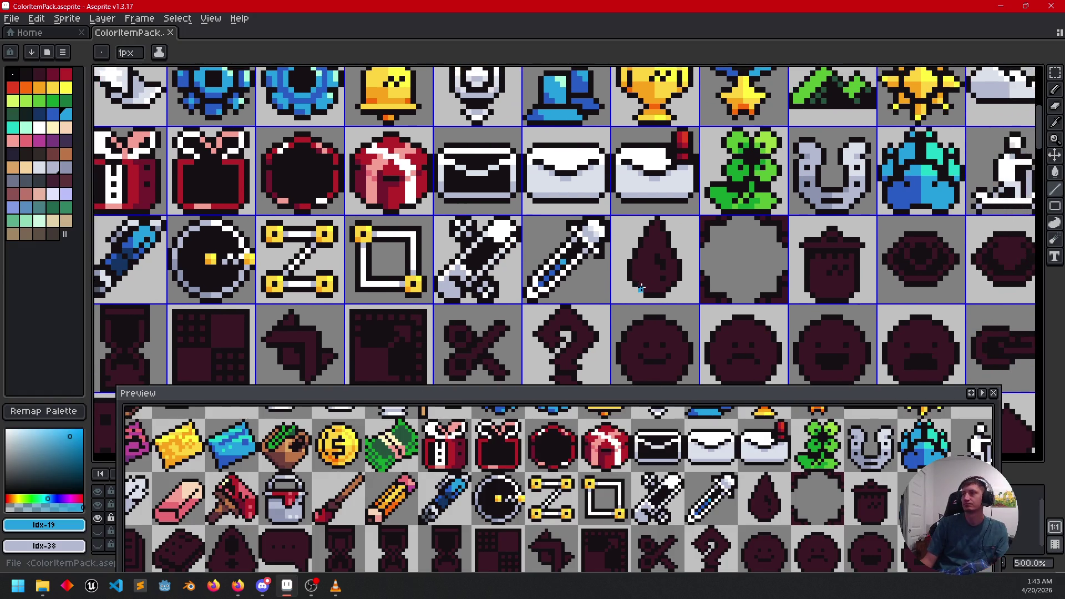
pyautogui.hscroll(1, 641, 288)
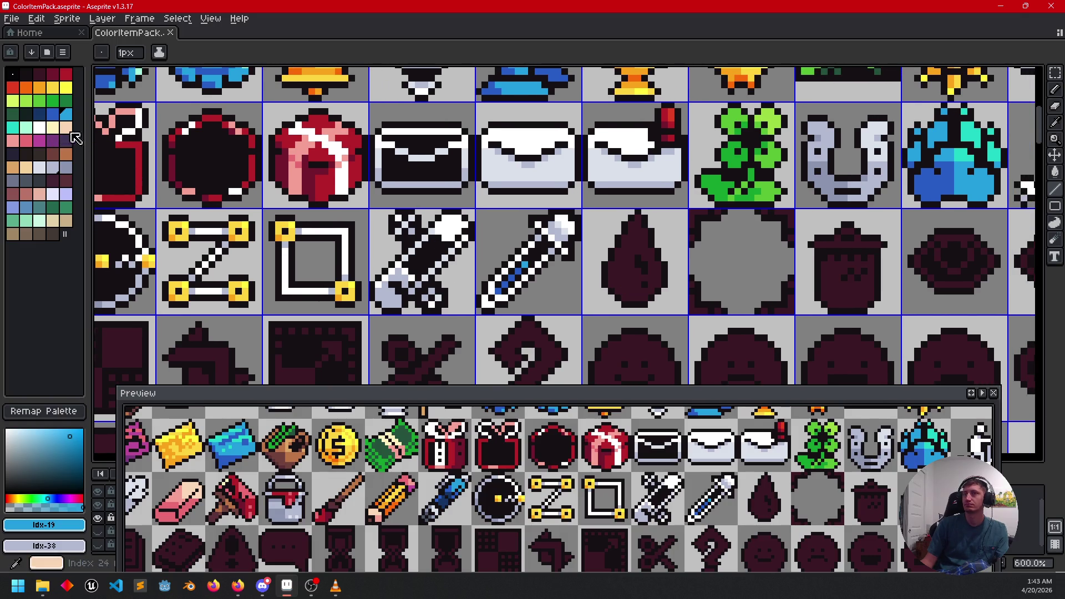
pyautogui.press('g')
pyautogui.click(631, 261)
# Step: Draw a dividing line and fill the droplet's lower-left part darker blue
pyautogui.click(53, 113)
pyautogui.scroll(1, 655, 319)
pyautogui.press('b')
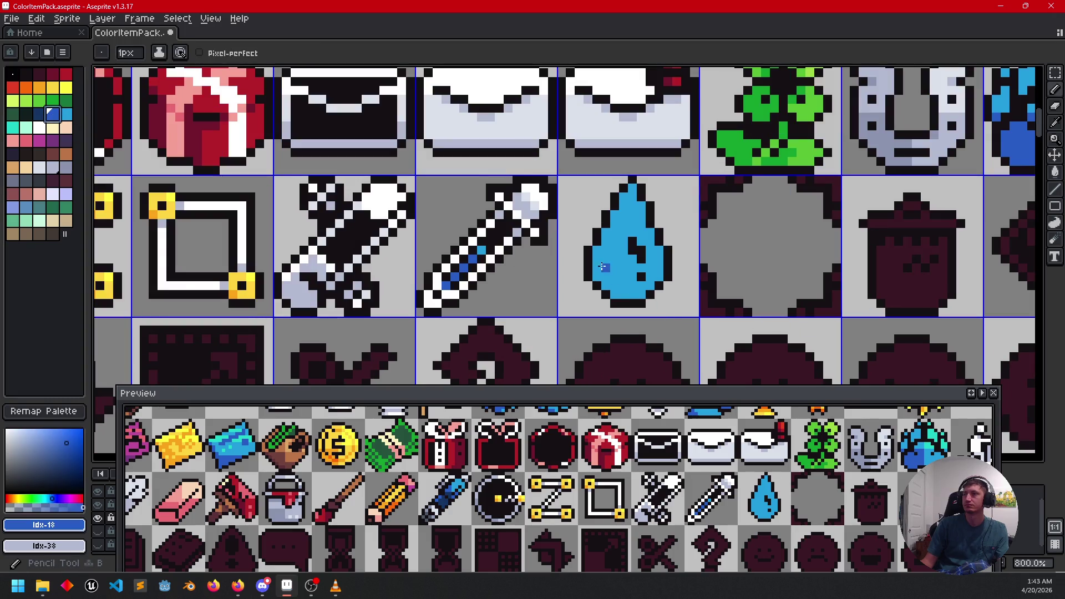
pyautogui.moveTo(599, 260)
pyautogui.mouseDown()
pyautogui.moveTo(620, 260)
pyautogui.moveTo(621, 298)
pyautogui.mouseUp()
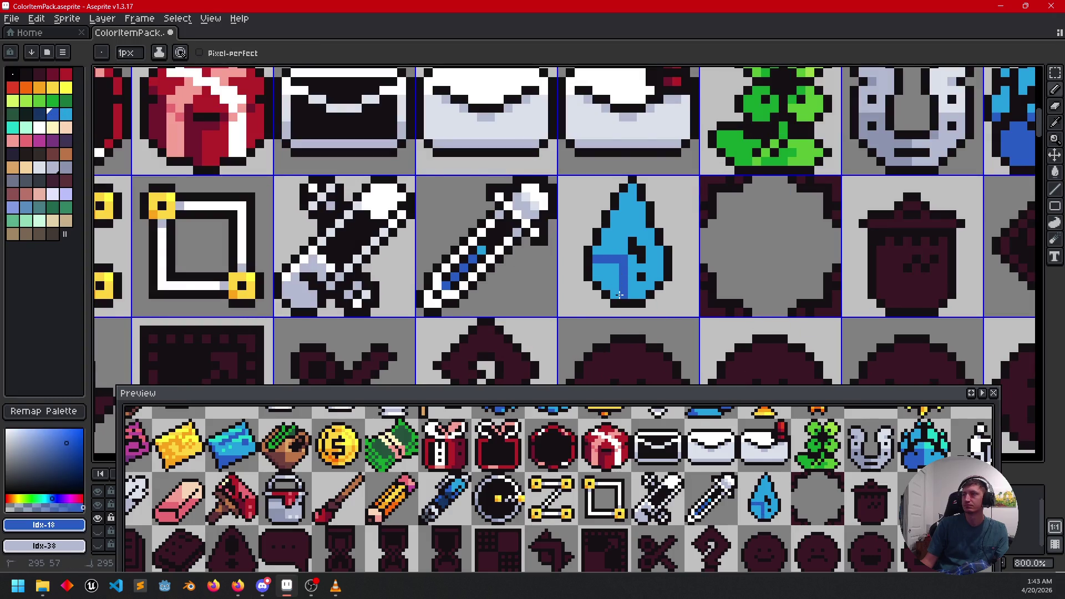
pyautogui.press('g')
pyautogui.click(605, 280)
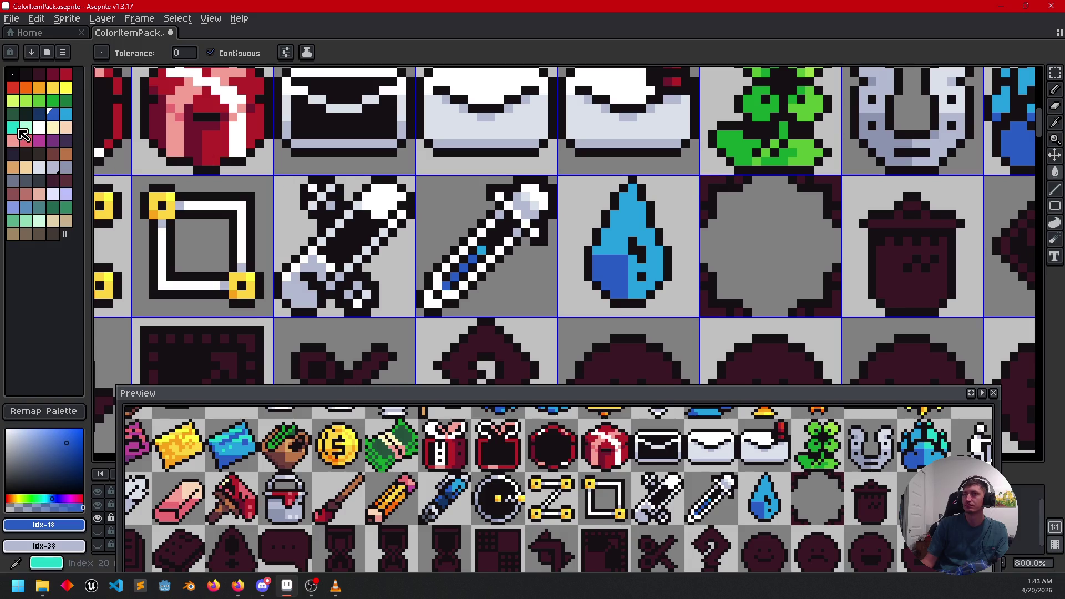
# Step: Draw a teal line down the droplet's centre and fill its upper-right part teal
pyautogui.click(13, 128)
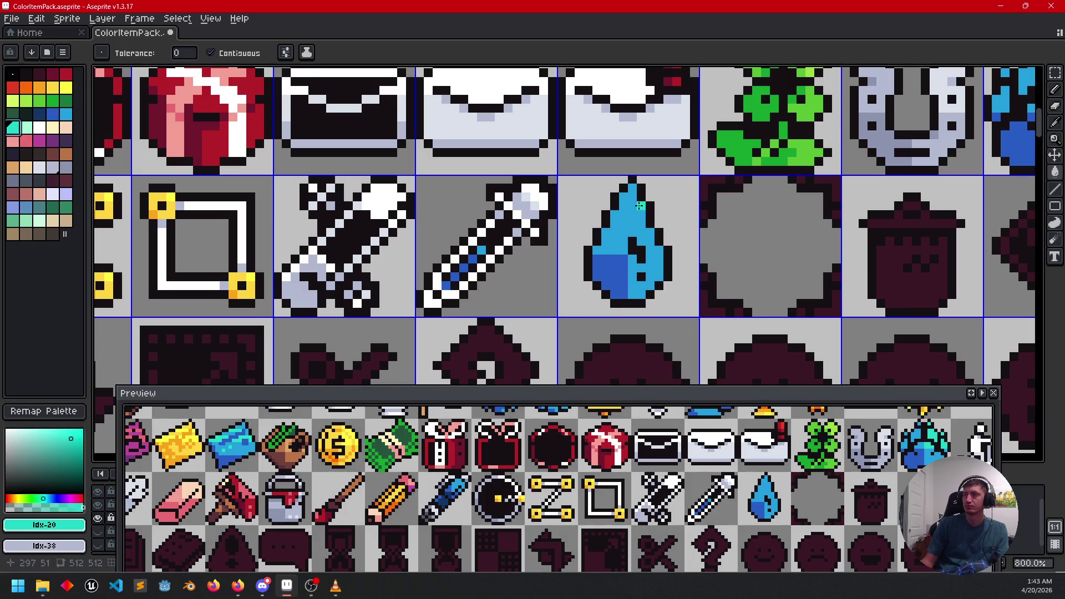
pyautogui.press('b')
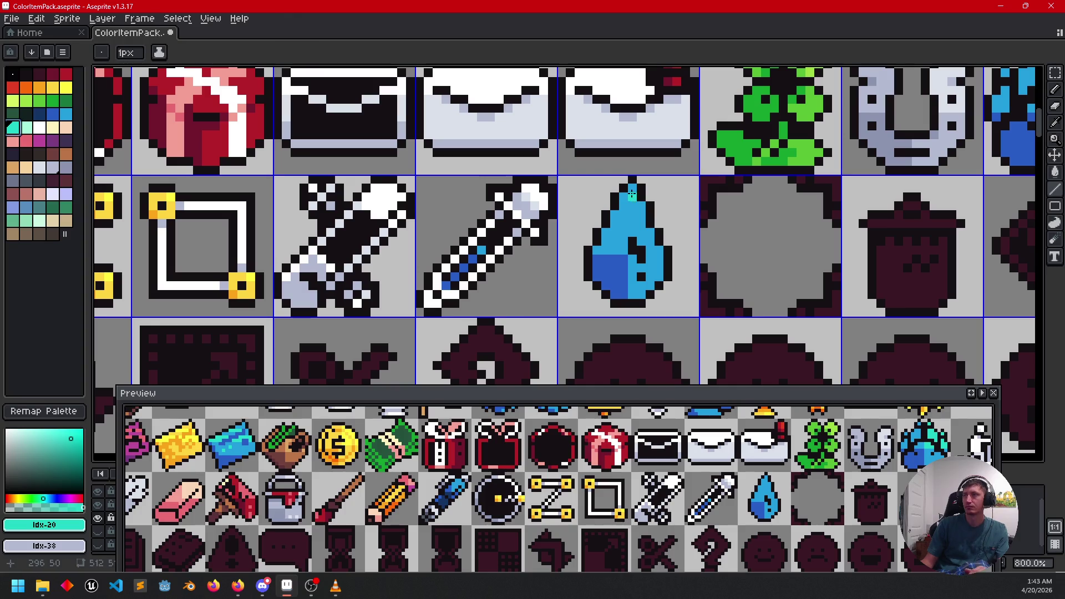
pyautogui.moveTo(633, 192); pyautogui.dragTo(635, 226)
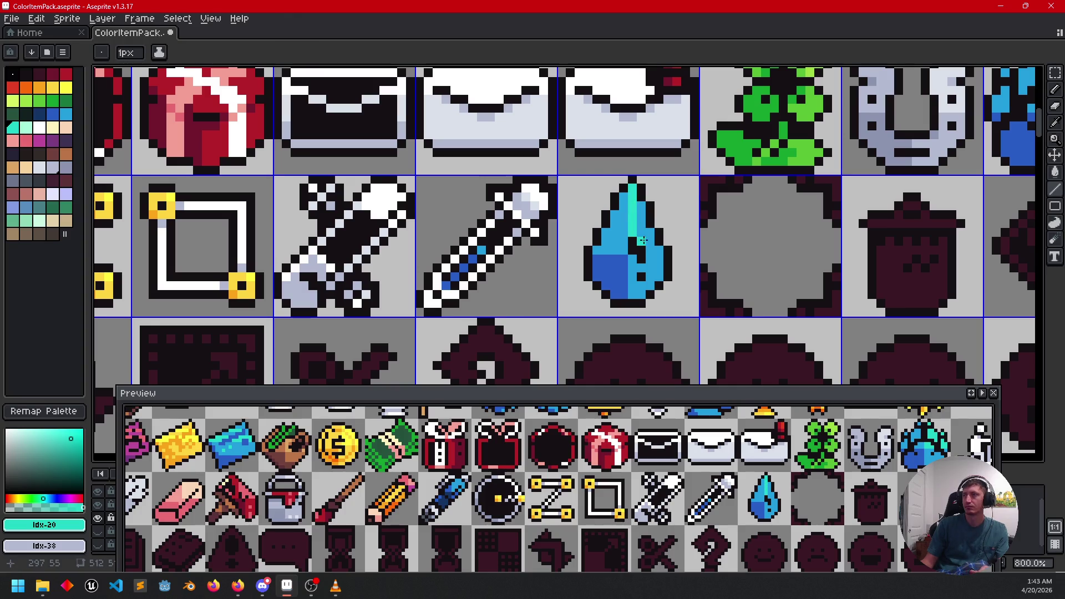
pyautogui.press('g')
pyautogui.click(646, 233)
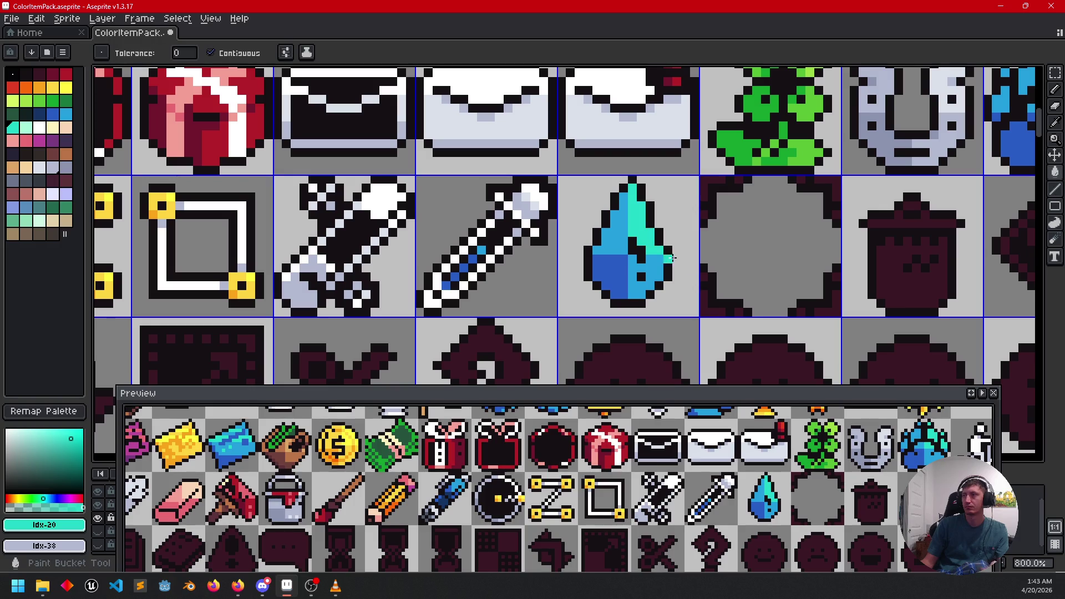
pyautogui.scroll(-1, 611, 278)
pyautogui.scroll(-1, 748, 272)
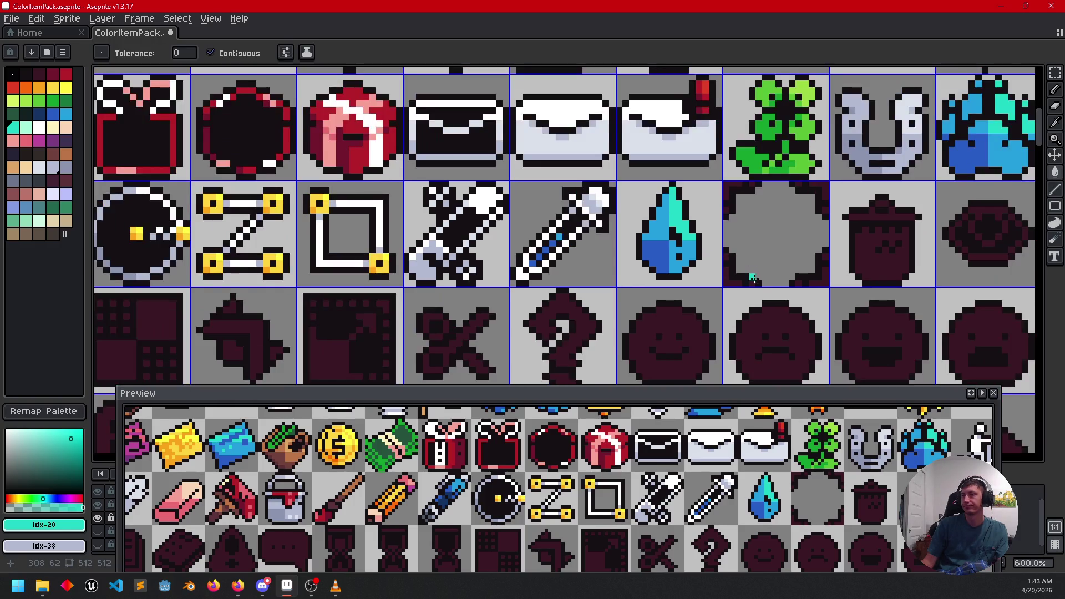
# Step: Save, then fill the cell's four corner backgrounds and a maroon left-edge pixel white
pyautogui.hotkey('ctrl', 's')
pyautogui.hscroll(2, 662, 285)
pyautogui.scroll(3, 662, 285)
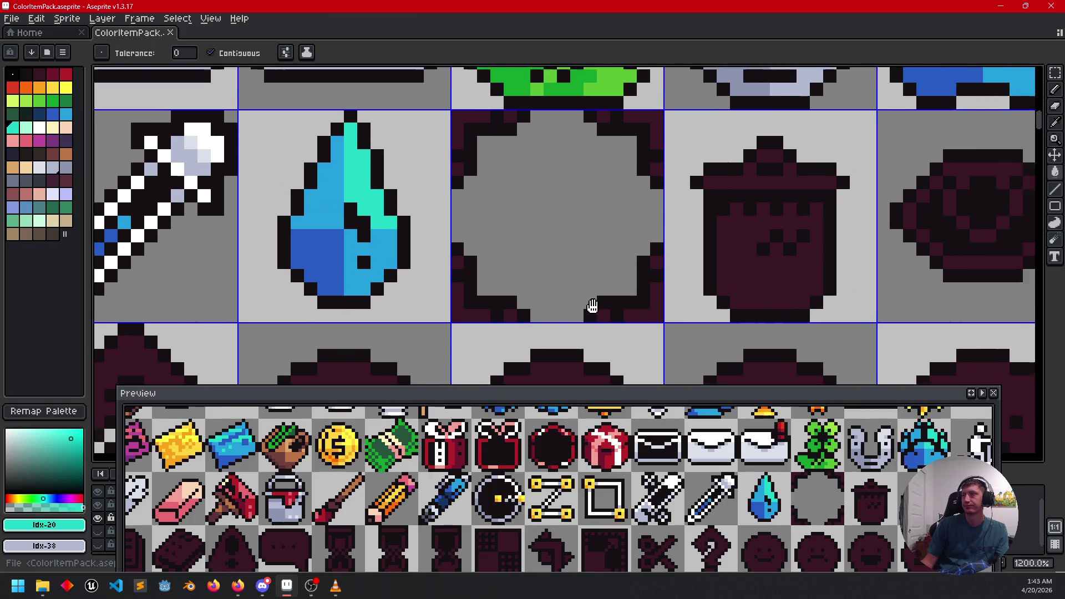
pyautogui.press('b')
pyautogui.click(39, 128)
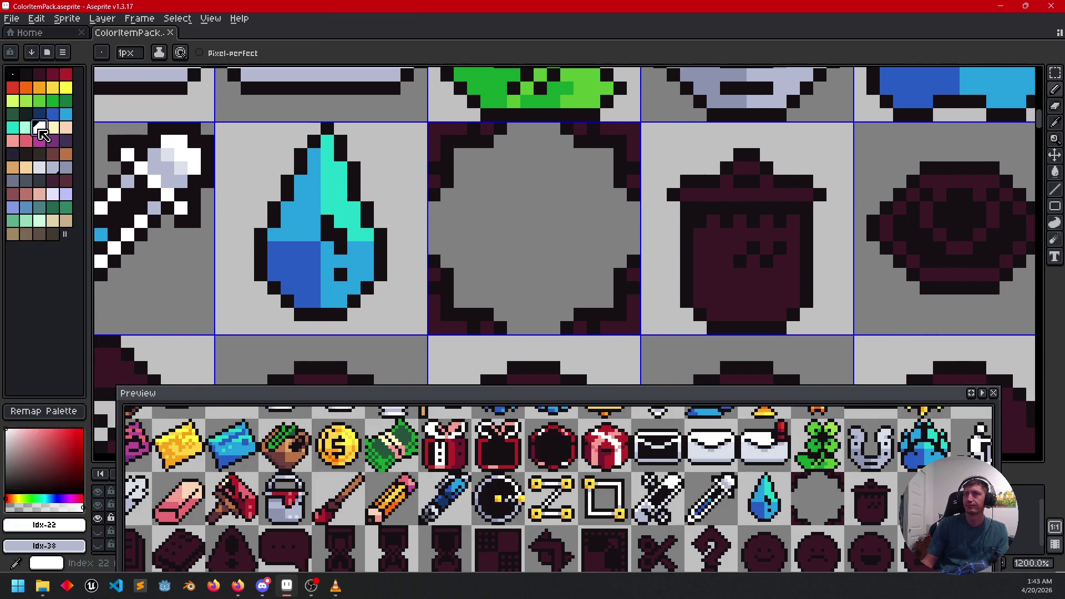
pyautogui.press('g')
pyautogui.click(447, 326)
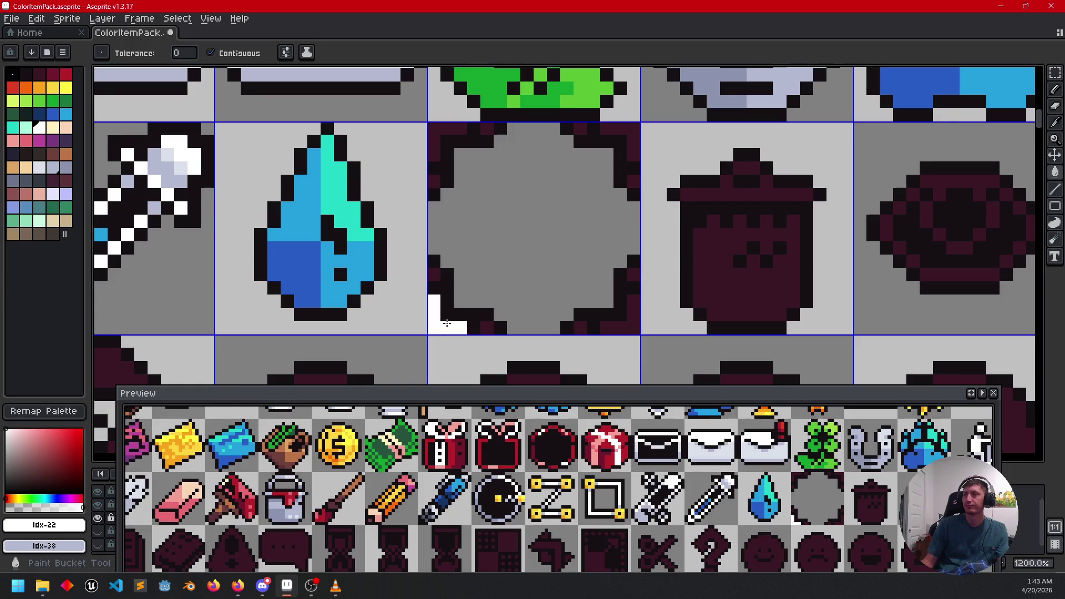
pyautogui.click(619, 328)
pyautogui.click(630, 141)
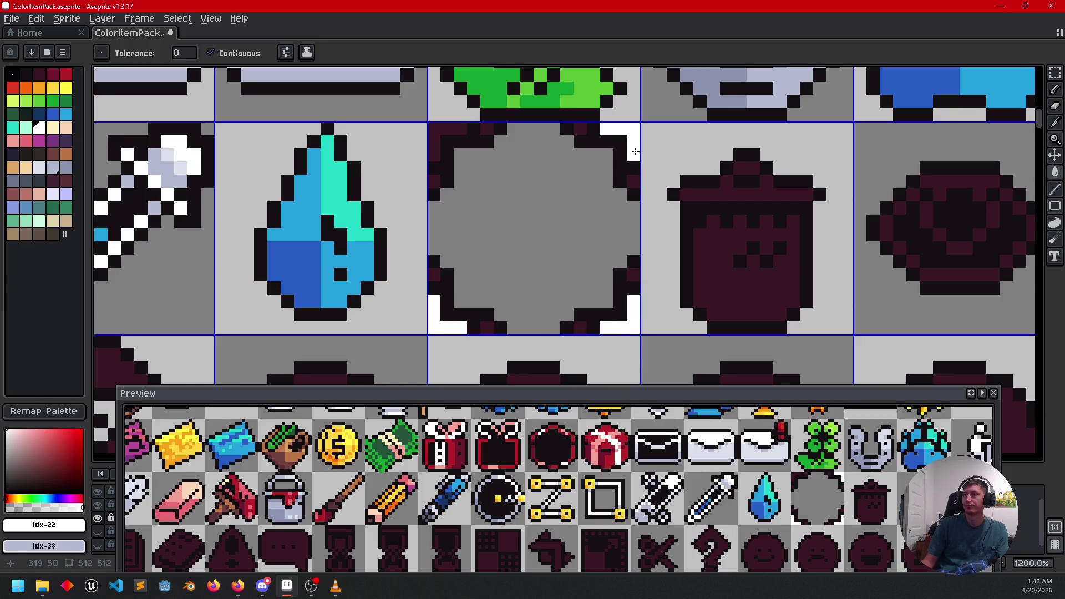
pyautogui.click(444, 136)
pyautogui.click(432, 179)
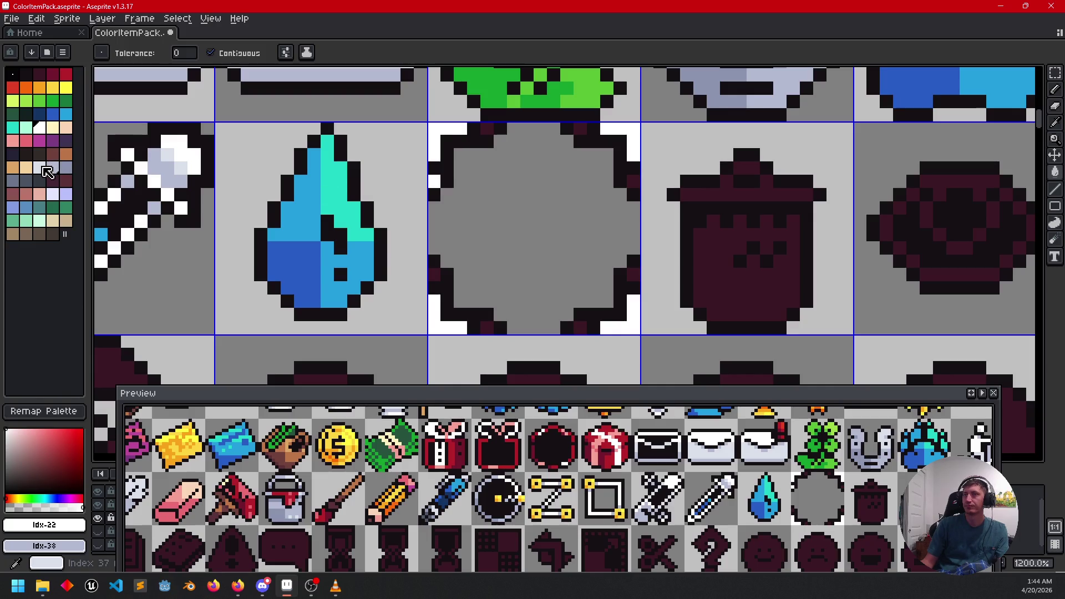
# Step: Pick light grey-blue and pencil highlight pixels on the octagon's corners and edges, undoing a trial fill
pyautogui.click(40, 168)
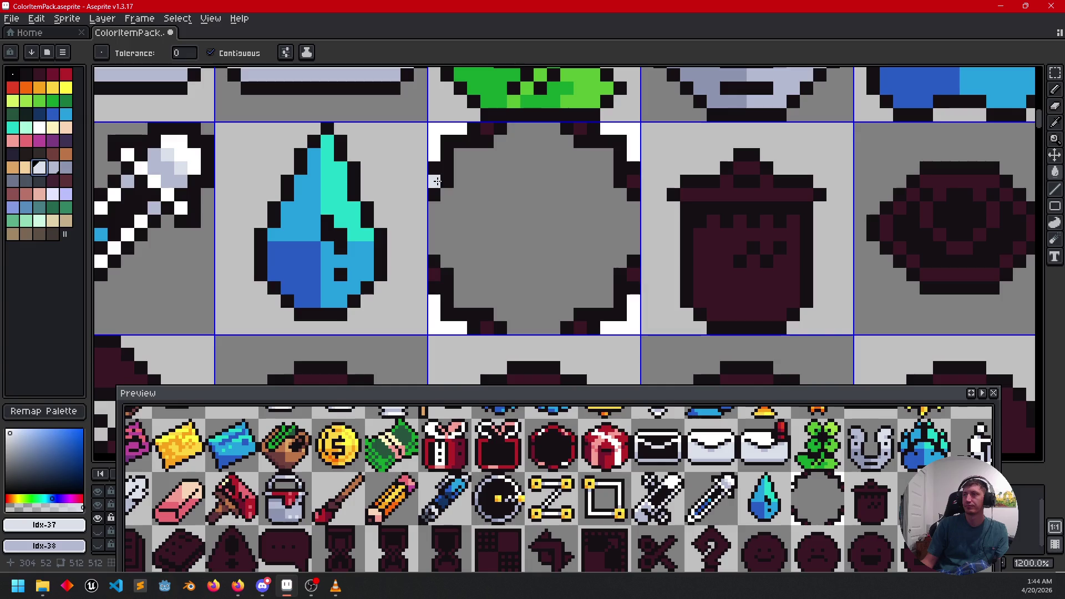
pyautogui.click(52, 169)
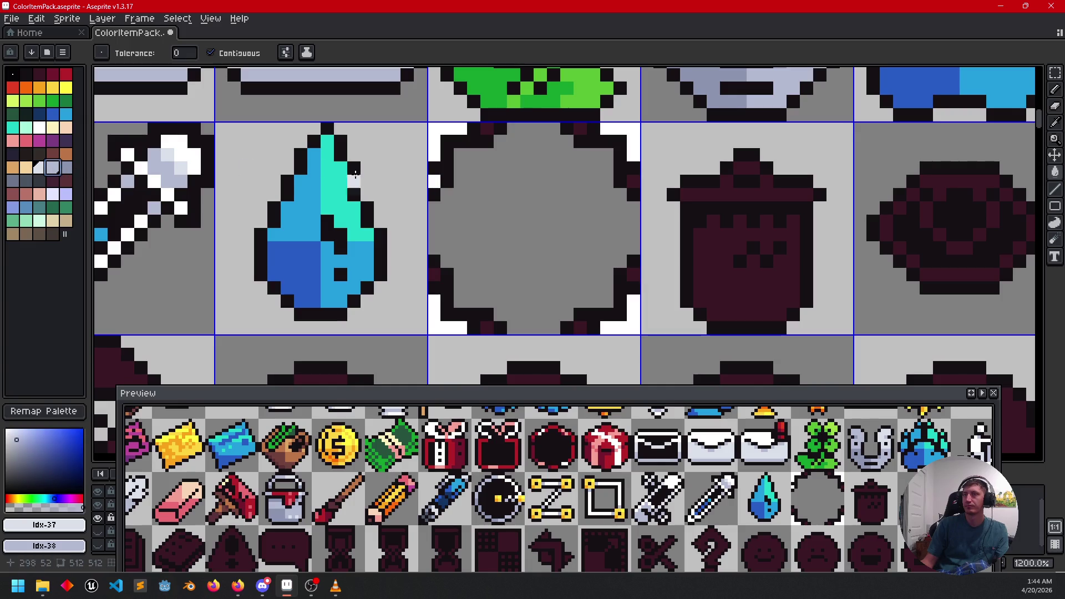
pyautogui.click(437, 159)
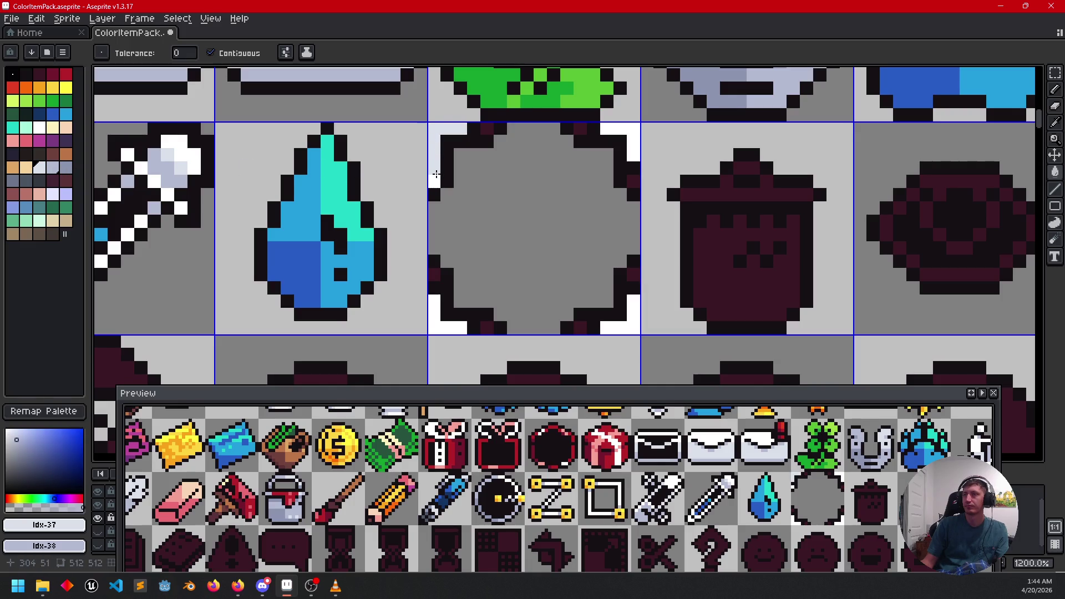
pyautogui.hotkey('ctrl', 'z')
pyautogui.hotkey('ctrl', 'z')
pyautogui.press('b')
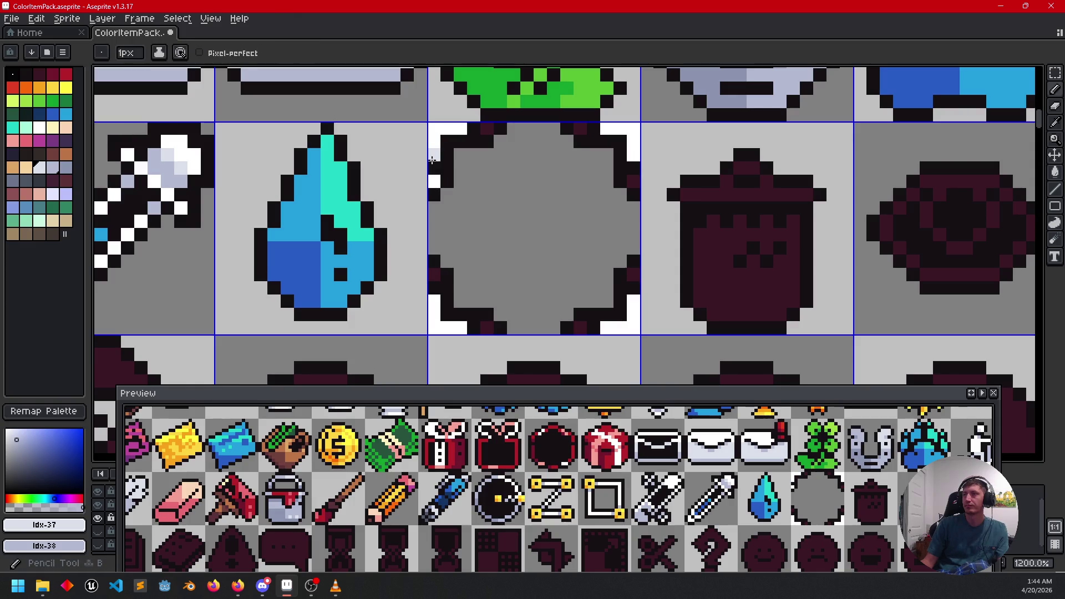
pyautogui.click(434, 179)
pyautogui.click(461, 128)
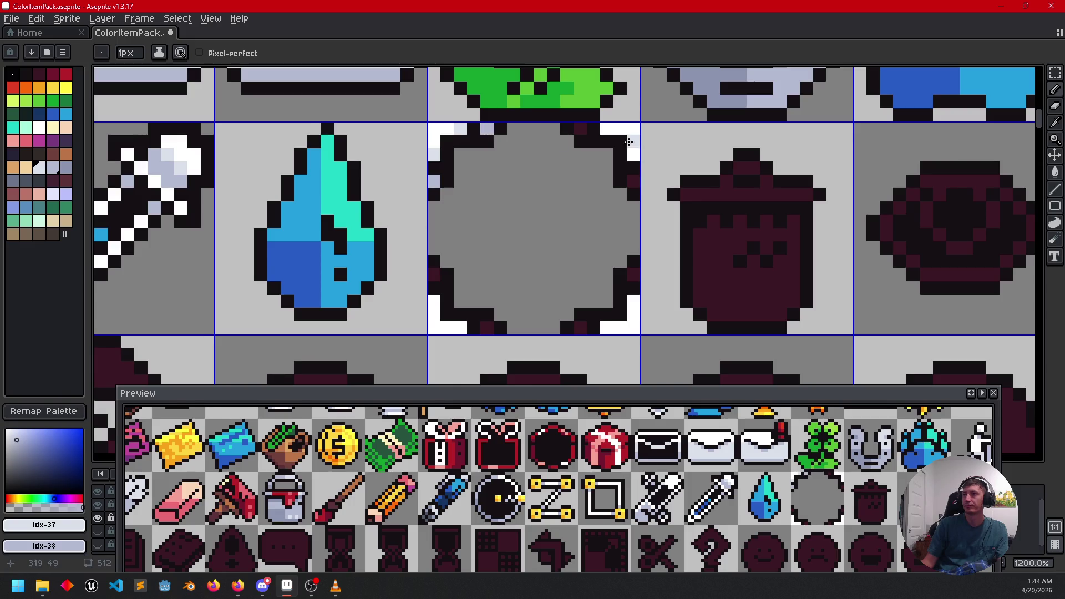
pyautogui.click(582, 129)
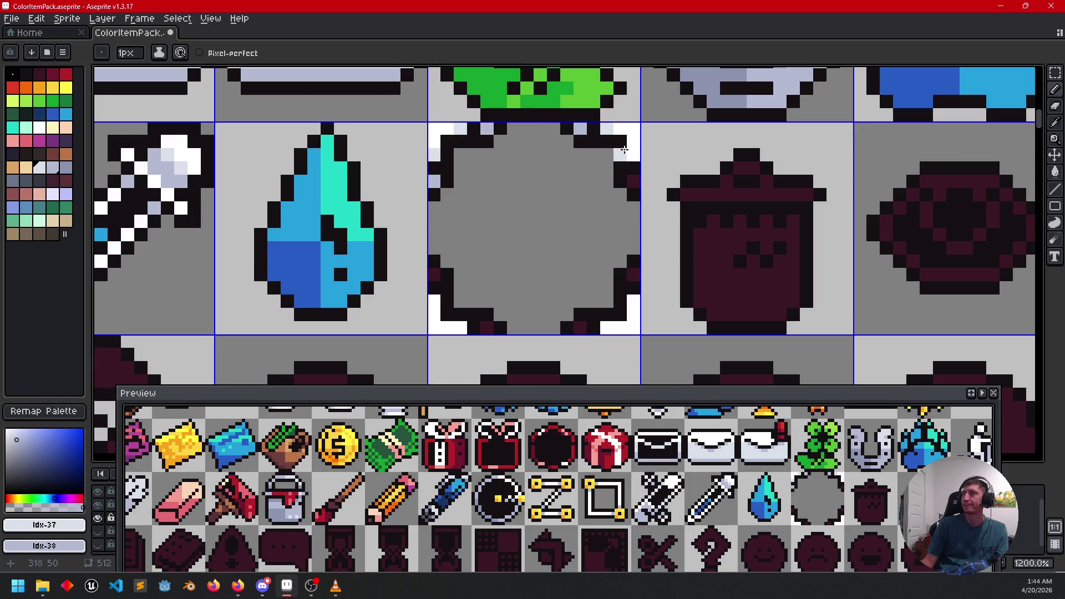
pyautogui.click(634, 182)
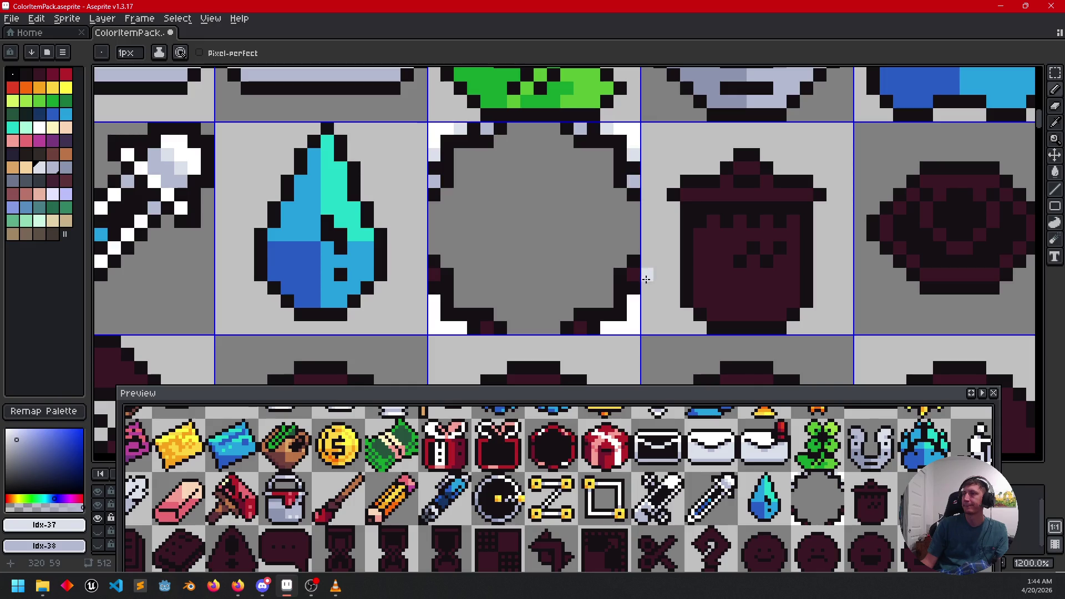
pyautogui.click(638, 280)
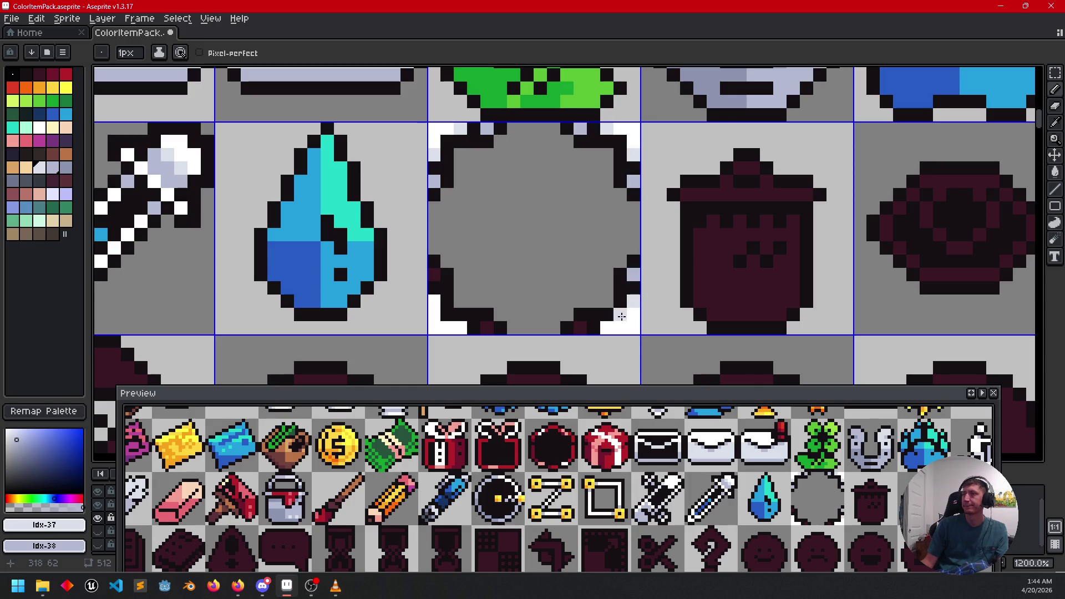
pyautogui.click(487, 328)
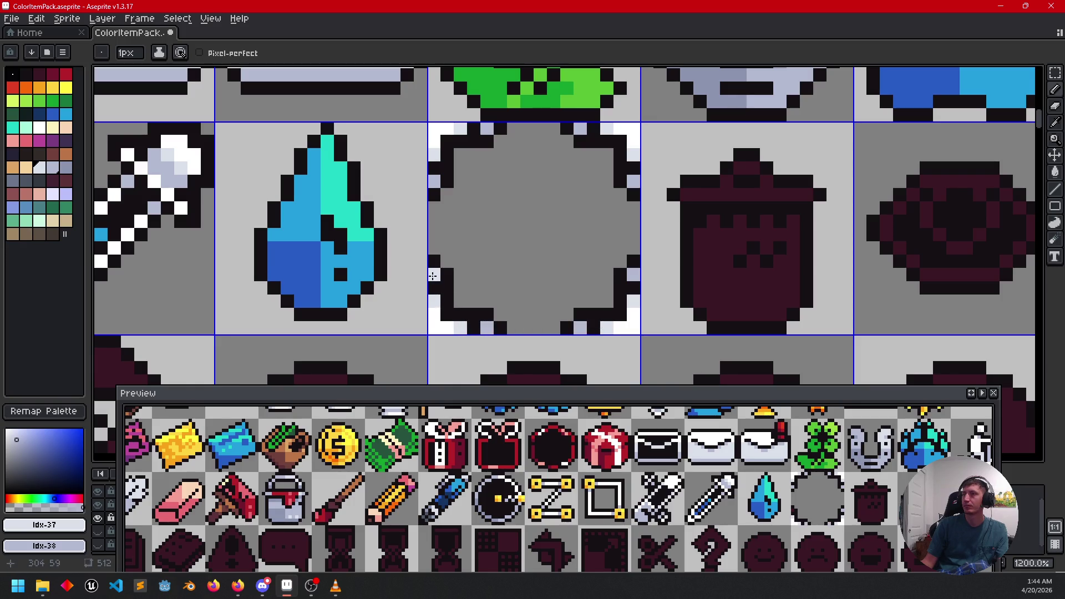
pyautogui.scroll(-4, 710, 261)
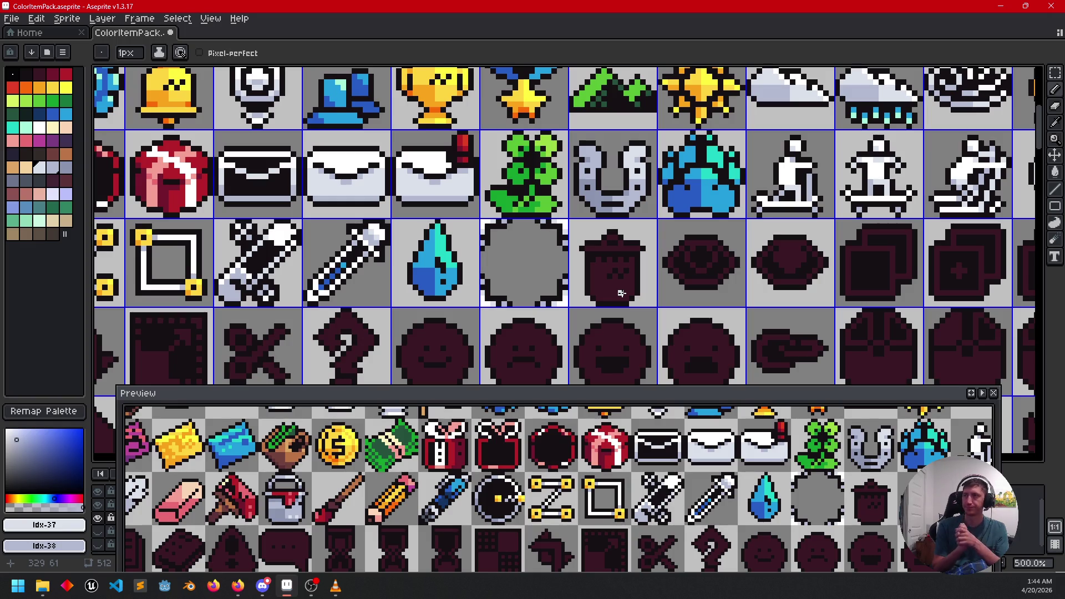
# Step: Bucket-fill the trash can's body, lid band and lid knob white
pyautogui.scroll(2, 621, 293)
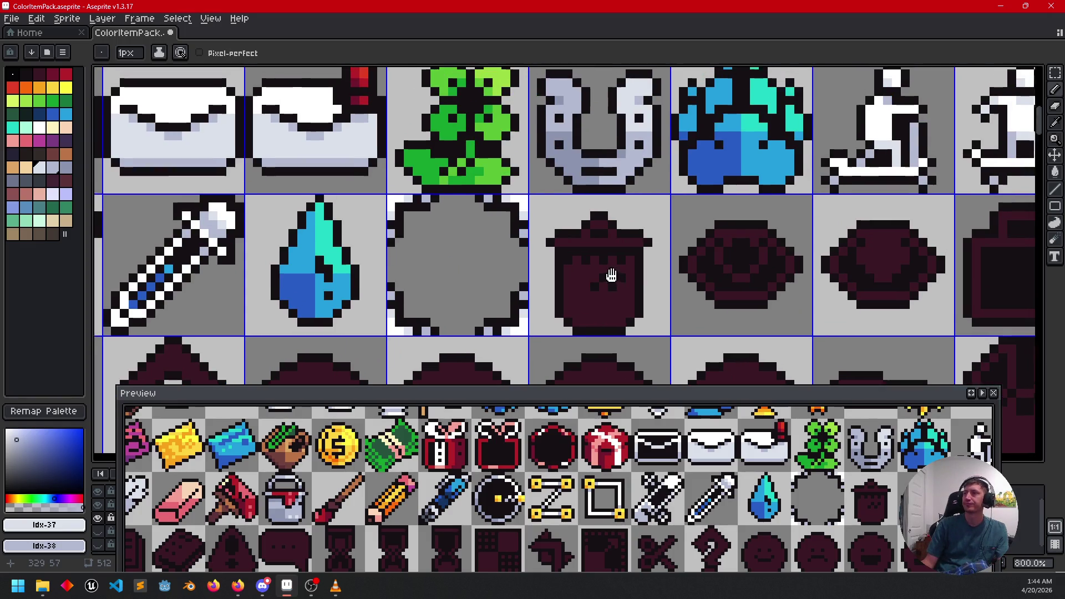
pyautogui.moveTo(612, 276); pyautogui.dragTo(583, 338)
pyautogui.press('i')
pyautogui.moveTo(607, 177); pyautogui.dragTo(618, 92)
pyautogui.press('g')
pyautogui.click(579, 326)
pyautogui.click(583, 262)
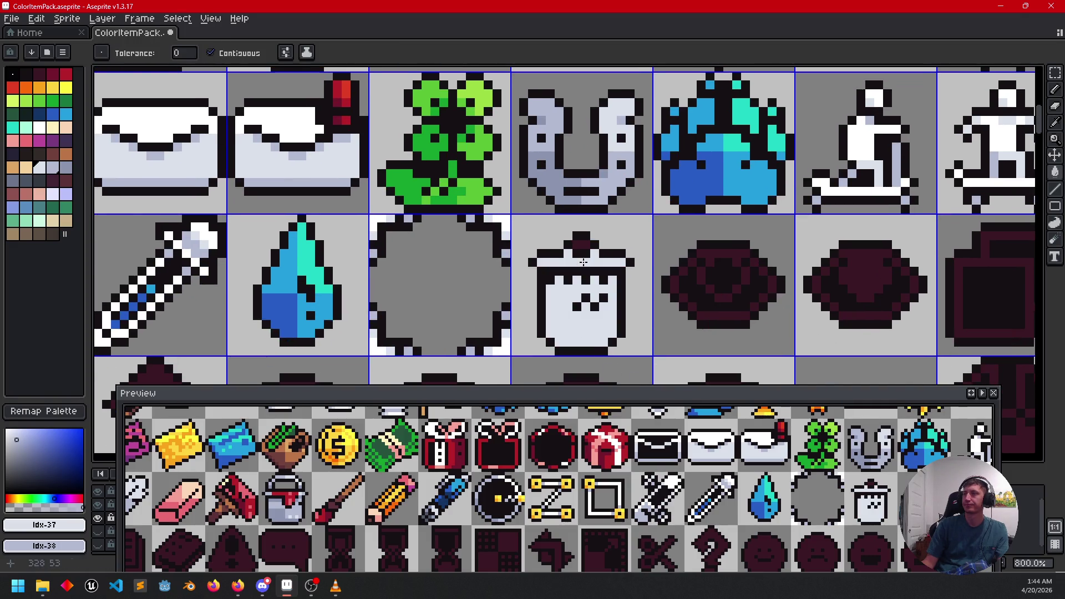
pyautogui.click(583, 244)
# Step: Sample lavender from the horseshoe and fill the trash-can body lavender
pyautogui.scroll(1, 589, 250)
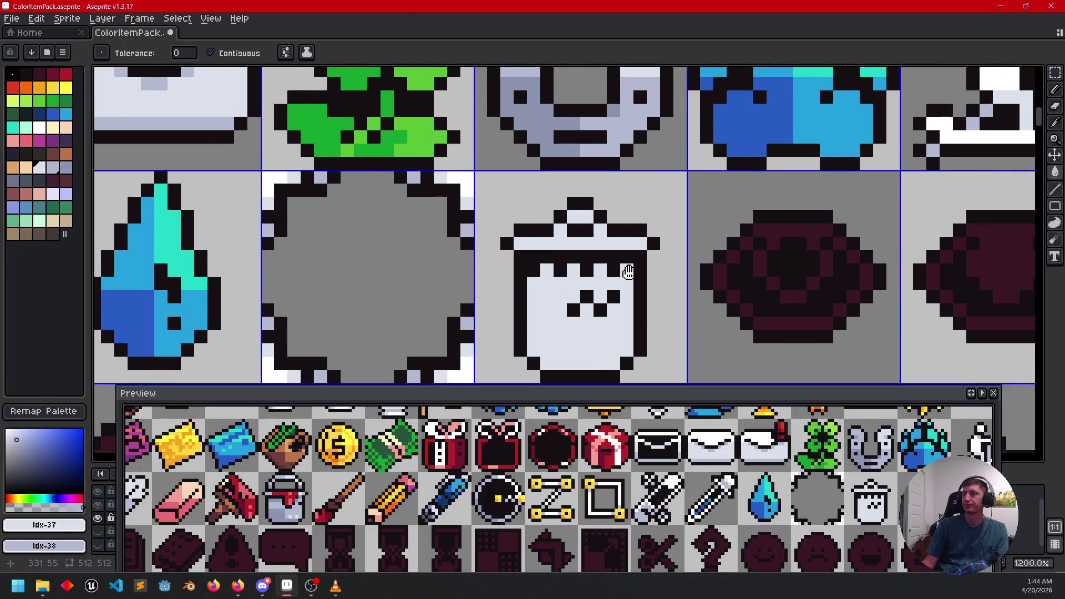
pyautogui.scroll(-1, 630, 272)
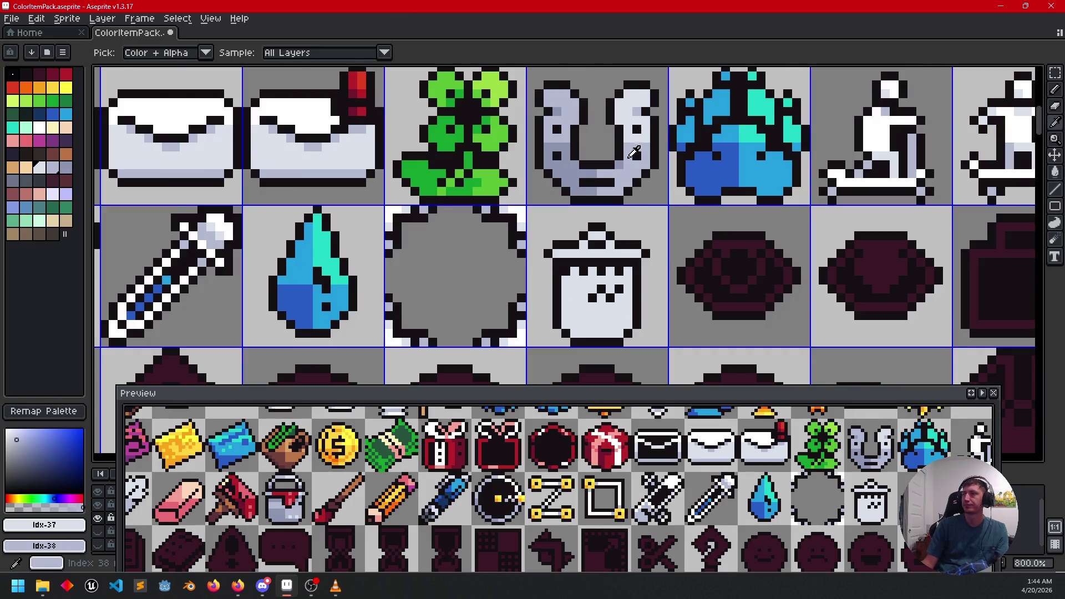
pyautogui.keyDown('alt'); pyautogui.click(634, 164); pyautogui.keyUp('alt')
pyautogui.click(614, 301)
pyautogui.scroll(2, 578, 314)
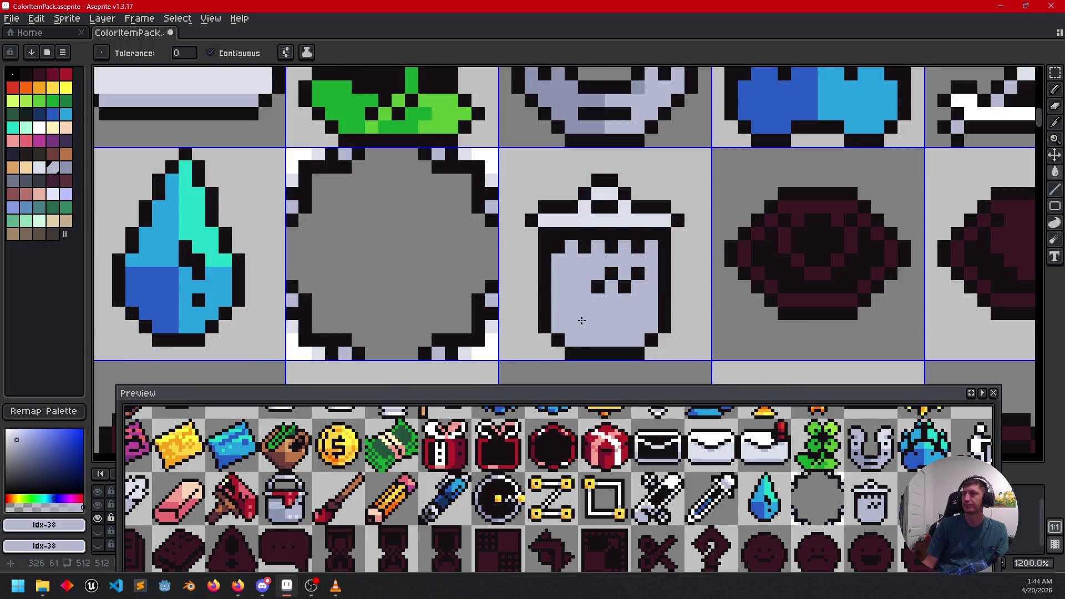
# Step: Add darker lavender shading to the can's lower-left body and a top-right pixel
pyautogui.keyDown('alt'); pyautogui.click(547, 133); pyautogui.keyUp('alt')
pyautogui.click(552, 288)
pyautogui.moveTo(552, 287)
pyautogui.mouseDown()
pyautogui.moveTo(573, 291)
pyautogui.moveTo(590, 335)
pyautogui.mouseUp()
pyautogui.press('g')
pyautogui.click(571, 327)
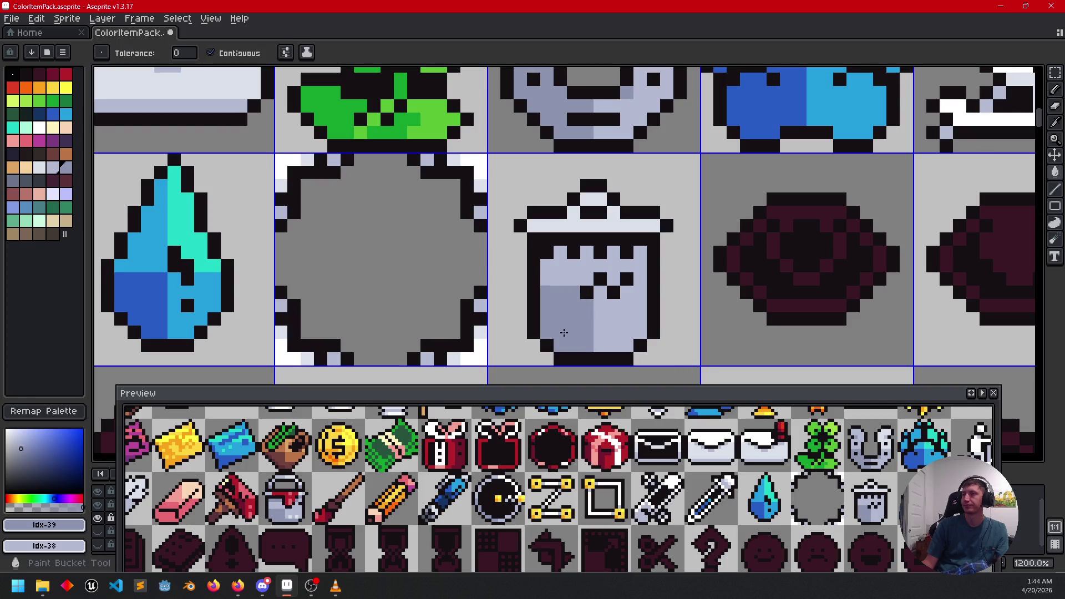
pyautogui.hscroll(-1, 670, 333)
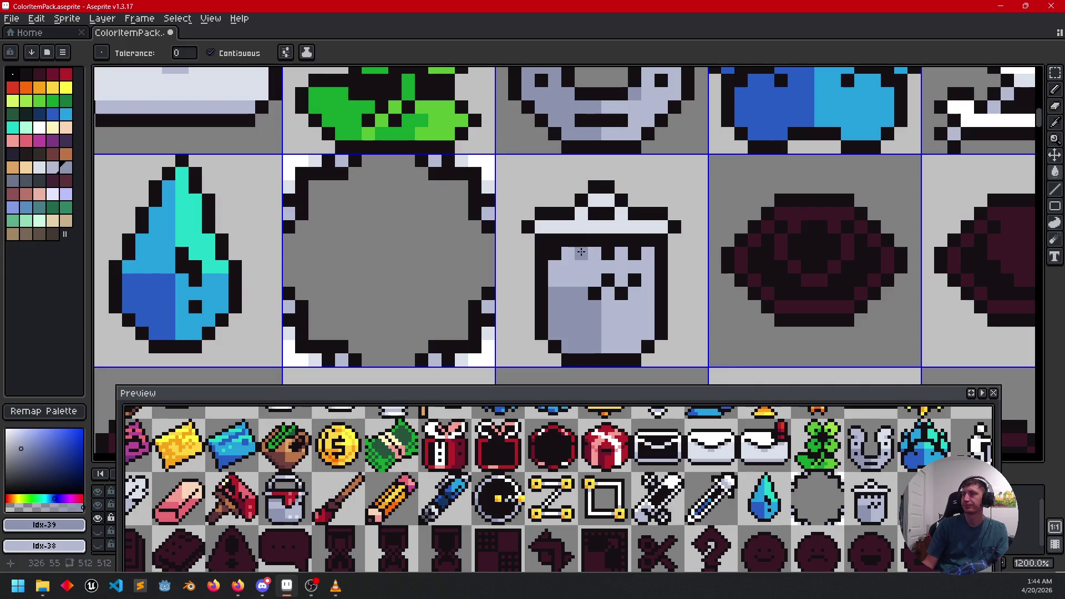
pyautogui.press('b')
pyautogui.click(648, 252)
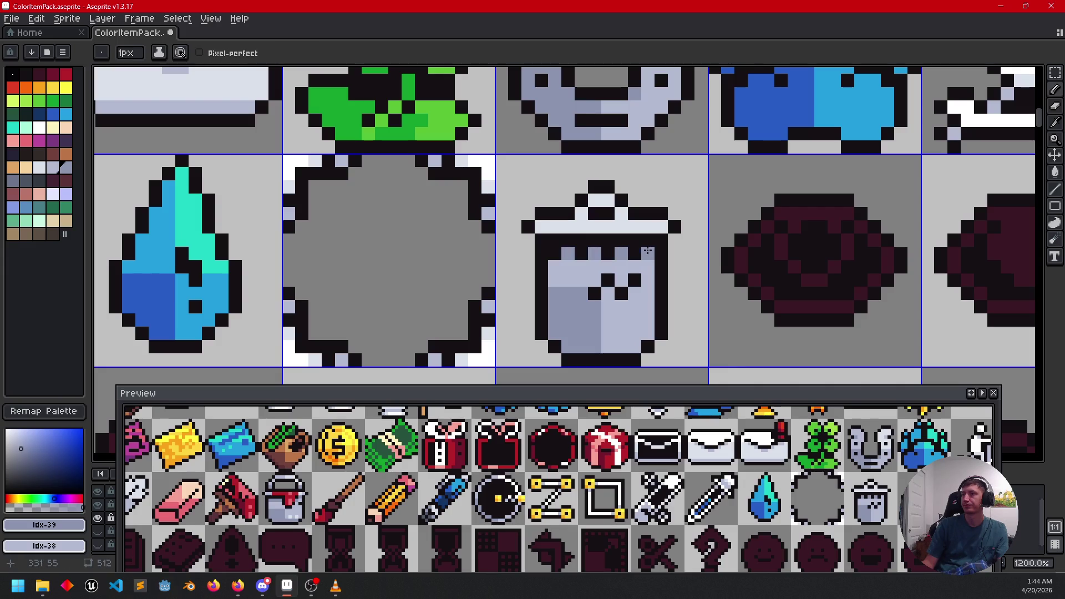
# Step: Sample the light lid and lavender colours, recentre on the trash can, and save
pyautogui.scroll(1, 591, 291)
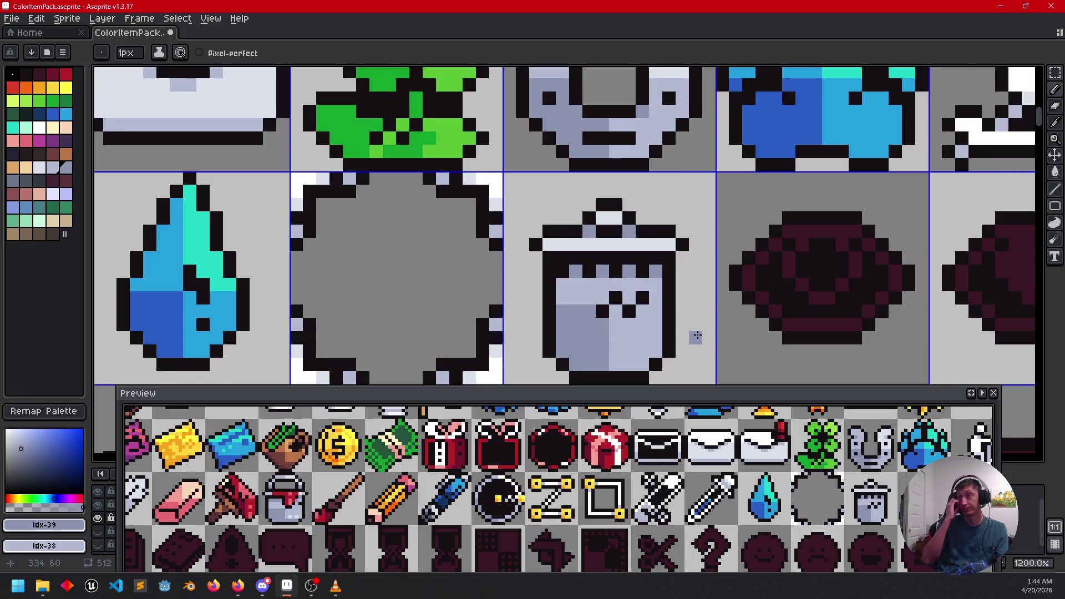
pyautogui.keyDown('alt'); pyautogui.click(621, 248); pyautogui.keyUp('alt')
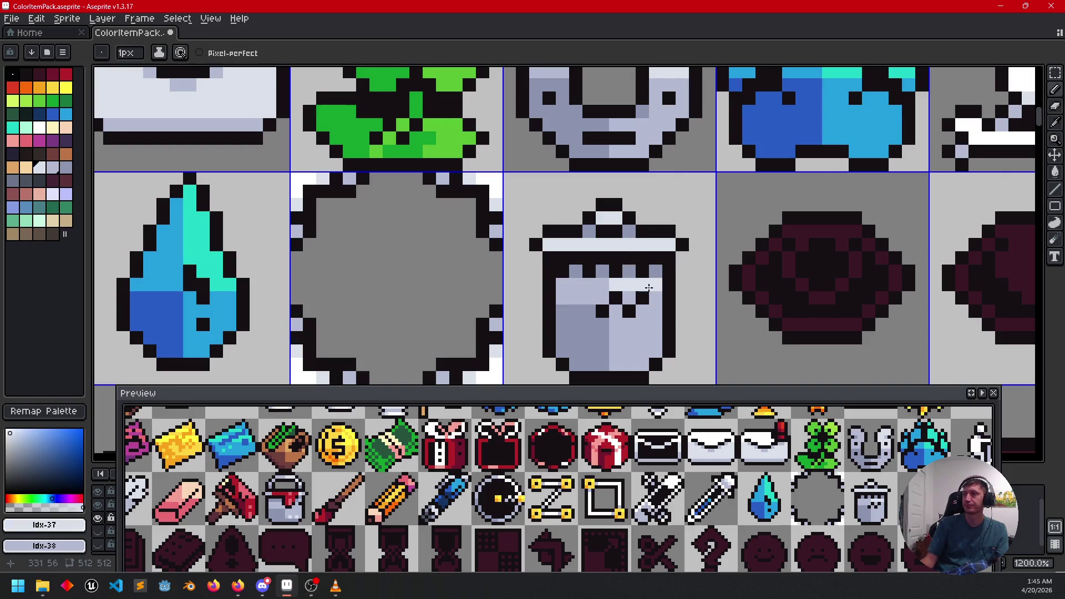
pyautogui.scroll(-3, 743, 299)
pyautogui.moveTo(744, 299)
pyautogui.mouseDown()
pyautogui.moveTo(661, 251)
pyautogui.moveTo(560, 242)
pyautogui.mouseUp()
pyautogui.scroll(3, 526, 228)
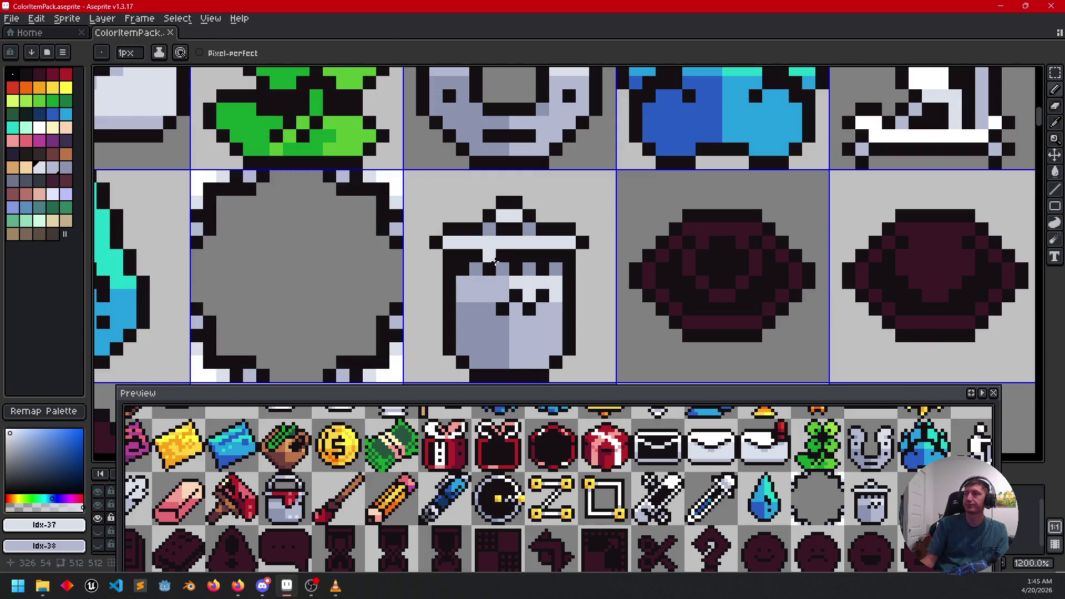
pyautogui.keyDown('alt'); pyautogui.click(496, 262); pyautogui.keyUp('alt')
pyautogui.moveTo(613, 269); pyautogui.dragTo(584, 222)
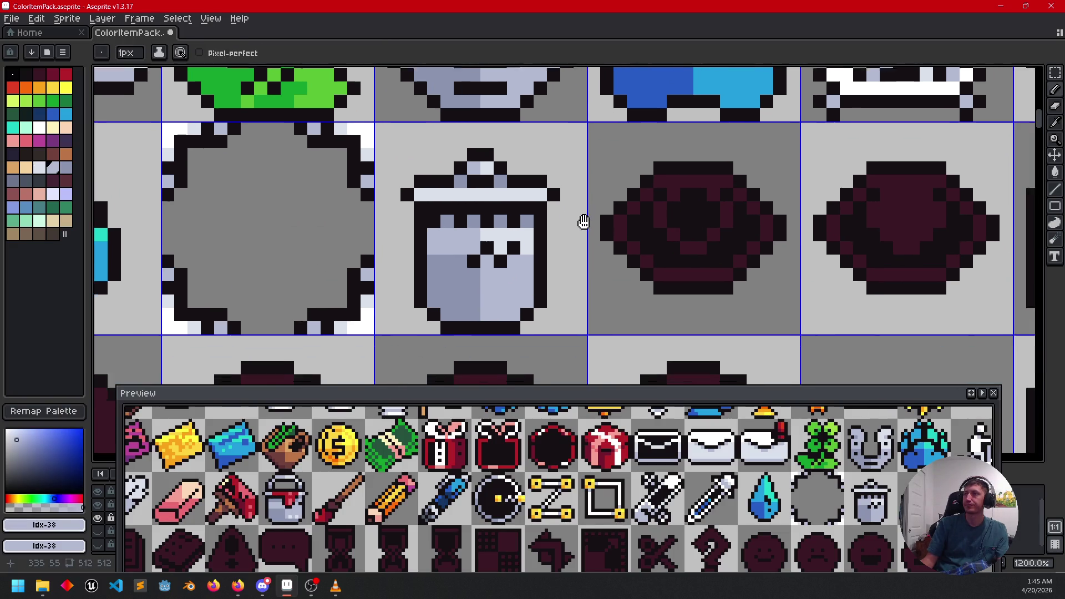
pyautogui.hotkey('ctrl', 's')
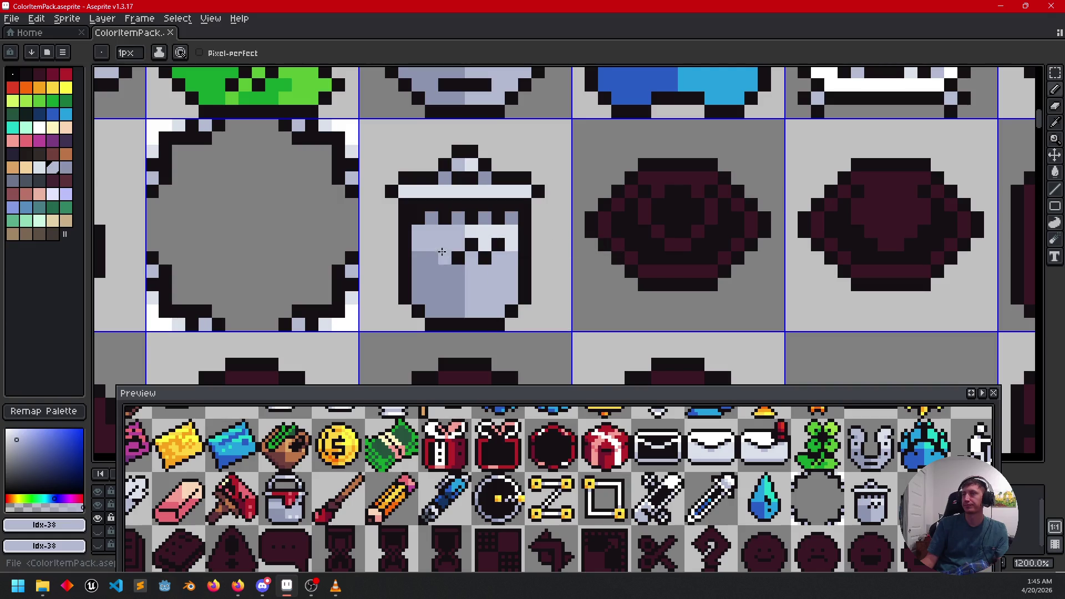
# Step: Paint the lid row lavender with a light middle section and save the sheet
pyautogui.moveTo(423, 190); pyautogui.dragTo(471, 192)
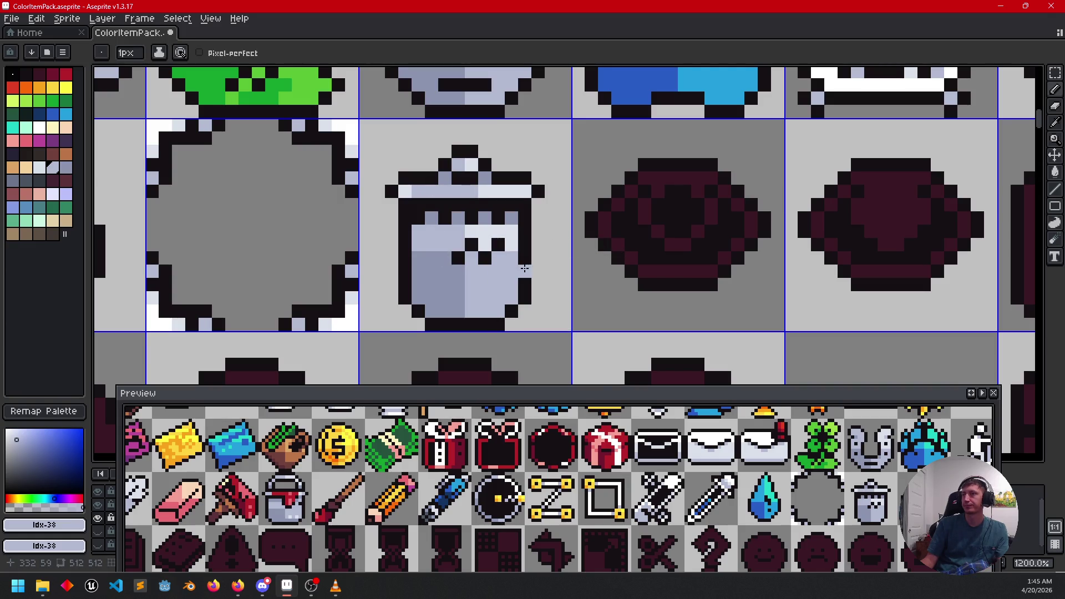
pyautogui.press('i')
pyautogui.click(505, 192)
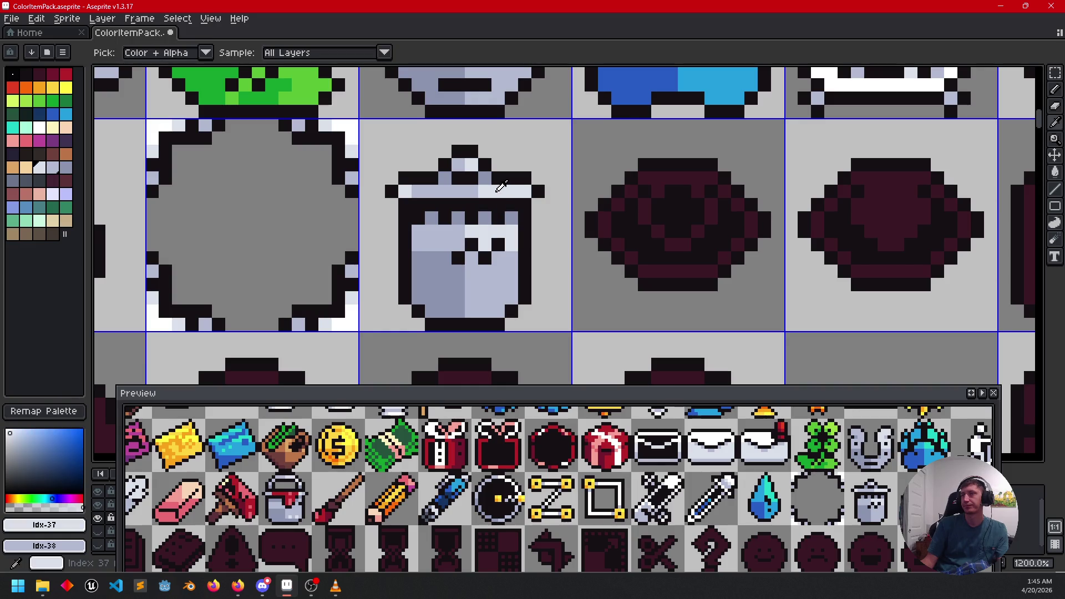
pyautogui.press('b')
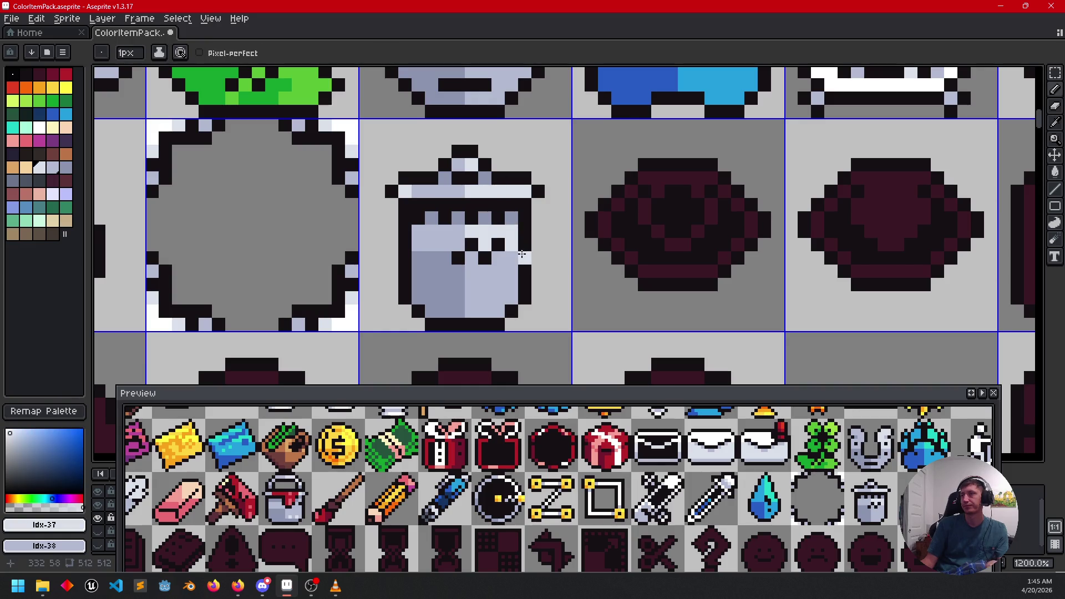
pyautogui.moveTo(466, 190); pyautogui.dragTo(430, 194)
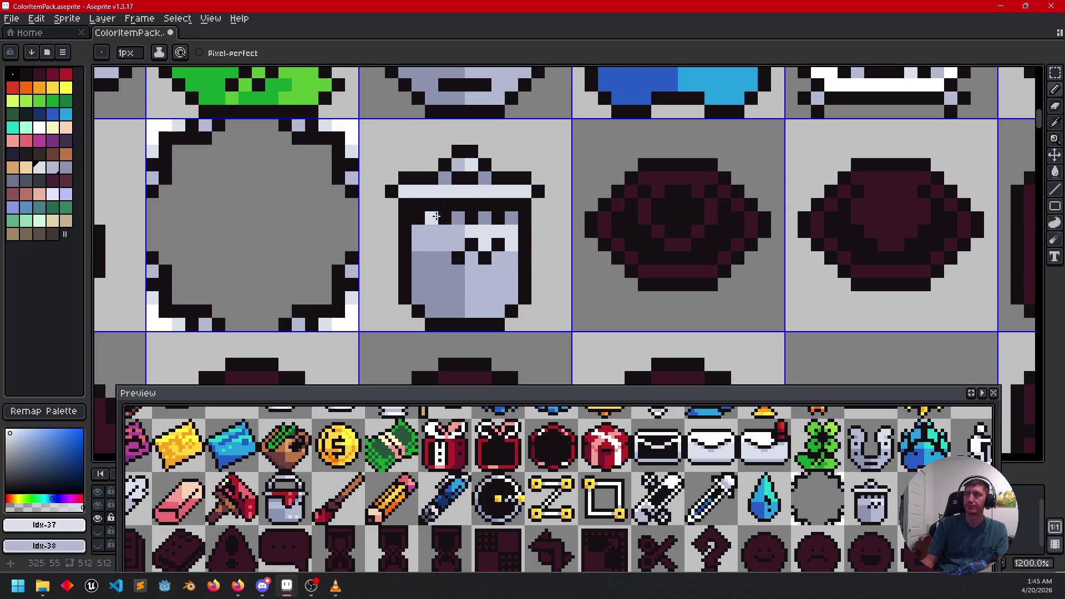
pyautogui.keyDown('alt'); pyautogui.click(418, 189); pyautogui.keyUp('alt')
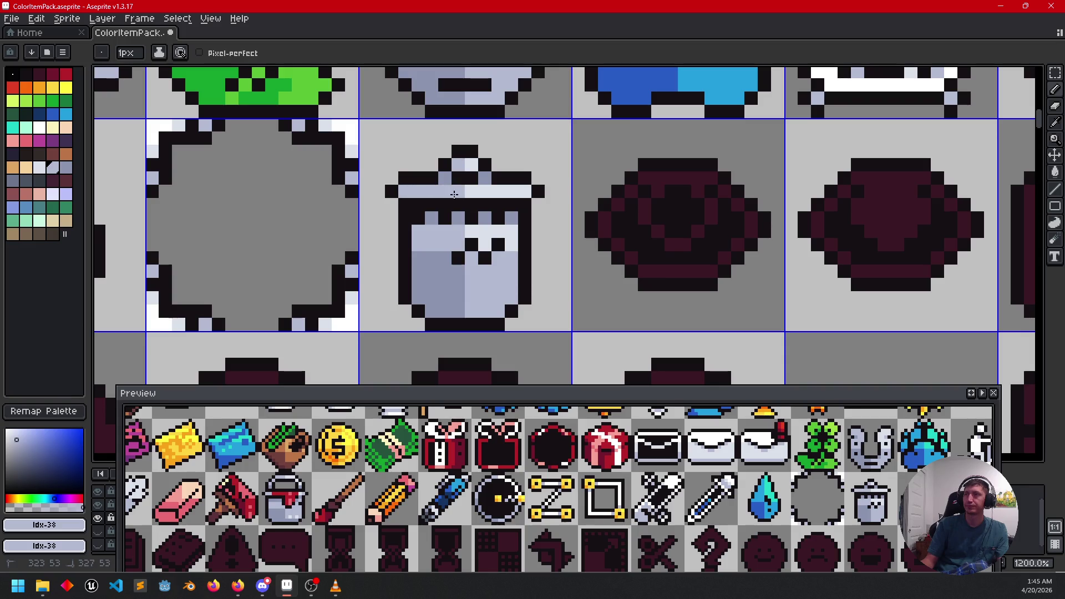
pyautogui.hotkey('ctrl', 's')
pyautogui.scroll(-3, 577, 267)
pyautogui.scroll(-1, 576, 267)
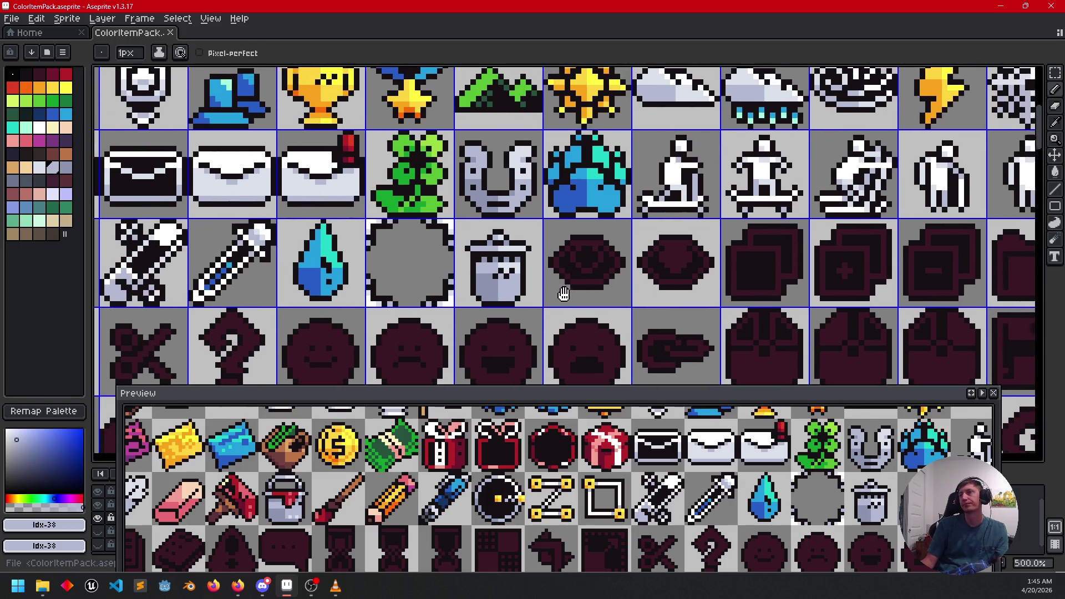
# Step: Sample the trash lid's light lavender and draw a straight lavender line along the eye's top edge
pyautogui.scroll(2, 570, 280)
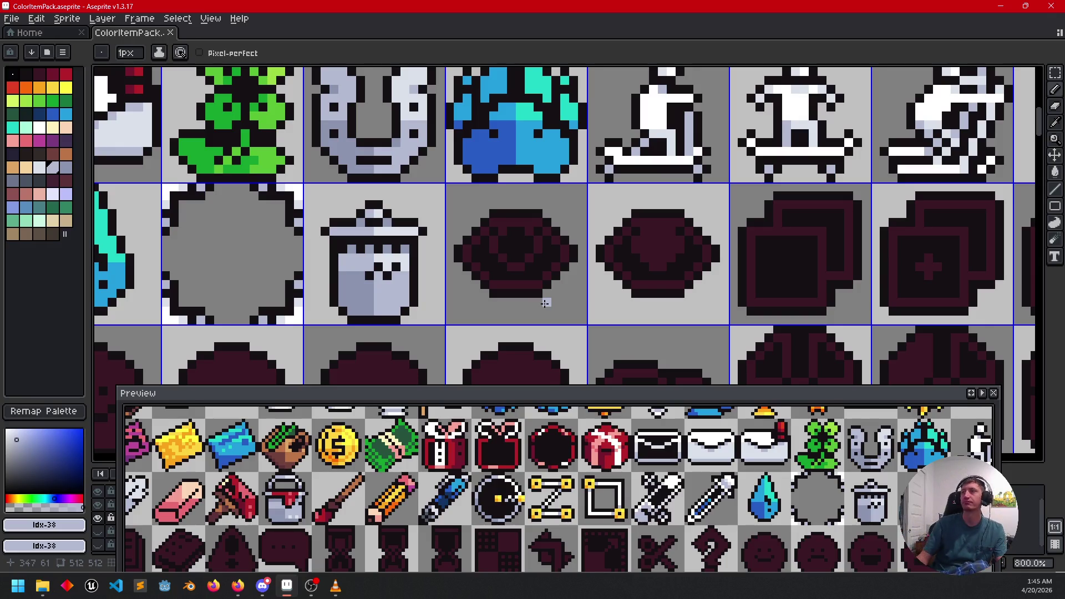
pyautogui.moveTo(546, 303)
pyautogui.mouseDown()
pyautogui.moveTo(518, 284)
pyautogui.moveTo(566, 251)
pyautogui.mouseUp()
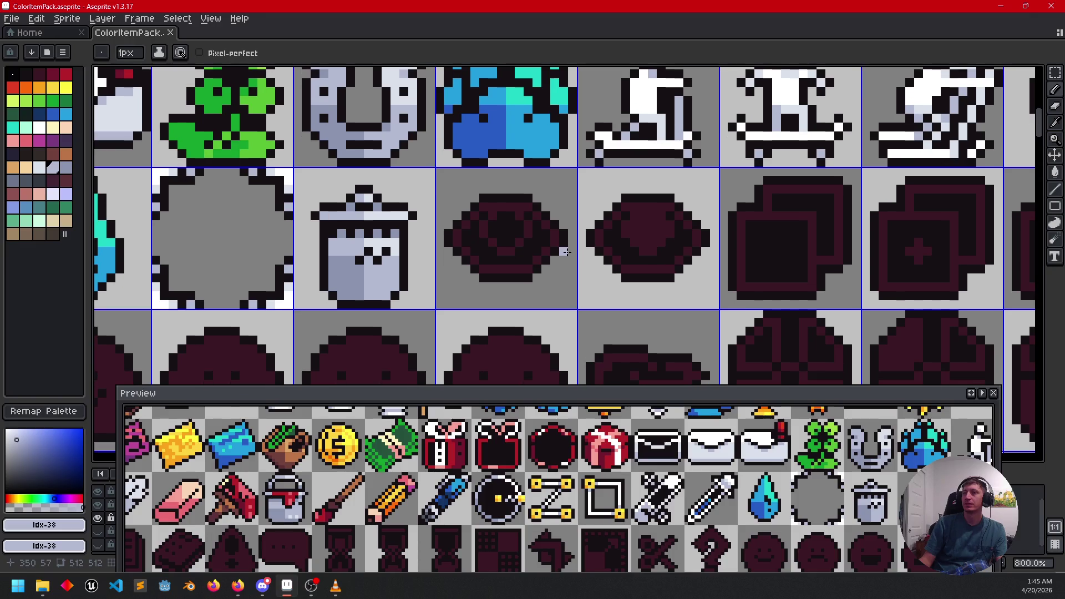
pyautogui.scroll(3, 486, 284)
pyautogui.moveTo(487, 284); pyautogui.dragTo(508, 292)
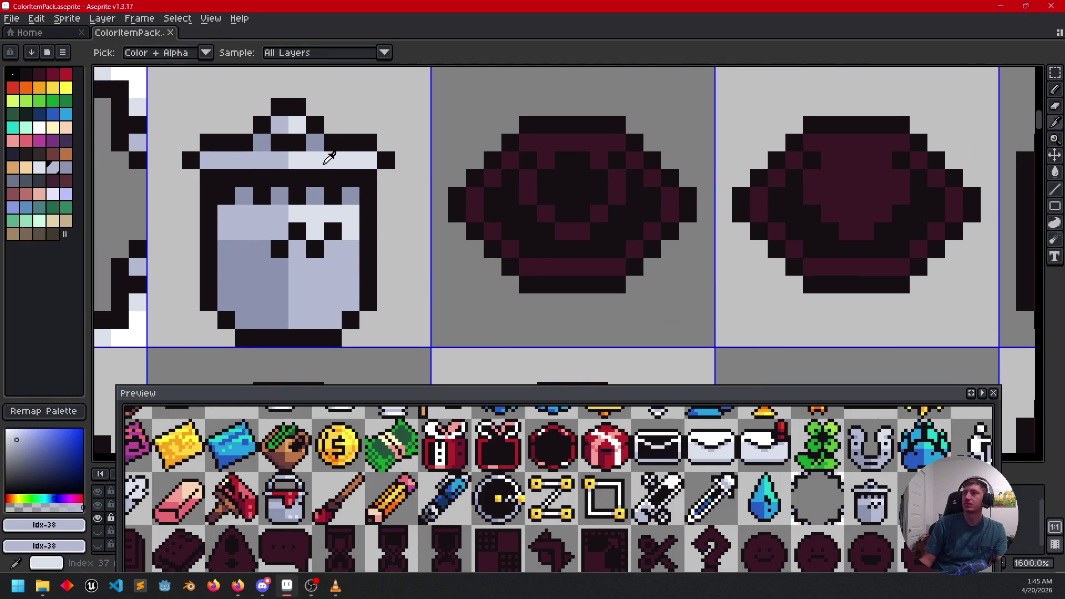
pyautogui.keyDown('alt'); pyautogui.click(325, 157); pyautogui.keyUp('alt')
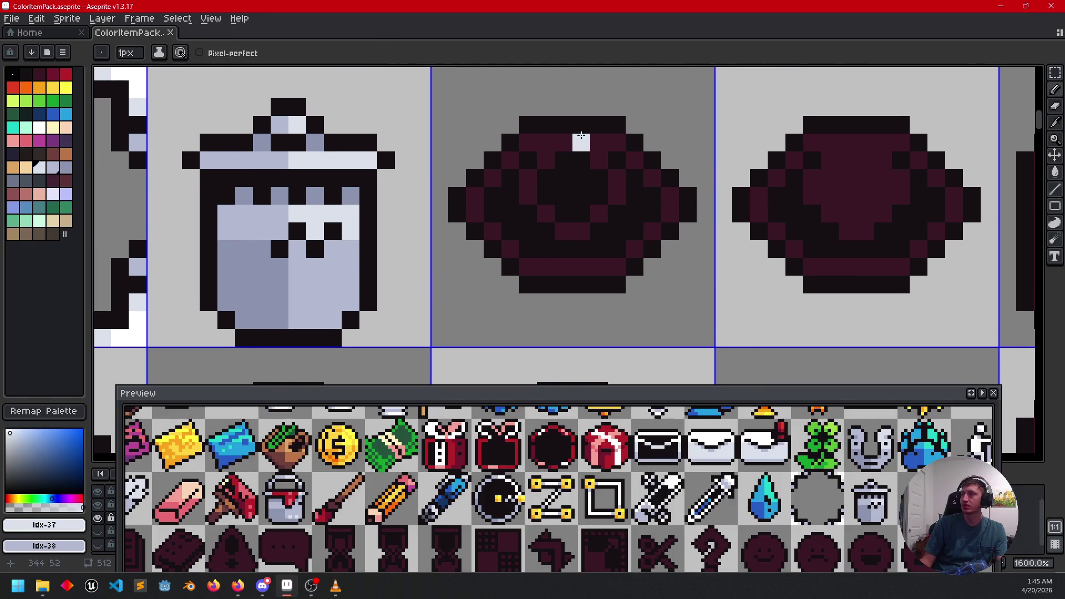
pyautogui.press('shift')
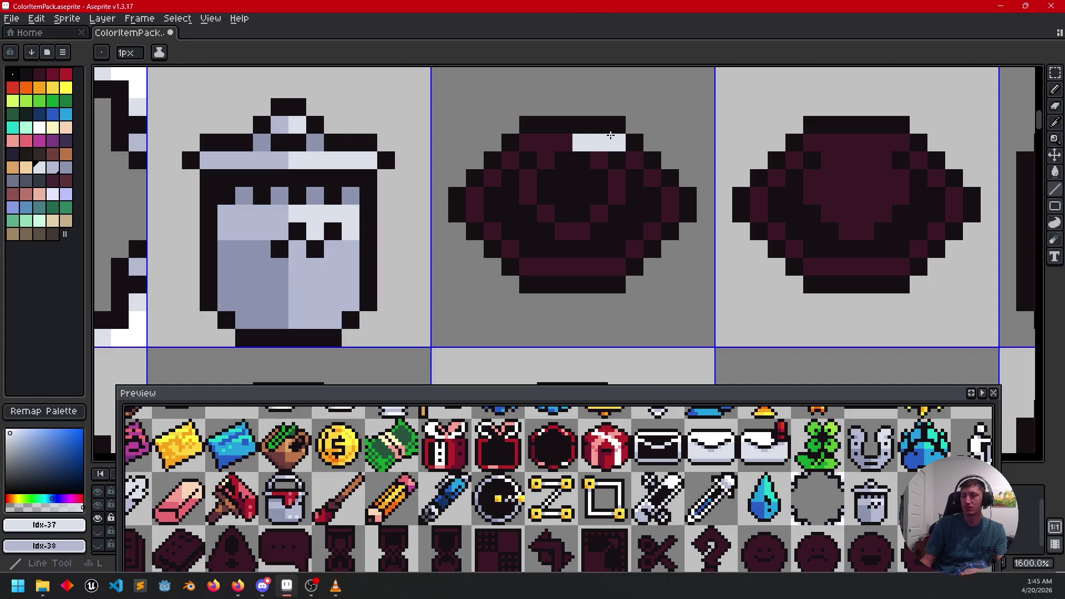
pyautogui.moveTo(642, 159); pyautogui.dragTo(669, 208)
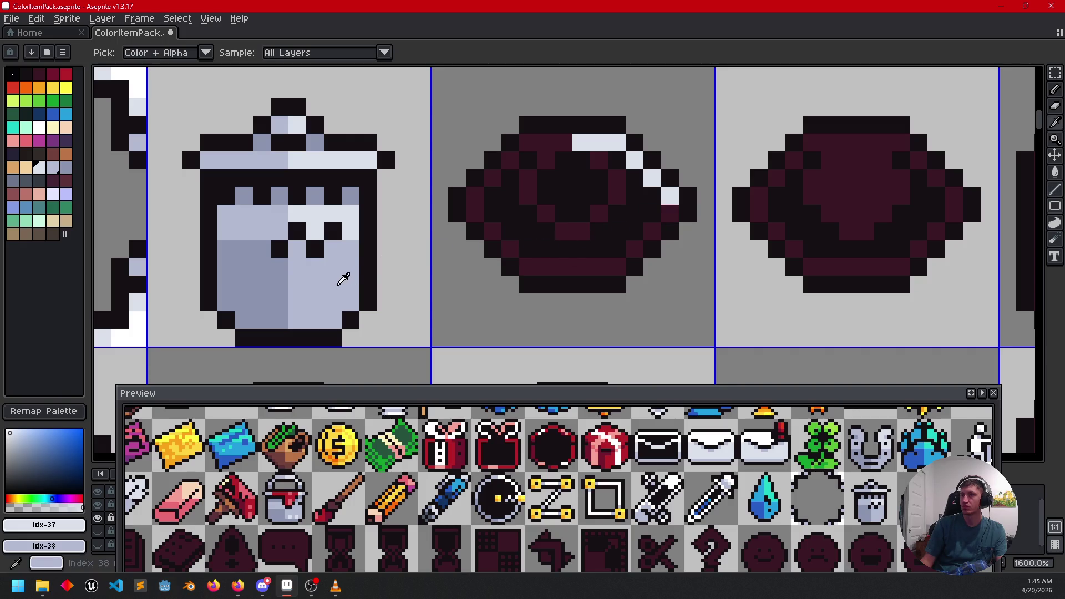
# Step: Outline the eye's upper-left edge in lighter lavender and its lower-left edge in grey-lavender
pyautogui.keyDown('alt'); pyautogui.click(340, 278); pyautogui.keyUp('alt')
pyautogui.keyDown('shift'); pyautogui.click(617, 268); pyautogui.keyUp('shift')
pyautogui.click(528, 142)
pyautogui.keyDown('shift'); pyautogui.click(494, 179); pyautogui.keyUp('shift')
pyautogui.click(476, 197)
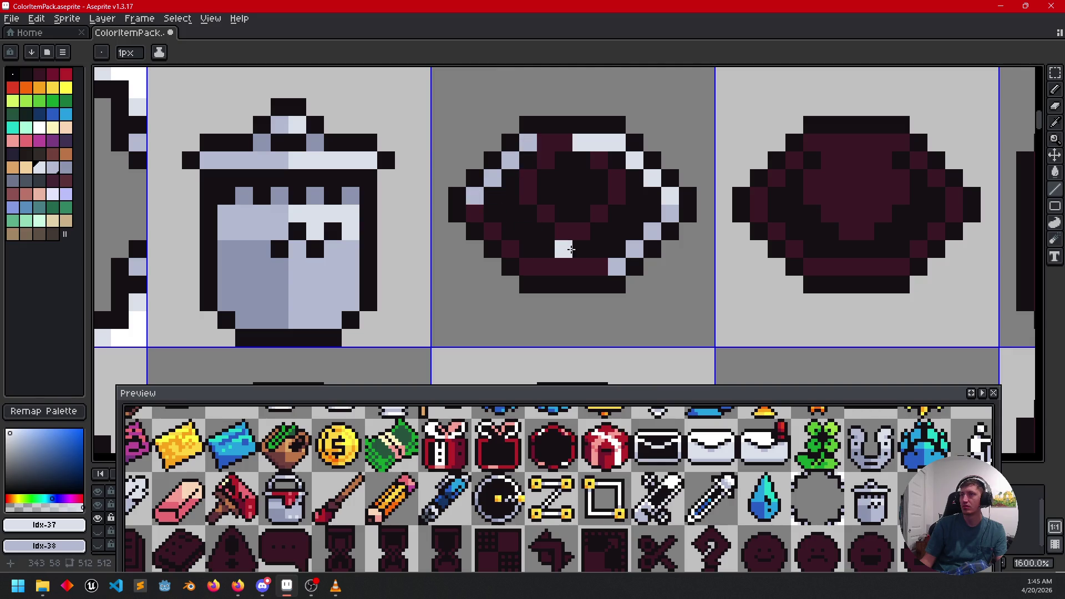
pyautogui.keyDown('alt'); pyautogui.click(268, 278); pyautogui.keyUp('alt')
pyautogui.click(476, 214)
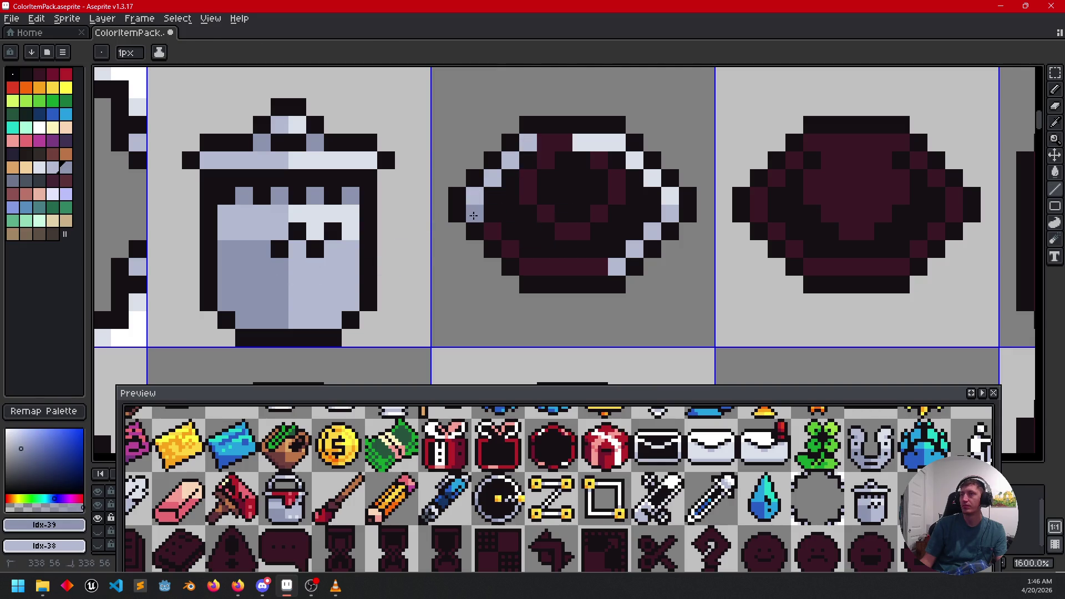
pyautogui.keyDown('shift'); pyautogui.click(529, 268); pyautogui.keyUp('shift')
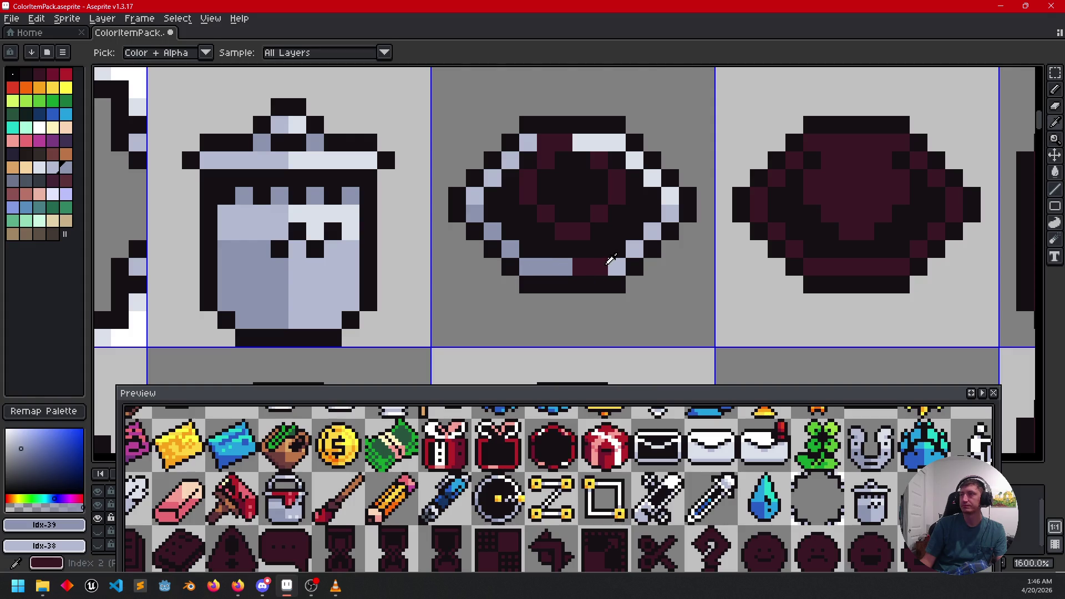
# Step: Touch up the eye's bottom and top edge pixels in lavender
pyautogui.keyDown('alt'); pyautogui.click(612, 261); pyautogui.keyUp('alt')
pyautogui.keyDown('alt'); pyautogui.click(613, 266); pyautogui.keyUp('alt')
pyautogui.click(600, 269)
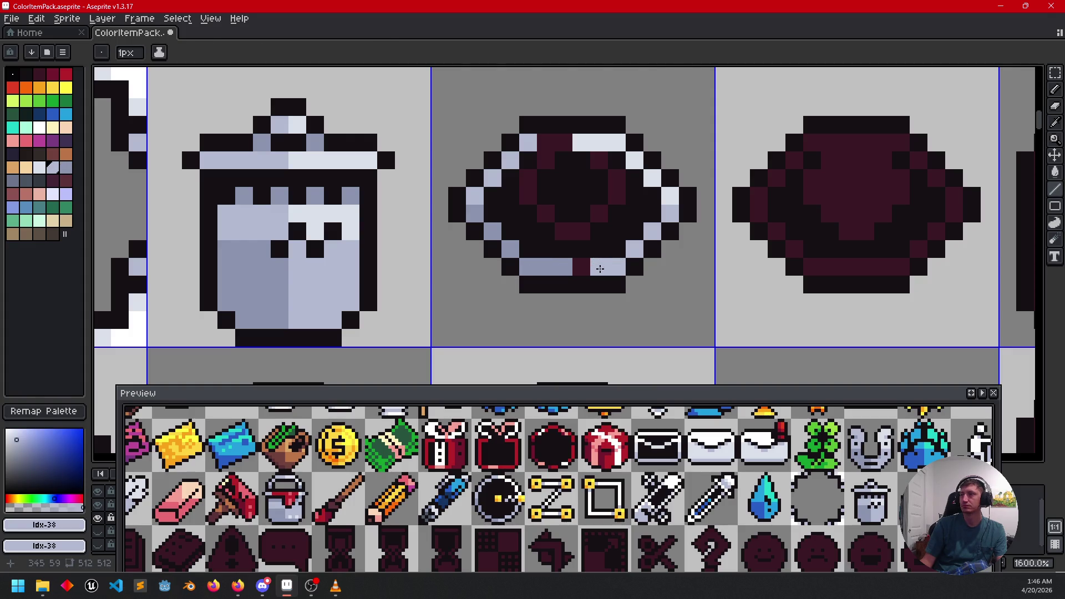
pyautogui.click(545, 145)
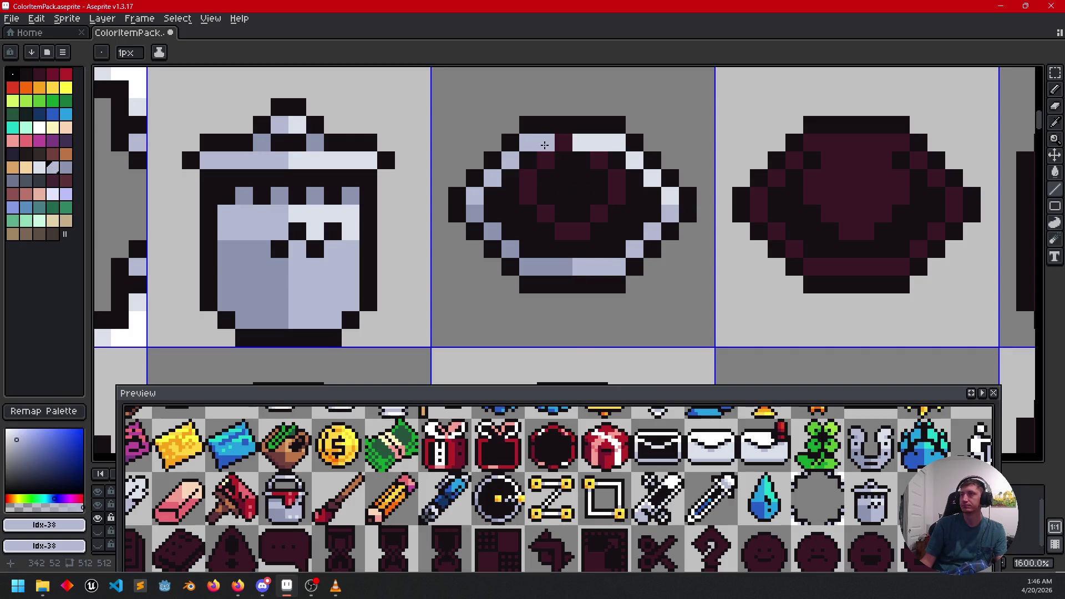
pyautogui.click(562, 143)
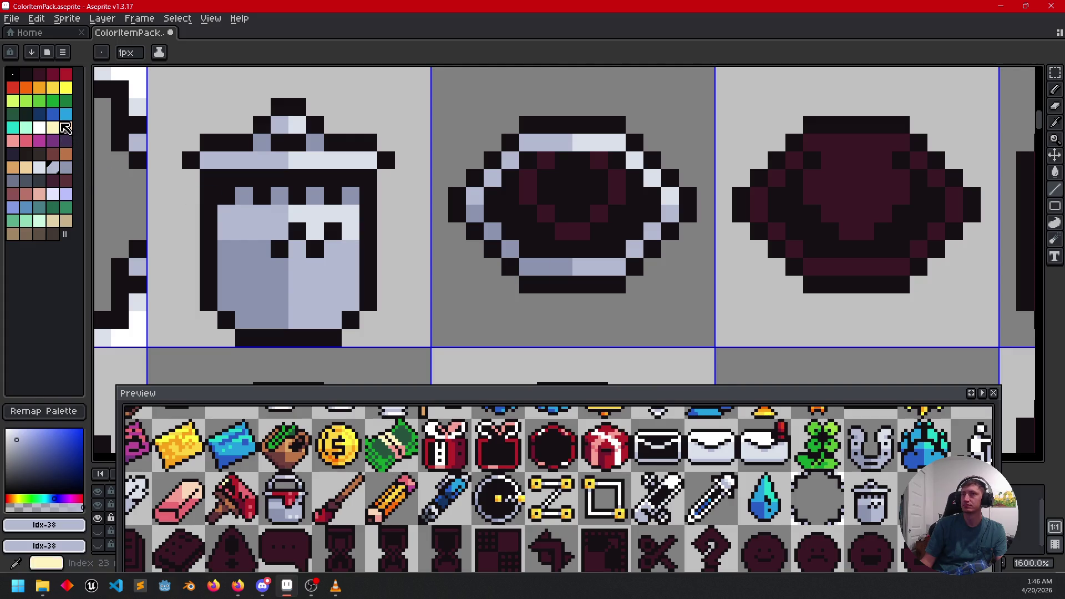
# Step: Paint the inner ring blue on the right, dark blue on the left, with light blue around it
pyautogui.click(68, 117)
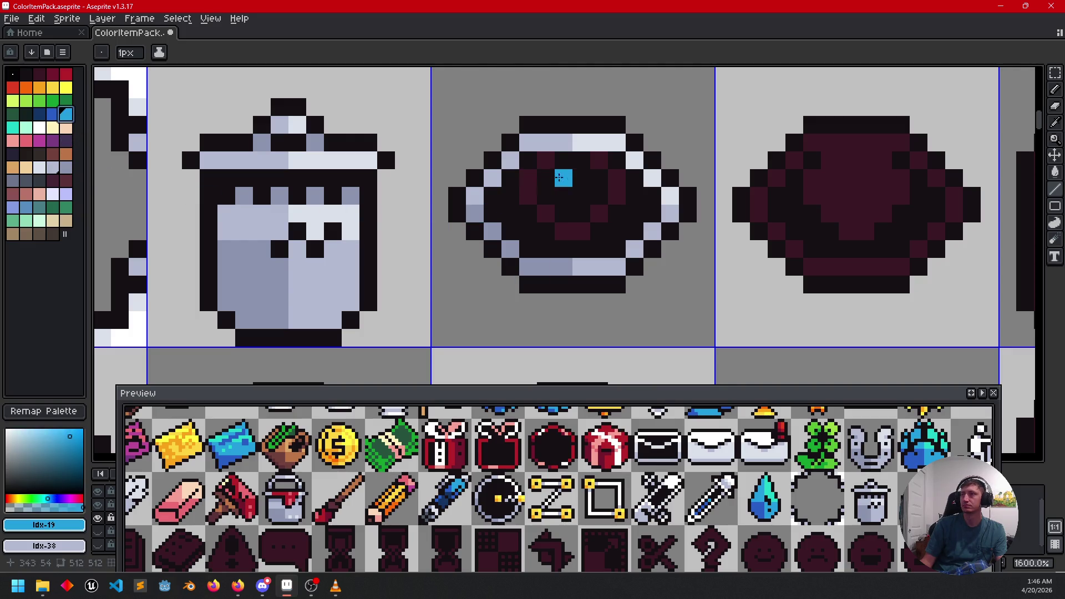
pyautogui.moveTo(601, 165); pyautogui.dragTo(617, 195)
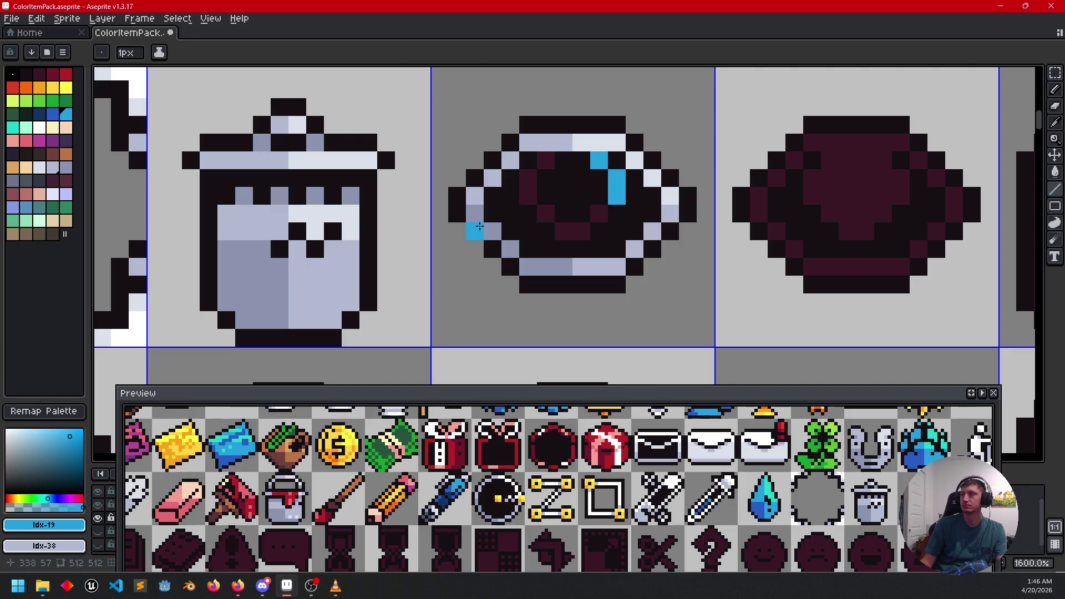
pyautogui.rightClick(53, 114)
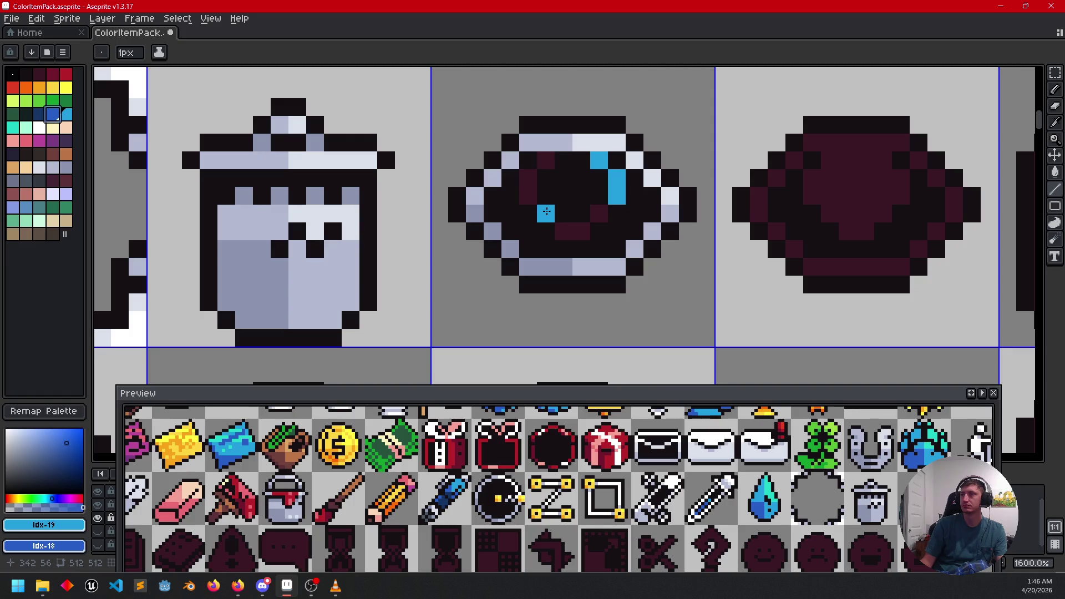
pyautogui.rightClick(546, 212)
pyautogui.rightClick(534, 201)
pyautogui.rightClick(564, 232)
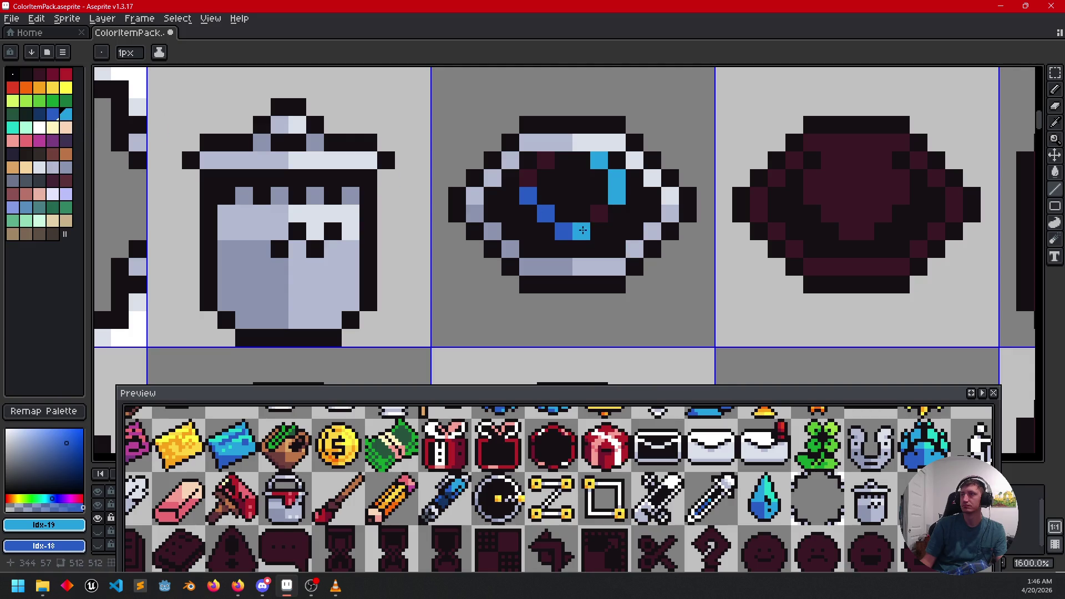
pyautogui.click(529, 177)
pyautogui.click(546, 160)
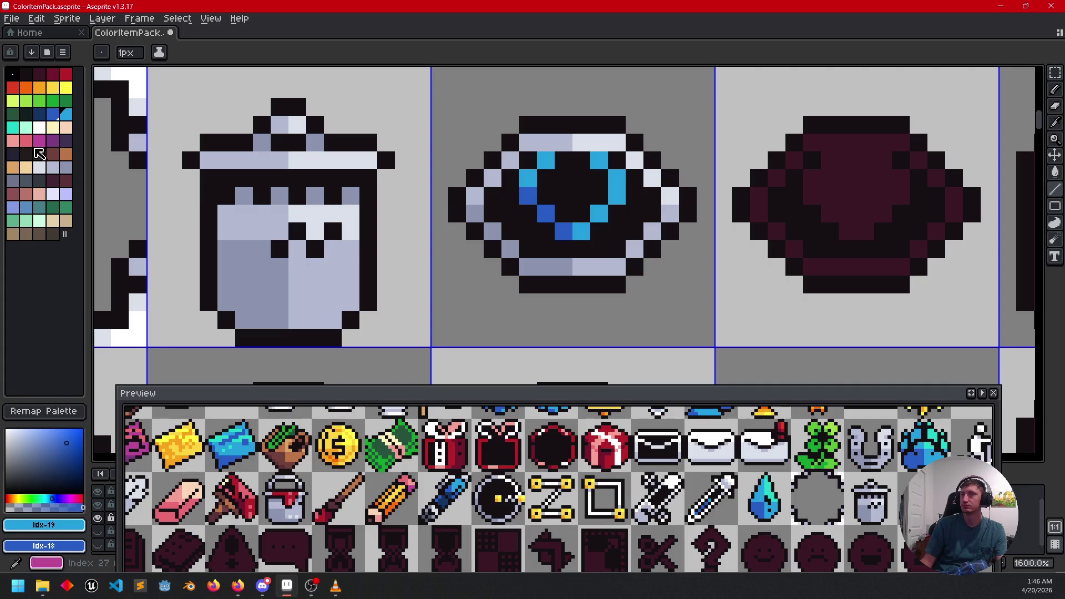
# Step: Add teal highlights to the ring's top right
pyautogui.click(13, 129)
pyautogui.click(599, 161)
pyautogui.click(617, 179)
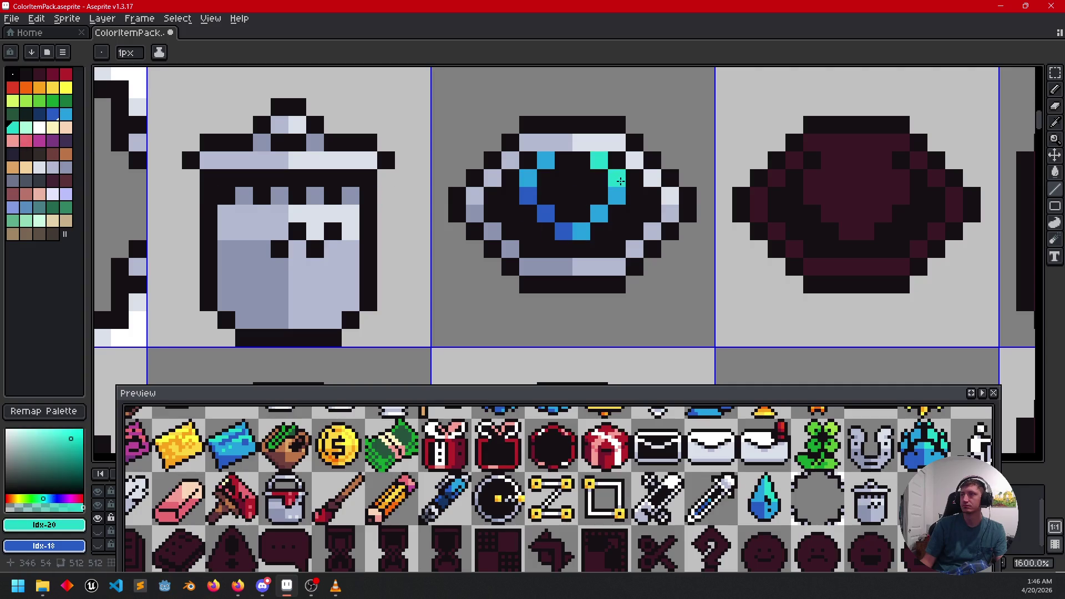
pyautogui.scroll(-4, 637, 206)
pyautogui.moveTo(708, 269); pyautogui.dragTo(498, 271)
pyautogui.scroll(3, 518, 266)
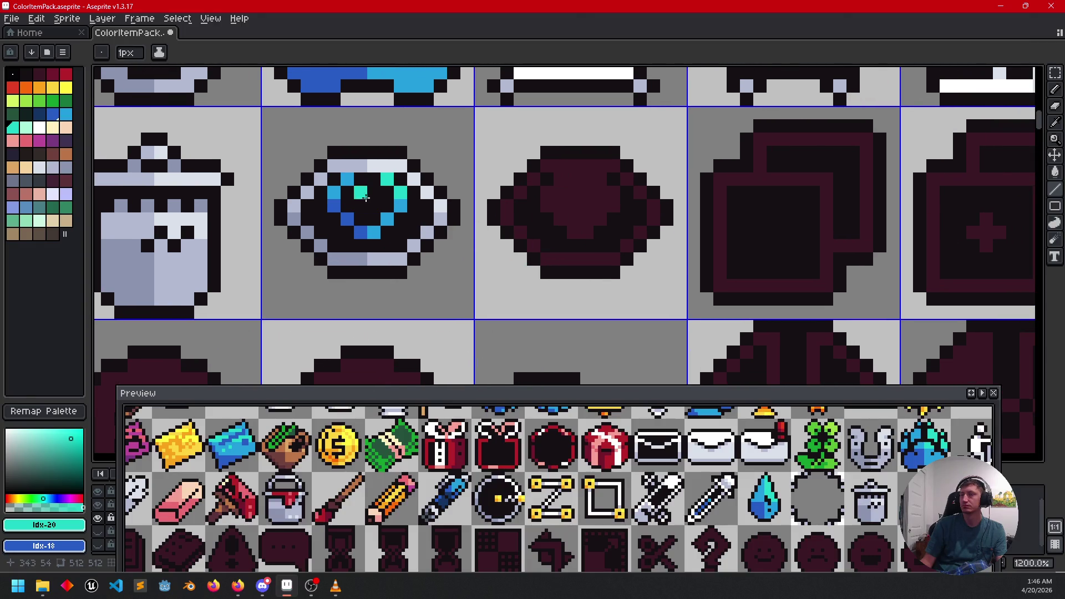
# Step: Start the second icon's lavender outline along its top-right and lower-right edges
pyautogui.keyDown('alt'); pyautogui.click(392, 165); pyautogui.keyUp('alt')
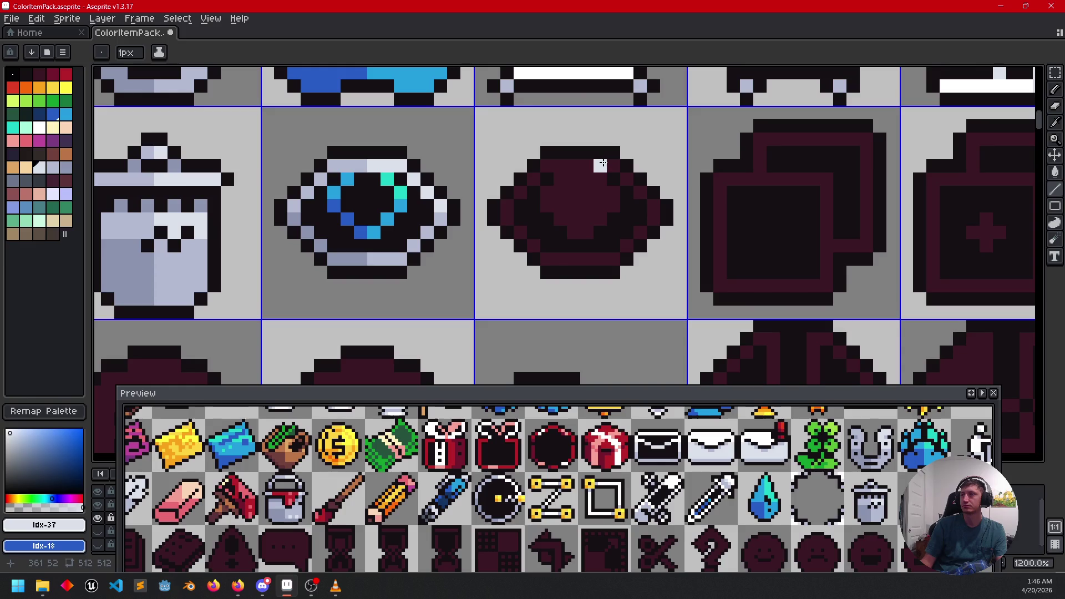
pyautogui.moveTo(626, 176); pyautogui.dragTo(637, 189)
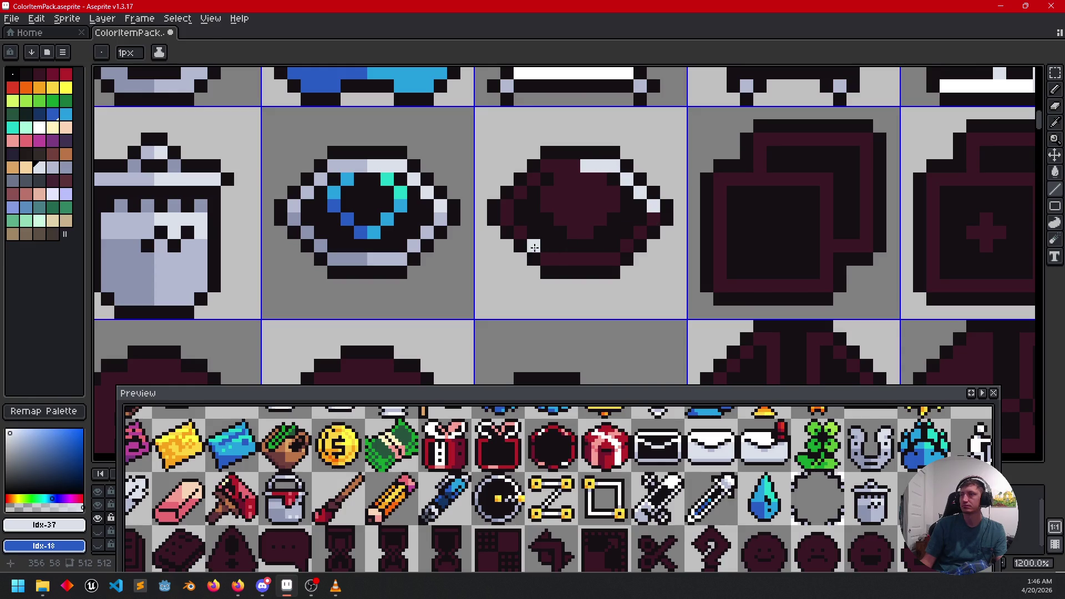
pyautogui.keyDown('alt'); pyautogui.rightClick(447, 217); pyautogui.keyUp('alt')
pyautogui.rightClick(653, 218)
pyautogui.rightClick(640, 232)
pyautogui.rightClick(626, 246)
# Step: Continue the lavender outline along the icon's bottom and upper-left edges
pyautogui.rightClick(601, 257)
pyautogui.rightClick(587, 258)
pyautogui.rightClick(561, 166)
pyautogui.rightClick(574, 166)
pyautogui.rightClick(548, 165)
pyautogui.rightClick(534, 179)
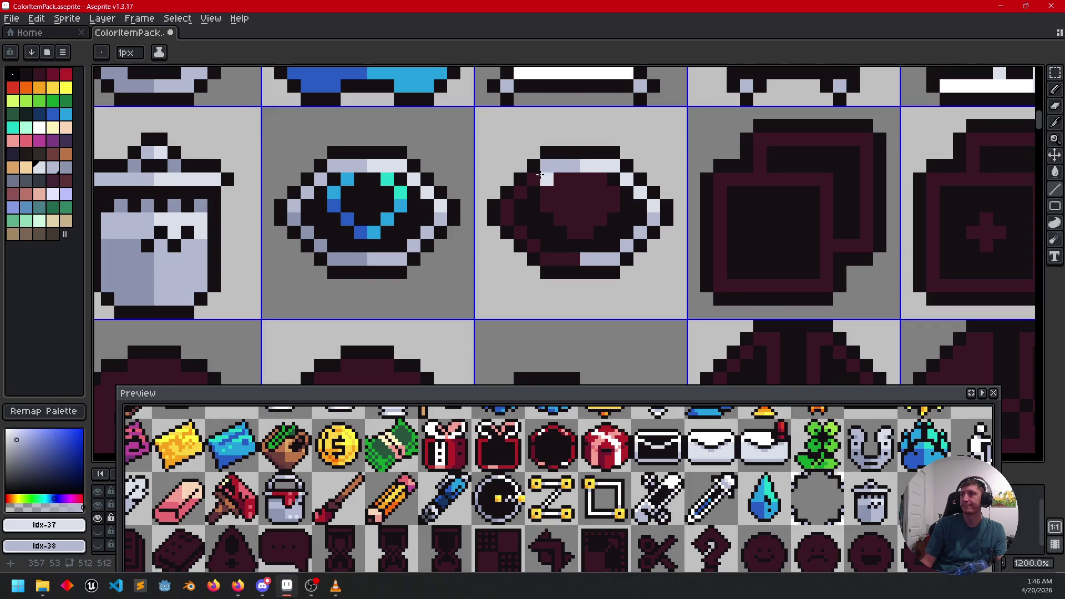
pyautogui.rightClick(521, 192)
pyautogui.rightClick(507, 205)
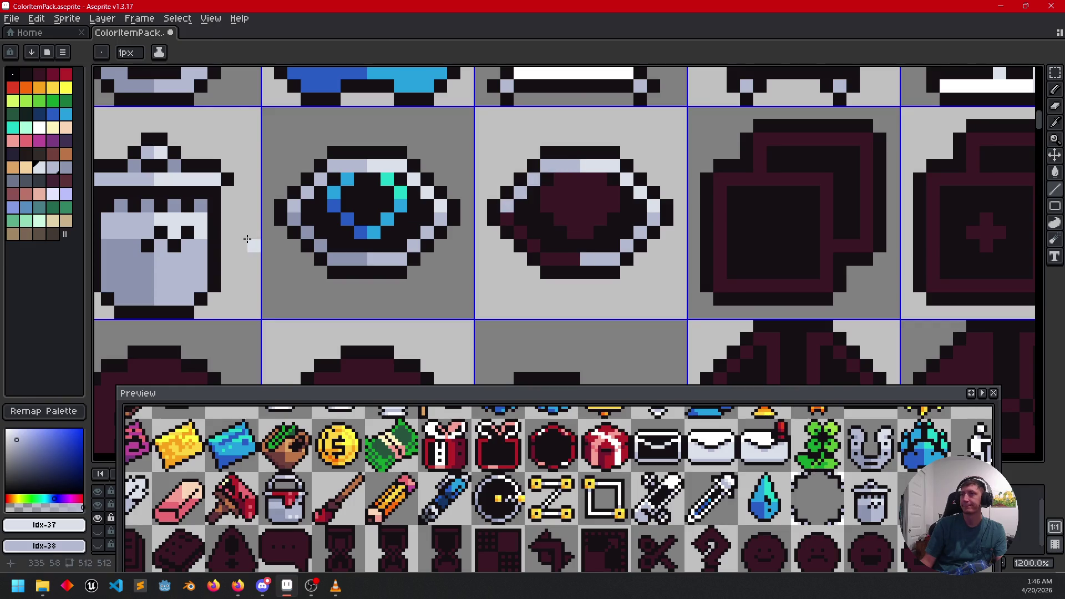
# Step: Add grey-lavender pixels to the icon's left outline, undoing one stray pixel
pyautogui.keyDown('alt'); pyautogui.click(321, 244); pyautogui.keyUp('alt')
pyautogui.click(493, 232)
pyautogui.hotkey('ctrl', 'z')
pyautogui.click(507, 220)
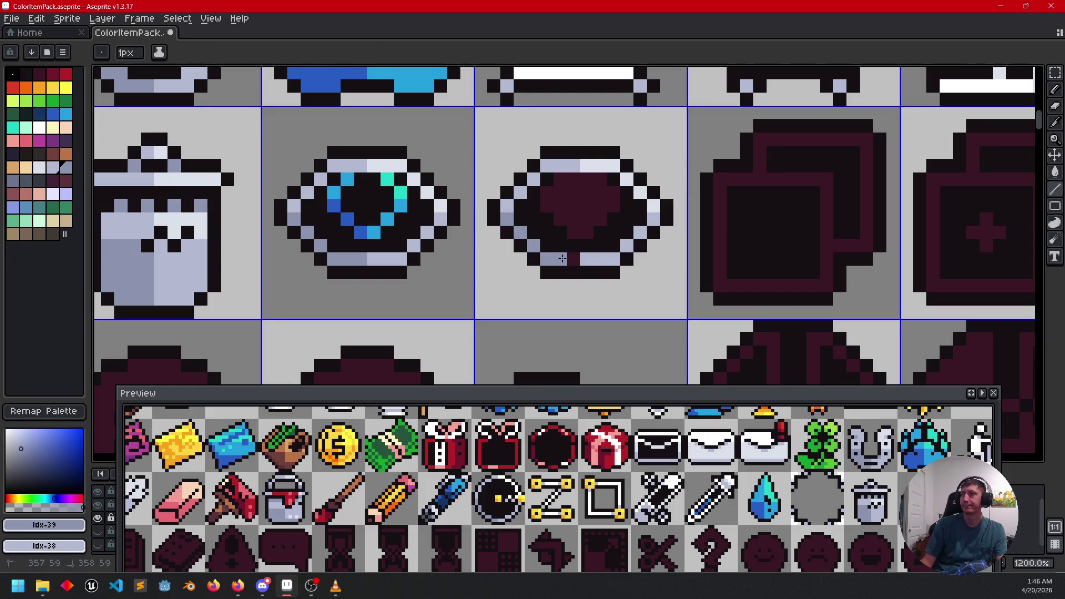
# Step: Paint a dark blue shape into the icon's centre using the finished eye's blues
pyautogui.keyDown('alt'); pyautogui.rightClick(360, 234); pyautogui.keyUp('alt')
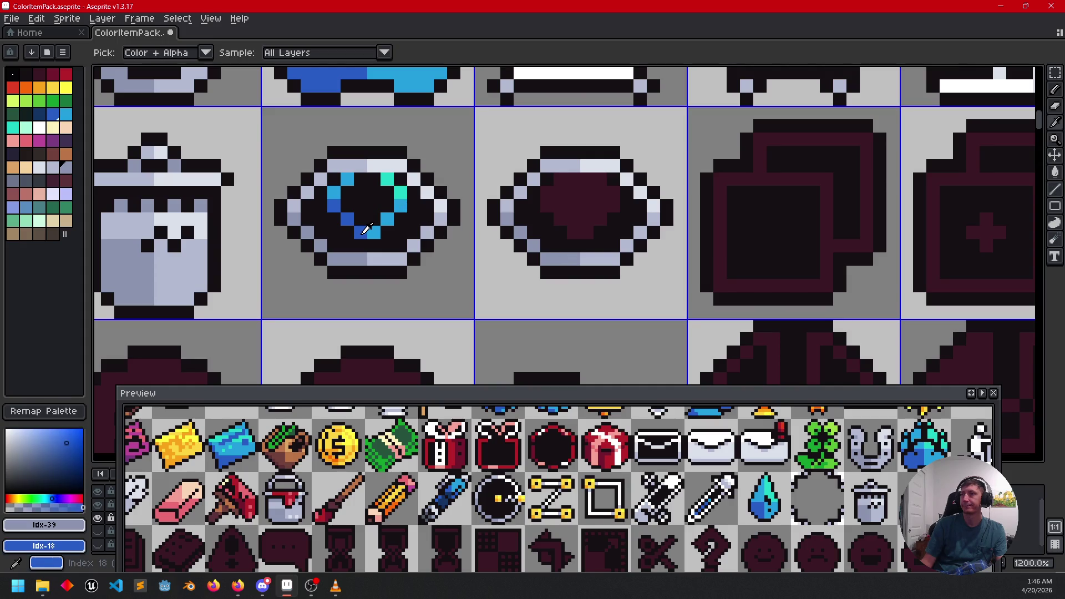
pyautogui.keyDown('alt'); pyautogui.click(374, 233); pyautogui.keyUp('alt')
pyautogui.rightClick(574, 232)
pyautogui.rightClick(576, 216)
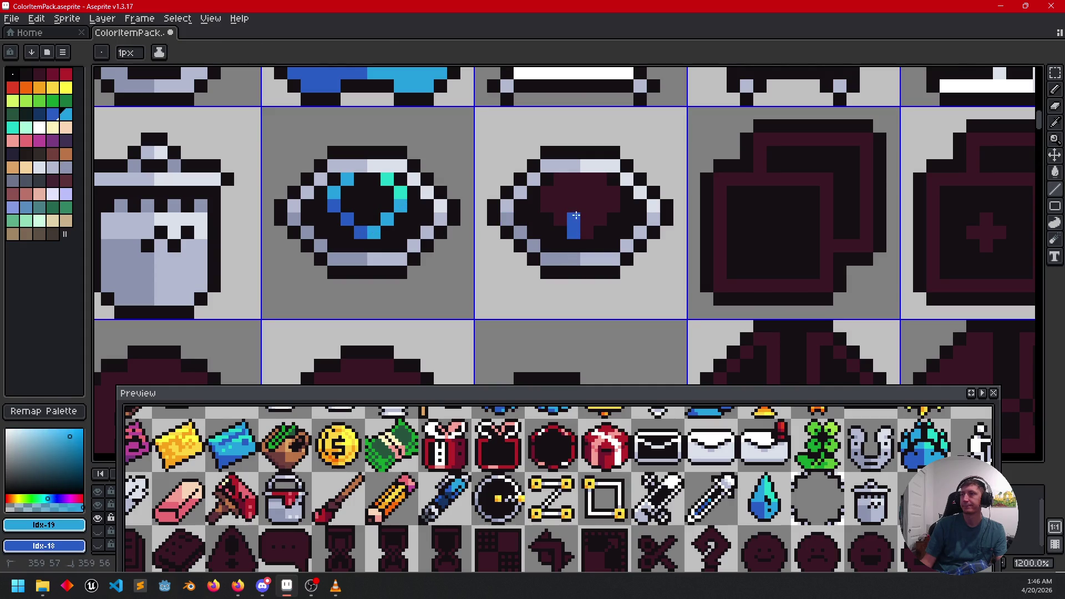
pyautogui.rightClick(561, 206)
pyautogui.rightClick(547, 206)
pyautogui.rightClick(560, 219)
# Step: Fill the centre's remaining area, including its top-left, with light blue
pyautogui.click(587, 192)
pyautogui.hotkey('ctrl', 'z')
pyautogui.moveTo(587, 205); pyautogui.dragTo(591, 210)
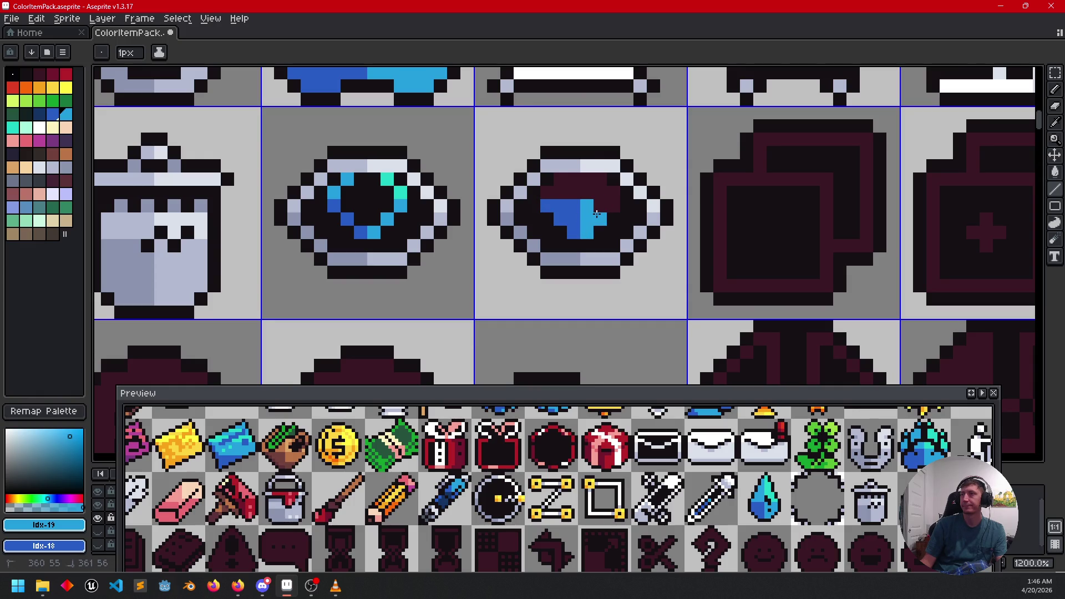
pyautogui.click(613, 205)
pyautogui.click(571, 193)
pyautogui.moveTo(572, 180); pyautogui.dragTo(547, 192)
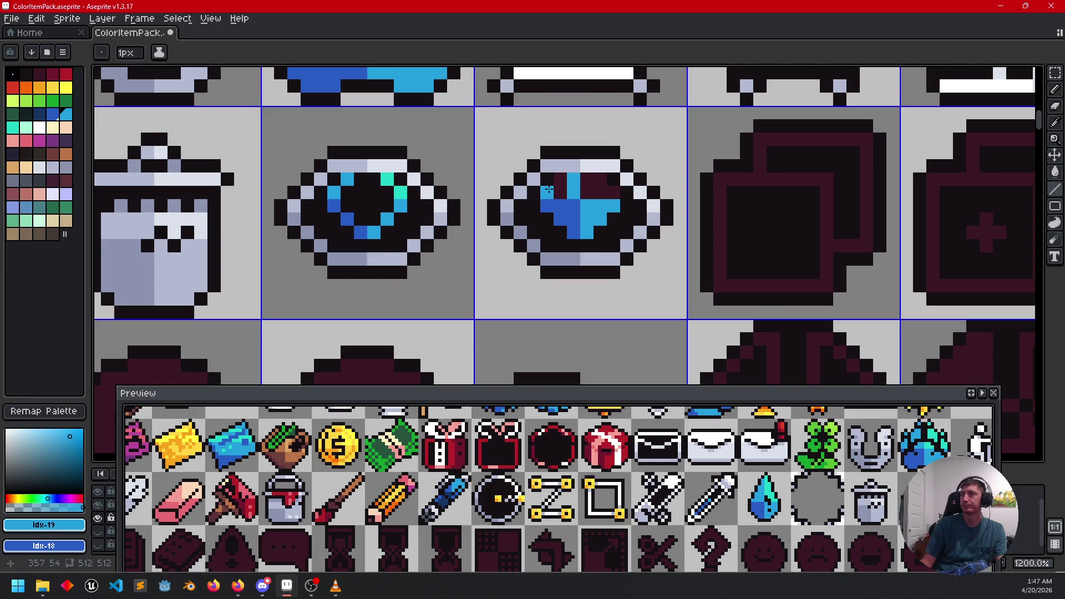
# Step: Paint teal highlights onto the gem's upper-right facets
pyautogui.keyDown('alt'); pyautogui.click(387, 179); pyautogui.keyUp('alt')
pyautogui.click(584, 179)
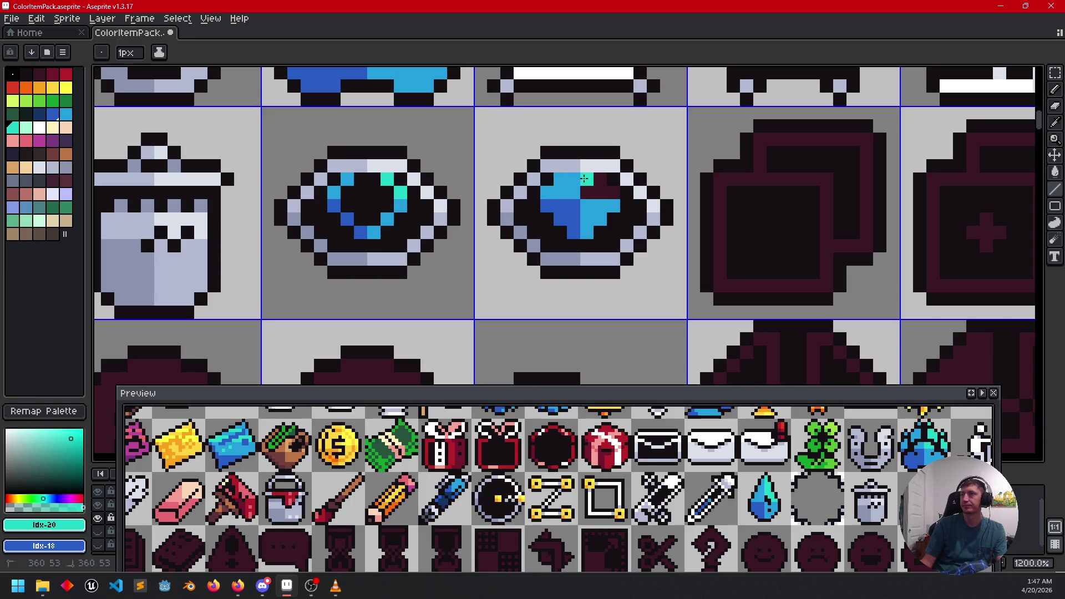
pyautogui.click(601, 180)
pyautogui.click(601, 193)
pyautogui.click(614, 193)
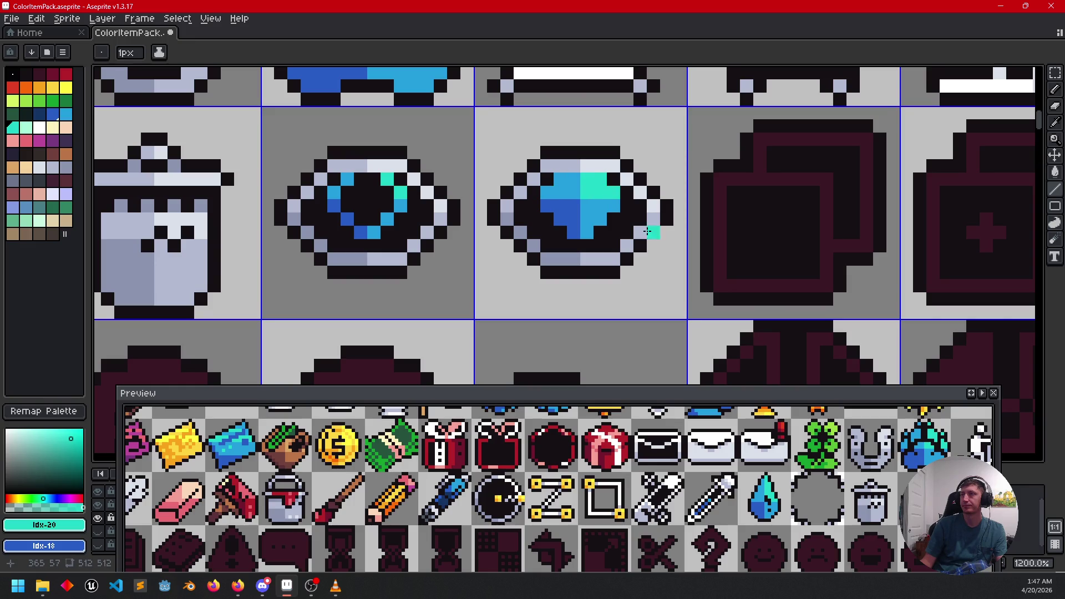
pyautogui.scroll(-4, 649, 239)
pyautogui.moveTo(706, 266); pyautogui.dragTo(730, 246)
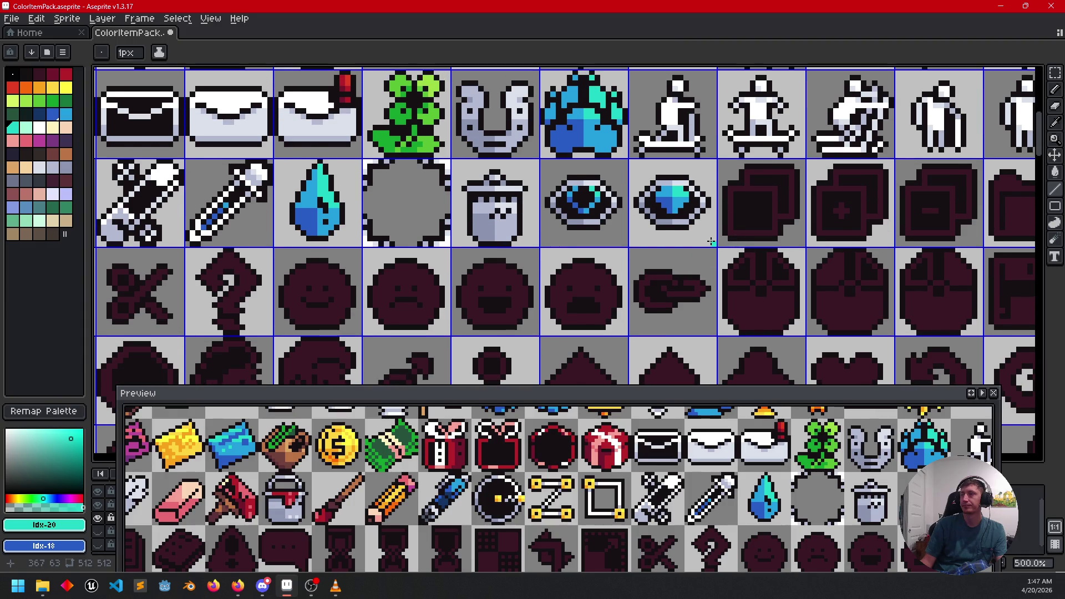
# Step: Sample the gem's blue and draw a four-pixel row across its top
pyautogui.scroll(4, 673, 209)
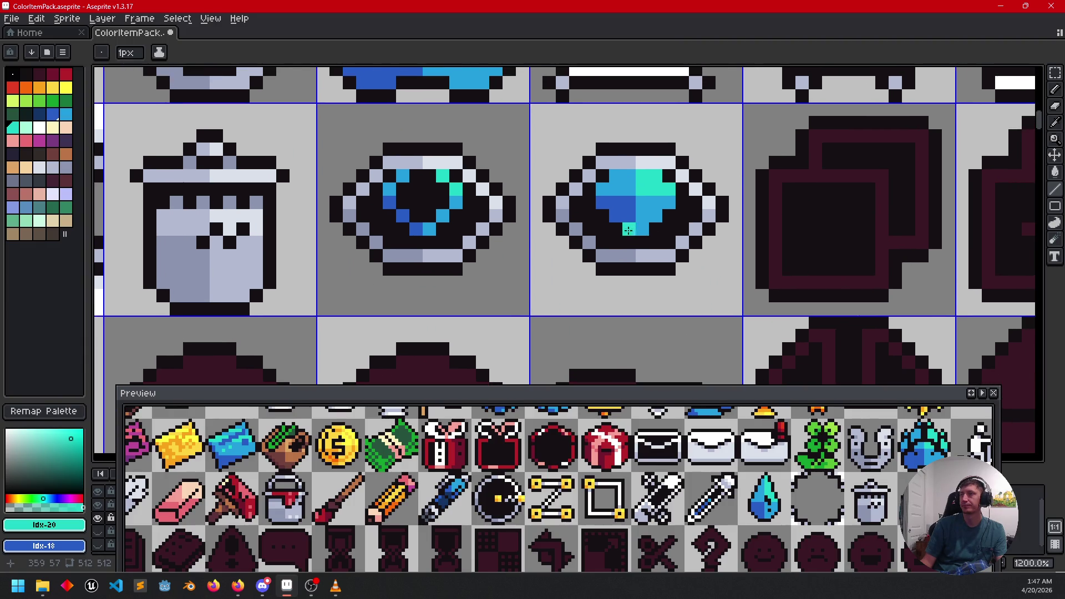
pyautogui.keyDown('alt'); pyautogui.click(630, 202); pyautogui.keyUp('alt')
pyautogui.moveTo(614, 175); pyautogui.dragTo(655, 175)
pyautogui.scroll(-4, 834, 292)
pyautogui.moveTo(834, 292)
pyautogui.mouseDown()
pyautogui.moveTo(832, 361)
pyautogui.moveTo(821, 242)
pyautogui.moveTo(660, 271)
pyautogui.moveTo(678, 214)
pyautogui.moveTo(611, 252)
pyautogui.mouseUp()
# Step: Save the icon sheet with Ctrl+S
pyautogui.scroll(1, 681, 242)
pyautogui.hotkey('ctrl', 's')
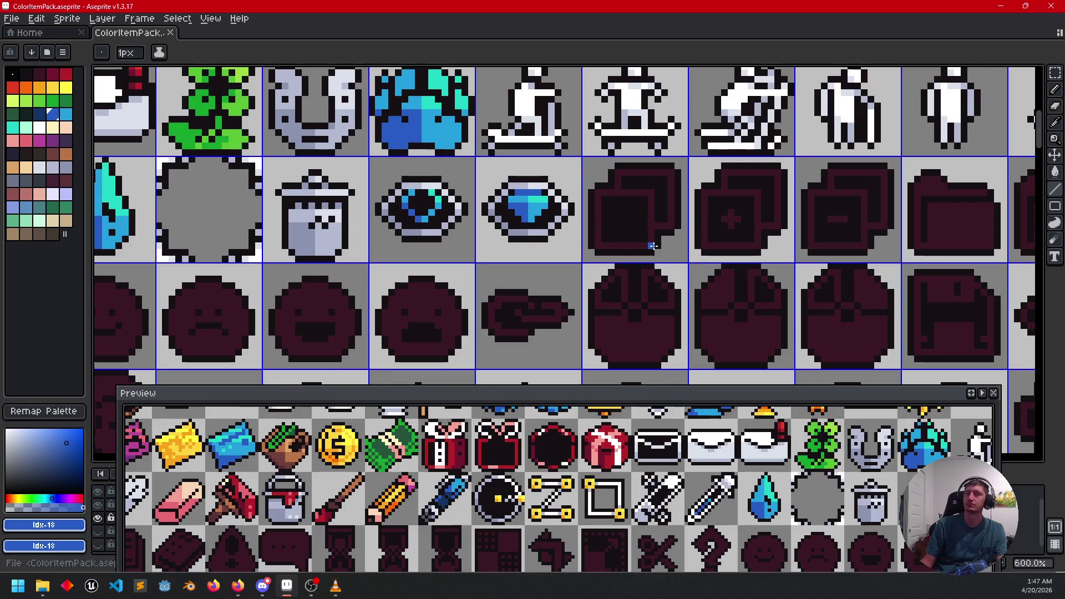
pyautogui.moveTo(722, 265)
pyautogui.mouseDown()
pyautogui.moveTo(722, 221)
pyautogui.moveTo(704, 254)
pyautogui.mouseUp()
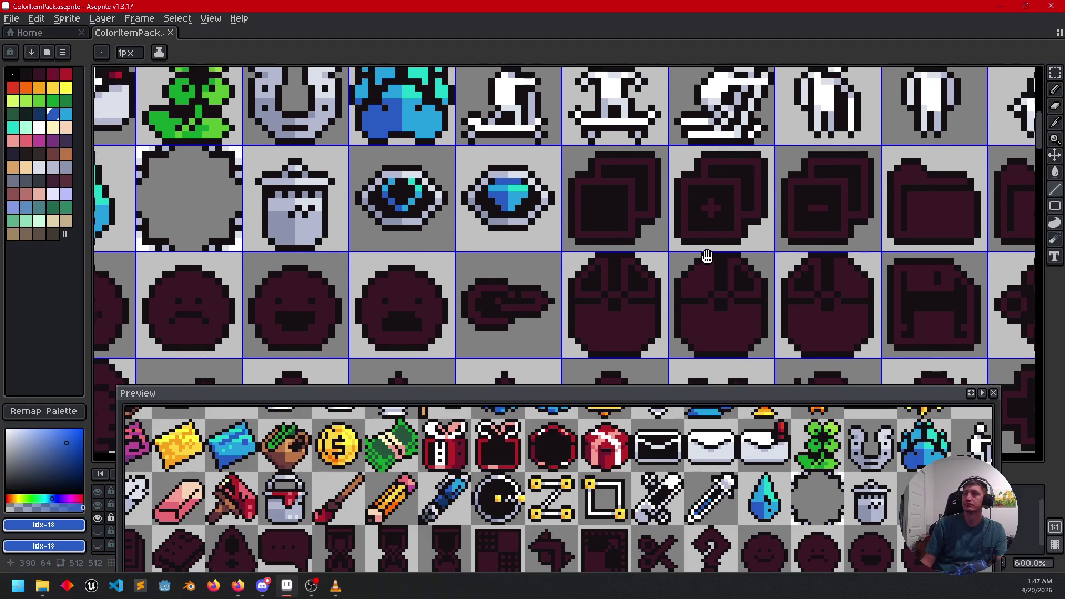
# Step: Bucket-fill the squares icon's maroon outline with the gem's light grey
pyautogui.scroll(3, 552, 247)
pyautogui.press('i')
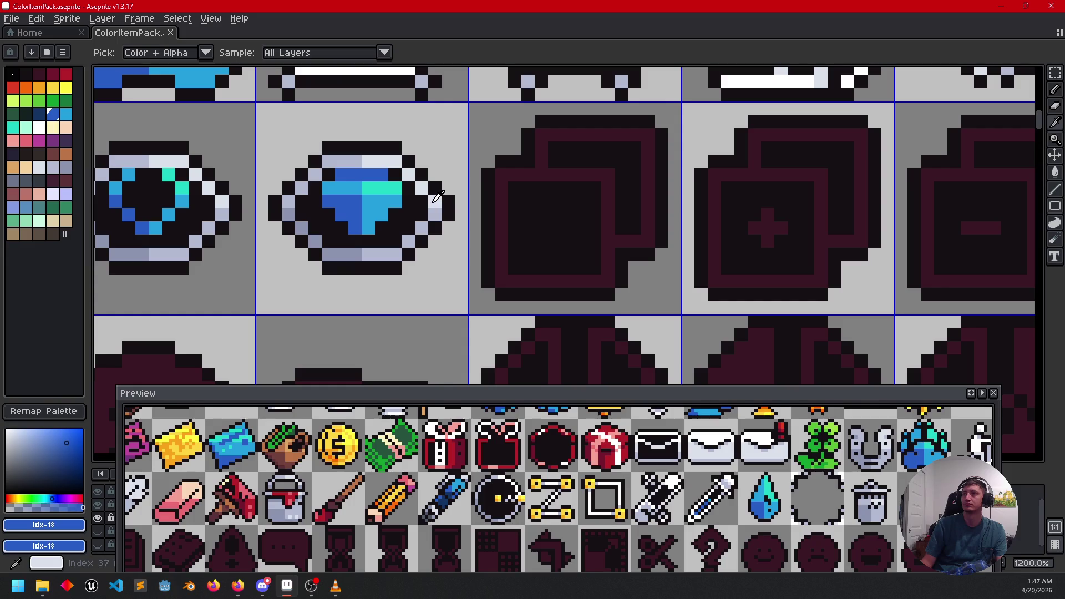
pyautogui.click(433, 201)
pyautogui.press('g')
pyautogui.click(513, 176)
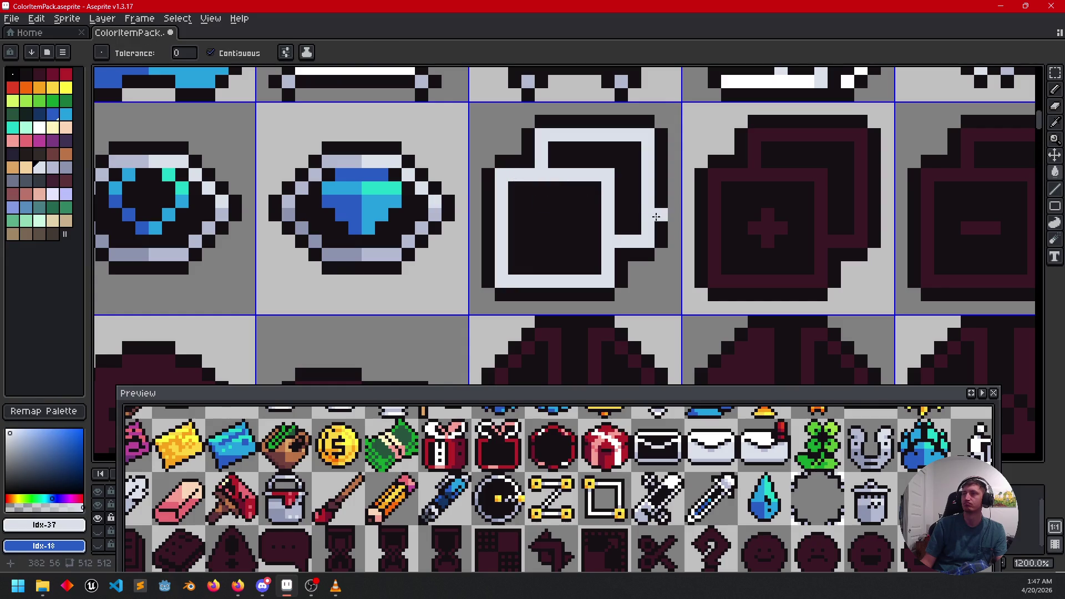
pyautogui.moveTo(623, 218); pyautogui.dragTo(642, 214)
# Step: Shade the icon's left, bottom, right and inner-corner outline pixels darker grey, filling leftover white
pyautogui.keyDown('alt'); pyautogui.click(406, 254); pyautogui.keyUp('alt')
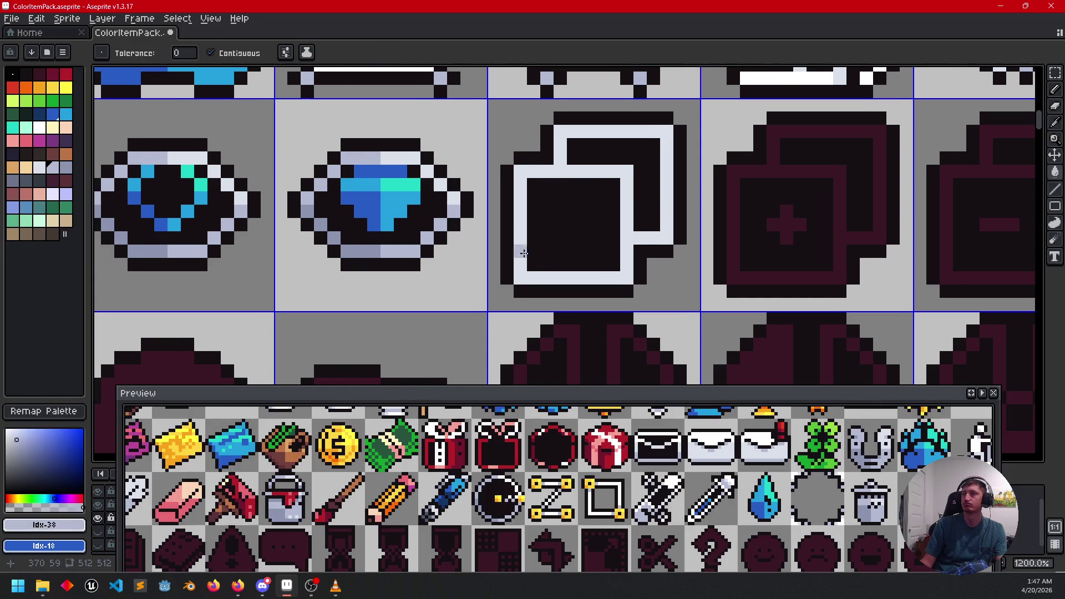
pyautogui.press('i')
pyautogui.rightClick(365, 246)
pyautogui.press('b')
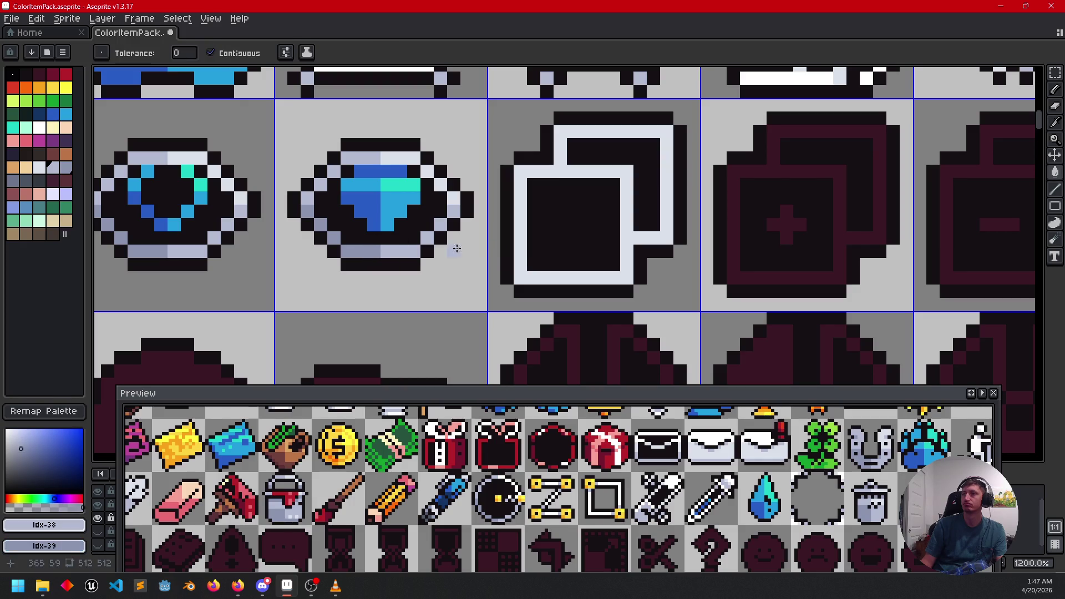
pyautogui.click(520, 224)
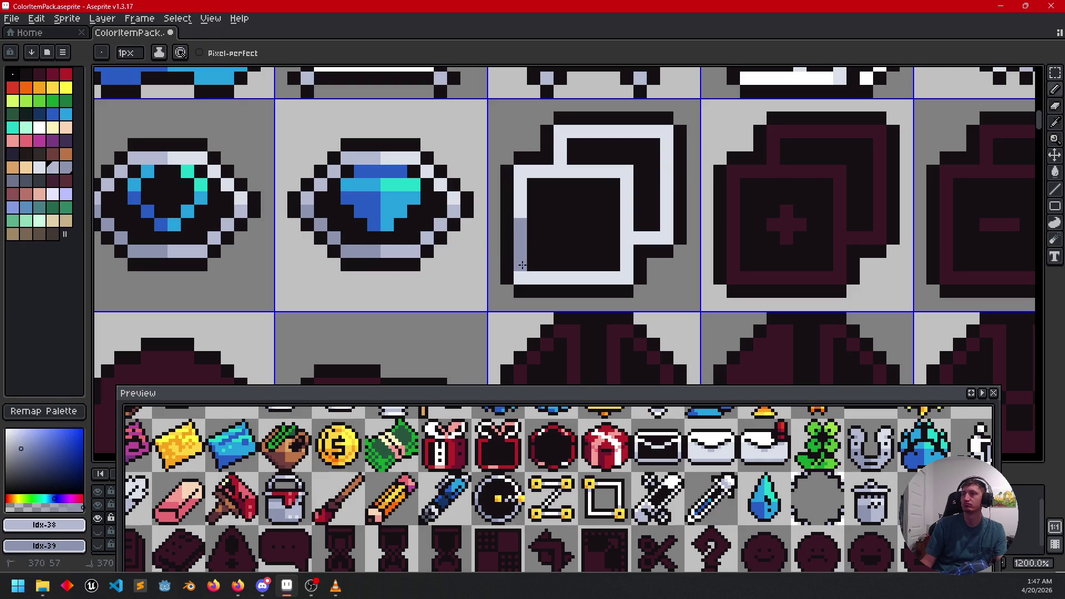
pyautogui.moveTo(517, 276); pyautogui.dragTo(571, 276)
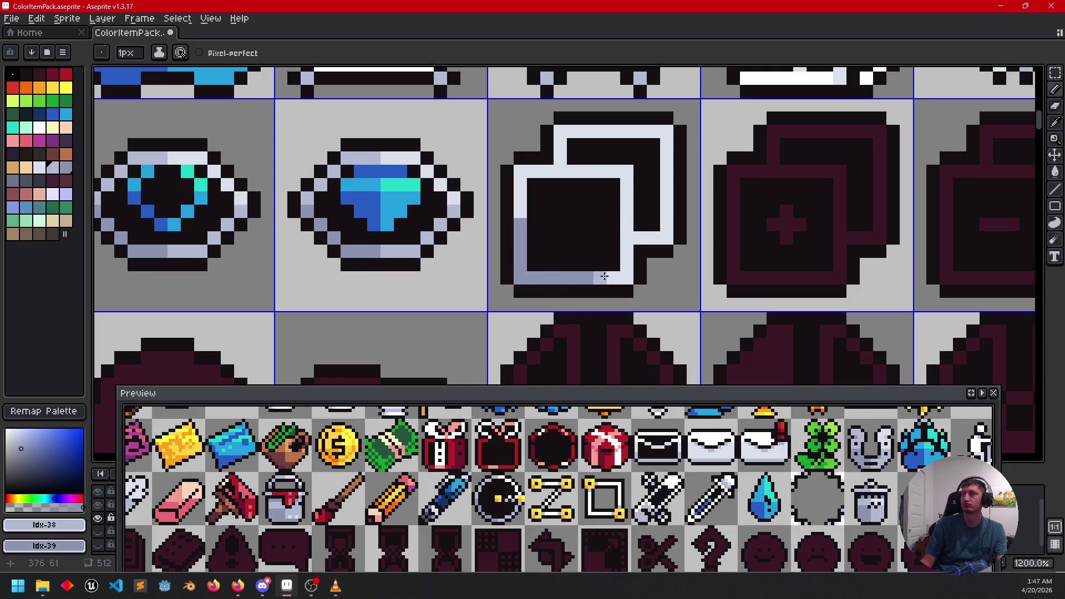
pyautogui.moveTo(626, 270); pyautogui.dragTo(631, 221)
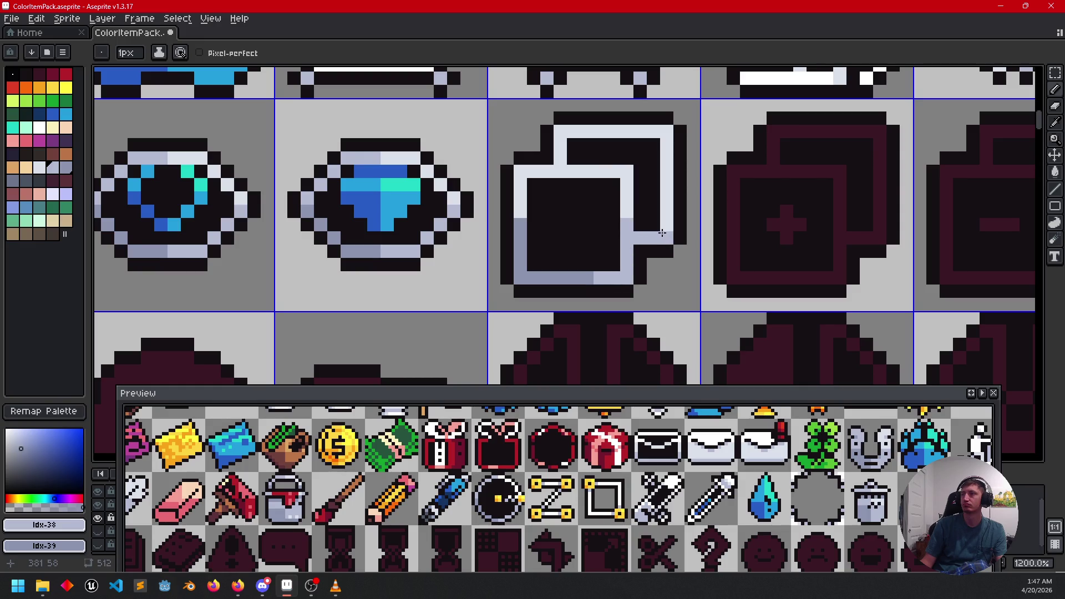
pyautogui.click(555, 174)
pyautogui.press('g')
pyautogui.click(574, 130)
pyautogui.scroll(-4, 639, 272)
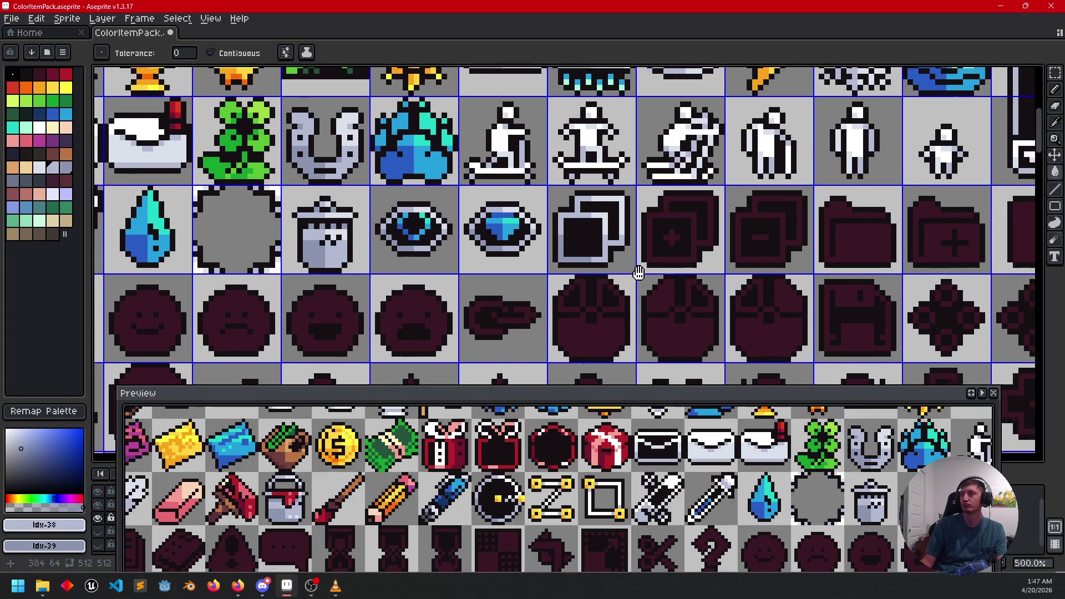
pyautogui.moveTo(639, 272); pyautogui.dragTo(613, 269)
pyautogui.moveTo(713, 269)
pyautogui.mouseDown()
pyautogui.moveTo(699, 288)
pyautogui.moveTo(710, 290)
pyautogui.mouseUp()
pyautogui.press('v')
pyautogui.press('g')
pyautogui.moveTo(642, 456)
pyautogui.mouseDown()
pyautogui.moveTo(510, 487)
pyautogui.moveTo(721, 514)
pyautogui.moveTo(700, 497)
pyautogui.moveTo(627, 486)
pyautogui.mouseUp()
pyautogui.scroll(-2, 510, 487)
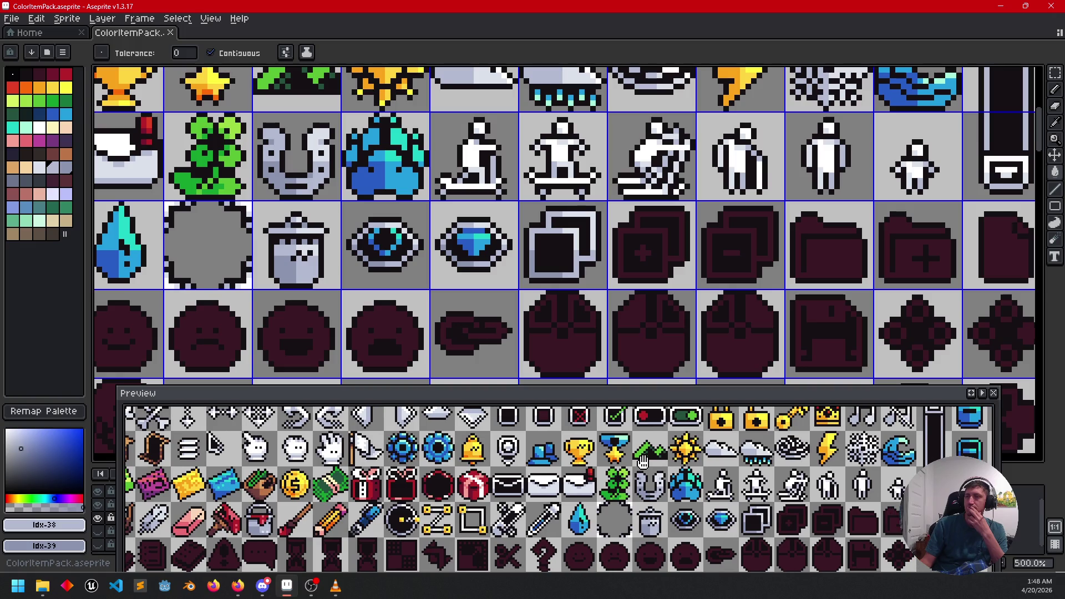
pyautogui.moveTo(624, 462)
pyautogui.mouseDown()
pyautogui.moveTo(613, 484)
pyautogui.moveTo(598, 483)
pyautogui.moveTo(647, 480)
pyautogui.mouseUp()
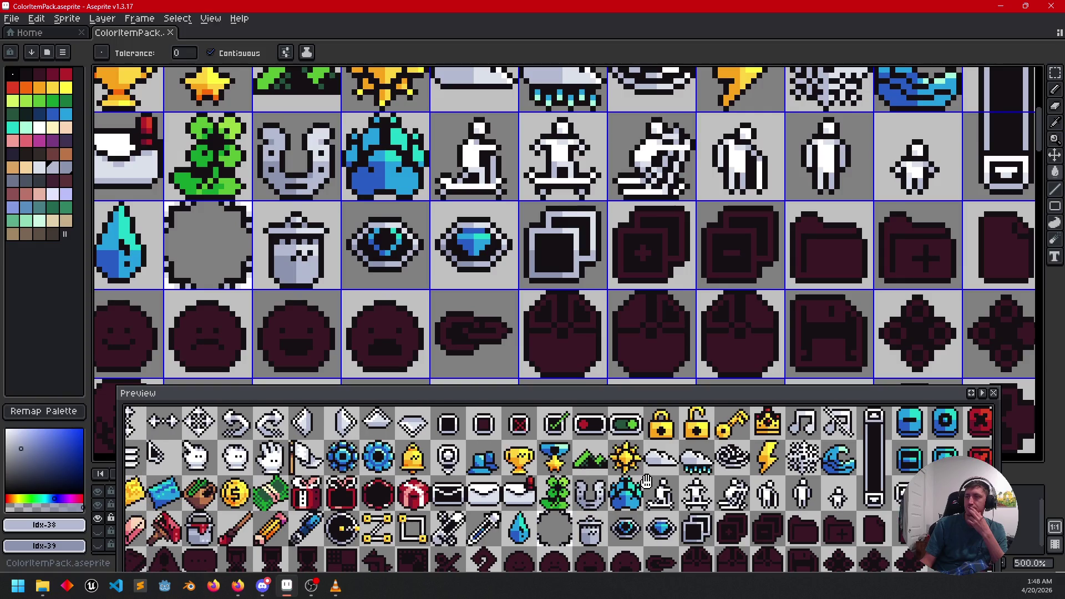
pyautogui.moveTo(687, 351); pyautogui.dragTo(549, 319)
pyautogui.scroll(2, 532, 313)
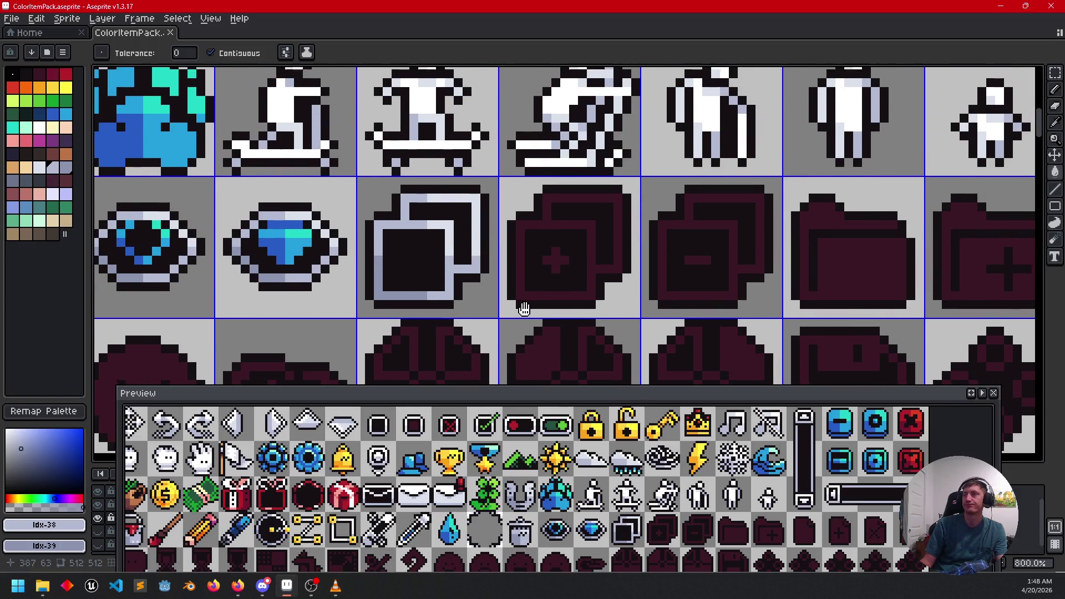
# Step: Sample the finished icon's light grey and bucket-fill part of the plus icon's outline
pyautogui.press('i')
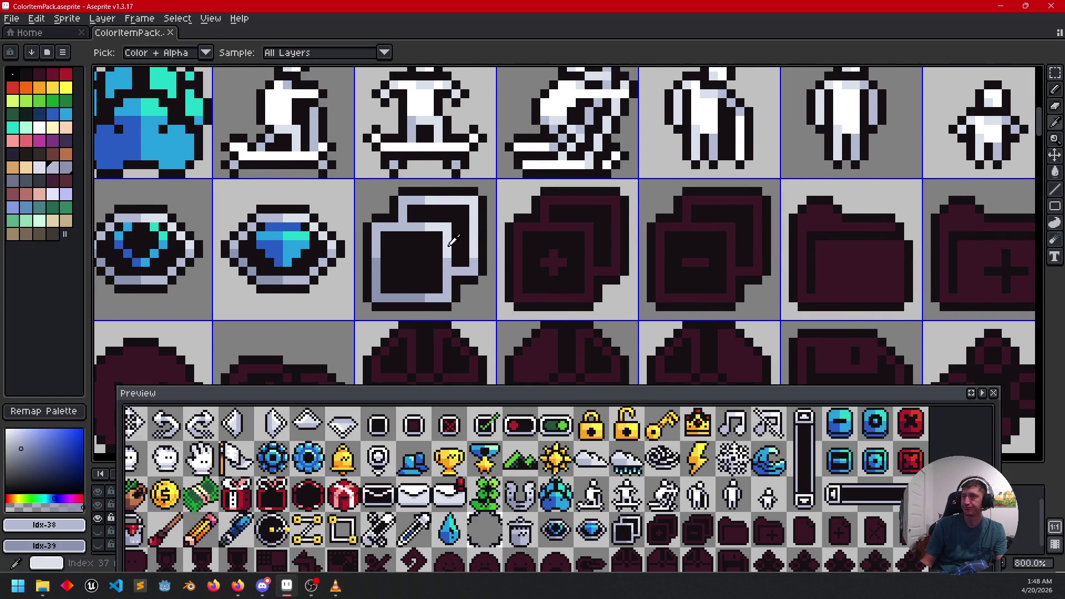
pyautogui.click(450, 243)
pyautogui.press('g')
pyautogui.press('b')
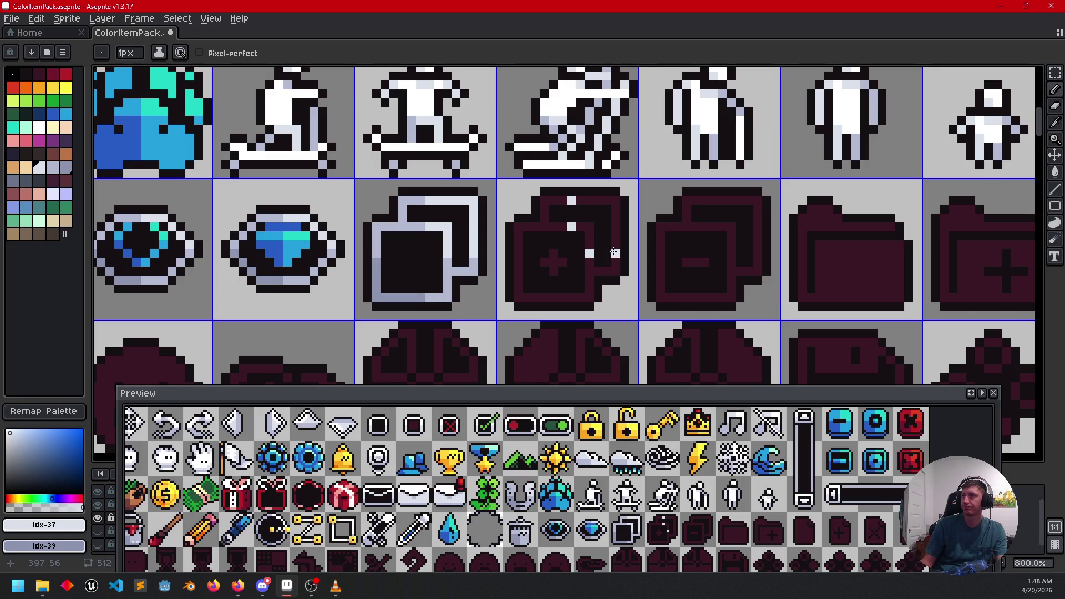
pyautogui.press('g')
pyautogui.click(590, 249)
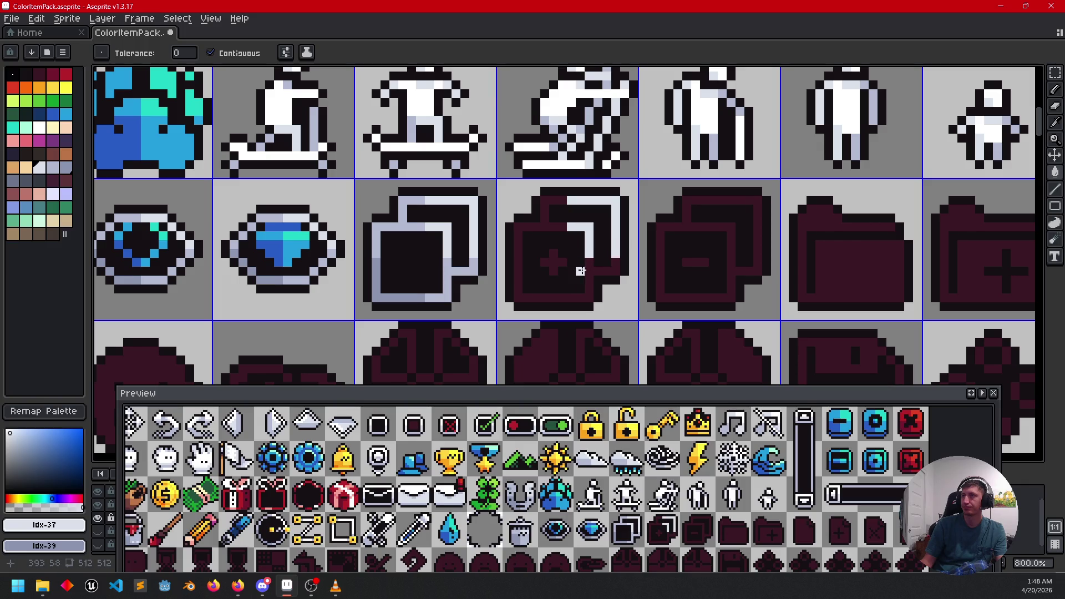
# Step: Add a darker grey bottom pixel, fill the remaining outline light grey and darken the inner square
pyautogui.press('b')
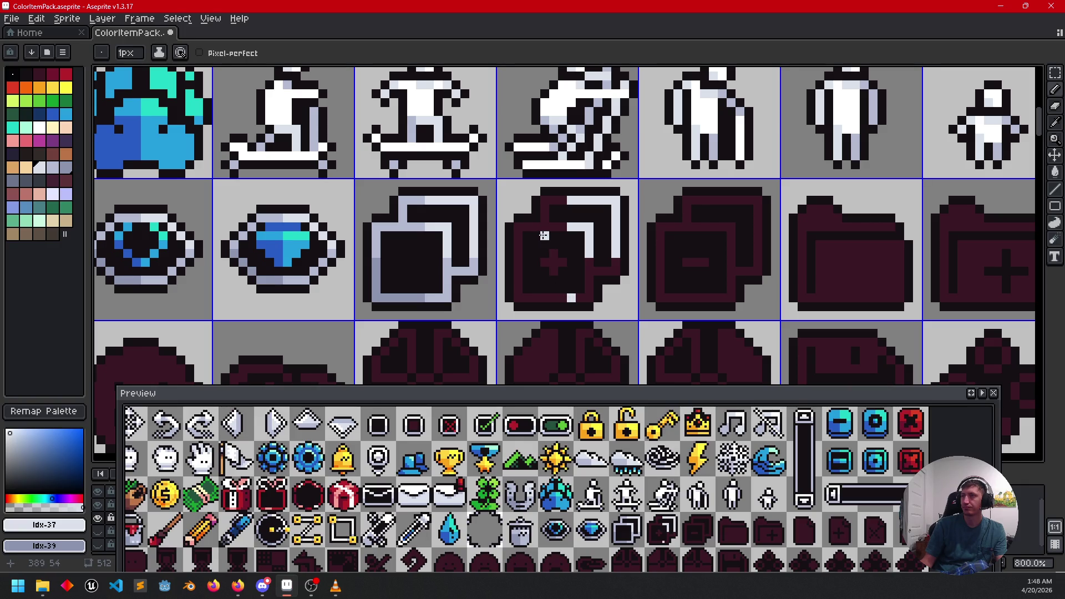
pyautogui.keyDown('alt'); pyautogui.click(448, 296); pyautogui.keyUp('alt')
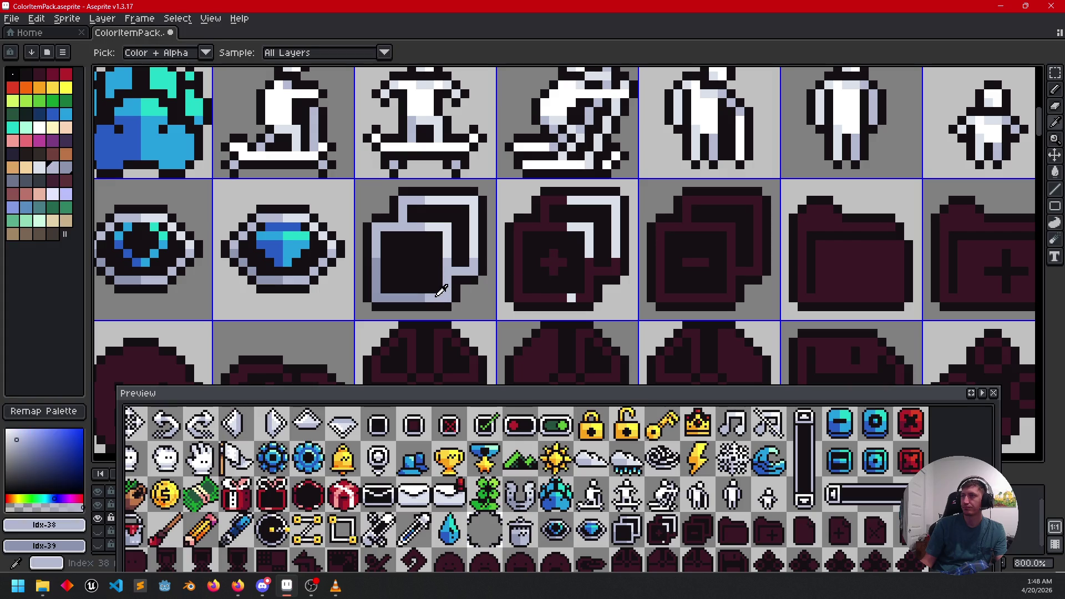
pyautogui.click(572, 298)
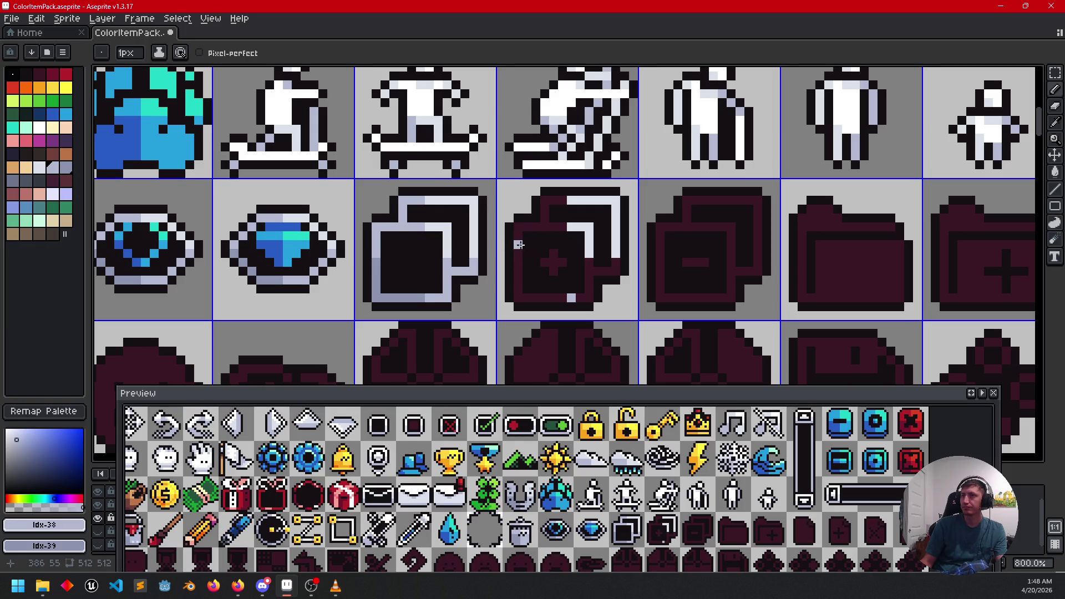
pyautogui.press('g')
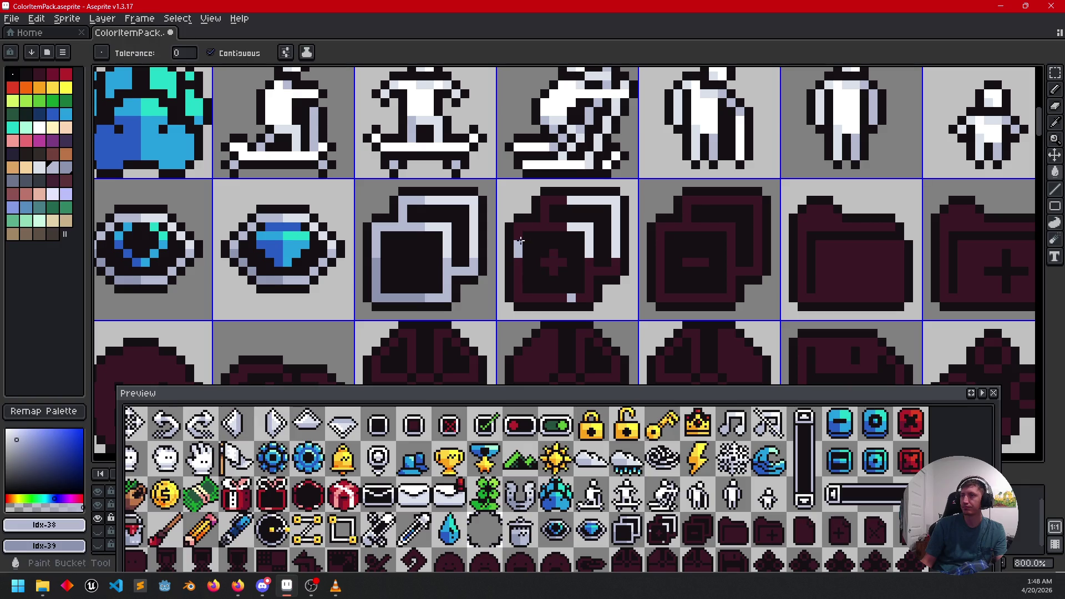
pyautogui.click(520, 242)
pyautogui.click(586, 297)
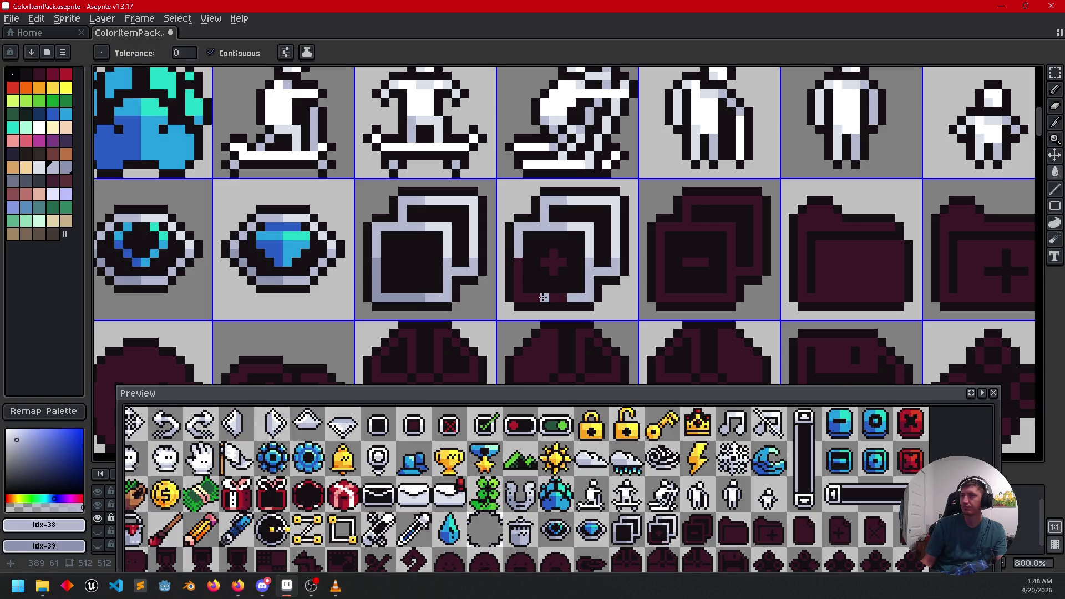
pyautogui.click(544, 298)
# Step: Draw the light plus sign inside the icon
pyautogui.press('b')
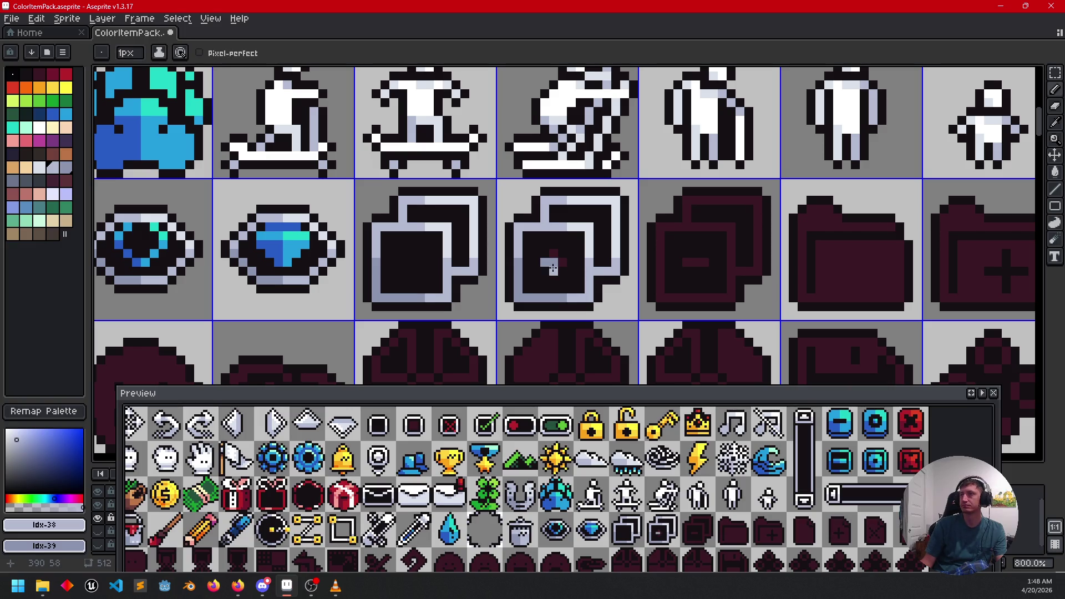
pyautogui.moveTo(553, 253); pyautogui.dragTo(559, 259)
pyautogui.moveTo(668, 303)
pyautogui.mouseDown()
pyautogui.moveTo(566, 296)
pyautogui.moveTo(571, 282)
pyautogui.mouseUp()
pyautogui.scroll(-3, 562, 257)
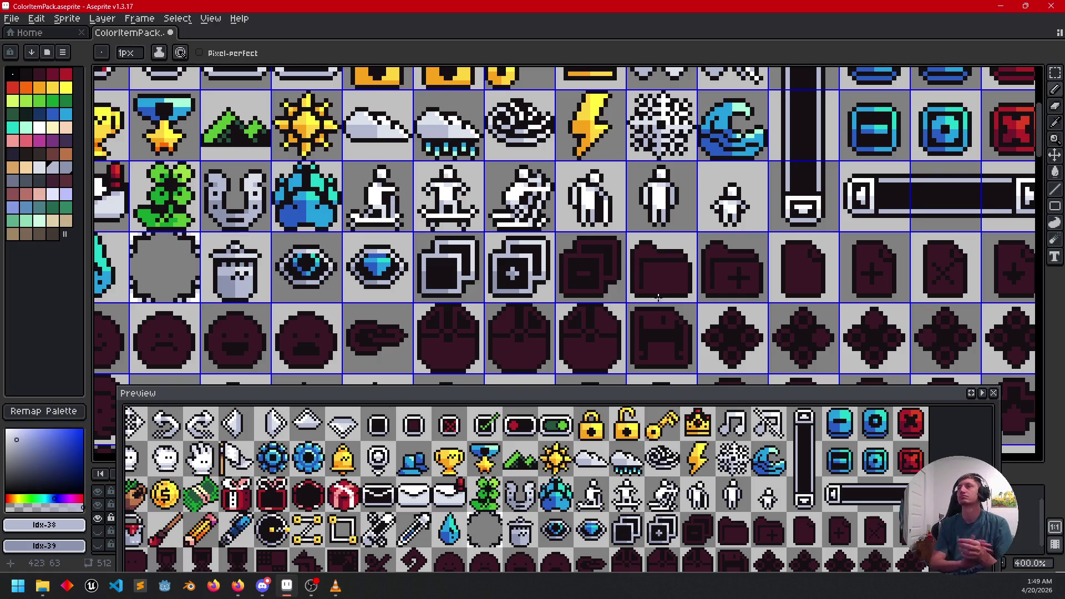
# Step: Fill the copy icons' top and right borders with white
pyautogui.scroll(3, 683, 276)
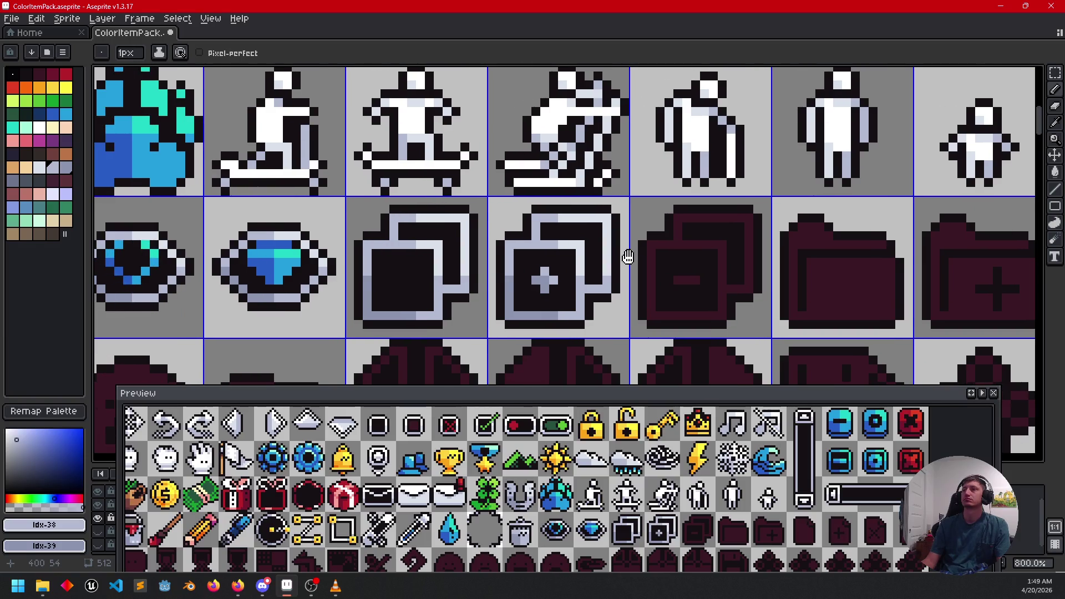
pyautogui.press('alt')
pyautogui.click(563, 140)
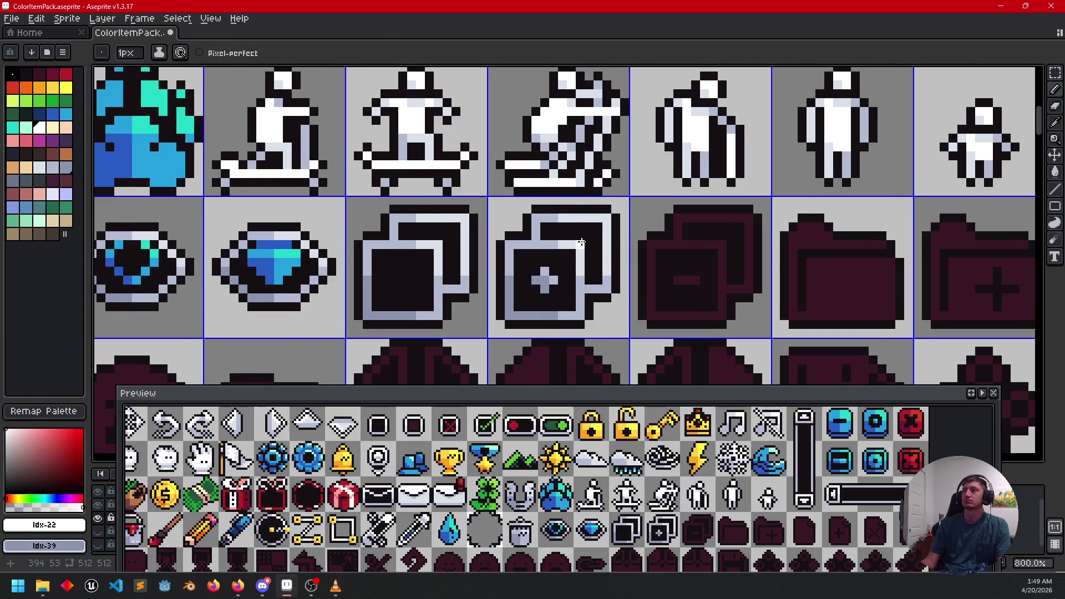
pyautogui.click(591, 221)
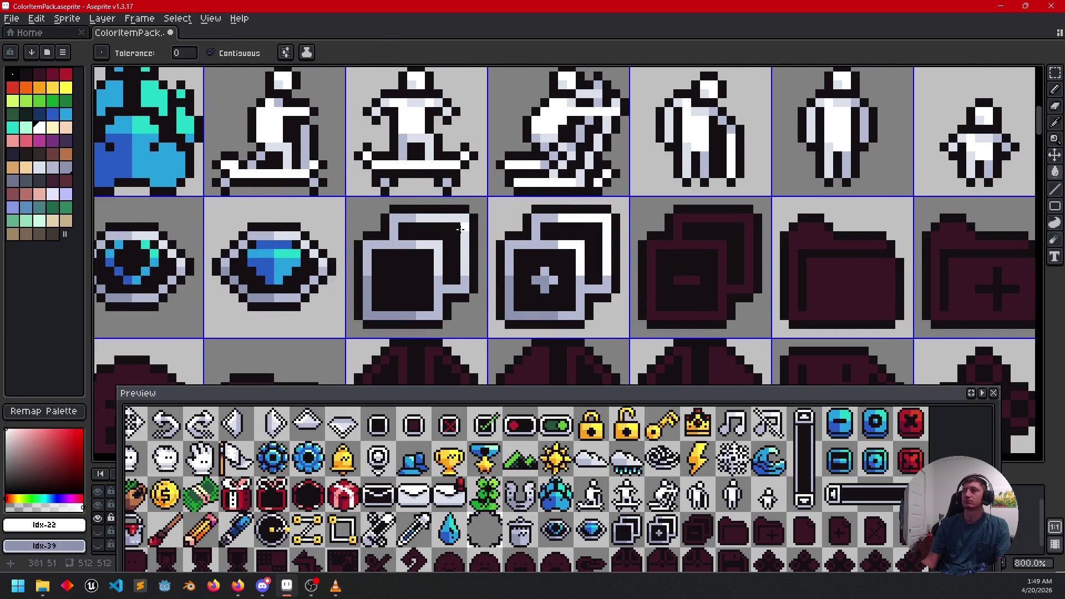
pyautogui.click(456, 230)
pyautogui.moveTo(521, 273)
pyautogui.mouseDown()
pyautogui.moveTo(701, 268)
pyautogui.moveTo(585, 238)
pyautogui.mouseUp()
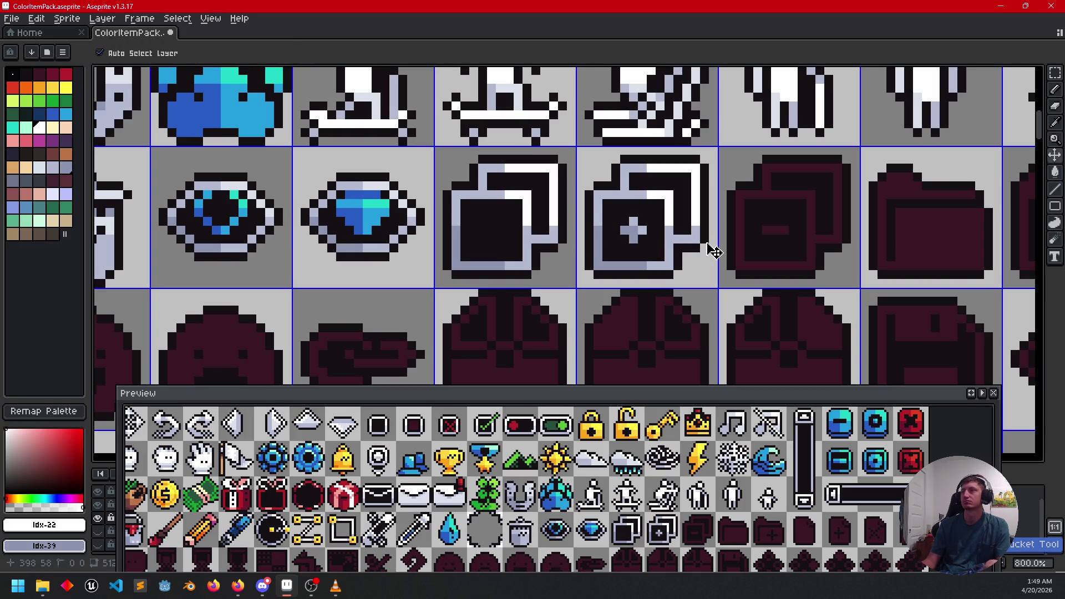
# Step: Save the sheet with Ctrl+S and bring the maroon minus icon into view
pyautogui.hotkey('ctrl', 's')
pyautogui.moveTo(714, 251); pyautogui.dragTo(627, 262)
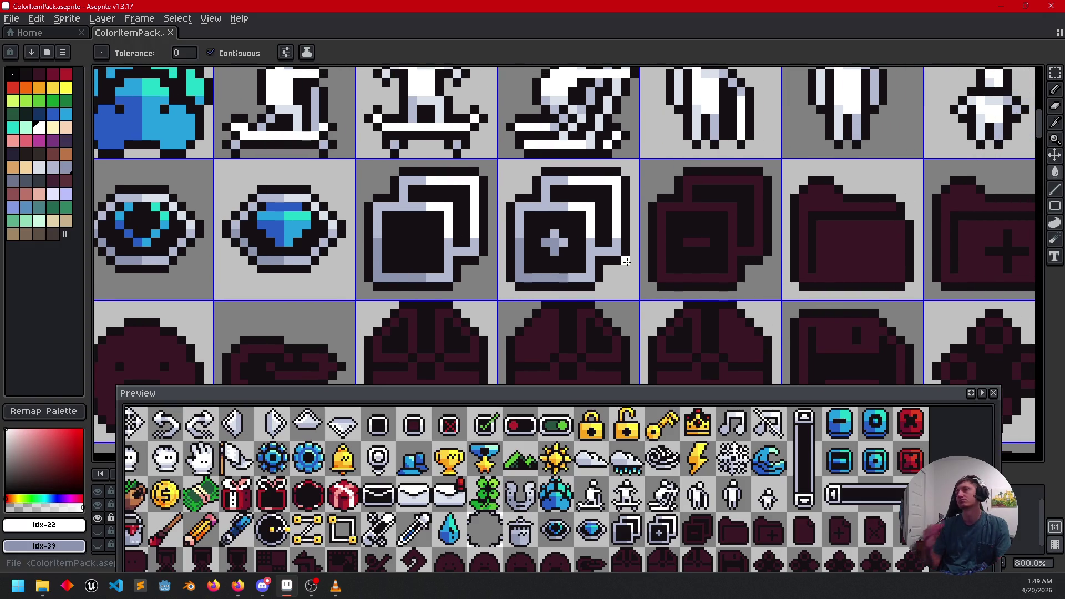
pyautogui.moveTo(638, 233); pyautogui.dragTo(533, 245)
pyautogui.moveTo(546, 229); pyautogui.dragTo(522, 240)
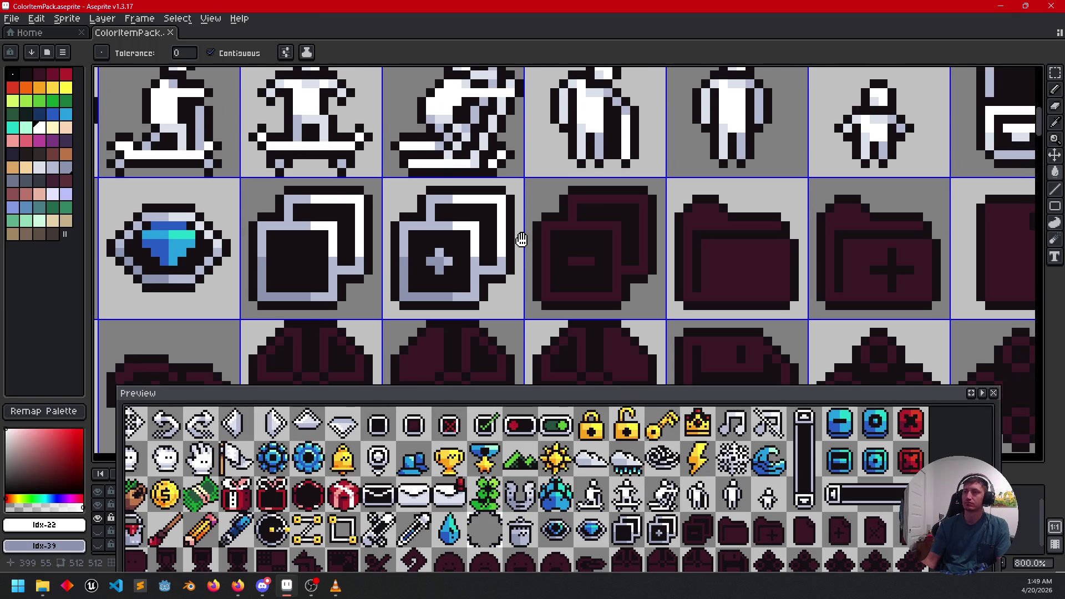
# Step: Recolour the minus icon's outline light blue-grey and add white highlight pixels
pyautogui.keyDown('alt'); pyautogui.click(585, 236); pyautogui.keyUp('alt')
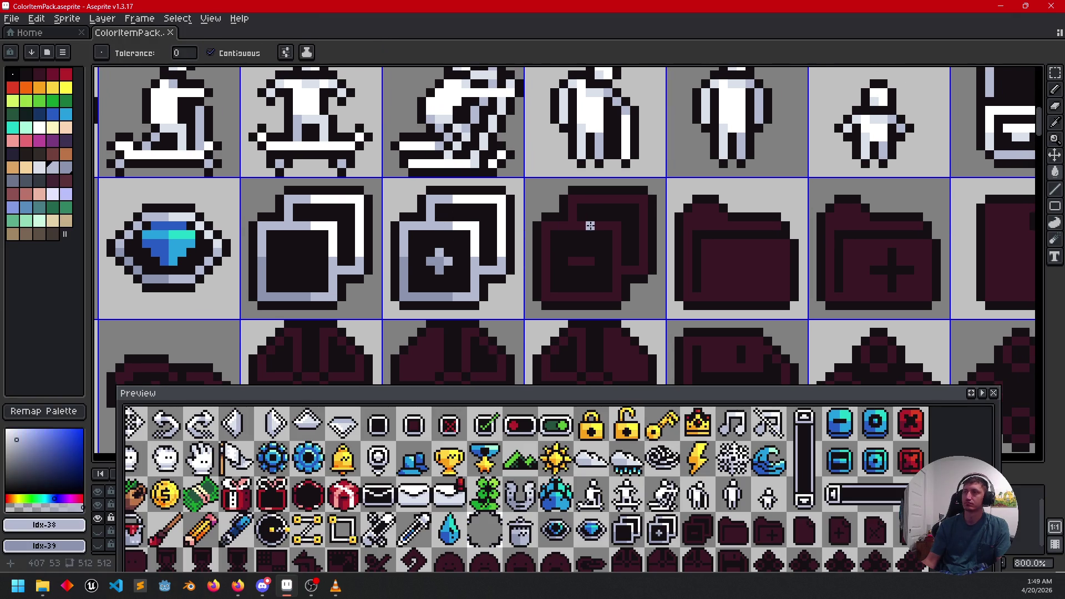
pyautogui.click(589, 225)
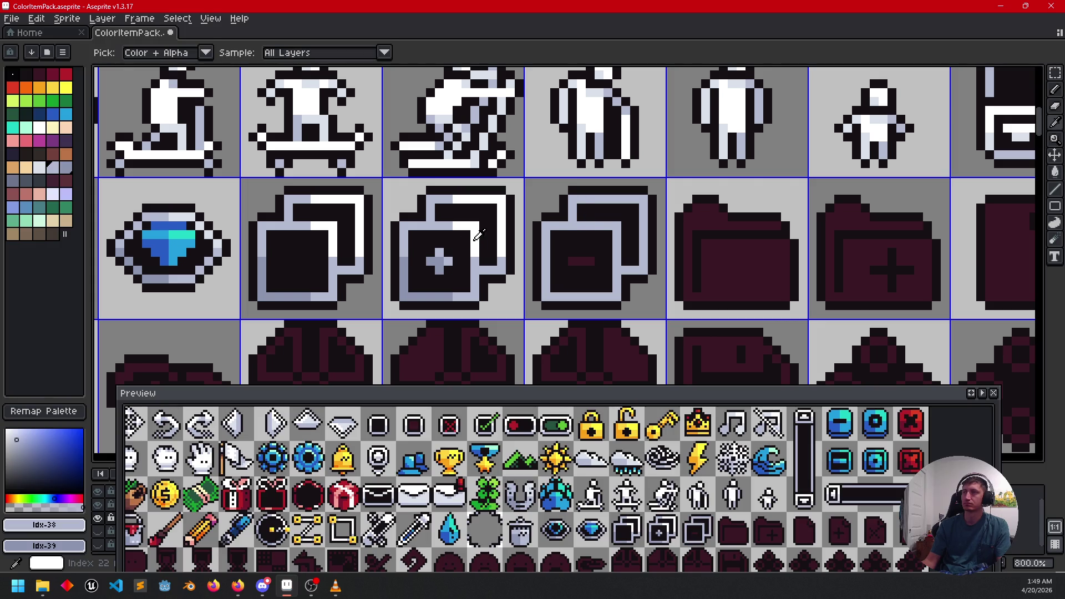
pyautogui.keyDown('alt'); pyautogui.click(574, 218); pyautogui.keyUp('alt')
pyautogui.press('b')
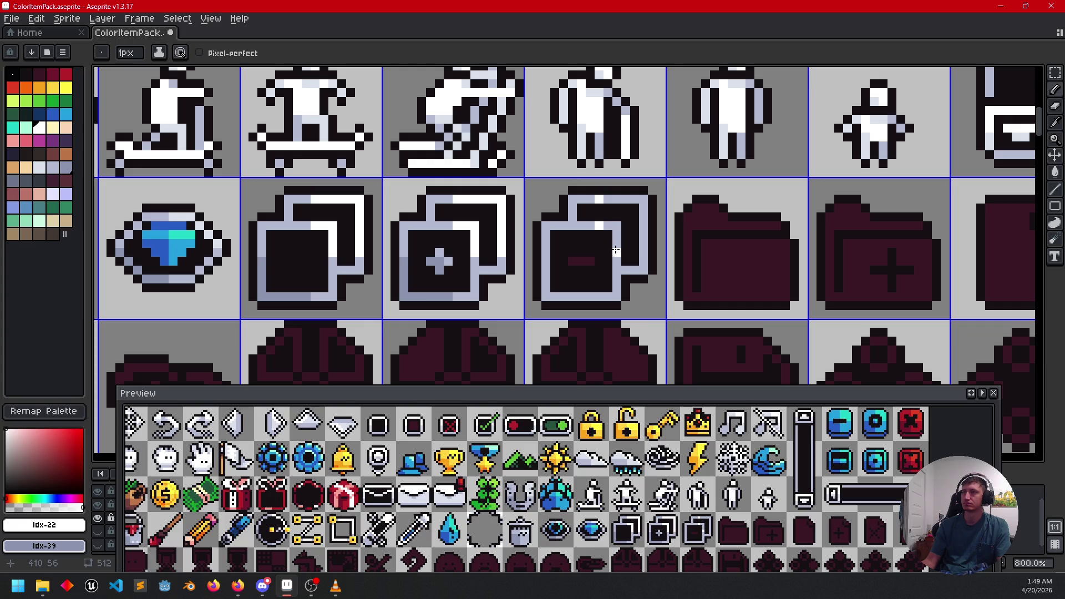
pyautogui.press('g')
pyautogui.click(644, 249)
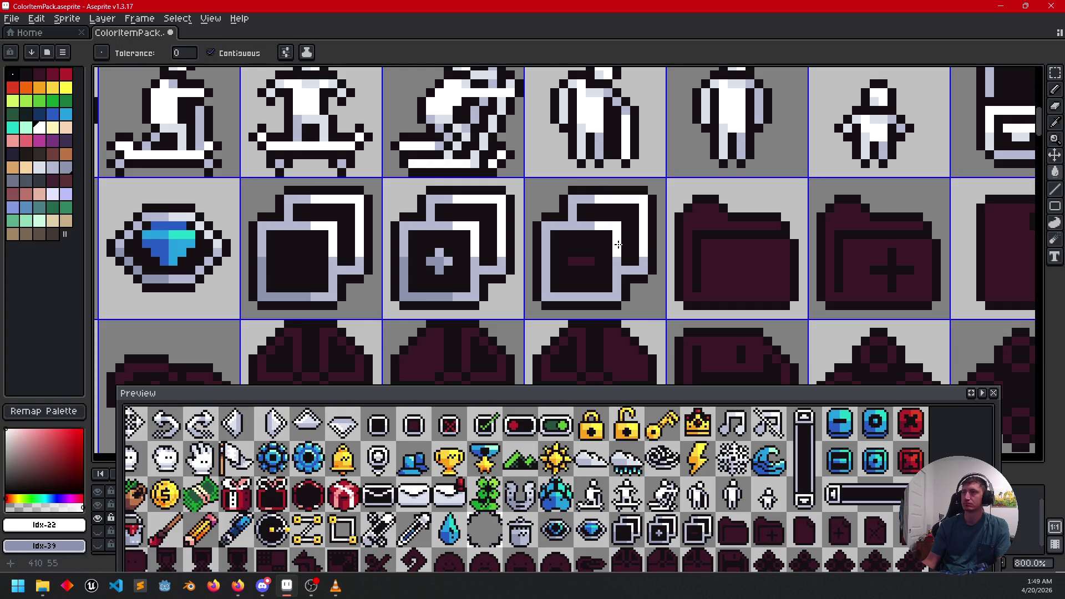
pyautogui.press('b')
# Step: Sample the lavender shade and bucket-fill the minus sign with it
pyautogui.keyDown('alt'); pyautogui.click(447, 287); pyautogui.keyUp('alt')
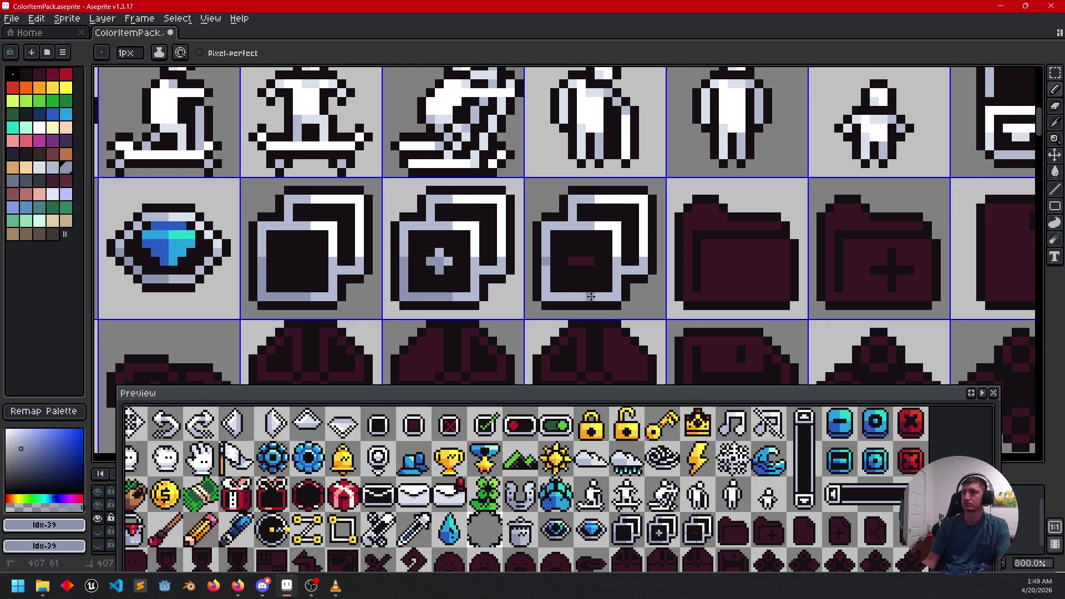
pyautogui.press('g')
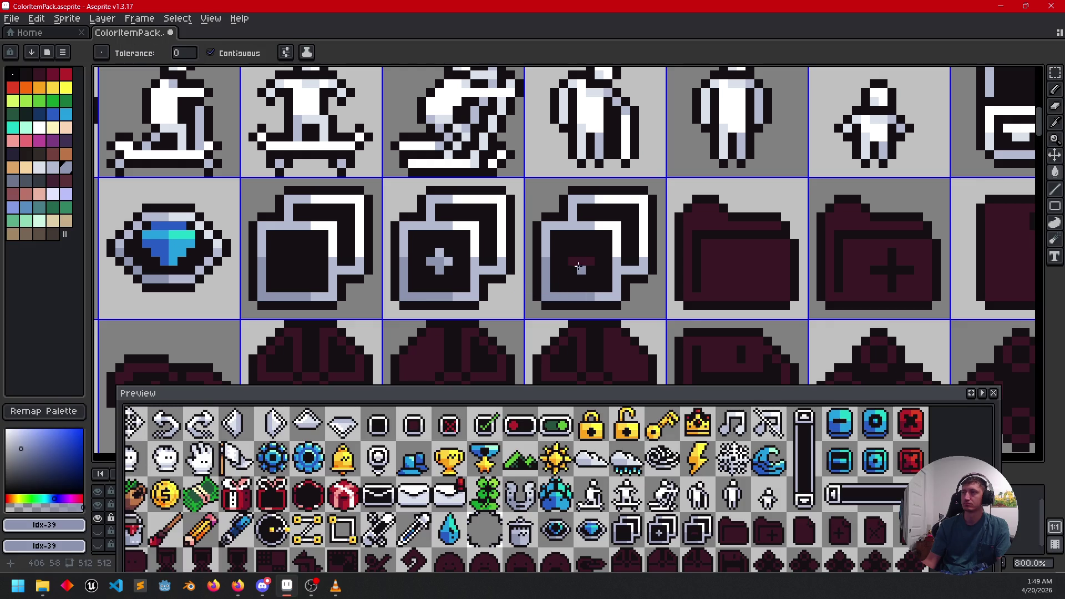
pyautogui.click(575, 262)
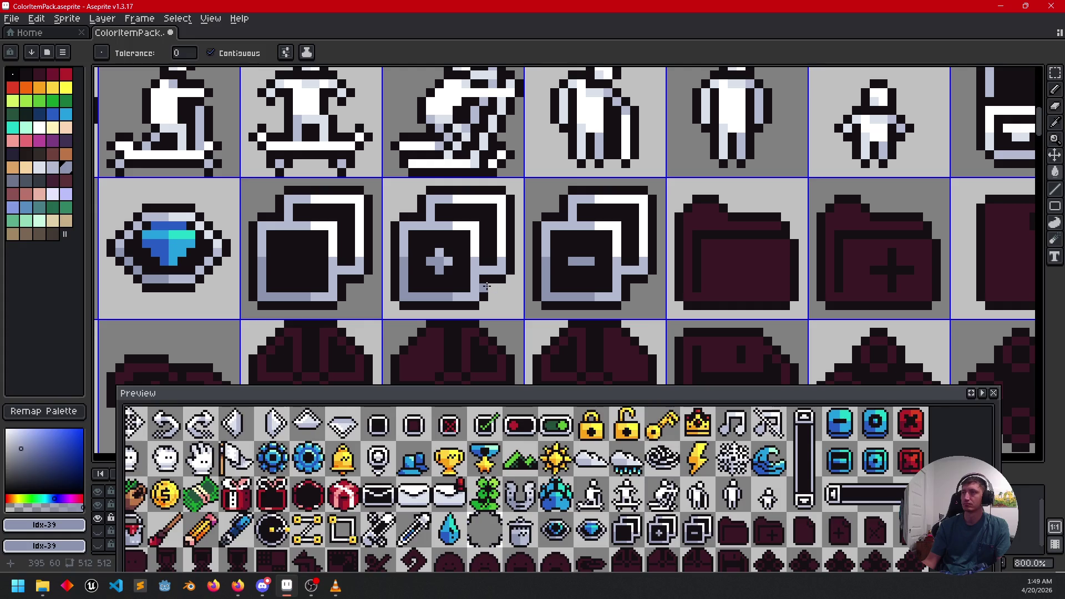
pyautogui.scroll(-2, 611, 283)
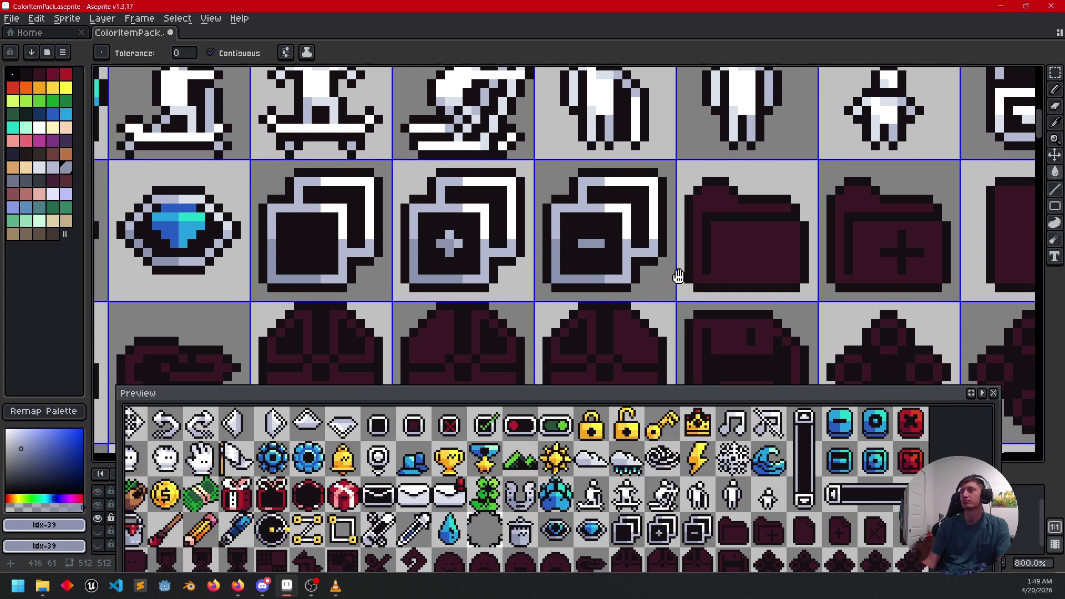
# Step: Zoom out to 600% and select the light blue palette swatch (Idx-19)
pyautogui.scroll(-1, 659, 286)
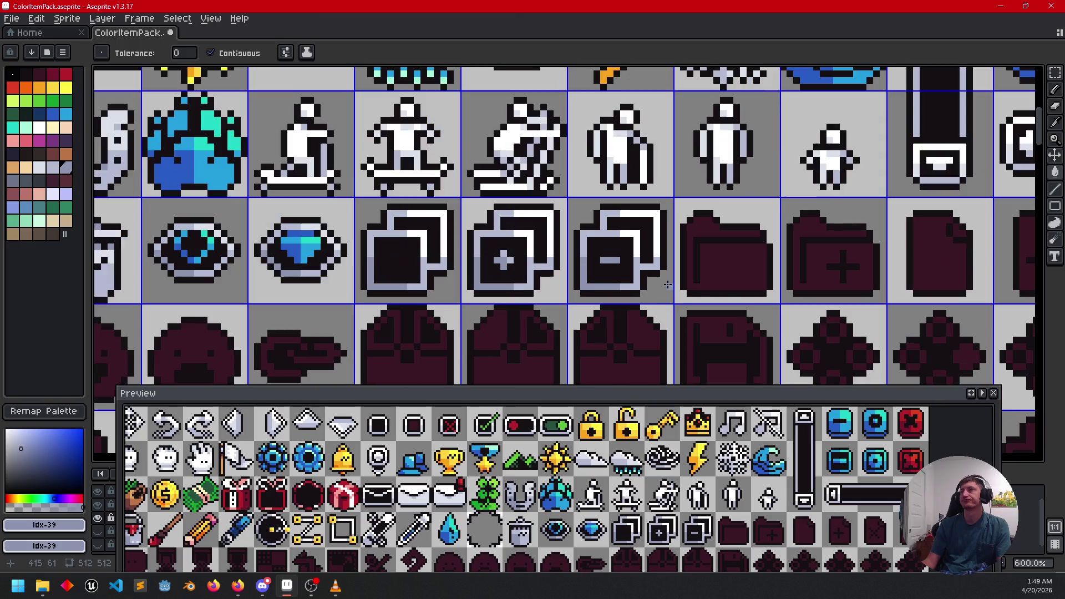
pyautogui.hscroll(2, 634, 277)
pyautogui.scroll(-1, 634, 276)
pyautogui.hscroll(2, 634, 275)
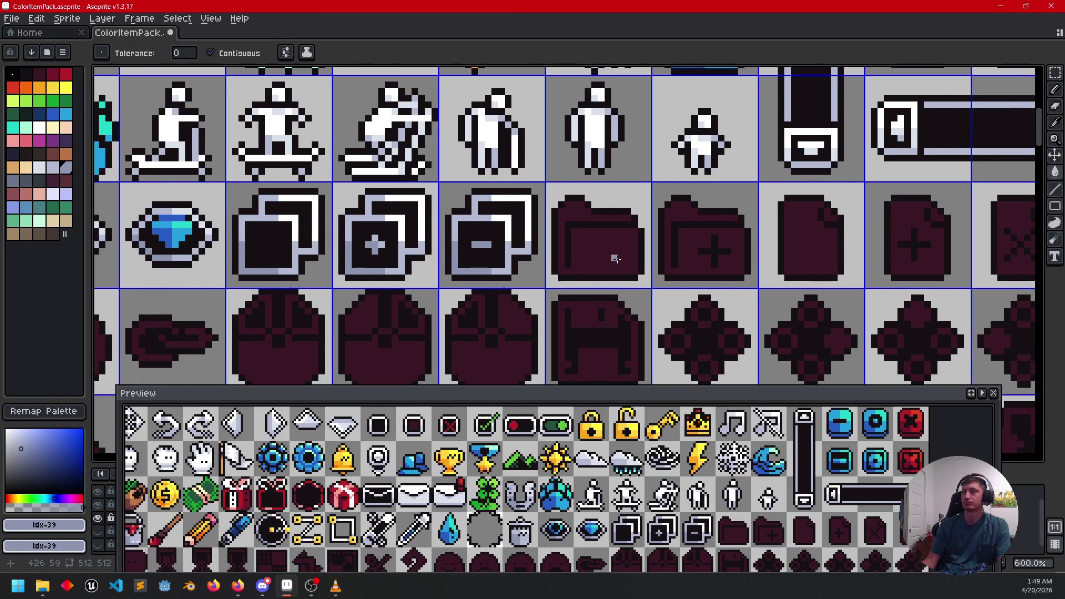
pyautogui.hscroll(1, 620, 247)
pyautogui.scroll(-1, 583, 223)
pyautogui.hscroll(1, 582, 224)
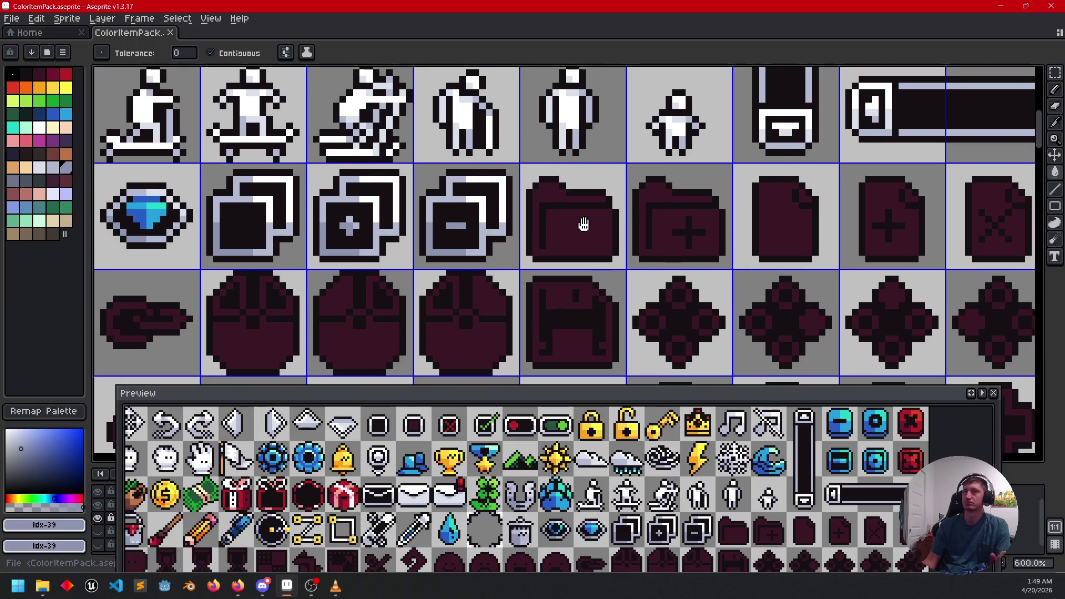
pyautogui.click(65, 114)
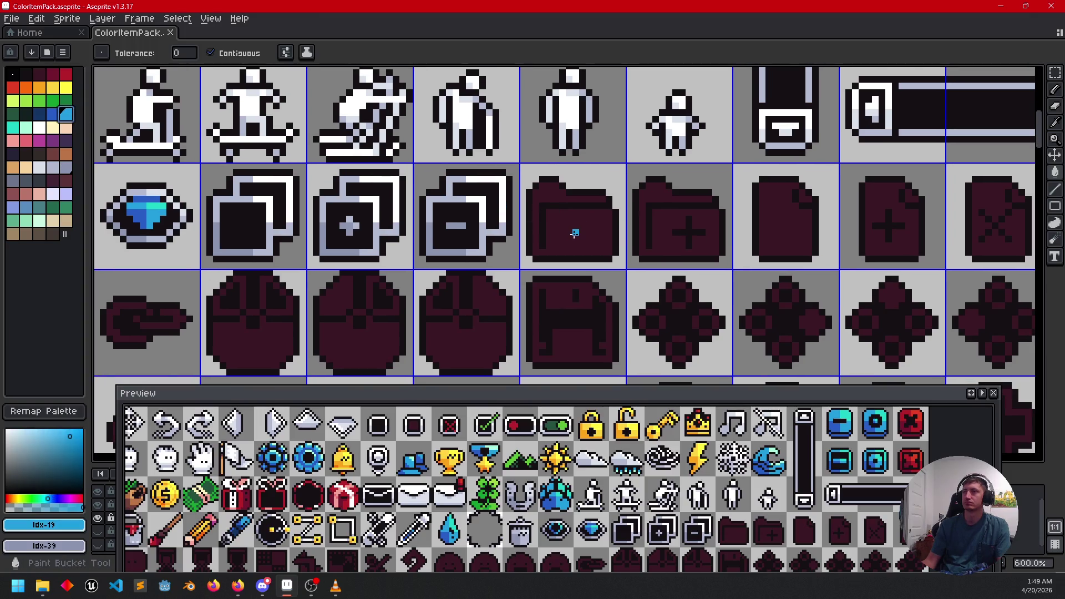
# Step: Fill the plain folder and folder-plus icons light blue
pyautogui.click(555, 237)
pyautogui.click(663, 226)
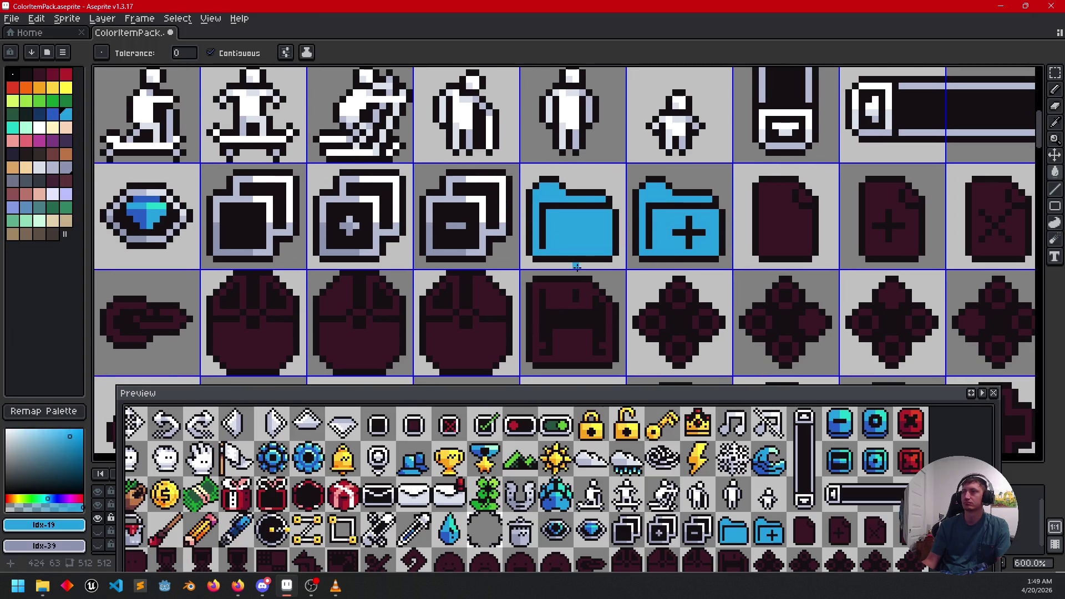
pyautogui.scroll(1, 555, 256)
pyautogui.hscroll(4, 555, 255)
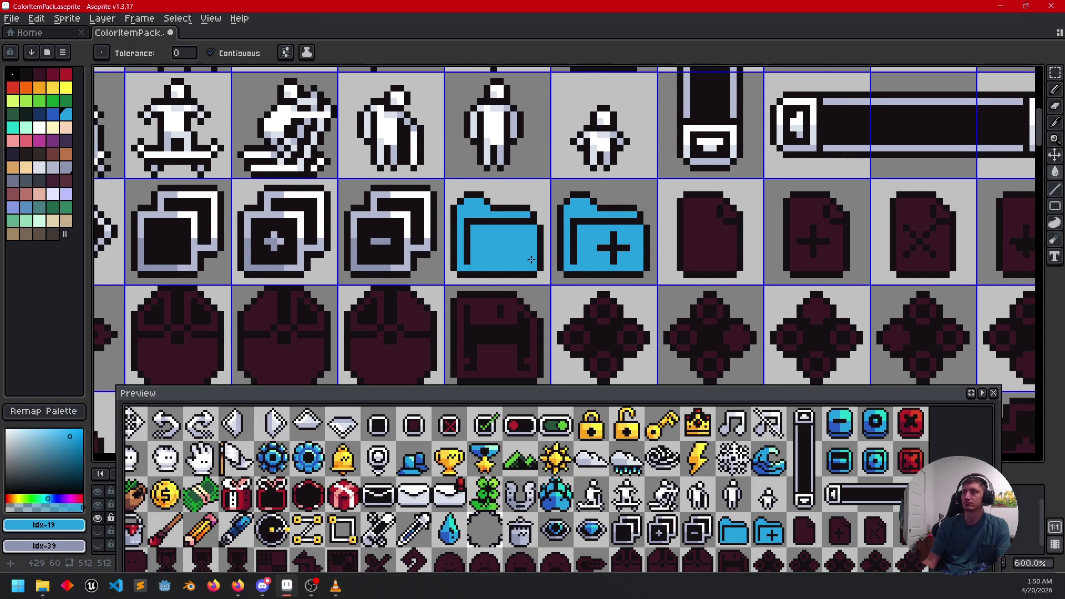
pyautogui.scroll(1, 531, 260)
pyautogui.hscroll(2, 533, 258)
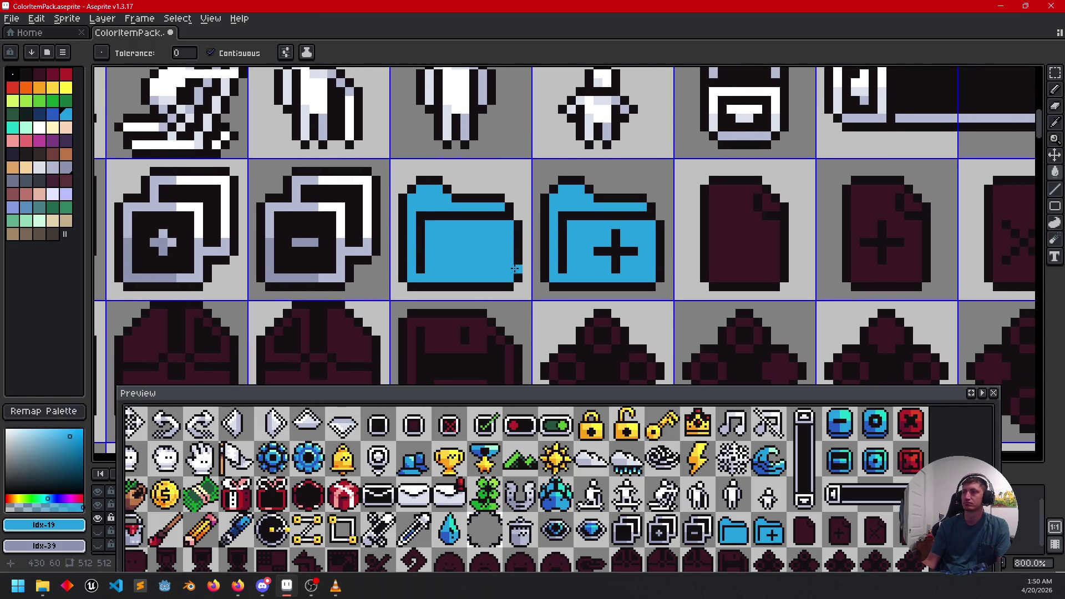
pyautogui.scroll(-1, 517, 251)
pyautogui.scroll(-3, 517, 251)
pyautogui.scroll(2, 515, 254)
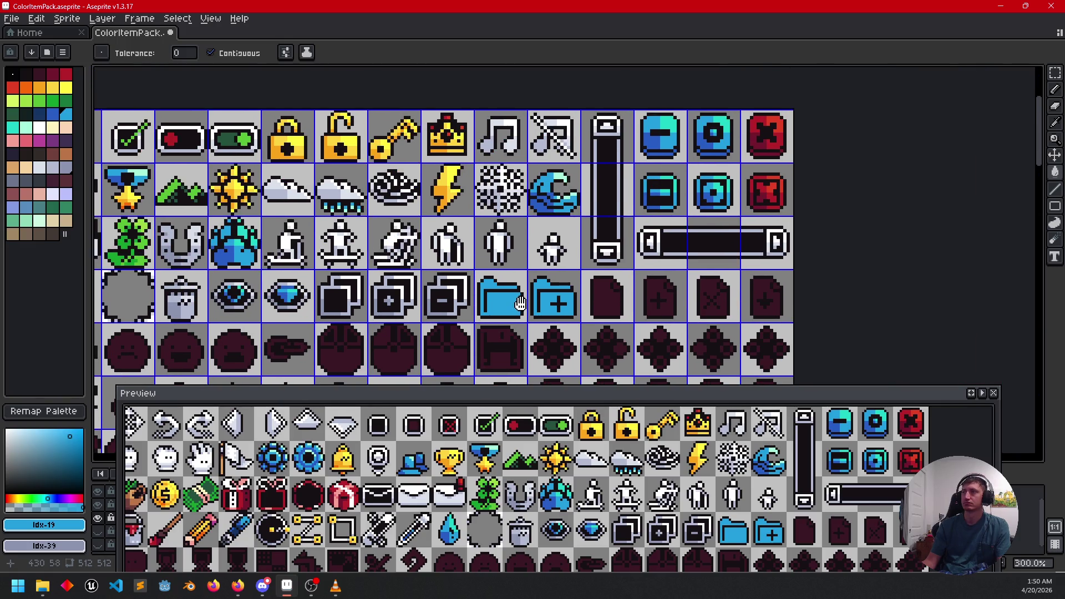
pyautogui.scroll(3, 511, 258)
pyautogui.hscroll(-2, 499, 267)
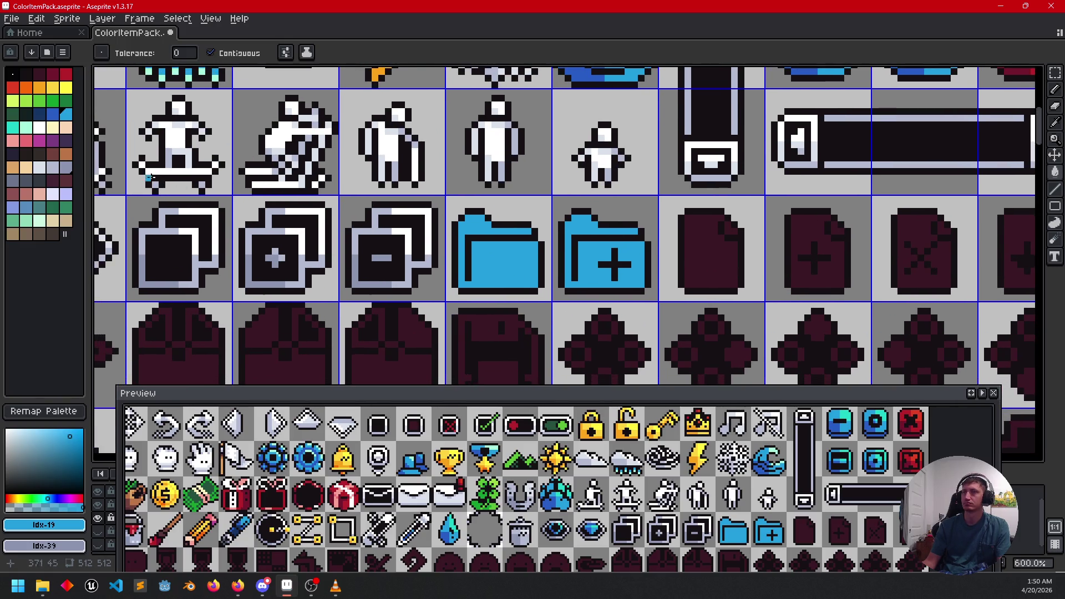
# Step: Select the darker blue swatch (Idx-18) and switch to the Pencil
pyautogui.click(52, 113)
pyautogui.scroll(1, 359, 215)
pyautogui.press('b')
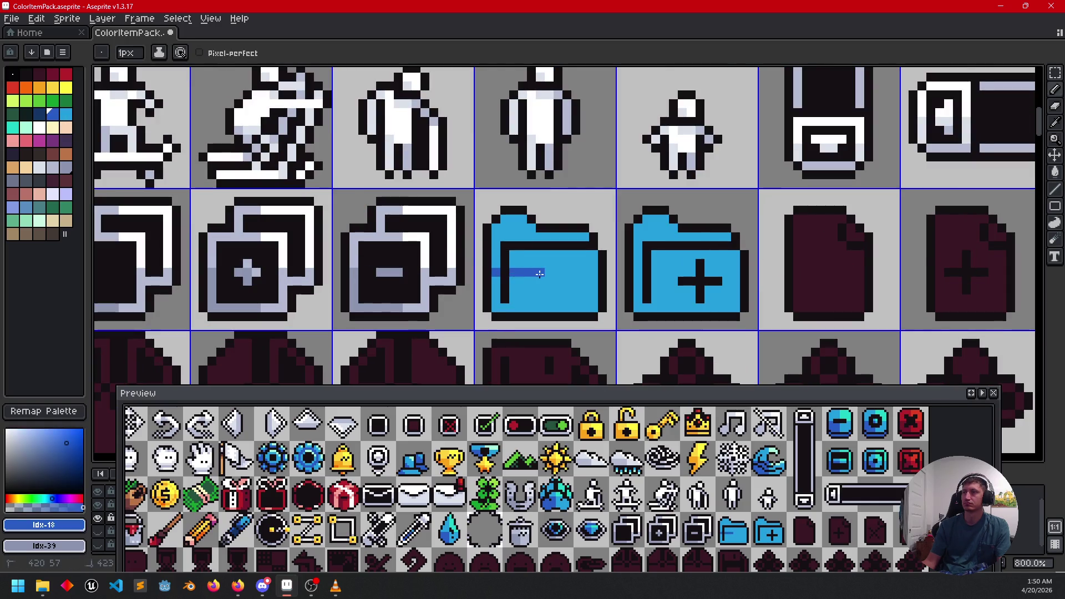
# Step: Shade the lower-left areas of both folder icons dark blue
pyautogui.moveTo(544, 274); pyautogui.dragTo(539, 311)
pyautogui.press('g')
pyautogui.click(516, 294)
pyautogui.press('b')
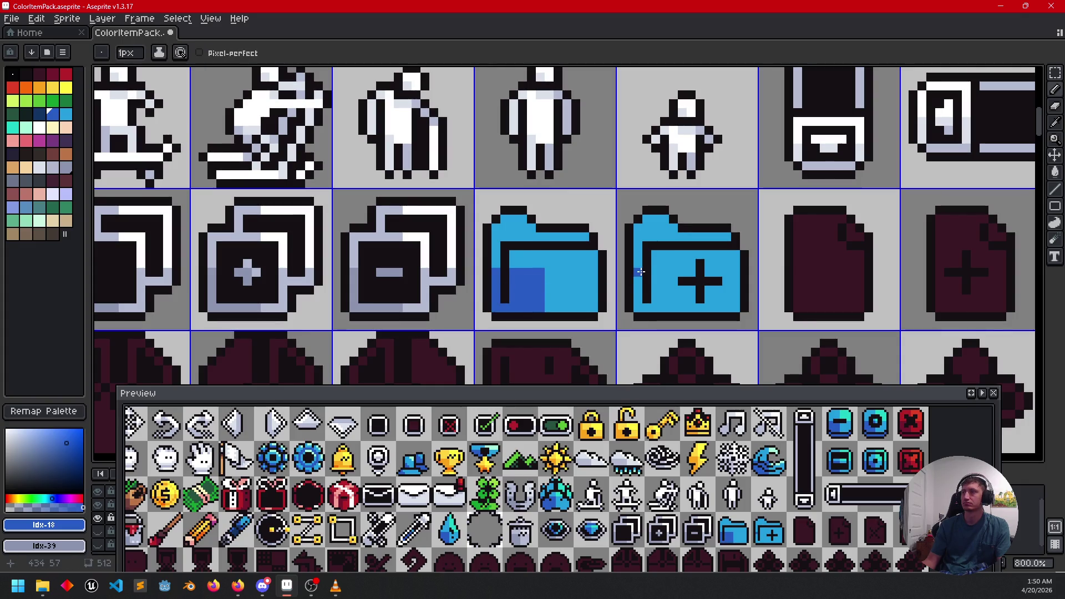
pyautogui.moveTo(657, 272); pyautogui.dragTo(678, 272)
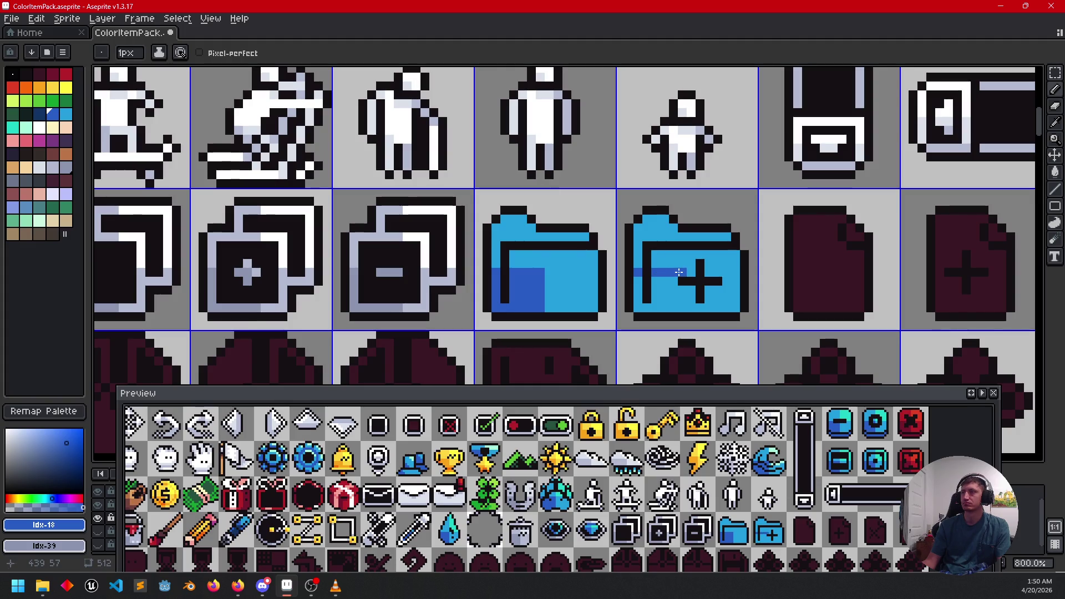
pyautogui.moveTo(680, 290); pyautogui.dragTo(682, 308)
pyautogui.press('g')
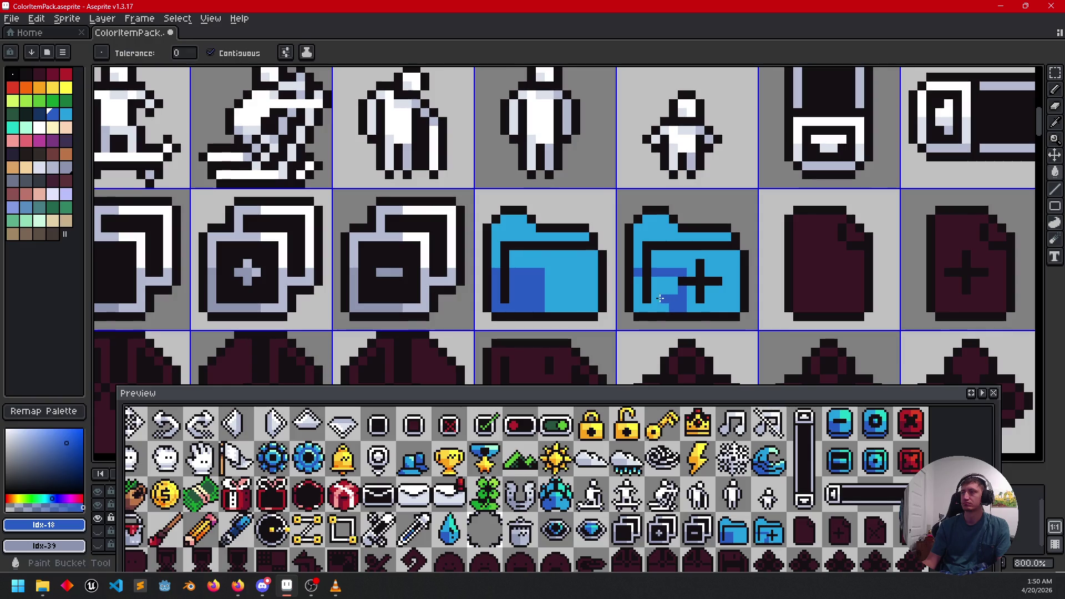
pyautogui.click(654, 294)
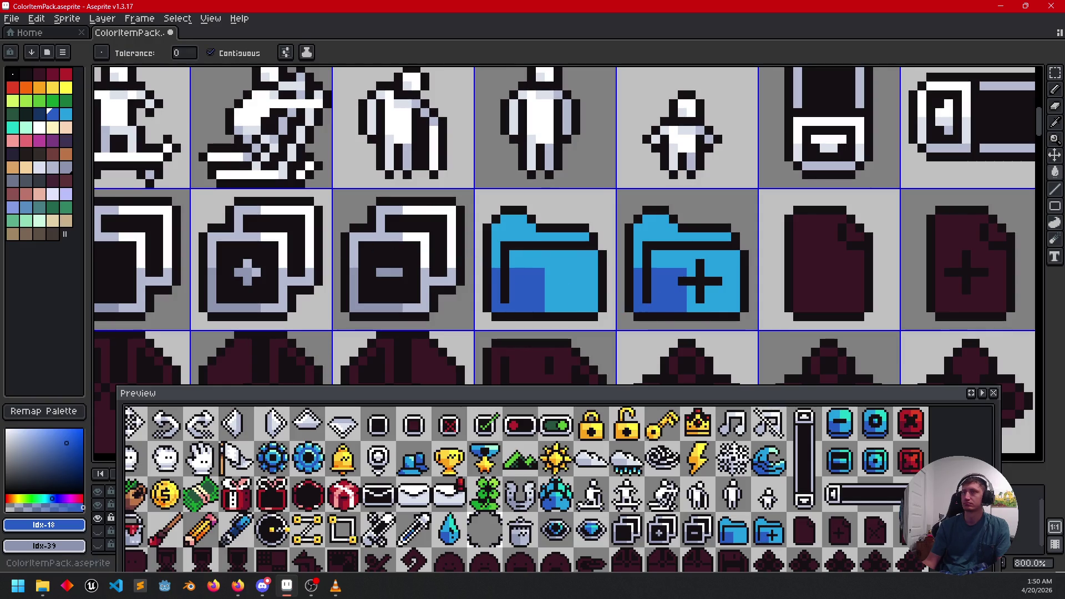
# Step: Fill both folders' middle bands teal and save the icon sheet
pyautogui.click(15, 128)
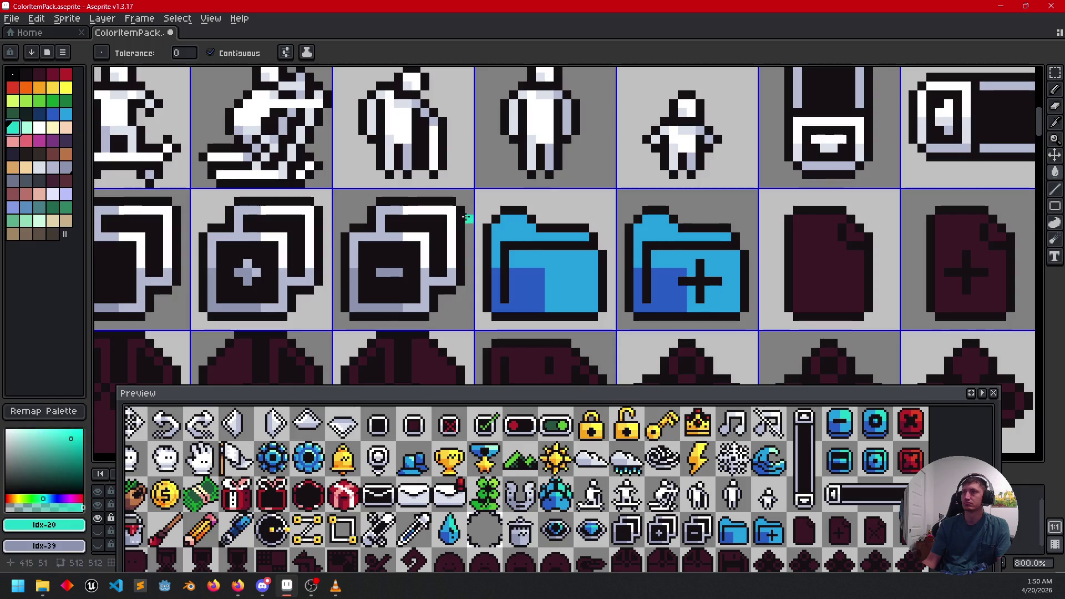
pyautogui.click(549, 235)
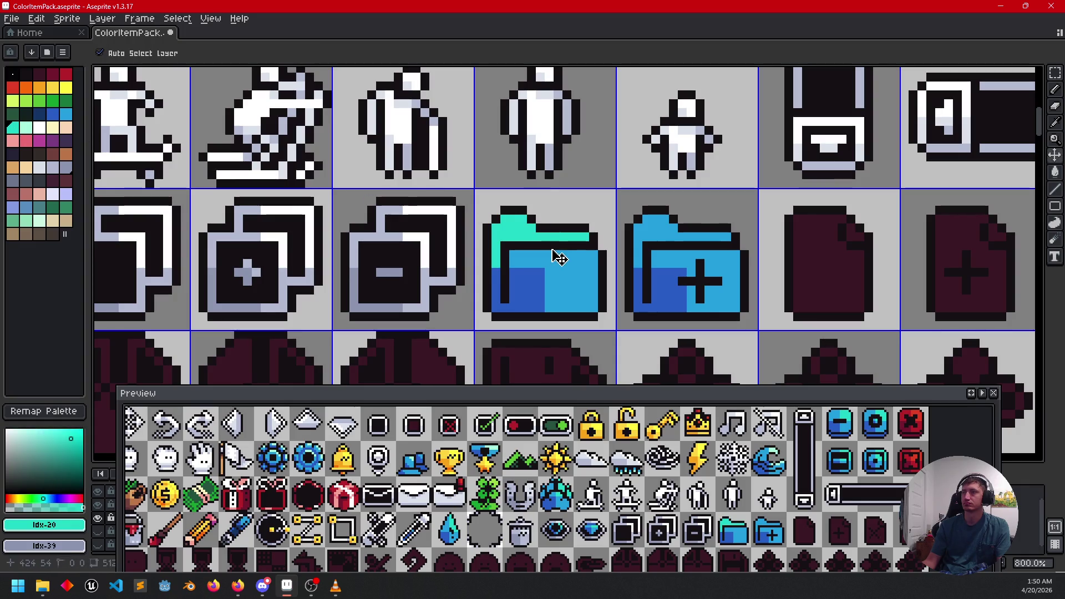
pyautogui.hotkey('ctrl', 'z')
pyautogui.press('b')
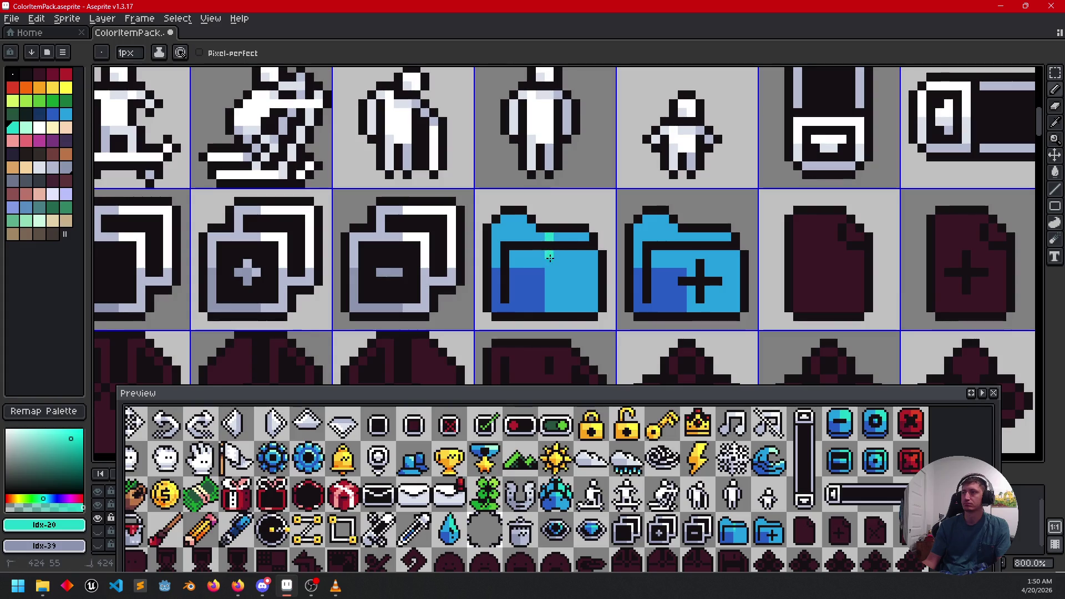
pyautogui.moveTo(562, 261); pyautogui.dragTo(597, 261)
pyautogui.press('g')
pyautogui.click(581, 257)
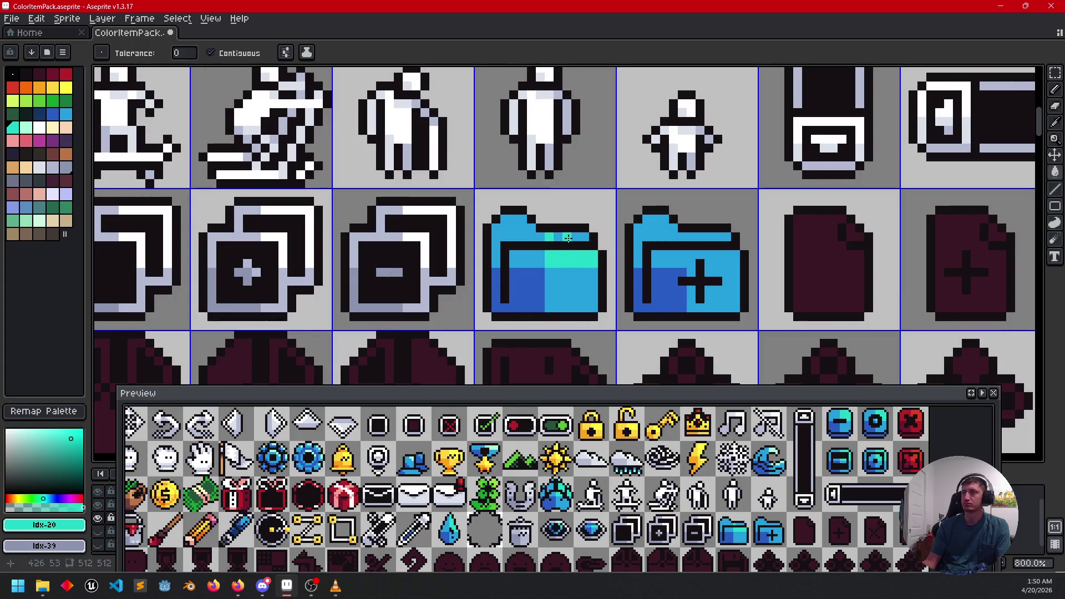
pyautogui.press('b')
pyautogui.click(690, 237)
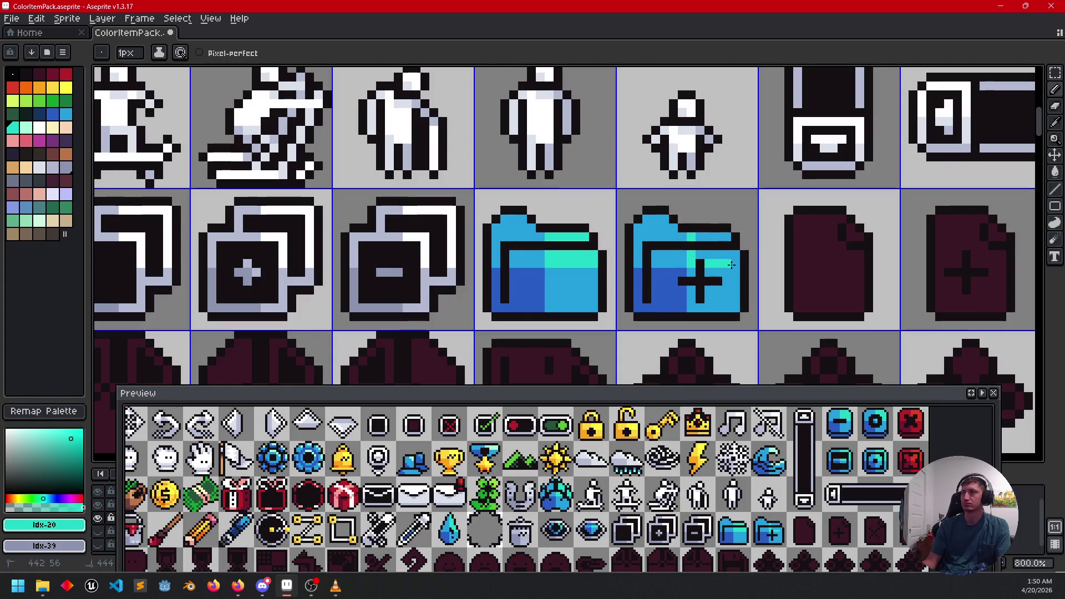
pyautogui.press('g')
pyautogui.click(719, 256)
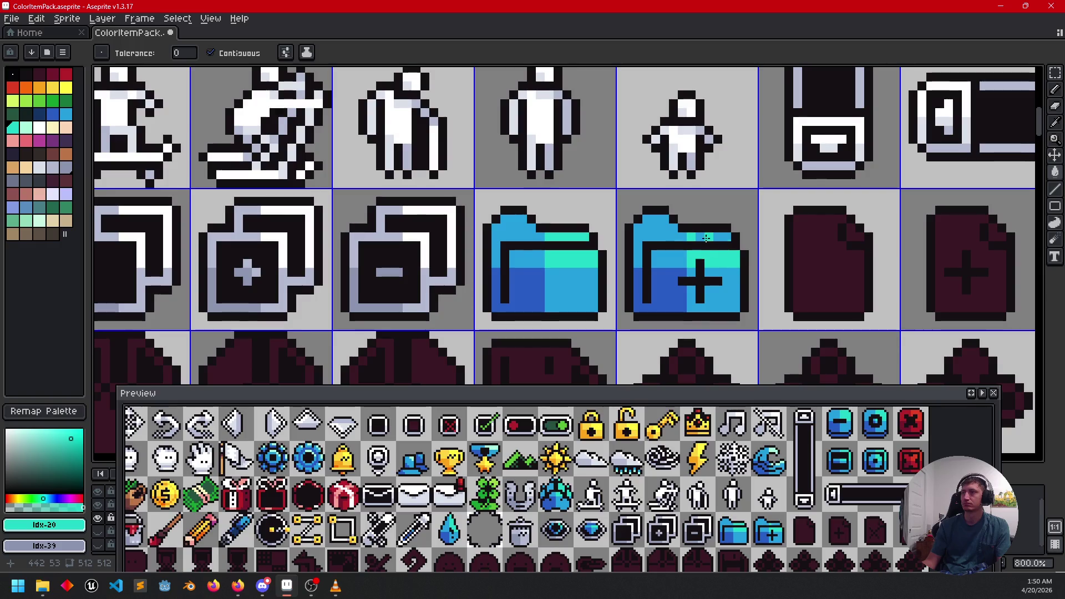
pyautogui.scroll(-2, 688, 293)
pyautogui.hotkey('ctrl', 's')
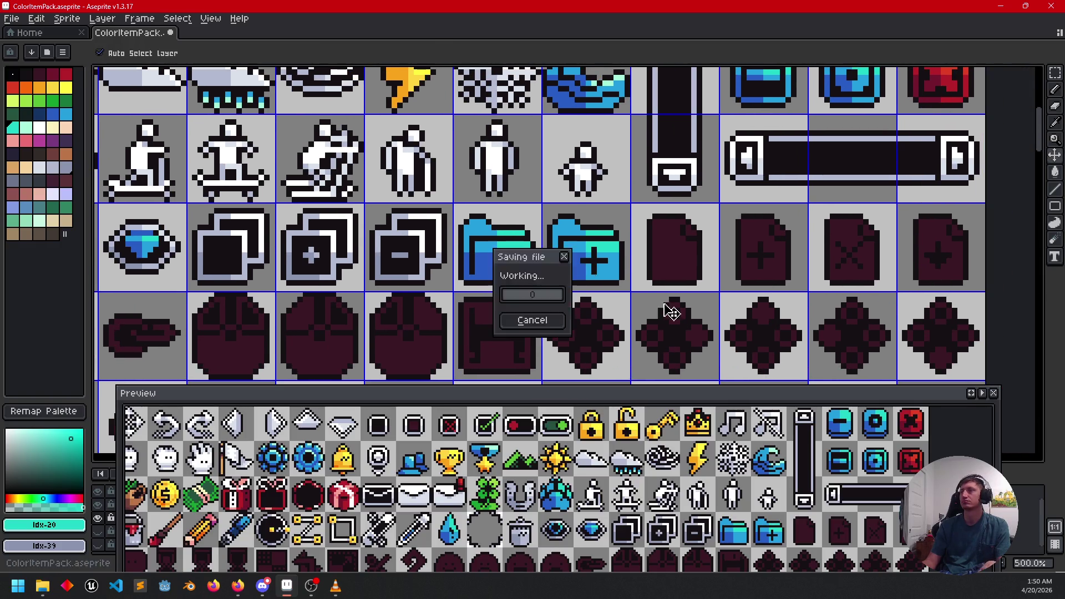
pyautogui.scroll(-2, 670, 288)
pyautogui.scroll(-2, 670, 288)
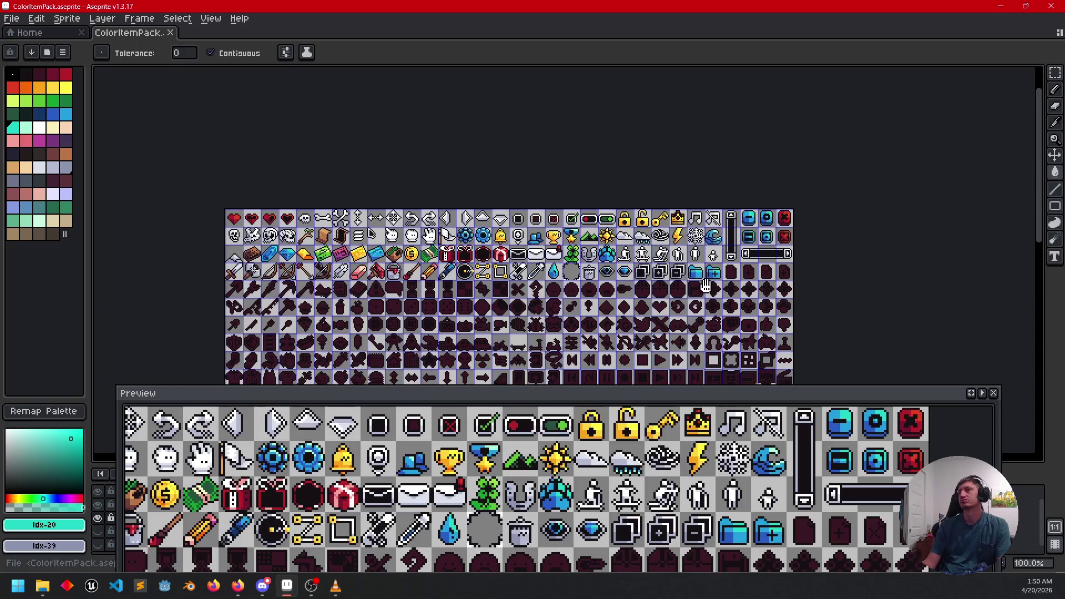
pyautogui.scroll(1, 735, 298)
pyautogui.moveTo(735, 298); pyautogui.dragTo(770, 316)
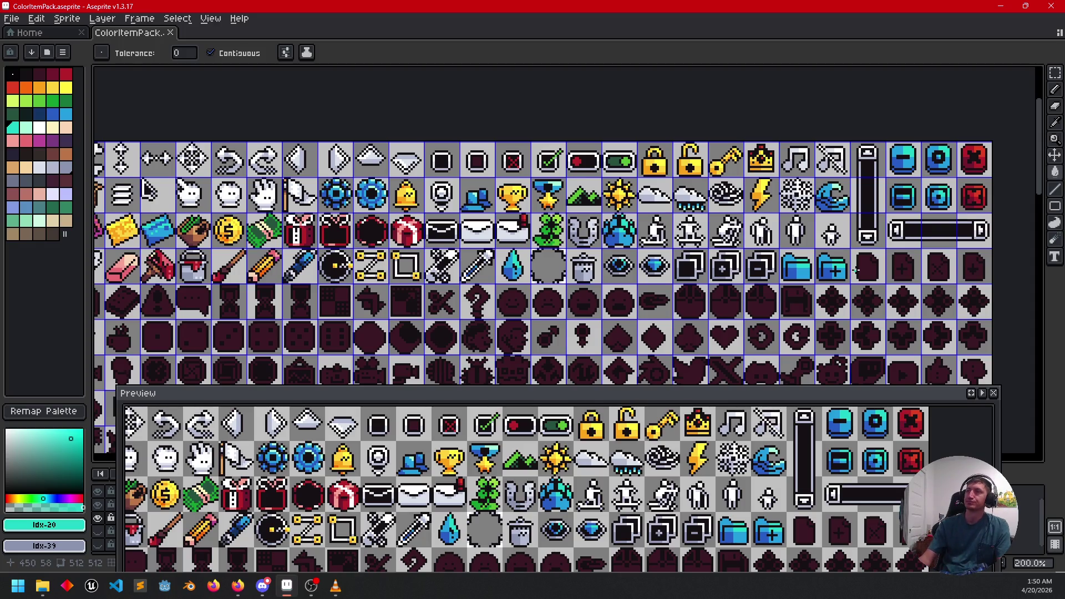
pyautogui.moveTo(316, 247)
pyautogui.mouseDown()
pyautogui.moveTo(544, 269)
pyautogui.moveTo(645, 253)
pyautogui.moveTo(822, 255)
pyautogui.moveTo(681, 251)
pyautogui.mouseUp()
pyautogui.scroll(2, 500, 268)
pyautogui.moveTo(777, 263)
pyautogui.mouseDown()
pyautogui.moveTo(756, 324)
pyautogui.moveTo(535, 234)
pyautogui.mouseUp()
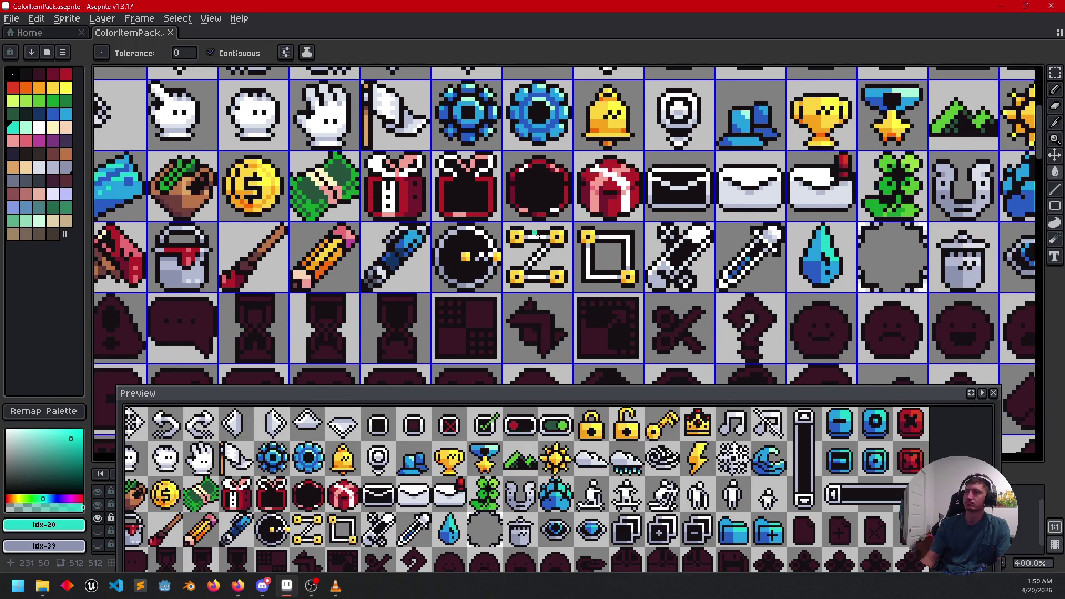
pyautogui.moveTo(557, 277)
pyautogui.mouseDown()
pyautogui.moveTo(512, 264)
pyautogui.moveTo(278, 298)
pyautogui.mouseUp()
pyautogui.scroll(1, 610, 275)
pyautogui.scroll(1, 652, 239)
pyautogui.moveTo(652, 238); pyautogui.dragTo(607, 244)
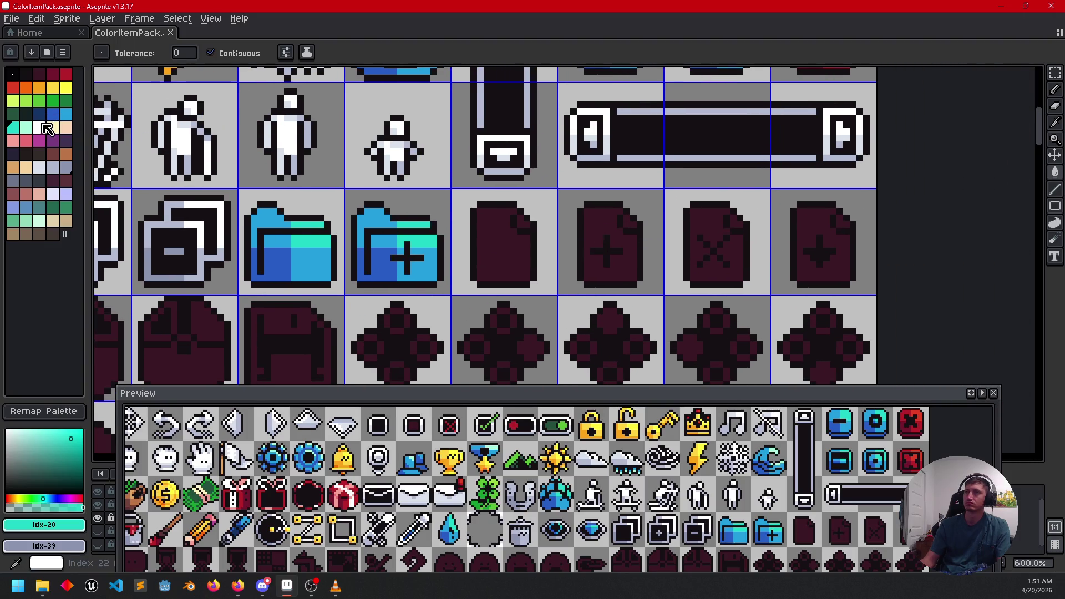
# Step: Fill all four document icons white
pyautogui.click(39, 127)
pyautogui.click(502, 250)
pyautogui.click(615, 239)
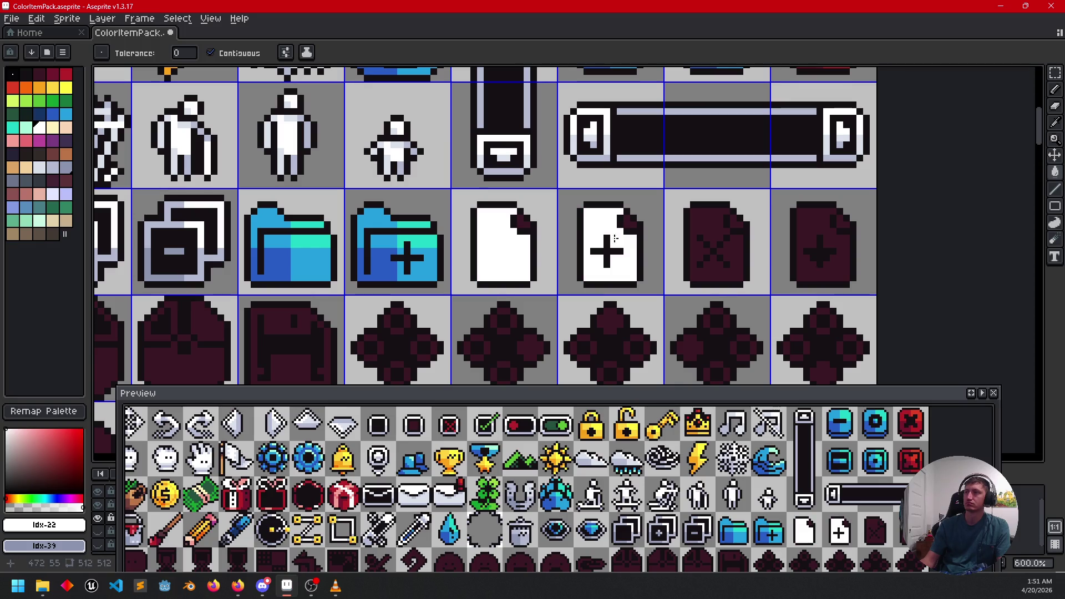
pyautogui.click(707, 239)
pyautogui.click(806, 232)
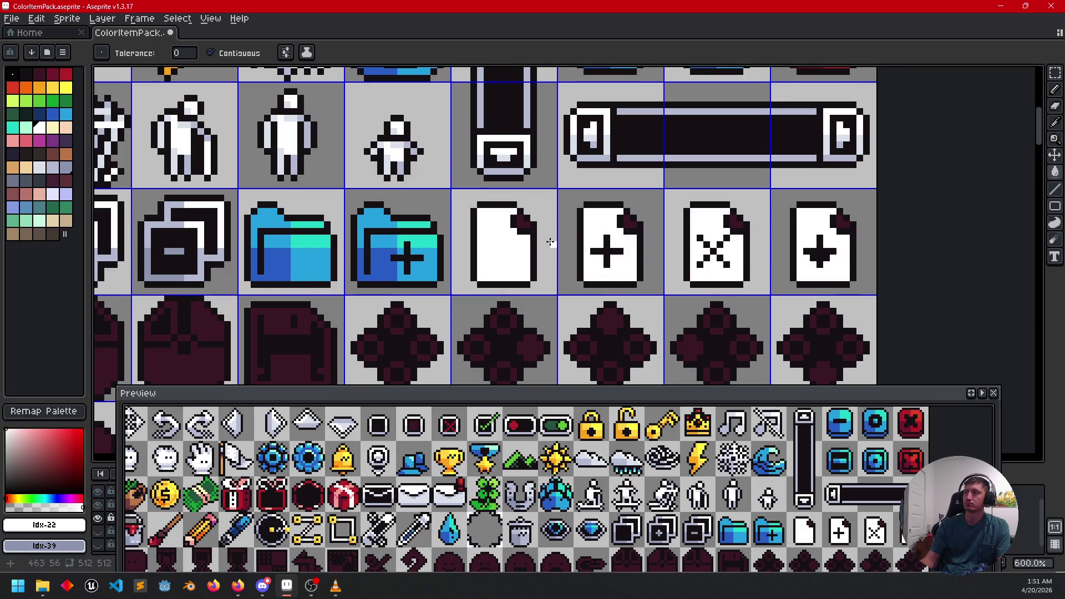
# Step: Whiten the documents' folded corners and edge pixels, restoring the plus sign's black gap
pyautogui.scroll(3, 522, 224)
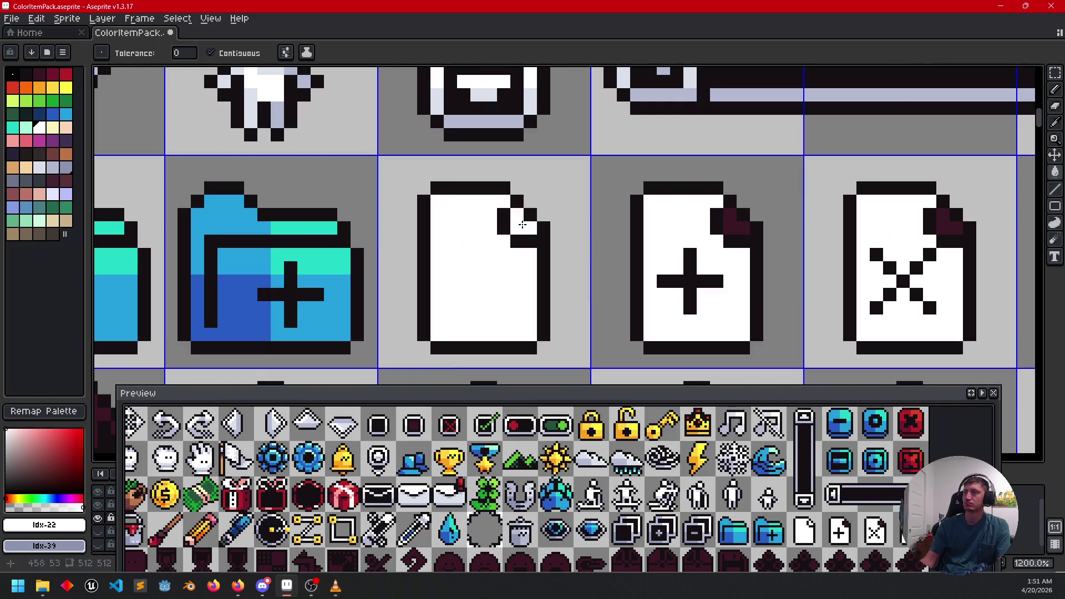
pyautogui.click(727, 231)
pyautogui.click(728, 223)
pyautogui.click(957, 234)
pyautogui.click(946, 217)
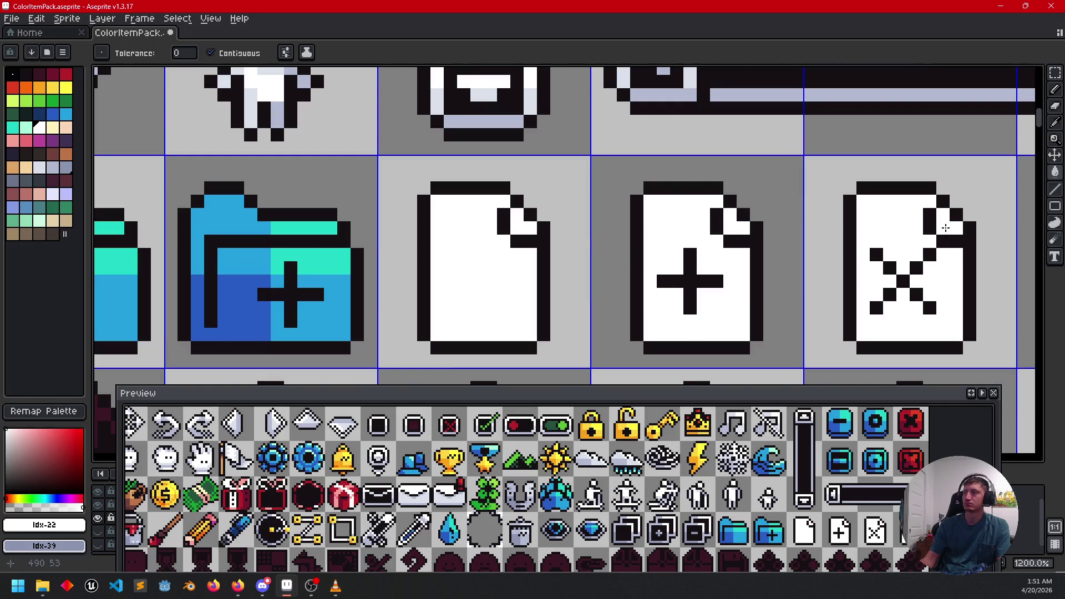
pyautogui.hscroll(3, 888, 235)
pyautogui.click(810, 236)
pyautogui.click(815, 225)
pyautogui.hscroll(-3, 518, 287)
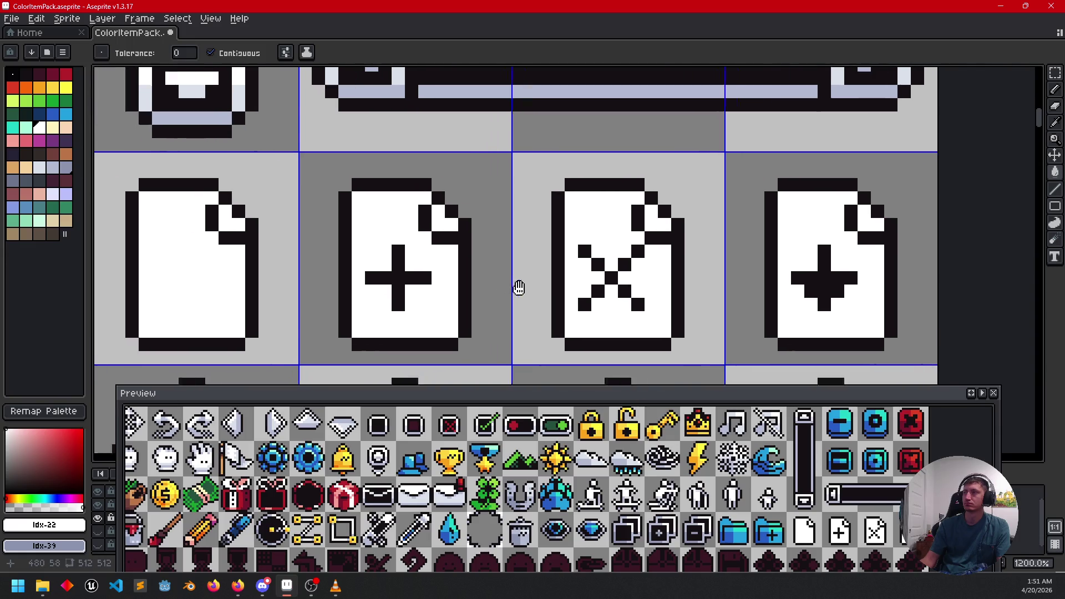
pyautogui.click(528, 304)
pyautogui.hscroll(-1, 552, 300)
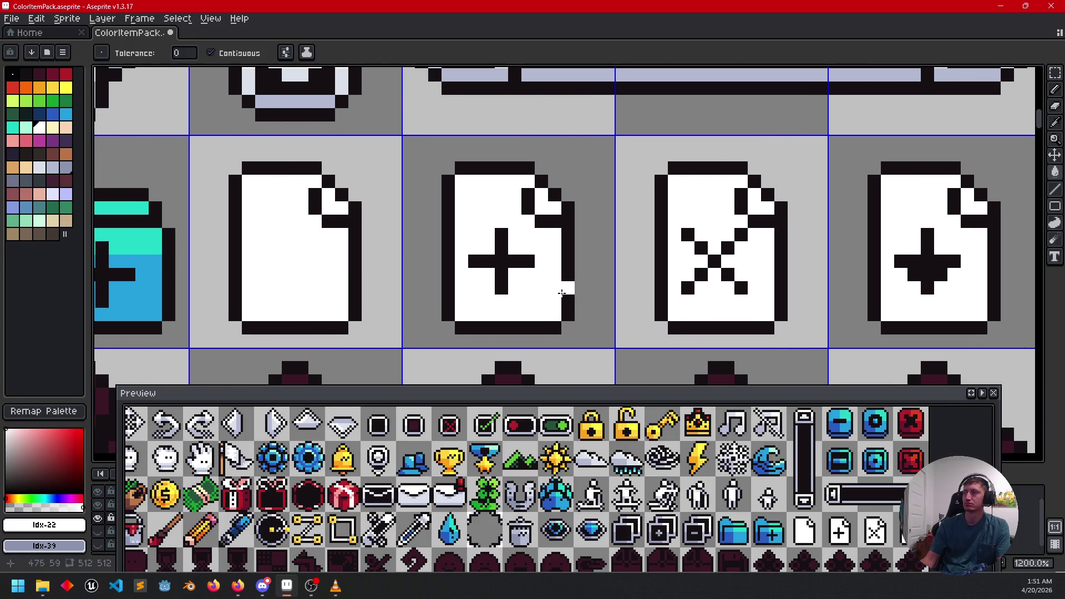
pyautogui.moveTo(511, 282); pyautogui.dragTo(506, 274)
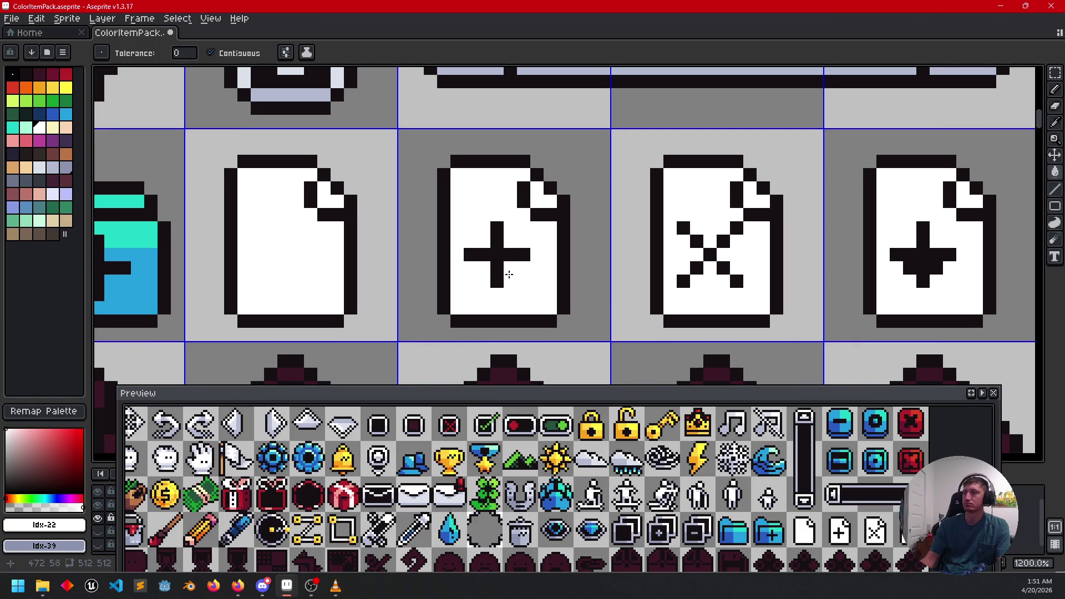
pyautogui.click(511, 248)
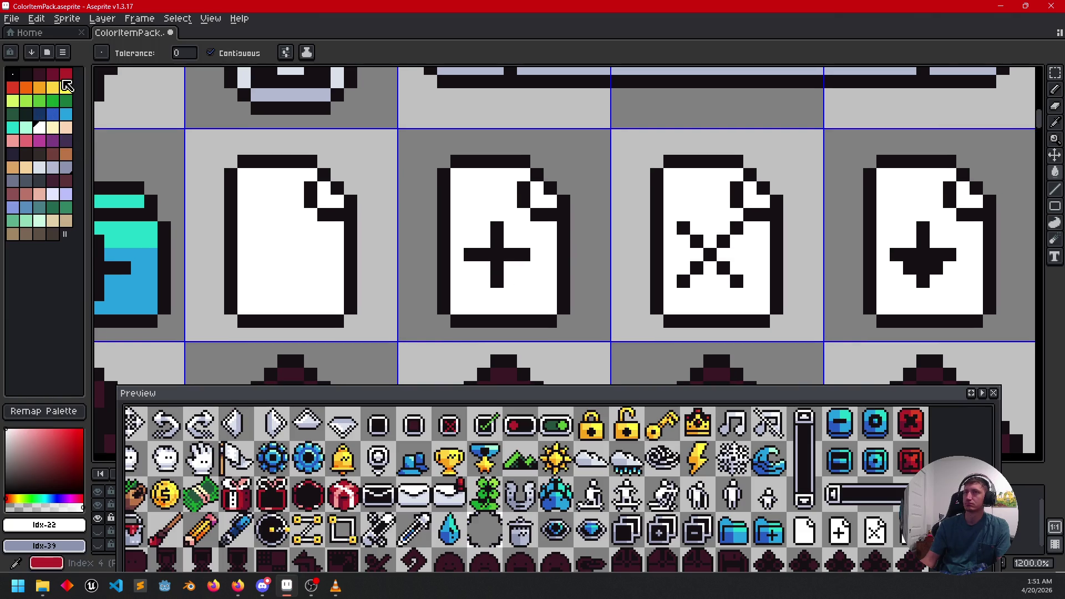
# Step: Make the X document red with a bright red folded corner
pyautogui.click(66, 73)
pyautogui.click(682, 198)
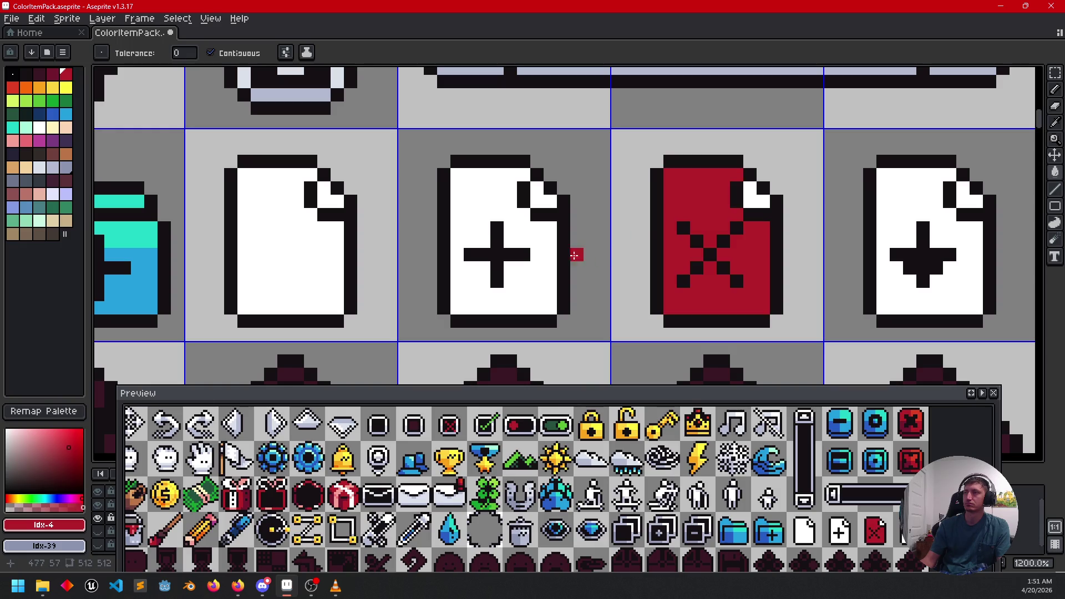
pyautogui.click(731, 229)
pyautogui.click(757, 204)
pyautogui.hotkey('ctrl', 'z')
pyautogui.click(12, 87)
pyautogui.click(756, 198)
# Step: Make the plus document green with a yellow-green folded corner
pyautogui.moveTo(682, 267); pyautogui.dragTo(678, 257)
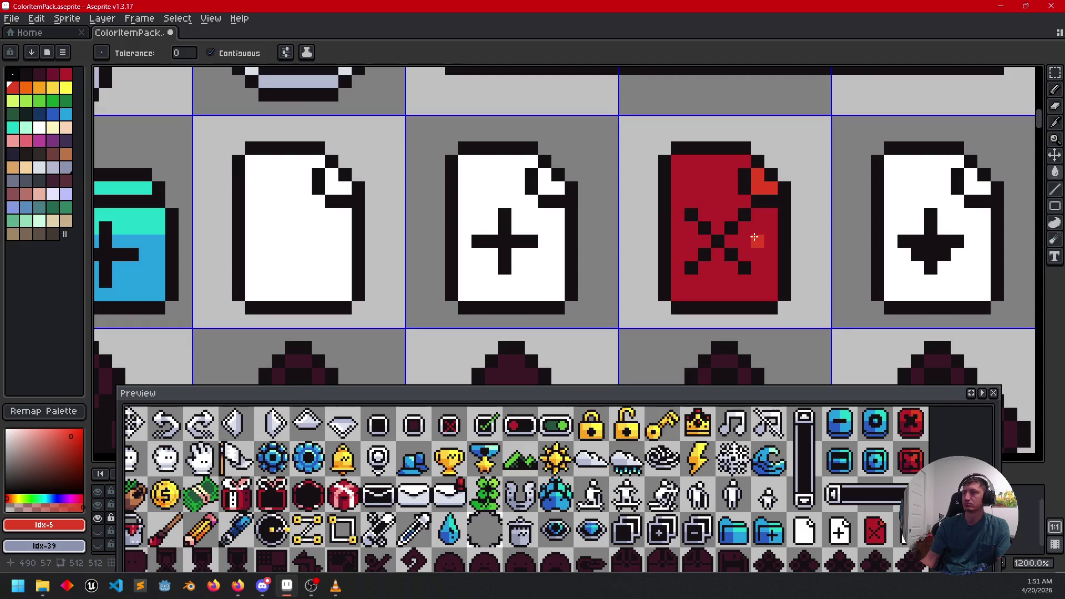
pyautogui.scroll(-2, 413, 212)
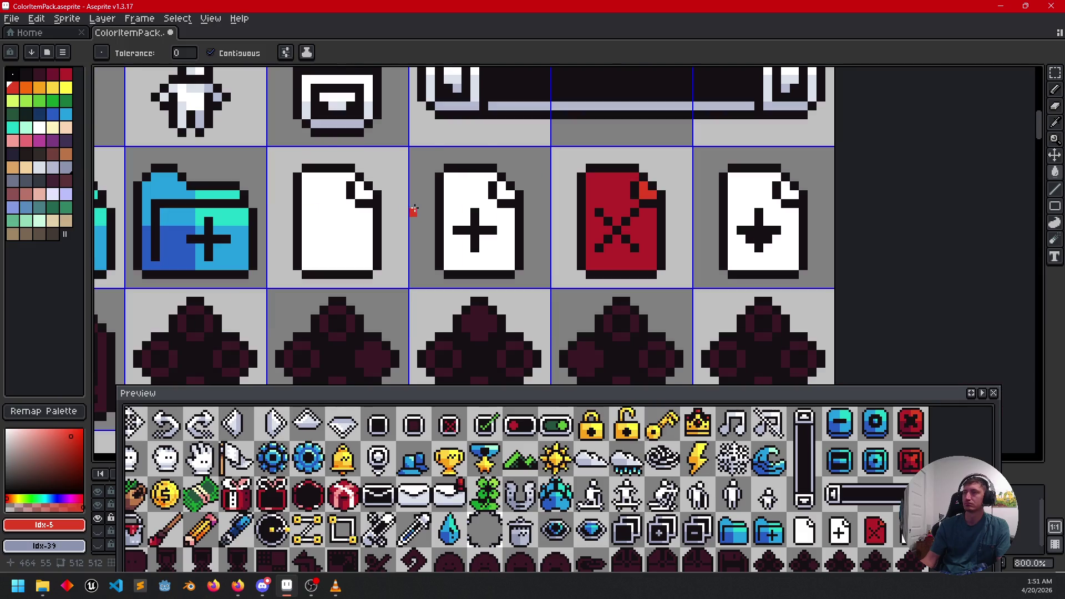
pyautogui.moveTo(406, 214); pyautogui.dragTo(456, 227)
pyautogui.moveTo(325, 203); pyautogui.dragTo(377, 205)
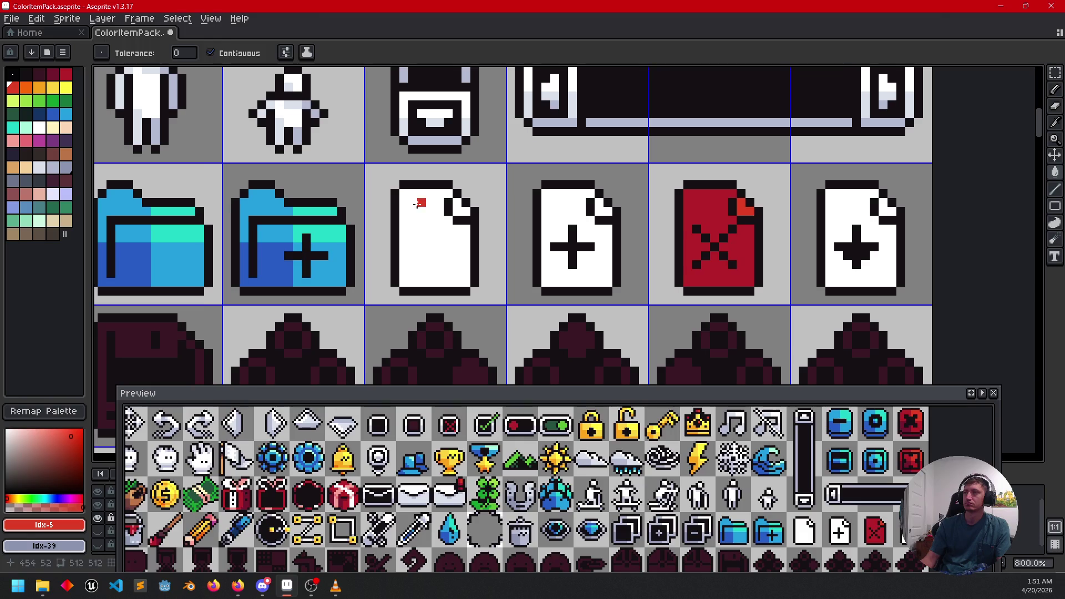
pyautogui.click(39, 100)
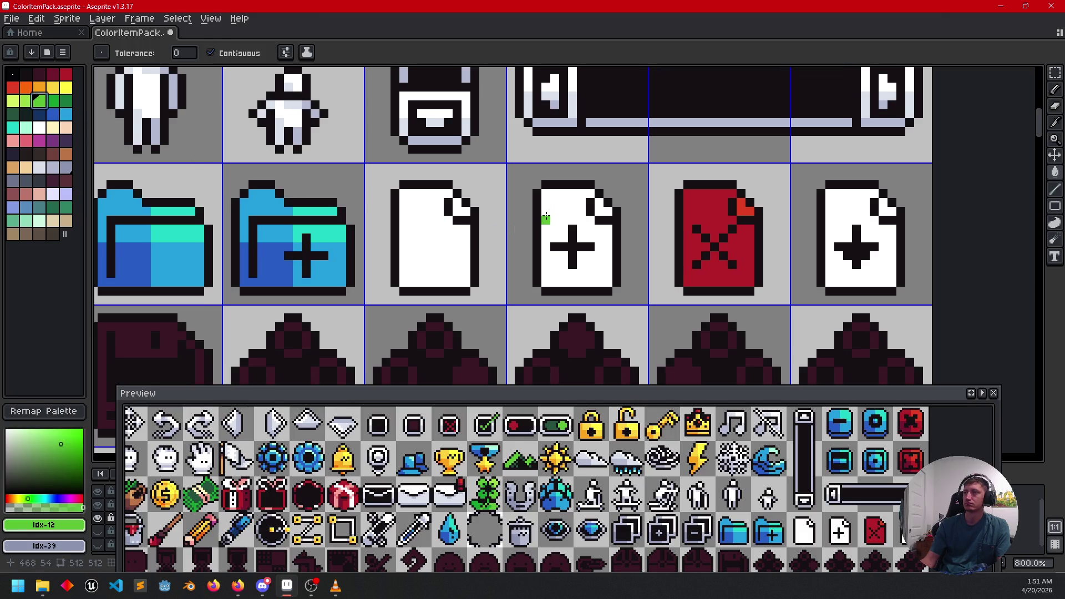
pyautogui.click(547, 216)
pyautogui.click(12, 100)
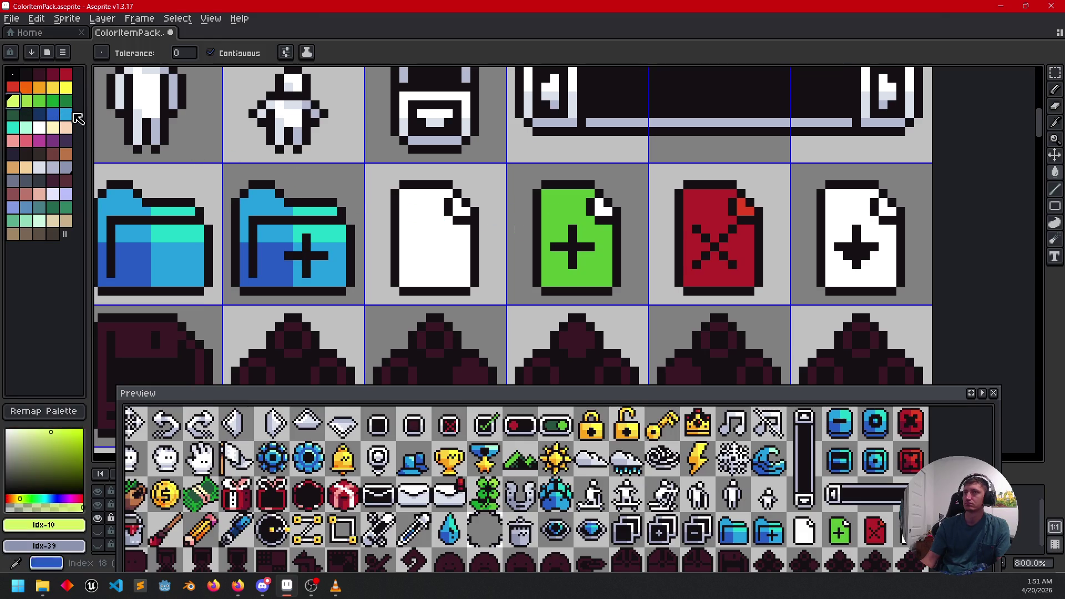
pyautogui.click(596, 212)
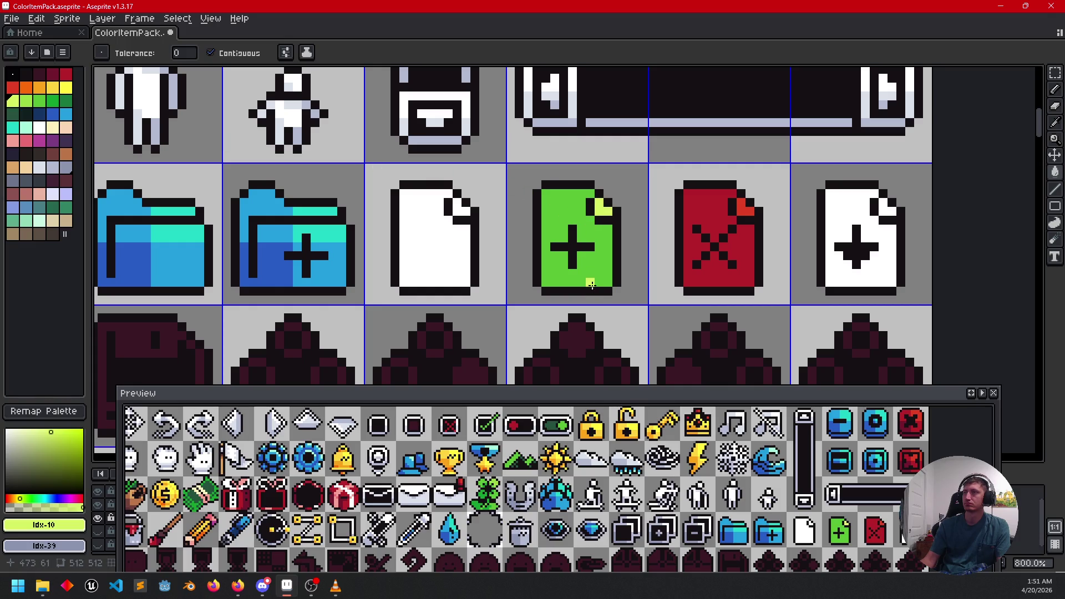